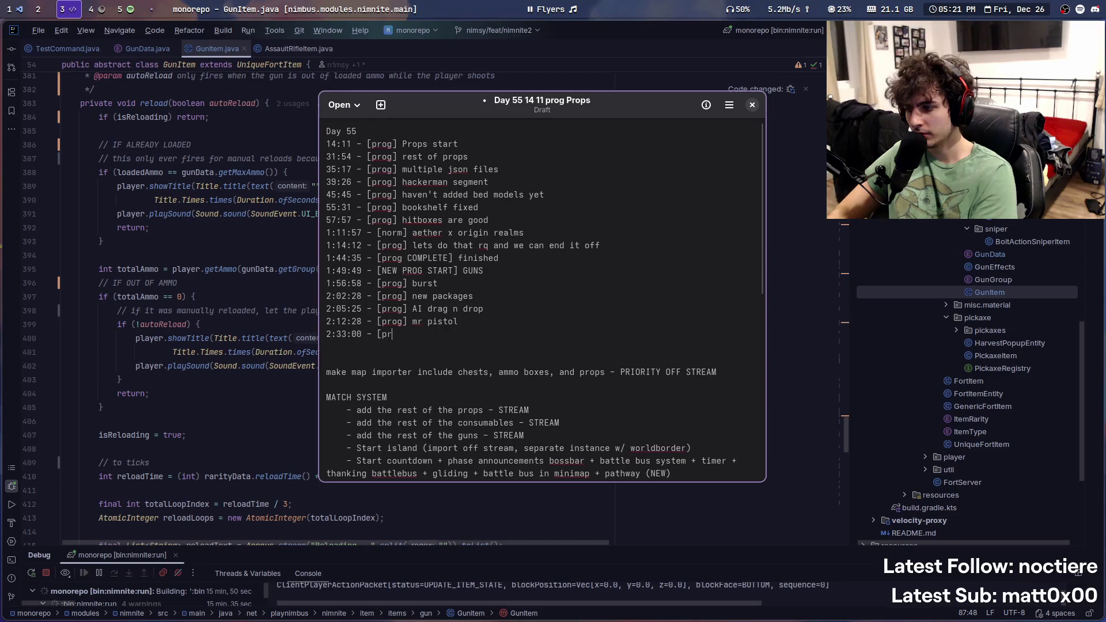
Step: Dismiss the Day 55 notes and open the PistolItem class after its constructor
{"action": "key", "text": "super+s"}
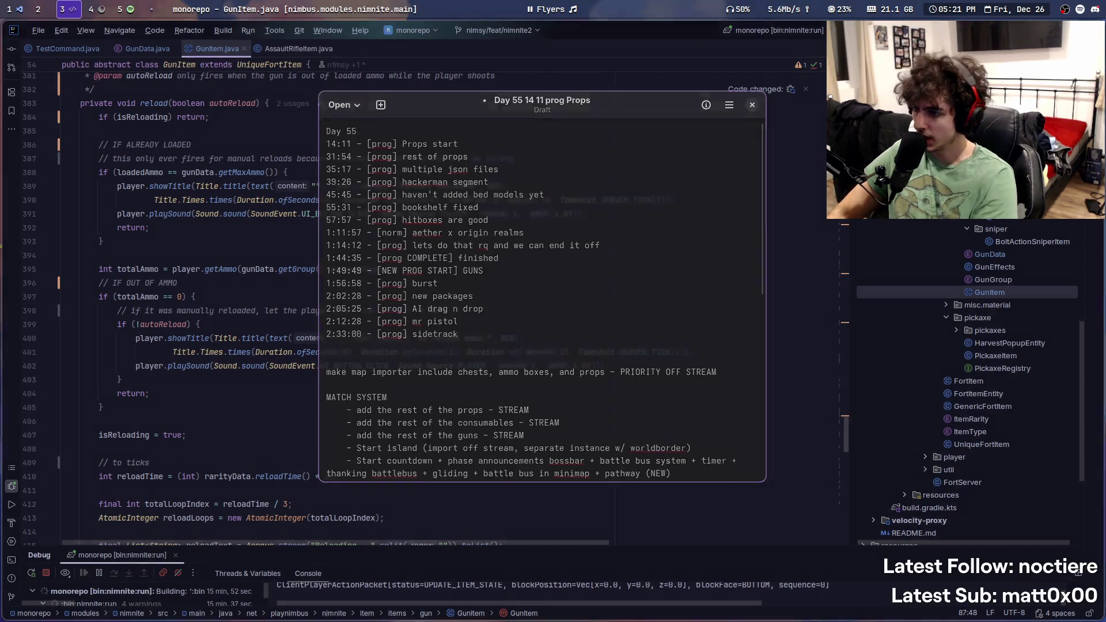
{"action": "scroll", "coordinate": [982, 266], "scroll_direction": "up", "scroll_amount": 5}
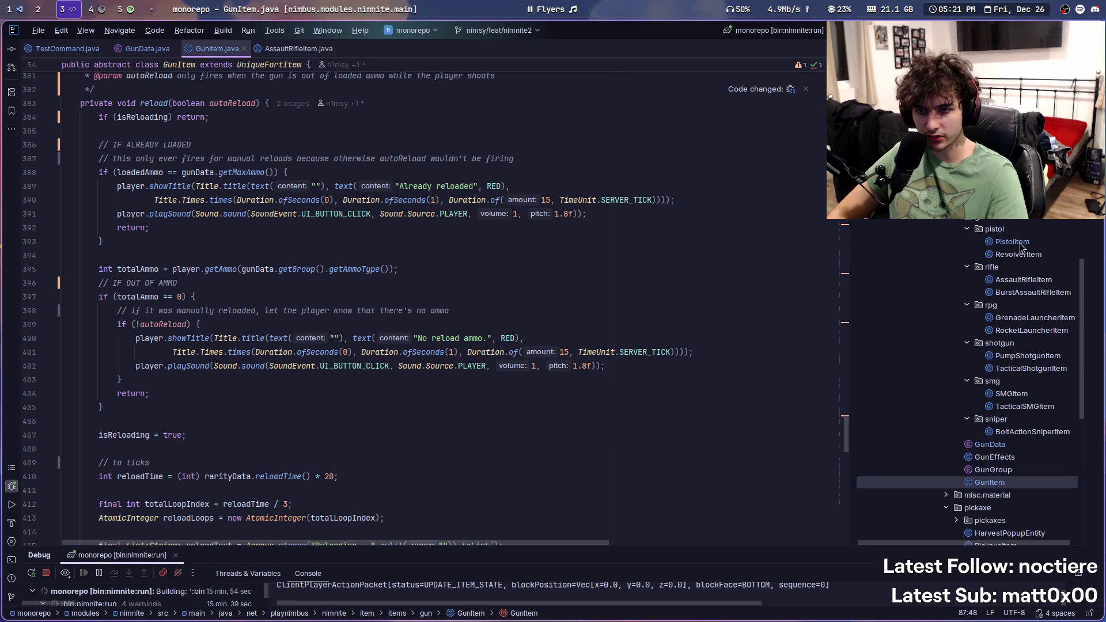
{"action": "double_click", "coordinate": [1017, 242]}
{"action": "left_click", "coordinate": [279, 189]}
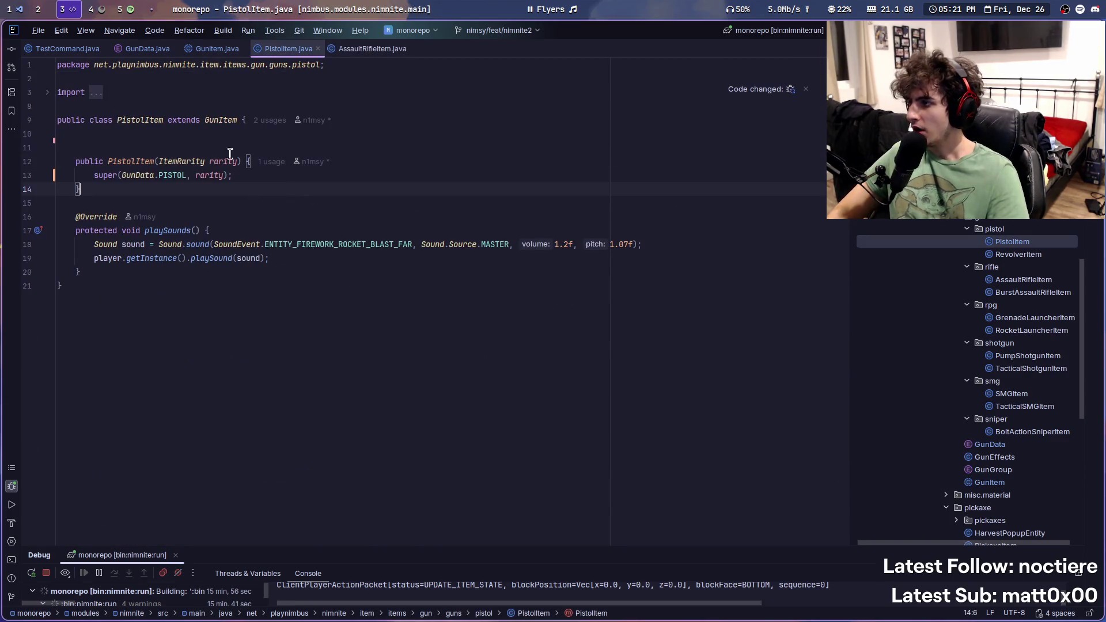
Step: Switch to the 'Converting gun entries to enum values' Claude chat in the browser
{"action": "left_click", "coordinate": [94, 7]}
{"action": "left_click", "coordinate": [49, 9]}
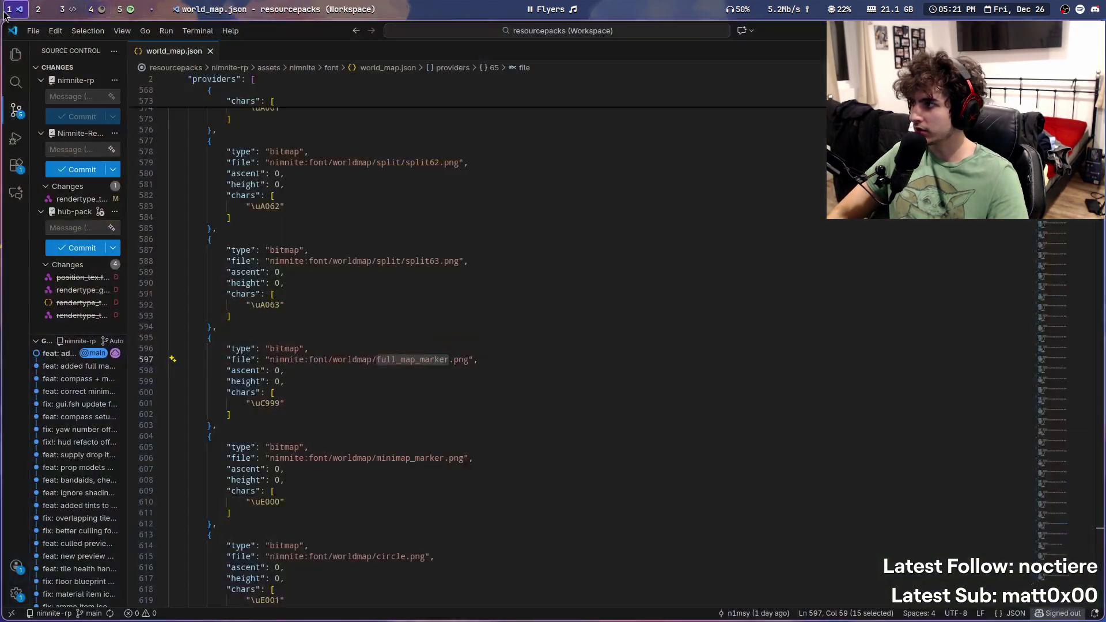
{"action": "left_click", "coordinate": [93, 7]}
{"action": "mouse_move", "coordinate": [52, 217]}
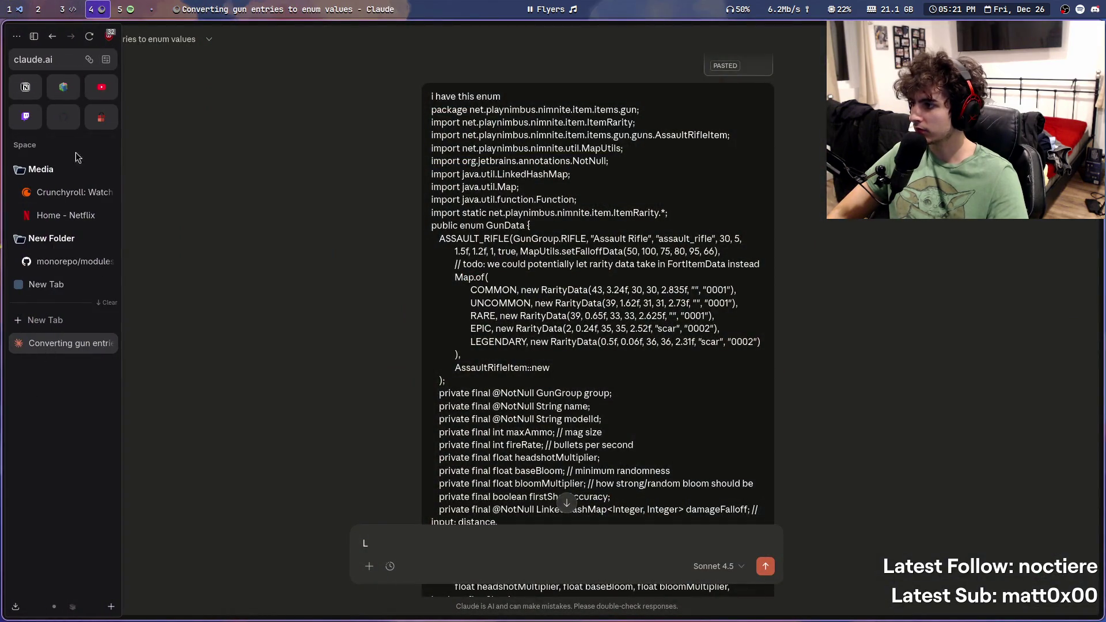
Step: Look over the GitHub profile and monorepo modules pages, then return to the gun-entries chat
{"action": "left_click", "coordinate": [65, 110]}
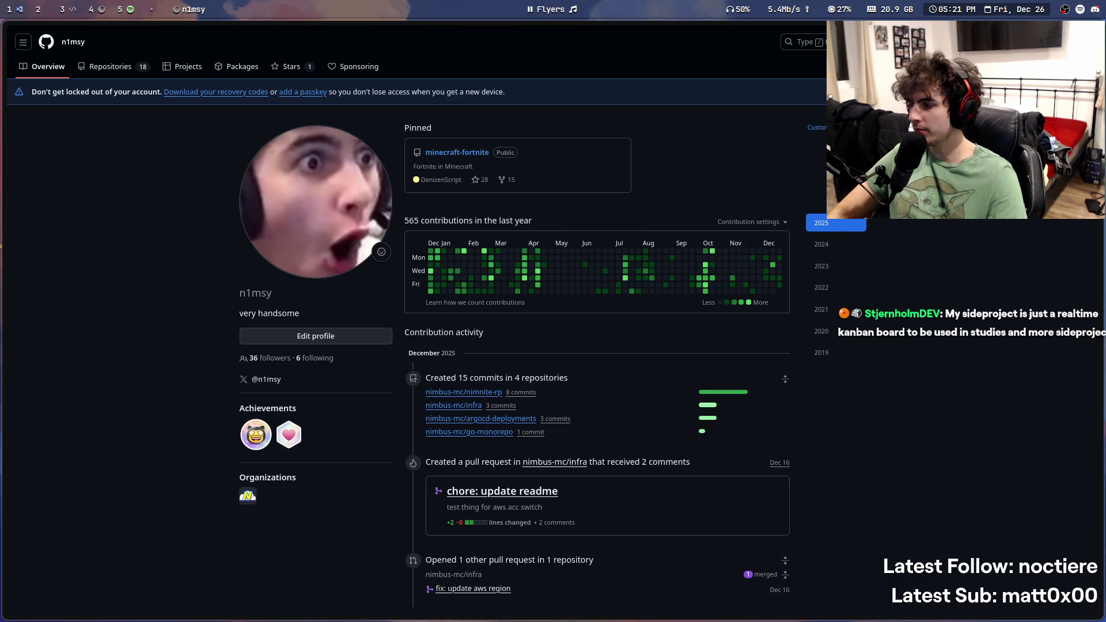
{"action": "mouse_move", "coordinate": [5, 301]}
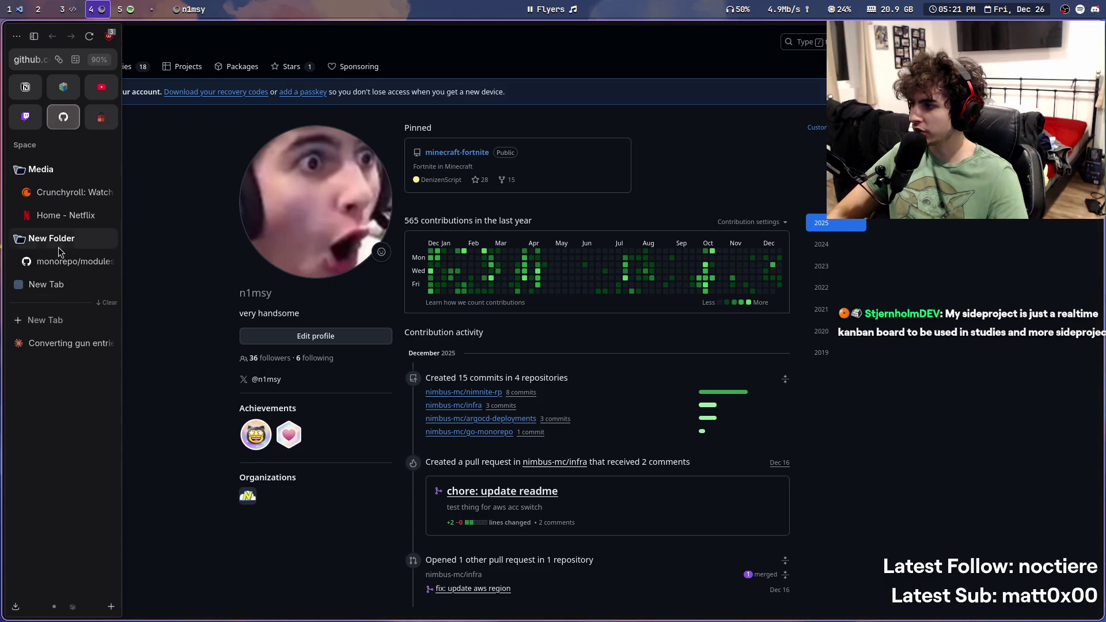
{"action": "left_click", "coordinate": [63, 262]}
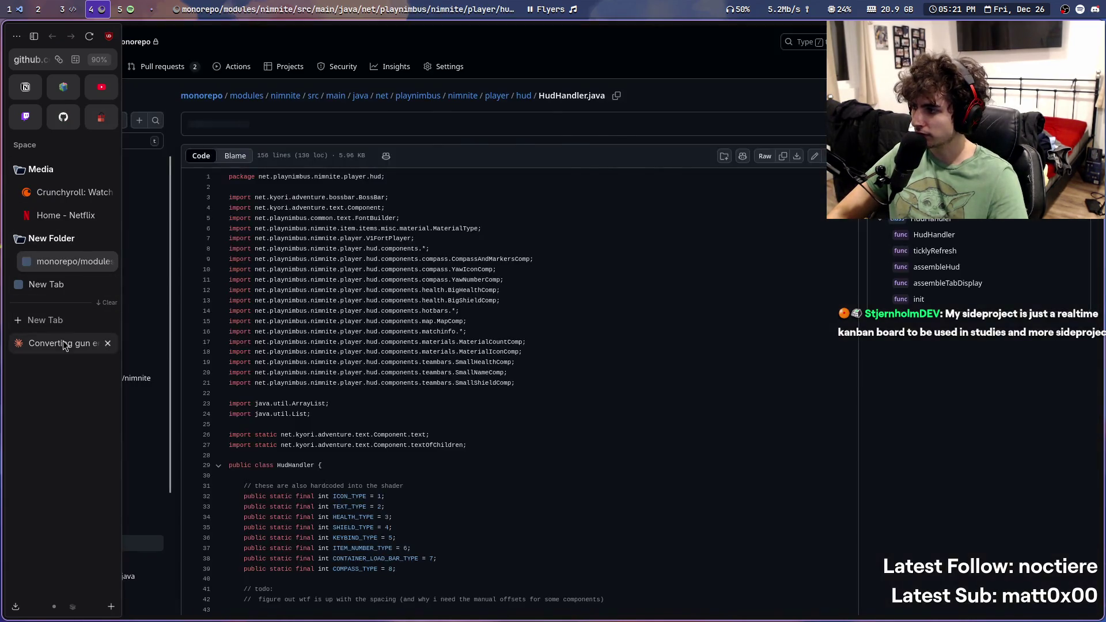
{"action": "left_click", "coordinate": [69, 344]}
Step: Reopen the minecraft-fortnite guns.dsc page from the browsing history
{"action": "key", "text": "ctrl+Tab"}
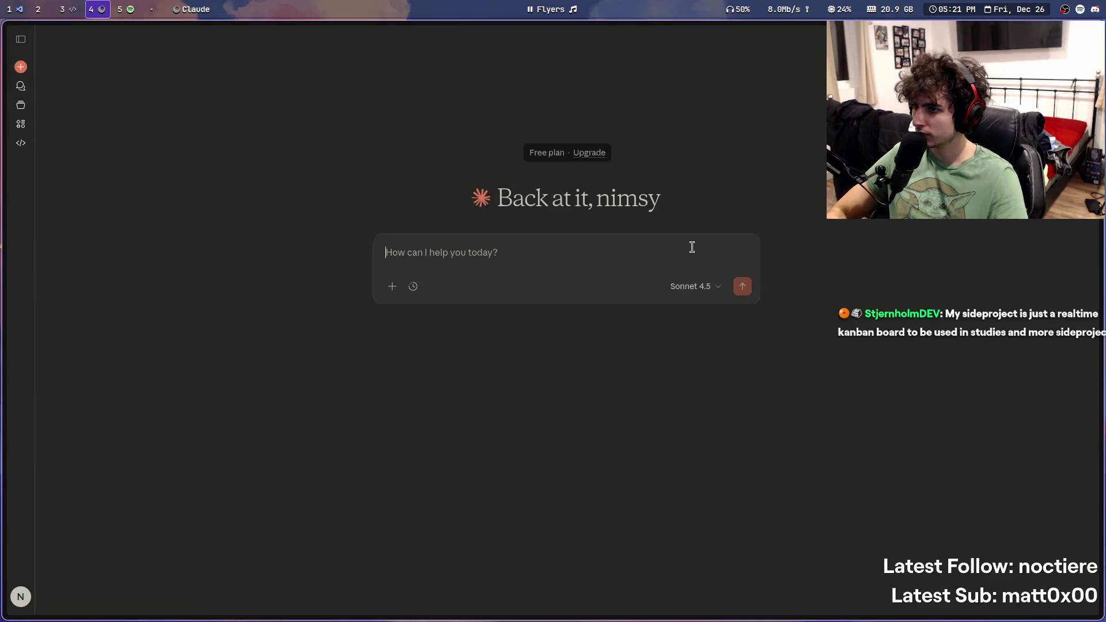
{"action": "key", "text": "ctrl+h"}
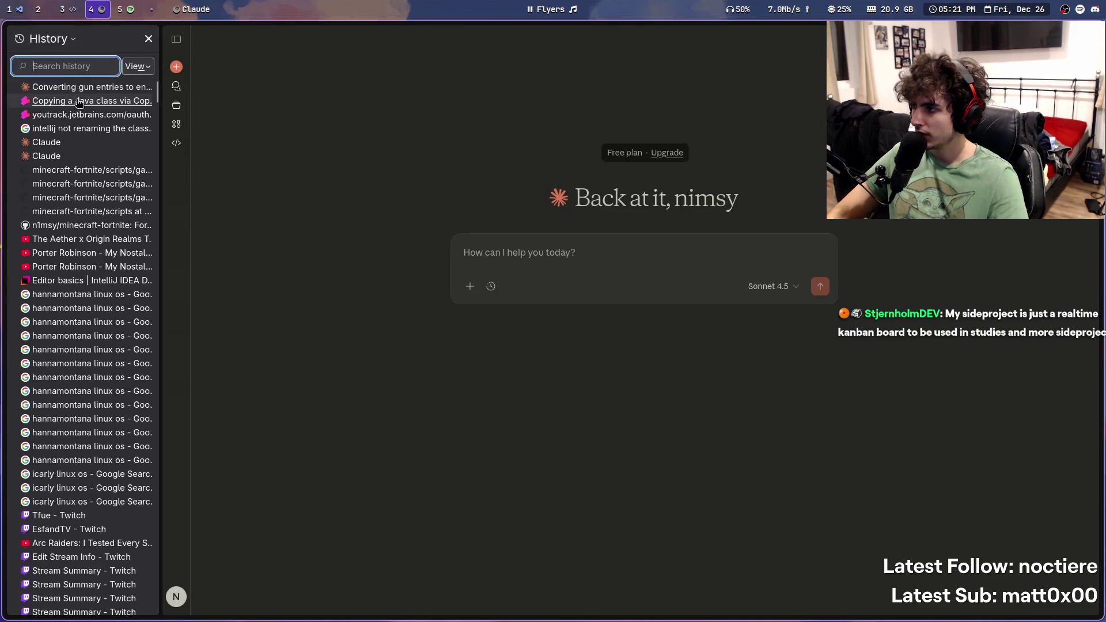
{"action": "left_click", "coordinate": [76, 171]}
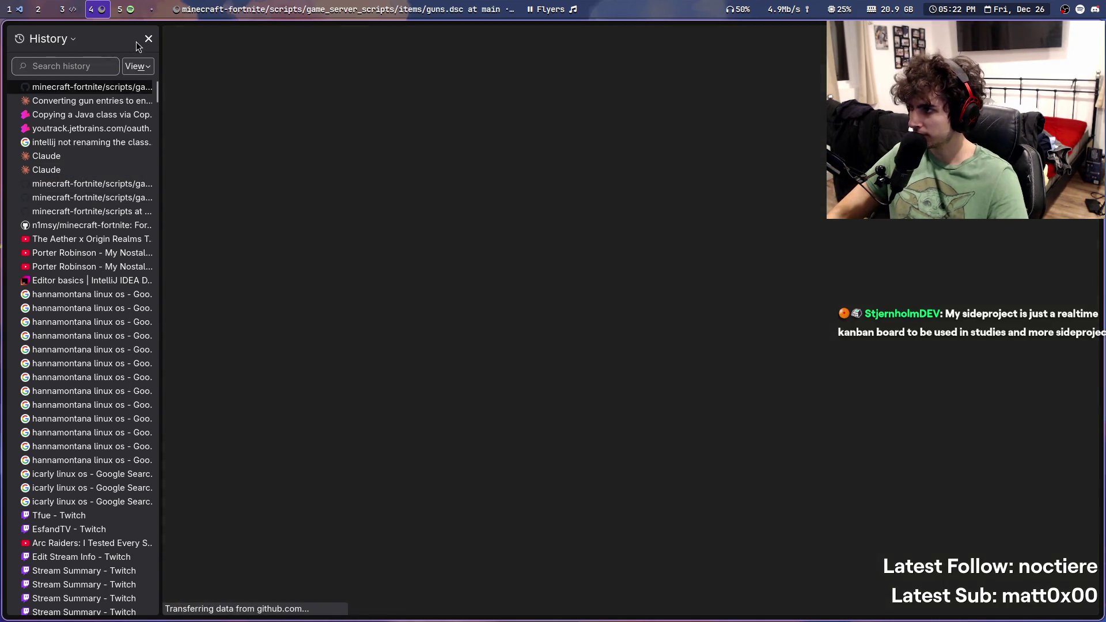
Step: Search the loaded guns.dsc page for 'pistol:' and jump to the gun_pistol match
{"action": "key", "text": "ctrl+h"}
{"action": "scroll", "coordinate": [434, 288], "scroll_direction": "down", "scroll_amount": 20}
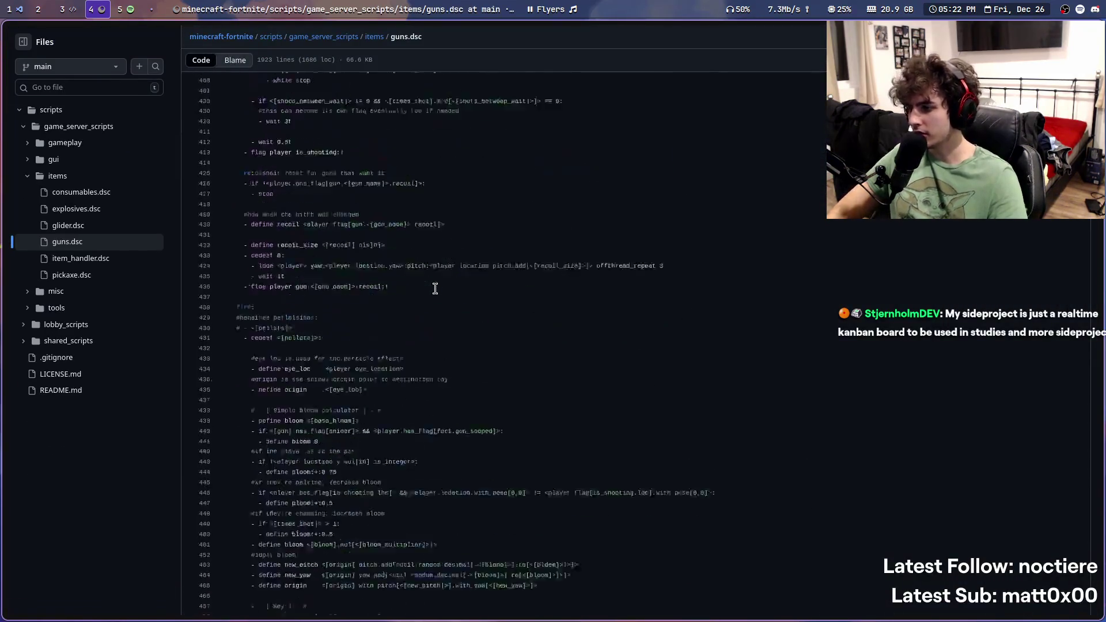
{"action": "key", "text": "ctrl+f"}
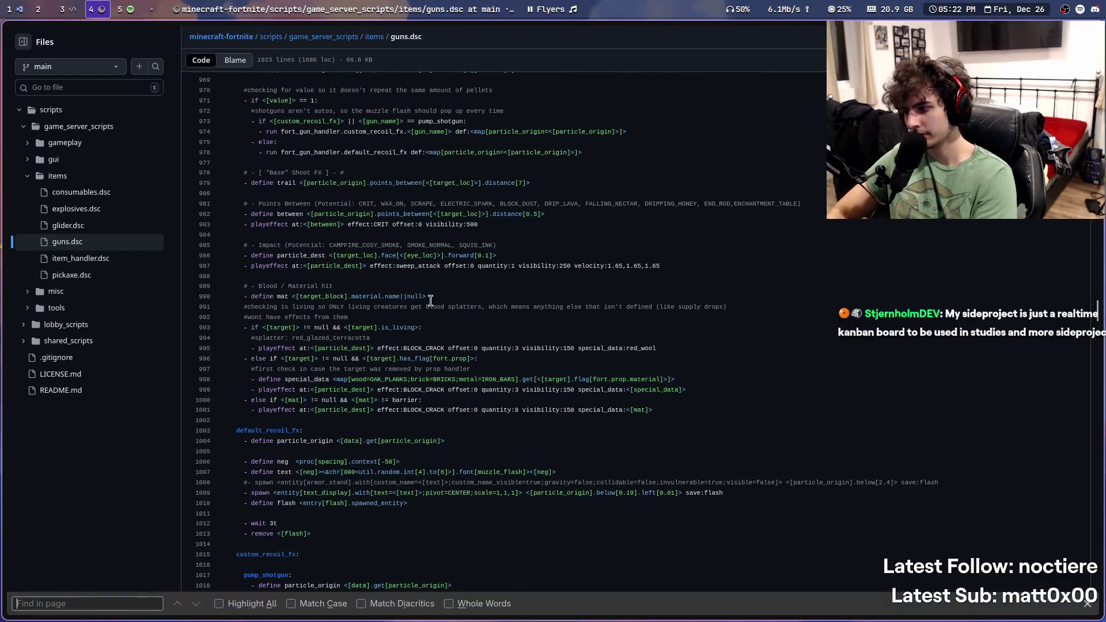
{"action": "type", "text": "pist"}
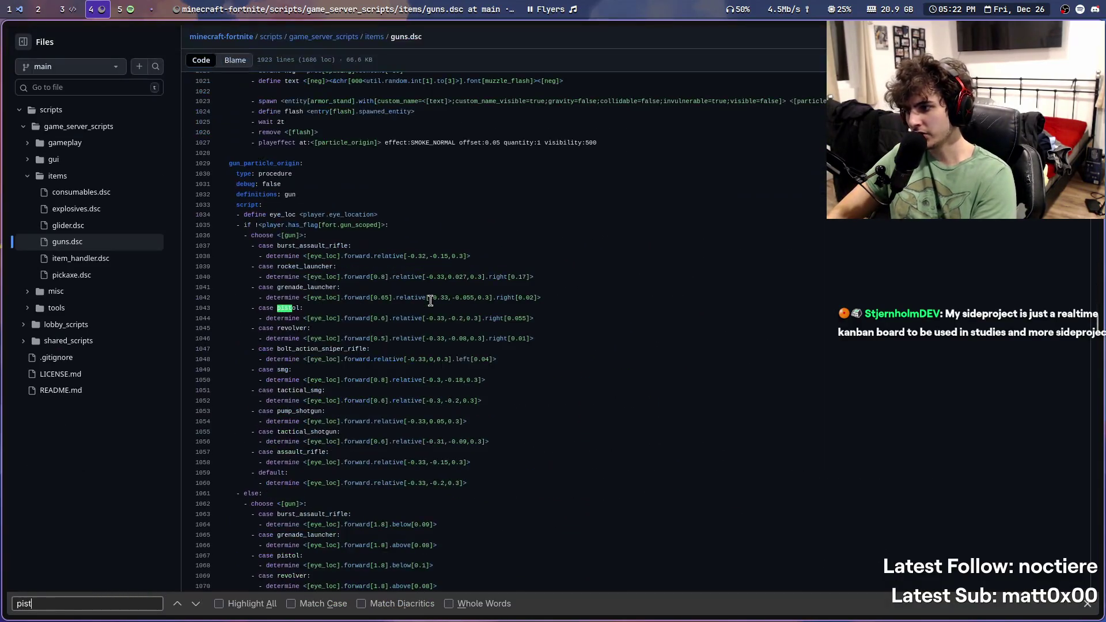
{"action": "type", "text": ";"}
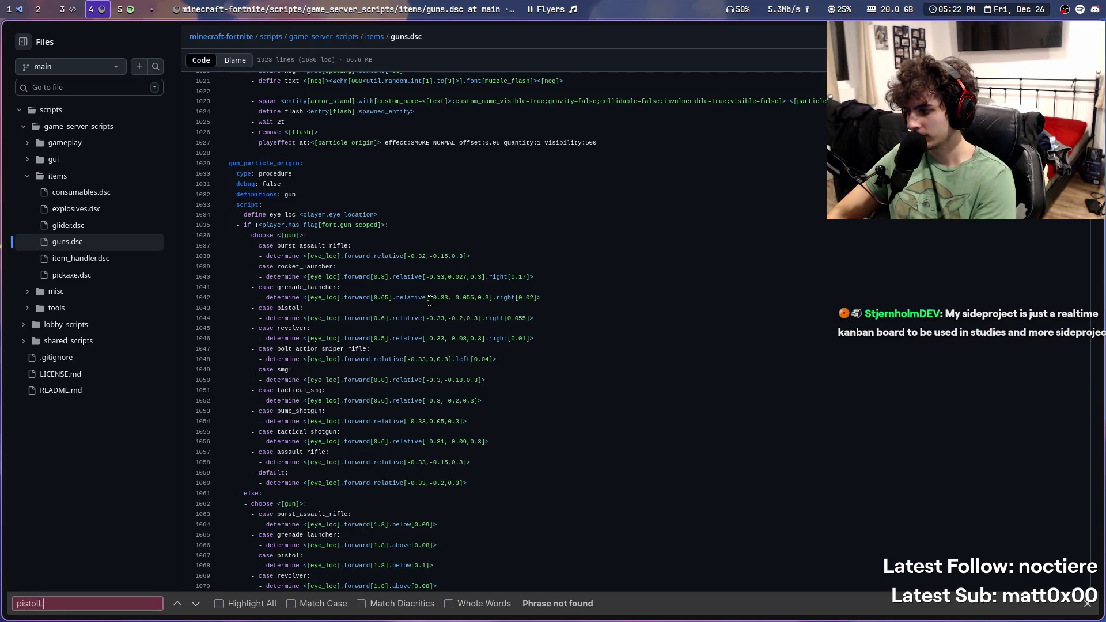
{"action": "key", "text": "BackSpace"}
{"action": "type", "text": ":"}
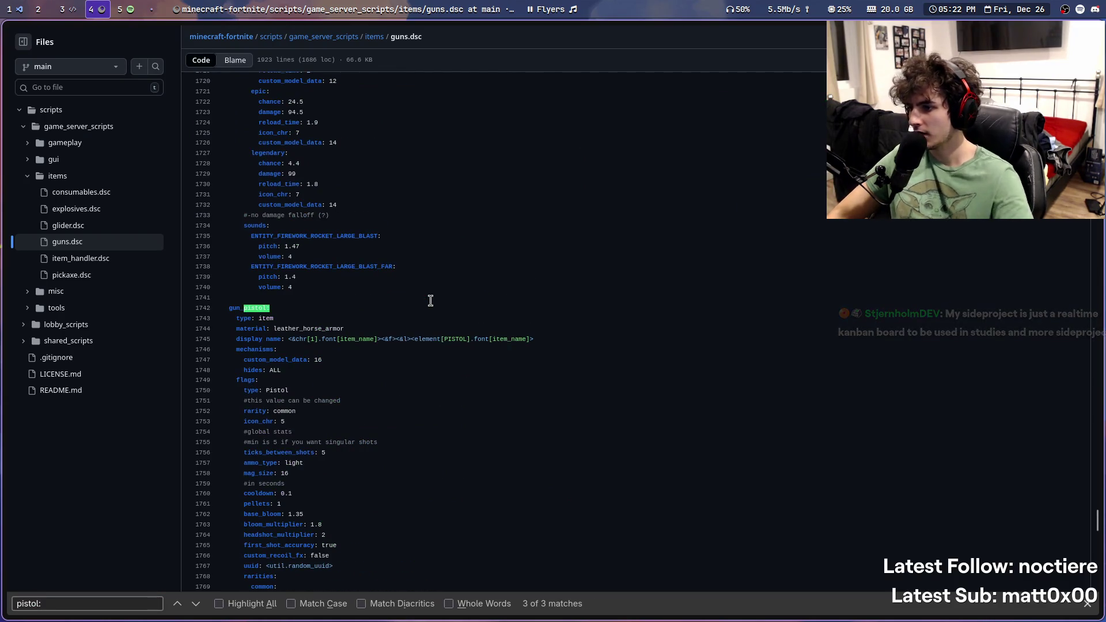
{"action": "key", "text": "Return"}
Step: Find gun_pistol's ENTITY_FIREWORK_ROCKET_BLAST_FAR sound (pitch 1.7, volume 1.2), then go back to IntelliJ
{"action": "scroll", "coordinate": [427, 312], "scroll_direction": "down", "scroll_amount": 1}
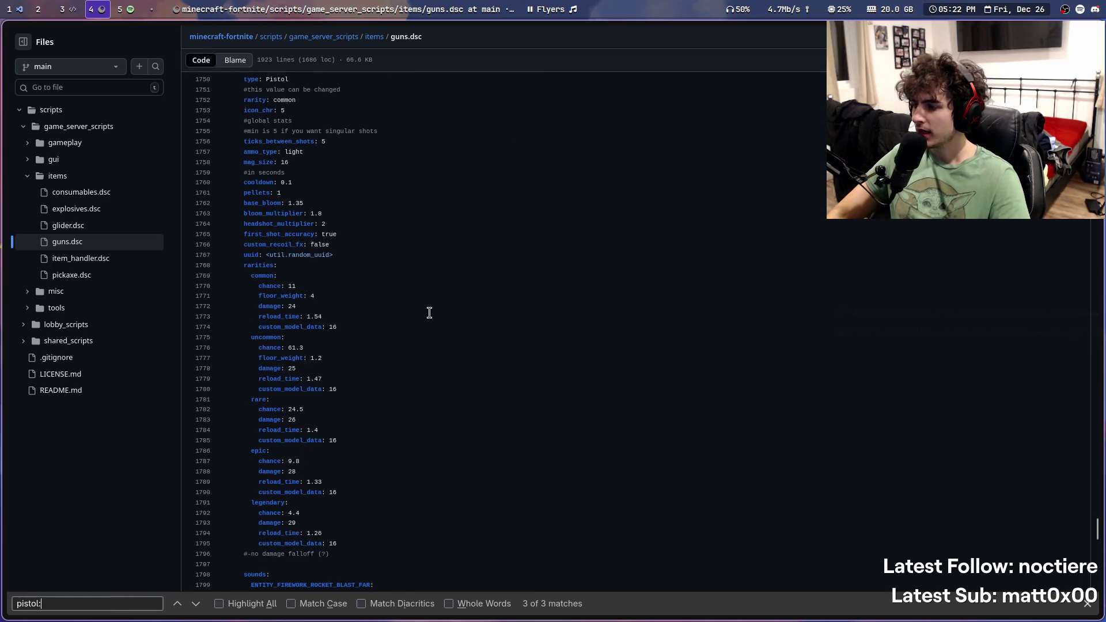
{"action": "scroll", "coordinate": [429, 313], "scroll_direction": "down", "scroll_amount": 1}
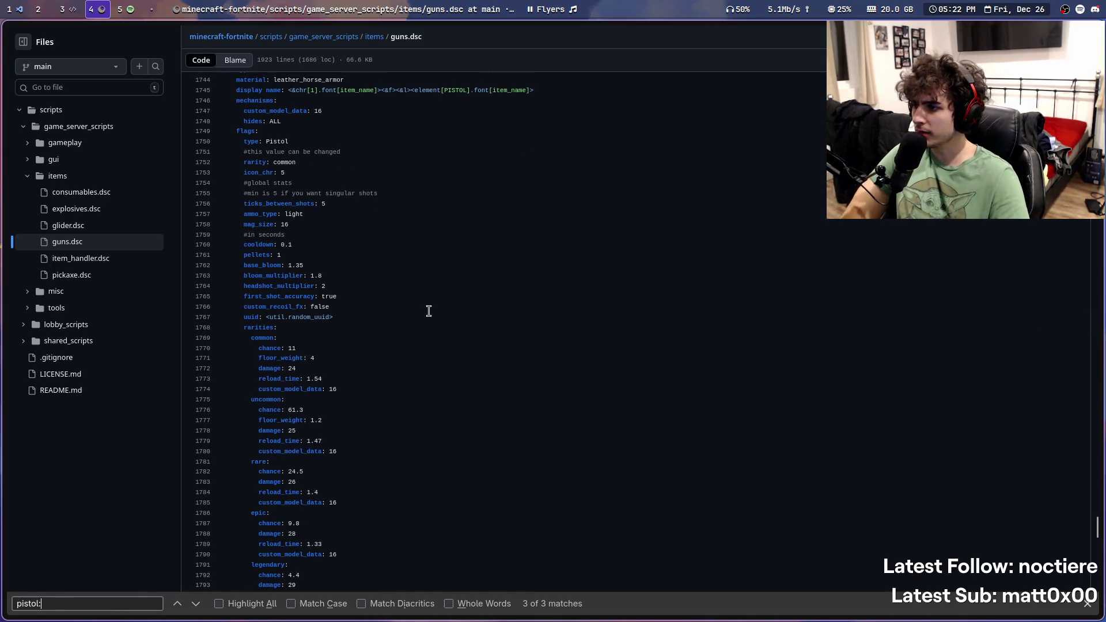
{"action": "scroll", "coordinate": [438, 312], "scroll_direction": "down", "scroll_amount": 6}
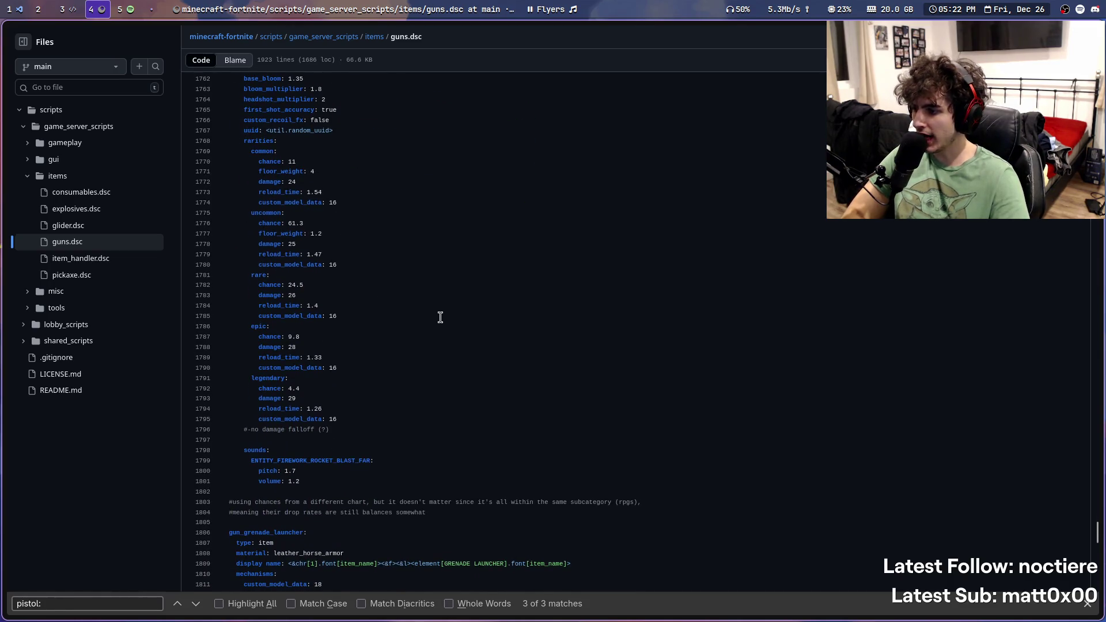
{"action": "double_click", "coordinate": [340, 459]}
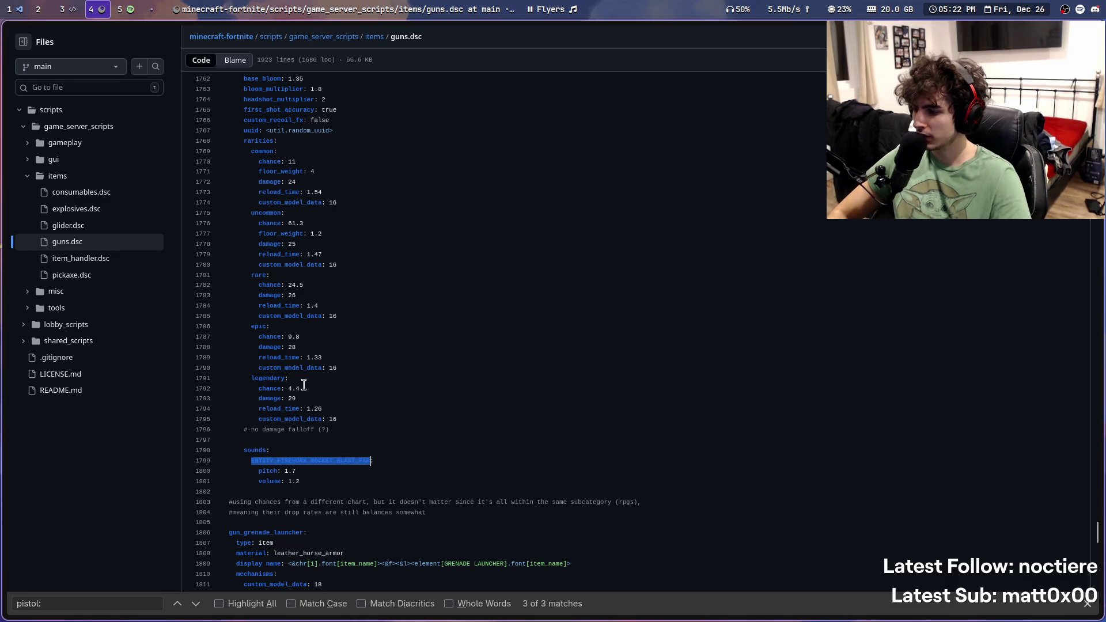
{"action": "scroll", "coordinate": [312, 380], "scroll_direction": "down", "scroll_amount": 4}
{"action": "left_click_drag", "start_coordinate": [310, 358], "coordinate": [219, 332]}
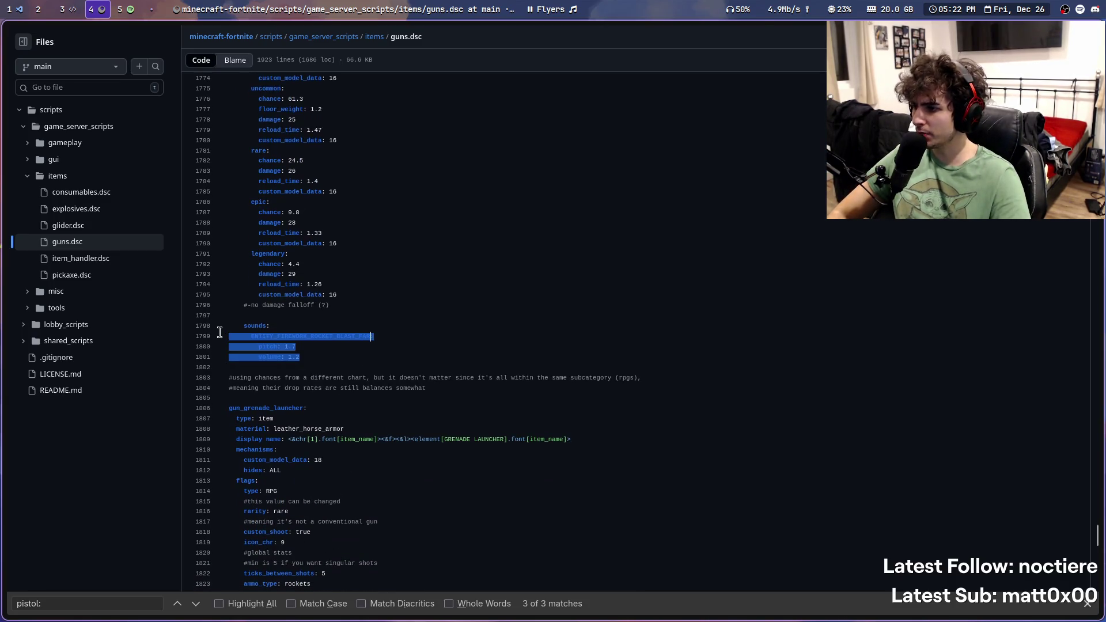
{"action": "left_click", "coordinate": [575, 252]}
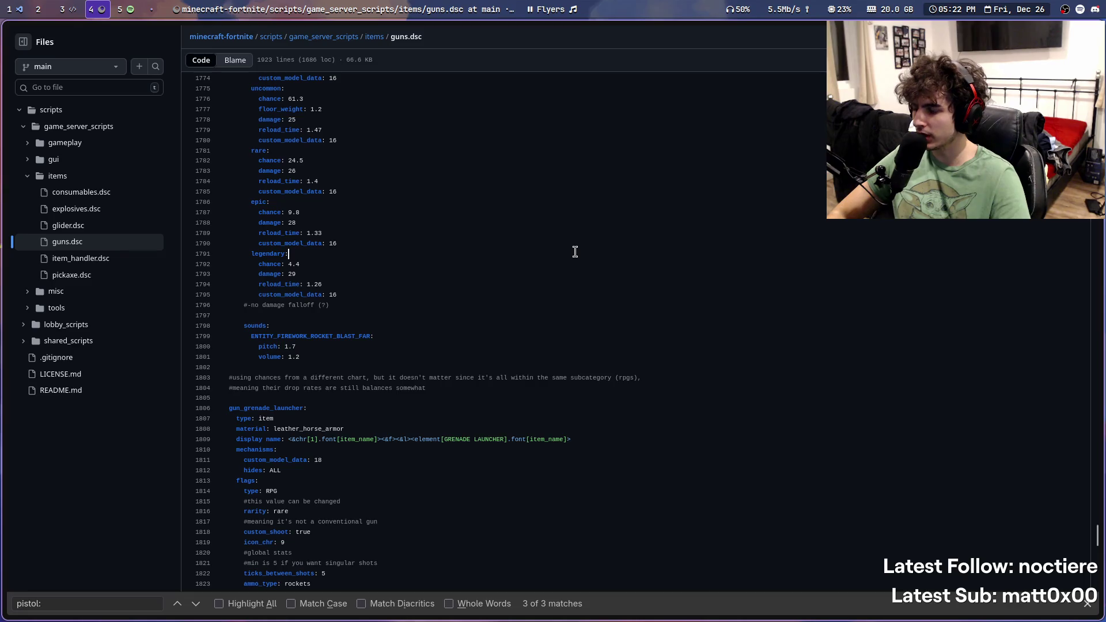
{"action": "double_click", "coordinate": [311, 337]}
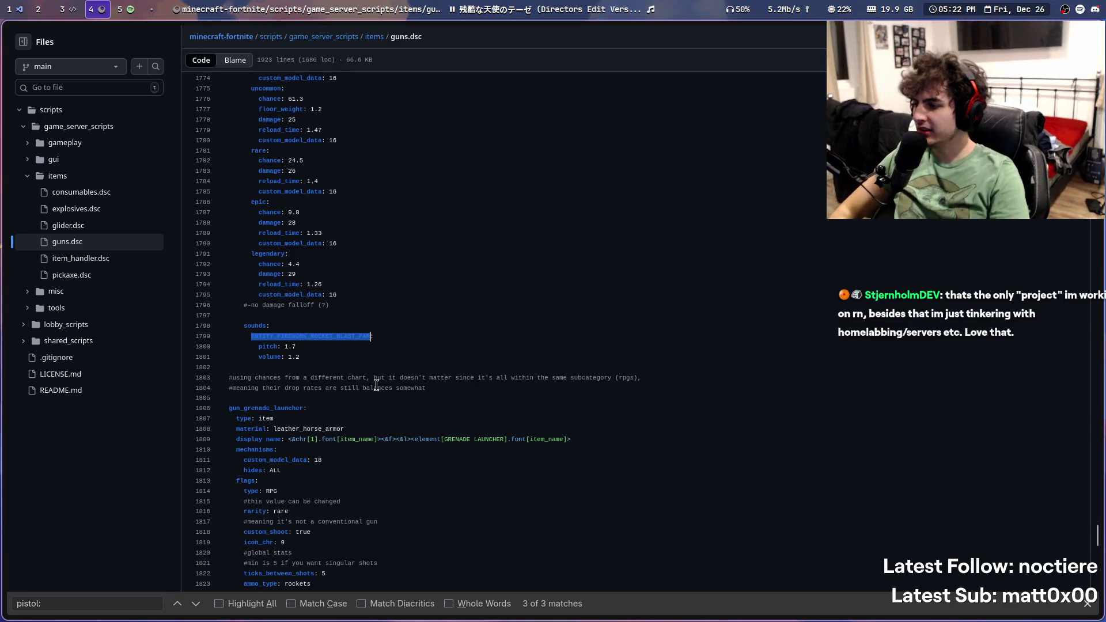
{"action": "left_click", "coordinate": [74, 7]}
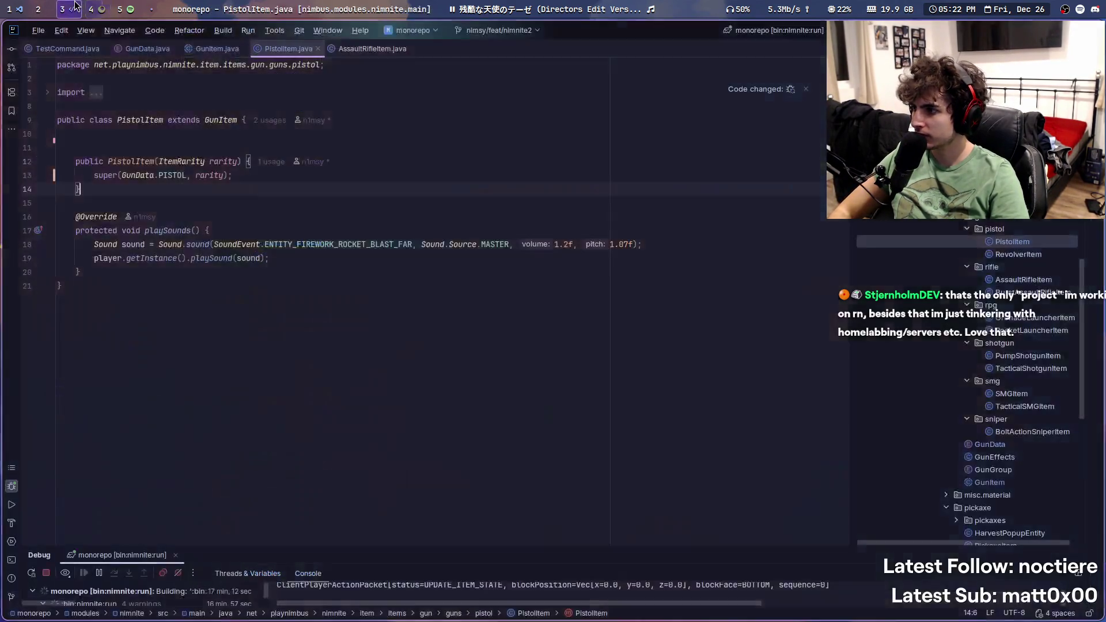
Step: Correct PistolItem's sound pitch to 1.7f to match guns.dsc and hot-reload the code
{"action": "double_click", "coordinate": [318, 244]}
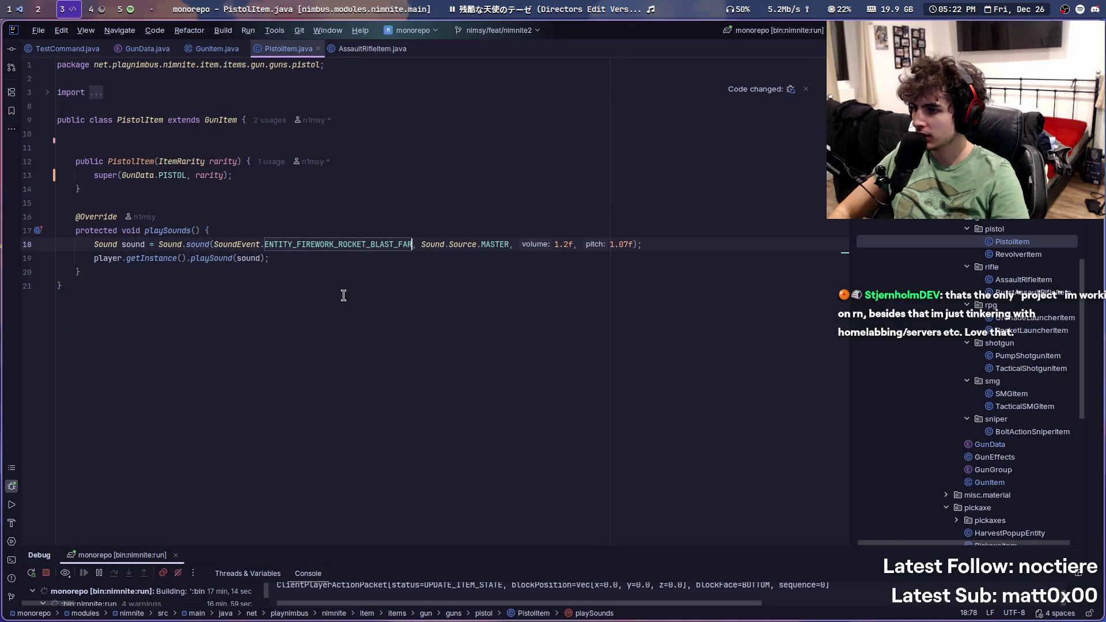
{"action": "key", "text": "super+4"}
{"action": "left_click", "coordinate": [454, 328]}
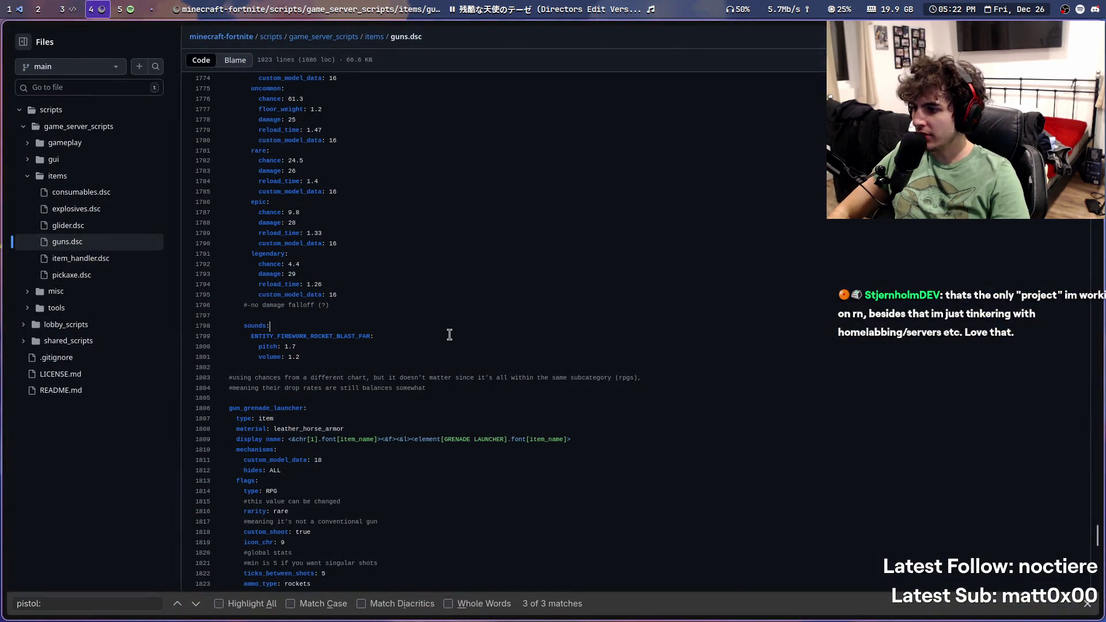
{"action": "key", "text": "super+3"}
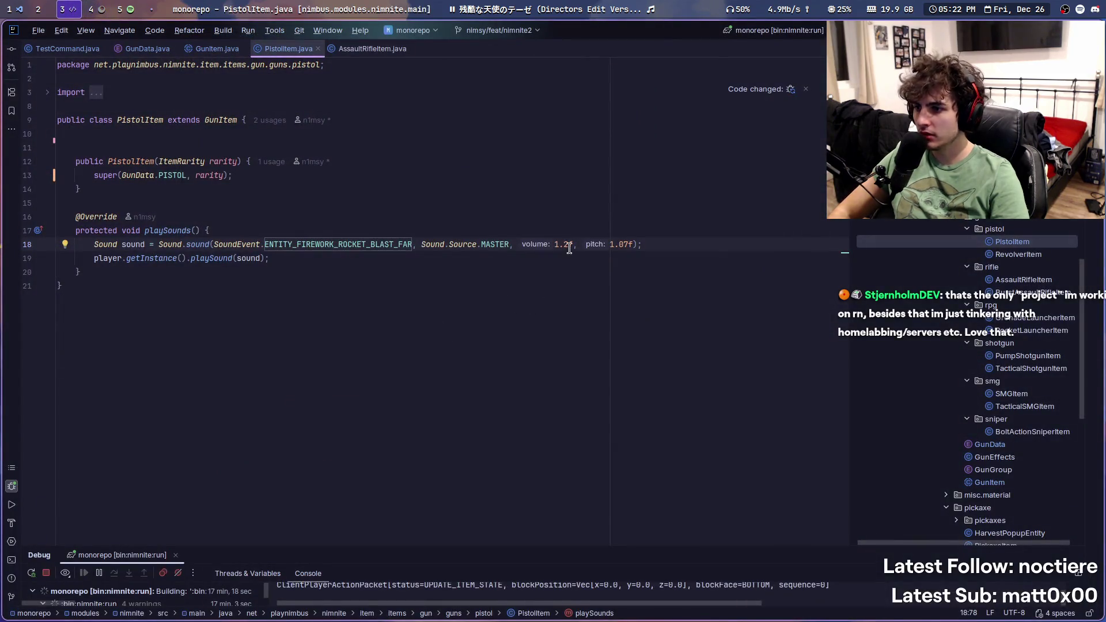
{"action": "key", "text": "super+4"}
{"action": "key", "text": "super+3"}
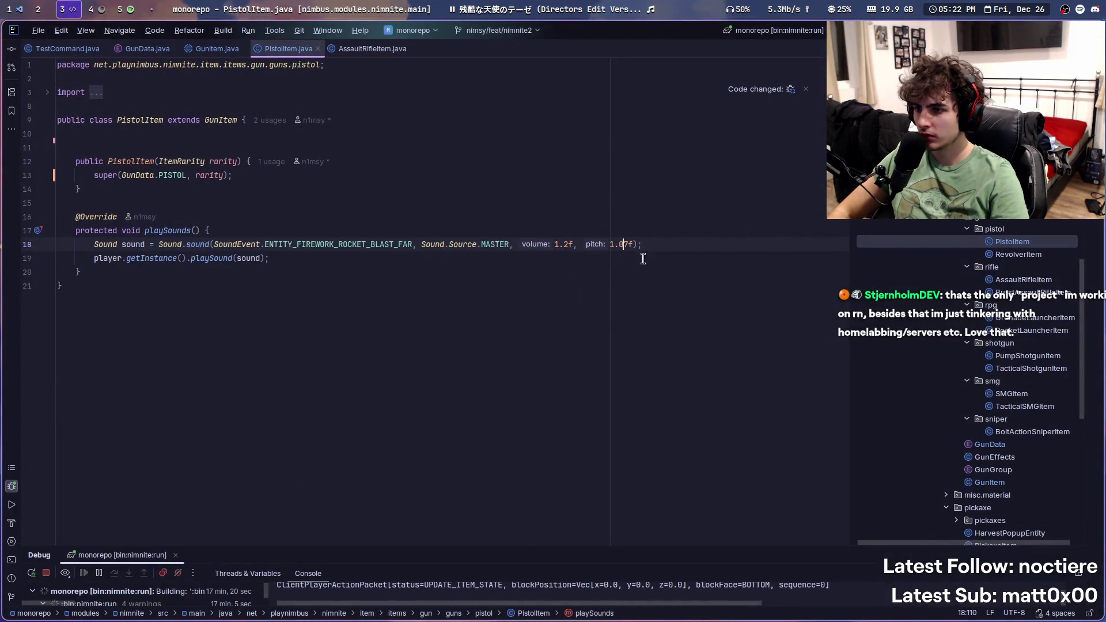
{"action": "key", "text": "BackSpace"}
{"action": "right_click", "coordinate": [518, 163]}
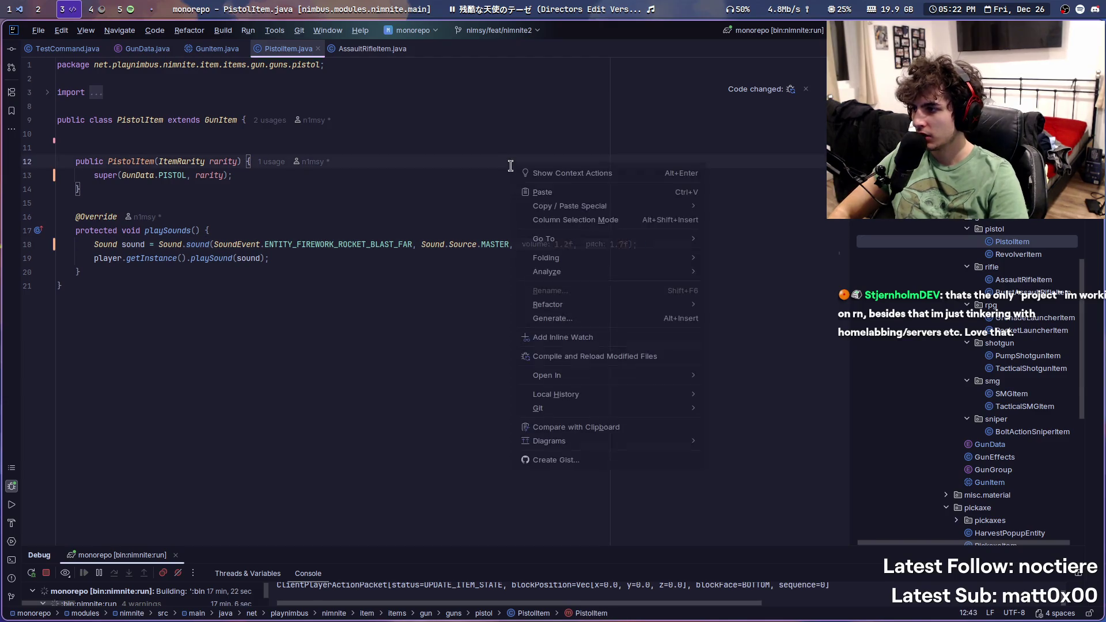
{"action": "left_click", "coordinate": [613, 351]}
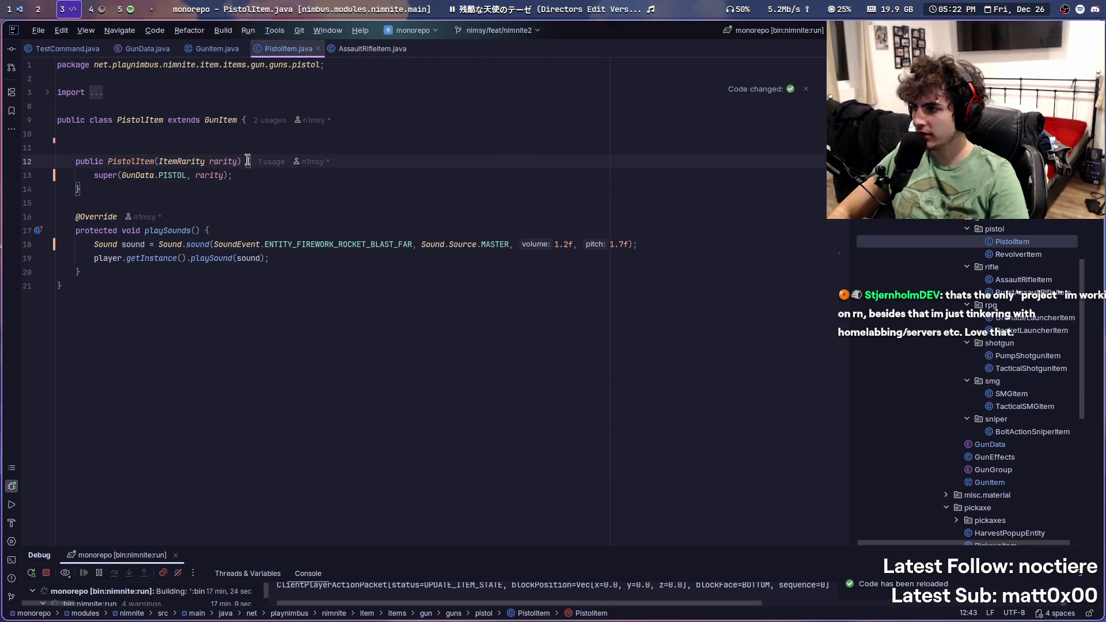
Step: Add '// todo: make sounds static too?' in playSounds, then compile and reload modified files
{"action": "left_click", "coordinate": [305, 233]}
{"action": "key", "text": "Return"}
{"action": "type", "text": "// tod"}
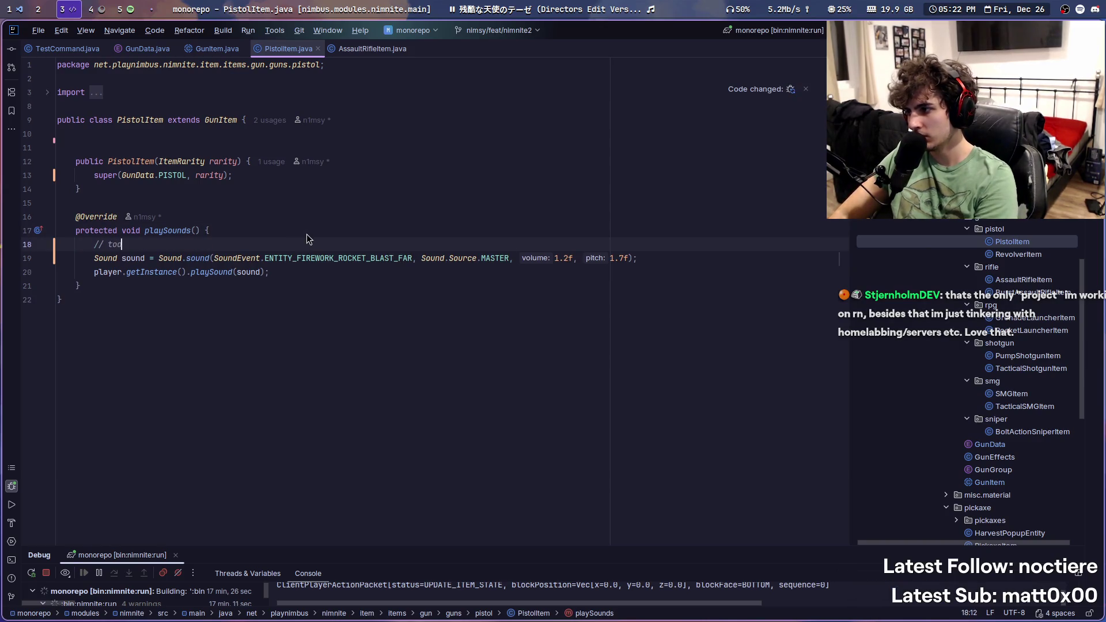
{"action": "type", "text": "o: make sounds static too?"}
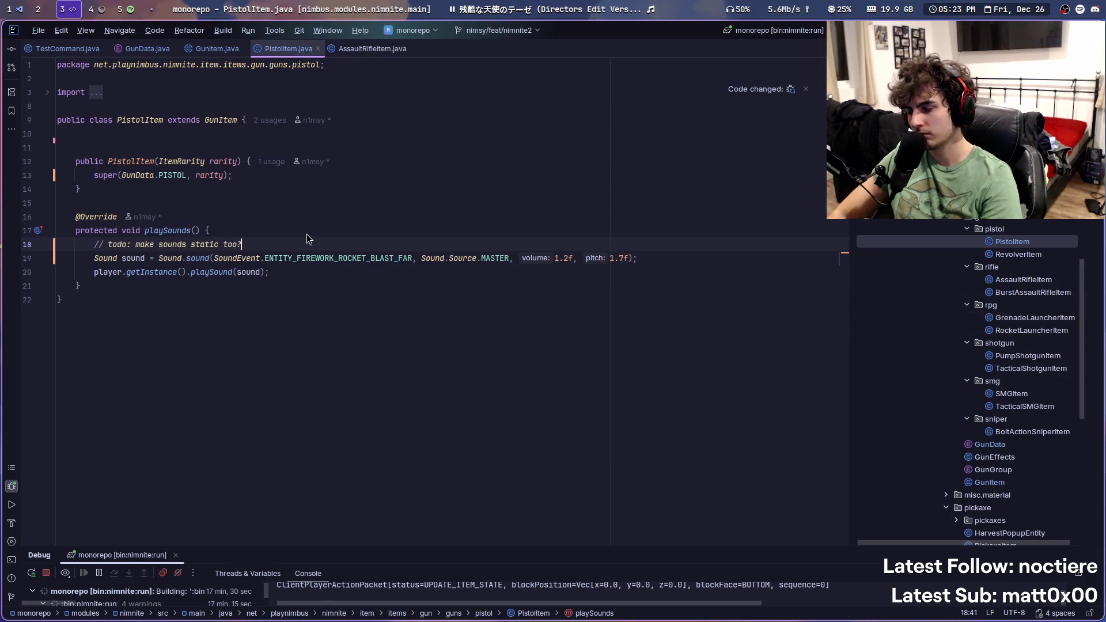
{"action": "right_click", "coordinate": [509, 148]}
{"action": "left_click", "coordinate": [628, 344]}
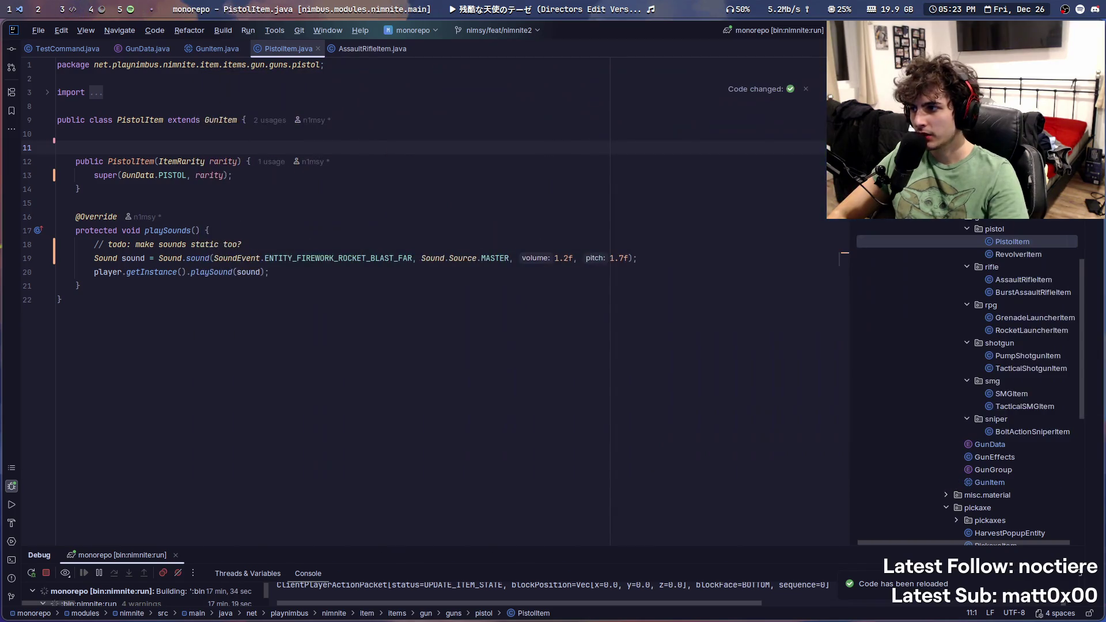
{"action": "scroll", "coordinate": [979, 306], "scroll_direction": "up", "scroll_amount": 4}
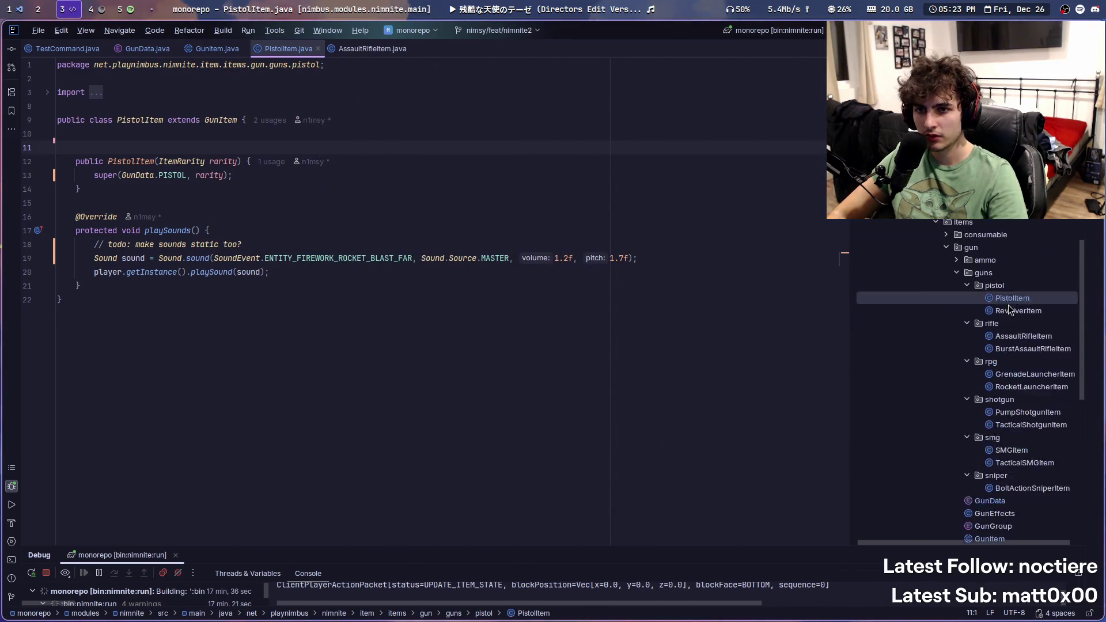
Step: Change TestCommand's giveItem from AssaultRifleItem to PistolItem(ItemRarity.RARE) and hot-reload the code
{"action": "double_click", "coordinate": [985, 243]}
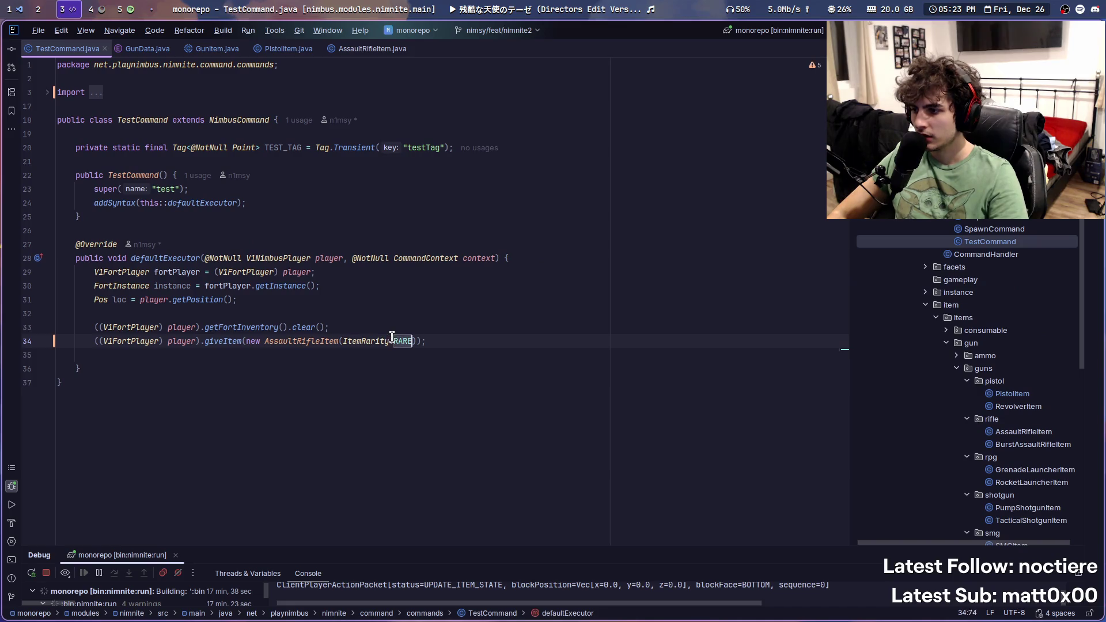
{"action": "double_click", "coordinate": [315, 341]}
{"action": "type", "text": "Pistol"}
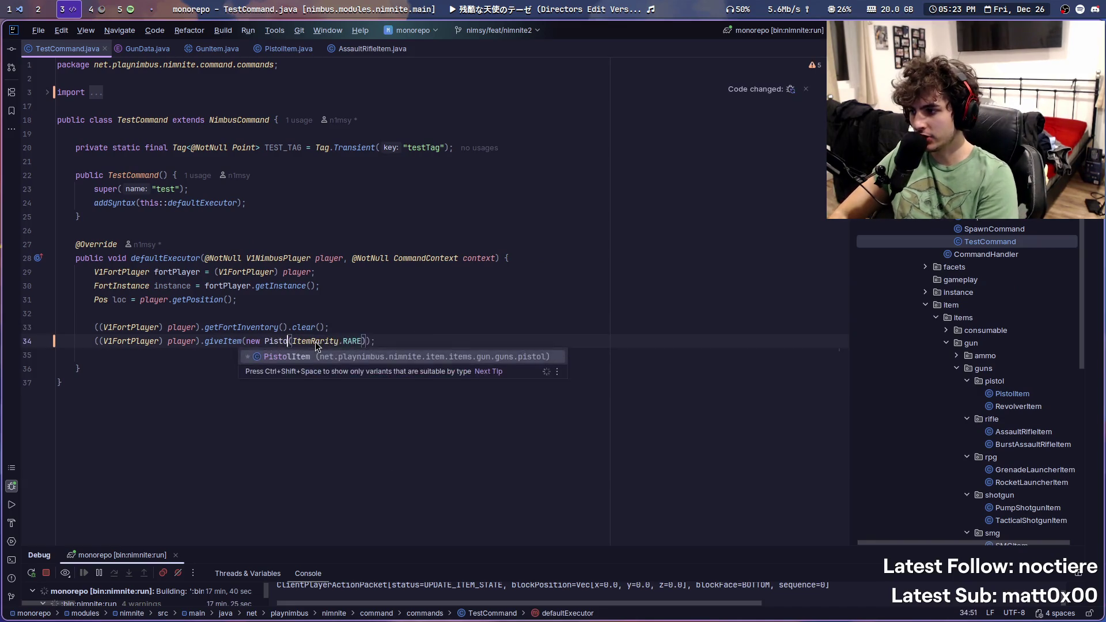
{"action": "key", "text": "Return"}
{"action": "right_click", "coordinate": [469, 174]}
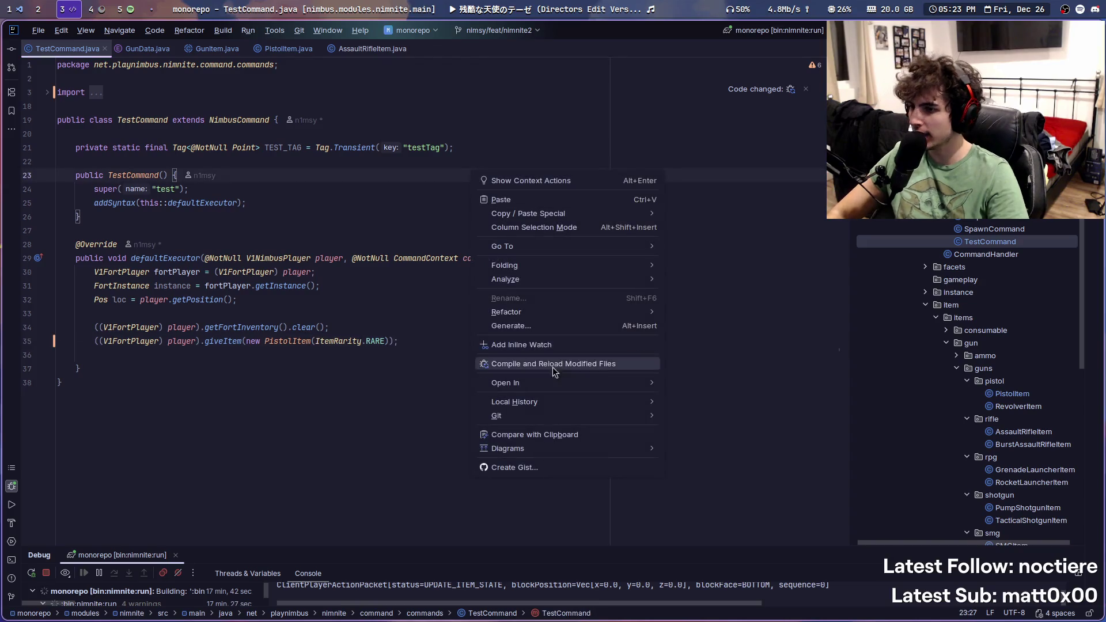
{"action": "left_click", "coordinate": [556, 364]}
{"action": "key", "text": "super+3"}
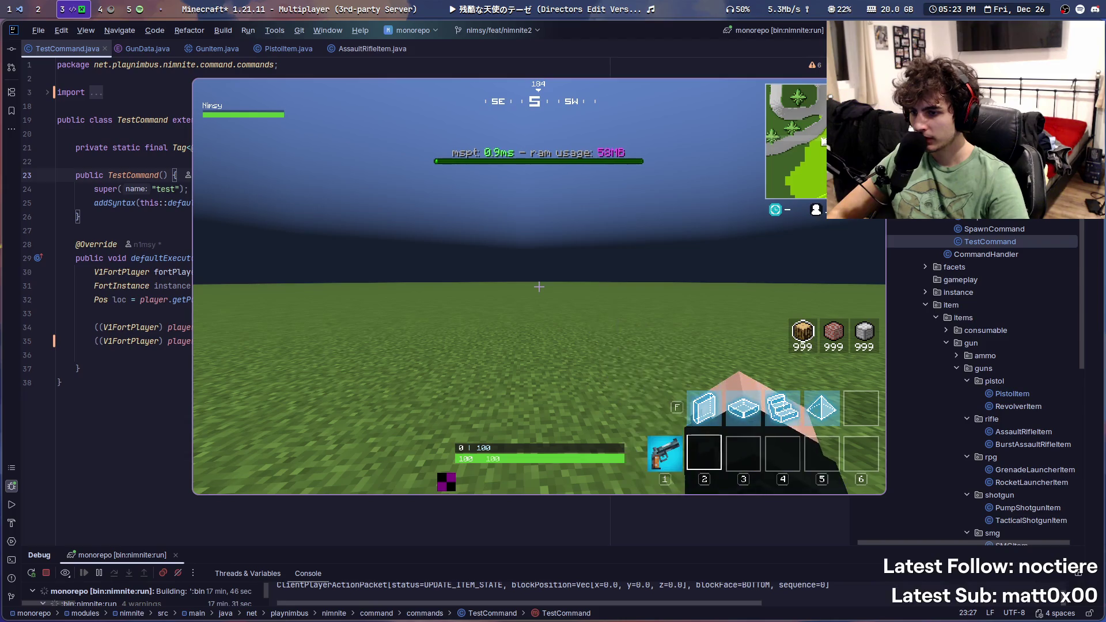
Step: Hold the pistol from hotbar slot 1, toggle F3 debug info, then hide Minecraft
{"action": "key", "text": "1"}
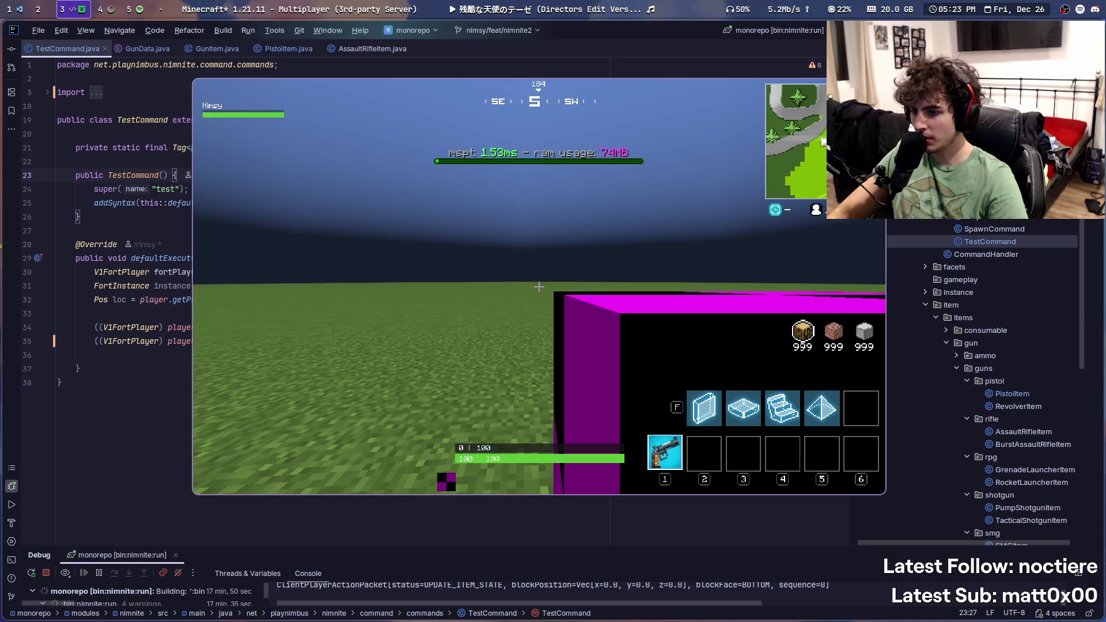
{"action": "key", "text": "F3"}
{"action": "key", "text": "F3"}
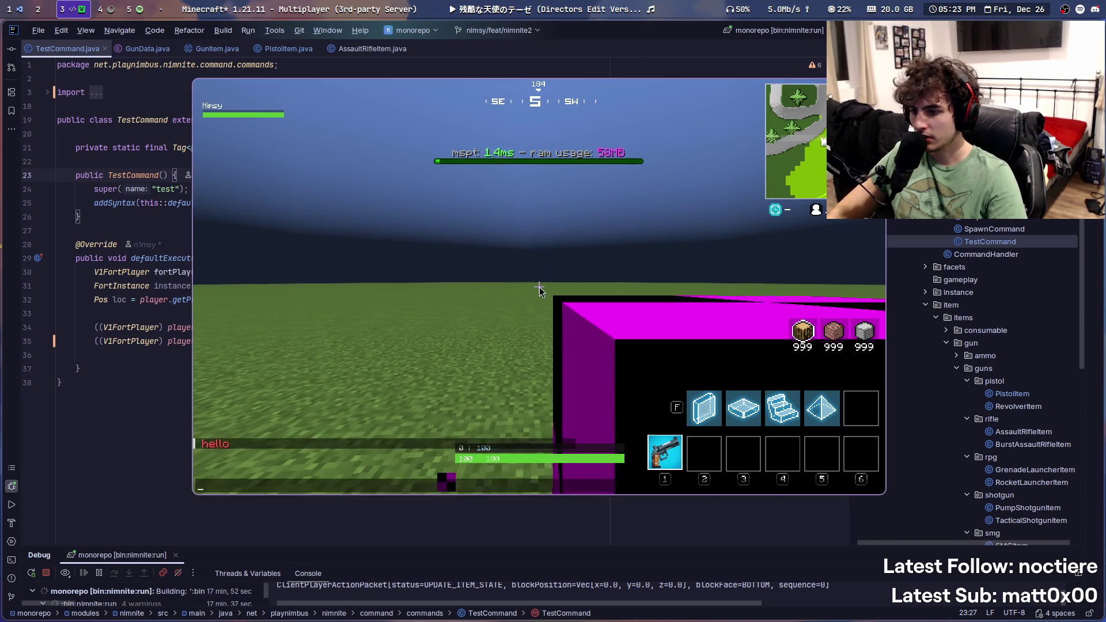
{"action": "key", "text": "super+q"}
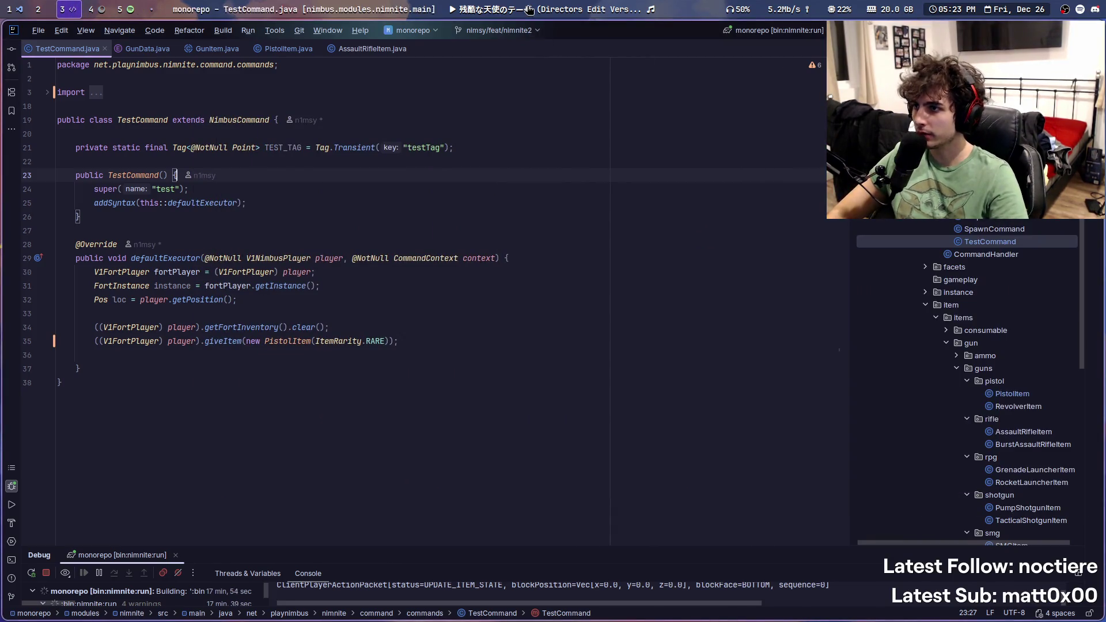
Step: Move to the VS Code resource-pack workspace and close the source control view
{"action": "left_click", "coordinate": [104, 10]}
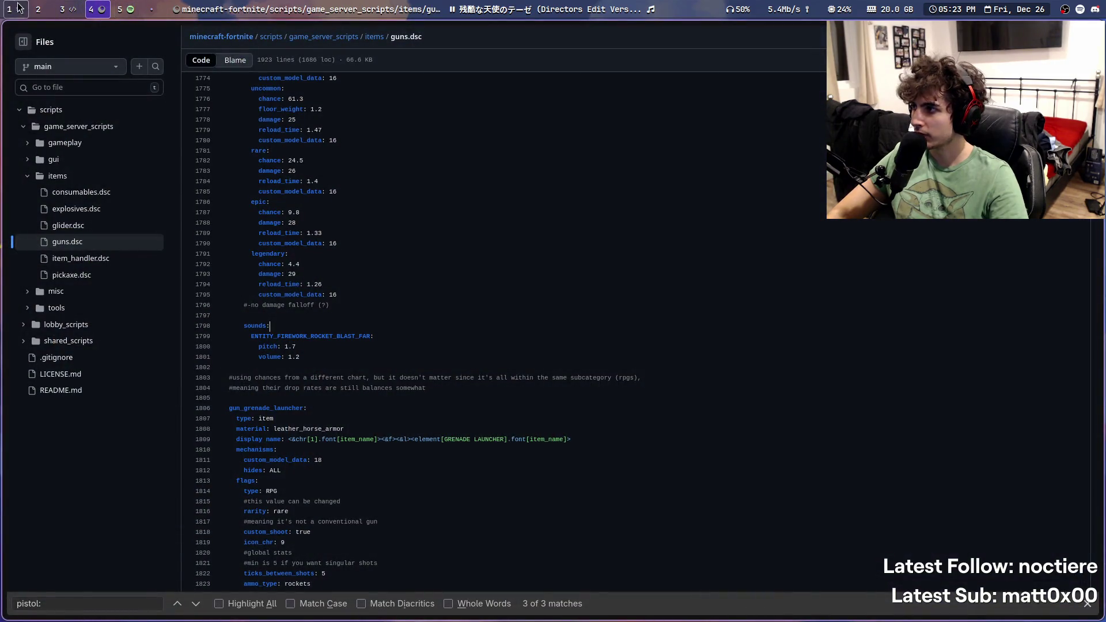
{"action": "left_click", "coordinate": [12, 9]}
{"action": "left_click", "coordinate": [16, 110]}
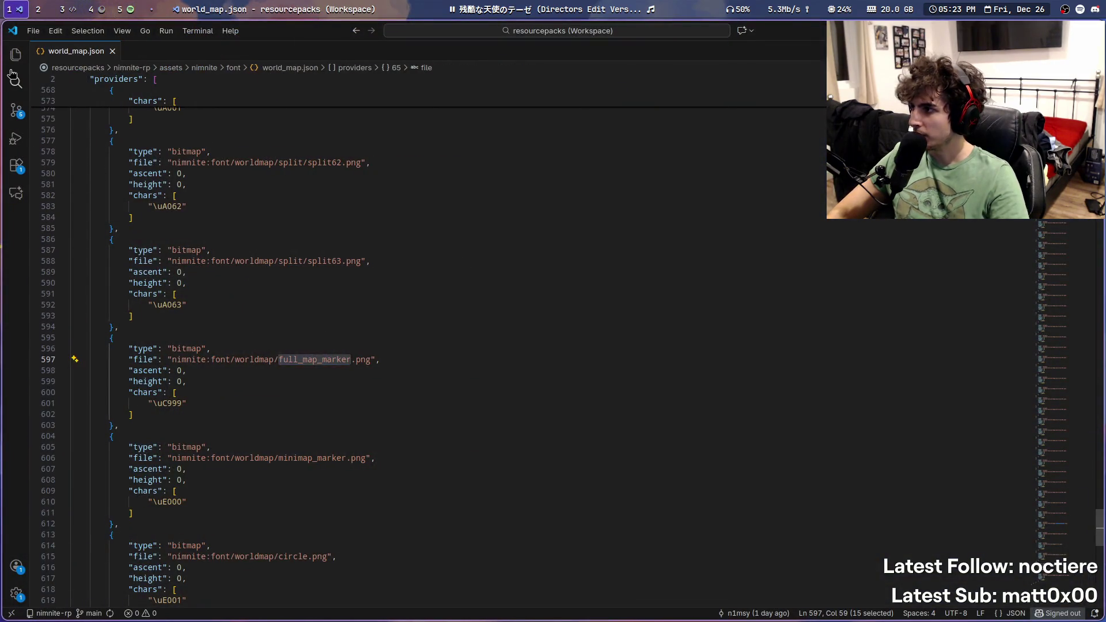
Step: Show the Explorer widened to full file names and review items/guns/assault_rifle.json
{"action": "left_click", "coordinate": [16, 55]}
{"action": "key", "text": "super+s"}
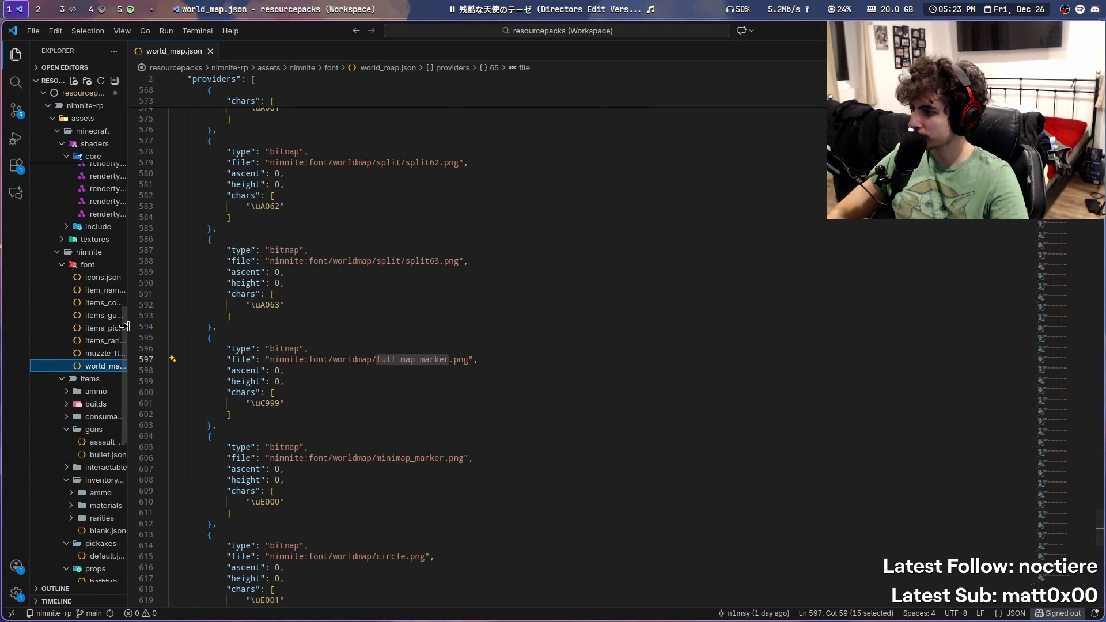
{"action": "mouse_move", "coordinate": [126, 331]}
{"action": "left_mouse_down"}
{"action": "mouse_move", "coordinate": [431, 340]}
{"action": "mouse_move", "coordinate": [303, 343]}
{"action": "left_mouse_up"}
{"action": "left_click", "coordinate": [239, 442]}
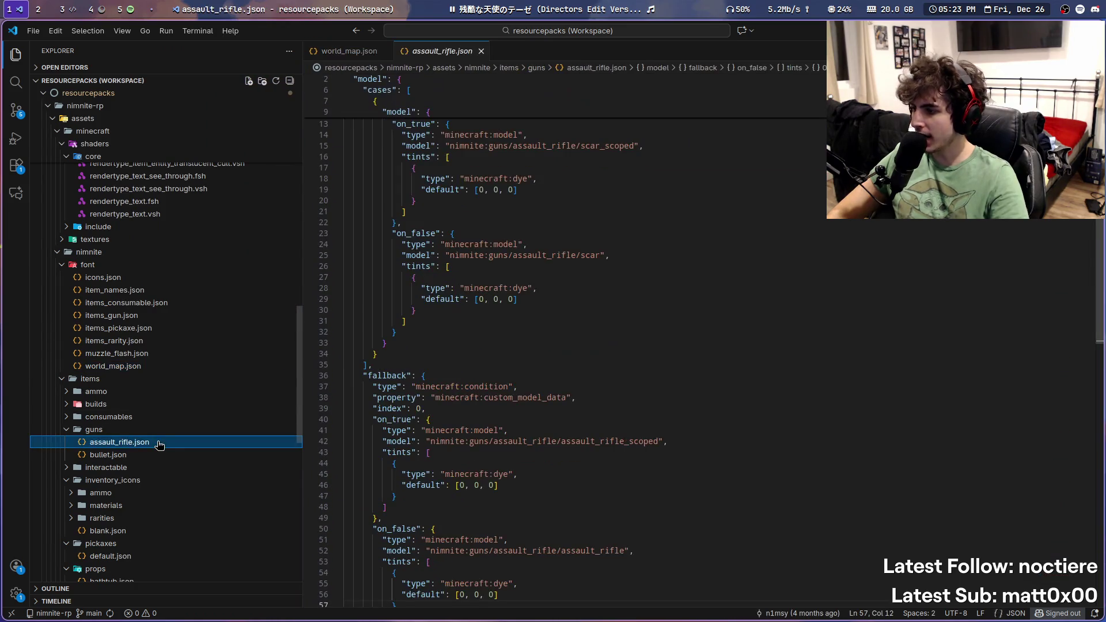
{"action": "scroll", "coordinate": [641, 395], "scroll_direction": "up", "scroll_amount": 3}
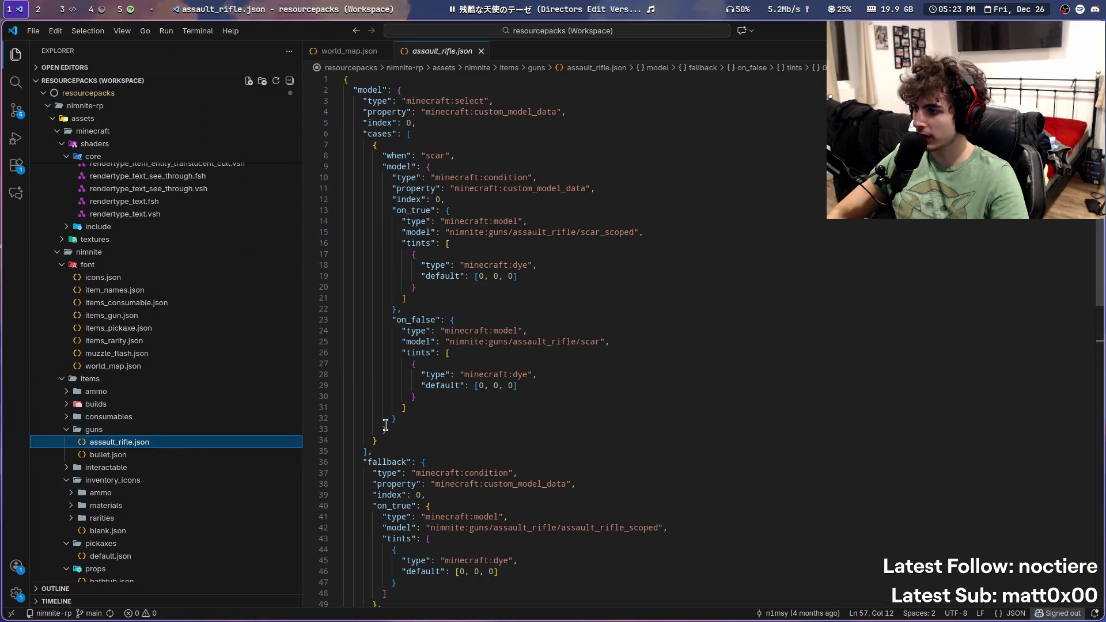
{"action": "scroll", "coordinate": [180, 420], "scroll_direction": "down", "scroll_amount": 10}
{"action": "scroll", "coordinate": [181, 422], "scroll_direction": "up", "scroll_amount": 10}
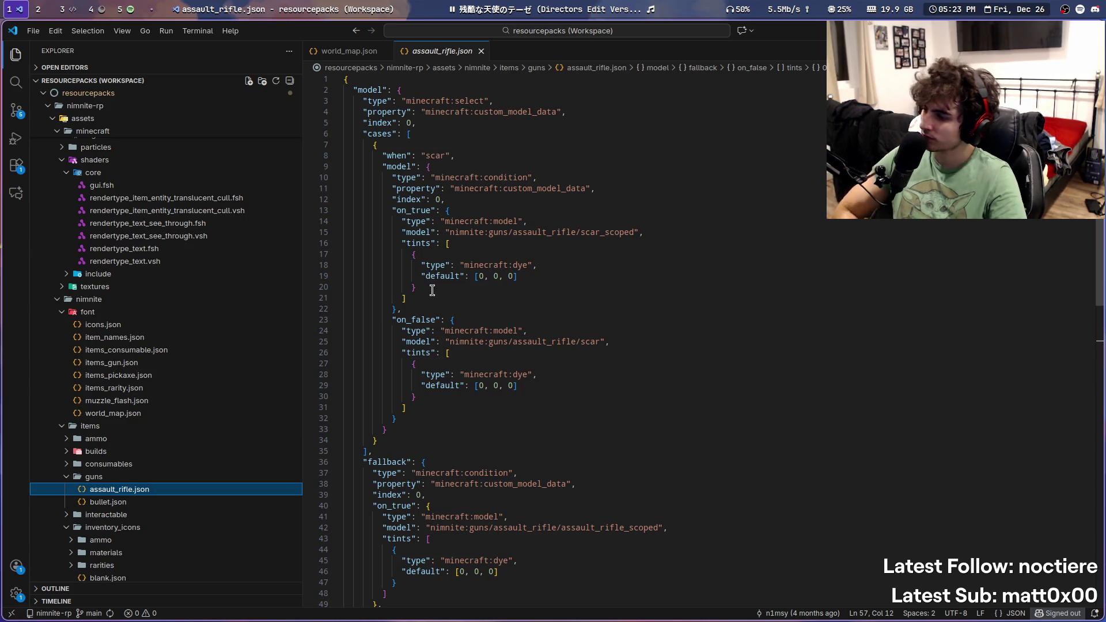
{"action": "scroll", "coordinate": [208, 375], "scroll_direction": "down", "scroll_amount": 5}
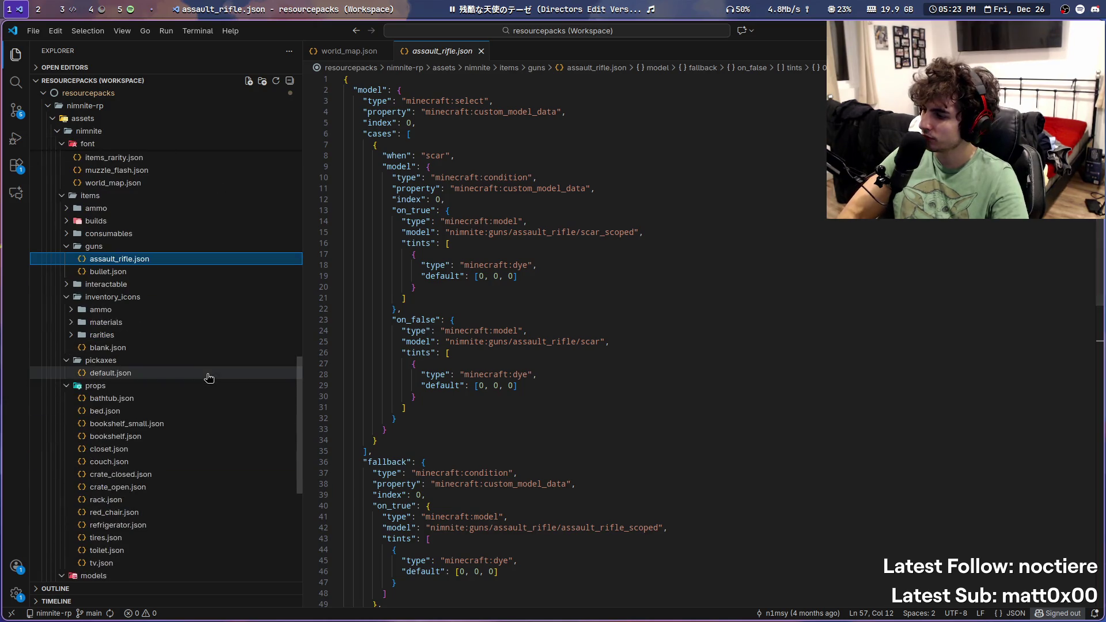
{"action": "scroll", "coordinate": [209, 377], "scroll_direction": "down", "scroll_amount": 5}
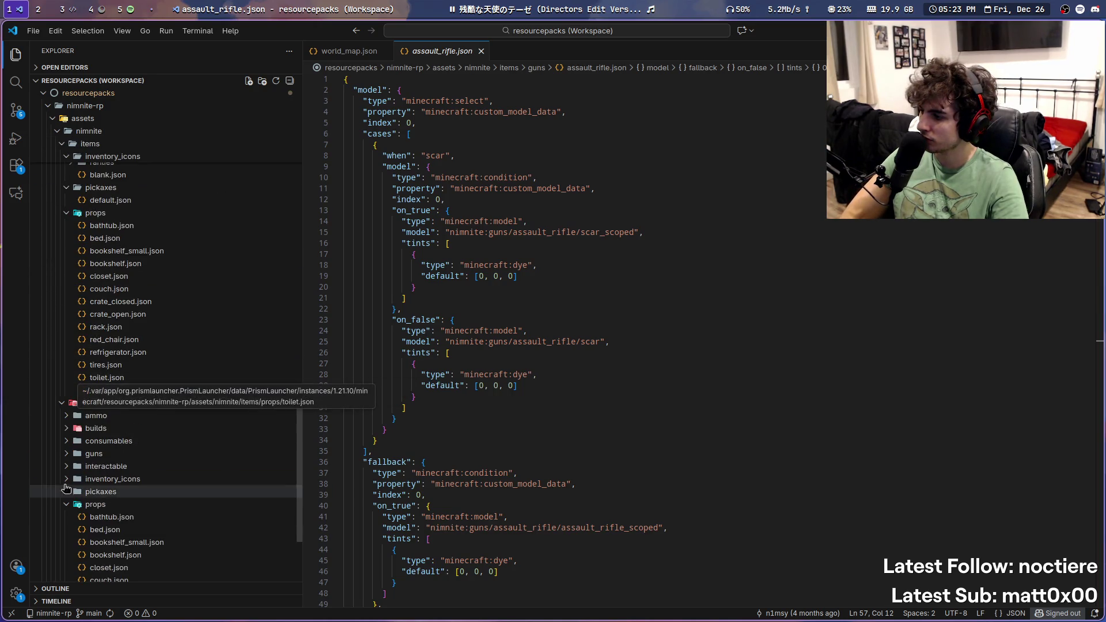
Step: Expand the models/guns folder and open bullet.json
{"action": "left_click", "coordinate": [69, 466]}
{"action": "left_click", "coordinate": [69, 453]}
{"action": "left_click", "coordinate": [70, 478]}
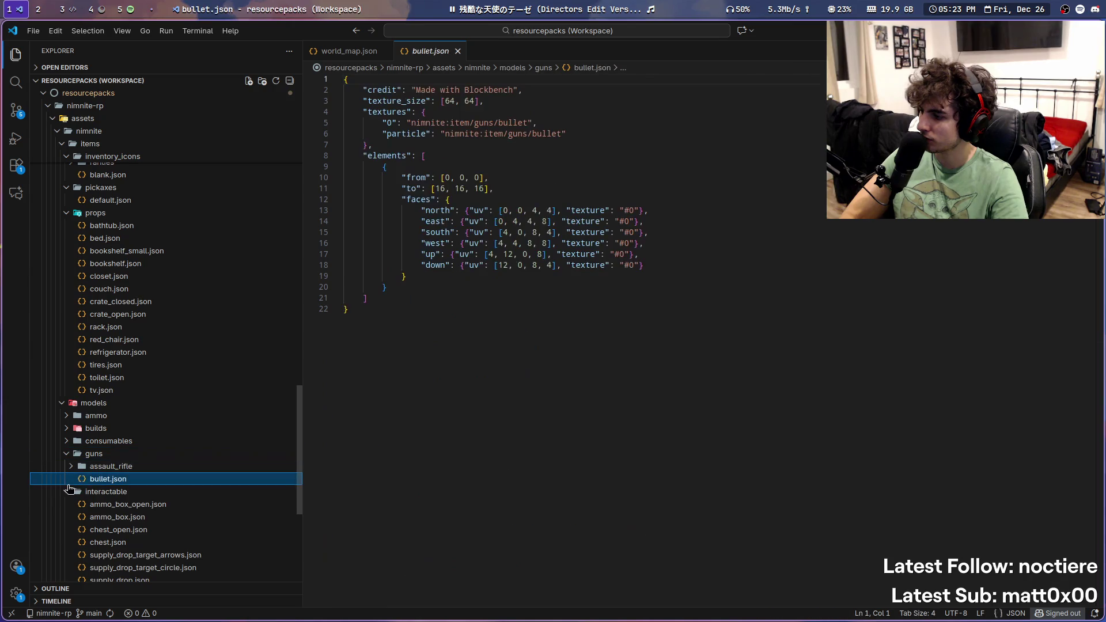
Step: Browse the models/guns/assault_rifle folder, then open the items/guns assault_rifle.json definition
{"action": "left_click", "coordinate": [67, 491]}
{"action": "left_click", "coordinate": [72, 466]}
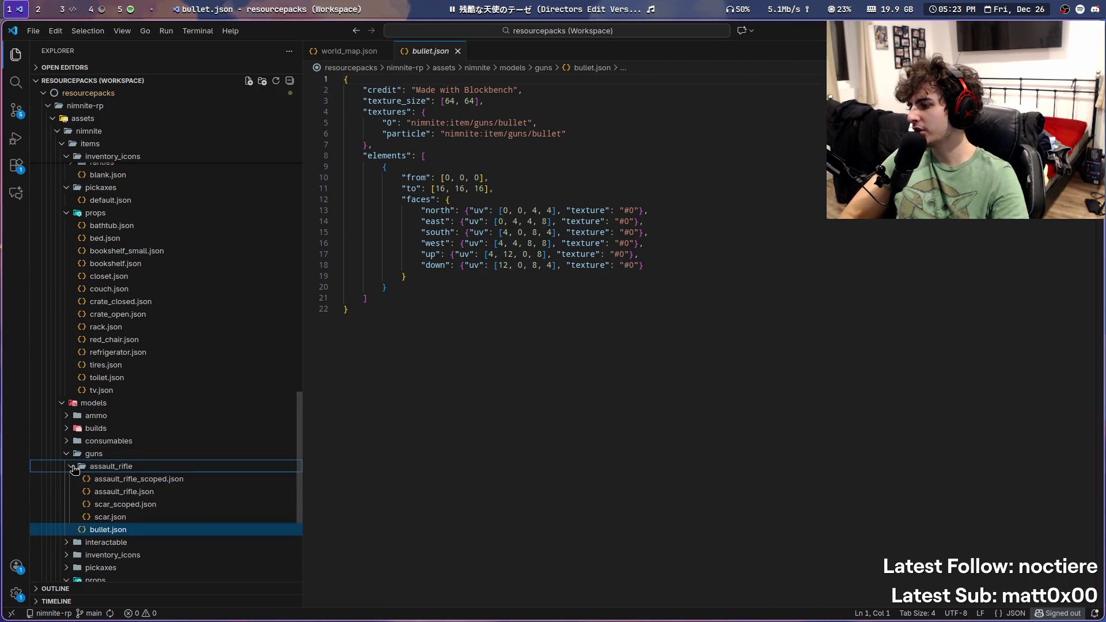
{"action": "left_click", "coordinate": [72, 467]}
{"action": "left_click", "coordinate": [72, 468]}
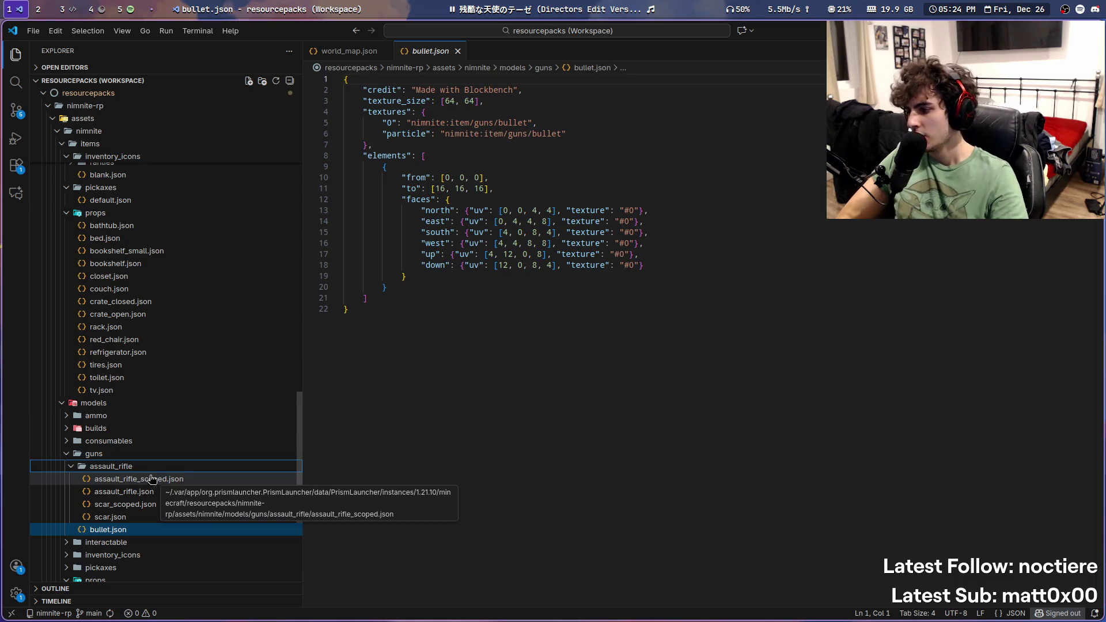
{"action": "left_click", "coordinate": [132, 466]}
{"action": "scroll", "coordinate": [121, 438], "scroll_direction": "up", "scroll_amount": 10}
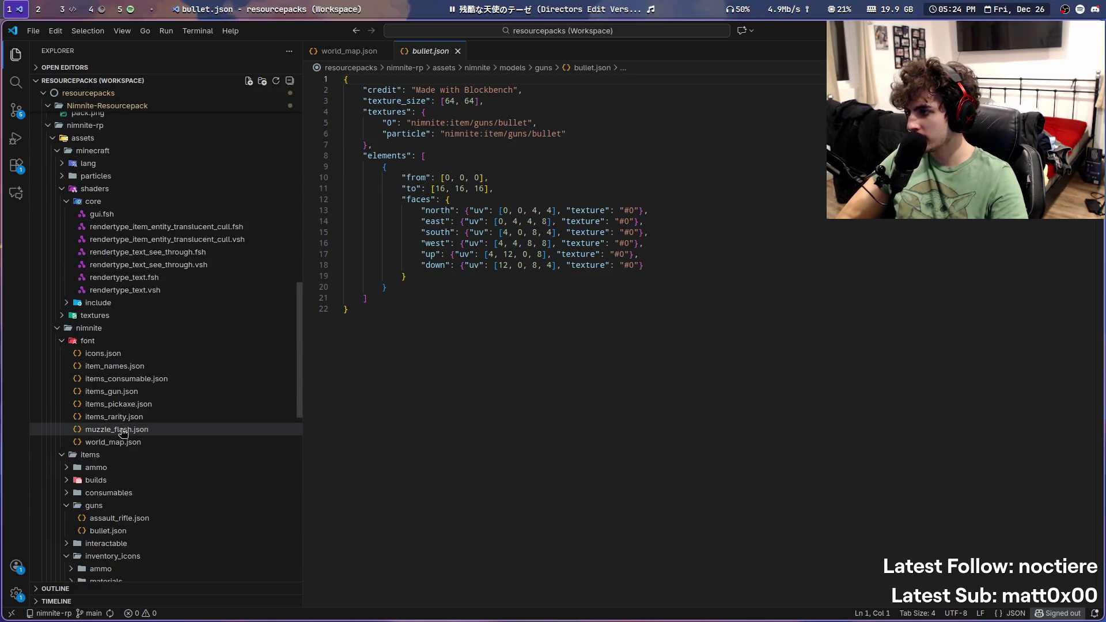
{"action": "scroll", "coordinate": [122, 432], "scroll_direction": "down", "scroll_amount": 5}
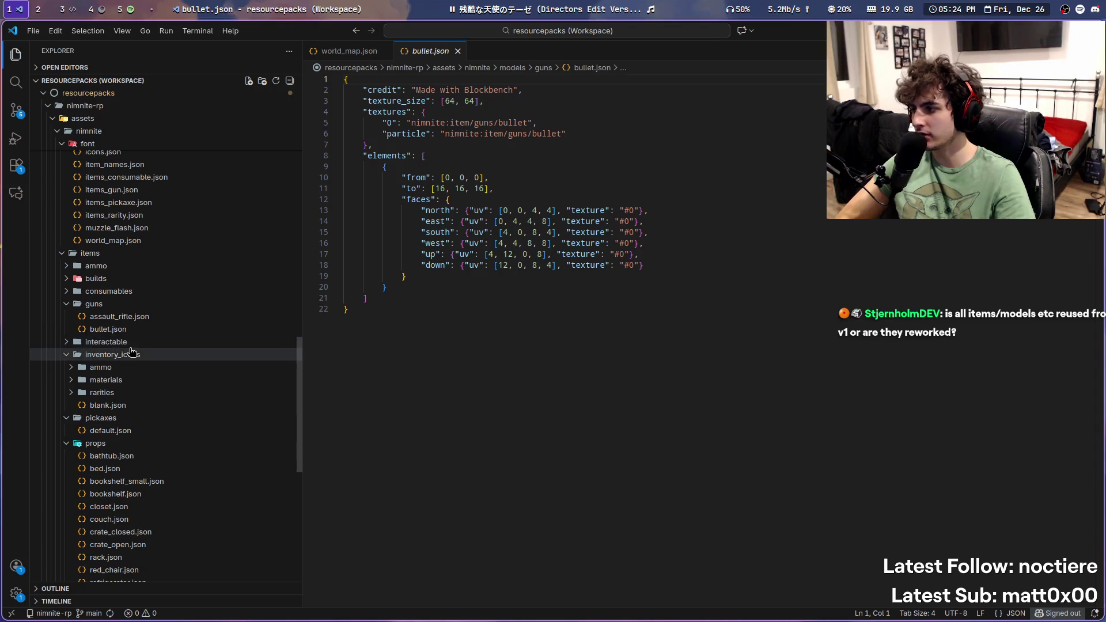
{"action": "left_click", "coordinate": [143, 317]}
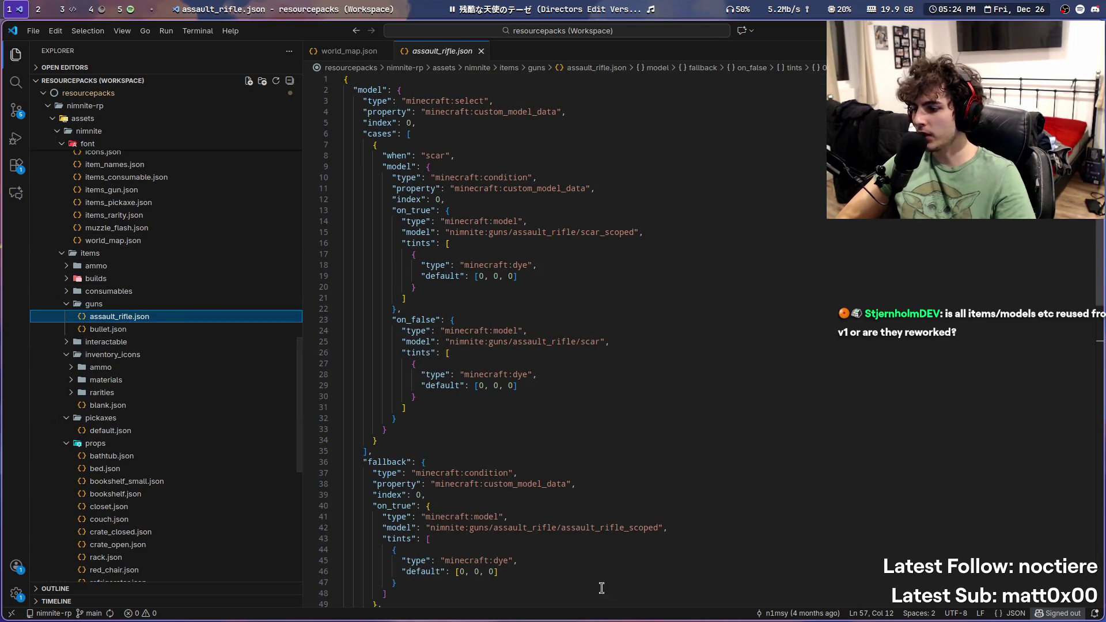
Step: Look over assault_rifle.json's scar and scar_scoped model cases, then switch to IntelliJ IDEA
{"action": "scroll", "coordinate": [510, 514], "scroll_direction": "down", "scroll_amount": 5}
{"action": "scroll", "coordinate": [510, 513], "scroll_direction": "up", "scroll_amount": 5}
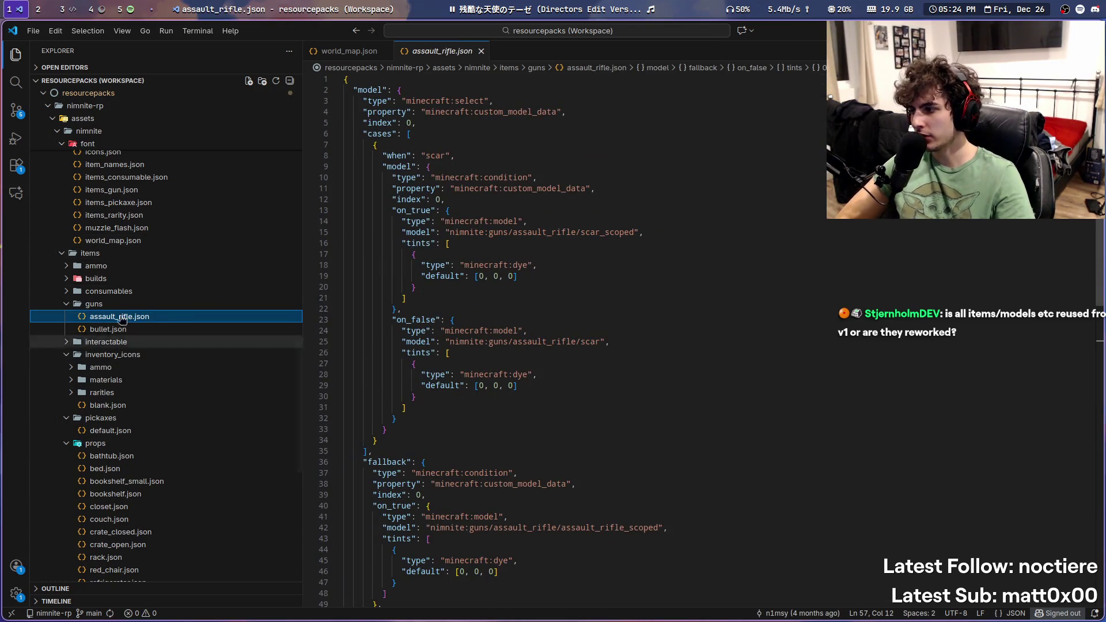
{"action": "scroll", "coordinate": [568, 474], "scroll_direction": "down", "scroll_amount": 5}
{"action": "scroll", "coordinate": [570, 477], "scroll_direction": "up", "scroll_amount": 5}
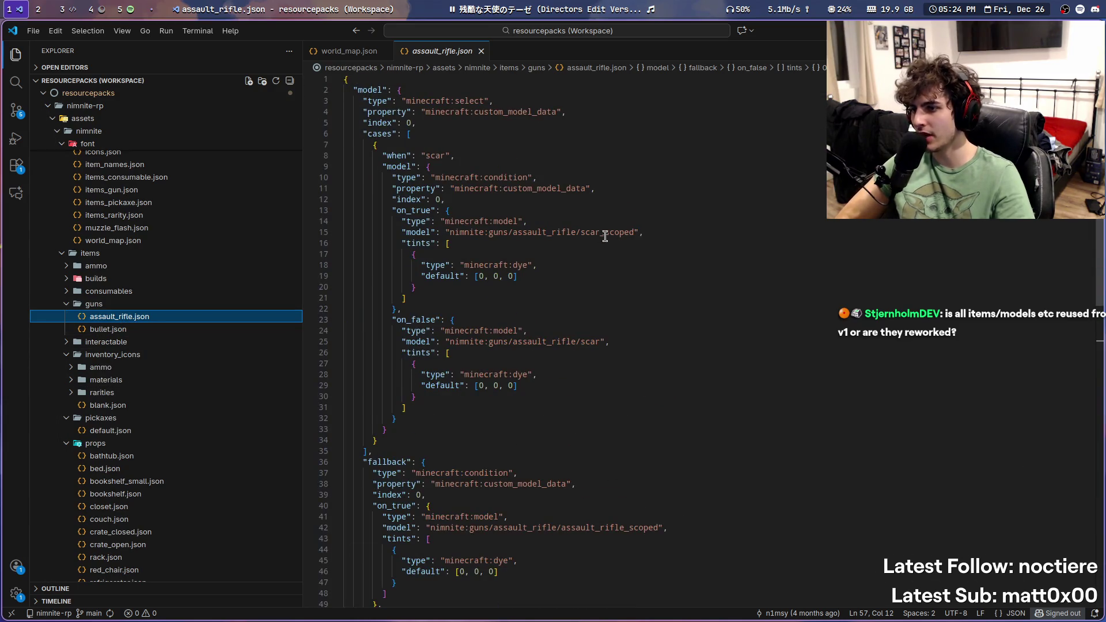
{"action": "left_click", "coordinate": [649, 253]}
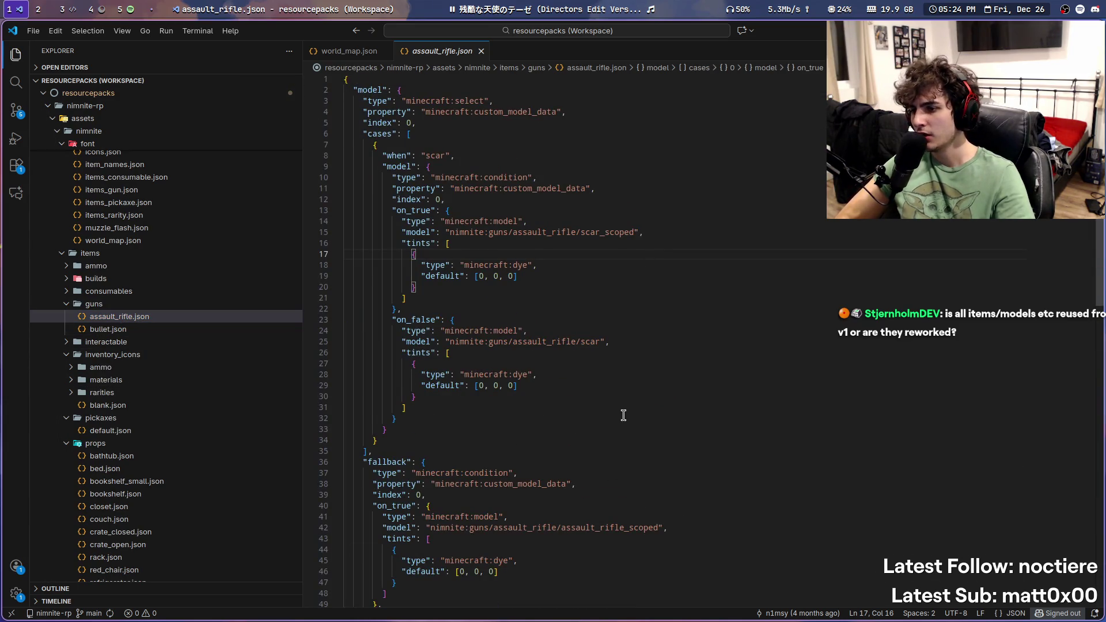
{"action": "scroll", "coordinate": [623, 415], "scroll_direction": "down", "scroll_amount": 5}
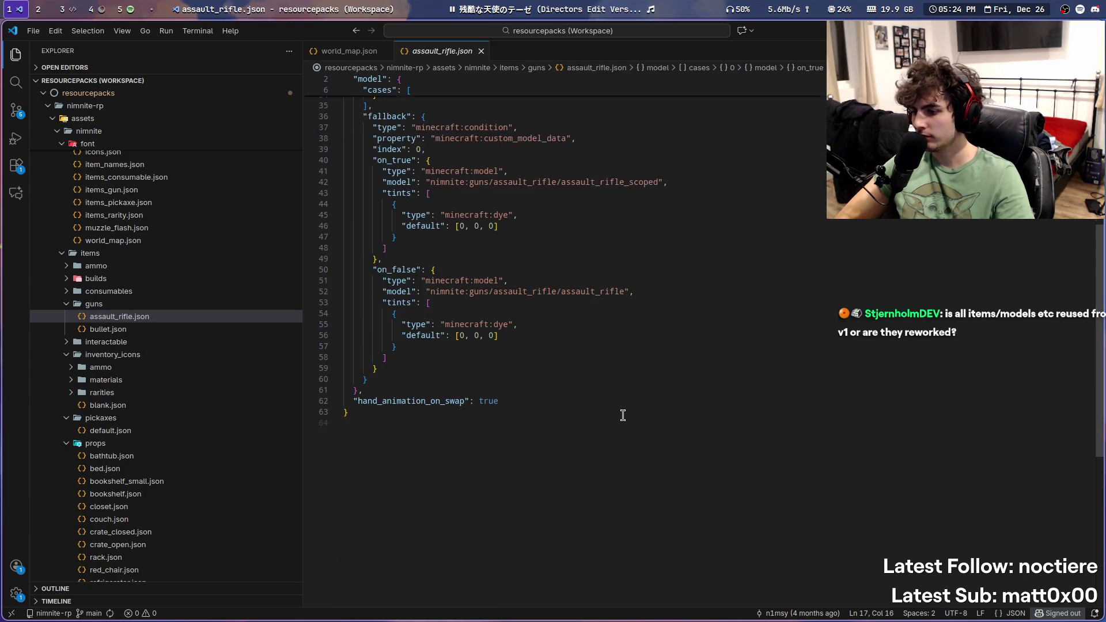
{"action": "scroll", "coordinate": [622, 415], "scroll_direction": "up", "scroll_amount": 5}
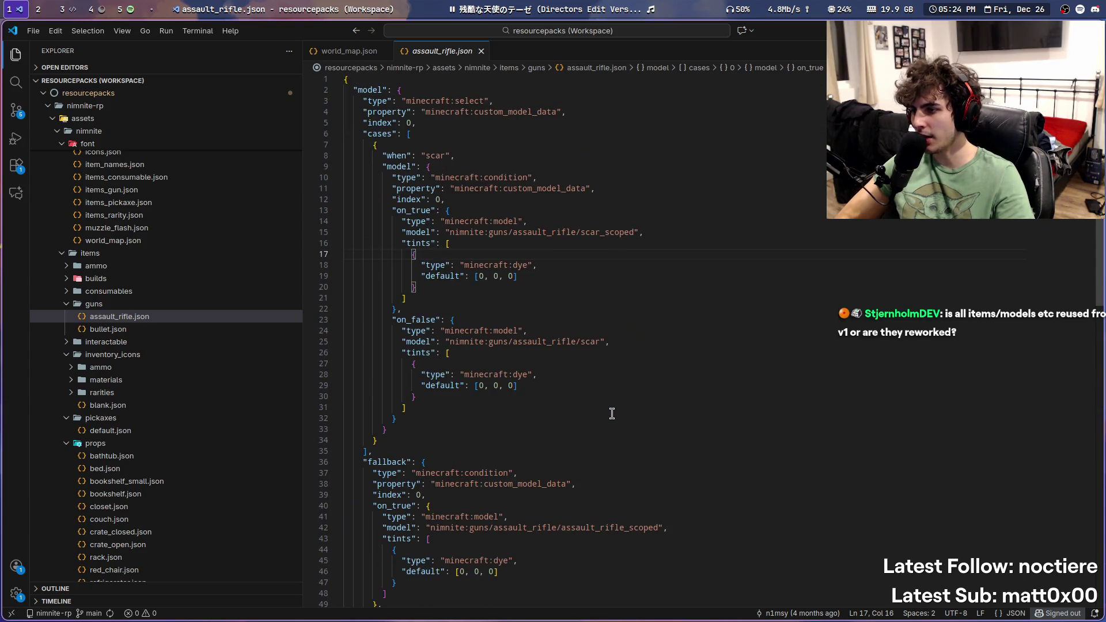
{"action": "scroll", "coordinate": [638, 406], "scroll_direction": "down", "scroll_amount": 5}
{"action": "scroll", "coordinate": [605, 390], "scroll_direction": "up", "scroll_amount": 5}
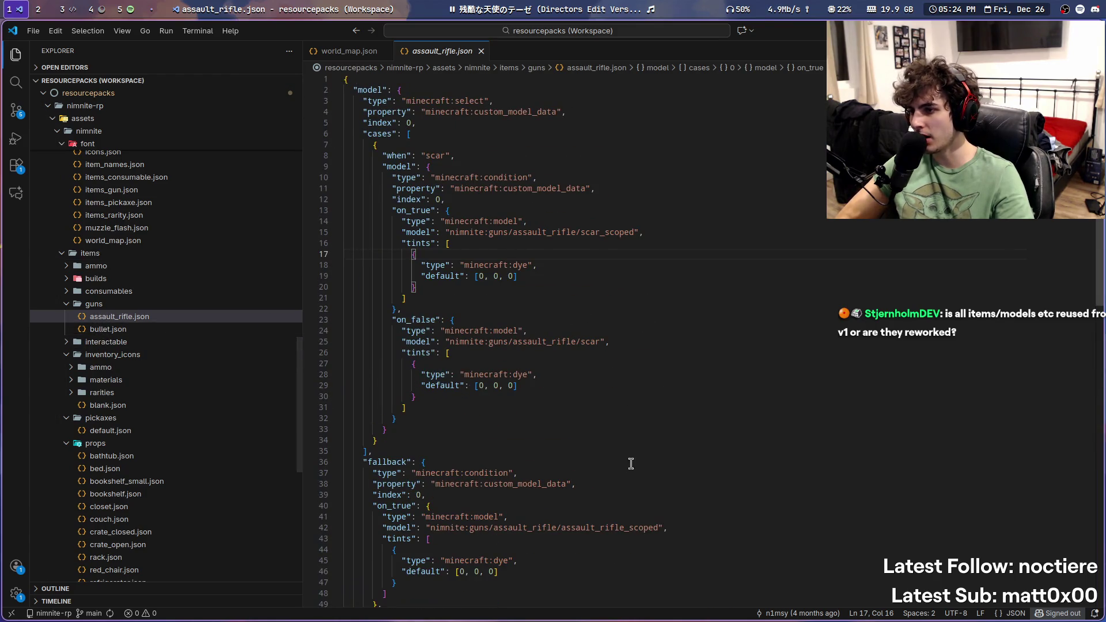
{"action": "left_click_drag", "start_coordinate": [634, 461], "coordinate": [297, 106]}
{"action": "left_click", "coordinate": [687, 234]}
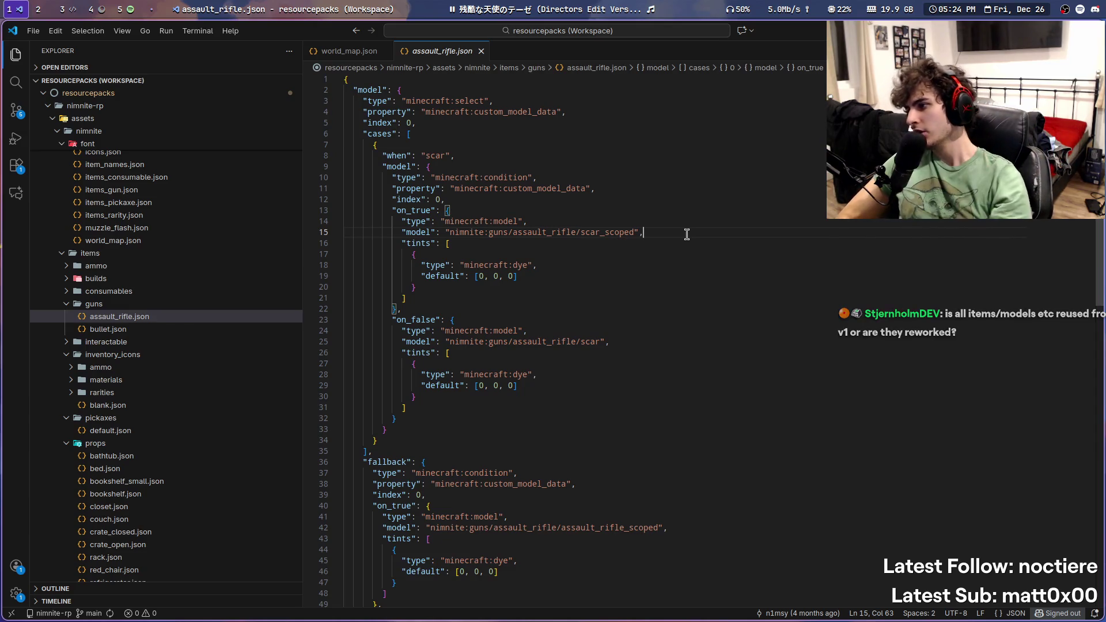
{"action": "key", "text": "super+3"}
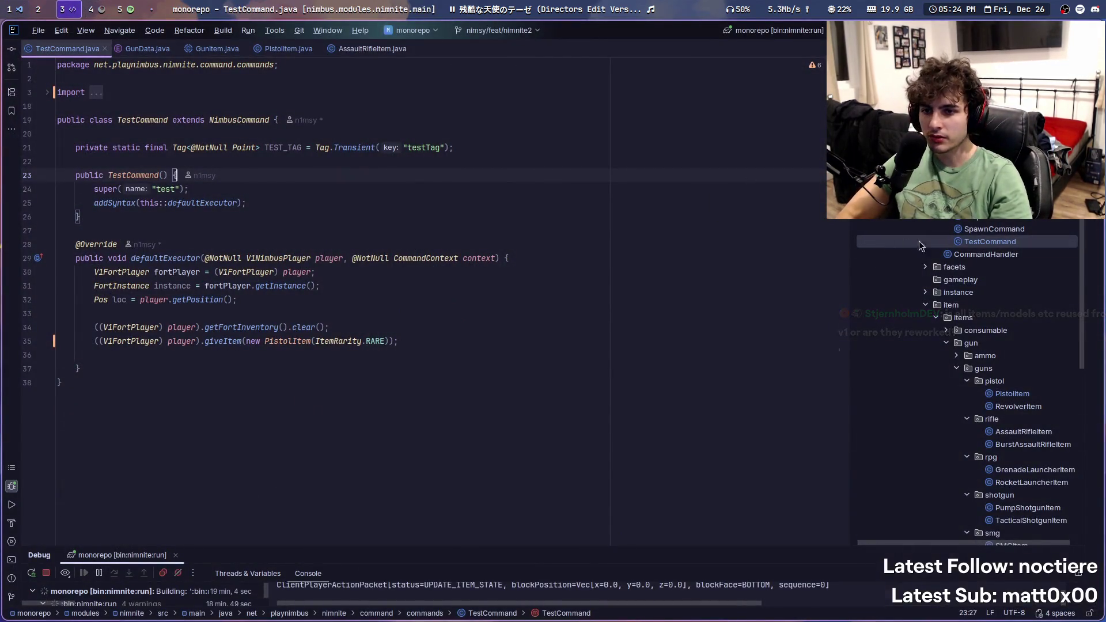
Step: Open GunItem, inspect getModelId in GunData, and return to the constructor's getModelId call
{"action": "scroll", "coordinate": [1020, 255], "scroll_direction": "down", "scroll_amount": 5}
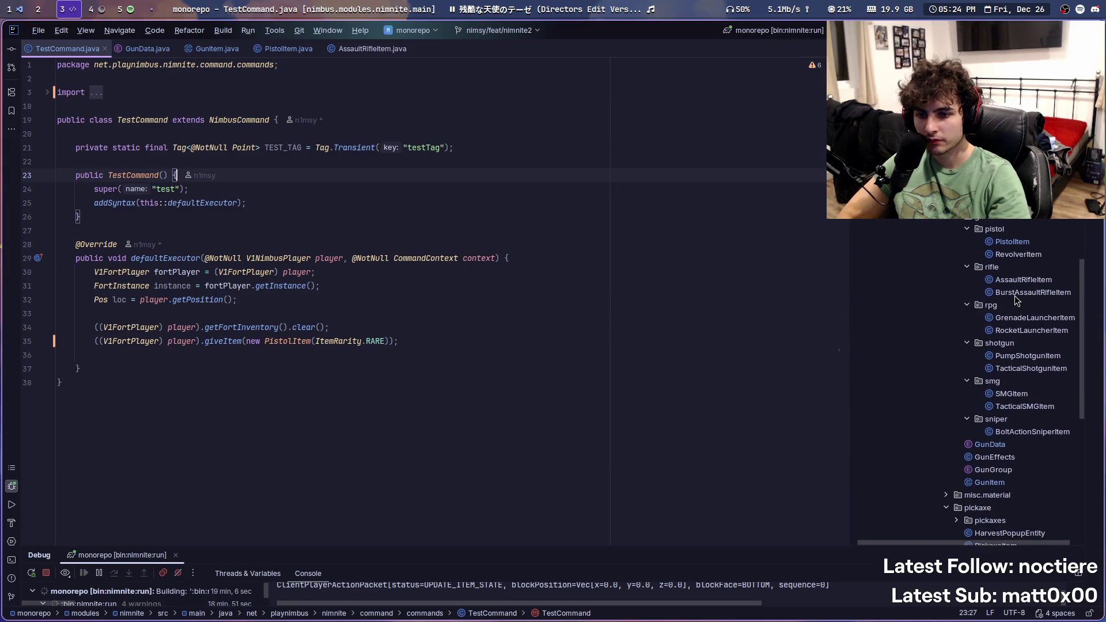
{"action": "scroll", "coordinate": [992, 433], "scroll_direction": "down", "scroll_amount": 1}
{"action": "double_click", "coordinate": [997, 448]}
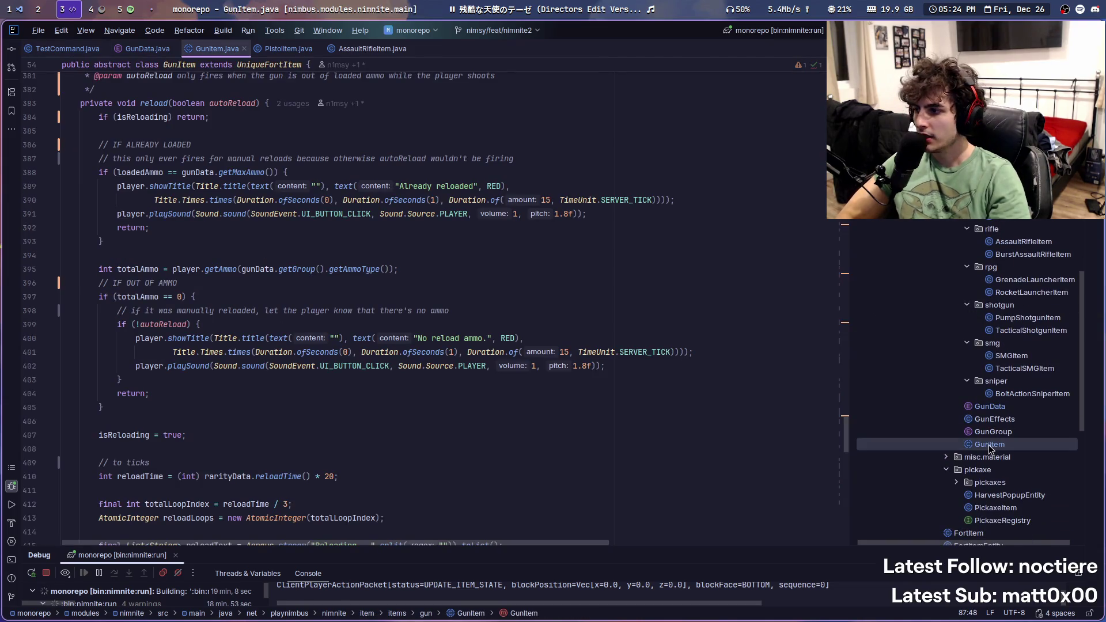
{"action": "scroll", "coordinate": [271, 334], "scroll_direction": "up", "scroll_amount": 20}
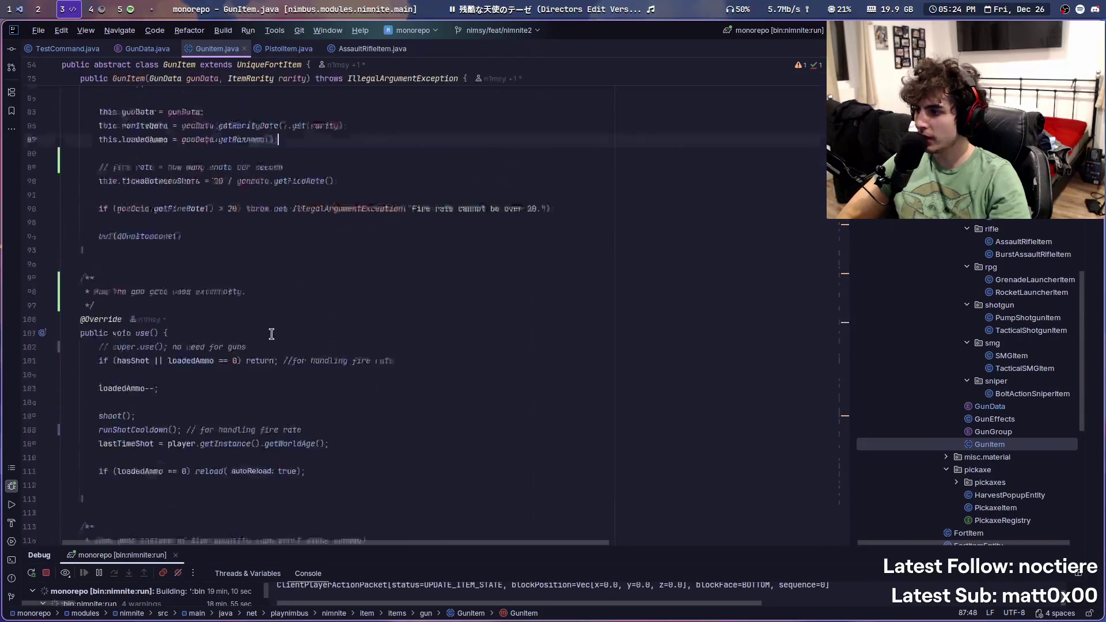
{"action": "scroll", "coordinate": [272, 334], "scroll_direction": "up", "scroll_amount": 8}
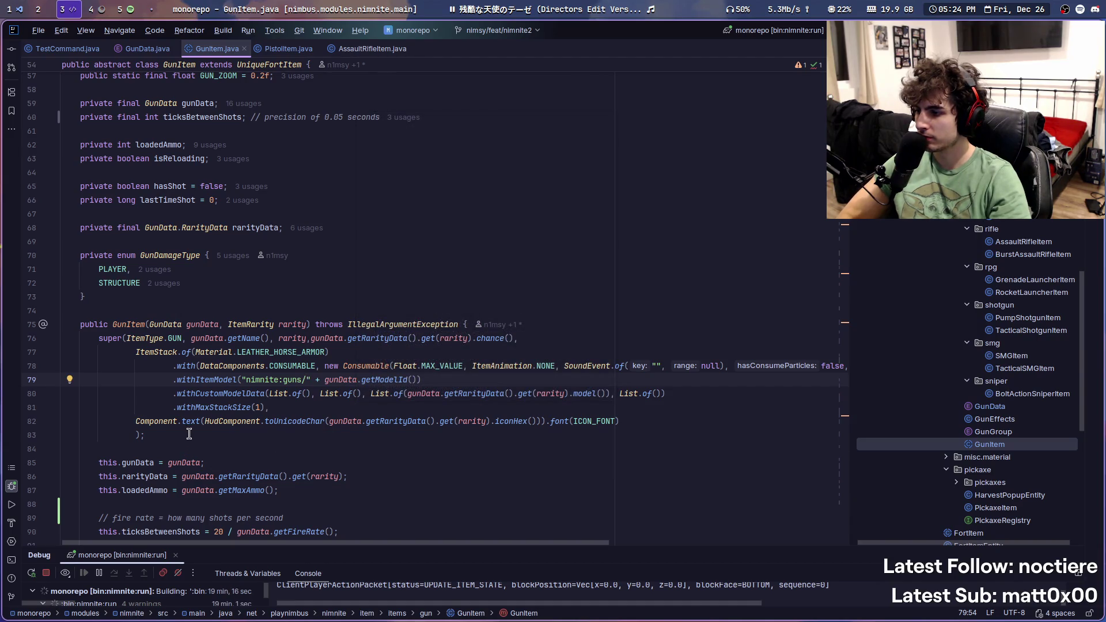
{"action": "key", "text": "Right"}
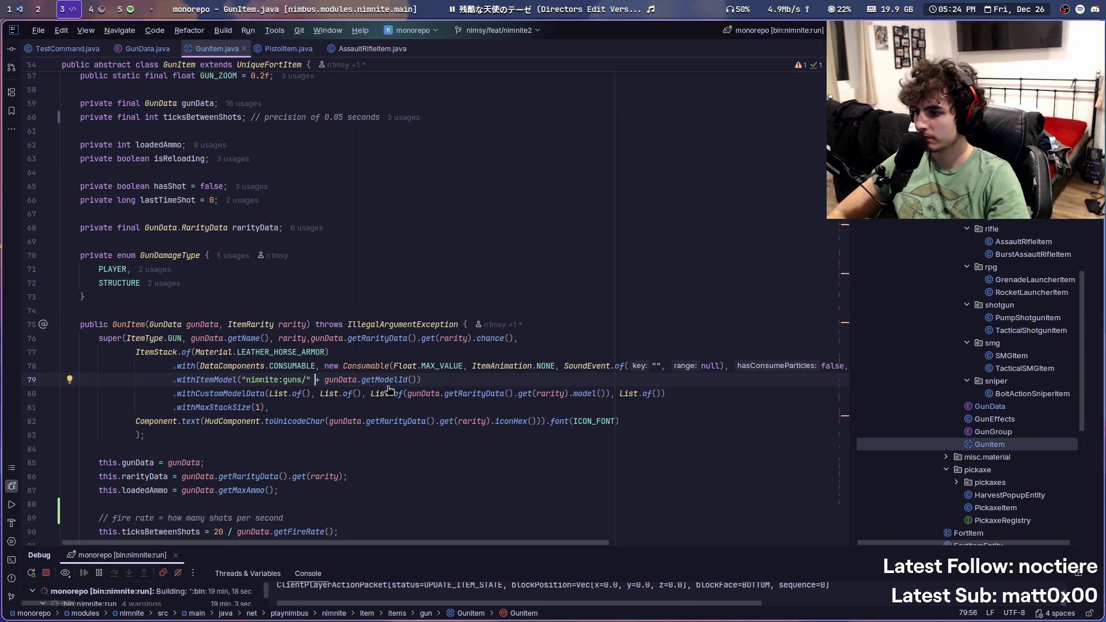
{"action": "left_click", "coordinate": [388, 379], "text": "ctrl"}
{"action": "key", "text": "ctrl+alt+Left"}
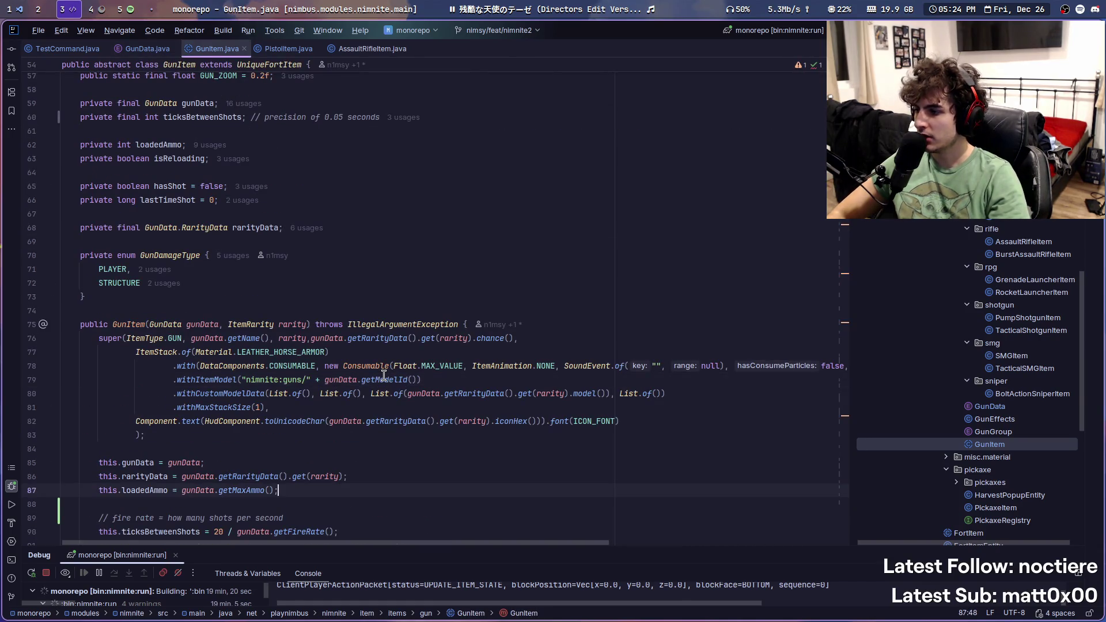
{"action": "key", "text": "ctrl+alt+Left"}
{"action": "key", "text": "ctrl+alt+Left"}
{"action": "key", "text": "ctrl+alt+Right"}
{"action": "key", "text": "ctrl+alt+Right"}
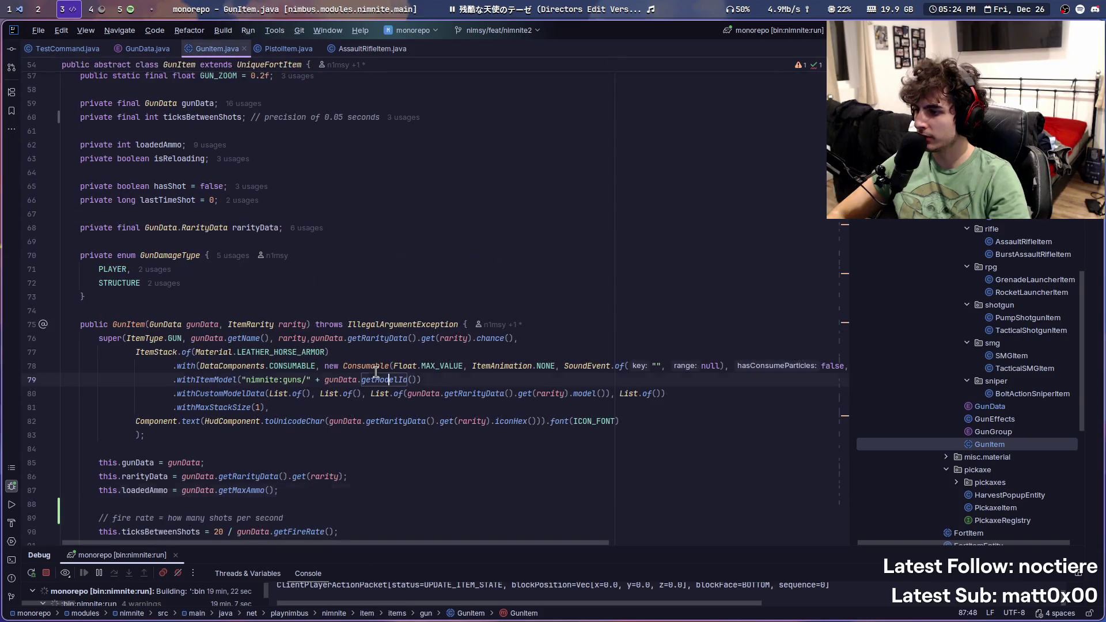
Step: Add a todo above .withItemModel to organize models by gun group, like guns/rifle/...
{"action": "key", "text": "ctrl+alt+Return"}
{"action": "type", "text": "// todo: maybe organize it by gun group as well? like guns/rifle/..."}
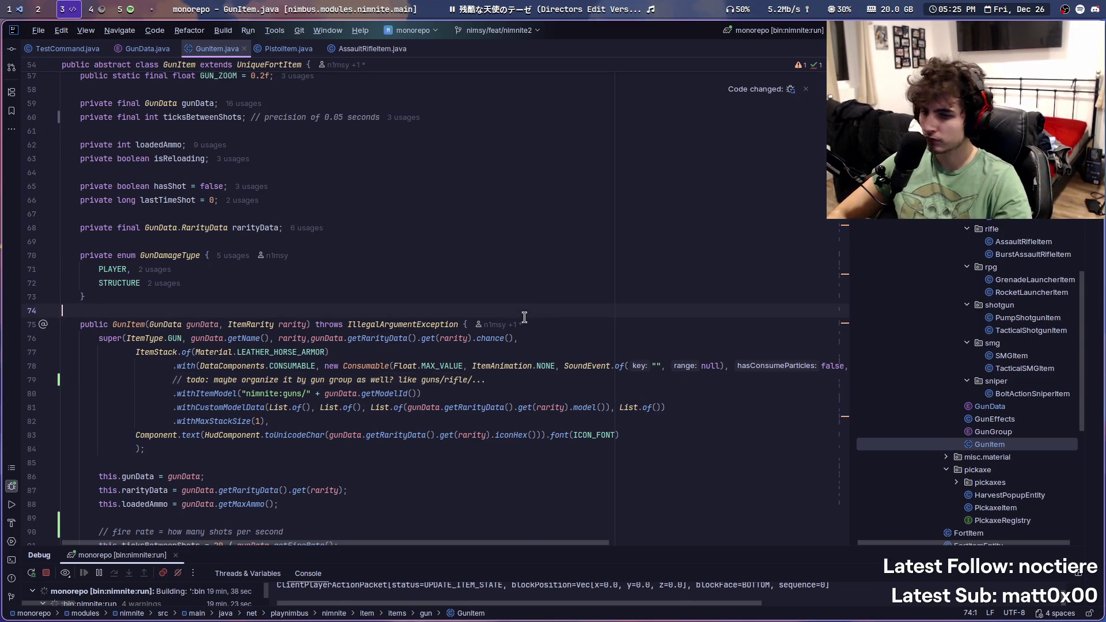
{"action": "scroll", "coordinate": [54, 11], "scroll_direction": "up", "scroll_amount": 2}
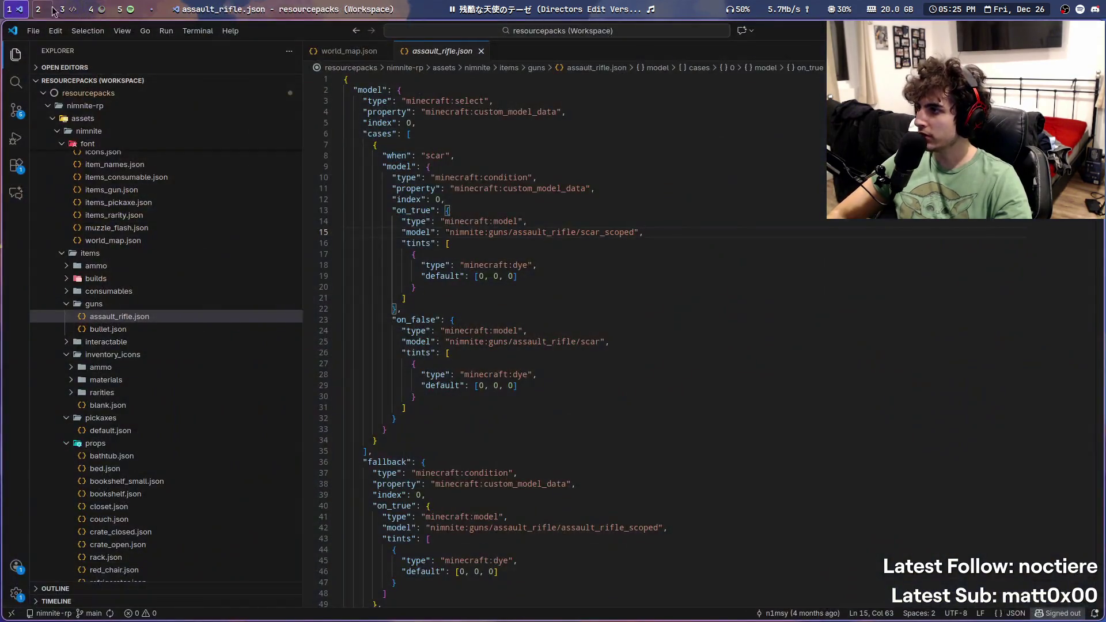
{"action": "left_click", "coordinate": [96, 6]}
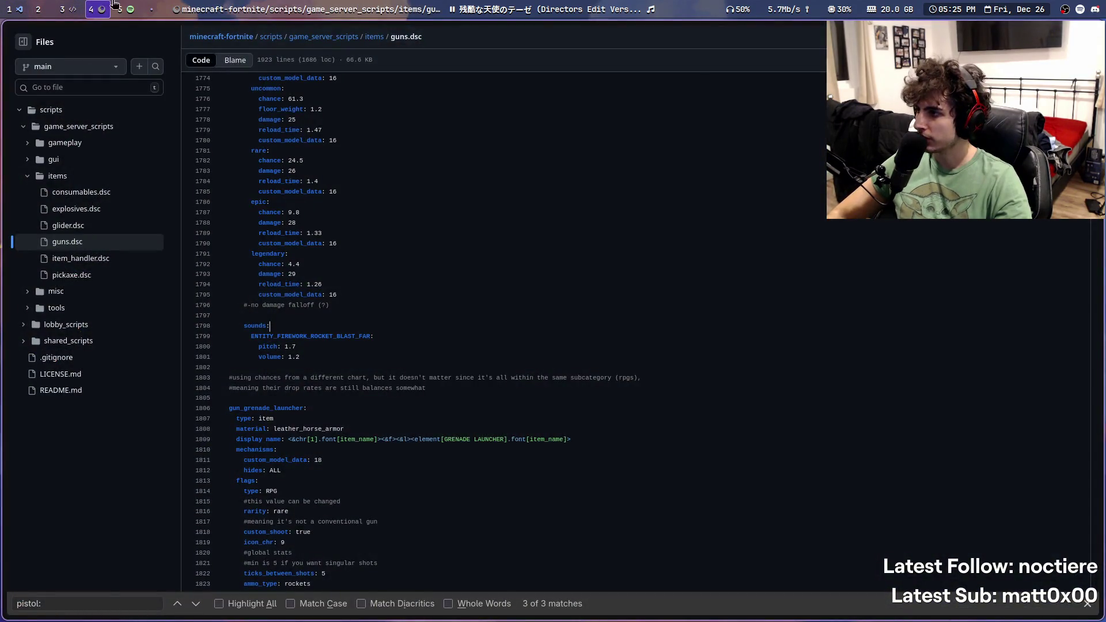
{"action": "scroll", "coordinate": [115, 5], "scroll_direction": "down", "scroll_amount": 1}
{"action": "left_click", "coordinate": [73, 6]}
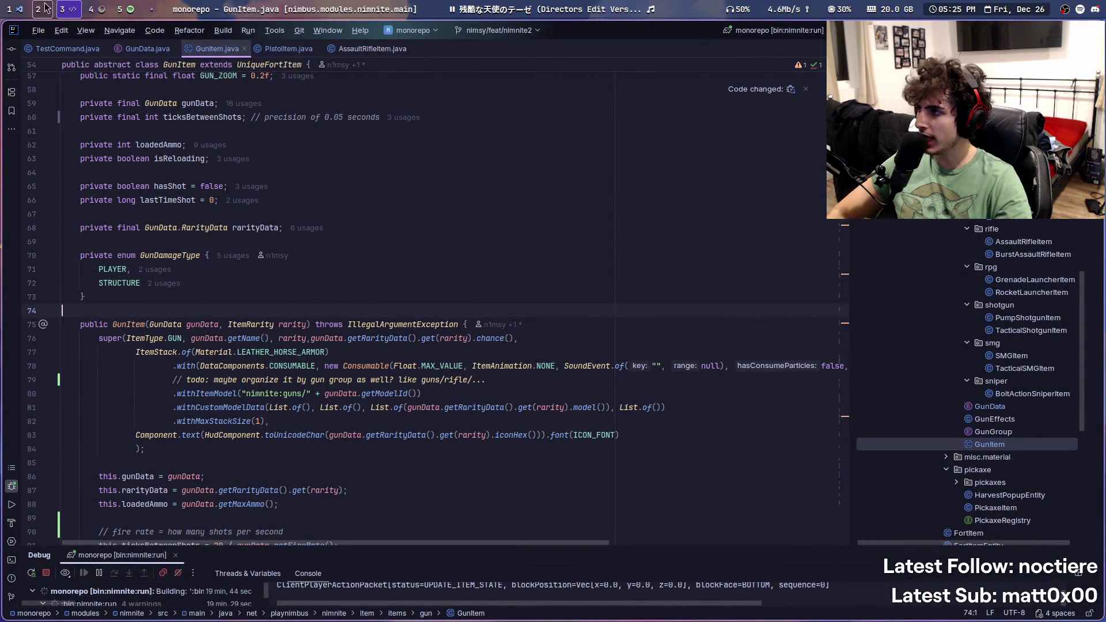
{"action": "left_click", "coordinate": [12, 10]}
{"action": "scroll", "coordinate": [171, 285], "scroll_direction": "down", "scroll_amount": 5}
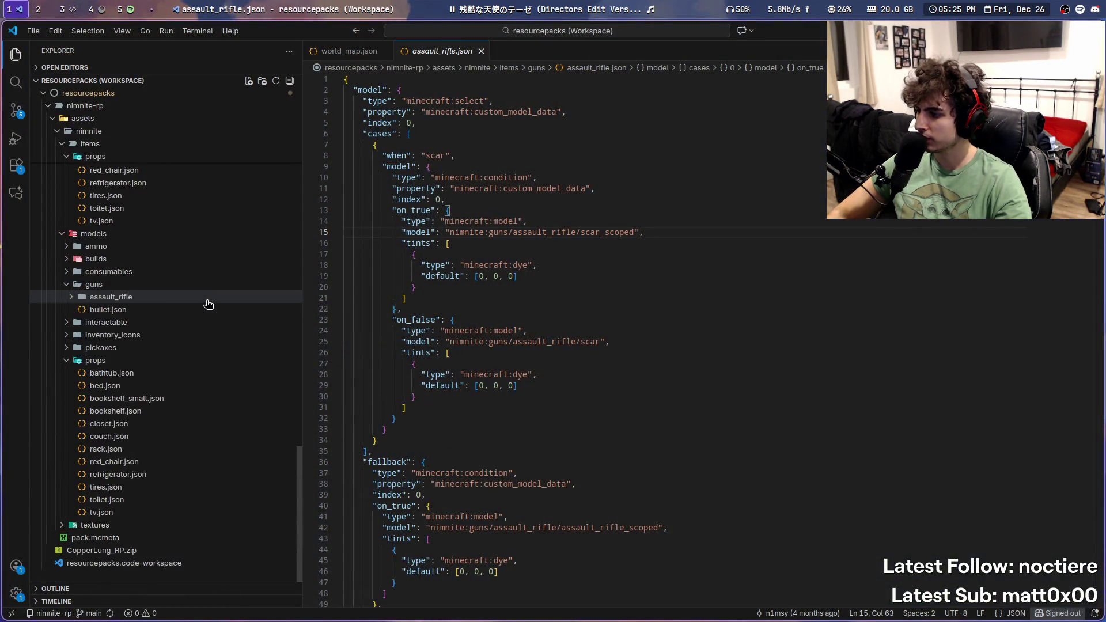
Step: Collapse the items props folder and expand nimnite's models/guns/assault_rifle folder
{"action": "scroll", "coordinate": [55, 364], "scroll_direction": "up", "scroll_amount": 1}
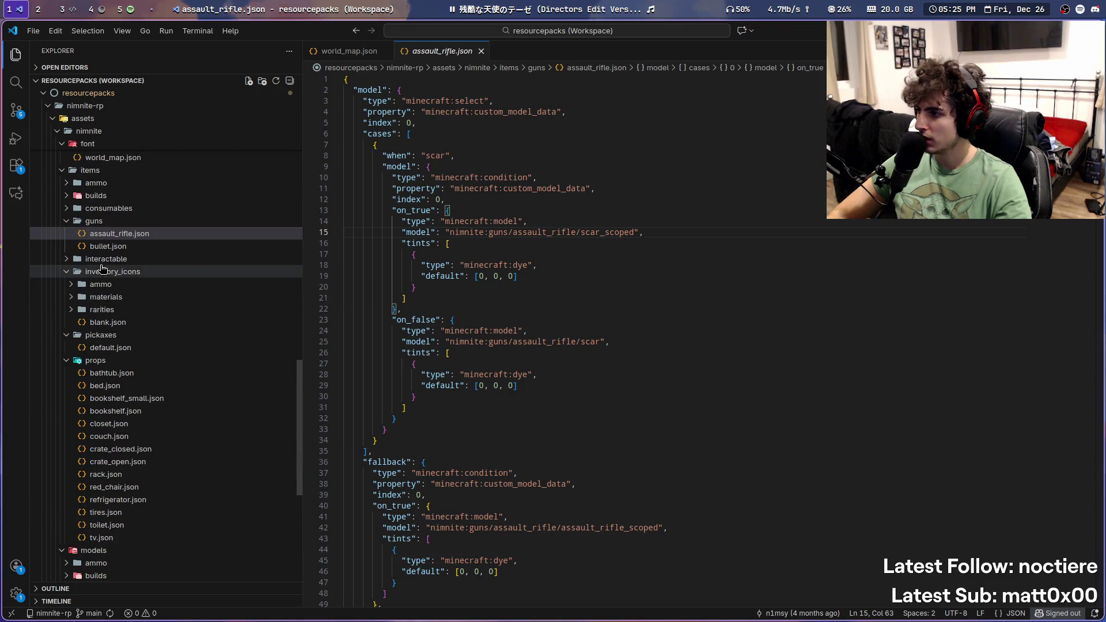
{"action": "left_click", "coordinate": [68, 363]}
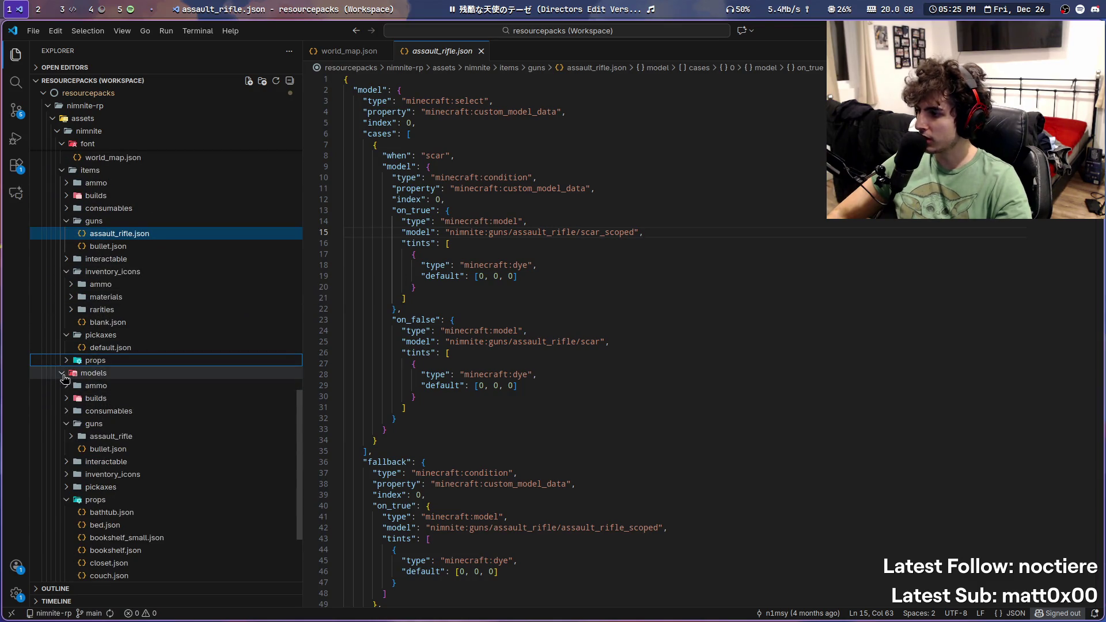
{"action": "left_click", "coordinate": [68, 426]}
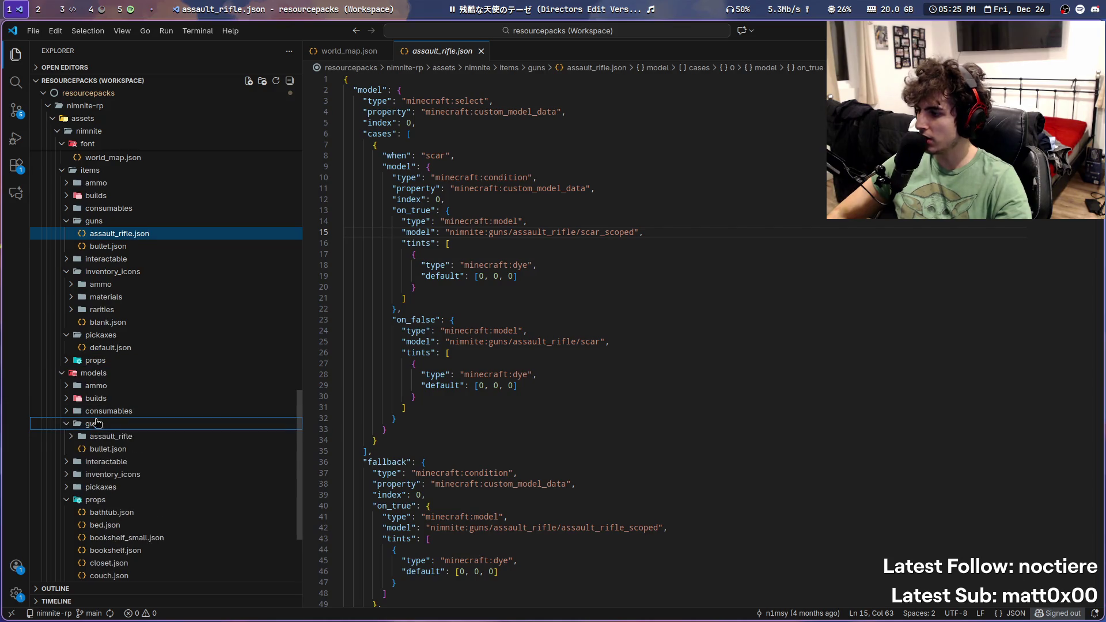
{"action": "left_click", "coordinate": [71, 438]}
{"action": "left_click", "coordinate": [73, 440]}
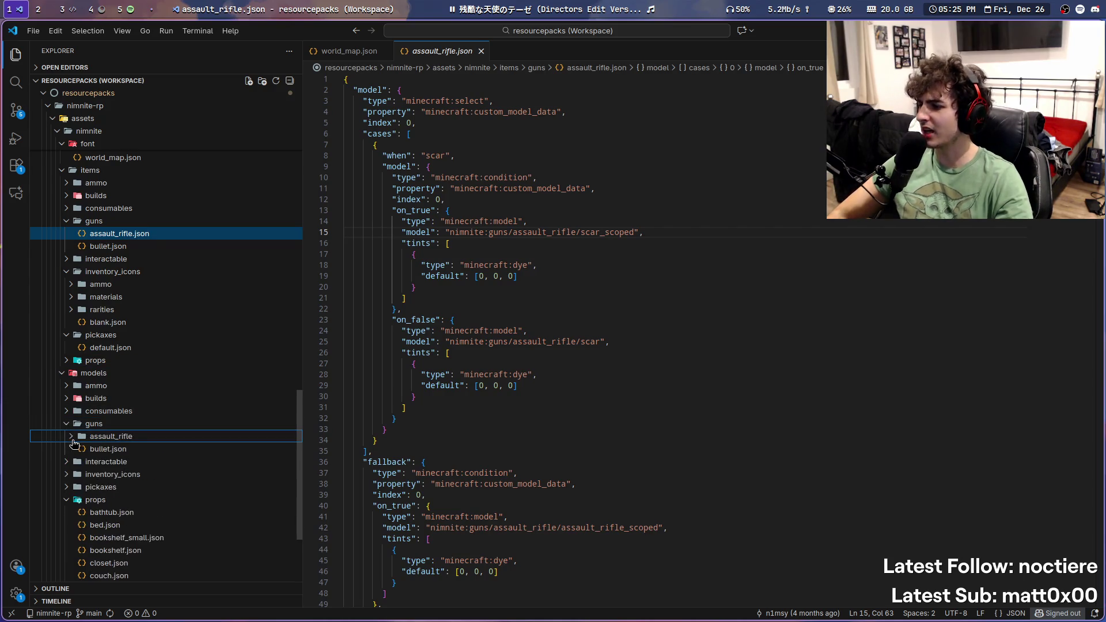
{"action": "left_click", "coordinate": [73, 437]}
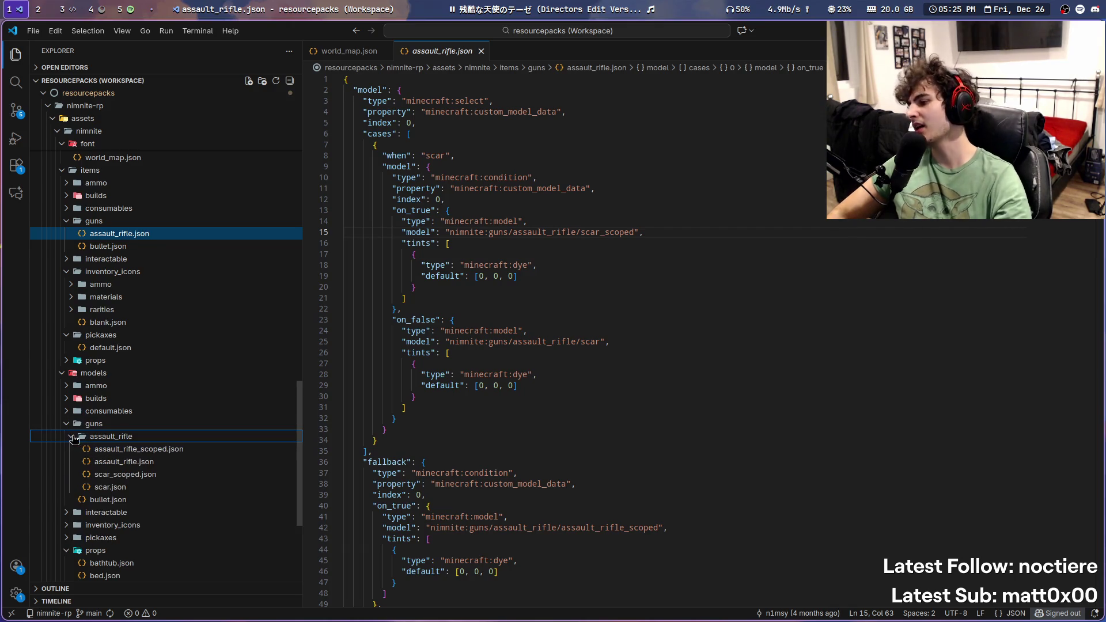
{"action": "scroll", "coordinate": [123, 423], "scroll_direction": "up", "scroll_amount": 15}
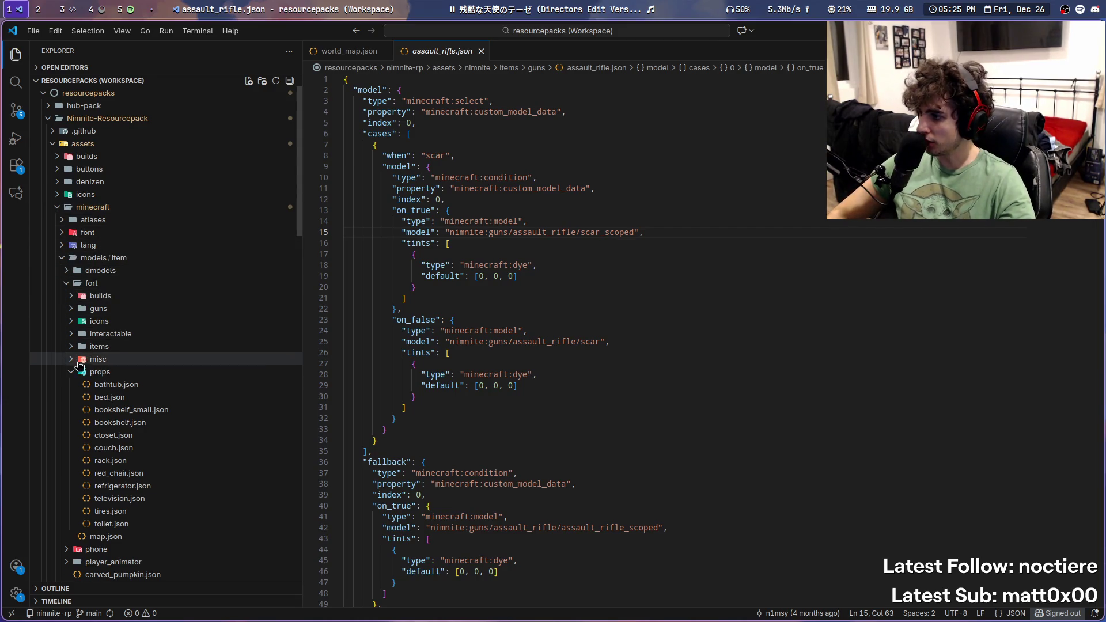
Step: Expand the old pack's fort guns folder and browse its contents
{"action": "left_click", "coordinate": [96, 309]}
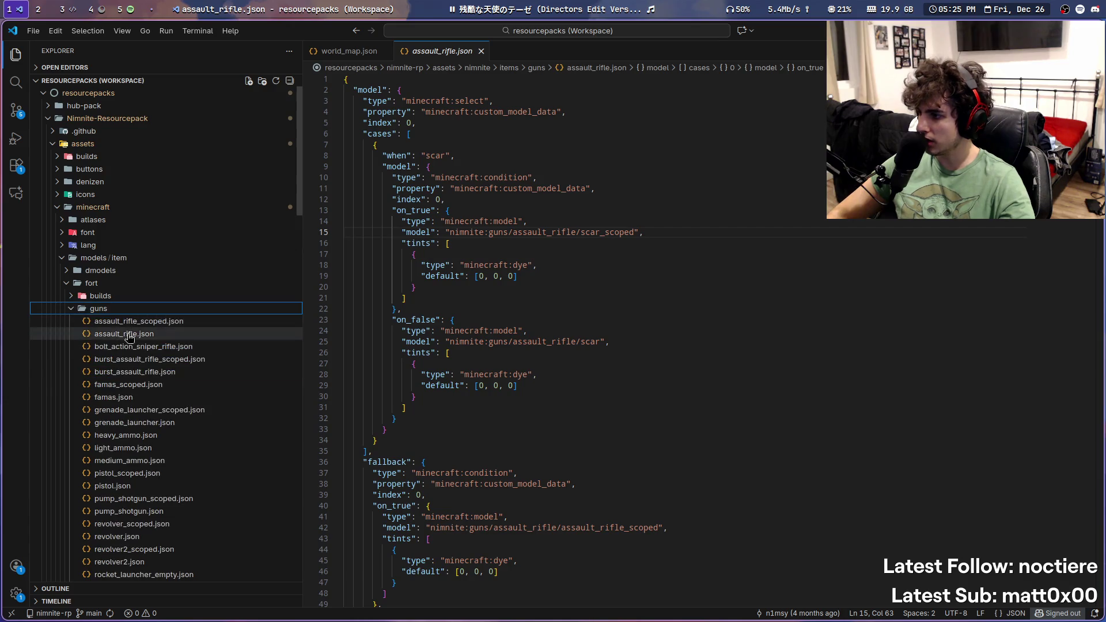
{"action": "scroll", "coordinate": [129, 338], "scroll_direction": "down", "scroll_amount": 10}
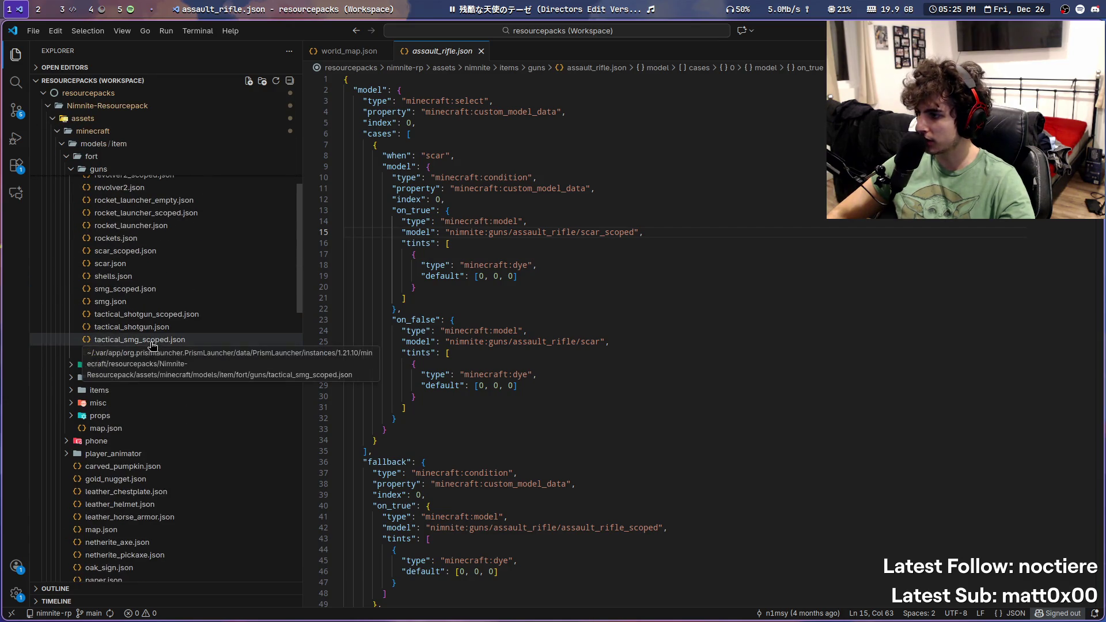
{"action": "scroll", "coordinate": [213, 390], "scroll_direction": "down", "scroll_amount": 10}
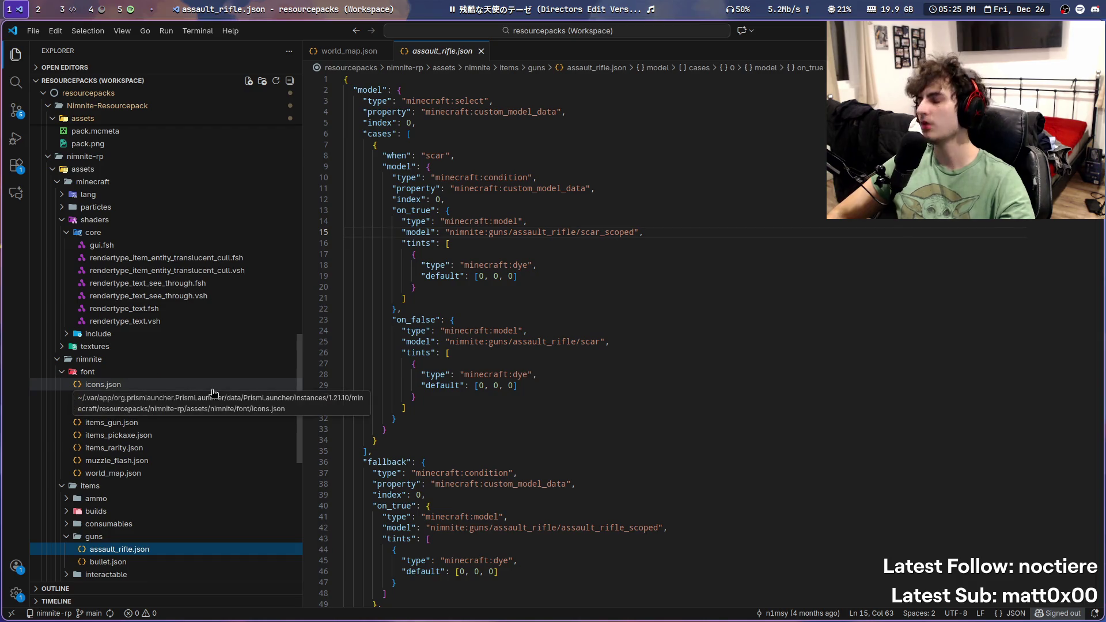
{"action": "scroll", "coordinate": [212, 316], "scroll_direction": "down", "scroll_amount": 8}
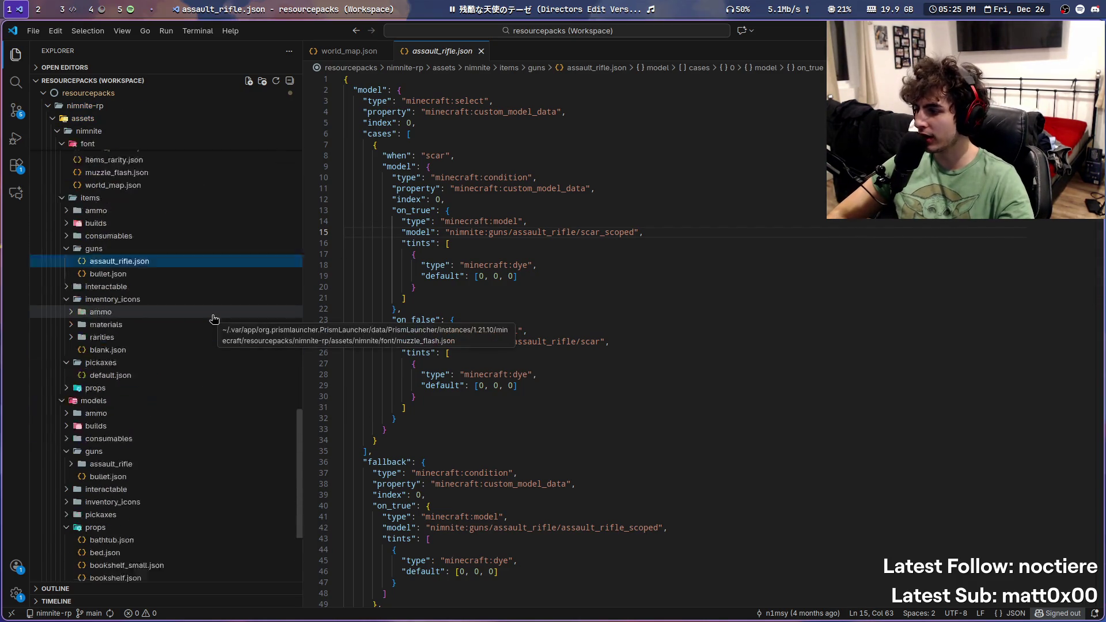
{"action": "scroll", "coordinate": [213, 319], "scroll_direction": "down", "scroll_amount": 3}
{"action": "scroll", "coordinate": [213, 319], "scroll_direction": "up", "scroll_amount": 3}
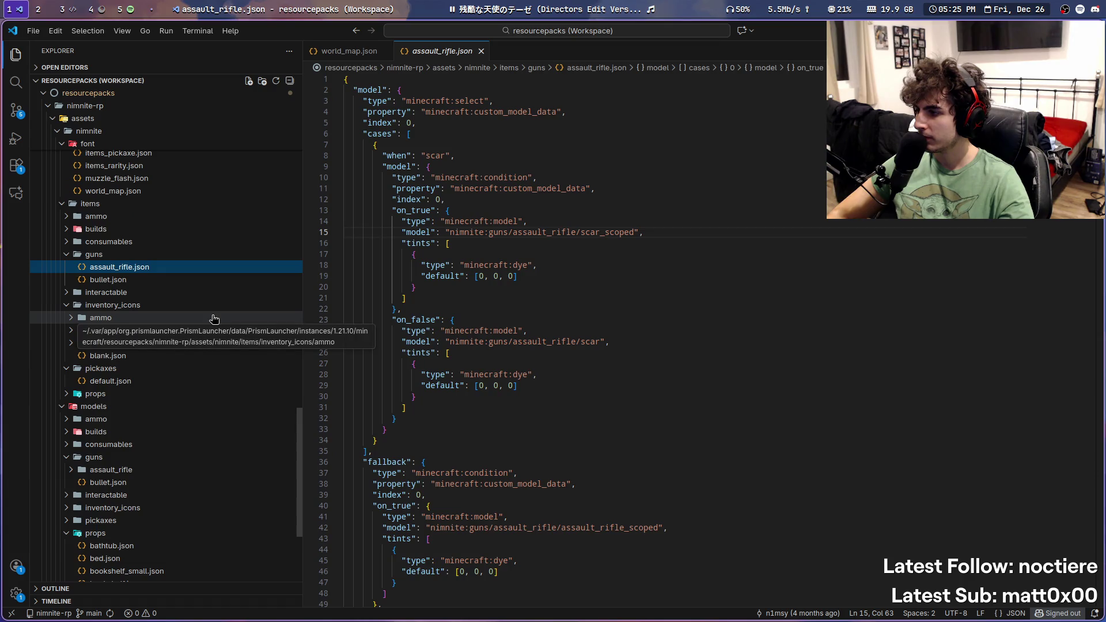
{"action": "scroll", "coordinate": [51, 345], "scroll_direction": "up", "scroll_amount": 2}
{"action": "scroll", "coordinate": [52, 358], "scroll_direction": "up", "scroll_amount": 2}
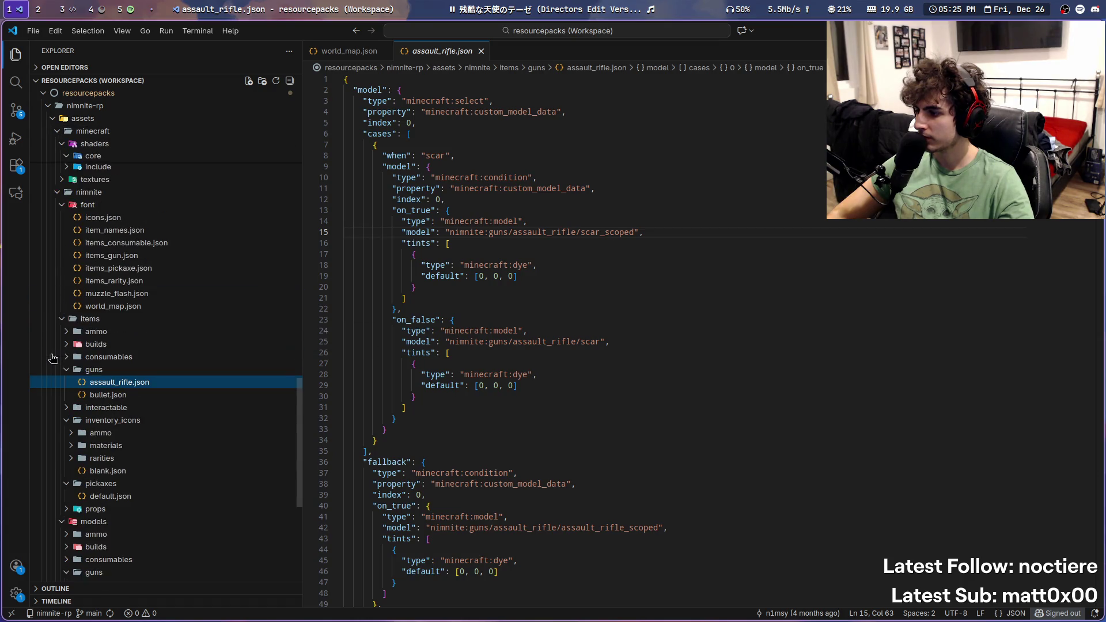
{"action": "scroll", "coordinate": [52, 358], "scroll_direction": "down", "scroll_amount": 6}
{"action": "scroll", "coordinate": [53, 363], "scroll_direction": "down", "scroll_amount": 4}
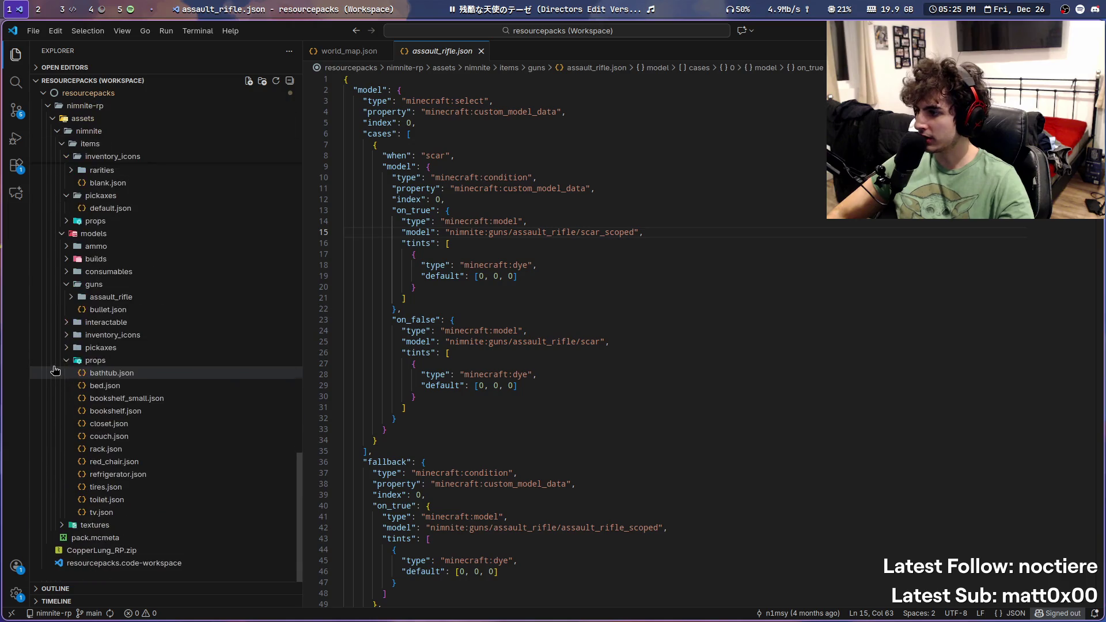
{"action": "scroll", "coordinate": [55, 363], "scroll_direction": "up", "scroll_amount": 1}
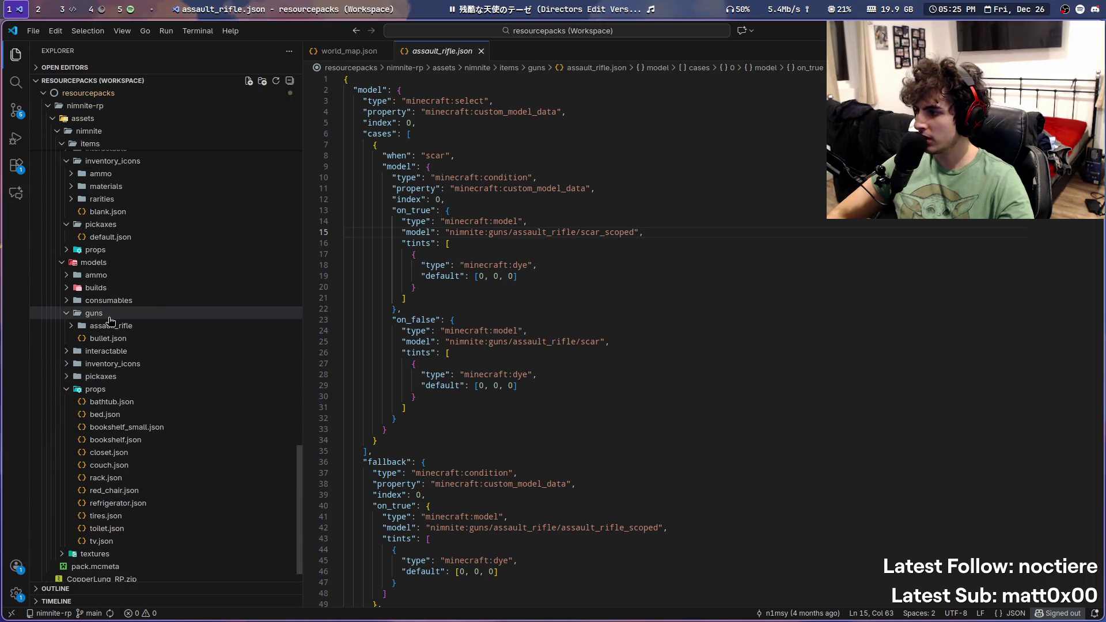
Step: Open assault_rifle_scoped.json and move VS Code to workspace 3 beside IntelliJ
{"action": "left_click", "coordinate": [71, 330]}
{"action": "left_click", "coordinate": [74, 338]}
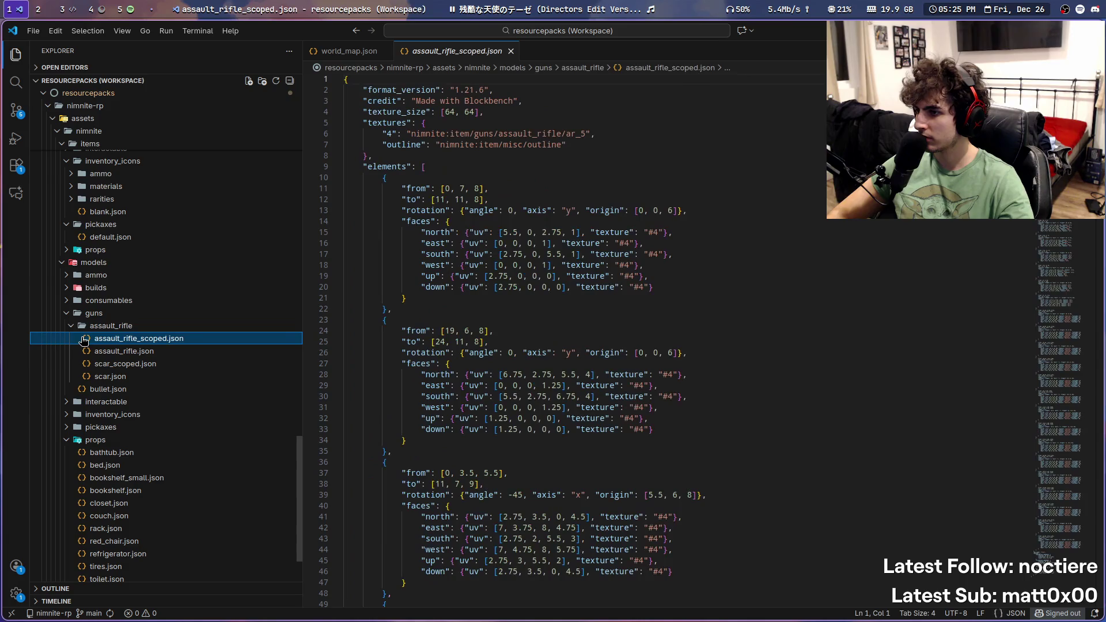
{"action": "left_click", "coordinate": [75, 328]}
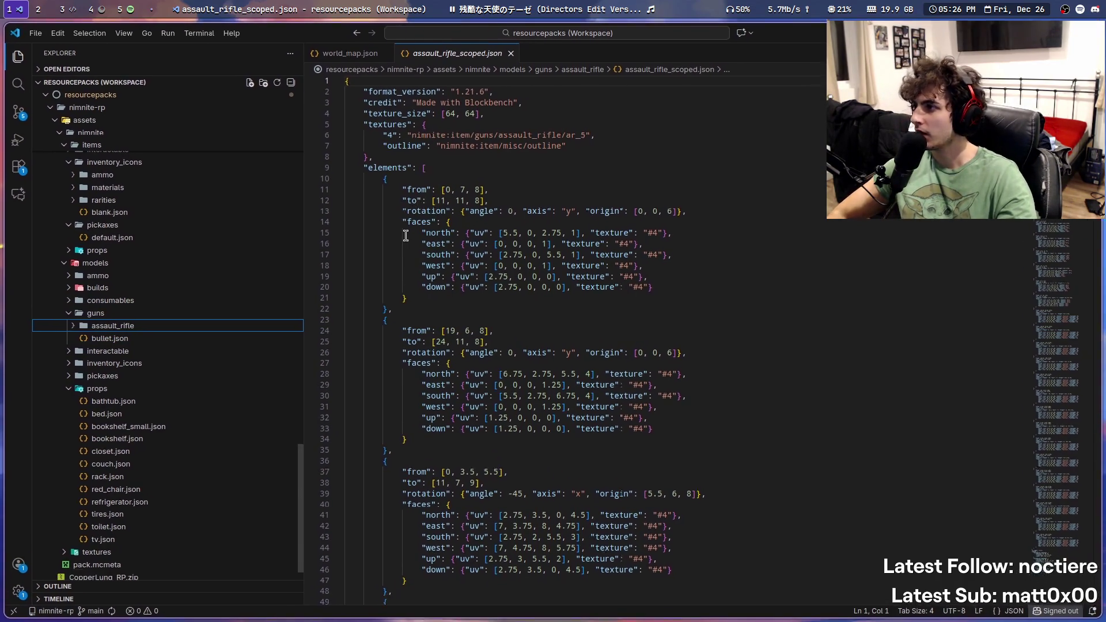
{"action": "key", "text": "super+shift+3"}
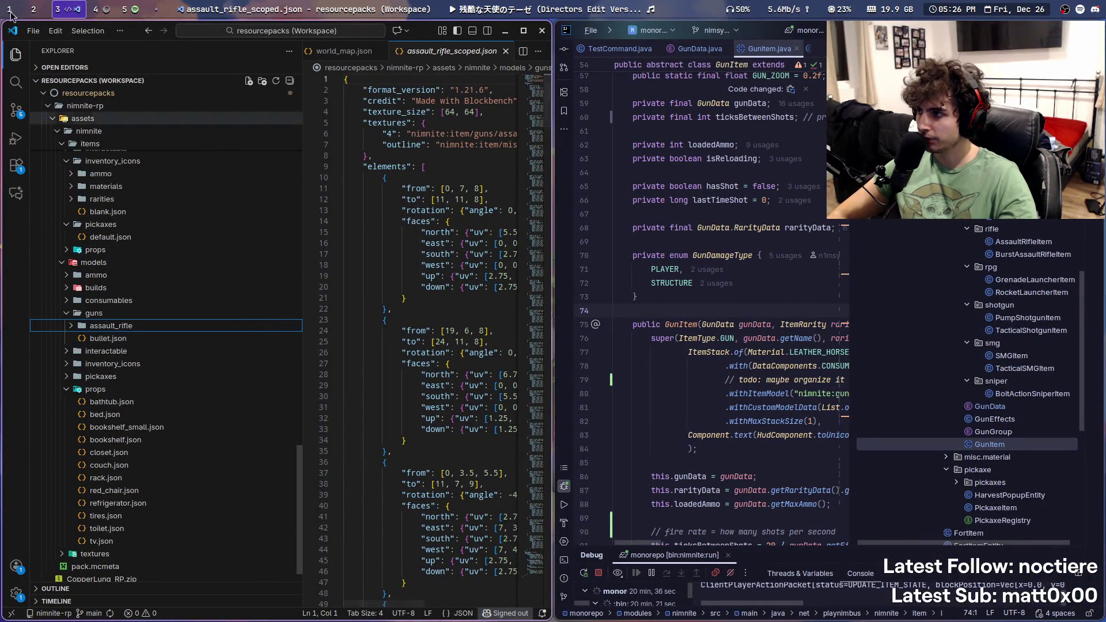
Step: Browse the Explorer tree, collapsing the old pack's fort guns and props model folders
{"action": "left_click", "coordinate": [16, 55]}
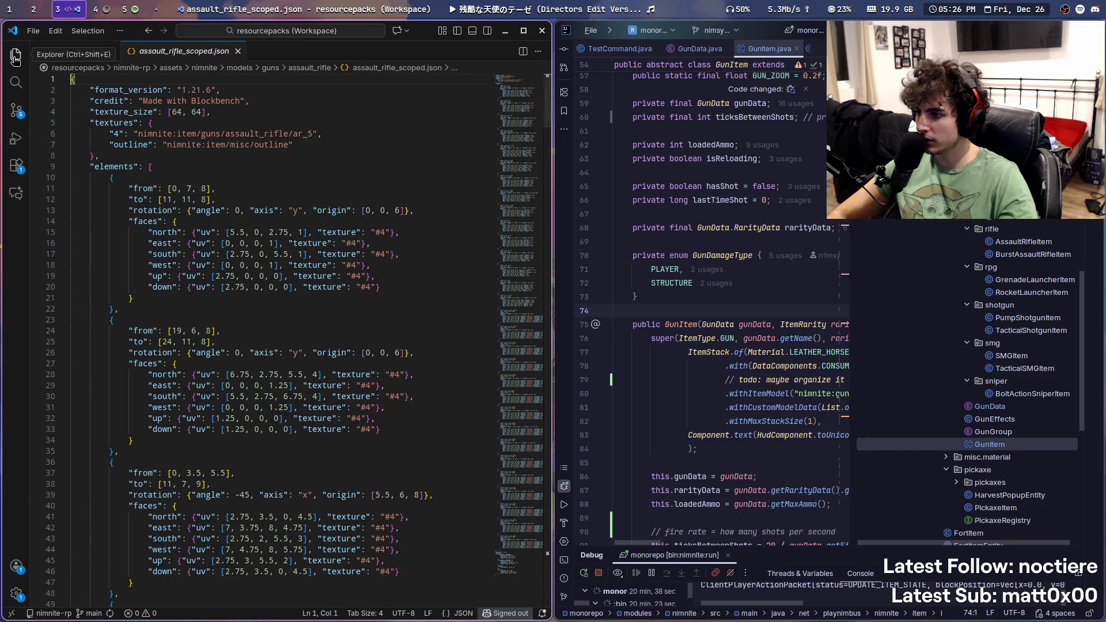
{"action": "left_click", "coordinate": [15, 56]}
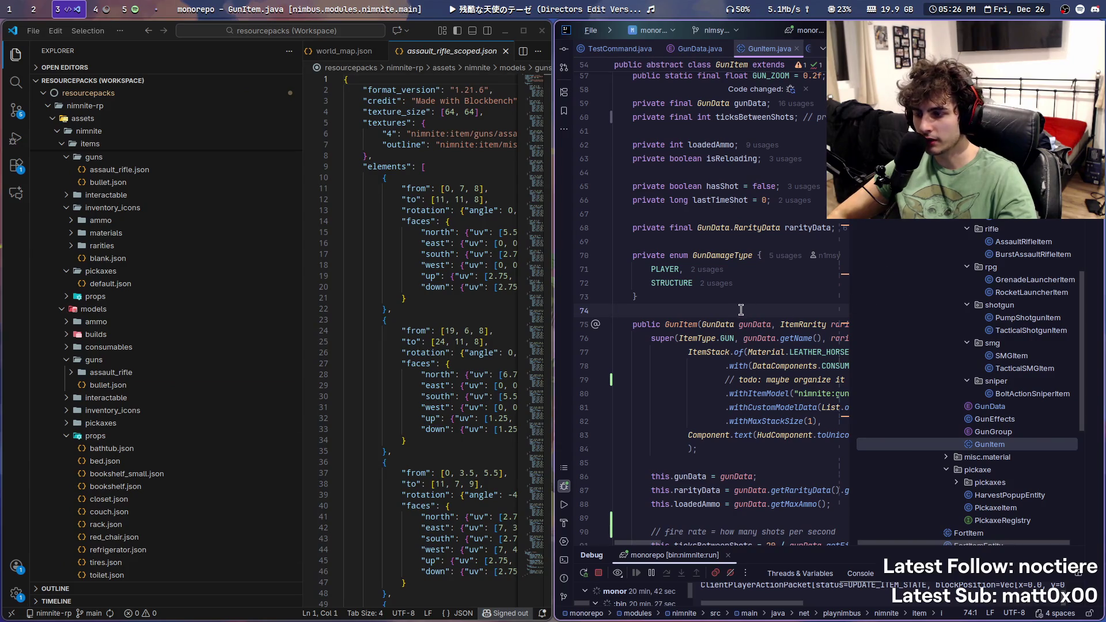
{"action": "scroll", "coordinate": [275, 270], "scroll_direction": "down", "scroll_amount": 15}
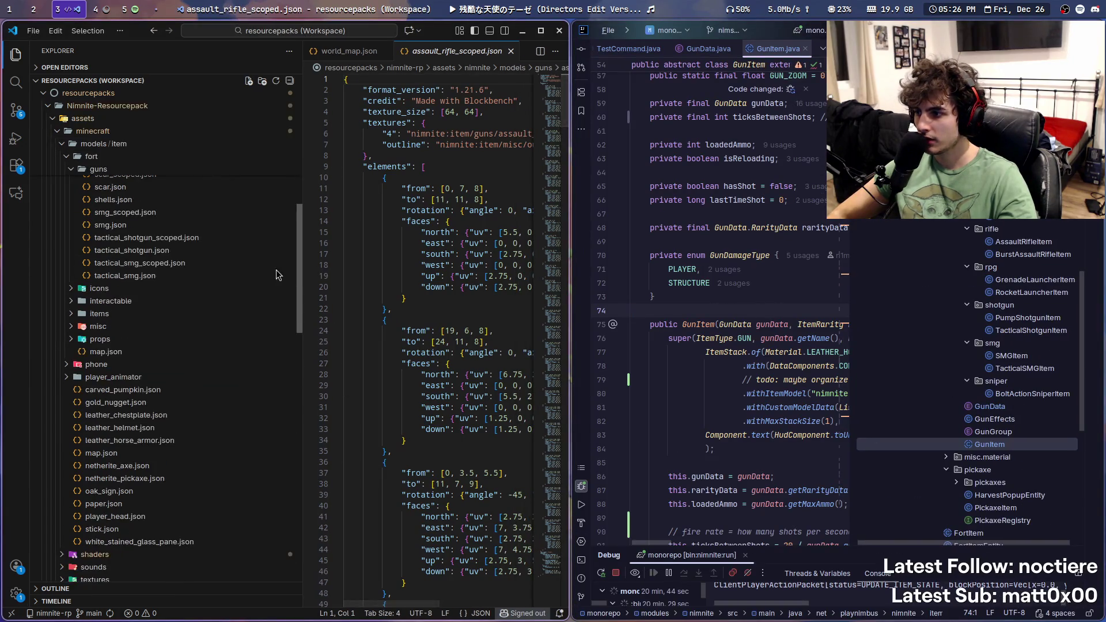
{"action": "scroll", "coordinate": [275, 269], "scroll_direction": "down", "scroll_amount": 10}
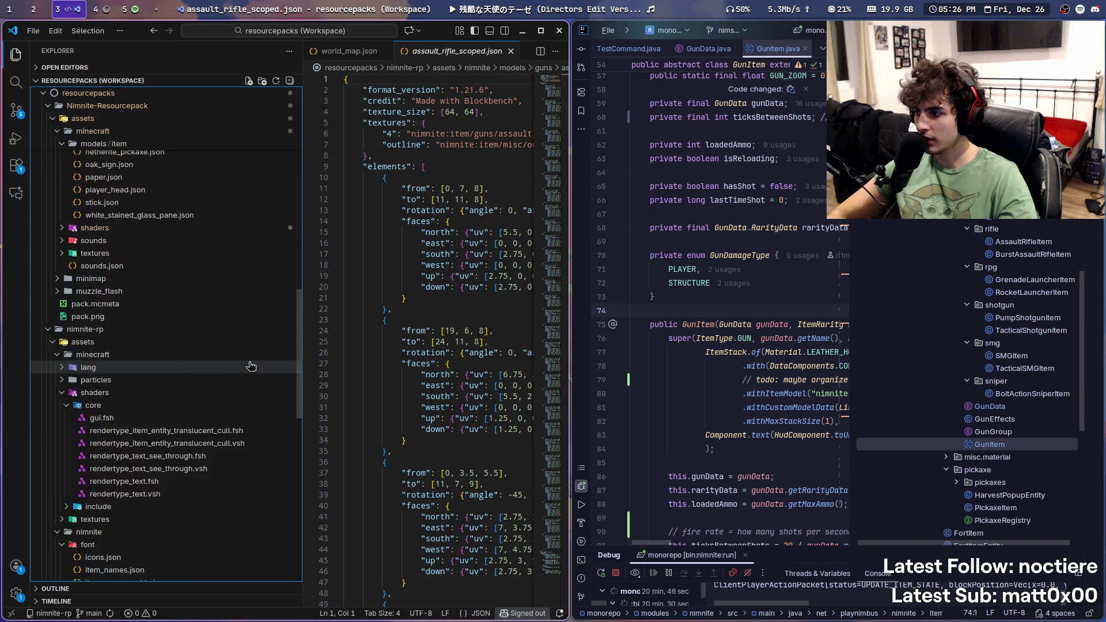
{"action": "scroll", "coordinate": [250, 366], "scroll_direction": "up", "scroll_amount": 10}
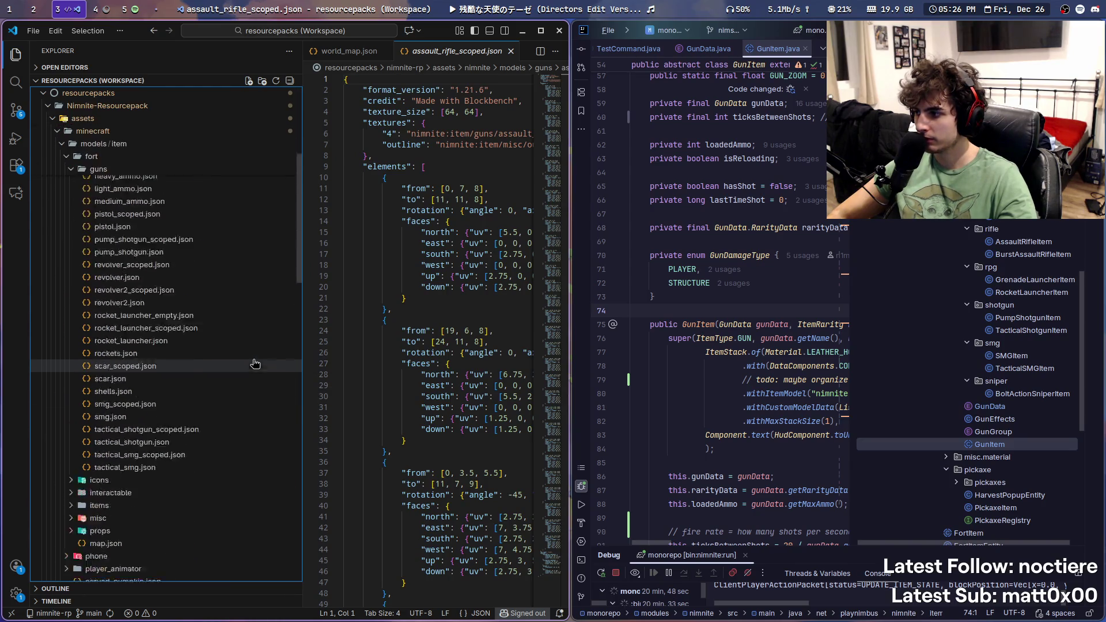
{"action": "scroll", "coordinate": [255, 364], "scroll_direction": "down", "scroll_amount": 10}
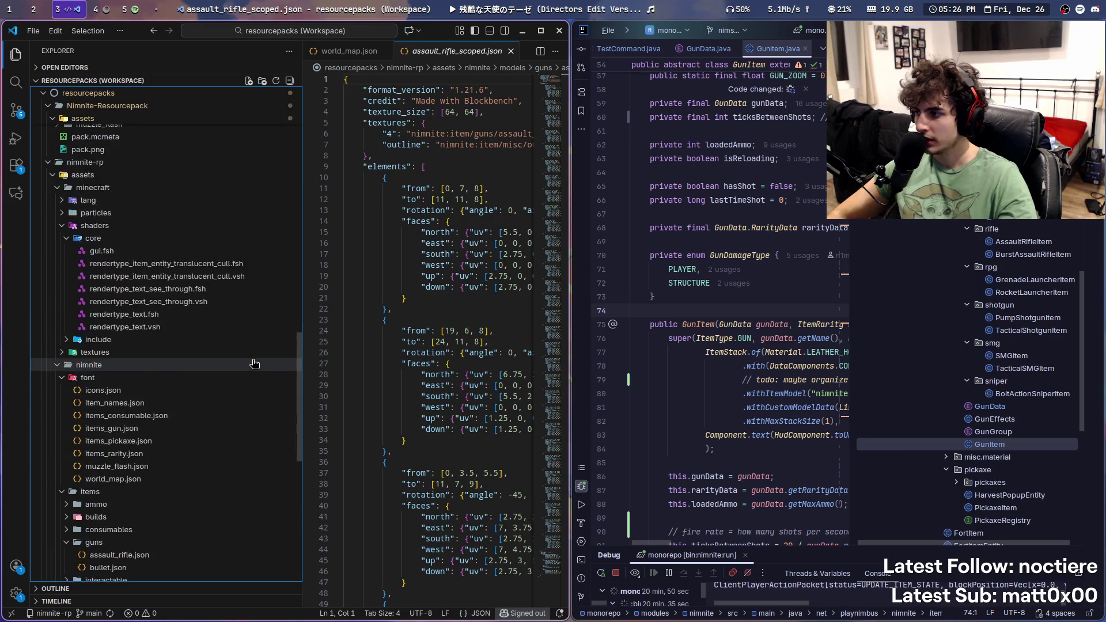
{"action": "scroll", "coordinate": [255, 364], "scroll_direction": "up", "scroll_amount": 10}
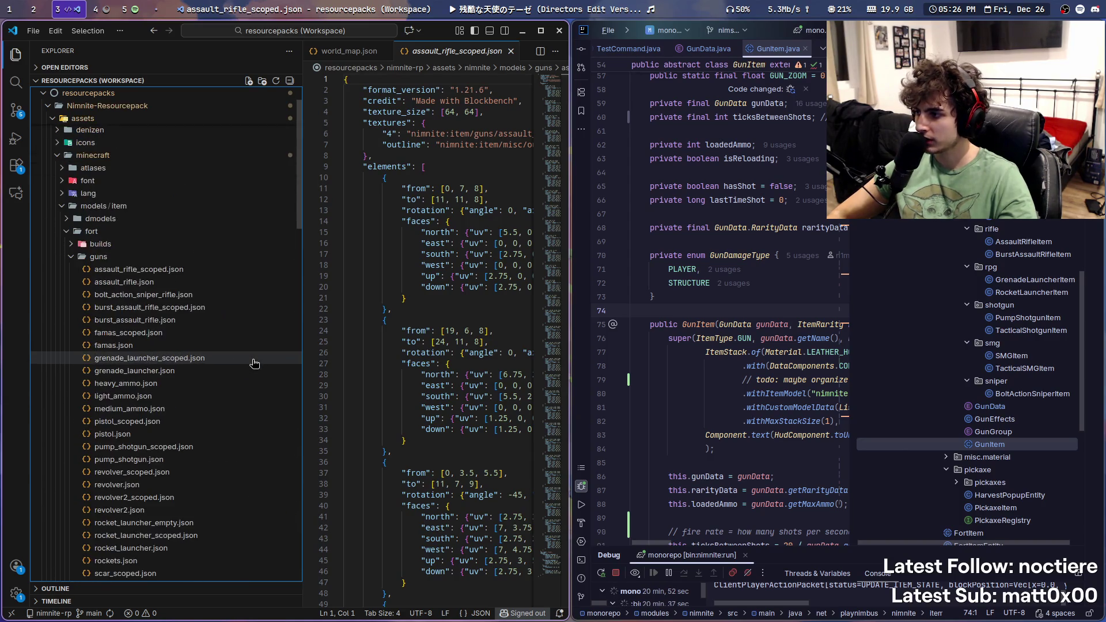
{"action": "left_click", "coordinate": [73, 259]}
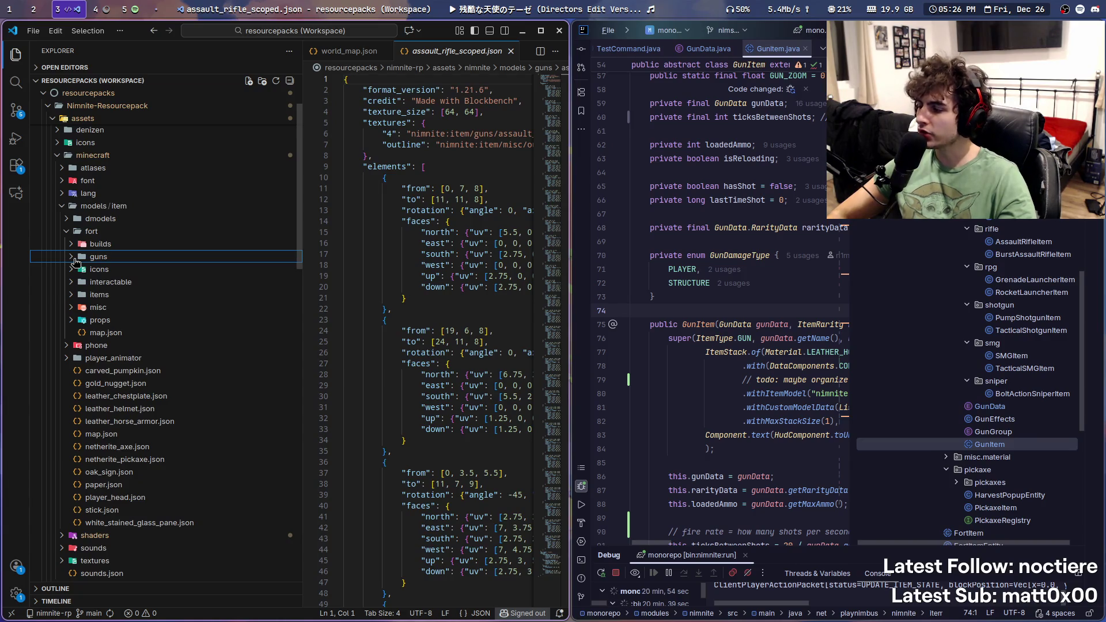
{"action": "scroll", "coordinate": [190, 328], "scroll_direction": "up", "scroll_amount": 2}
{"action": "scroll", "coordinate": [196, 338], "scroll_direction": "down", "scroll_amount": 10}
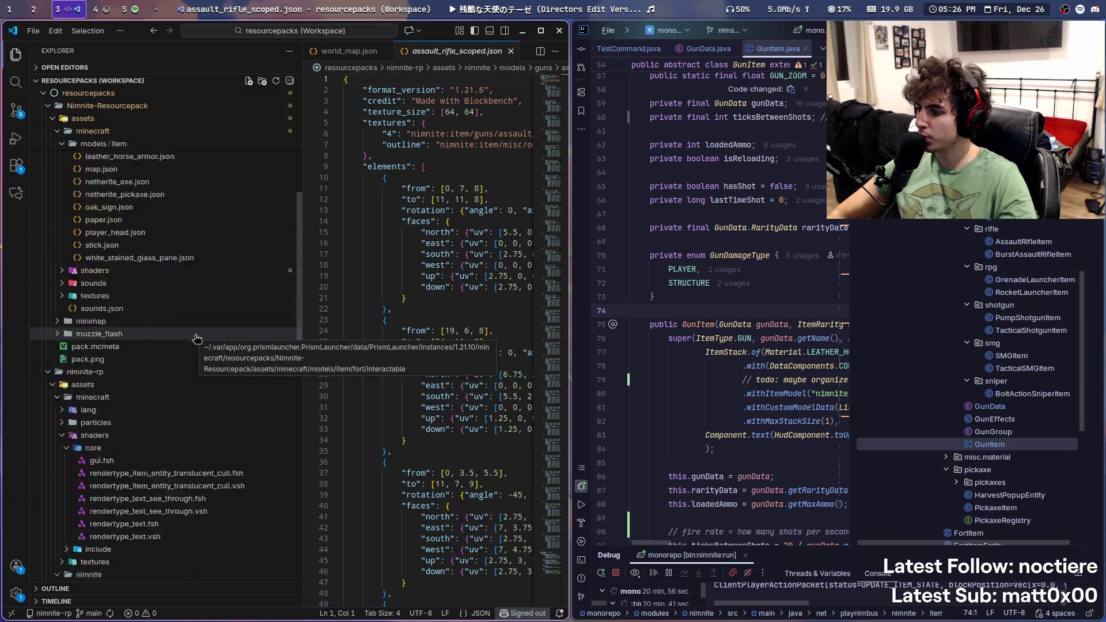
{"action": "scroll", "coordinate": [87, 416], "scroll_direction": "down", "scroll_amount": 10}
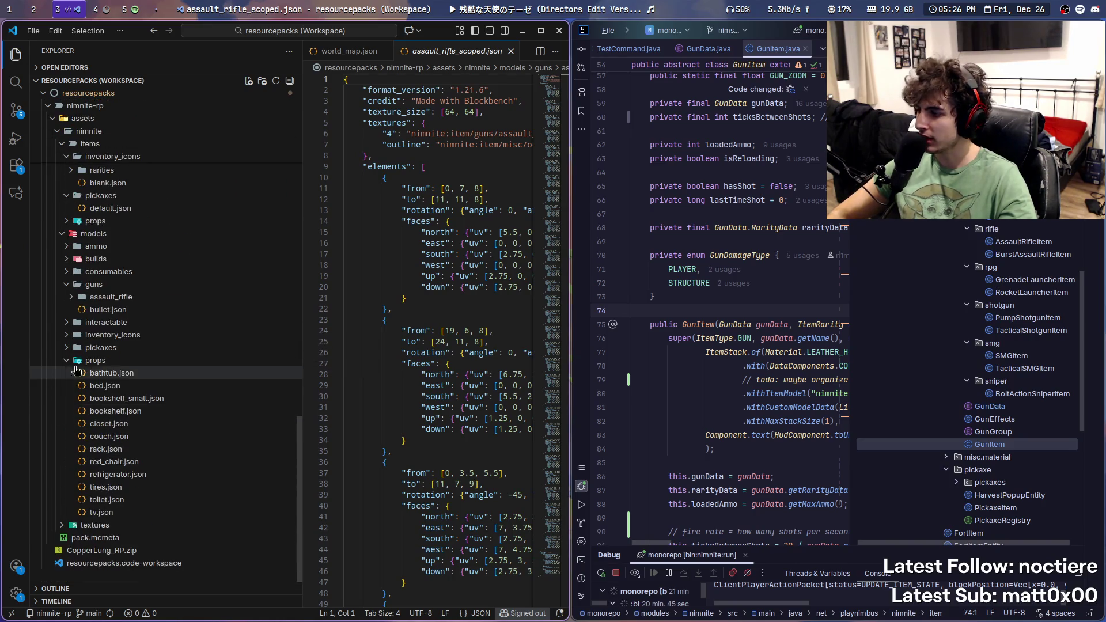
{"action": "left_click", "coordinate": [67, 389]}
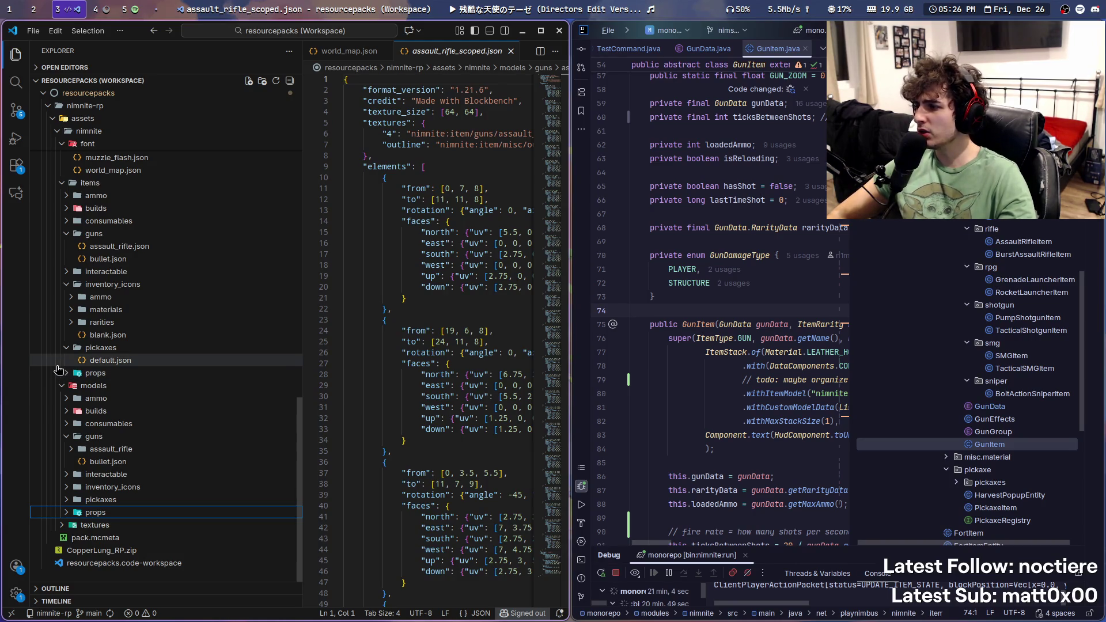
{"action": "scroll", "coordinate": [58, 369], "scroll_direction": "up", "scroll_amount": 5}
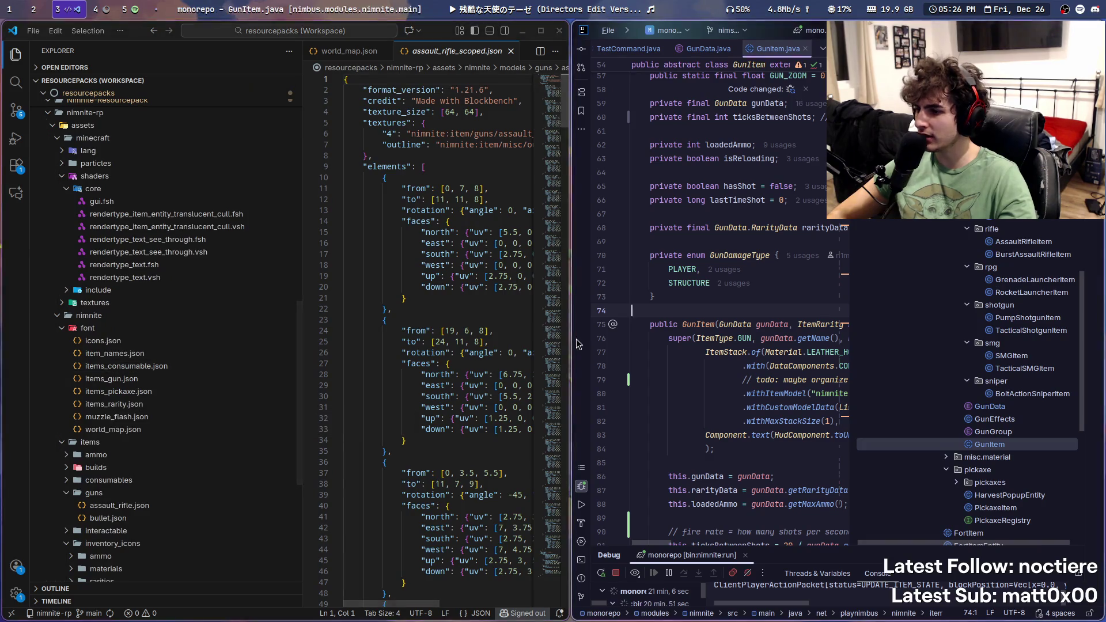
Step: Widen IntelliJ via the window split and expand nimnite's models/guns/assault_rifle folder
{"action": "left_click_drag", "start_coordinate": [578, 344], "coordinate": [509, 346]}
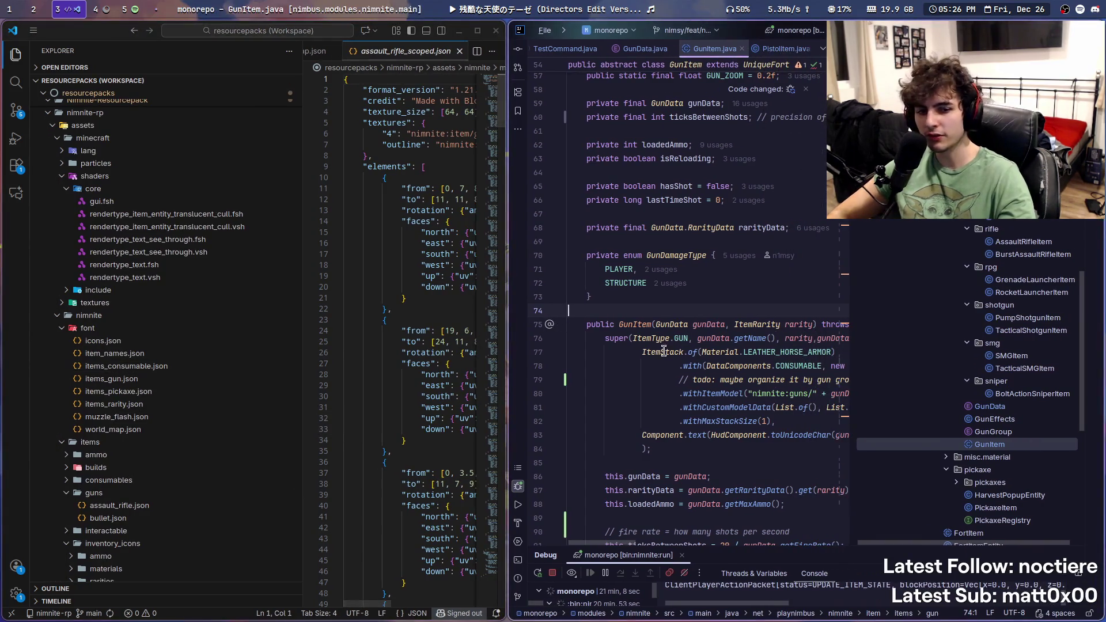
{"action": "left_click", "coordinate": [136, 316]}
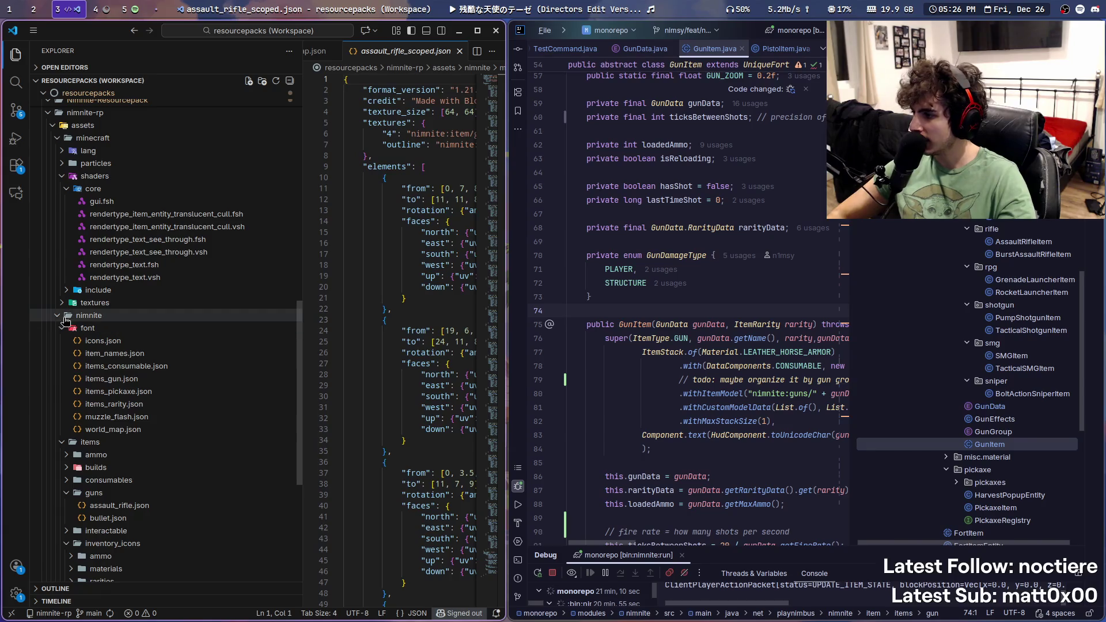
{"action": "scroll", "coordinate": [152, 340], "scroll_direction": "up", "scroll_amount": 3}
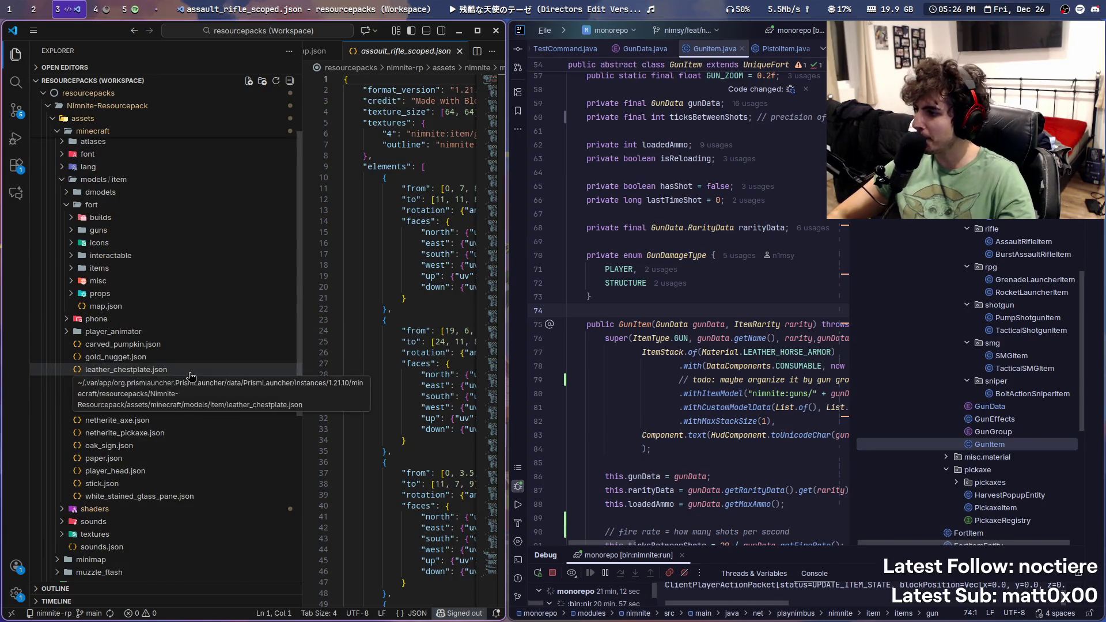
{"action": "scroll", "coordinate": [196, 392], "scroll_direction": "up", "scroll_amount": 1}
{"action": "key", "text": "Right"}
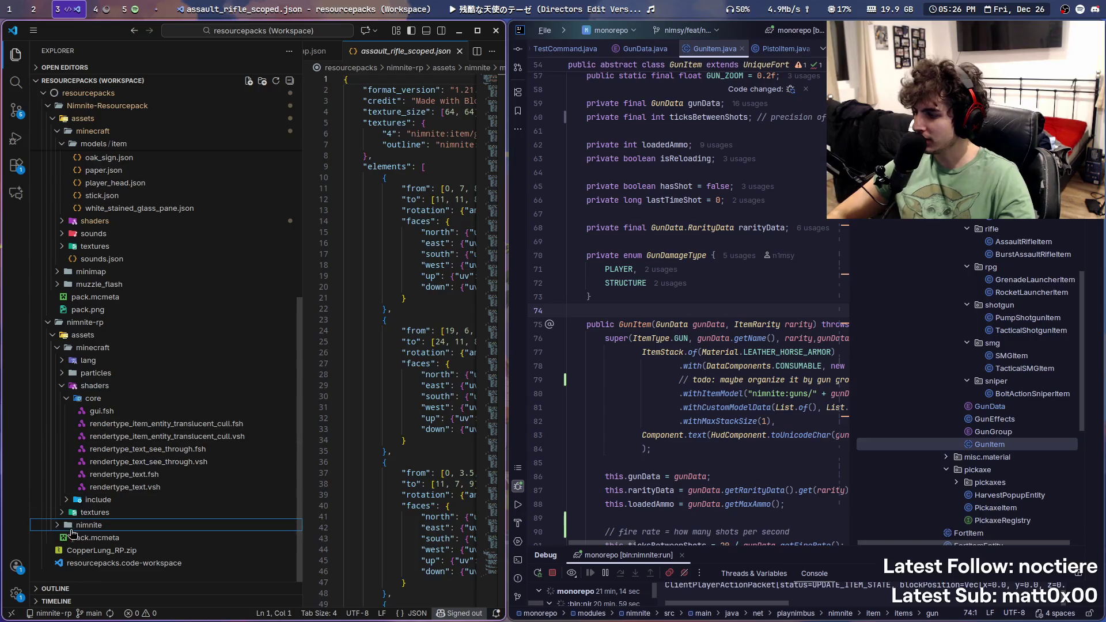
{"action": "scroll", "coordinate": [91, 456], "scroll_direction": "down", "scroll_amount": 5}
{"action": "scroll", "coordinate": [90, 456], "scroll_direction": "down", "scroll_amount": 5}
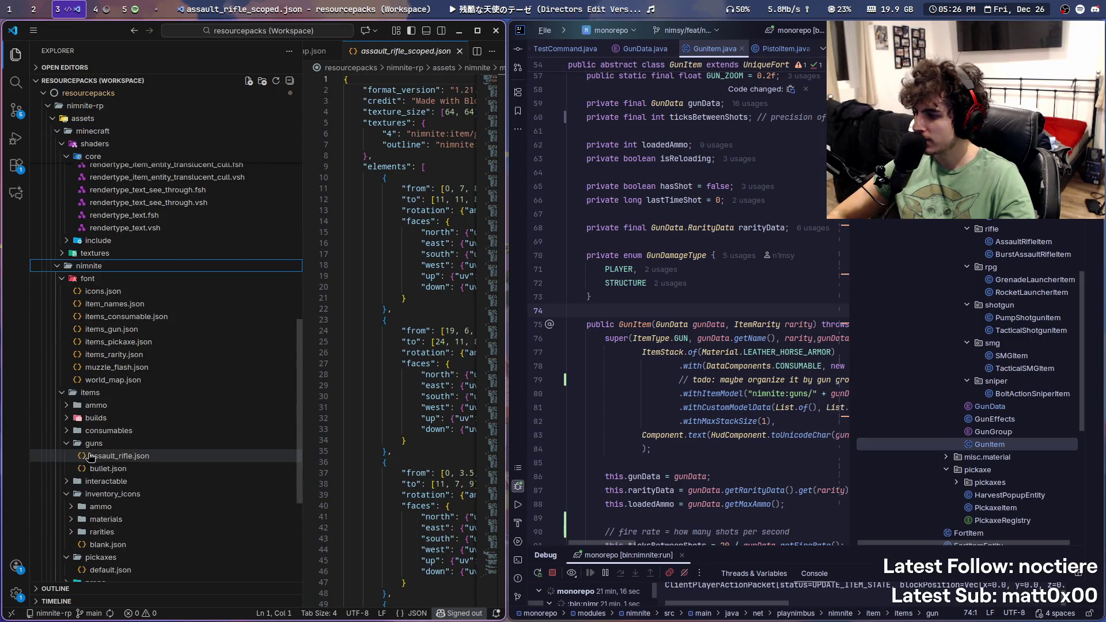
{"action": "left_click", "coordinate": [67, 279]}
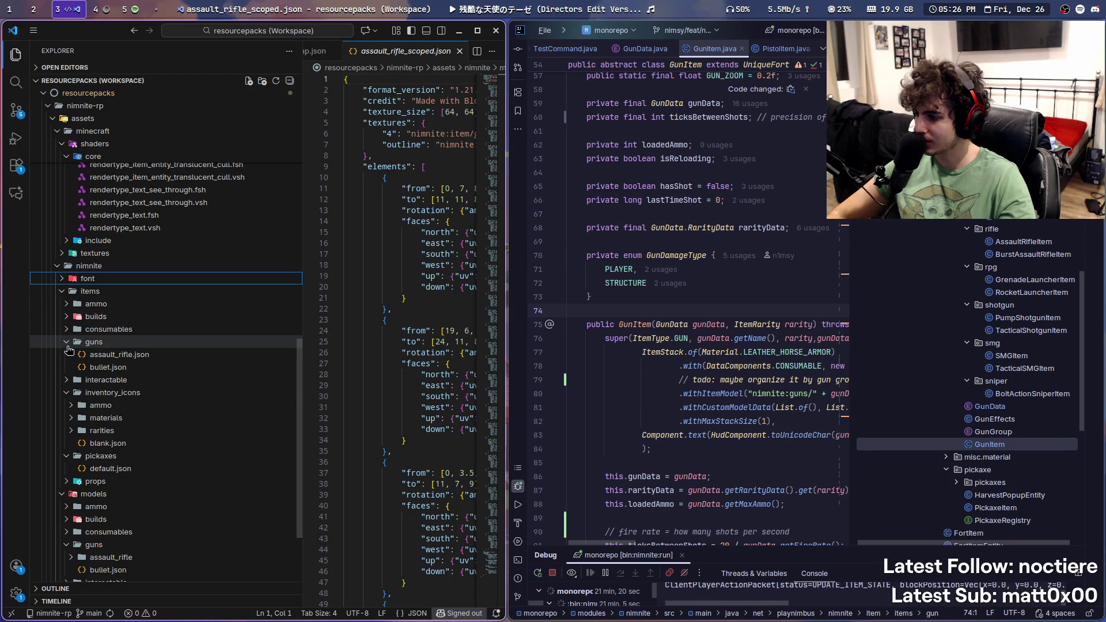
{"action": "double_click", "coordinate": [67, 346]}
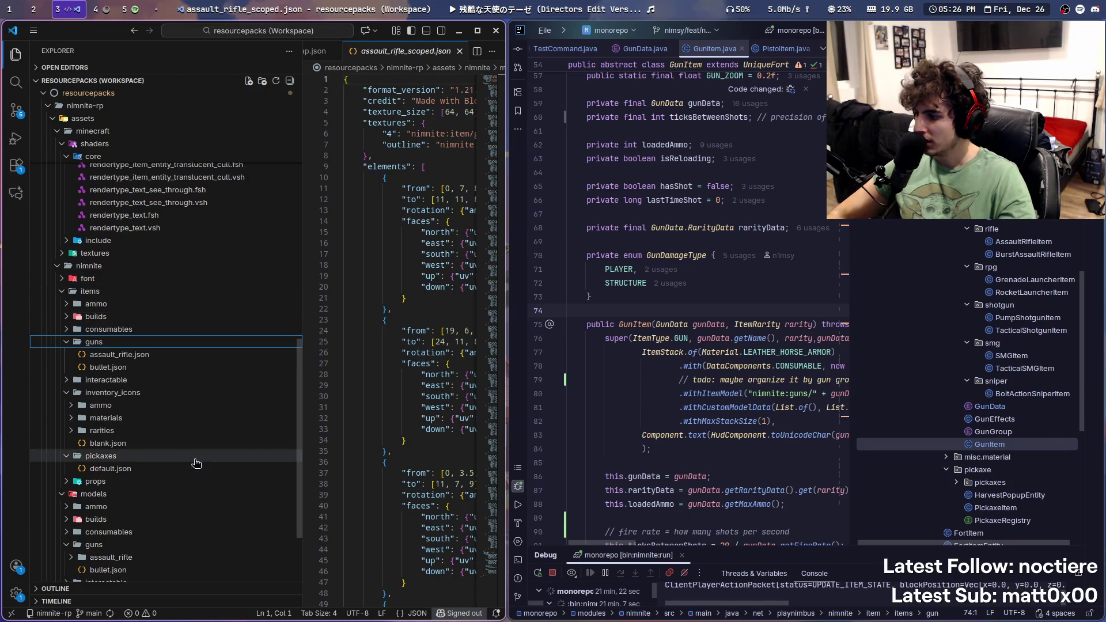
{"action": "scroll", "coordinate": [206, 466], "scroll_direction": "down", "scroll_amount": 4}
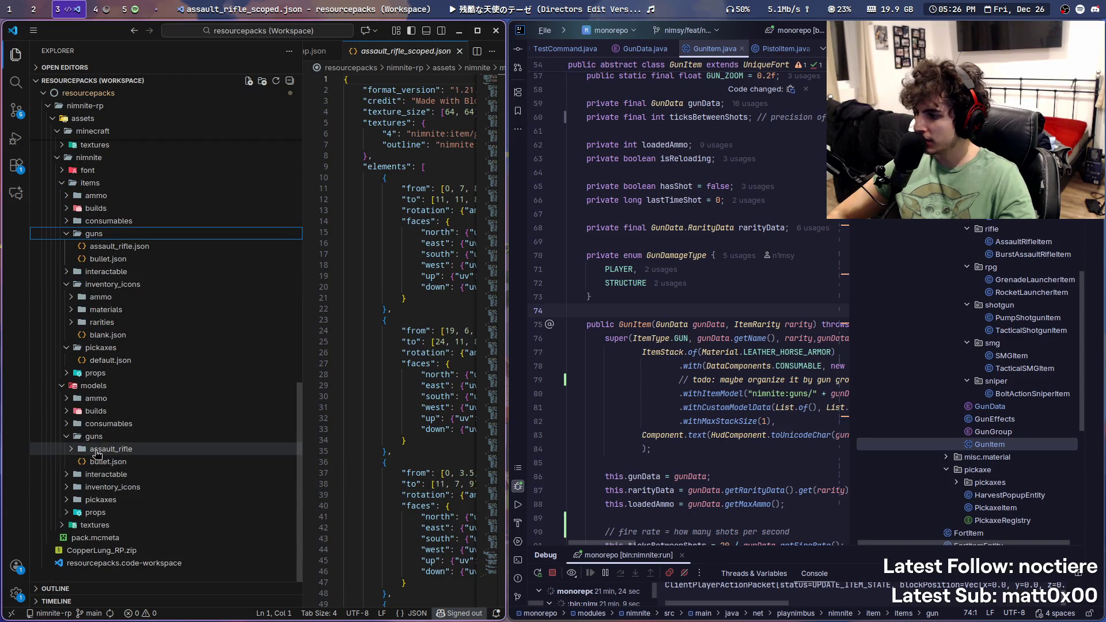
{"action": "left_click", "coordinate": [125, 456]}
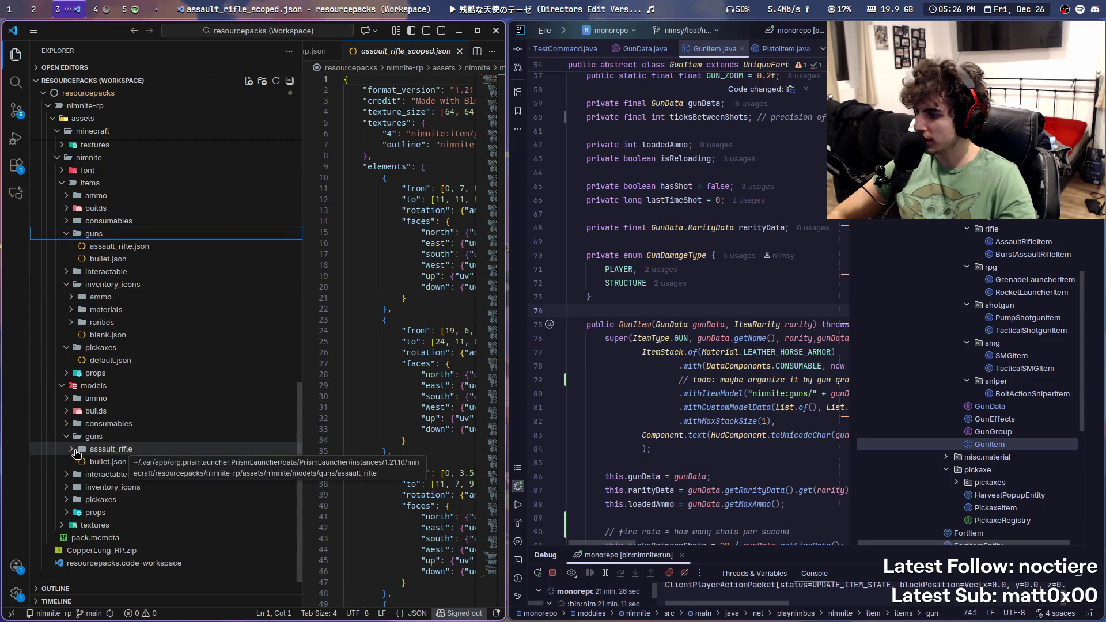
{"action": "scroll", "coordinate": [201, 438], "scroll_direction": "down", "scroll_amount": 2}
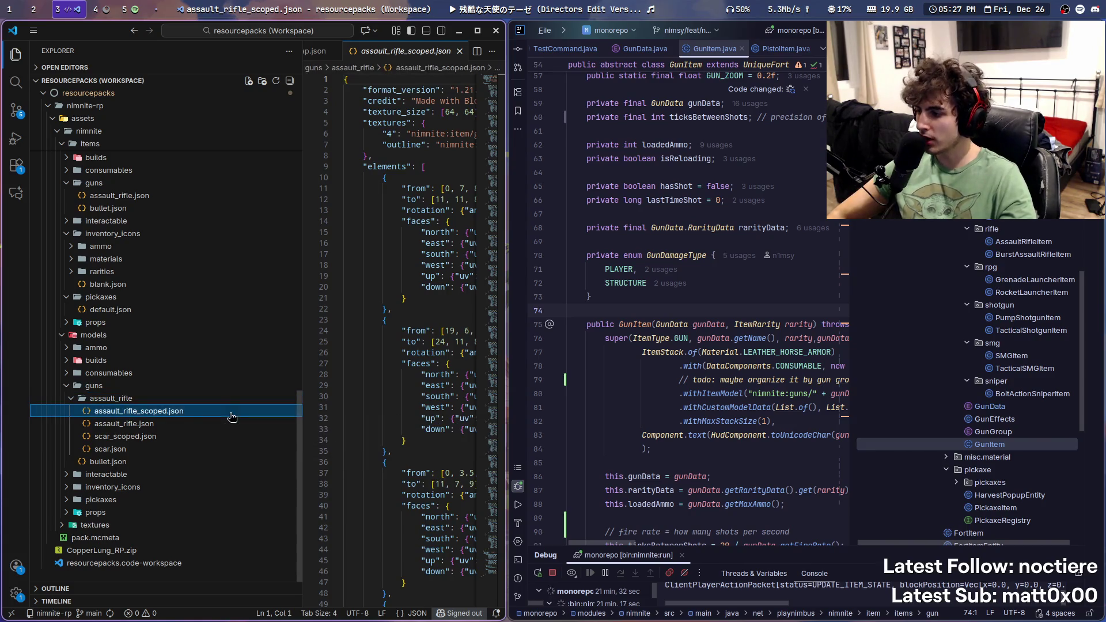
Step: View assault_rifle.json and scar.json, then collapse the assault_rifle folder
{"action": "left_click", "coordinate": [204, 426]}
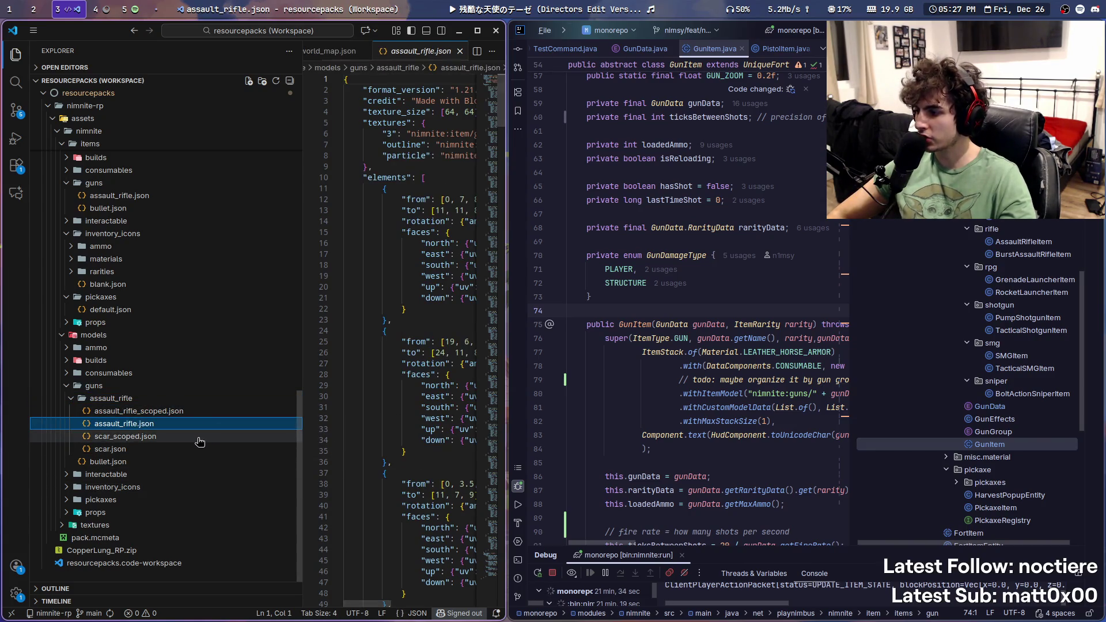
{"action": "left_click", "coordinate": [198, 447]}
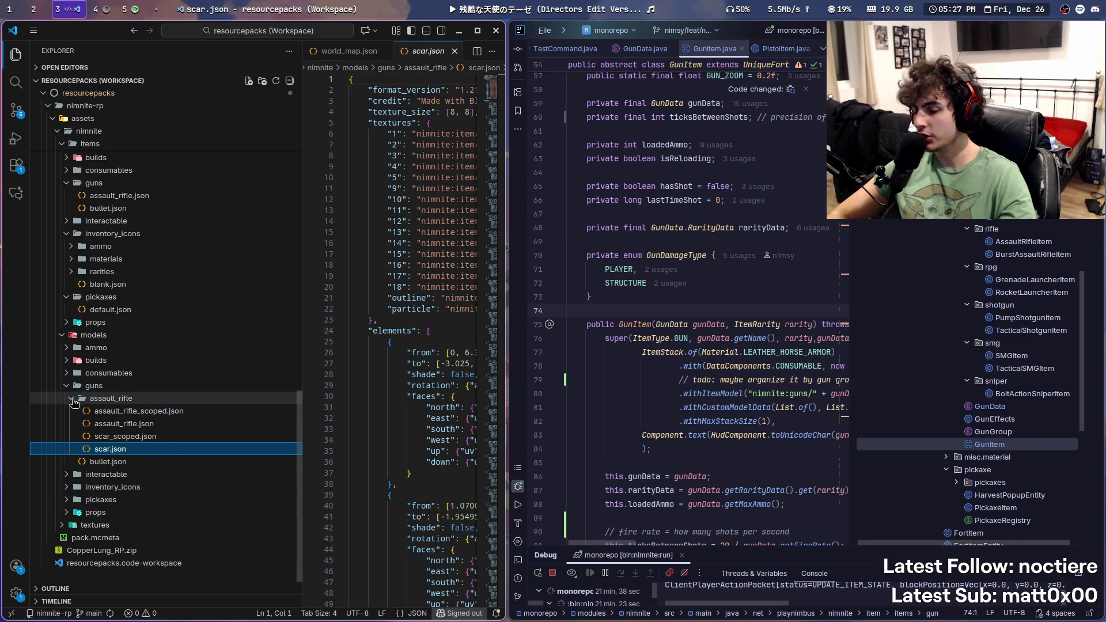
{"action": "left_click", "coordinate": [74, 402]}
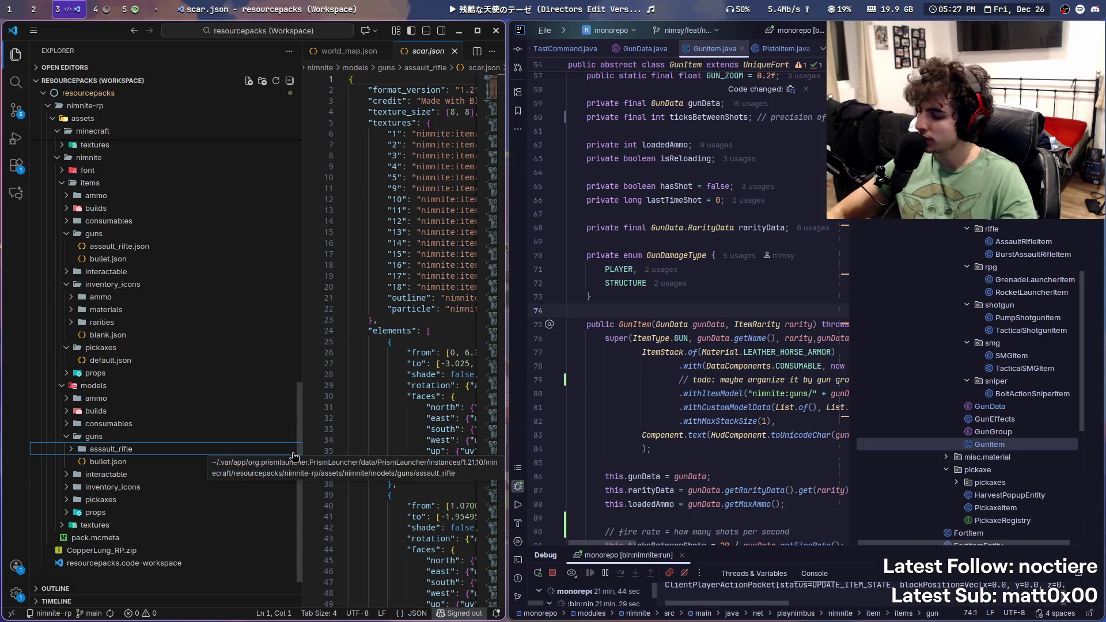
Step: Open a new terminal, resume the song, and switch to Spotify
{"action": "key", "text": "super+Return"}
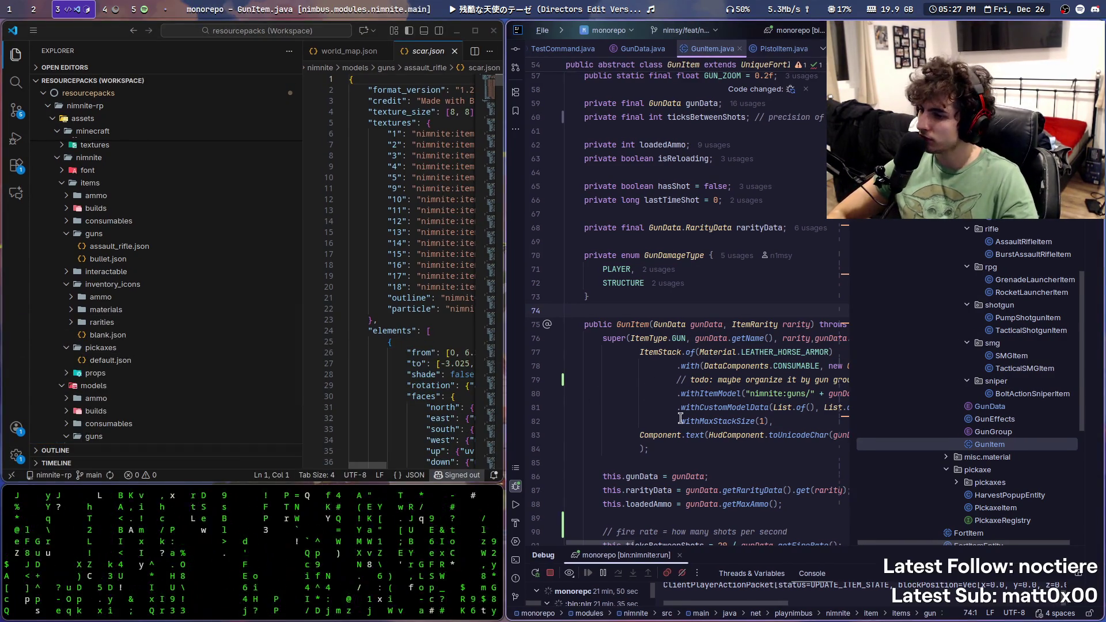
{"action": "key", "text": "super+s"}
{"action": "key", "text": "super+s"}
{"action": "left_click", "coordinate": [563, 4]}
{"action": "key", "text": "super+5"}
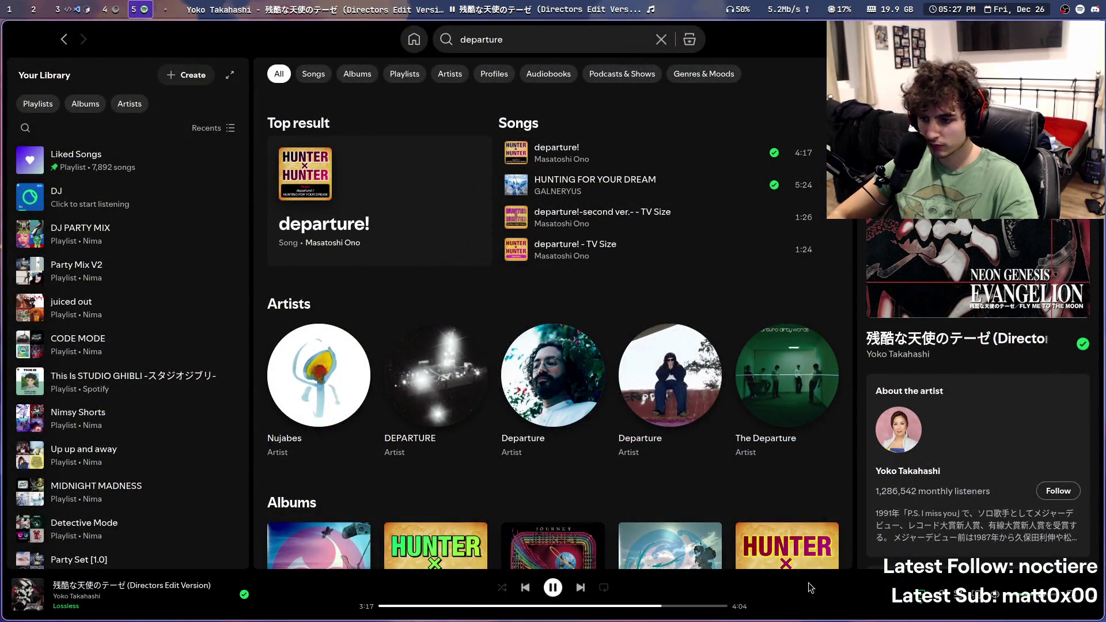
Step: Skip four tracks to ゴールデンタイムラバー - 2020 Remaster, then return to workspace 3
{"action": "left_click", "coordinate": [580, 588]}
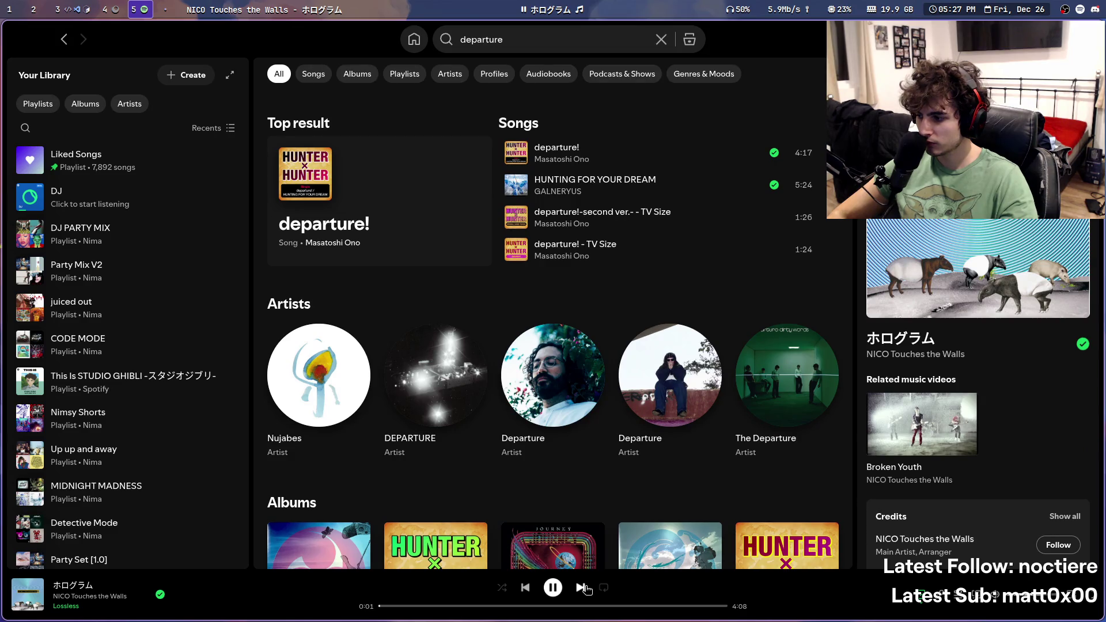
{"action": "left_click", "coordinate": [581, 587]}
{"action": "left_click", "coordinate": [580, 587]}
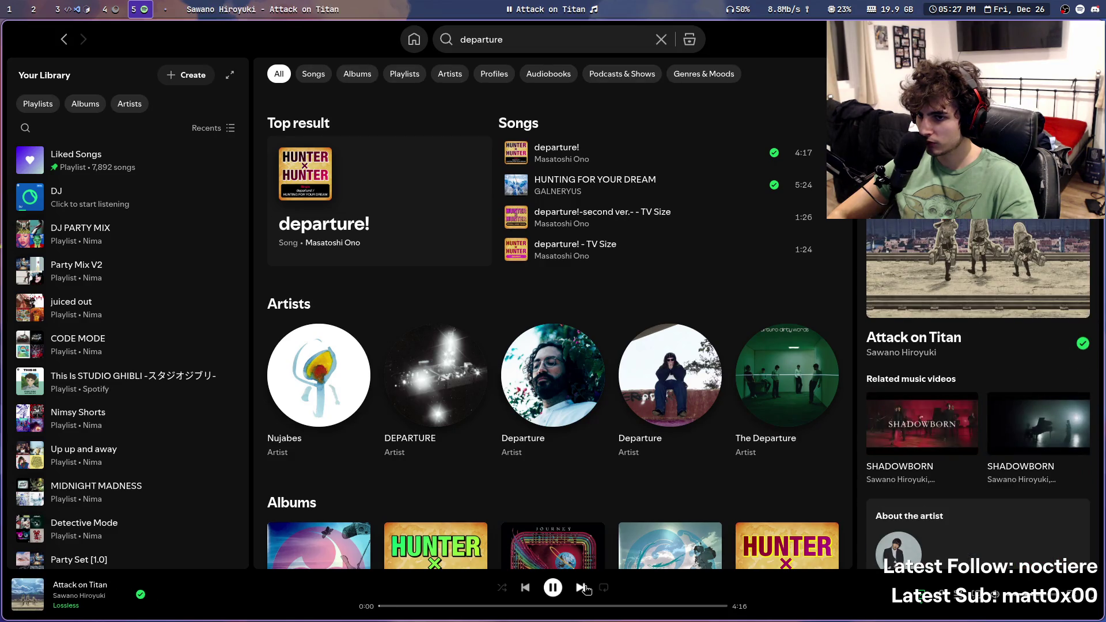
{"action": "left_click", "coordinate": [582, 588]}
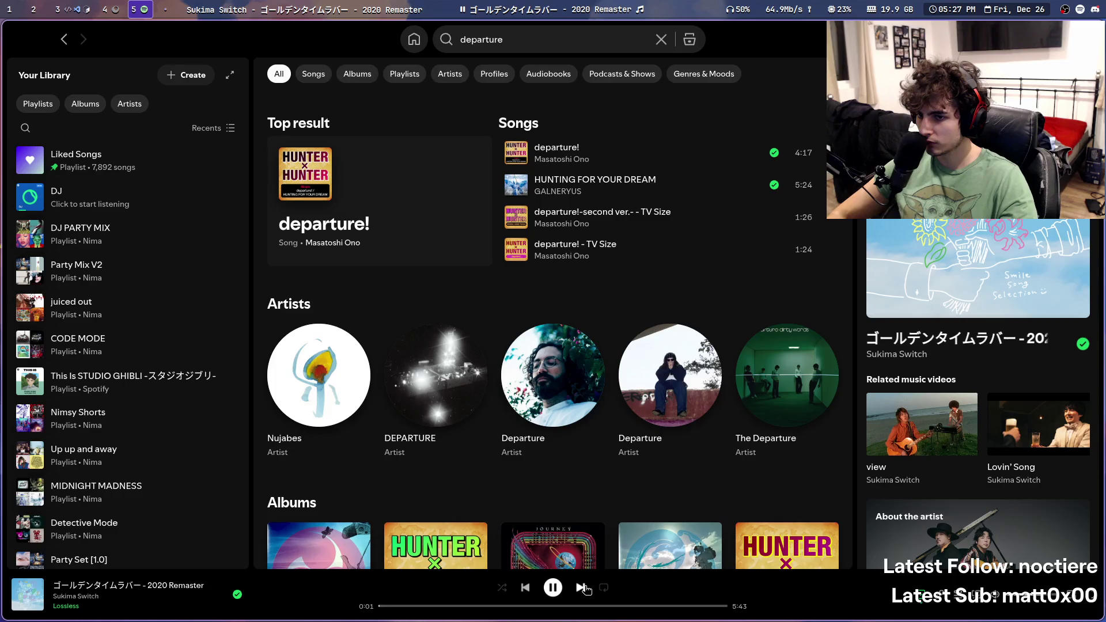
{"action": "key", "text": "super+3"}
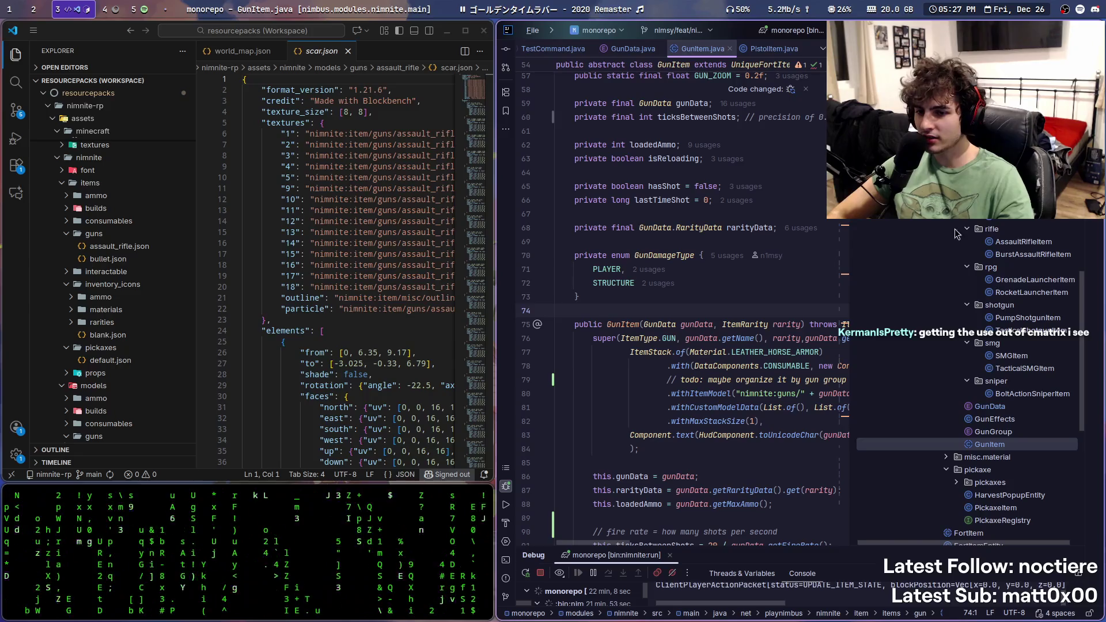
Step: Duplicate the models guns folder and name the copy pistol
{"action": "scroll", "coordinate": [916, 315], "scroll_direction": "up", "scroll_amount": 3}
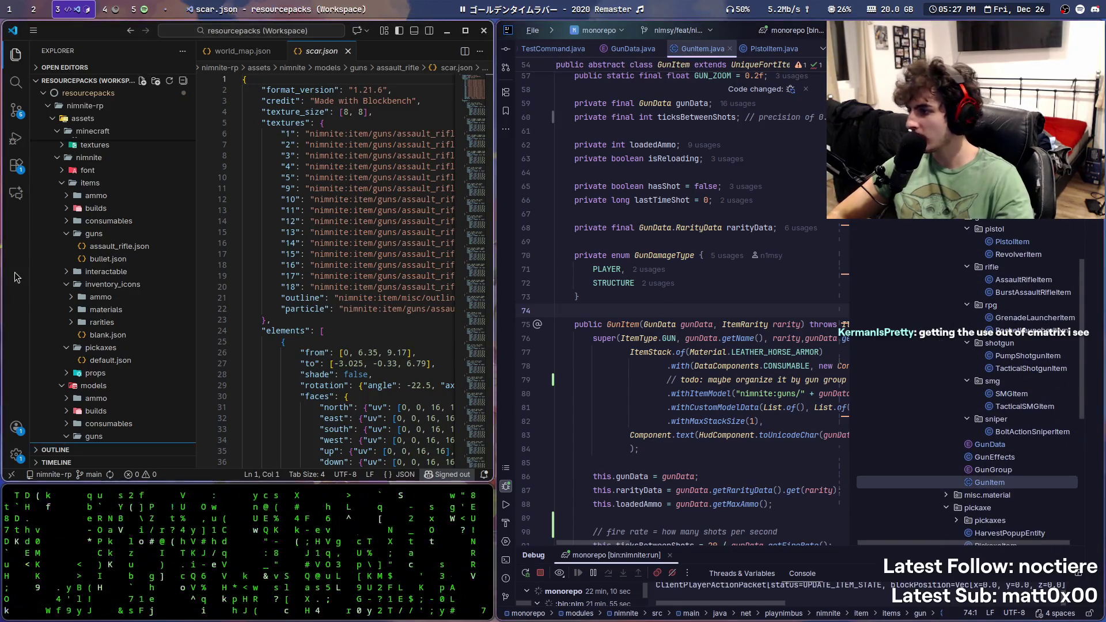
{"action": "scroll", "coordinate": [110, 311], "scroll_direction": "down", "scroll_amount": 5}
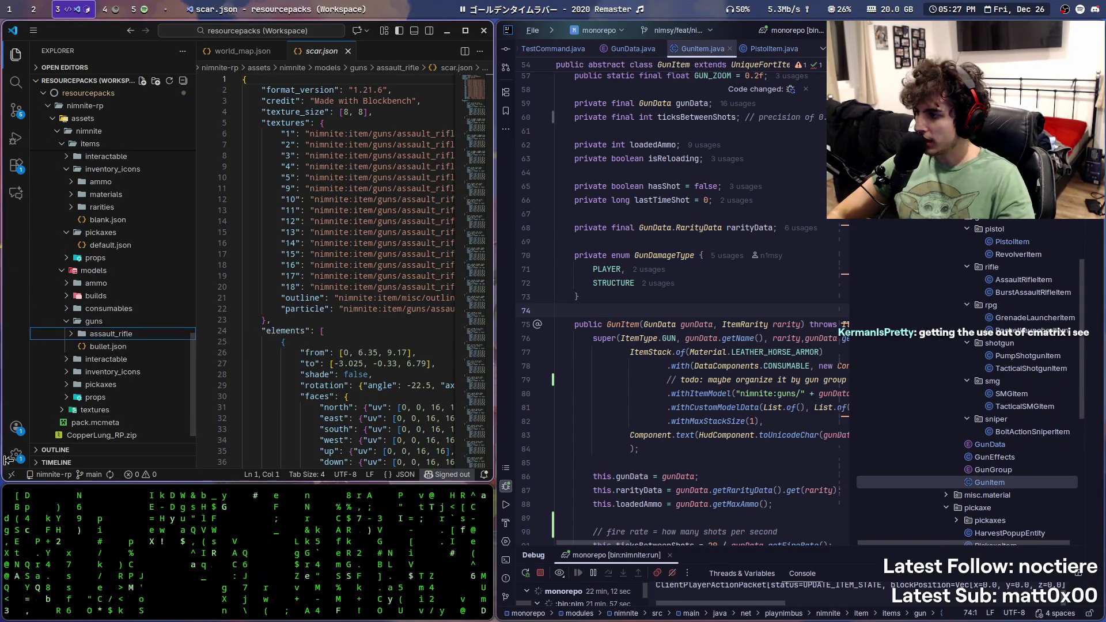
{"action": "left_click", "coordinate": [115, 334]}
{"action": "double_click", "coordinate": [151, 320]}
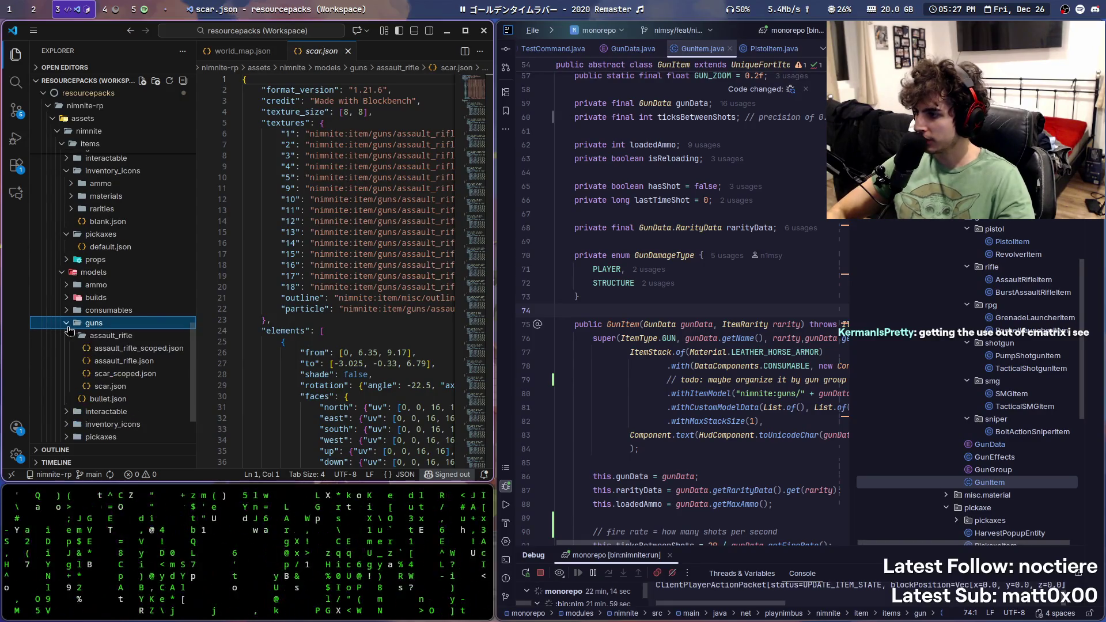
{"action": "key", "text": "ctrl+c"}
{"action": "key", "text": "ctrl+v"}
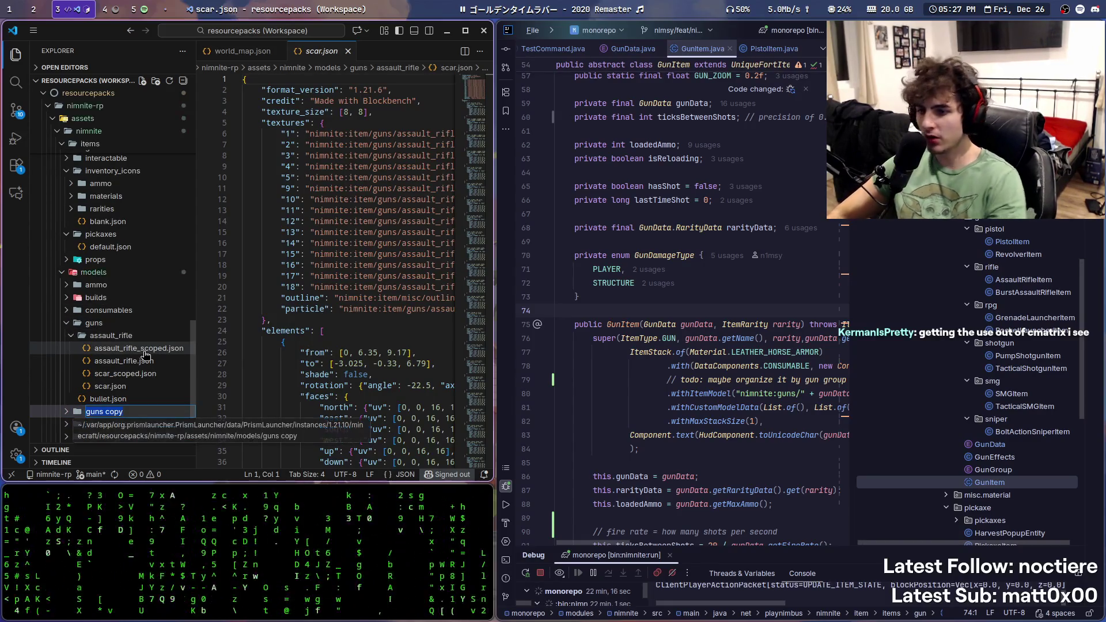
{"action": "type", "text": "pistol"}
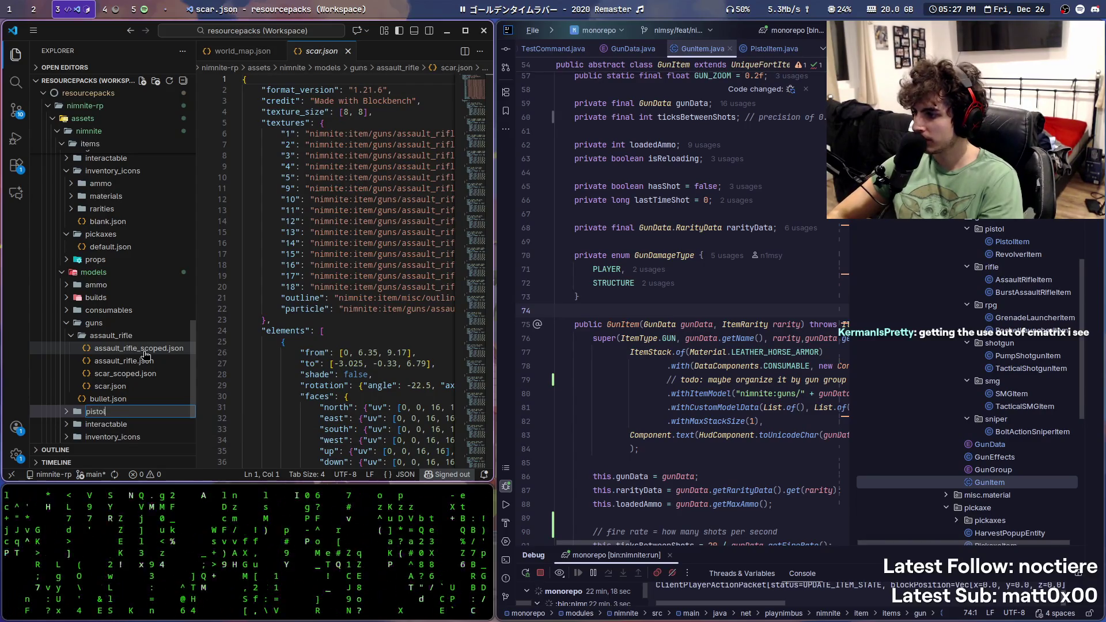
{"action": "key", "text": "Return"}
Step: Move the pistol copy into guns, then delete it to the trash
{"action": "scroll", "coordinate": [109, 344], "scroll_direction": "down", "scroll_amount": 2}
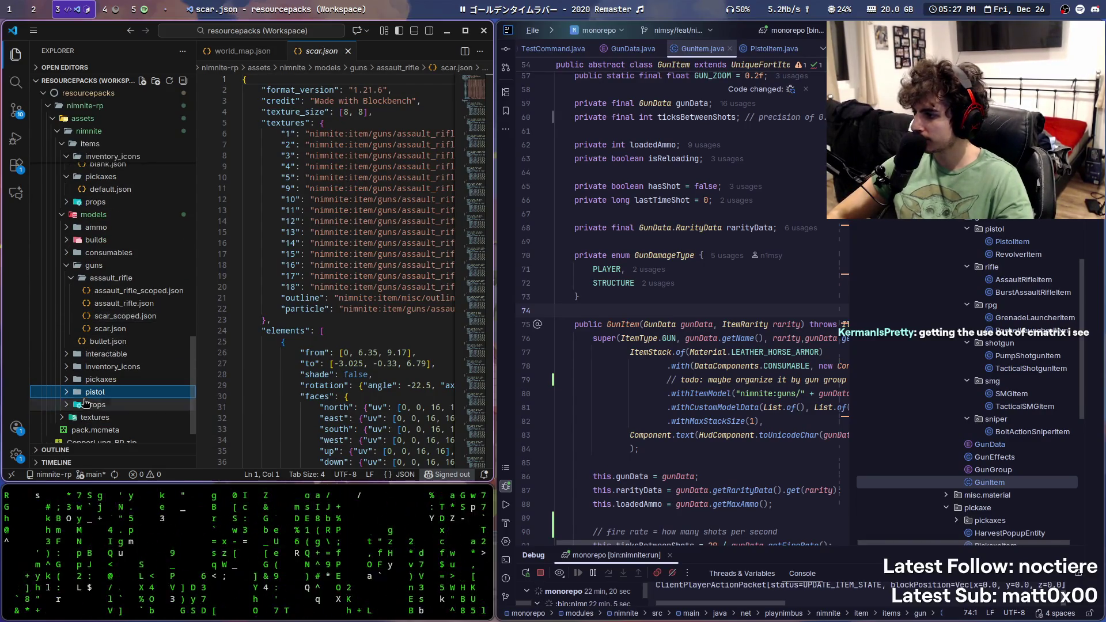
{"action": "mouse_move", "coordinate": [92, 393]}
{"action": "left_mouse_down"}
{"action": "mouse_move", "coordinate": [124, 285]}
{"action": "mouse_move", "coordinate": [116, 267]}
{"action": "left_mouse_up"}
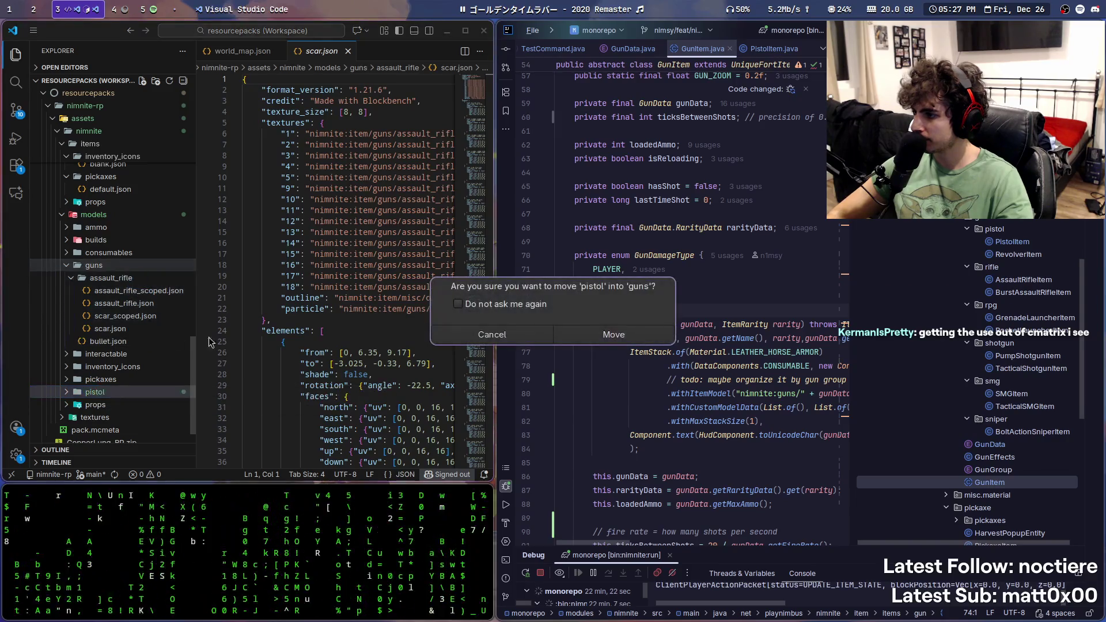
{"action": "left_click", "coordinate": [609, 330]}
{"action": "left_click", "coordinate": [115, 342]}
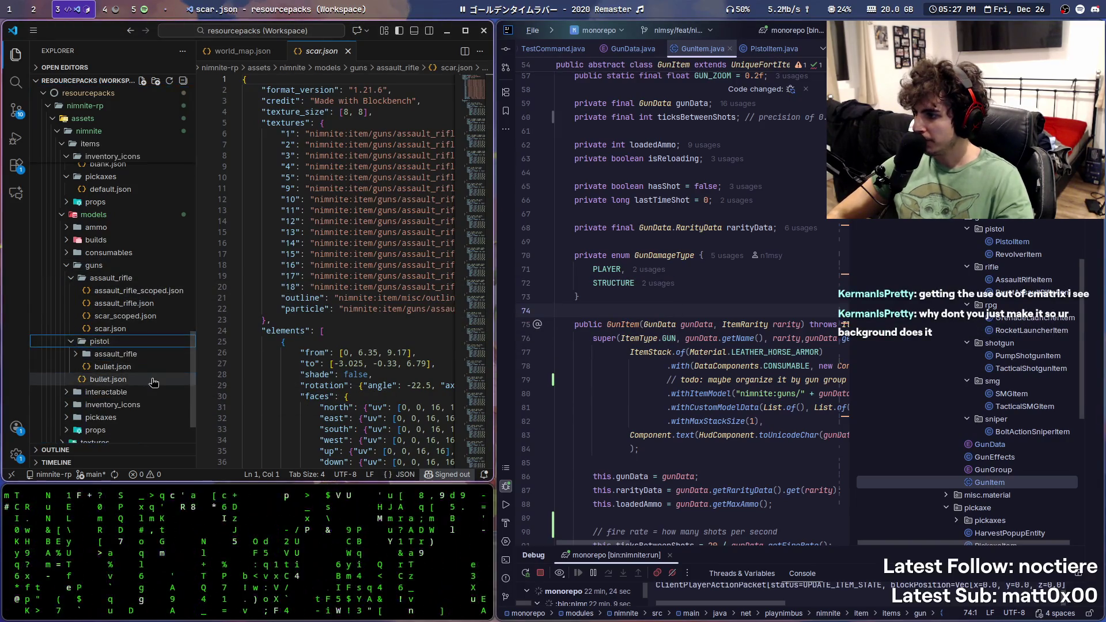
{"action": "key", "text": "Delete"}
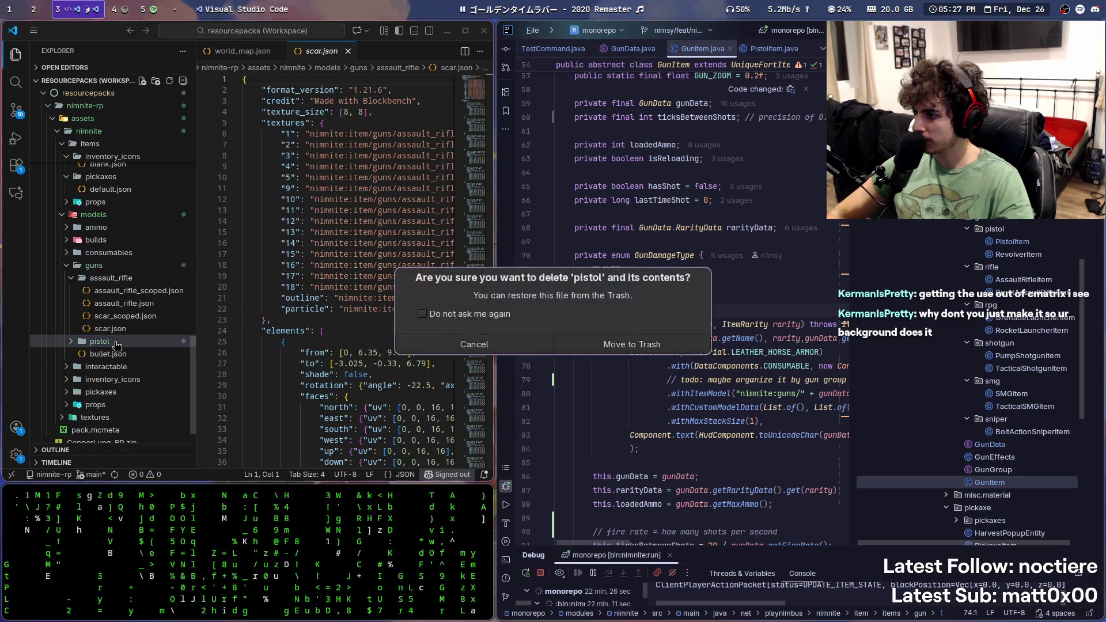
{"action": "key", "text": "Return"}
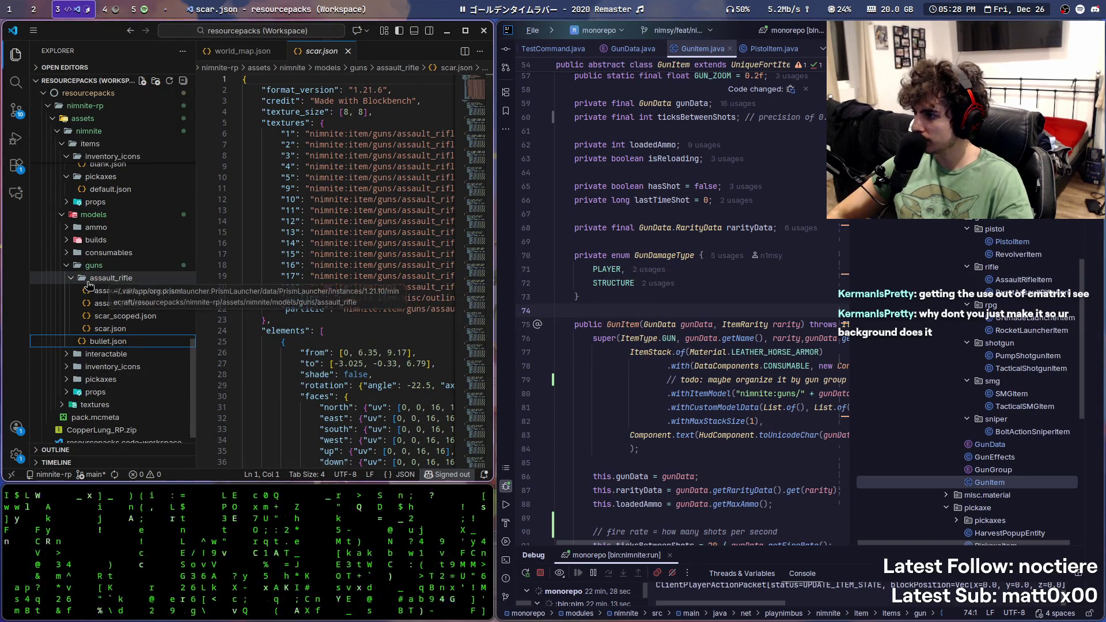
Step: Collapse assault_rifle and guns, then start a new folder inside guns
{"action": "left_click", "coordinate": [112, 280]}
{"action": "left_click", "coordinate": [81, 324]}
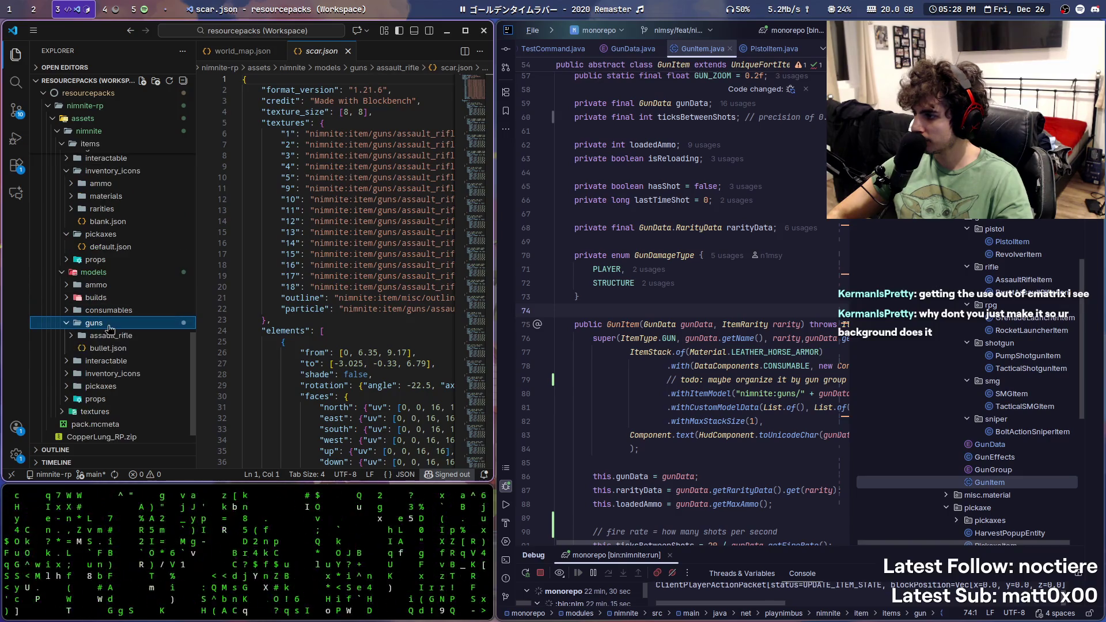
{"action": "right_click", "coordinate": [80, 326]}
{"action": "left_click", "coordinate": [132, 76]}
Step: Name the new folder pistol inside models/guns
{"action": "type", "text": "pistol"}
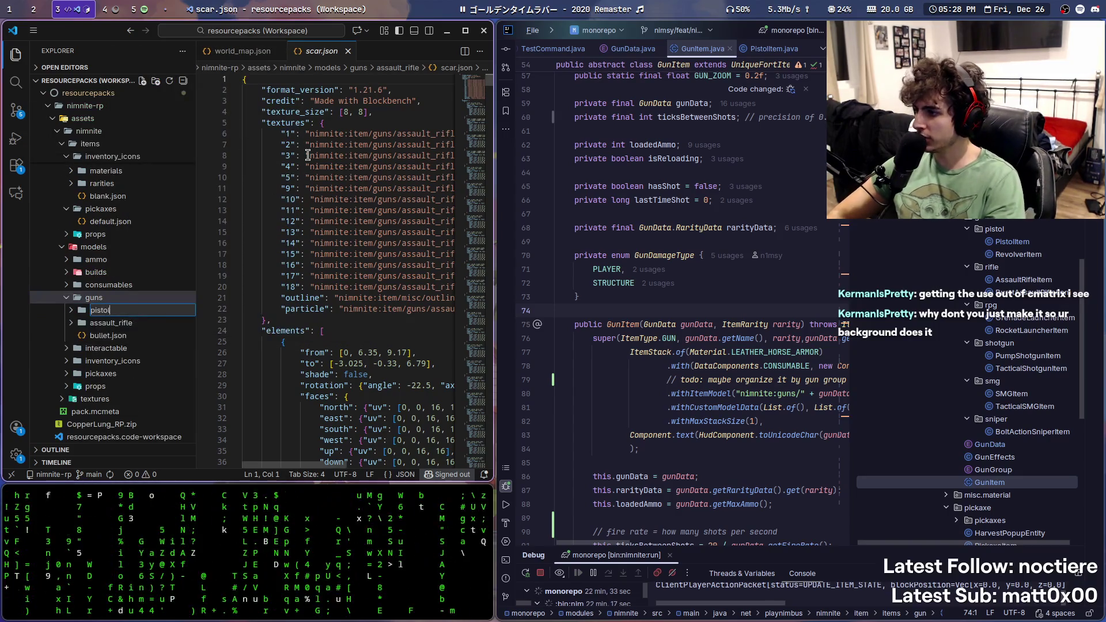
{"action": "key", "text": "Return"}
{"action": "right_click", "coordinate": [90, 303]}
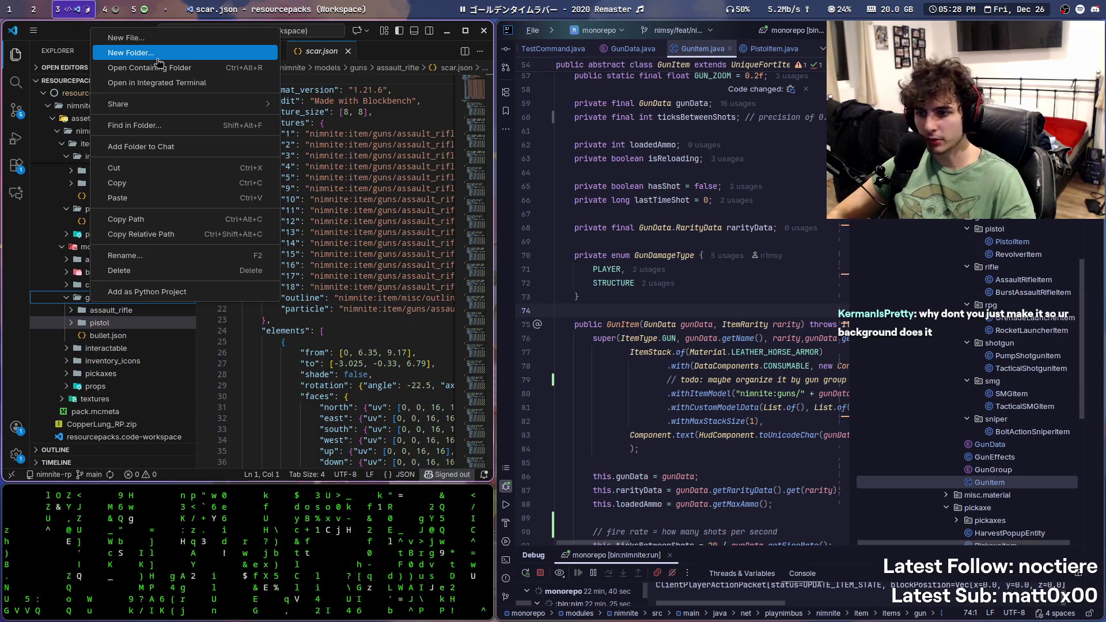
{"action": "key", "text": "Escape"}
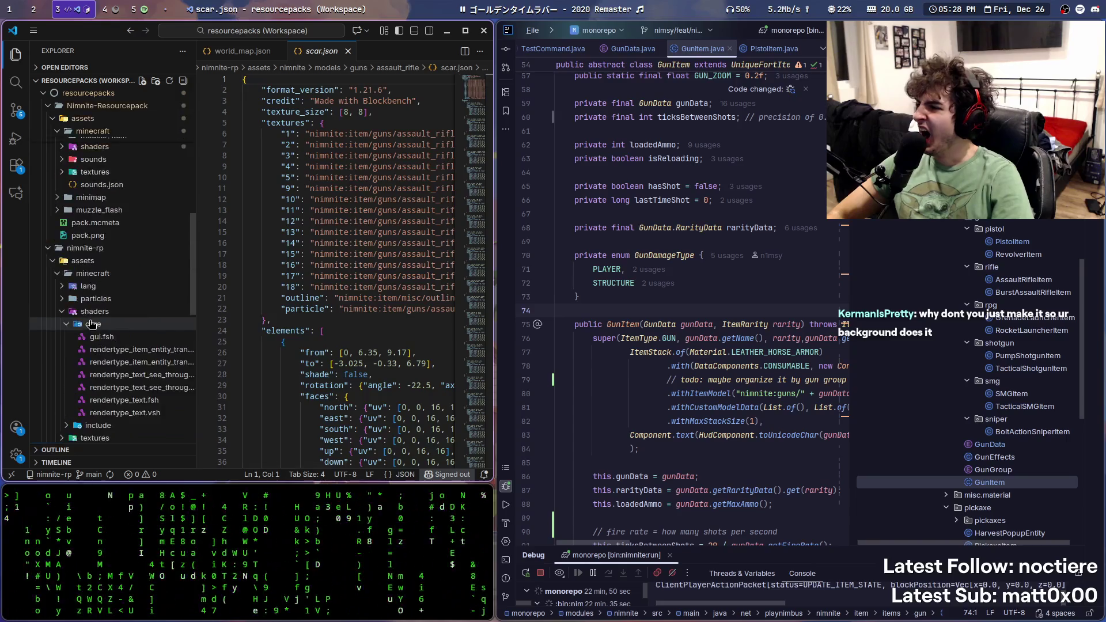
Step: Select the new pistol folder and bring up its context menu
{"action": "scroll", "coordinate": [90, 323], "scroll_direction": "down", "scroll_amount": 1}
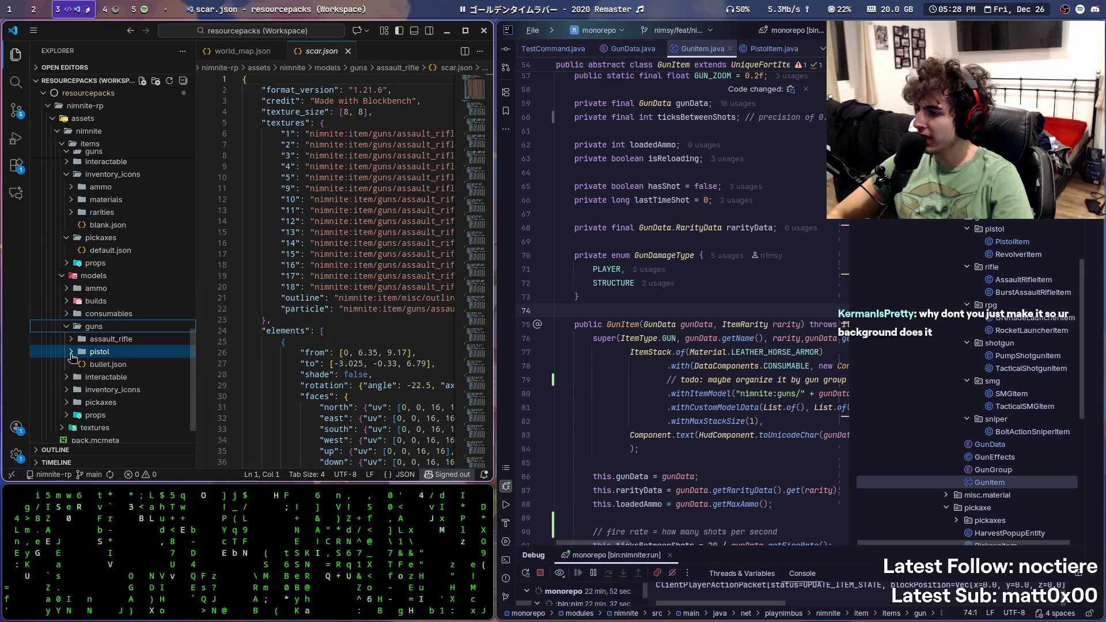
{"action": "left_click", "coordinate": [72, 357]}
{"action": "left_click", "coordinate": [72, 357]}
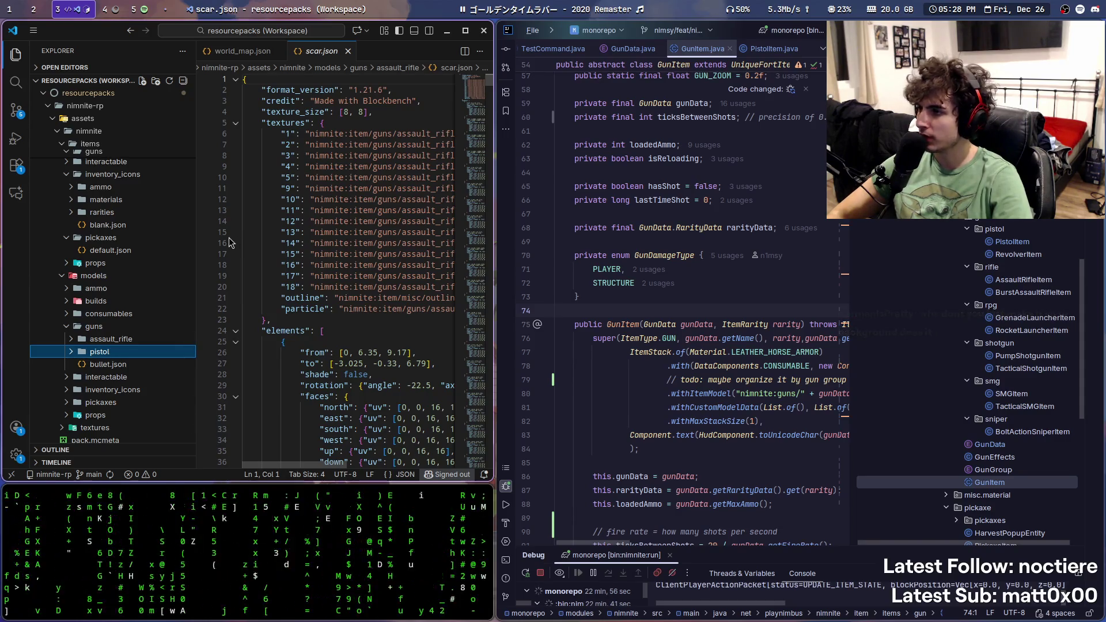
{"action": "right_click", "coordinate": [84, 351]}
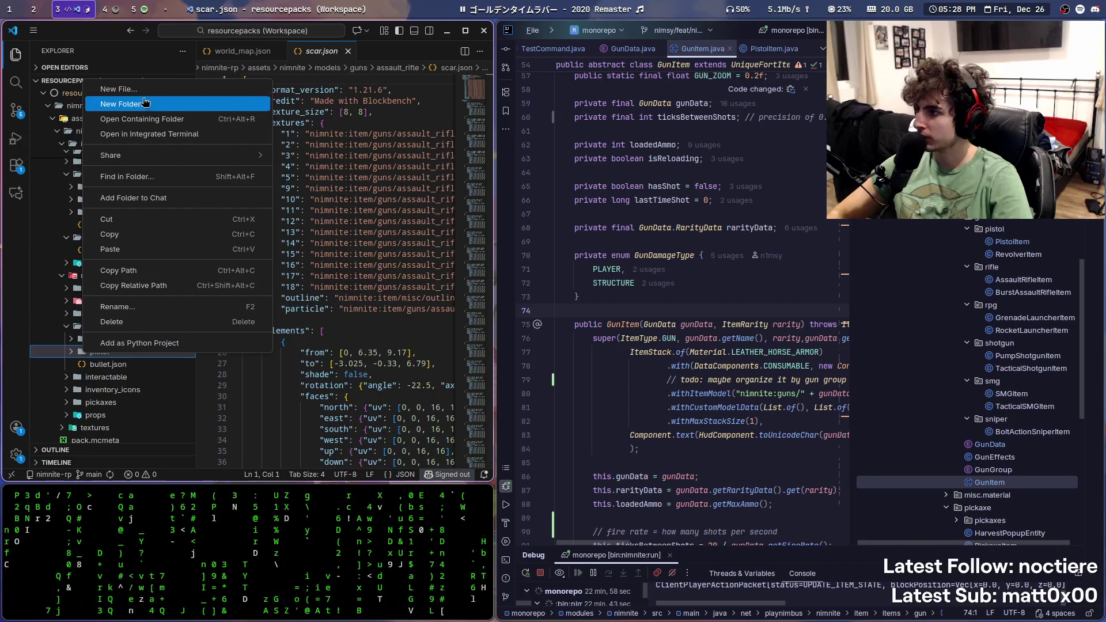
Step: Reveal the nimnite pistol folder and the old fort guns folder in the file manager
{"action": "left_click", "coordinate": [172, 119]}
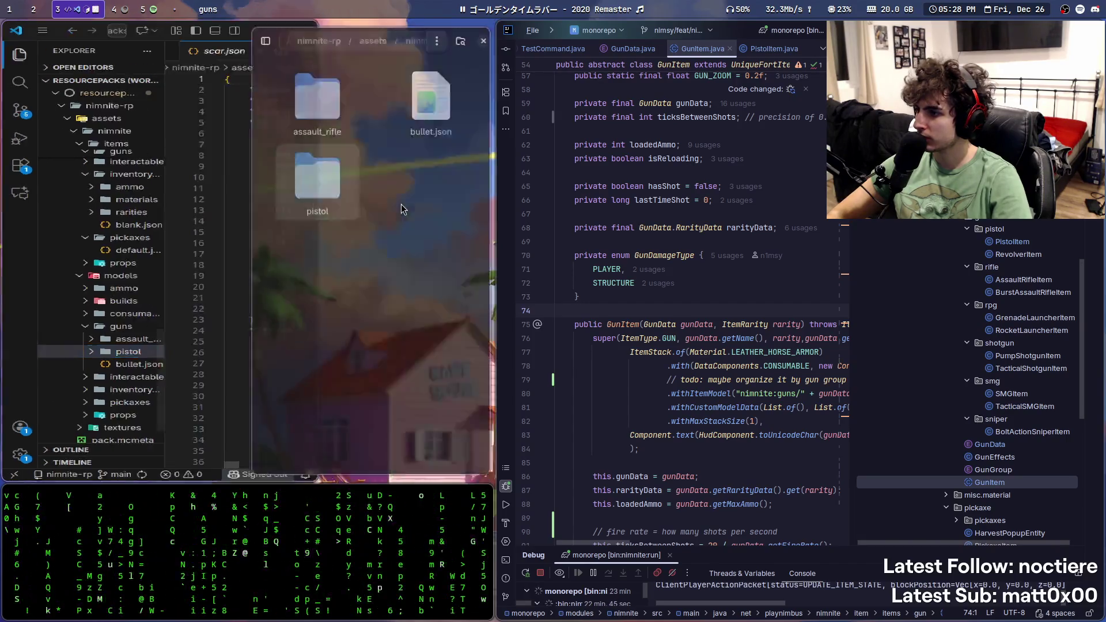
{"action": "scroll", "coordinate": [118, 357], "scroll_direction": "up", "scroll_amount": 15}
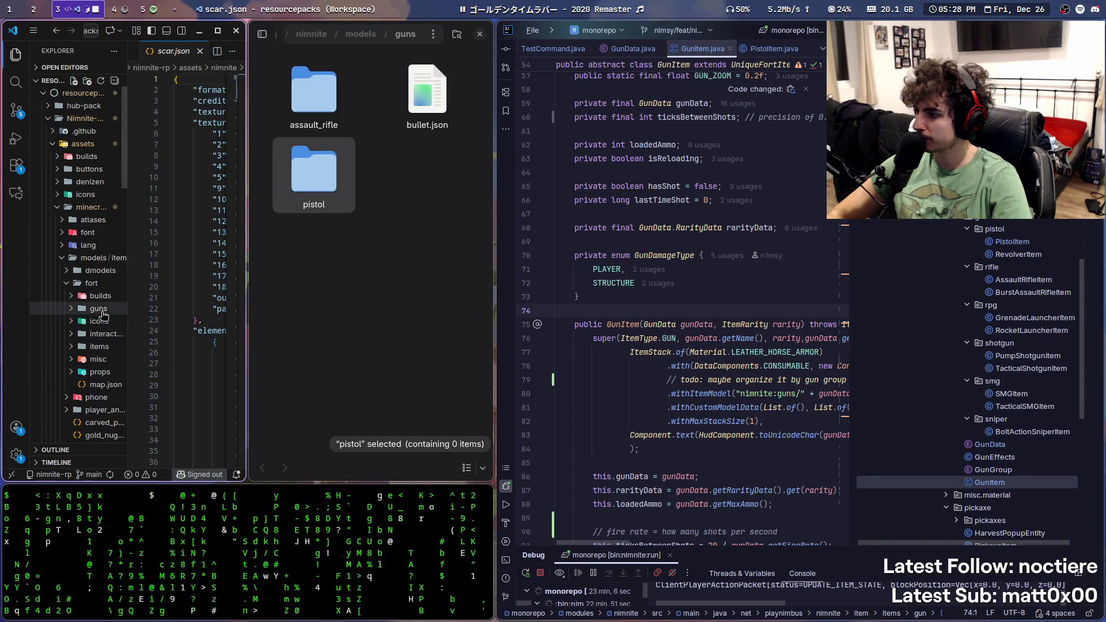
{"action": "right_click", "coordinate": [74, 312]}
{"action": "key", "text": "Escape"}
{"action": "left_click", "coordinate": [73, 312]}
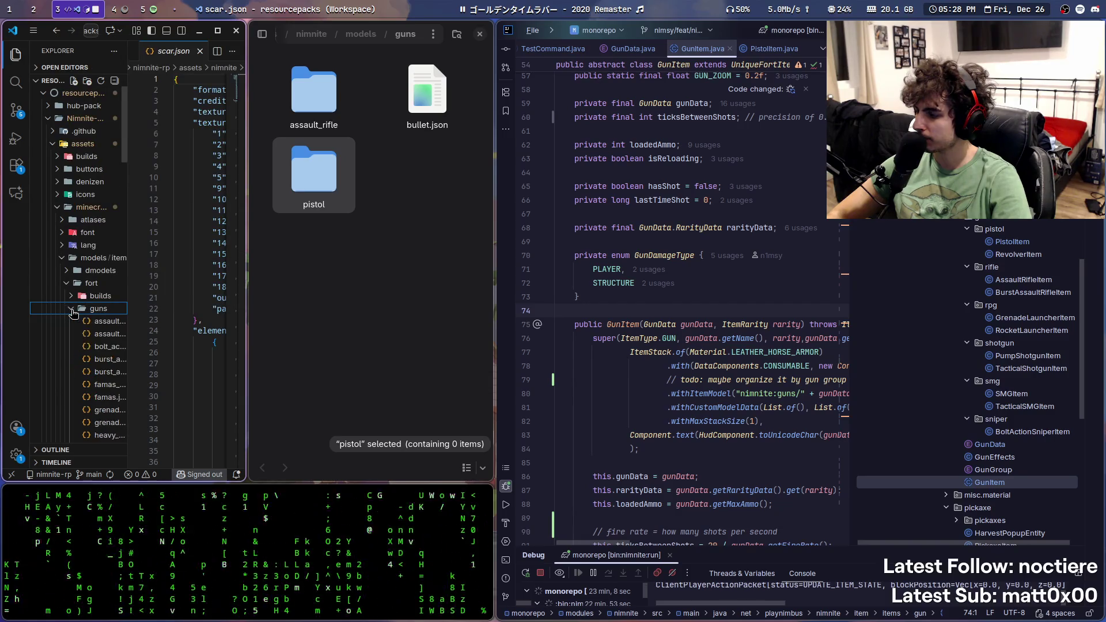
{"action": "left_click", "coordinate": [73, 311]}
{"action": "right_click", "coordinate": [74, 313]}
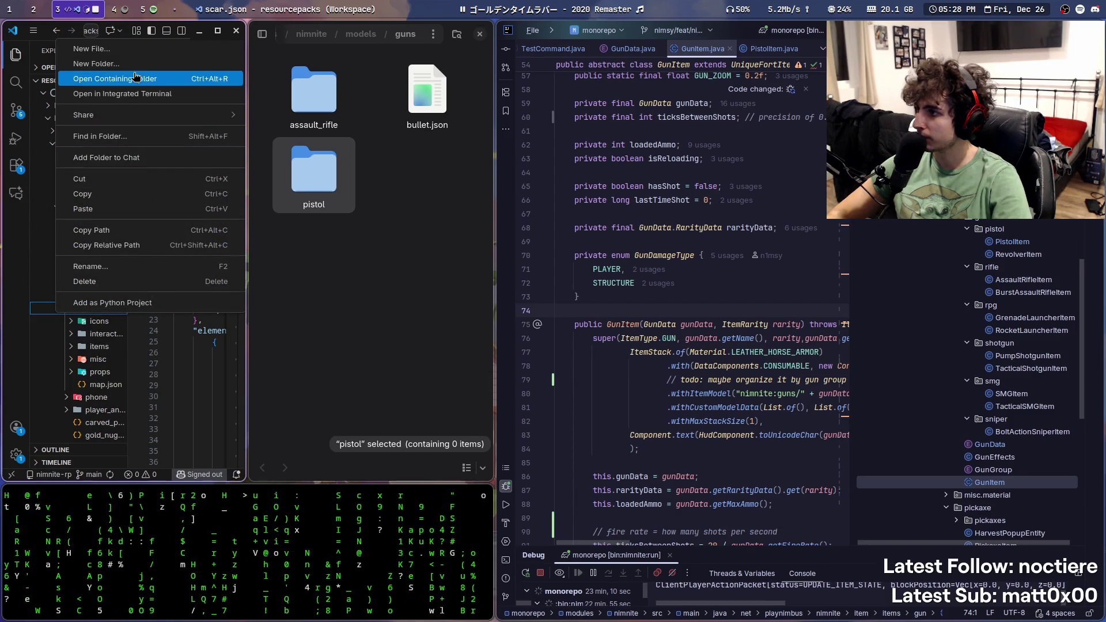
{"action": "left_click", "coordinate": [115, 79]}
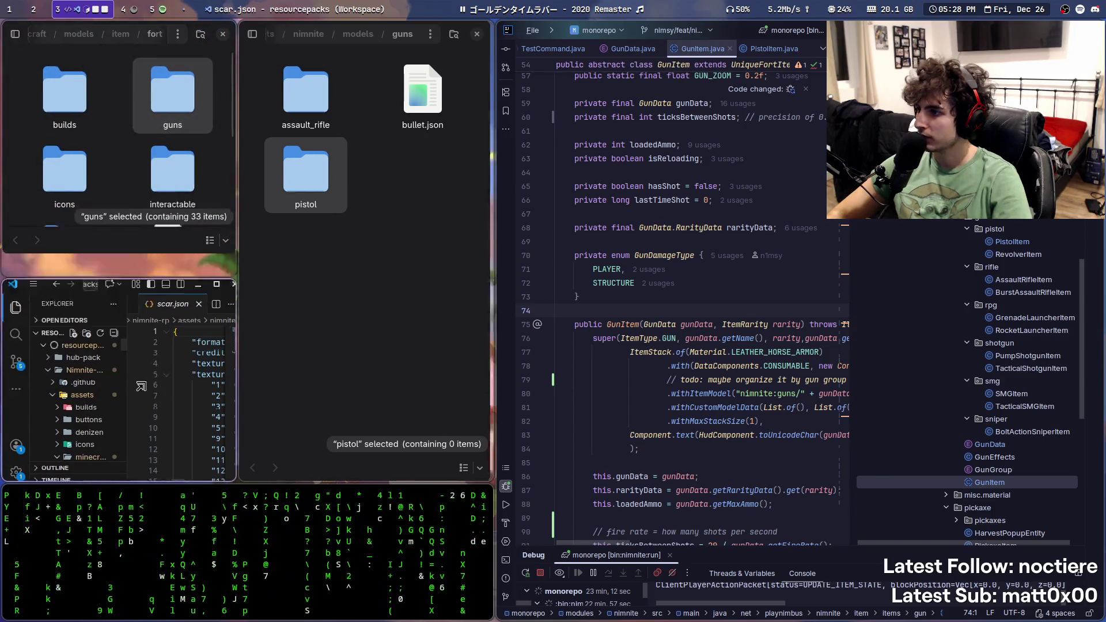
Step: Tile VS Code into the middle column, enlarge the terminal, and open the old guns folder
{"action": "mouse_move", "coordinate": [155, 455]}
{"action": "left_mouse_down", "text": "super"}
{"action": "mouse_move", "coordinate": [592, 529]}
{"action": "mouse_move", "coordinate": [708, 357]}
{"action": "mouse_move", "coordinate": [752, 412]}
{"action": "mouse_move", "coordinate": [764, 215]}
{"action": "left_mouse_up", "text": "super"}
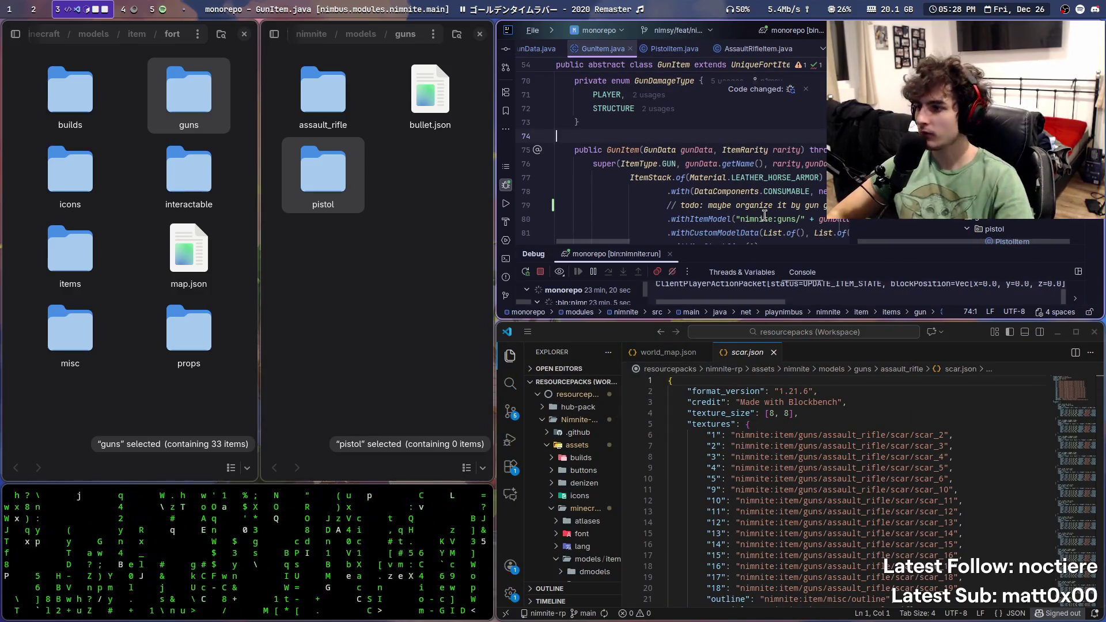
{"action": "mouse_move", "coordinate": [380, 539]}
{"action": "right_mouse_down", "text": "super"}
{"action": "mouse_move", "coordinate": [414, 338]}
{"action": "mouse_move", "coordinate": [423, 429]}
{"action": "right_mouse_up", "text": "super"}
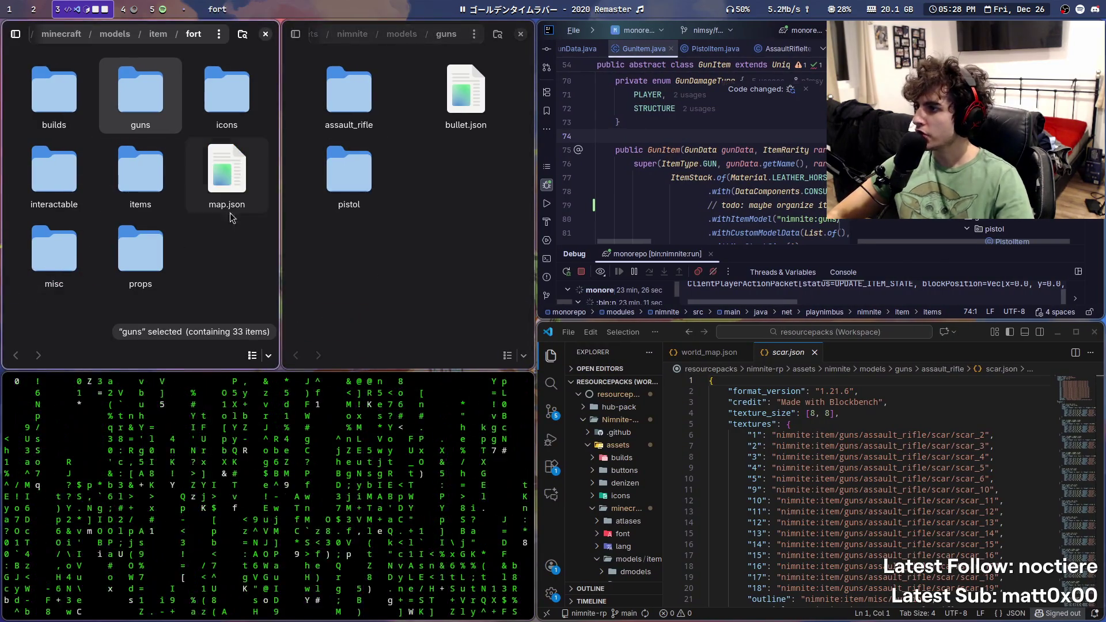
{"action": "double_click", "coordinate": [140, 92]}
{"action": "scroll", "coordinate": [175, 211], "scroll_direction": "down", "scroll_amount": 5}
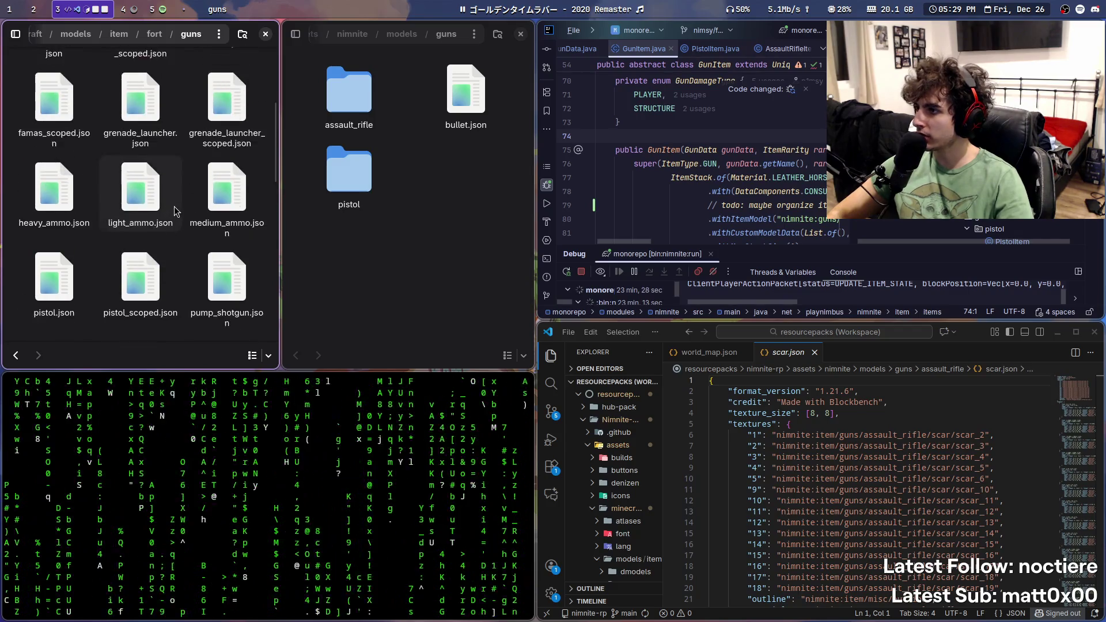
{"action": "scroll", "coordinate": [175, 211], "scroll_direction": "down", "scroll_amount": 10}
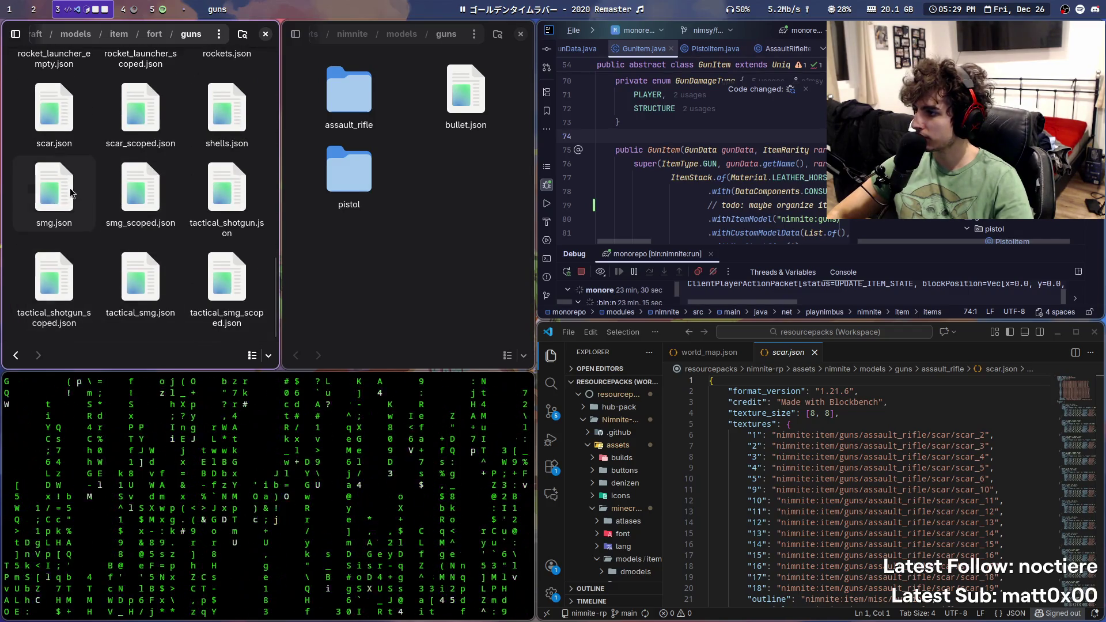
{"action": "scroll", "coordinate": [71, 193], "scroll_direction": "up", "scroll_amount": 4}
Step: Search 'pistol' and copy pistol.json and pistol_scoped.json into nimnite's pistol folder
{"action": "left_click", "coordinate": [202, 35]}
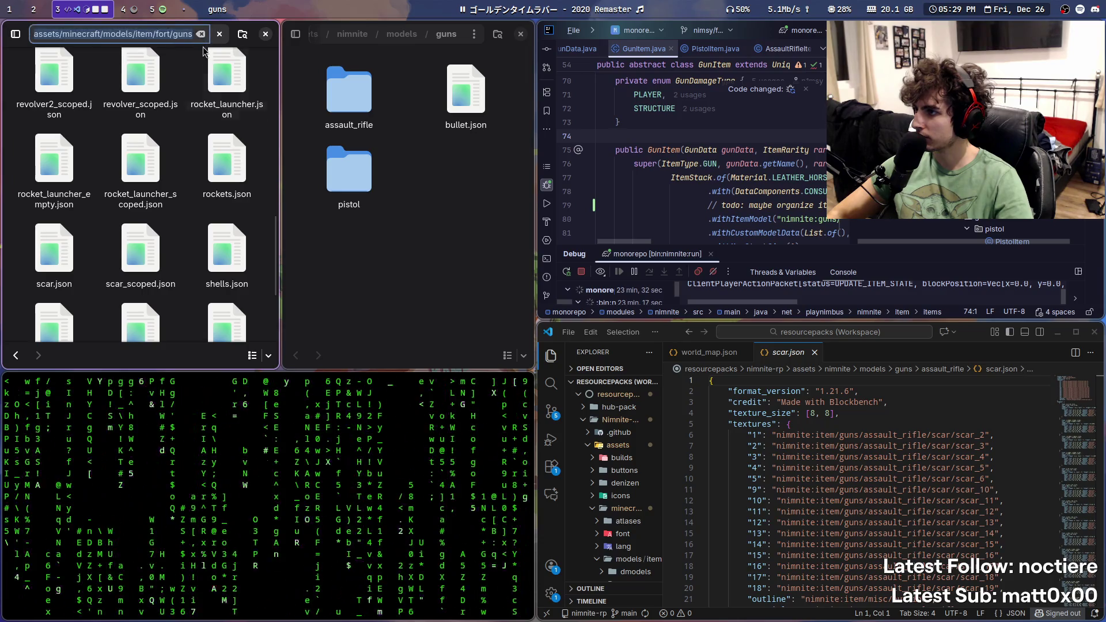
{"action": "left_click", "coordinate": [242, 34]}
{"action": "type", "text": "pistol"}
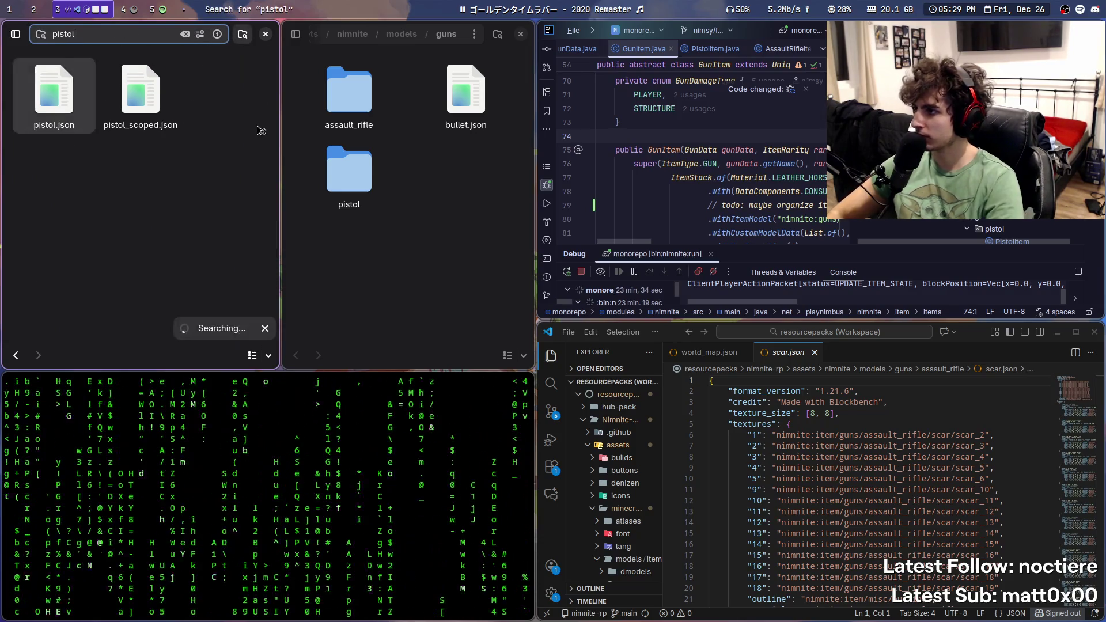
{"action": "double_click", "coordinate": [349, 173]}
{"action": "left_click_drag", "start_coordinate": [49, 96], "coordinate": [403, 173]}
{"action": "left_click", "coordinate": [131, 197]}
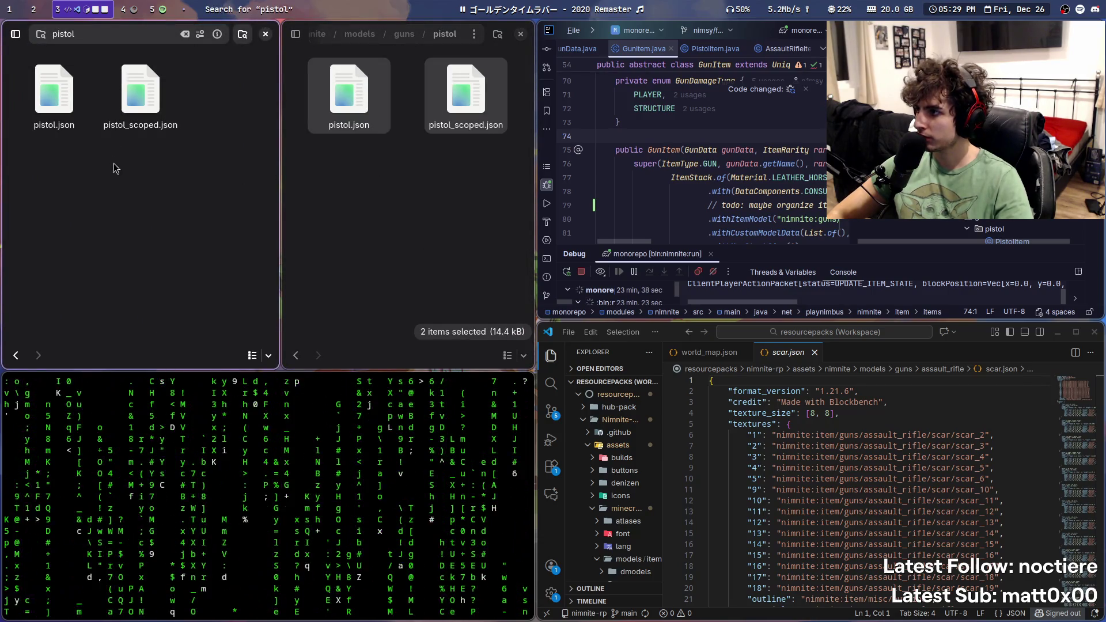
{"action": "key", "text": "Escape"}
{"action": "scroll", "coordinate": [48, 171], "scroll_direction": "down", "scroll_amount": 10}
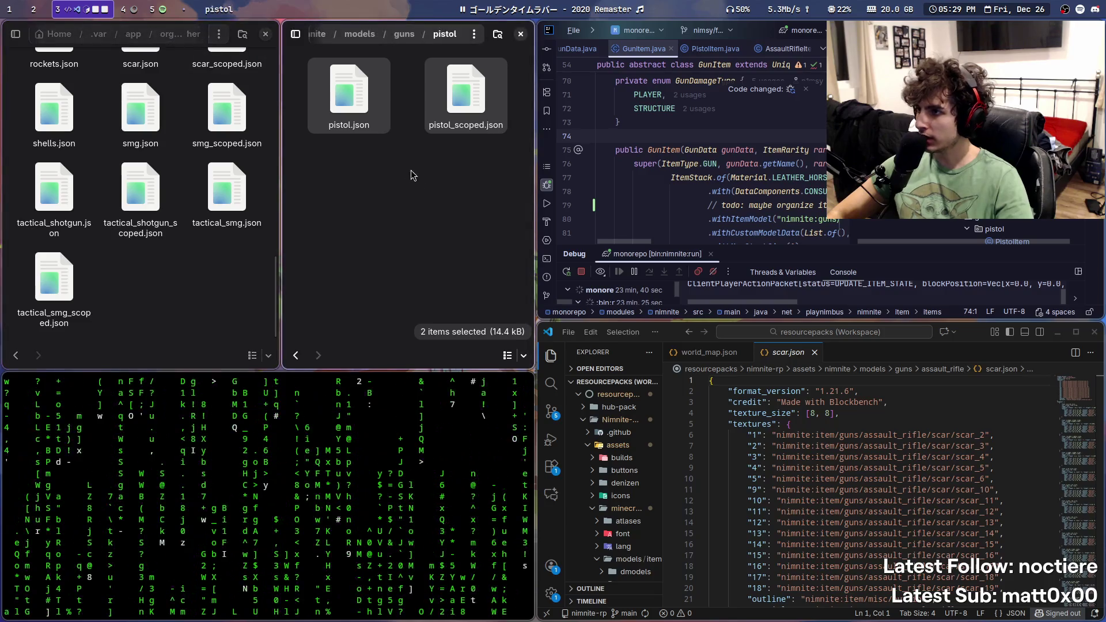
{"action": "key", "text": "alt+Left"}
Step: Enlarge the code editor, then return Files to the old guns and nimnite guns folders
{"action": "key", "text": "super+Right"}
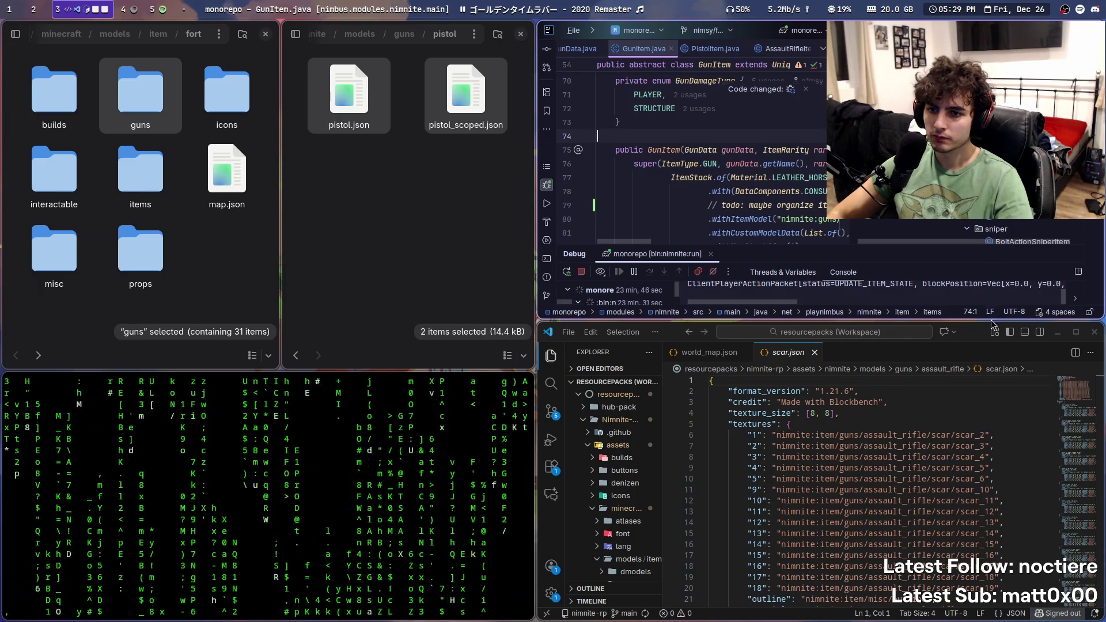
{"action": "key", "text": "super+ctrl+Down"}
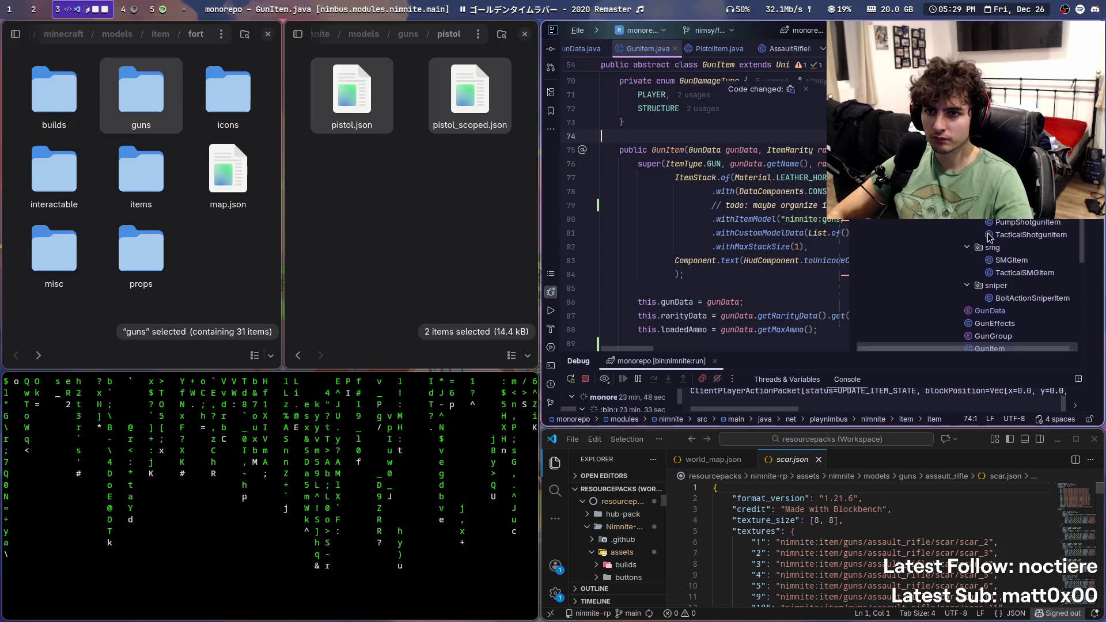
{"action": "key", "text": "super+Left"}
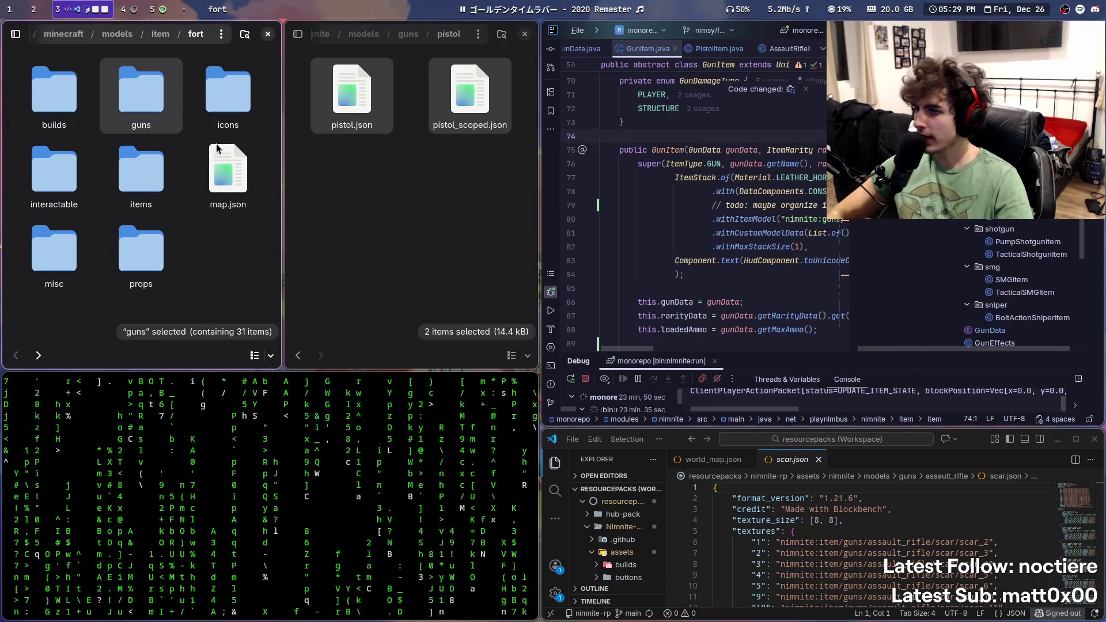
{"action": "double_click", "coordinate": [141, 92]}
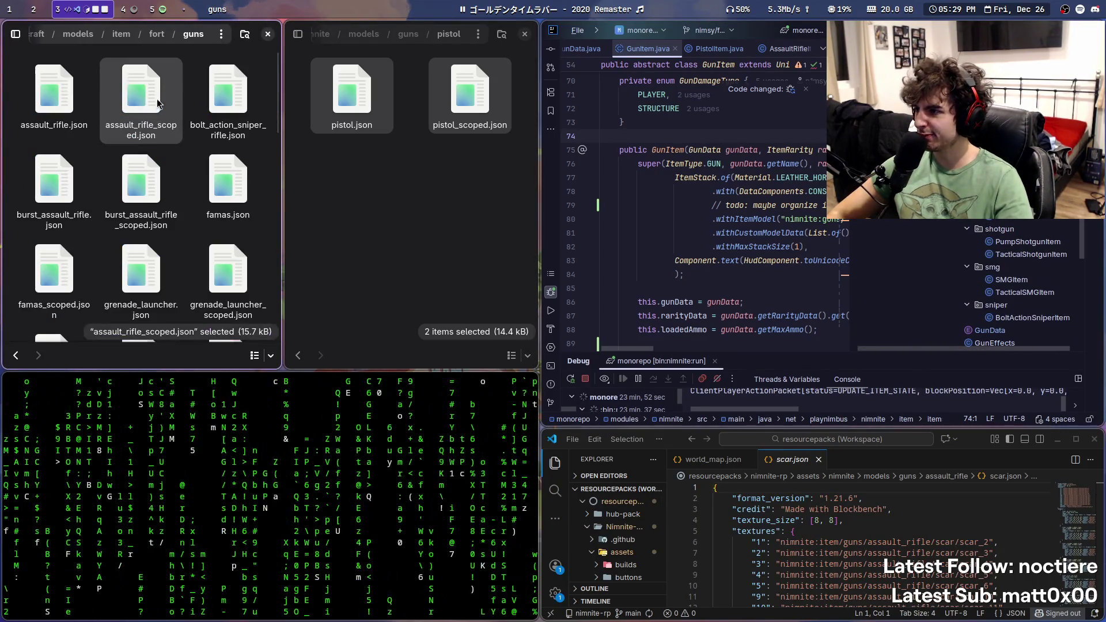
{"action": "left_click", "coordinate": [408, 34]}
Step: Create a new folder named revolver in nimnite's guns directory and open it
{"action": "right_click", "coordinate": [419, 225]}
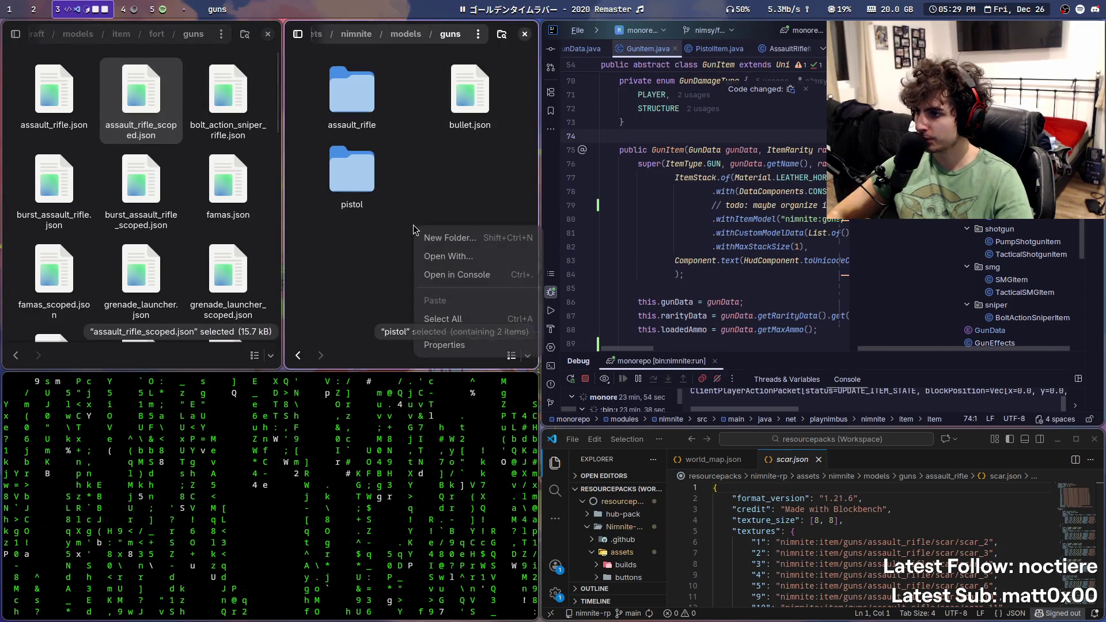
{"action": "right_click", "coordinate": [432, 193]}
{"action": "left_click", "coordinate": [460, 205]}
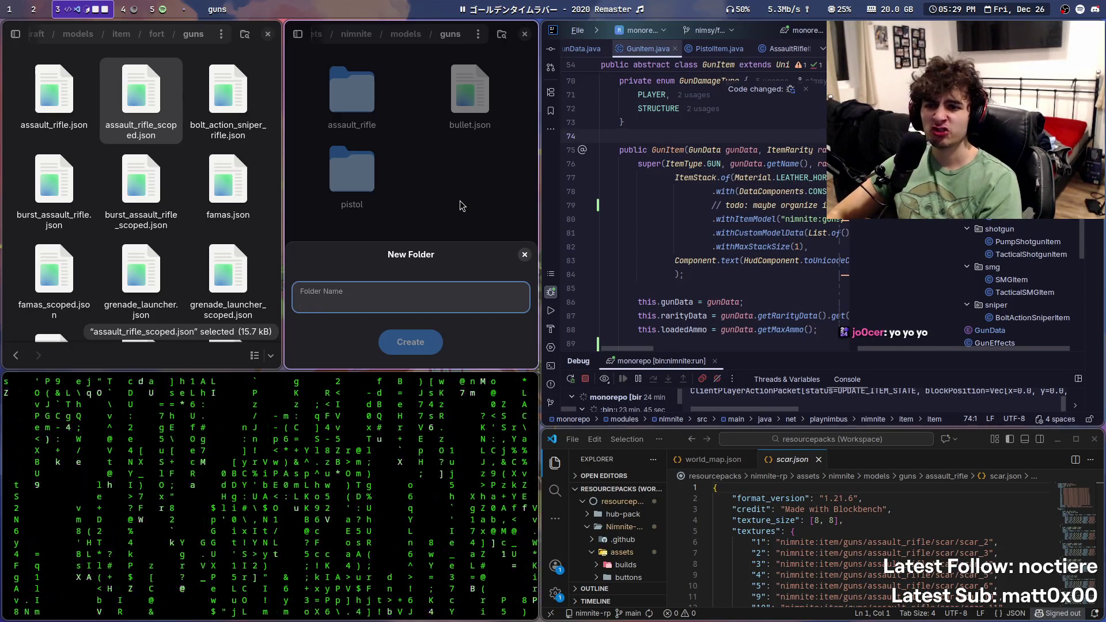
{"action": "type", "text": "revolver"}
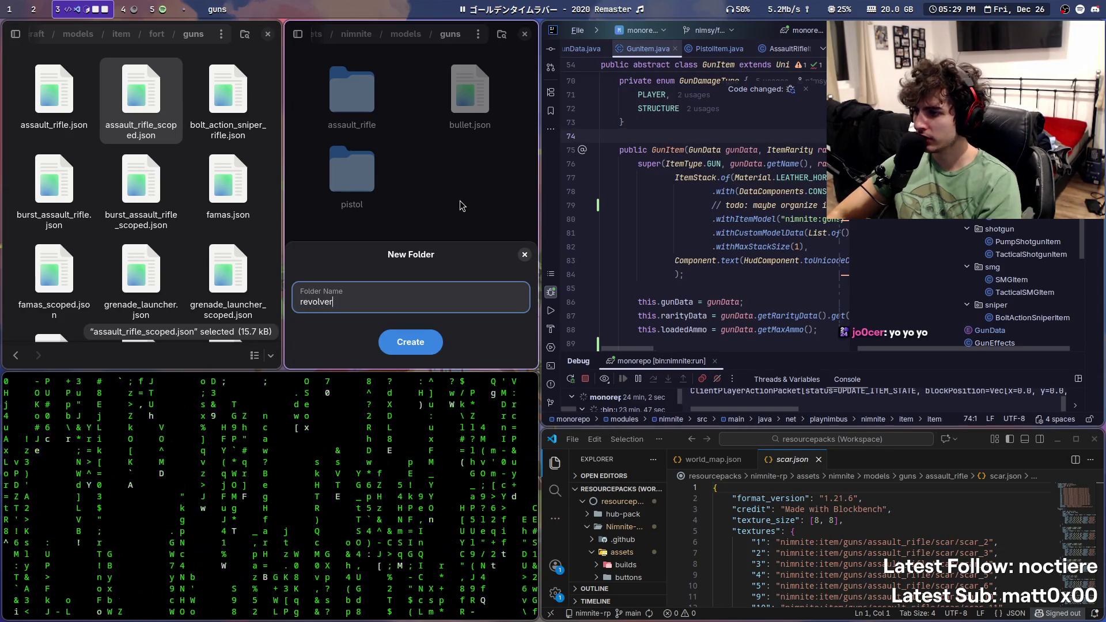
{"action": "key", "text": "Return"}
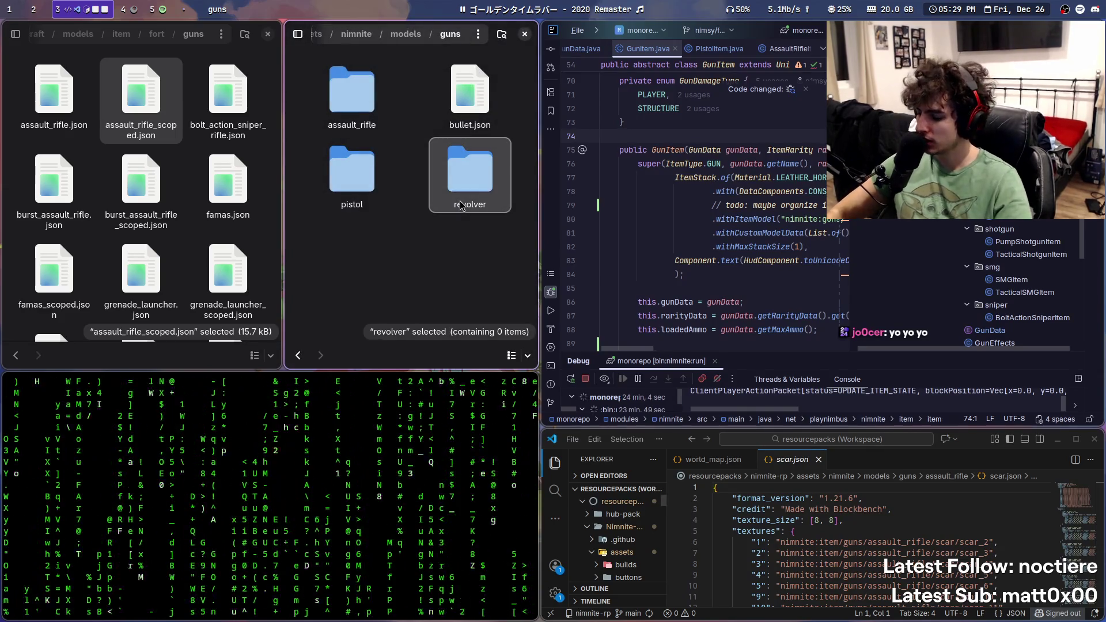
{"action": "double_click", "coordinate": [460, 205]}
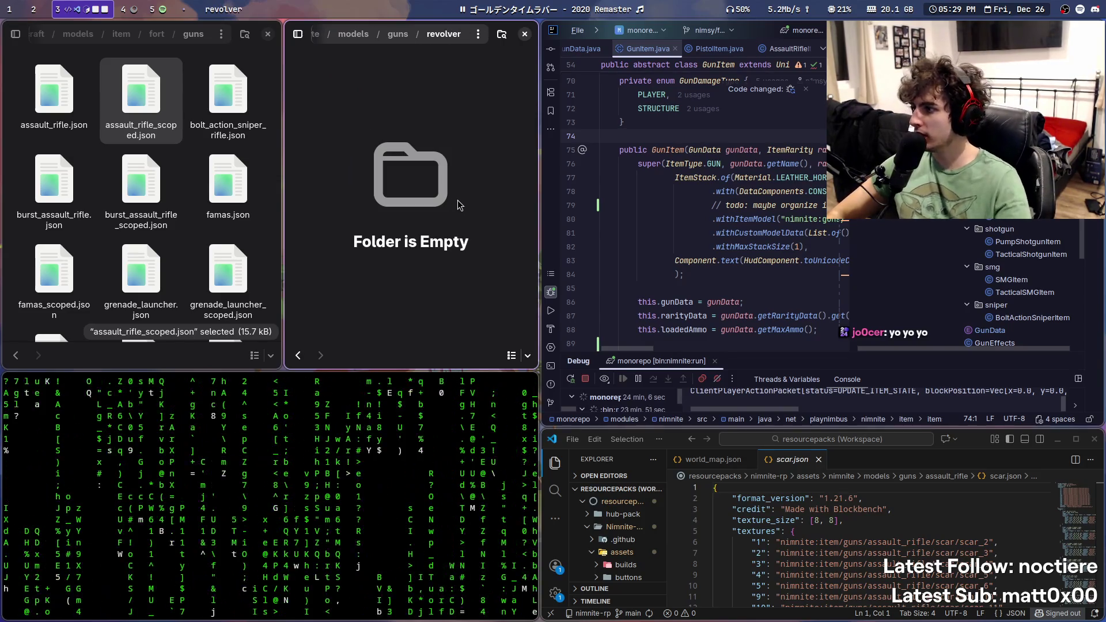
Step: Search 'revolver' and copy the four revolver JSON models into it, then go back
{"action": "type", "text": "rv"}
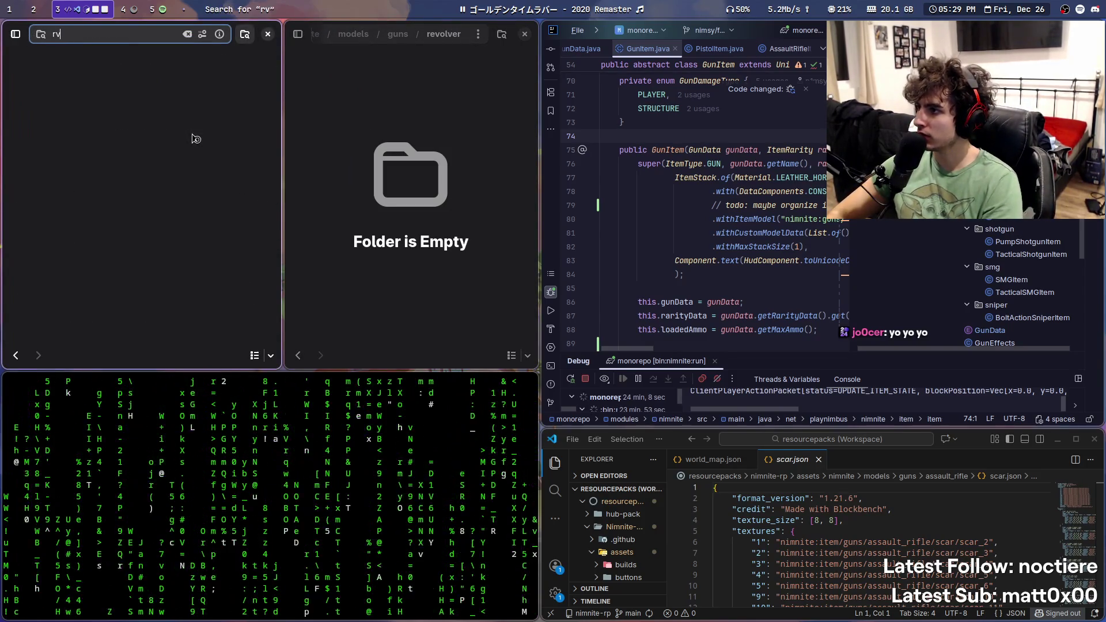
{"action": "key", "text": "BackSpace"}
{"action": "type", "text": "evolver"}
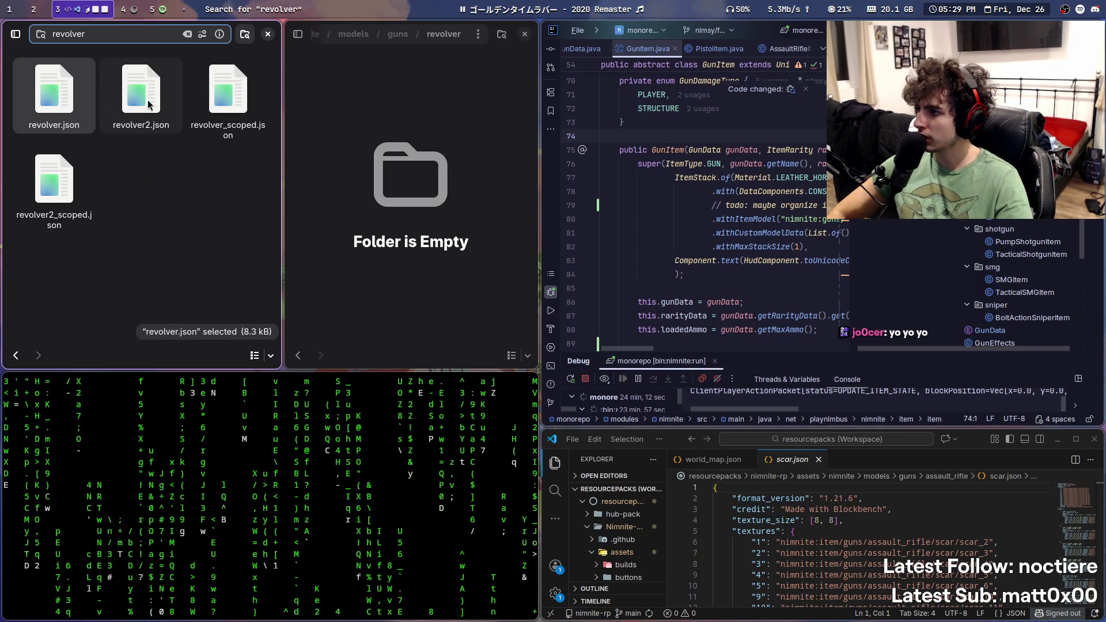
{"action": "left_click", "coordinate": [48, 205], "text": "shift"}
{"action": "left_click", "coordinate": [48, 206], "text": "shift"}
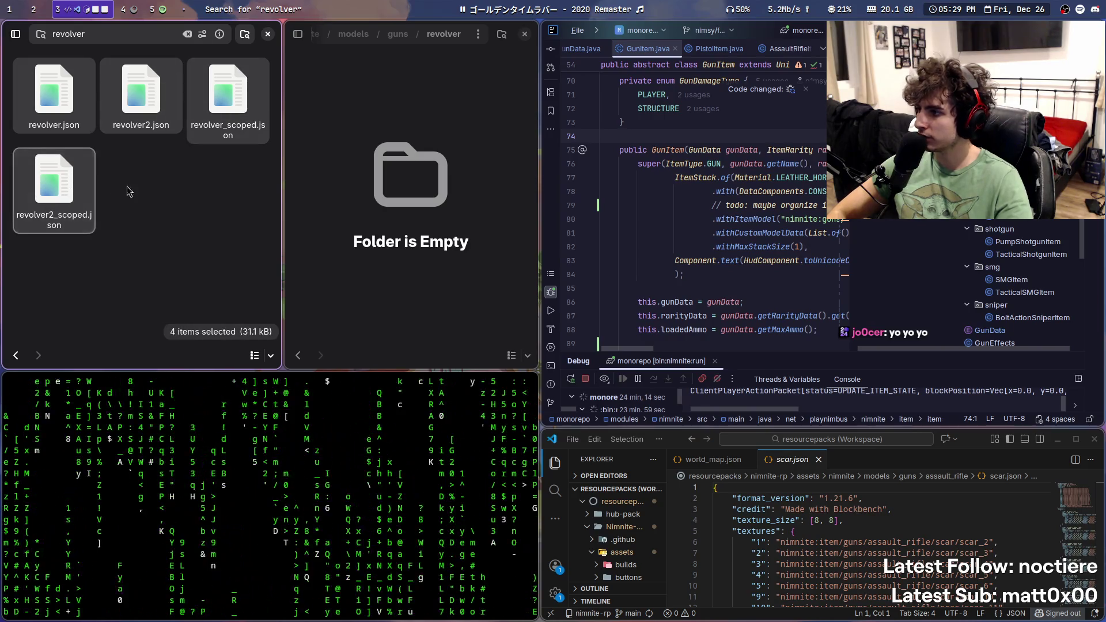
{"action": "left_click_drag", "start_coordinate": [48, 206], "coordinate": [410, 190]}
{"action": "key", "text": "Escape"}
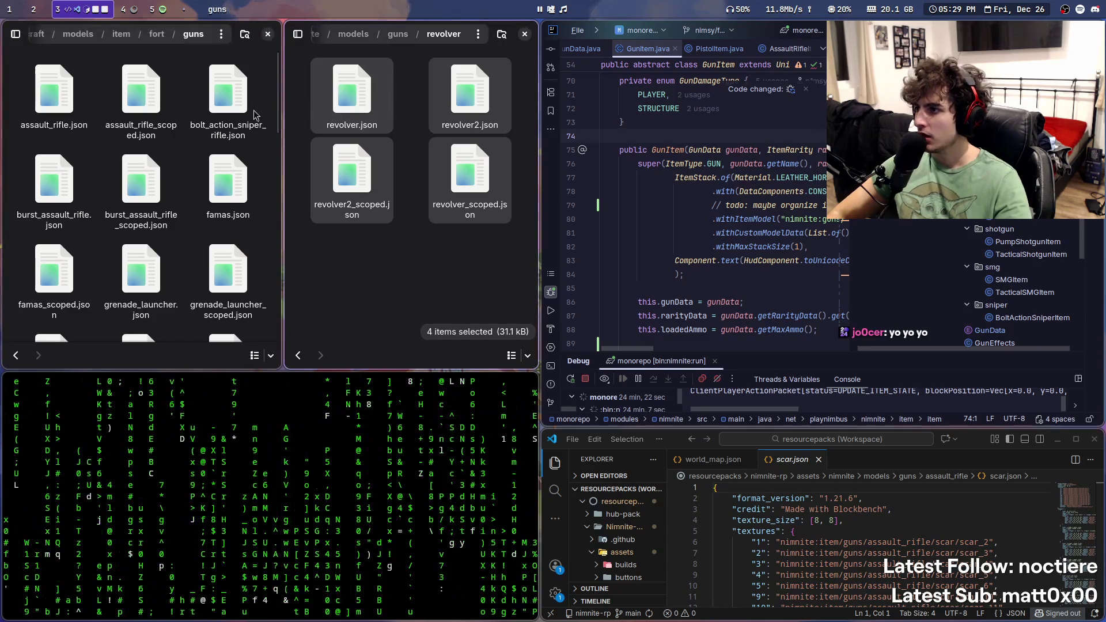
{"action": "left_click", "coordinate": [405, 47]}
Step: Create and open a new burst_assault_rifle folder in nimnite's guns directory
{"action": "right_click", "coordinate": [406, 247]}
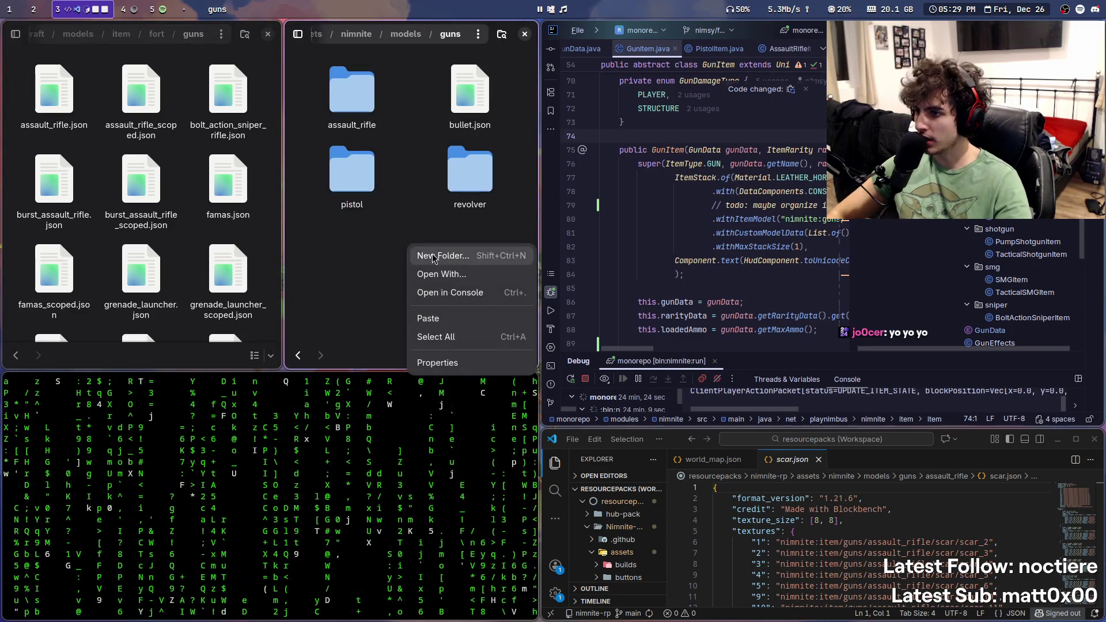
{"action": "left_click", "coordinate": [438, 258]}
{"action": "type", "text": "burst_assault_rifl"}
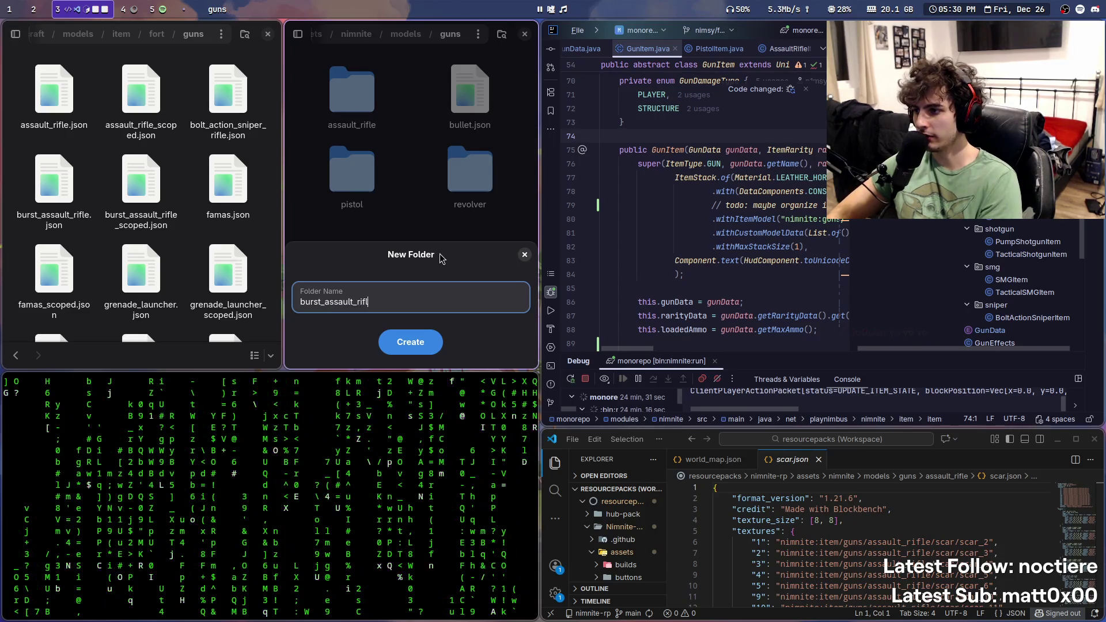
{"action": "type", "text": "e"}
{"action": "key", "text": "Return"}
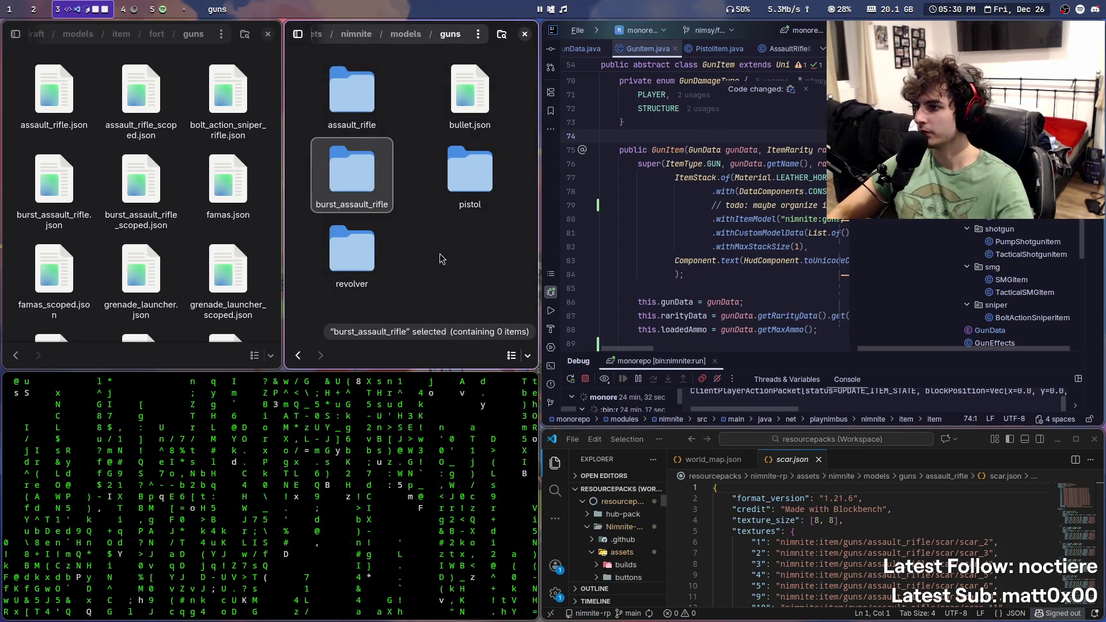
{"action": "key", "text": "Return"}
Step: Search 'burst' and copy both burst_assault_rifle JSON models into it, then go back
{"action": "left_click", "coordinate": [169, 177]}
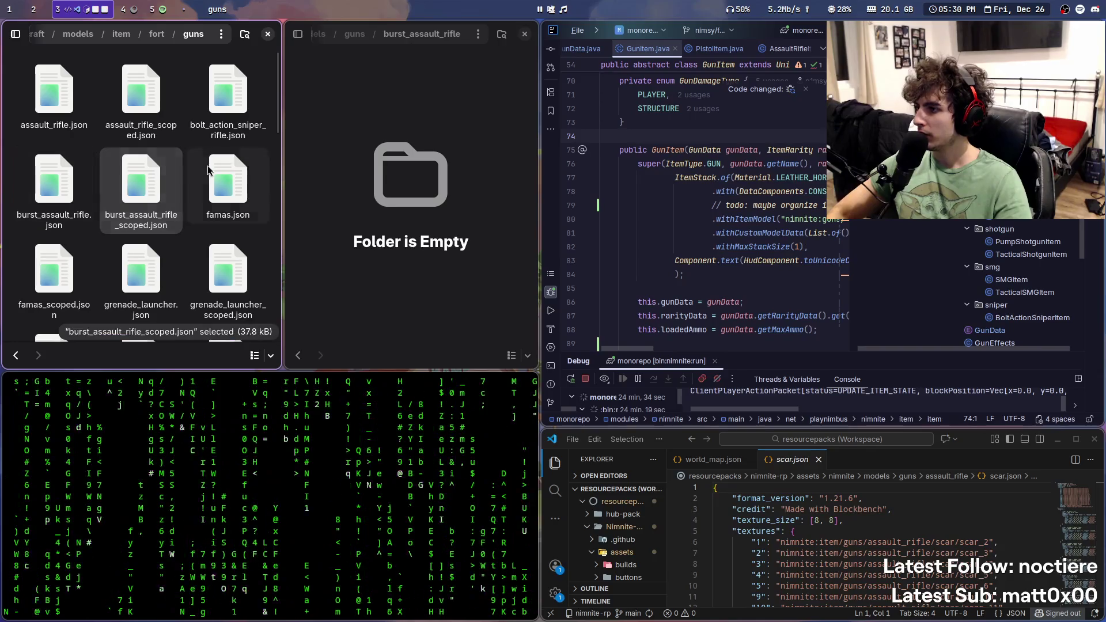
{"action": "type", "text": "burst"}
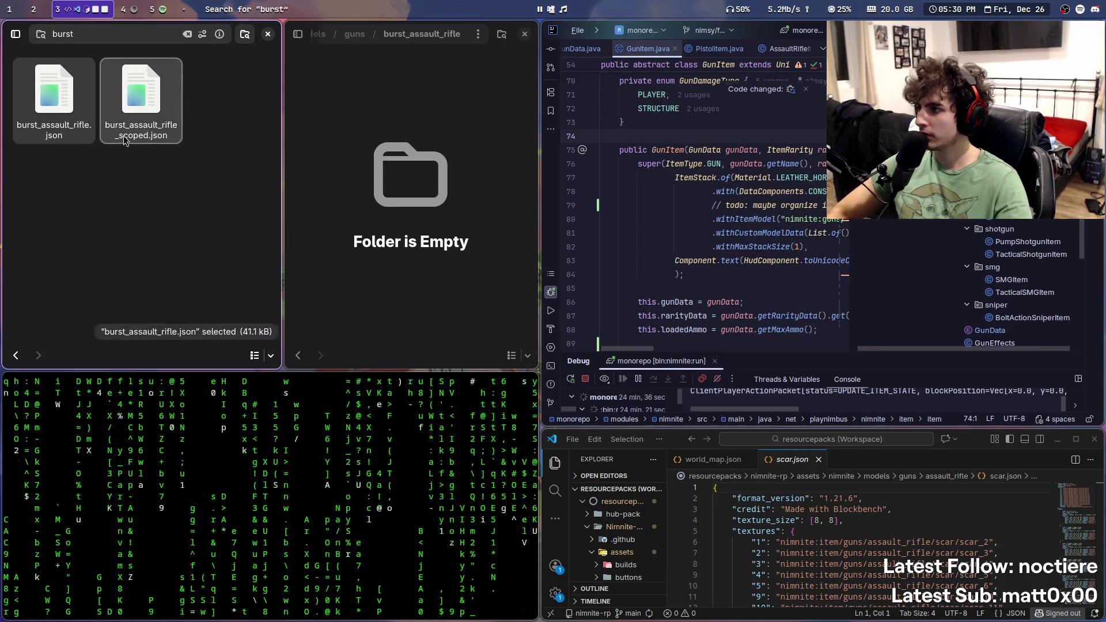
{"action": "left_click", "coordinate": [125, 140], "text": "shift"}
{"action": "left_click_drag", "start_coordinate": [125, 140], "coordinate": [403, 173]}
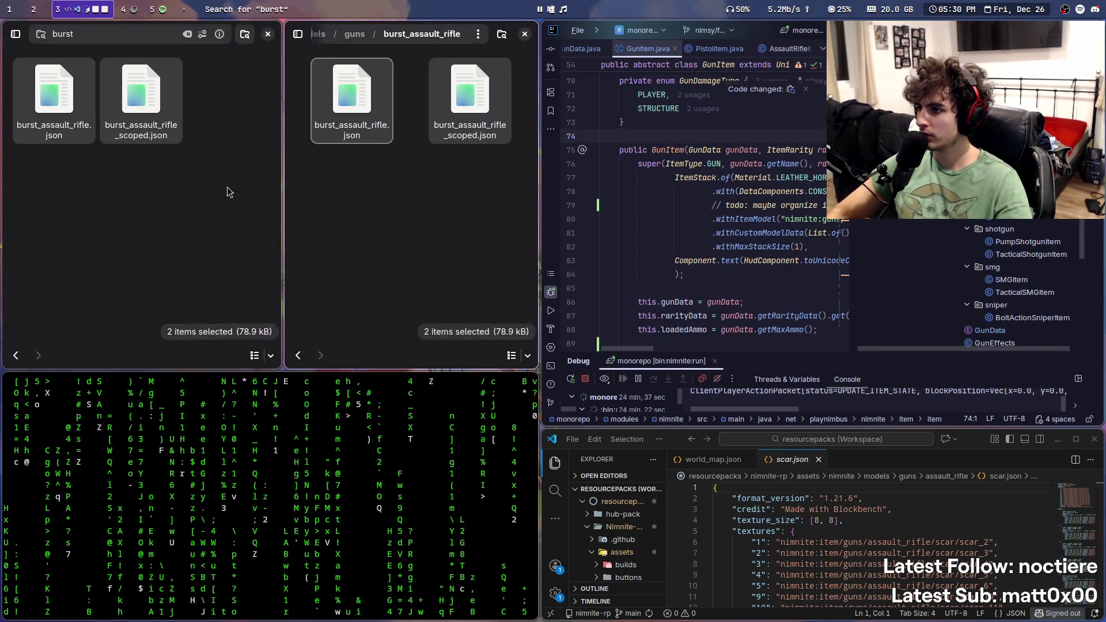
{"action": "left_click", "coordinate": [187, 35]}
{"action": "left_click", "coordinate": [354, 34]}
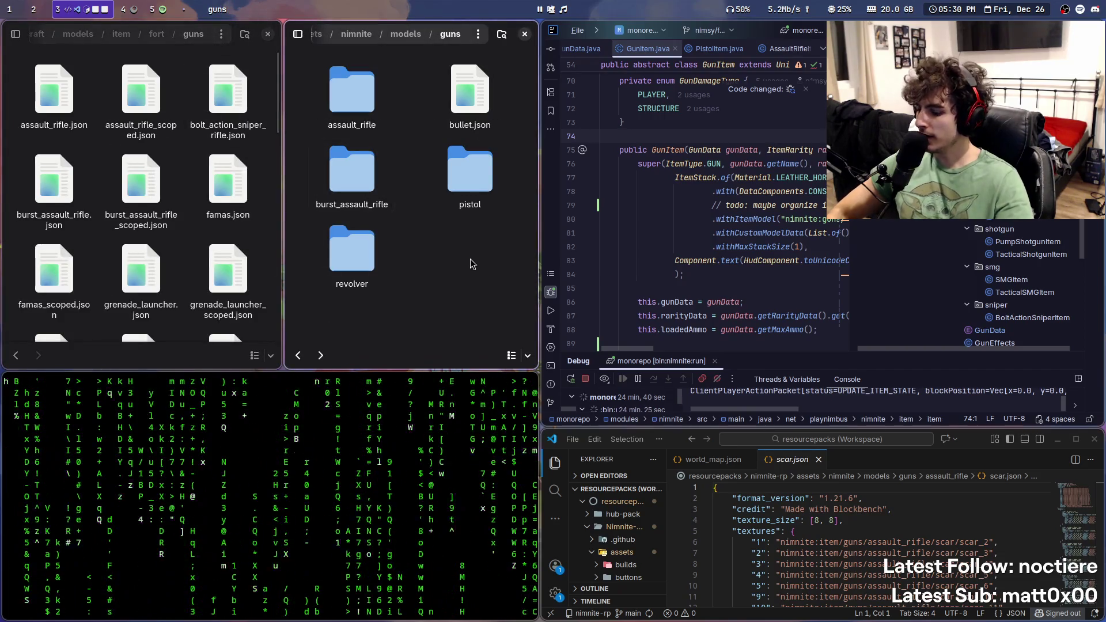
{"action": "key", "text": "ctrl+shift+n"}
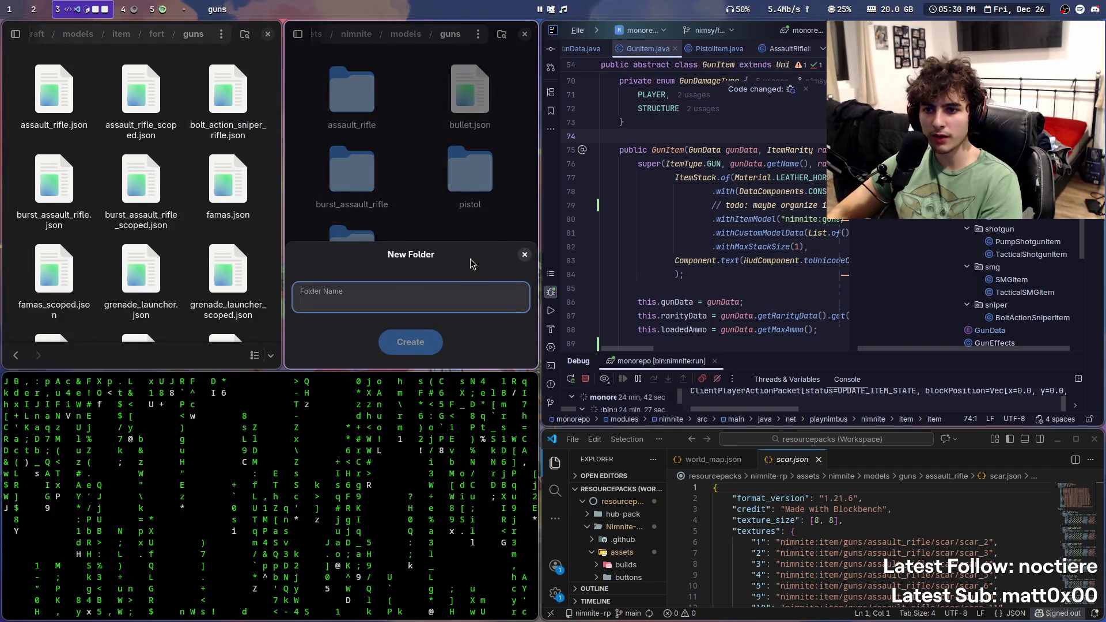
{"action": "type", "text": "Grenade"}
Step: Rename the new folder to grenade_launcher and open it
{"action": "key", "text": "ctrl+BackSpace"}
{"action": "type", "text": "grenade"}
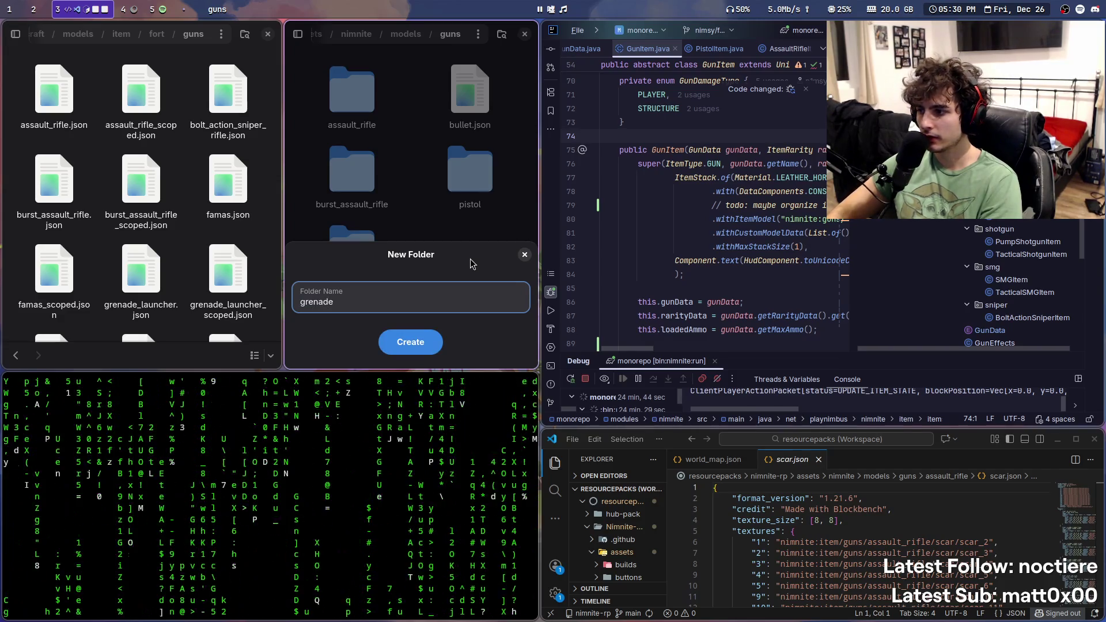
{"action": "type", "text": "_launcher"}
{"action": "key", "text": "Return"}
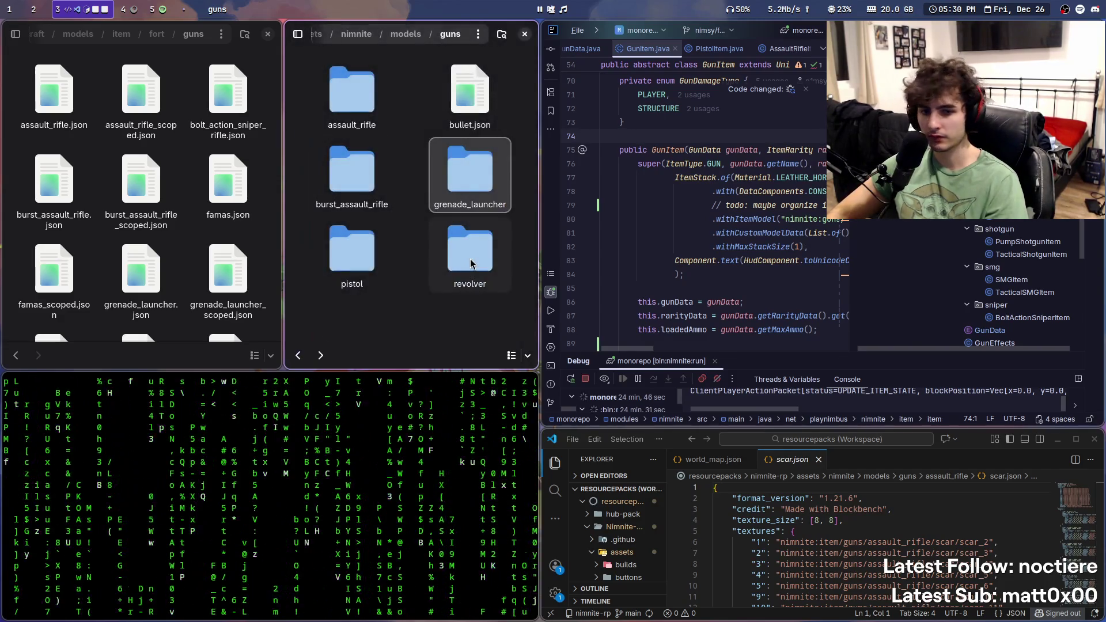
{"action": "key", "text": "Return"}
Step: Paste the copied models into grenade_launcher, then return to the guns folder
{"action": "type", "text": "grenade"}
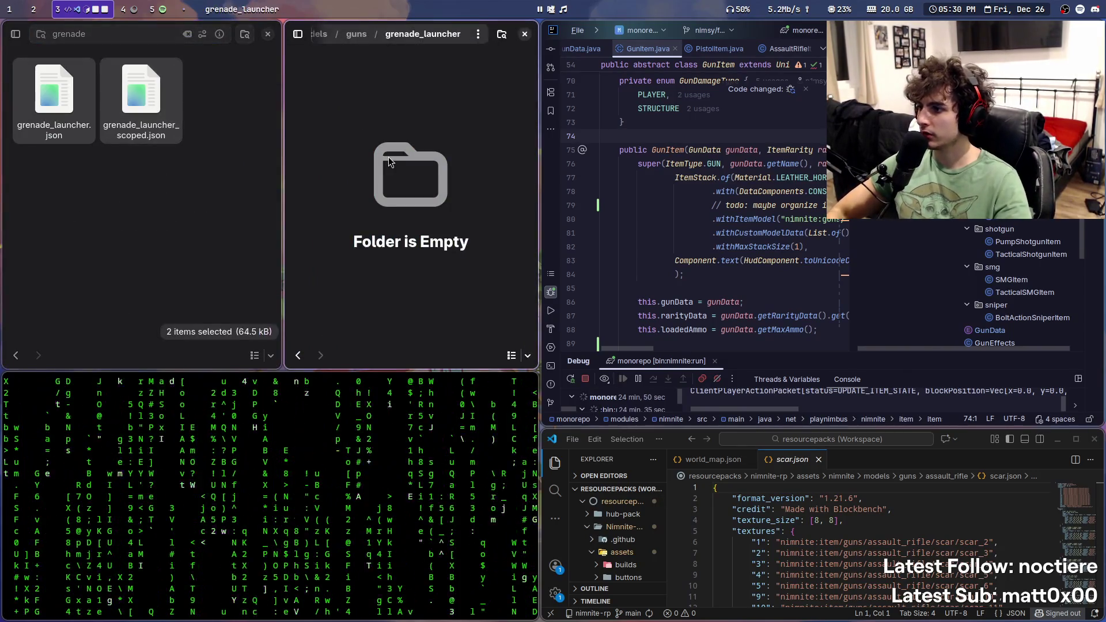
{"action": "key", "text": "ctrl+v"}
{"action": "key", "text": "Escape"}
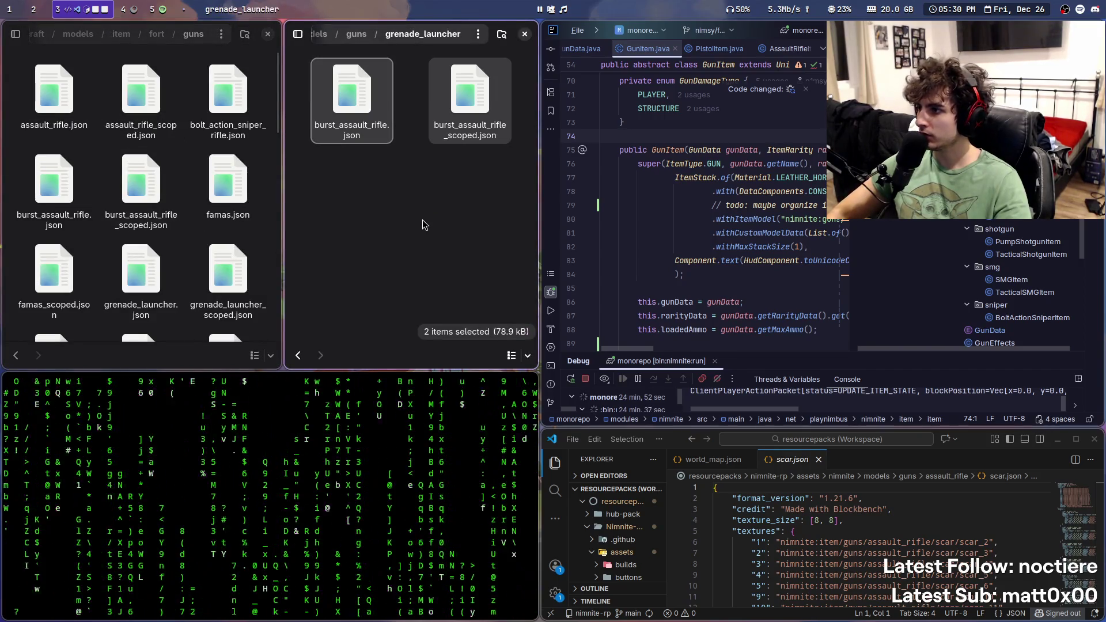
{"action": "key", "text": "alt+Left"}
{"action": "left_click", "coordinate": [405, 300]}
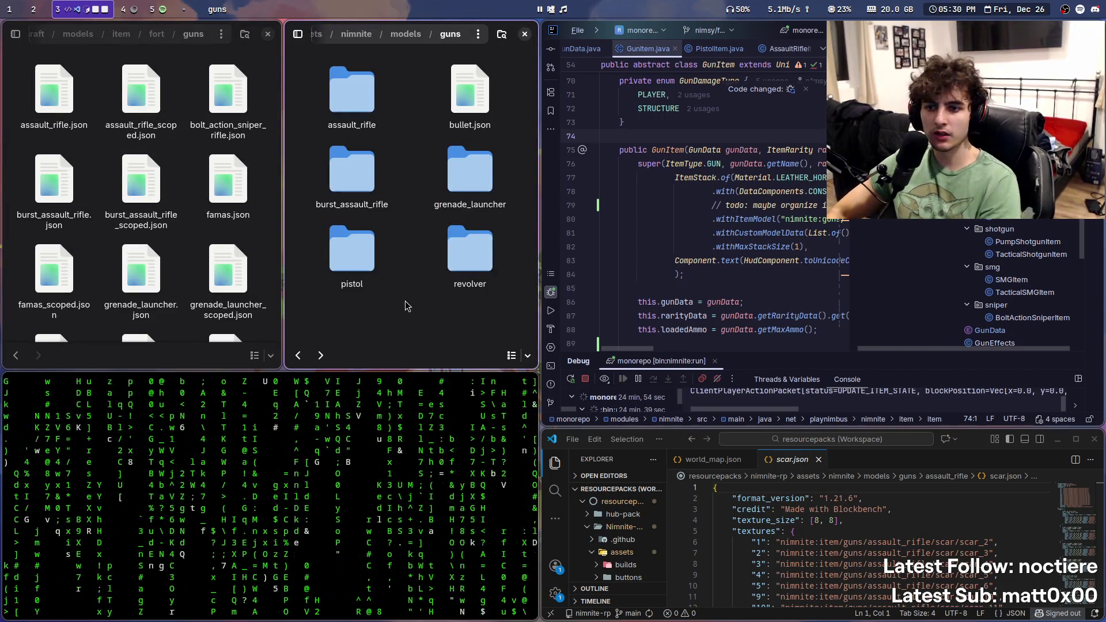
{"action": "key", "text": "ctrl+shift+n"}
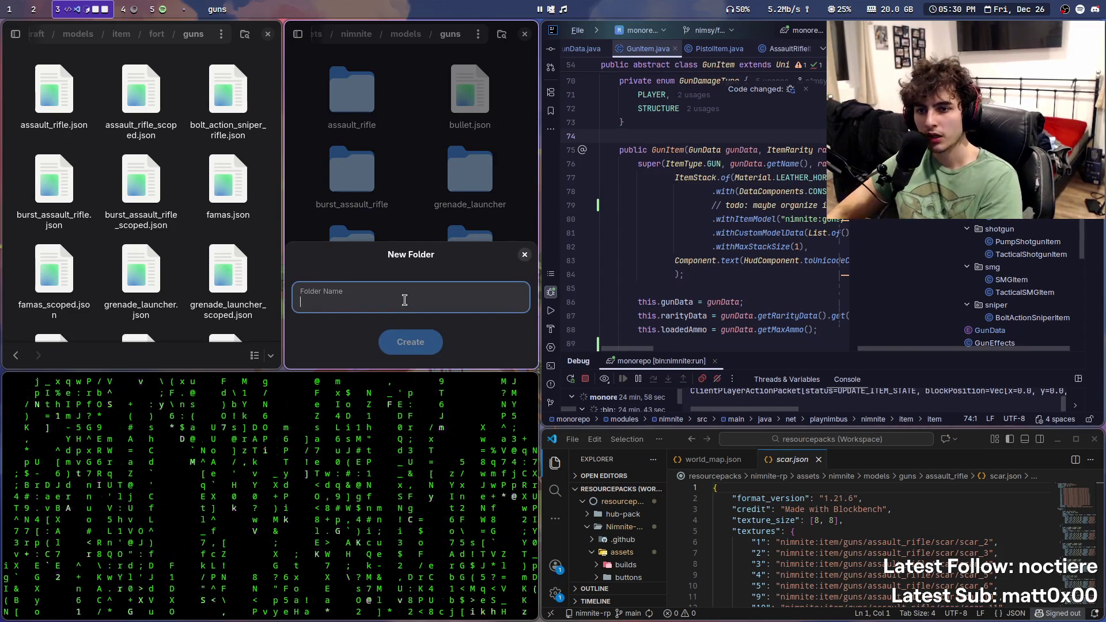
Step: Create a rocket_launcher folder and drag the three 'rocket launcher' search results into it
{"action": "type", "text": "rocket_launcher"}
{"action": "key", "text": "Return"}
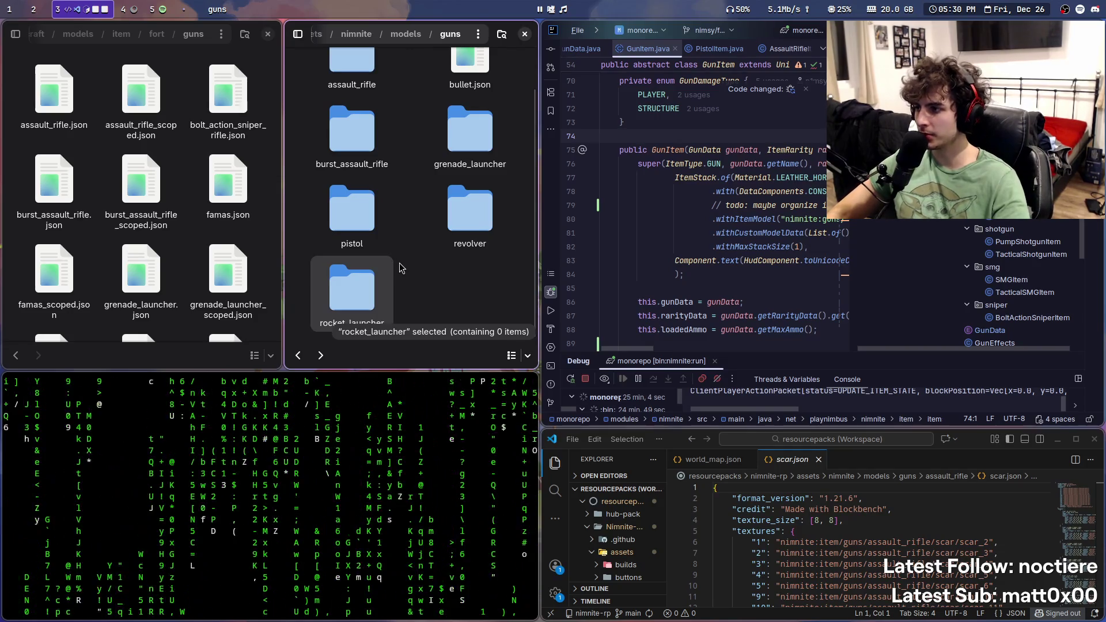
{"action": "type", "text": "rocket"}
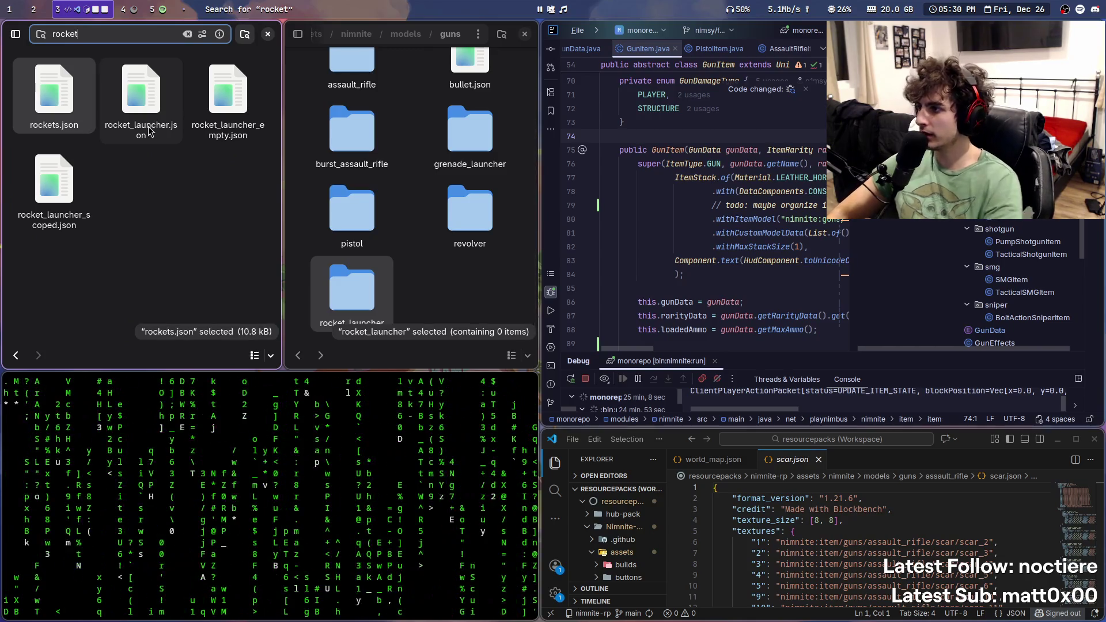
{"action": "type", "text": " launcher"}
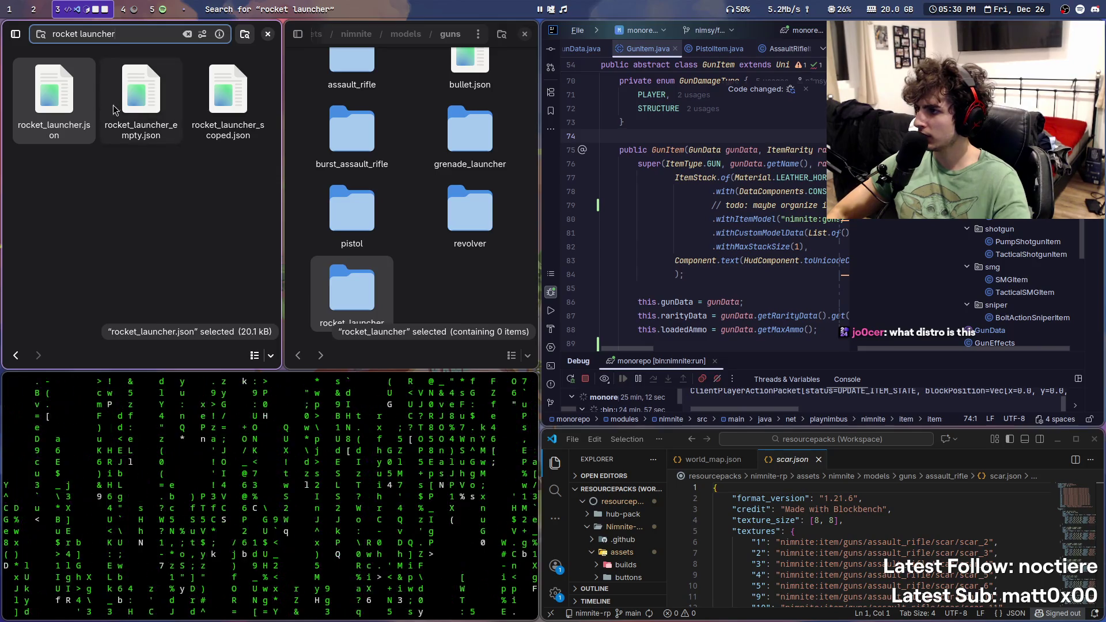
{"action": "key", "text": "ctrl+a"}
{"action": "mouse_move", "coordinate": [134, 82]}
{"action": "left_mouse_down"}
{"action": "mouse_move", "coordinate": [352, 219]}
{"action": "mouse_move", "coordinate": [358, 301]}
{"action": "left_mouse_up"}
Step: Clear the search and bring both panes back to the guns folder
{"action": "key", "text": "Escape"}
{"action": "key", "text": "alt+Up"}
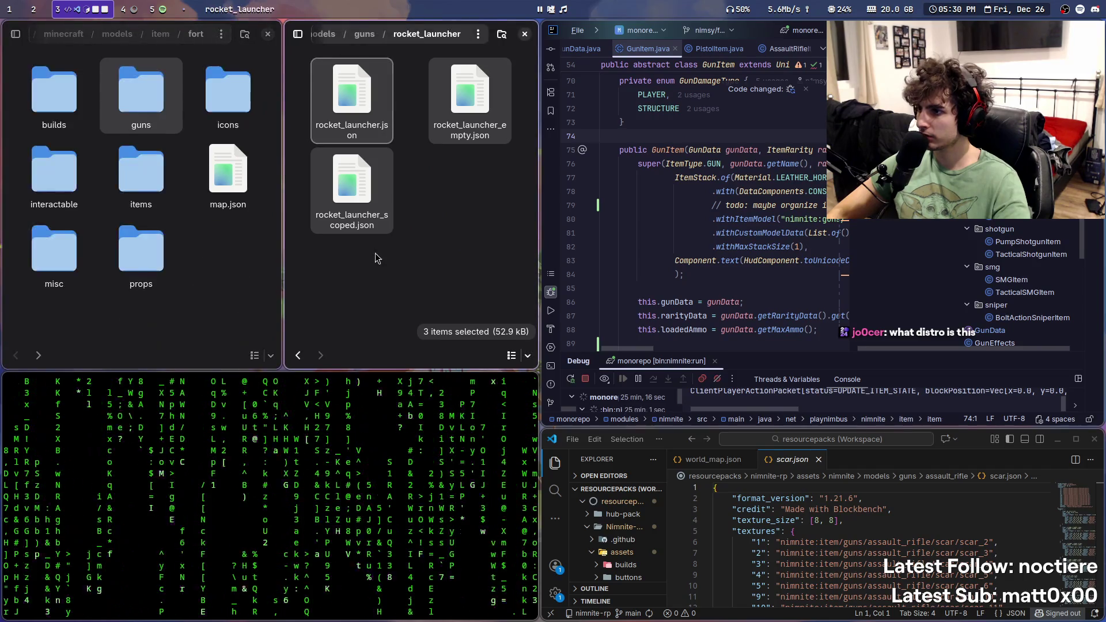
{"action": "key", "text": "Return"}
{"action": "key", "text": "alt+Left"}
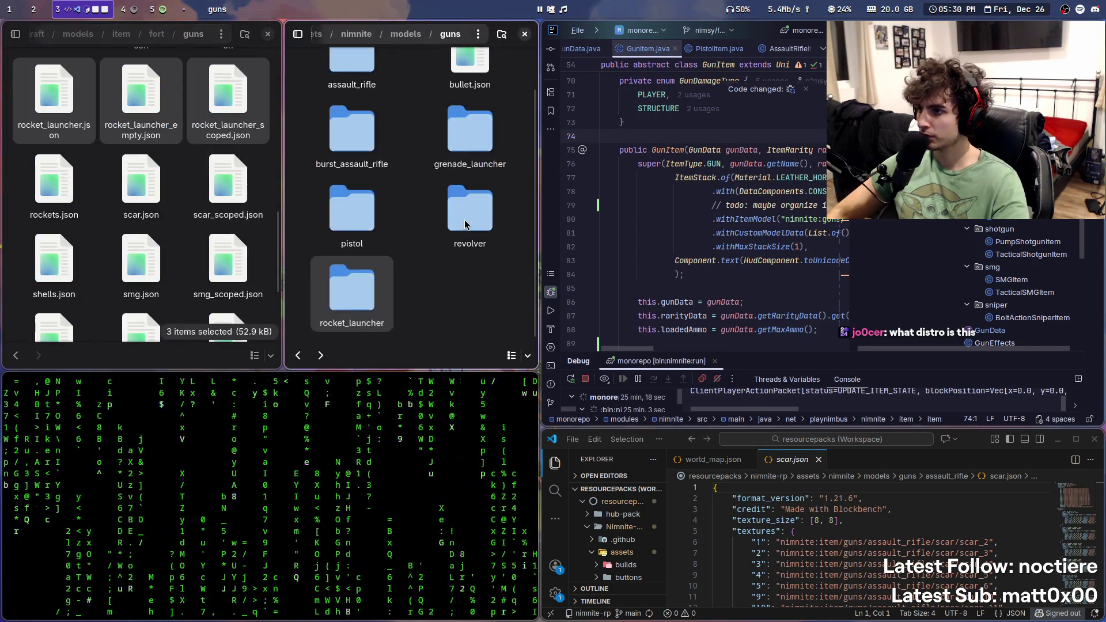
{"action": "right_click", "coordinate": [451, 282]}
{"action": "left_click", "coordinate": [468, 286]}
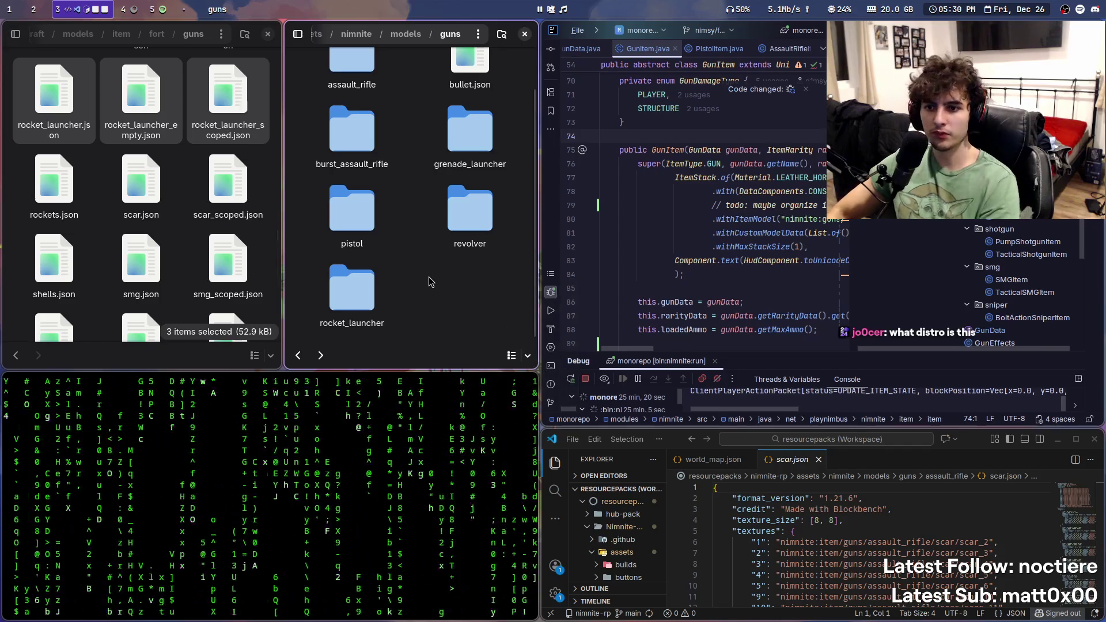
Step: Create a pump_shotgun folder and drag pump_shotgun.json and pump_shotgun_scoped.json into it
{"action": "type", "text": "pump_"}
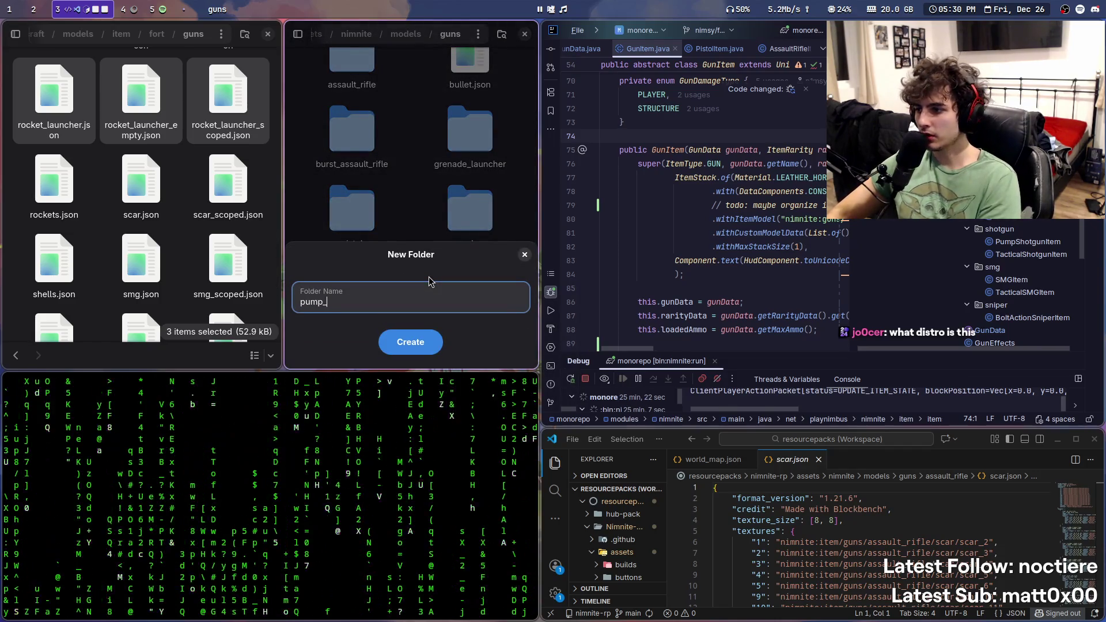
{"action": "type", "text": "shotgun"}
{"action": "key", "text": "Return"}
{"action": "key", "text": "Return"}
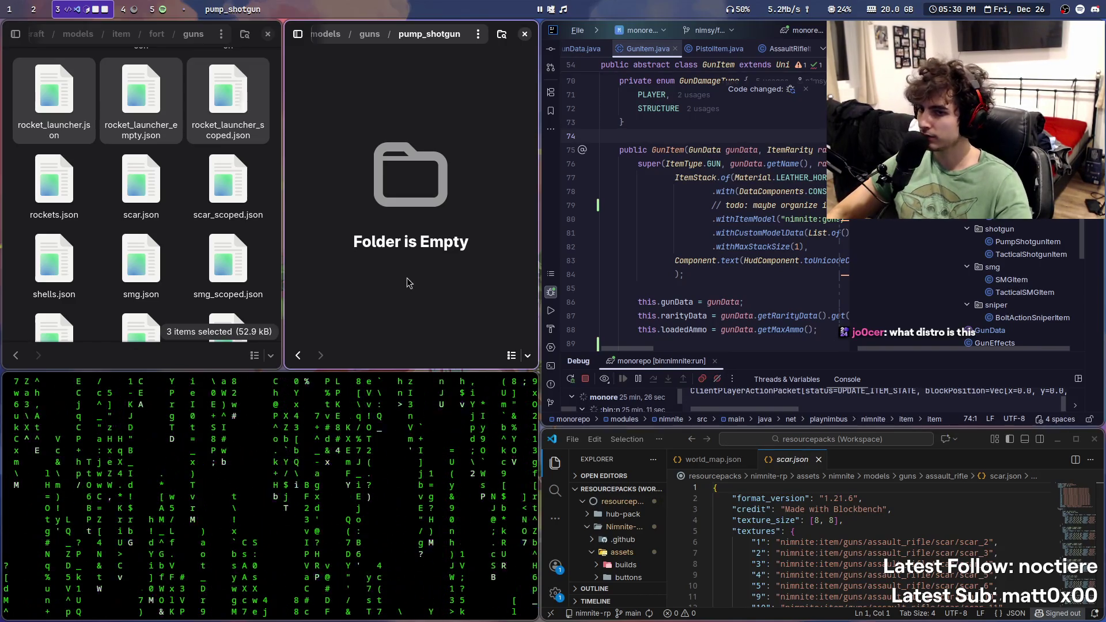
{"action": "type", "text": "pum"}
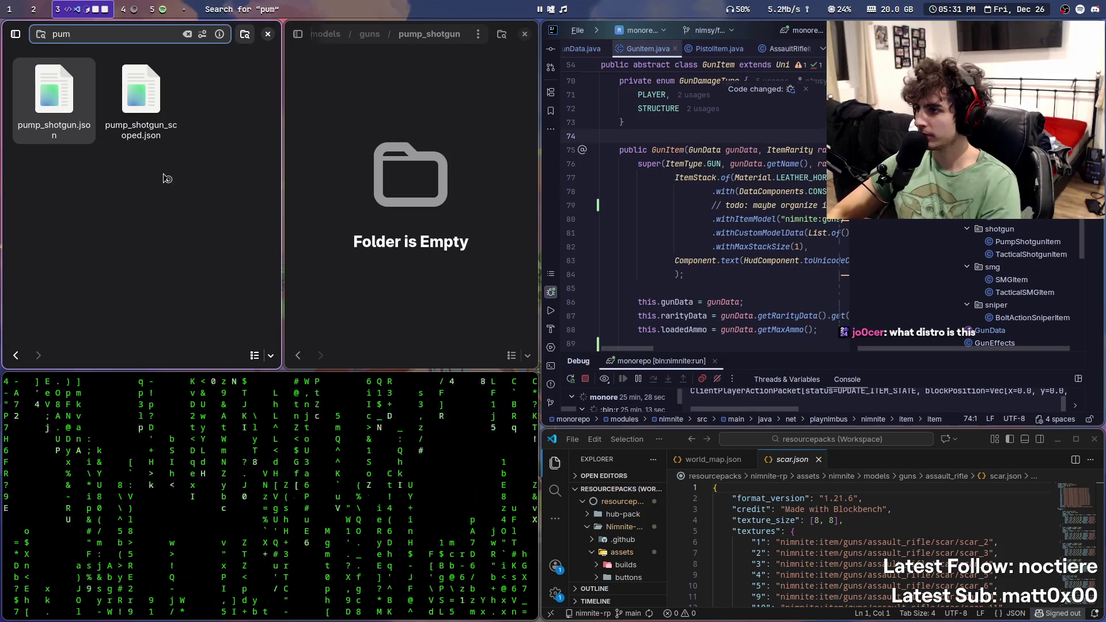
{"action": "type", "text": "p"}
{"action": "left_click", "coordinate": [141, 98], "text": "shift"}
{"action": "left_click_drag", "start_coordinate": [141, 97], "coordinate": [379, 222]}
Step: Close the pump search and return focus to the guns folder pane
{"action": "key", "text": "alt+Left"}
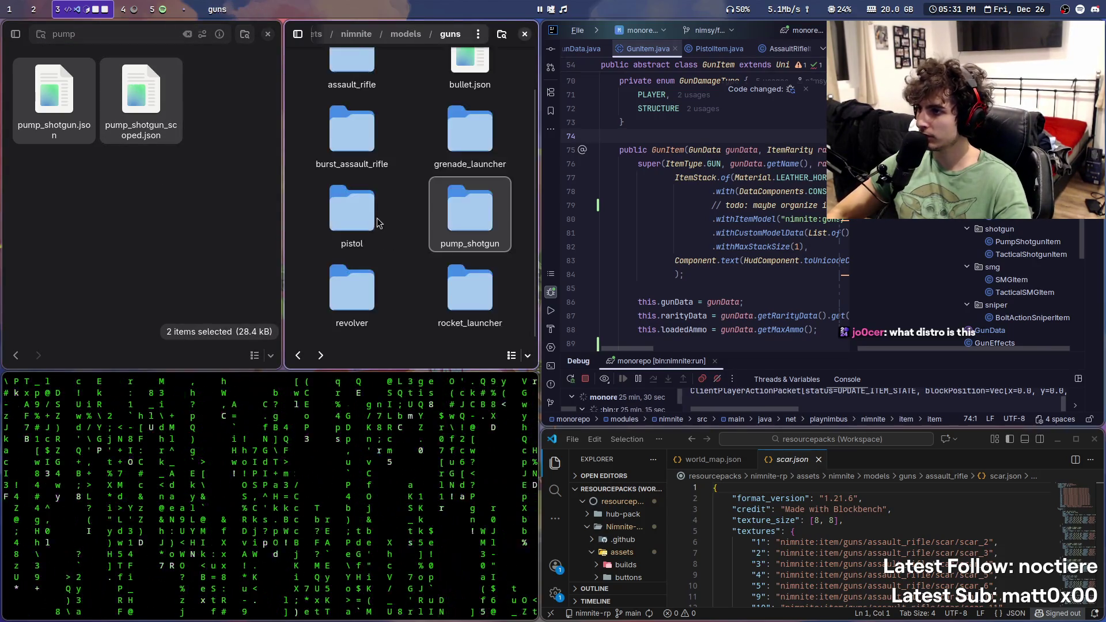
{"action": "key", "text": "Escape"}
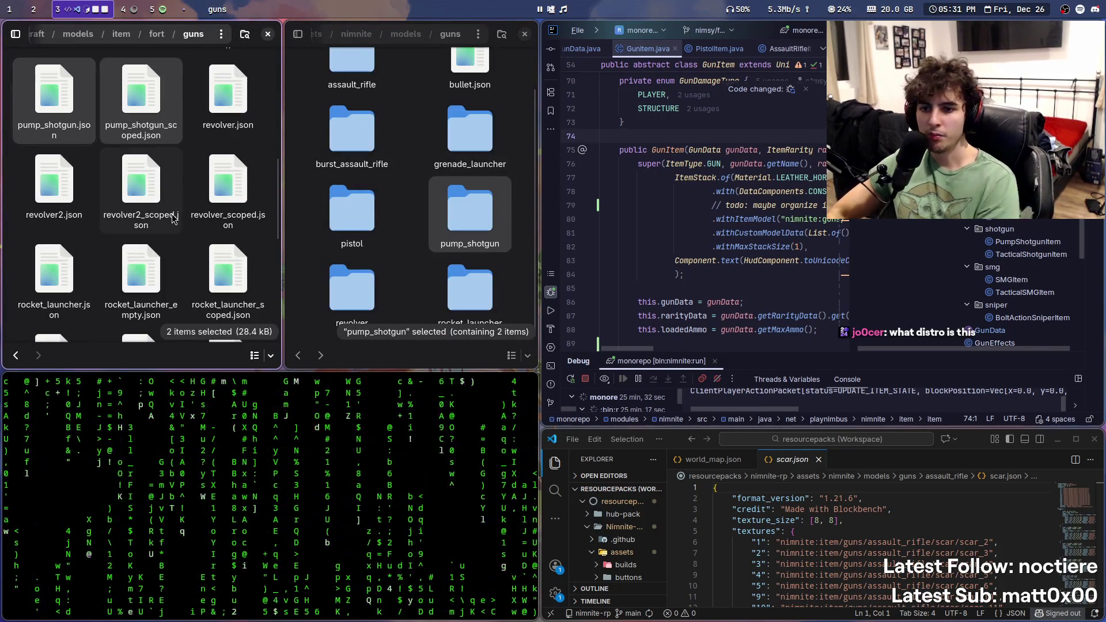
{"action": "key", "text": "ctrl+f"}
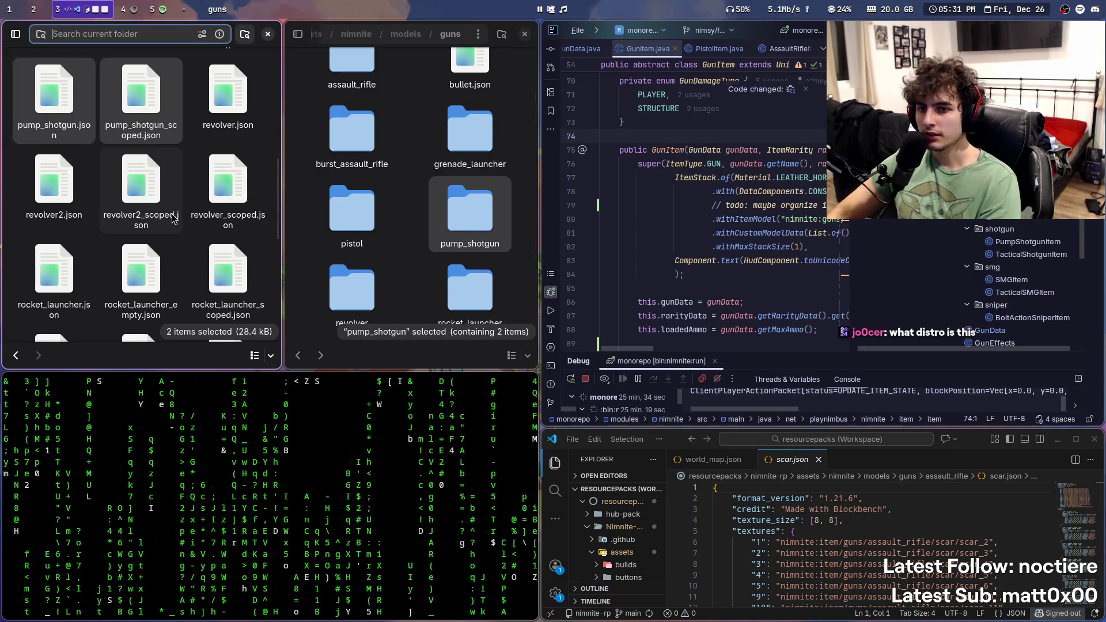
{"action": "left_click", "coordinate": [429, 346]}
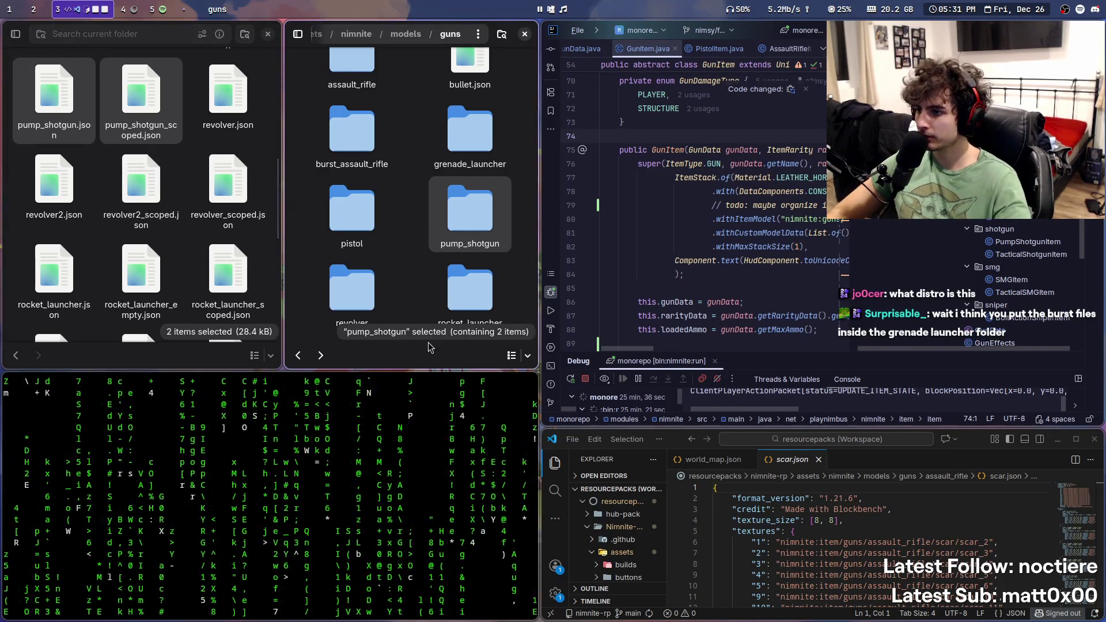
{"action": "key", "text": "ctrl+m"}
{"action": "key", "text": "ctrl+shift+n"}
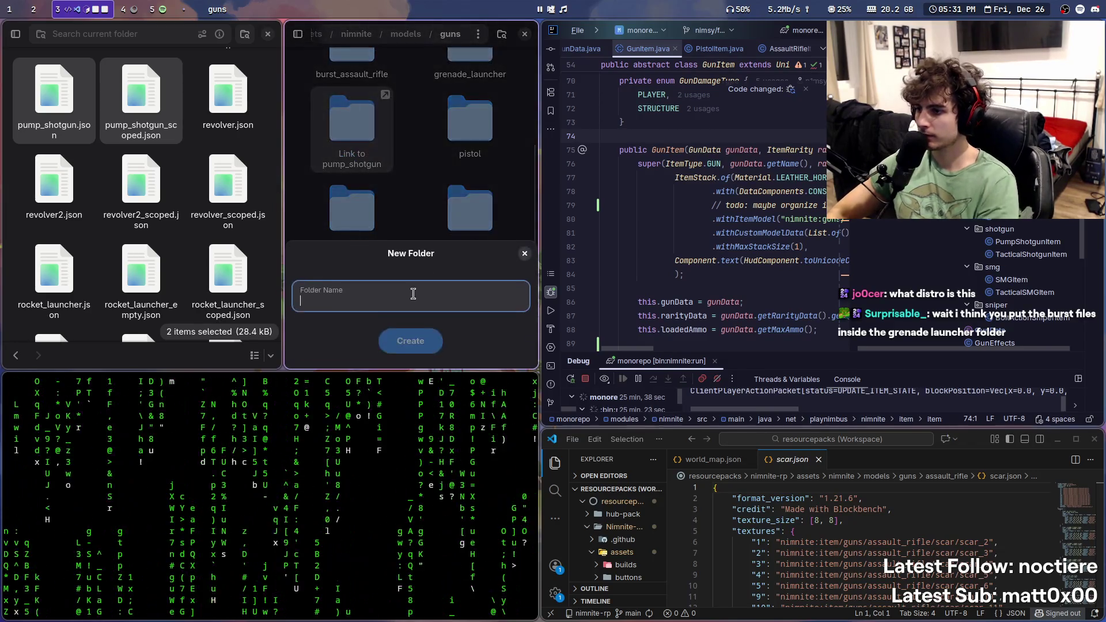
Step: Create a tactical_shotgun folder, open it, then go back to guns
{"action": "type", "text": "tical_shotgun"}
{"action": "key", "text": "Return"}
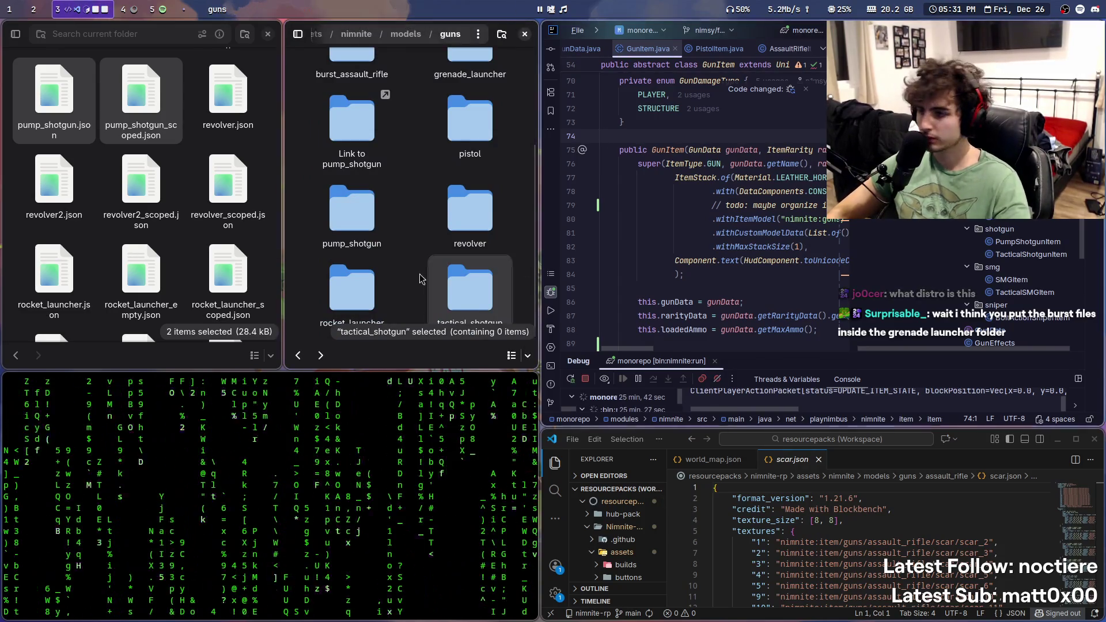
{"action": "double_click", "coordinate": [494, 303]}
{"action": "type", "text": "tacitcal"}
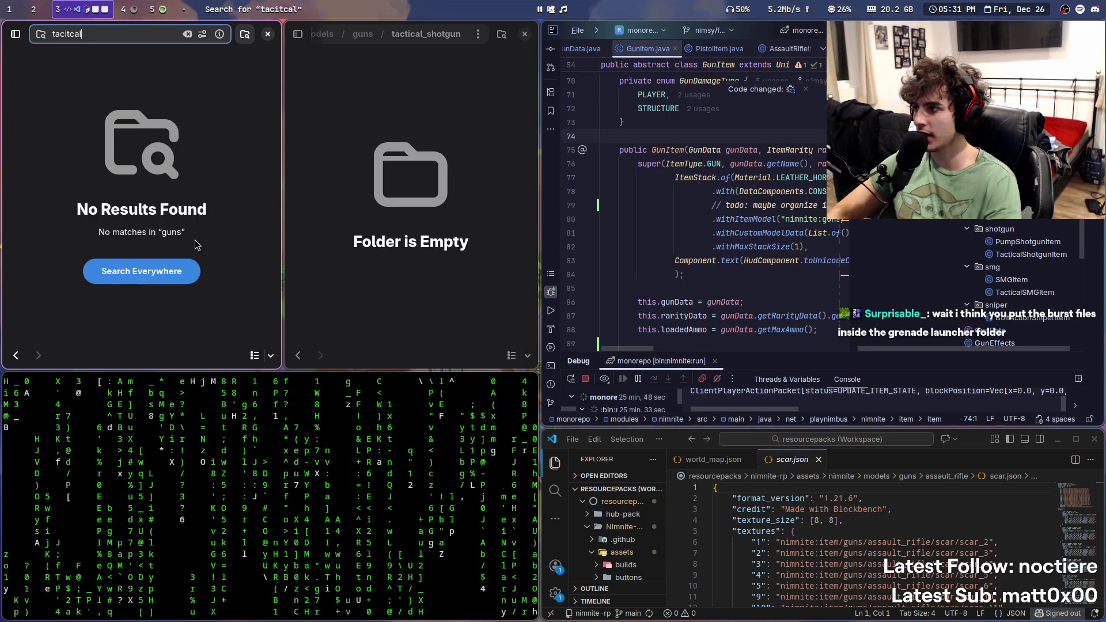
{"action": "left_click", "coordinate": [420, 222]}
{"action": "key", "text": "alt+Left"}
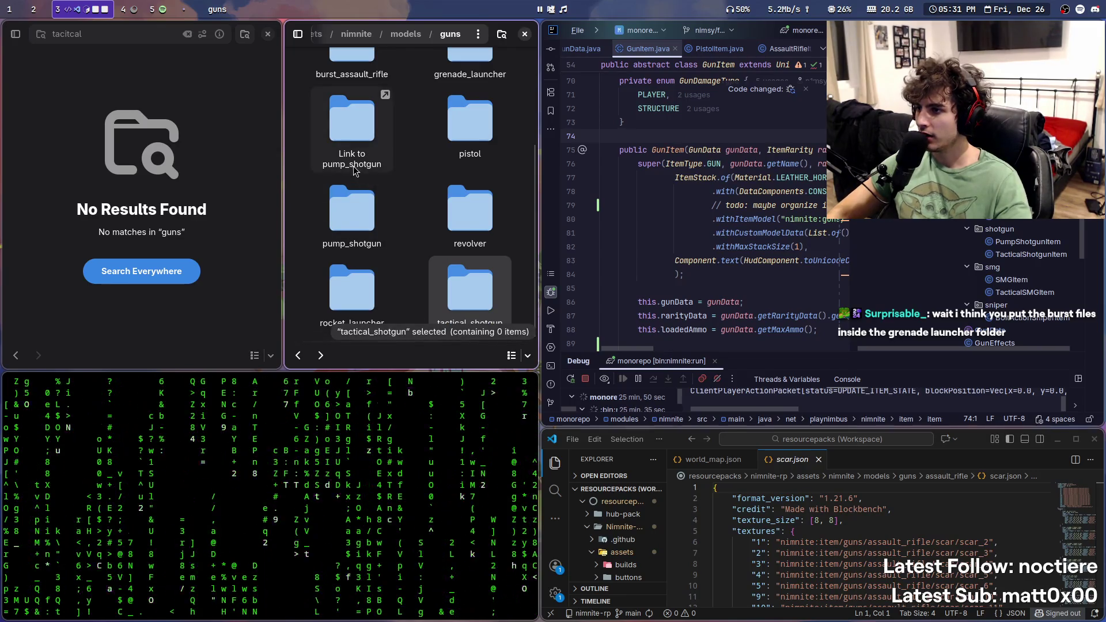
Step: Check the stray 'Link to pump_shotgun' and move it to the trash
{"action": "scroll", "coordinate": [355, 165], "scroll_direction": "up", "scroll_amount": 1}
{"action": "scroll", "coordinate": [374, 208], "scroll_direction": "down", "scroll_amount": 1}
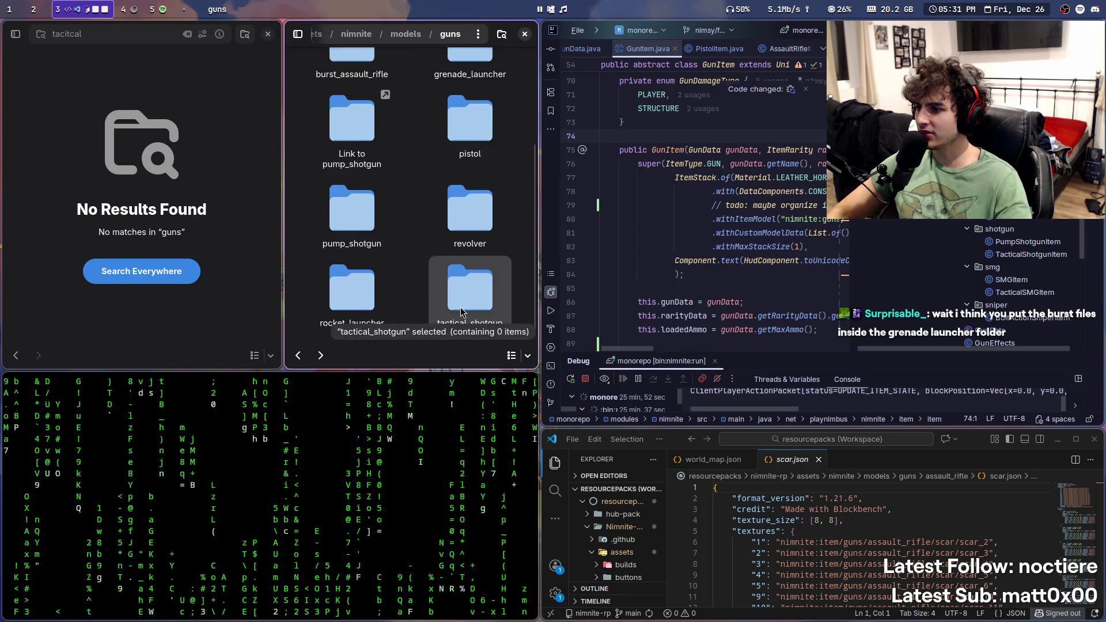
{"action": "double_click", "coordinate": [366, 152]}
{"action": "key", "text": "alt+Left"}
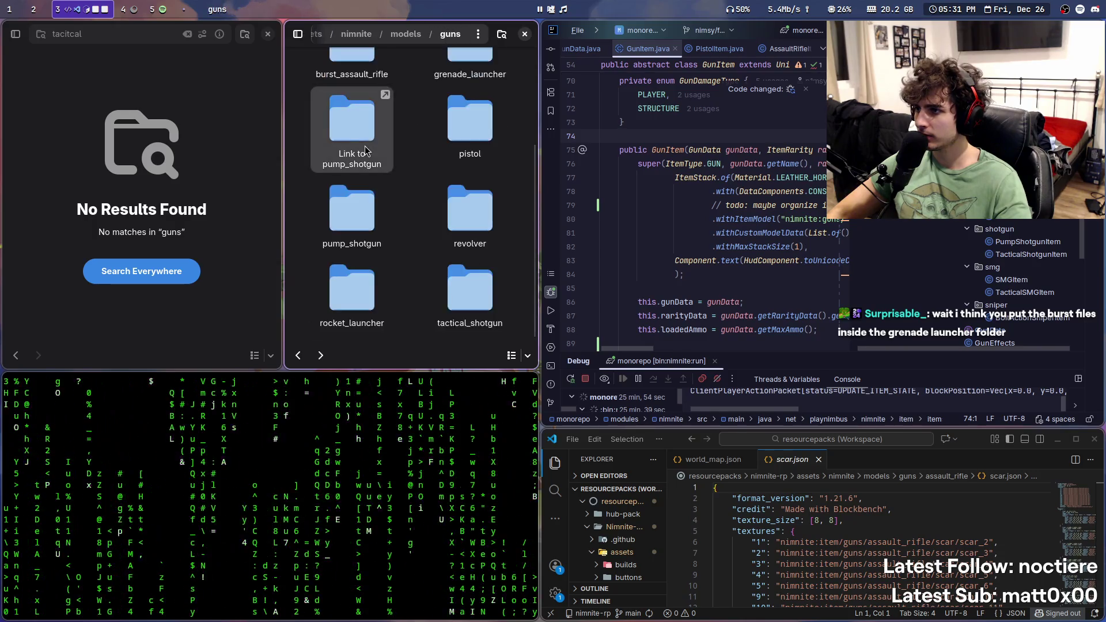
{"action": "key", "text": "Delete"}
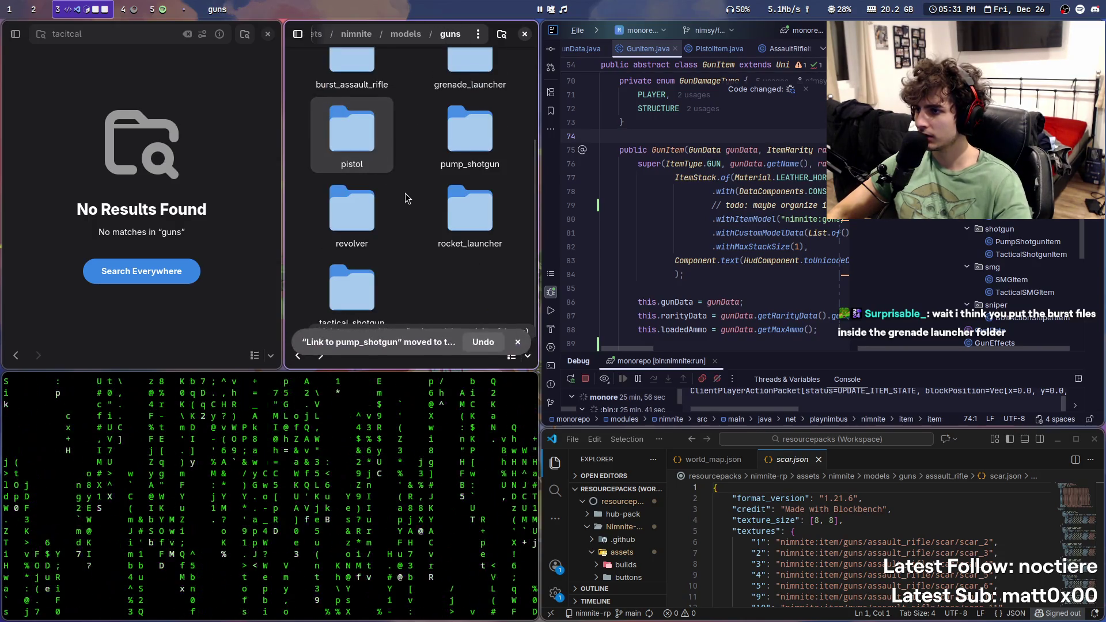
Step: Look inside burst_assault_rifle, then open grenade_launcher to inspect its contents
{"action": "scroll", "coordinate": [397, 190], "scroll_direction": "up", "scroll_amount": 2}
{"action": "double_click", "coordinate": [375, 185]}
{"action": "key", "text": "alt+Left"}
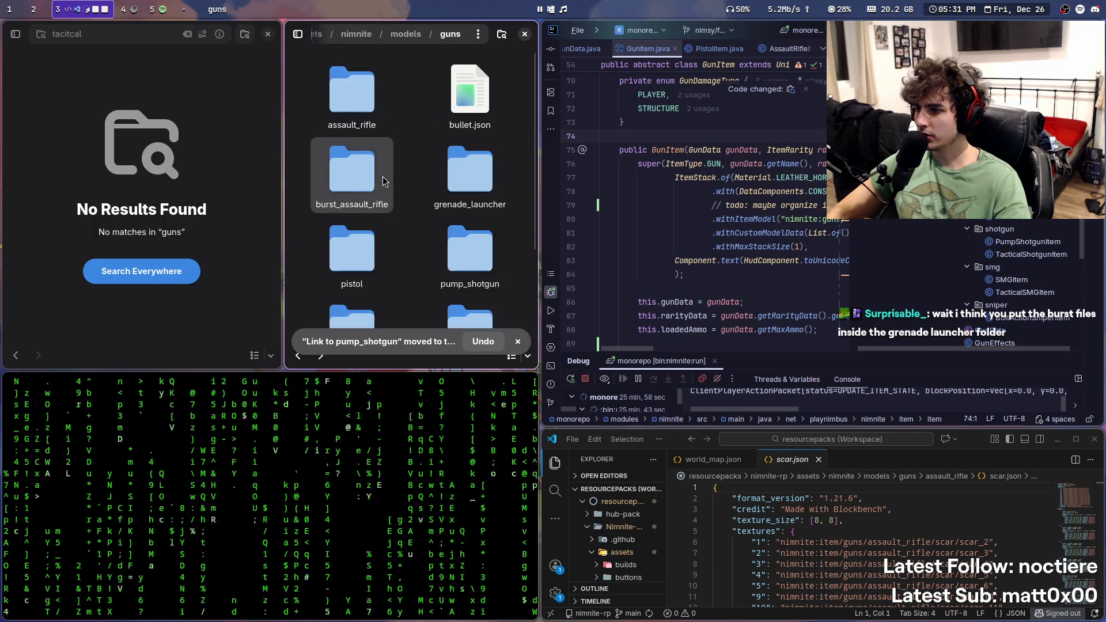
{"action": "double_click", "coordinate": [470, 176]}
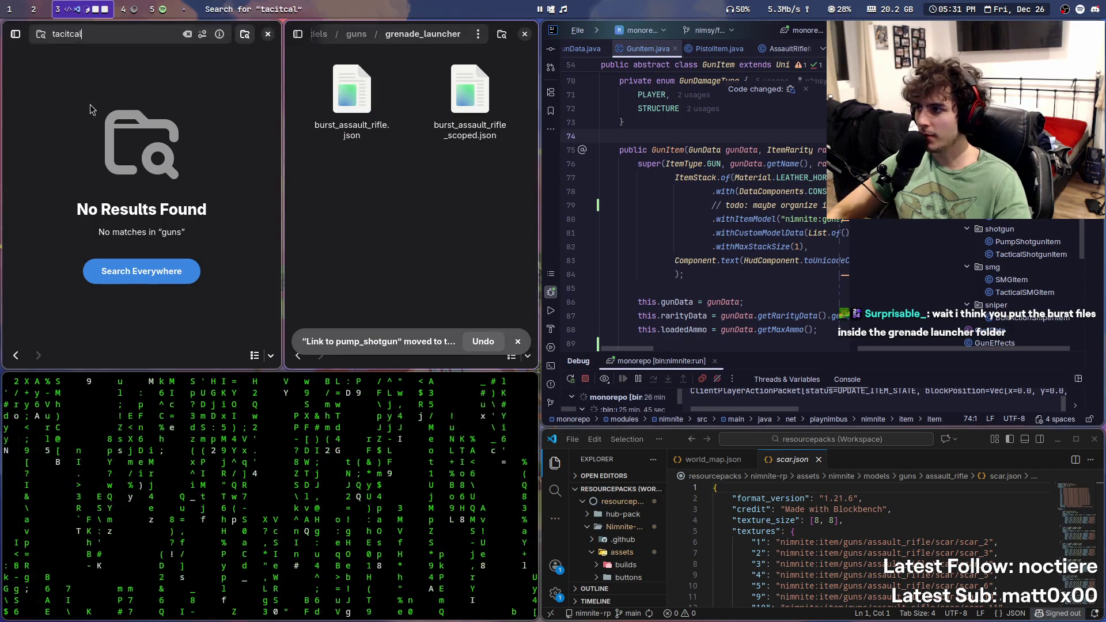
Step: Swap grenade_launcher's burst rifle files for grenade_launcher.json and grenade_launcher_scoped.json
{"action": "left_click", "coordinate": [84, 33]}
{"action": "key", "text": "ctrl+a"}
{"action": "type", "text": "grenade"}
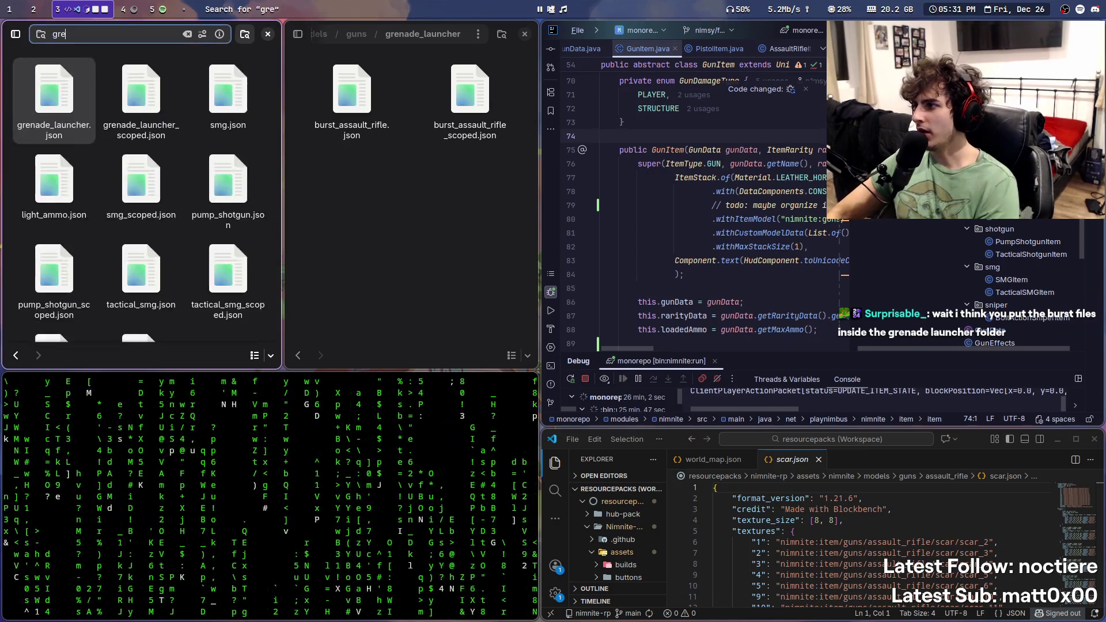
{"action": "left_click", "coordinate": [176, 112], "text": "ctrl"}
{"action": "key", "text": "ctrl+c"}
{"action": "left_click", "coordinate": [351, 98]}
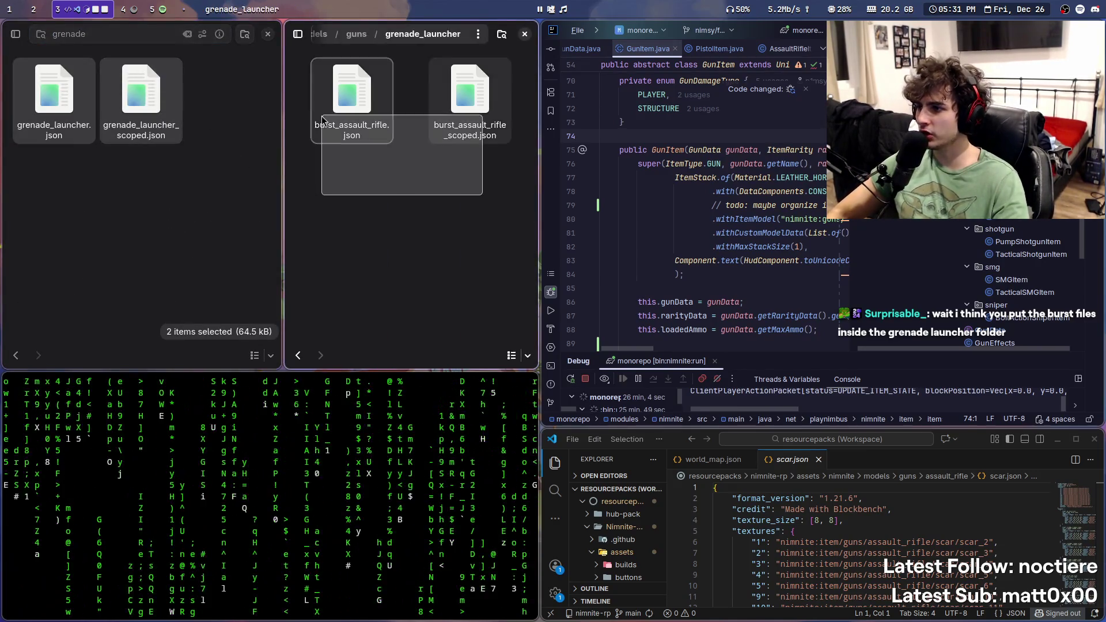
{"action": "key", "text": "ctrl+a"}
{"action": "key", "text": "Delete"}
{"action": "key", "text": "ctrl+v"}
{"action": "key", "text": "alt+Up"}
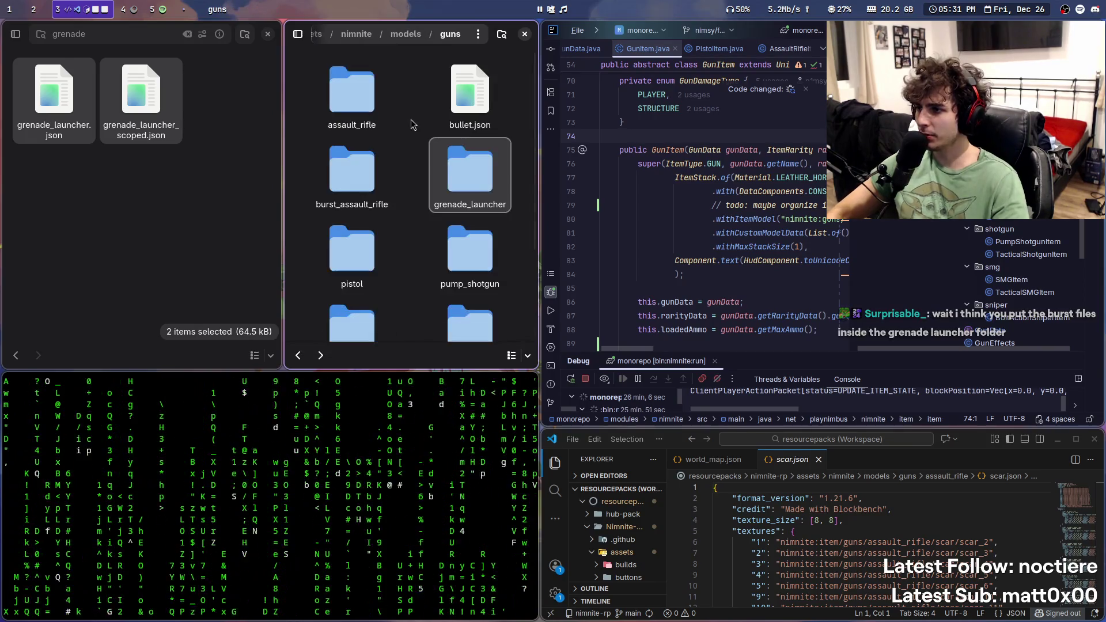
Step: Add a 2:43:23 [prog] entry to the Day 55 stream notes
{"action": "key", "text": "super+n"}
{"action": "key", "text": "Return"}
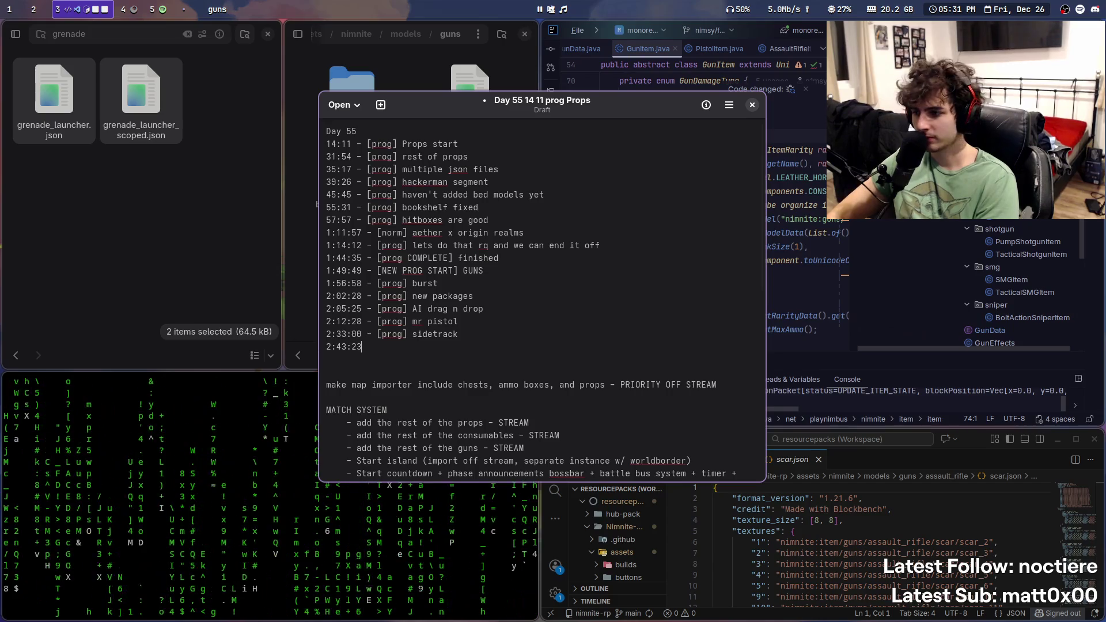
{"action": "type", "text": "] "}
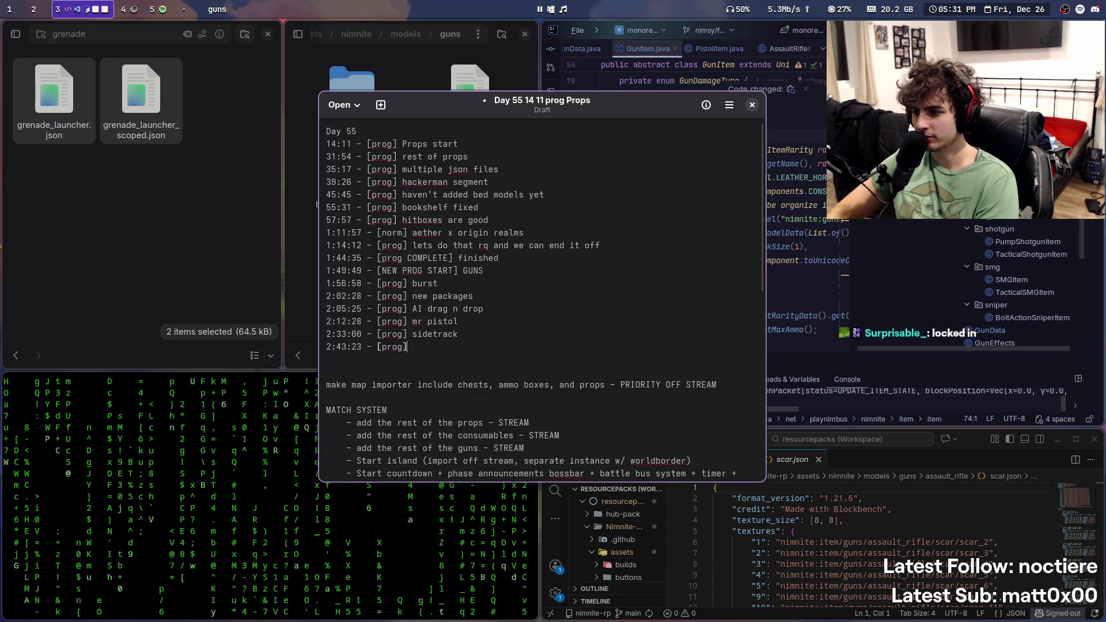
{"action": "type", "text": "e locked i"}
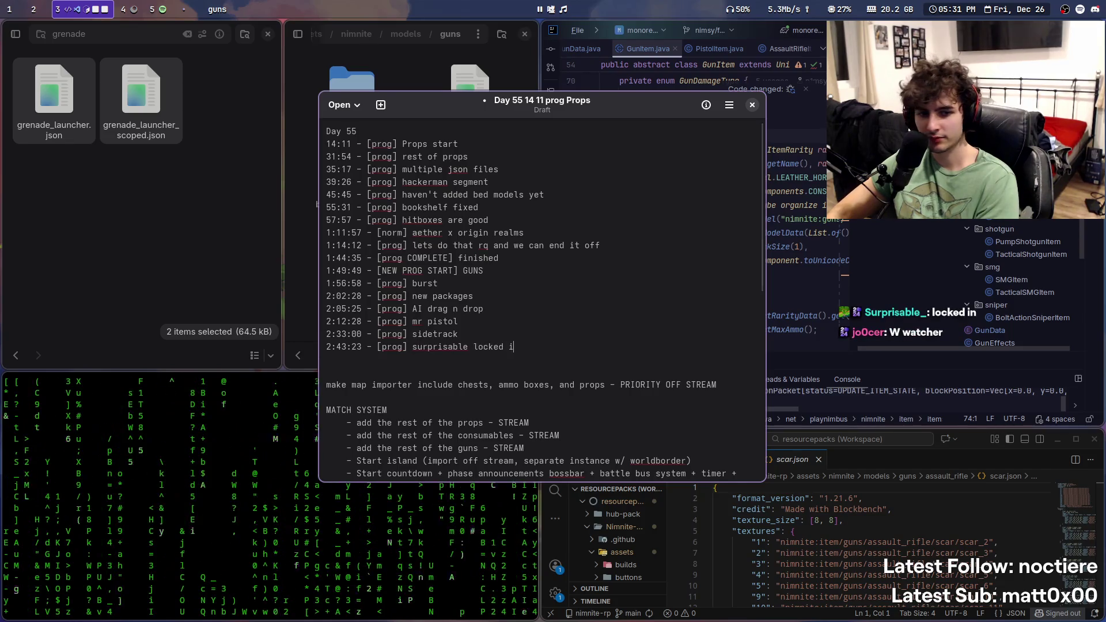
{"action": "key", "text": "super+s"}
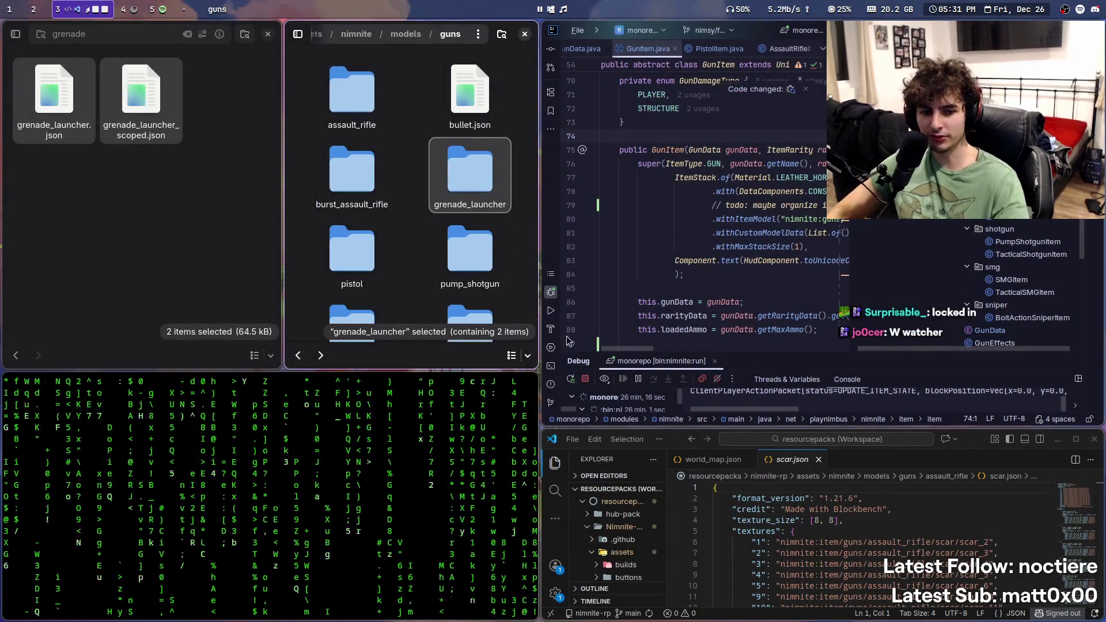
{"action": "double_click", "coordinate": [352, 92]}
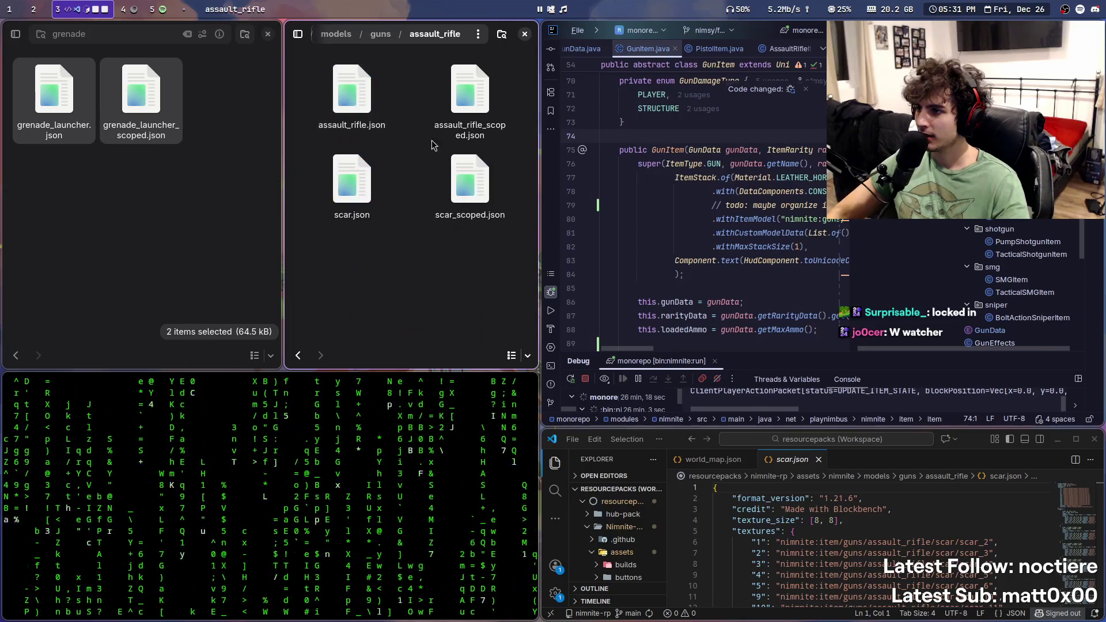
{"action": "key", "text": "alt+Left"}
{"action": "double_click", "coordinate": [352, 173]}
{"action": "key", "text": "alt+Left"}
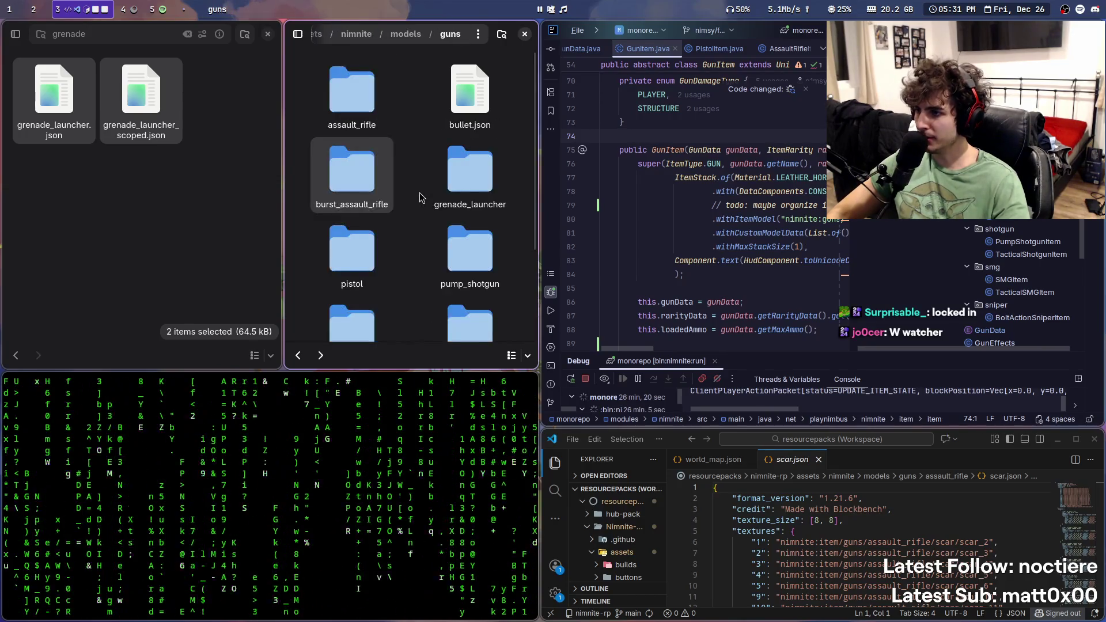
{"action": "double_click", "coordinate": [463, 183]}
{"action": "key", "text": "alt+Left"}
{"action": "double_click", "coordinate": [354, 251]}
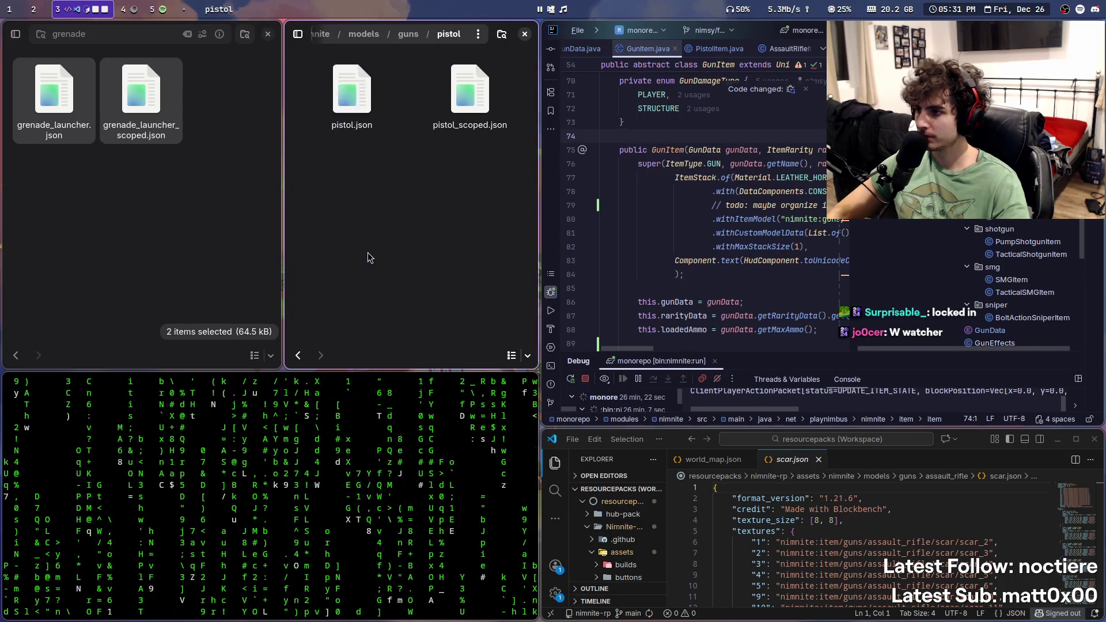
{"action": "key", "text": "alt+Left"}
{"action": "double_click", "coordinate": [449, 254]}
{"action": "key", "text": "alt+Left"}
{"action": "scroll", "coordinate": [461, 247], "scroll_direction": "down", "scroll_amount": 1}
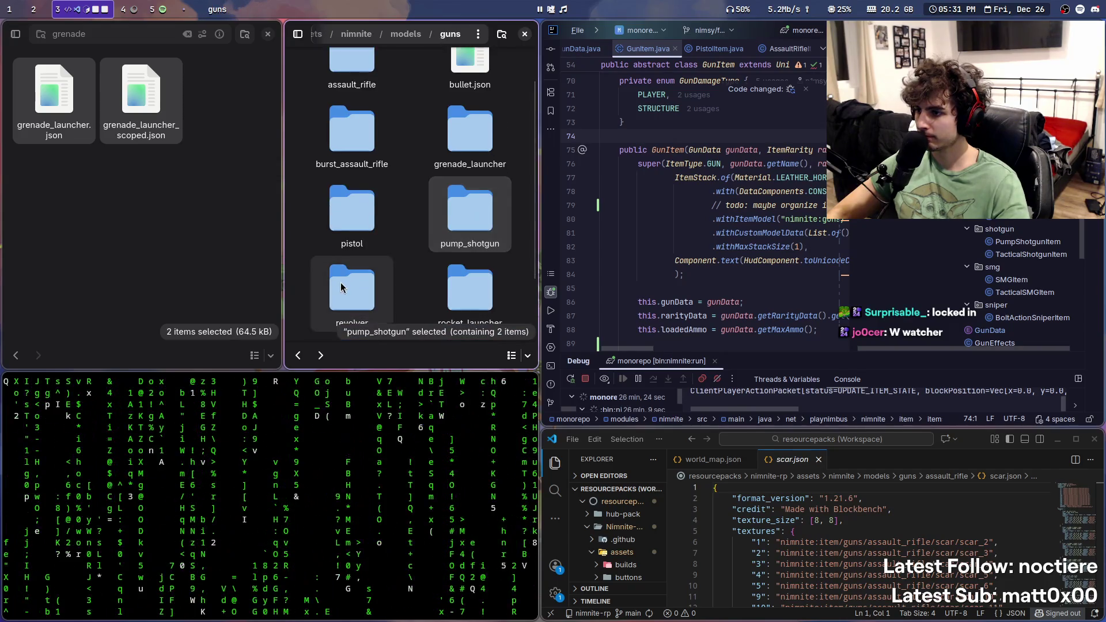
{"action": "left_click", "coordinate": [334, 285]}
{"action": "double_click", "coordinate": [360, 282]}
{"action": "key", "text": "alt+Left"}
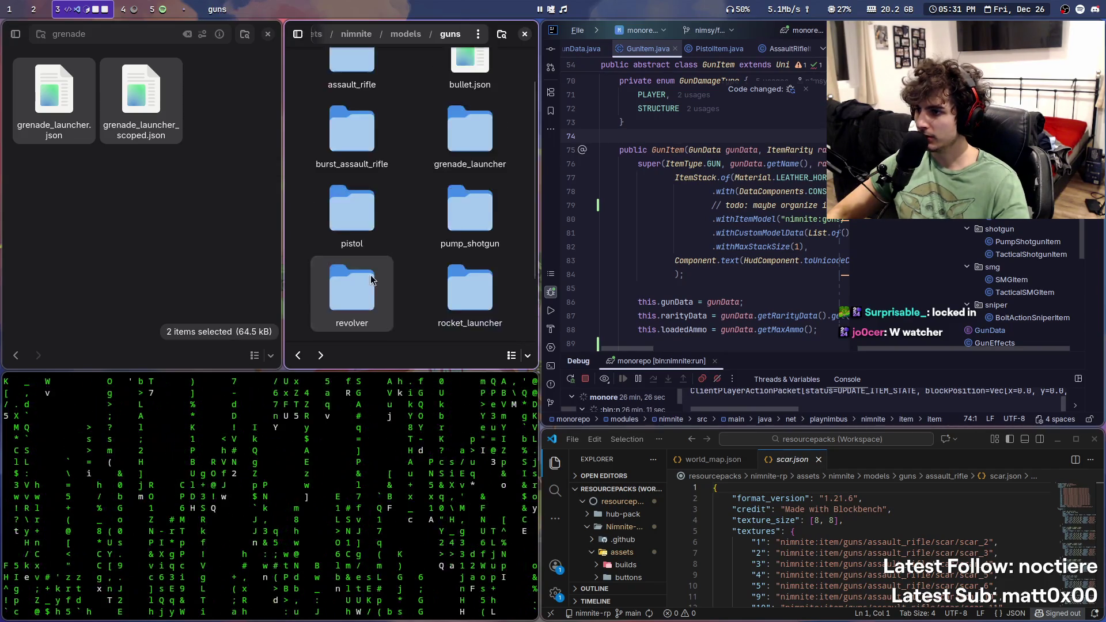
{"action": "scroll", "coordinate": [451, 259], "scroll_direction": "down", "scroll_amount": 1}
{"action": "double_click", "coordinate": [450, 258]}
{"action": "key", "text": "alt+Left"}
{"action": "scroll", "coordinate": [455, 231], "scroll_direction": "down", "scroll_amount": 1}
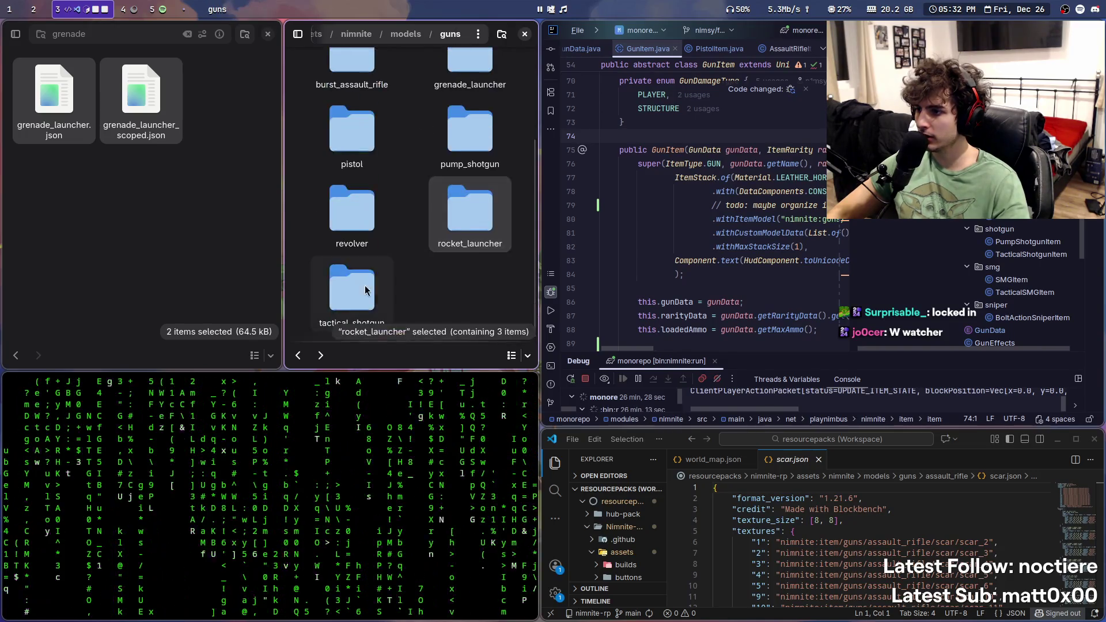
Step: Open tactical_shotgun and select both tactical_shotgun JSONs from a 'tactical' search
{"action": "double_click", "coordinate": [465, 209]}
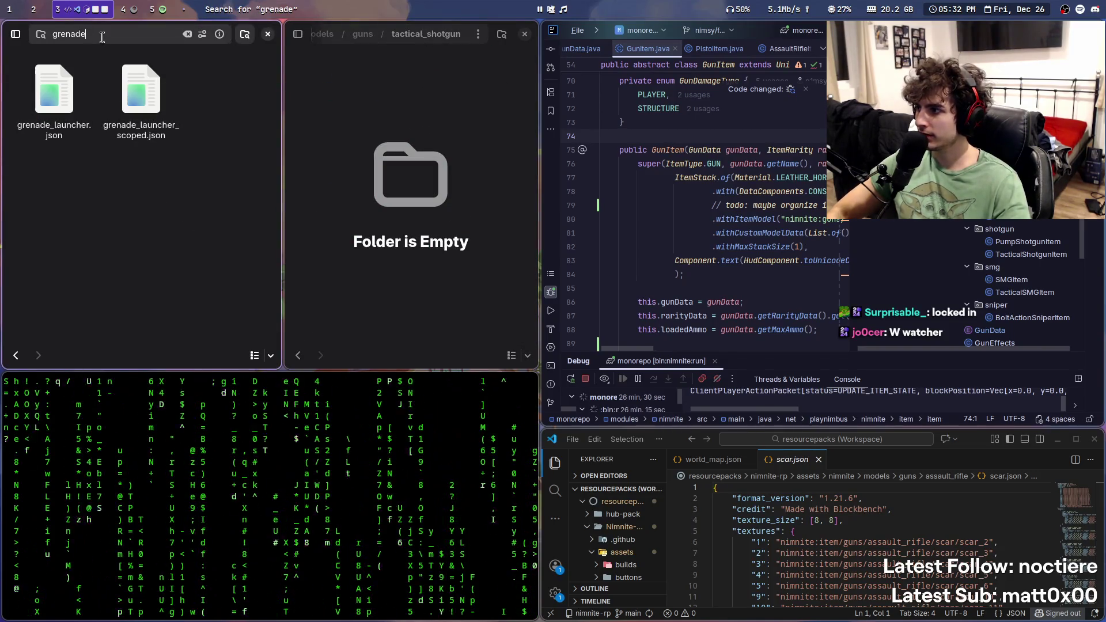
{"action": "double_click", "coordinate": [102, 38]}
{"action": "type", "text": "t"}
{"action": "left_click", "coordinate": [102, 37]}
{"action": "type", "text": "actical"}
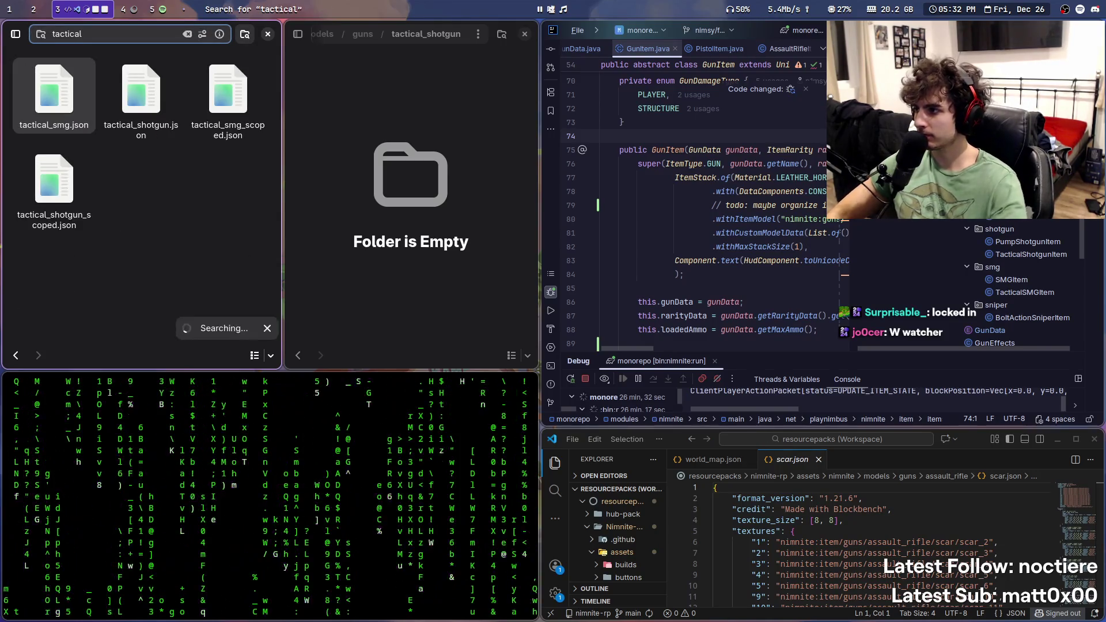
{"action": "left_click", "coordinate": [143, 92], "text": "ctrl"}
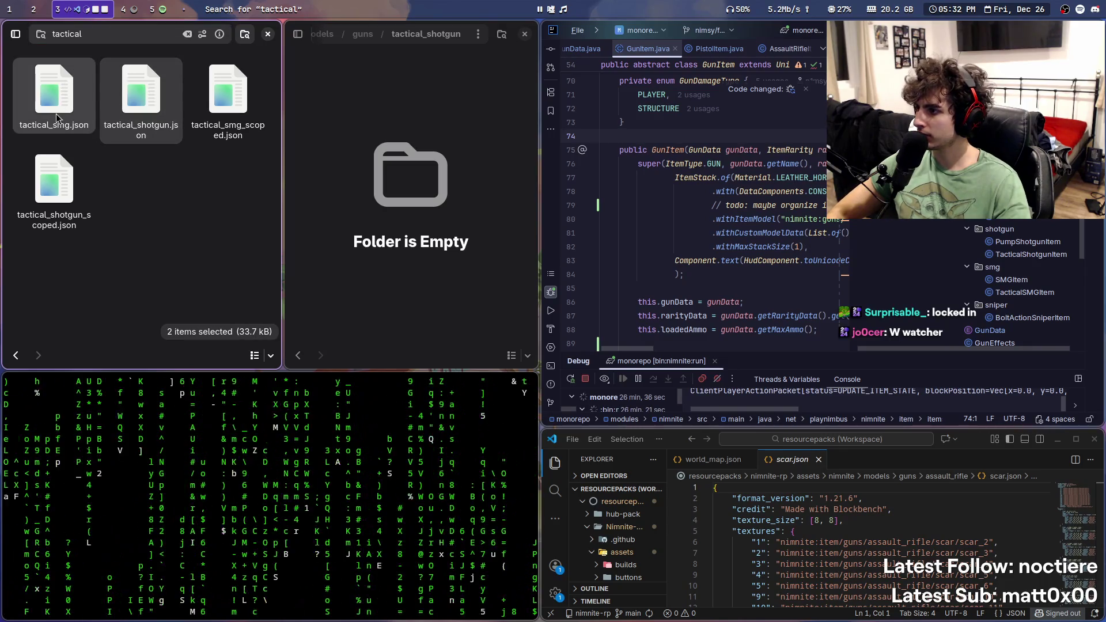
{"action": "left_click", "coordinate": [141, 98]}
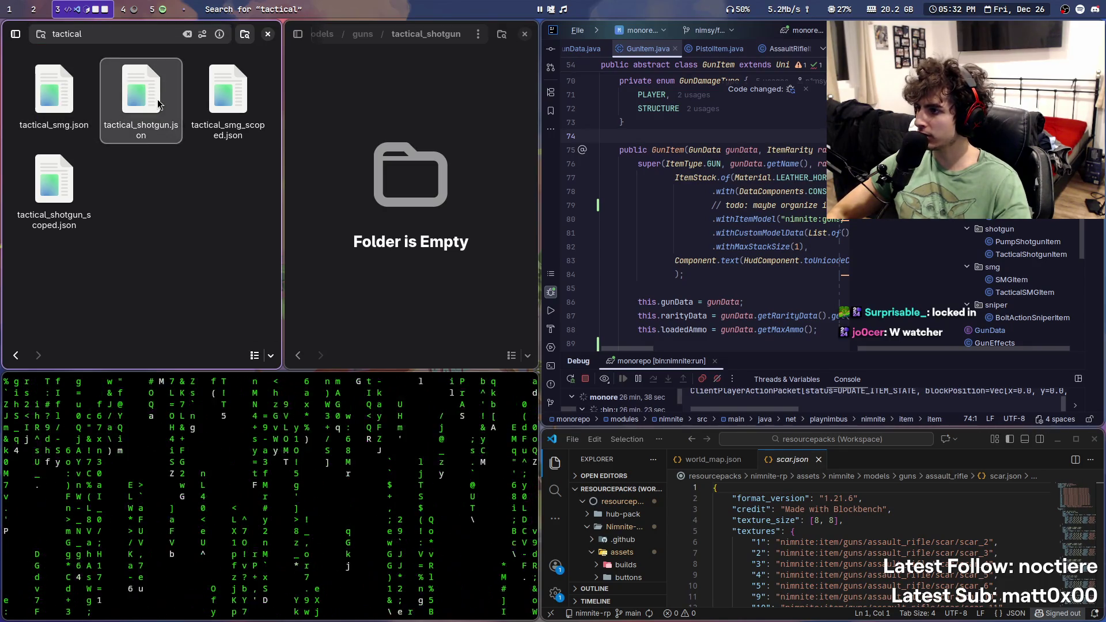
{"action": "left_click", "coordinate": [54, 184], "text": "ctrl"}
Step: Paste the two tactical_shotgun files into the folder and return to guns
{"action": "key", "text": "ctrl+v"}
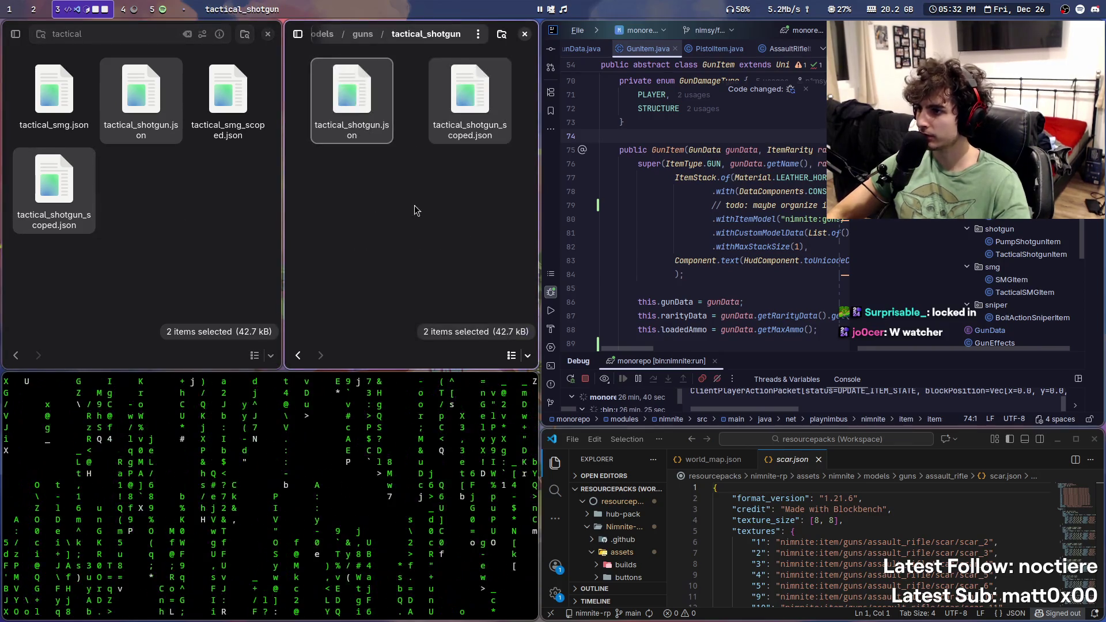
{"action": "key", "text": "alt+Left"}
{"action": "key", "text": "alt+Left"}
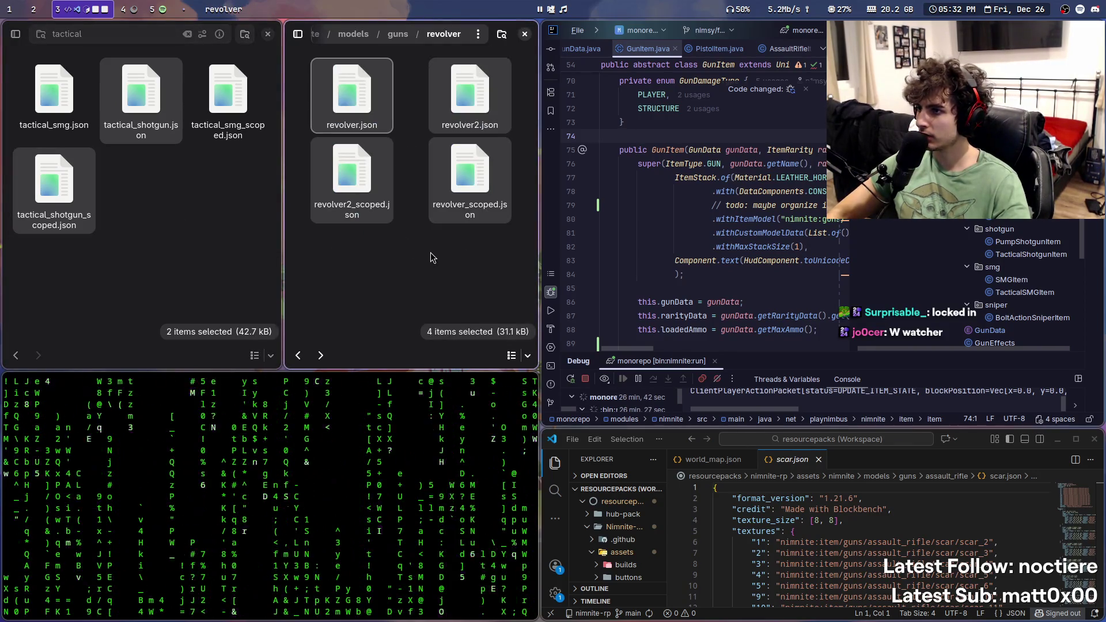
{"action": "key", "text": "alt+Up"}
{"action": "key", "text": "Escape"}
{"action": "left_click", "coordinate": [207, 275]}
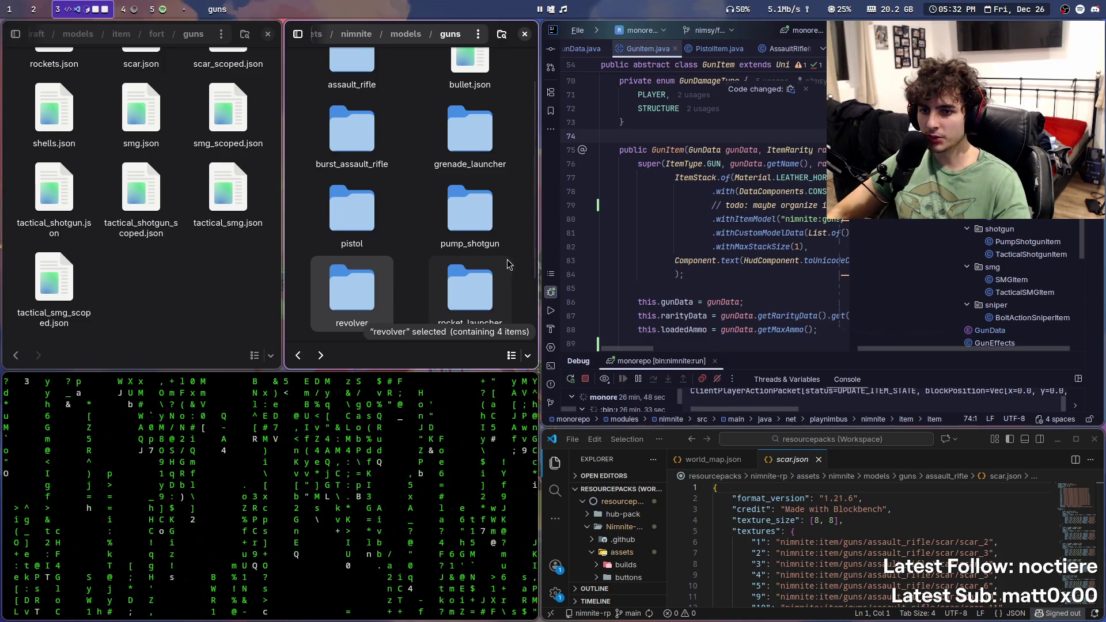
Step: Create an smg folder in guns and open it
{"action": "right_click", "coordinate": [507, 285]}
{"action": "key", "text": "Escape"}
{"action": "key", "text": "ctrl+shift+n"}
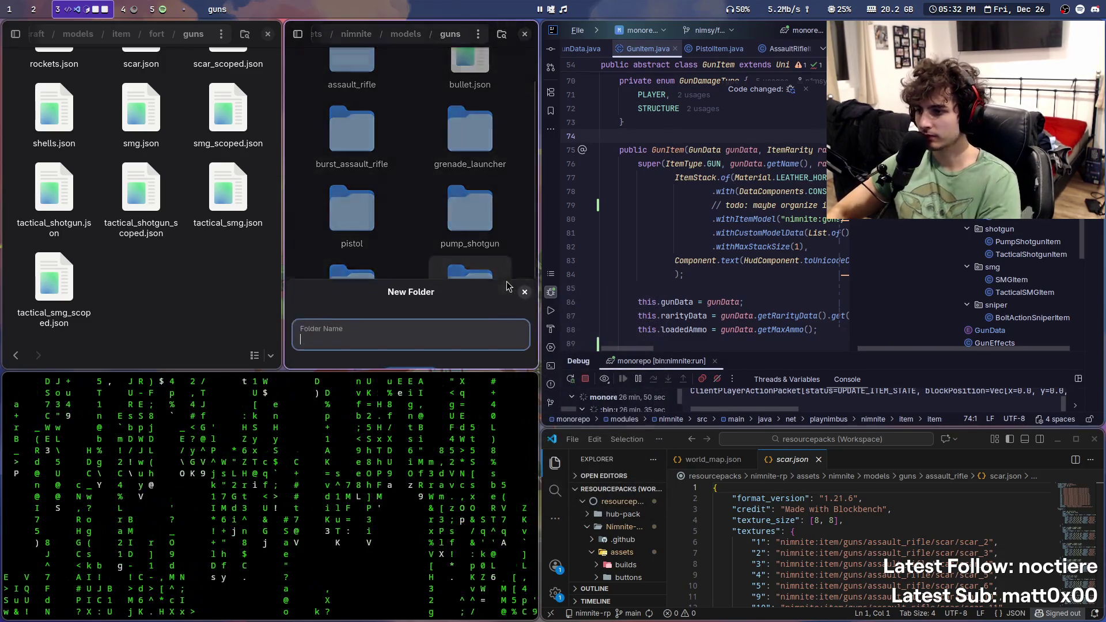
{"action": "type", "text": "smg"}
{"action": "key", "text": "Return"}
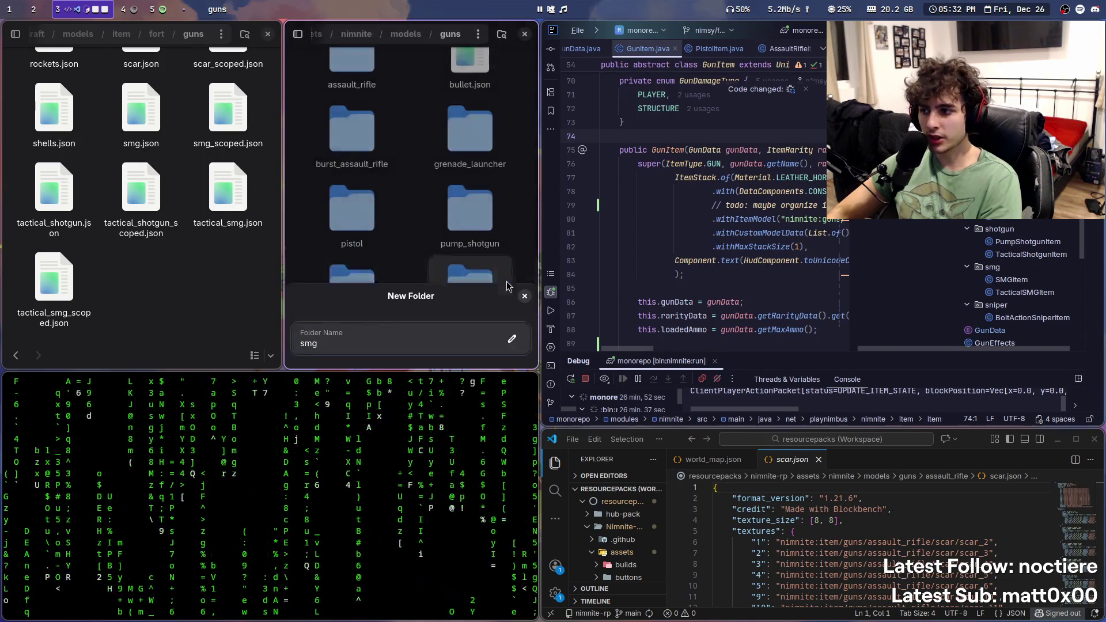
{"action": "key", "text": "Return"}
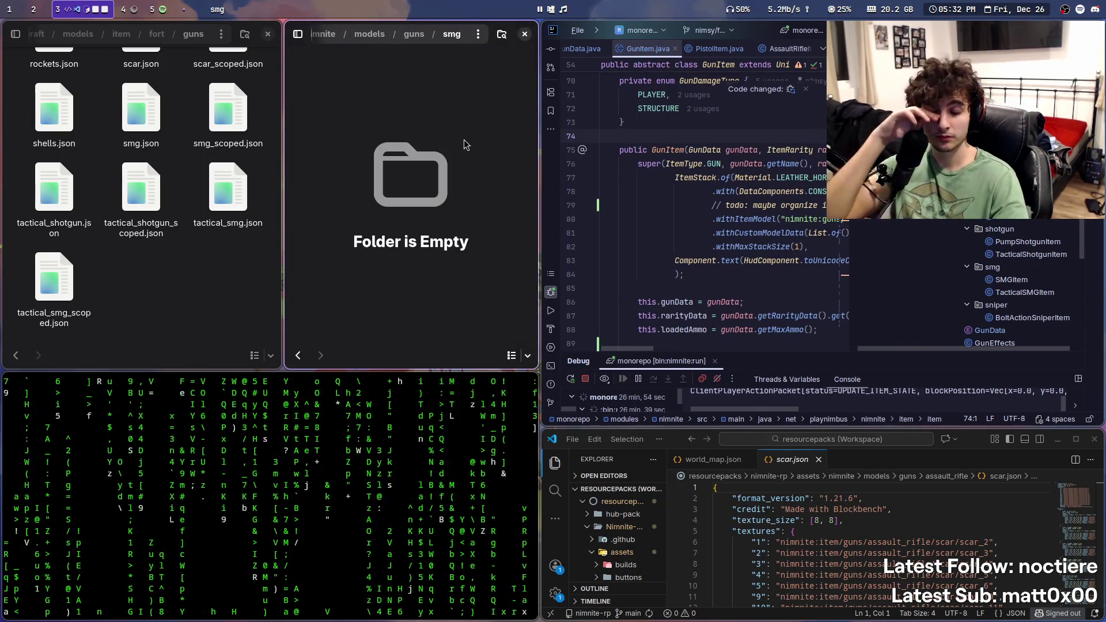
Step: Paste smg.json and smg_scoped.json from an 'smg' search into the smg folder
{"action": "right_click", "coordinate": [430, 141]}
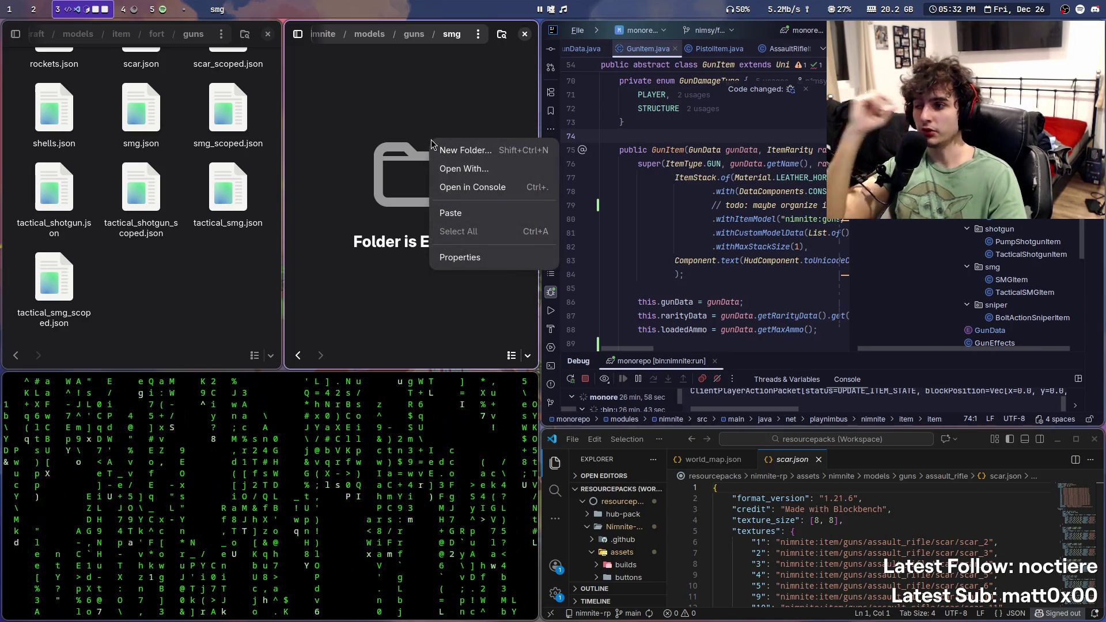
{"action": "left_click", "coordinate": [202, 303]}
{"action": "type", "text": "s"}
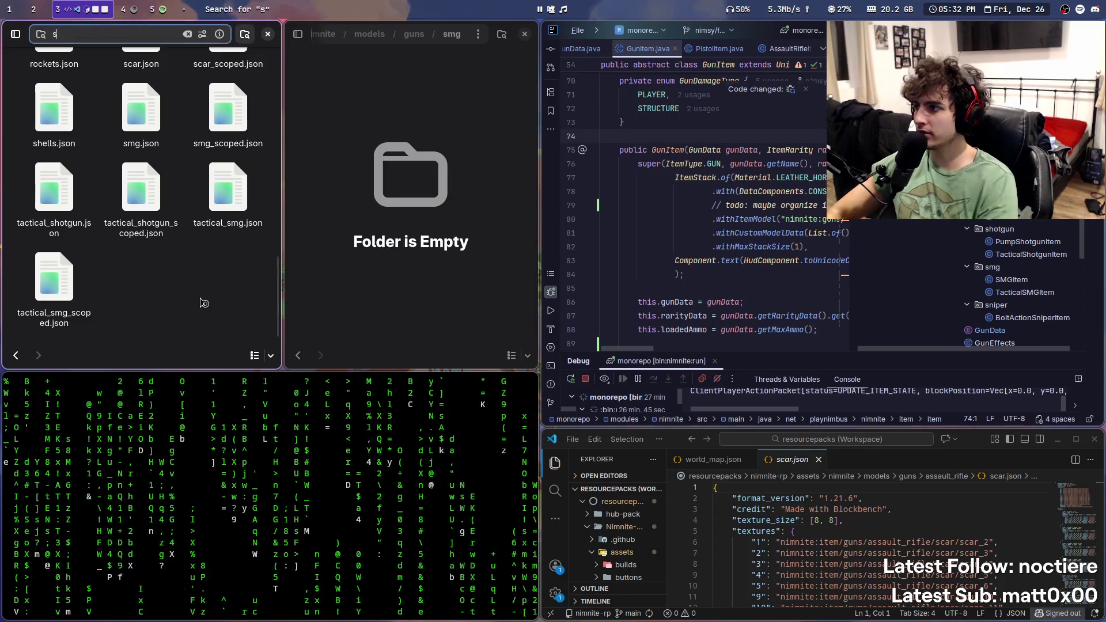
{"action": "type", "text": "mg"}
{"action": "left_click", "coordinate": [141, 95]}
{"action": "left_click", "coordinate": [54, 102], "text": "ctrl"}
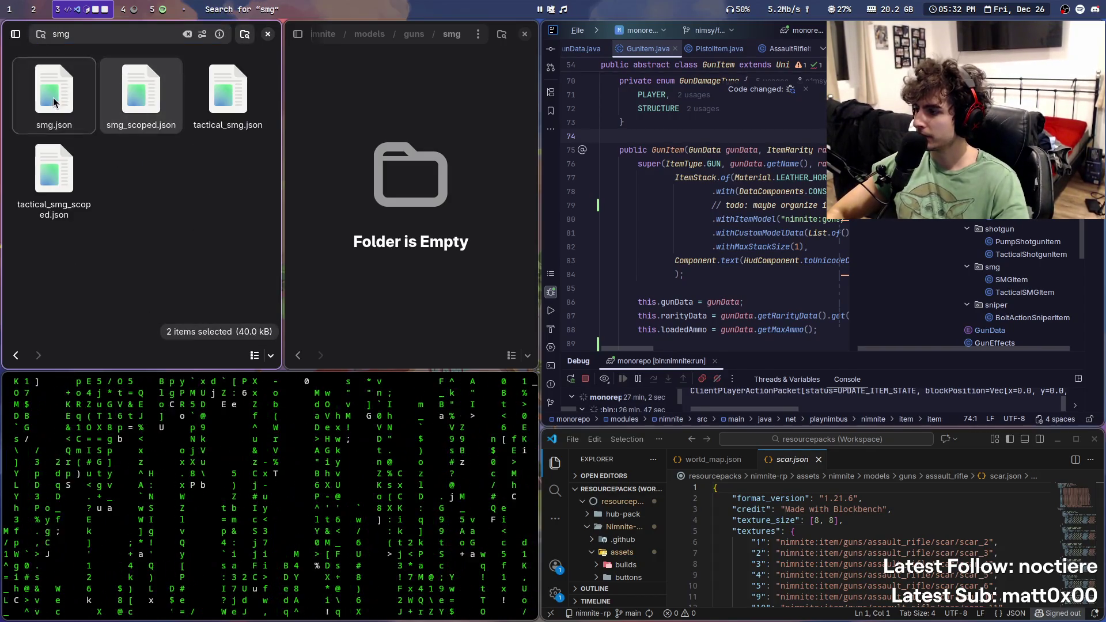
{"action": "left_click", "coordinate": [443, 159]}
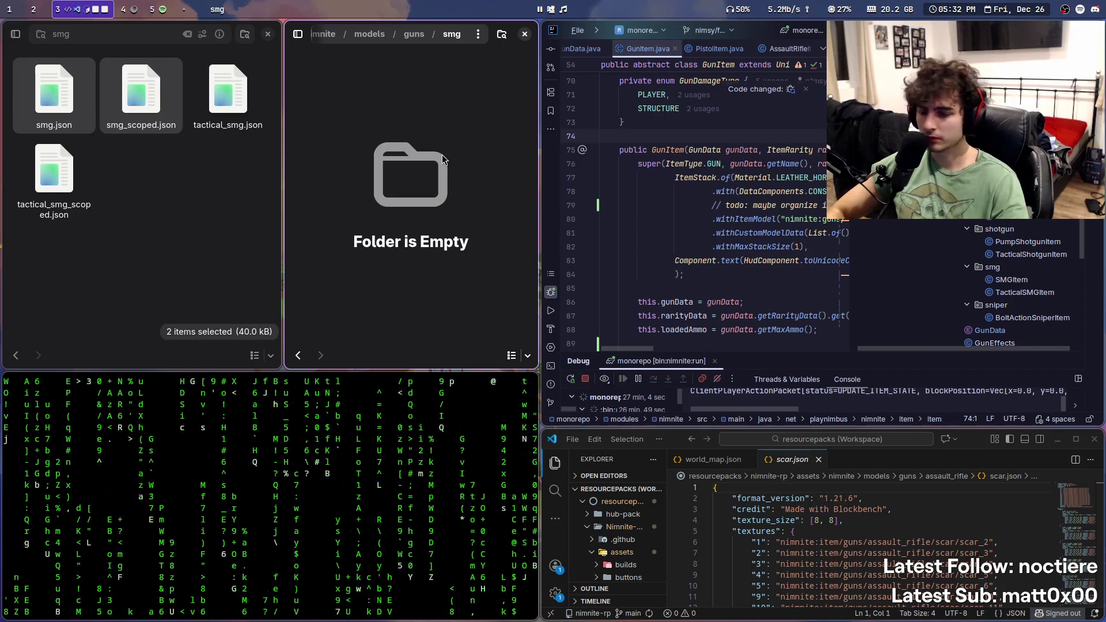
{"action": "key", "text": "ctrl+v"}
{"action": "key", "text": "alt+Left"}
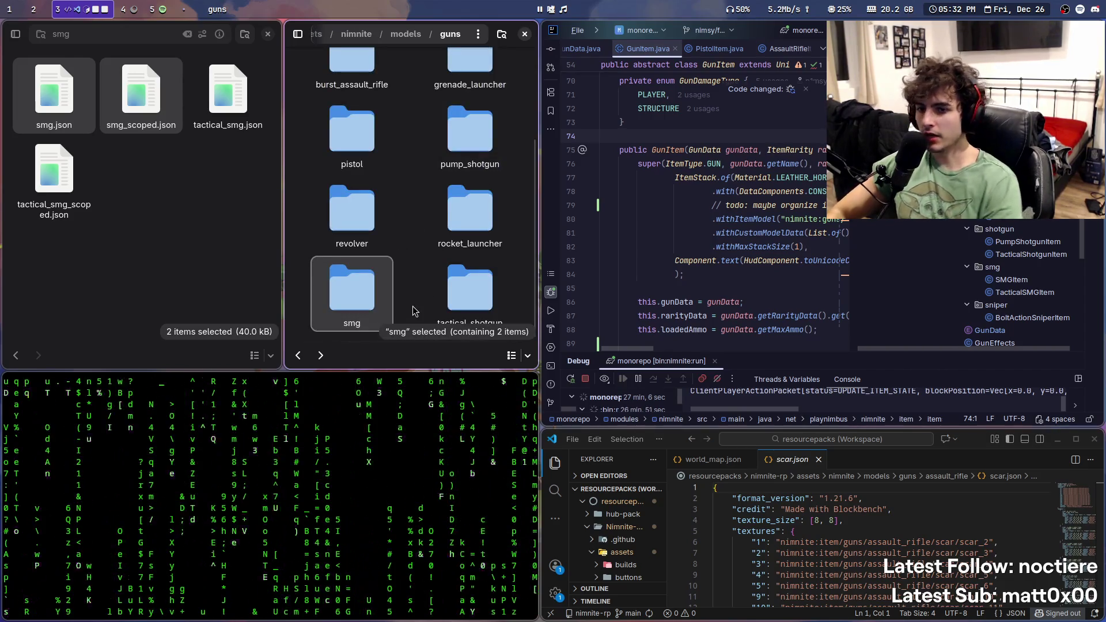
Step: Create a tactical_smg folder and copy tactical_smg.json and tactical_smg_scoped.json into it
{"action": "key", "text": "ctrl+shift+n"}
{"action": "type", "text": "tactical_smg"}
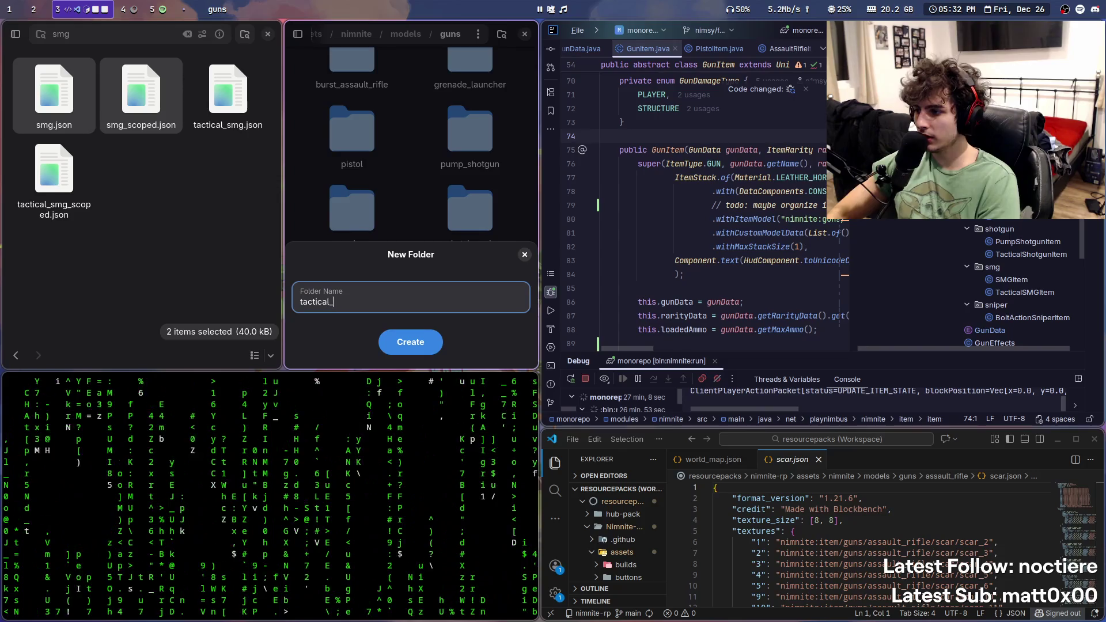
{"action": "key", "text": "Return"}
{"action": "key", "text": "Return"}
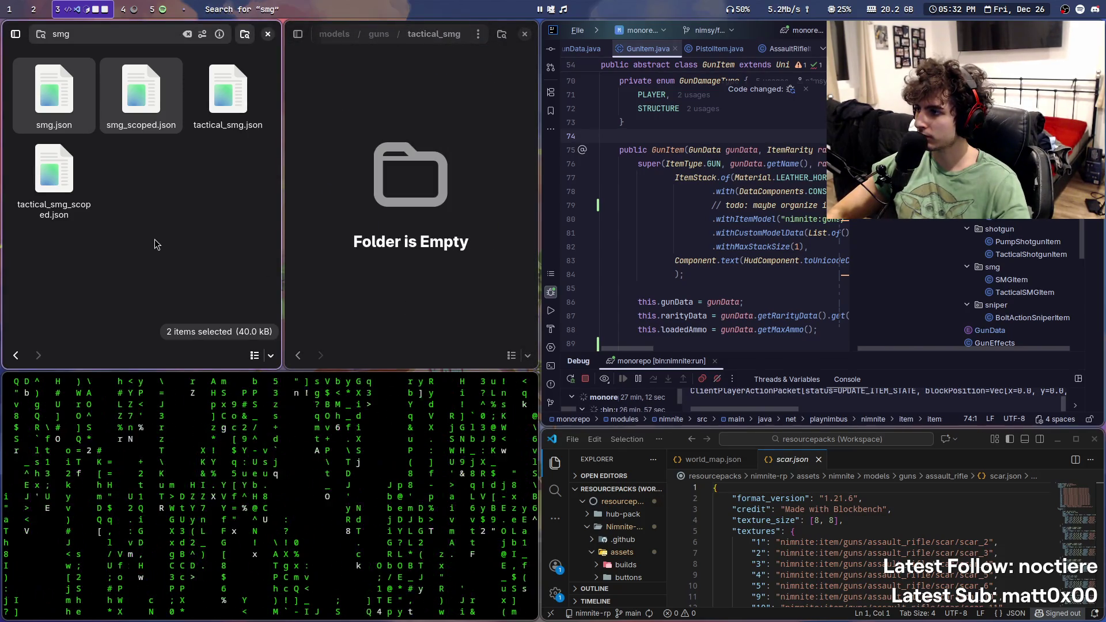
{"action": "left_click", "coordinate": [228, 92]}
{"action": "left_click", "coordinate": [54, 170], "text": "ctrl"}
{"action": "left_click_drag", "start_coordinate": [54, 170], "coordinate": [406, 212]}
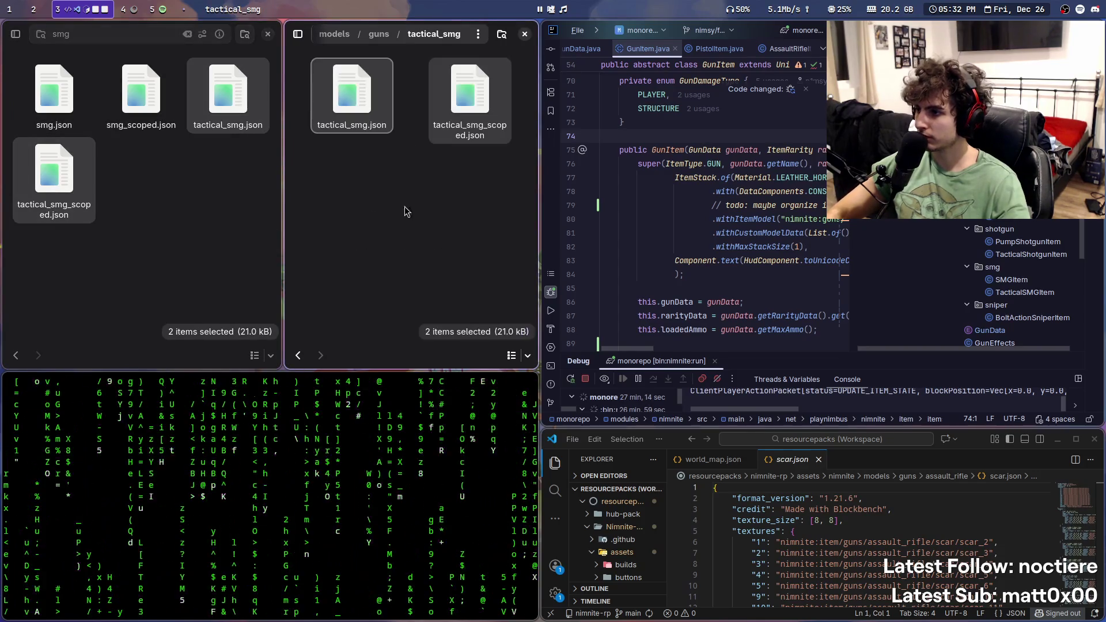
{"action": "key", "text": "alt+Left"}
{"action": "key", "text": "Escape"}
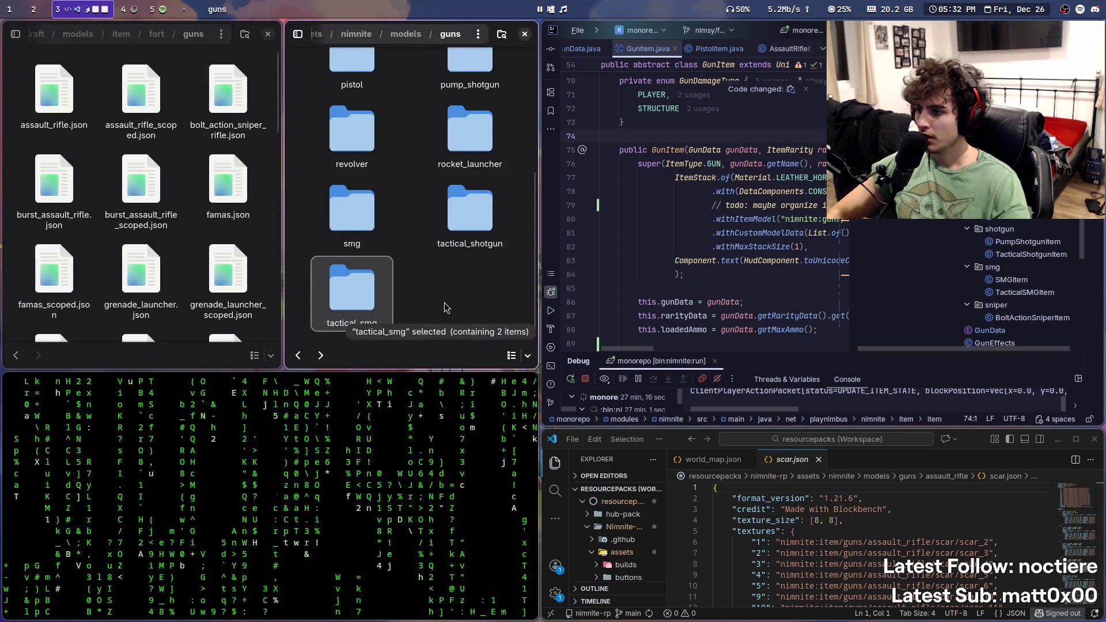
{"action": "left_click", "coordinate": [446, 306]}
Step: Start a new folder named bolt_action_sniper and collapse the sniper package in IntelliJ
{"action": "key", "text": "ctrl+shift+n"}
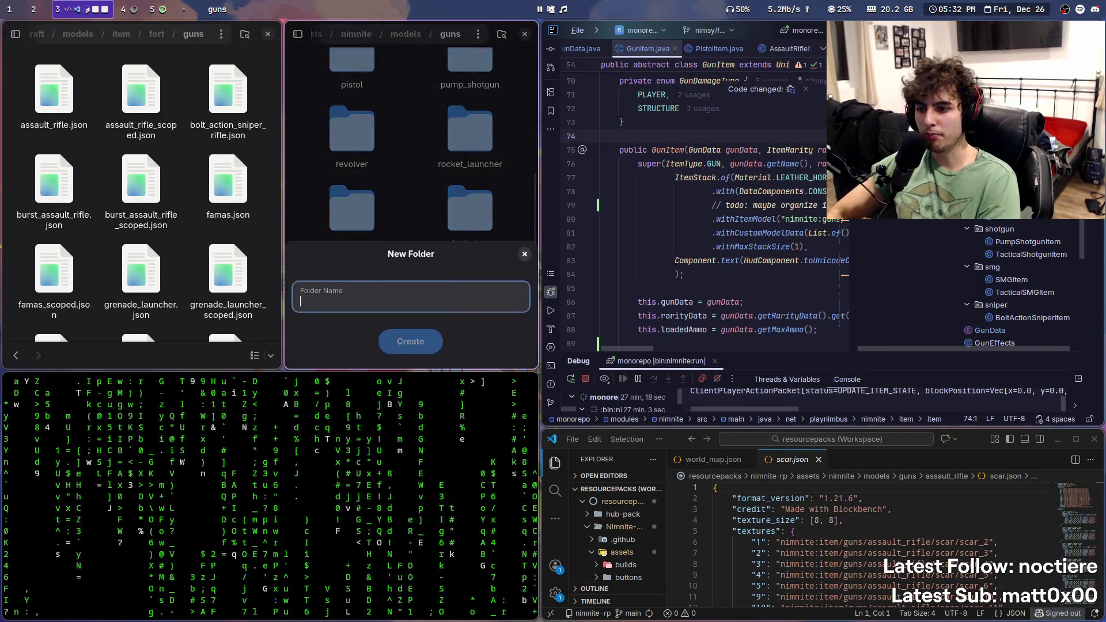
{"action": "type", "text": "bolt_action_sniper"}
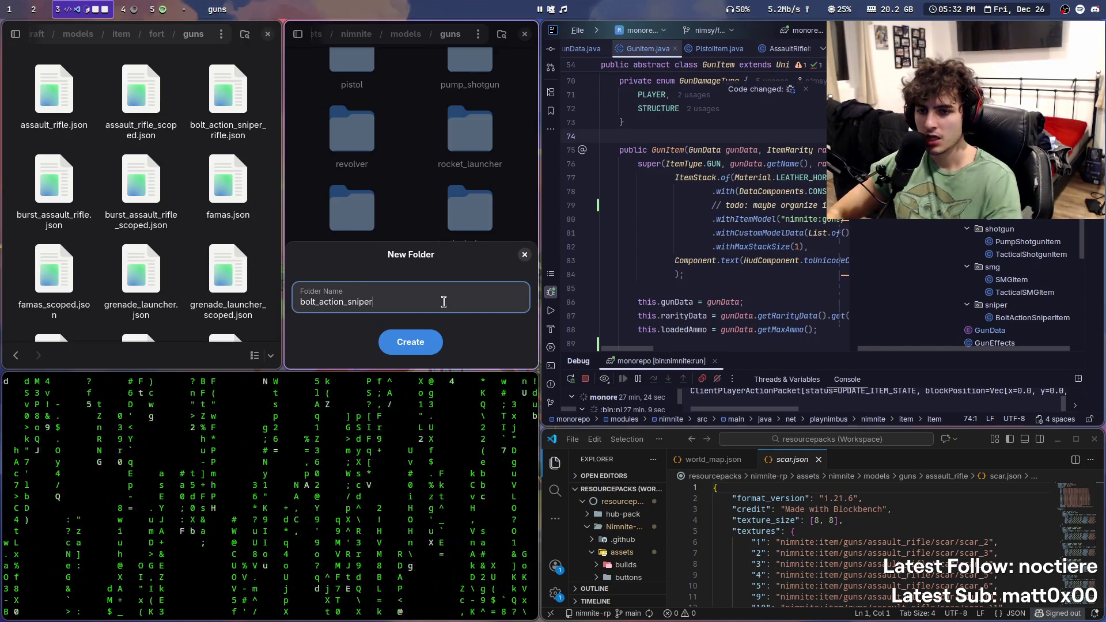
{"action": "double_click", "coordinate": [1027, 305]}
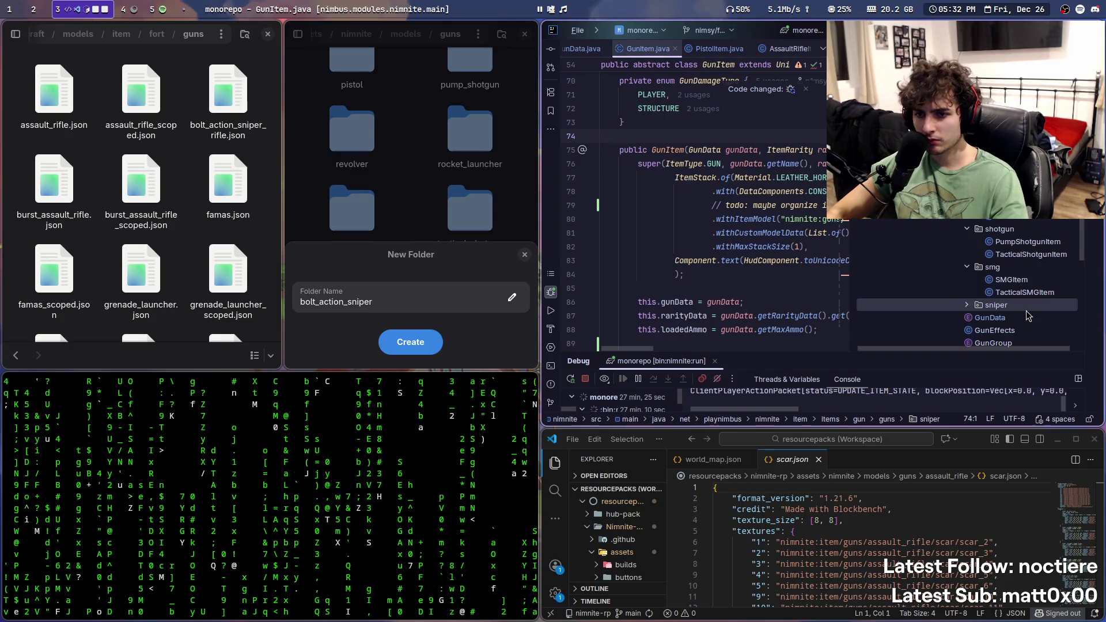
Step: Open BoltActionSniperItem and search GunData for the Bolt-Action Sniper entries
{"action": "left_click", "coordinate": [967, 305]}
{"action": "double_click", "coordinate": [923, 317]}
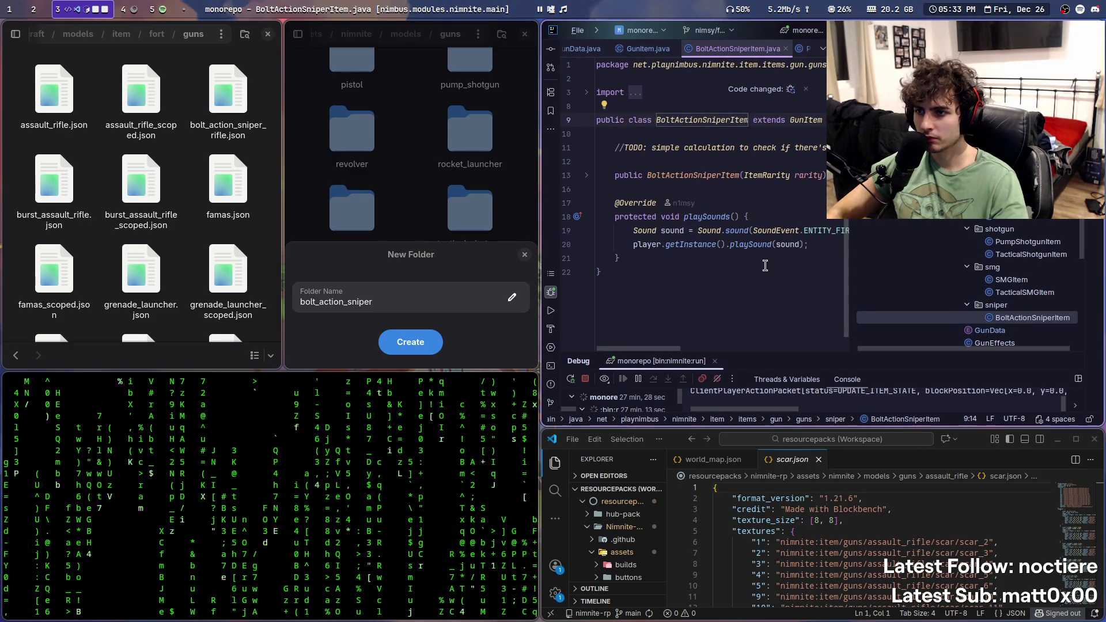
{"action": "mouse_move", "coordinate": [731, 242]}
{"action": "right_mouse_down", "text": "super"}
{"action": "mouse_move", "coordinate": [738, 263]}
{"action": "mouse_move", "coordinate": [702, 270]}
{"action": "right_mouse_up", "text": "super"}
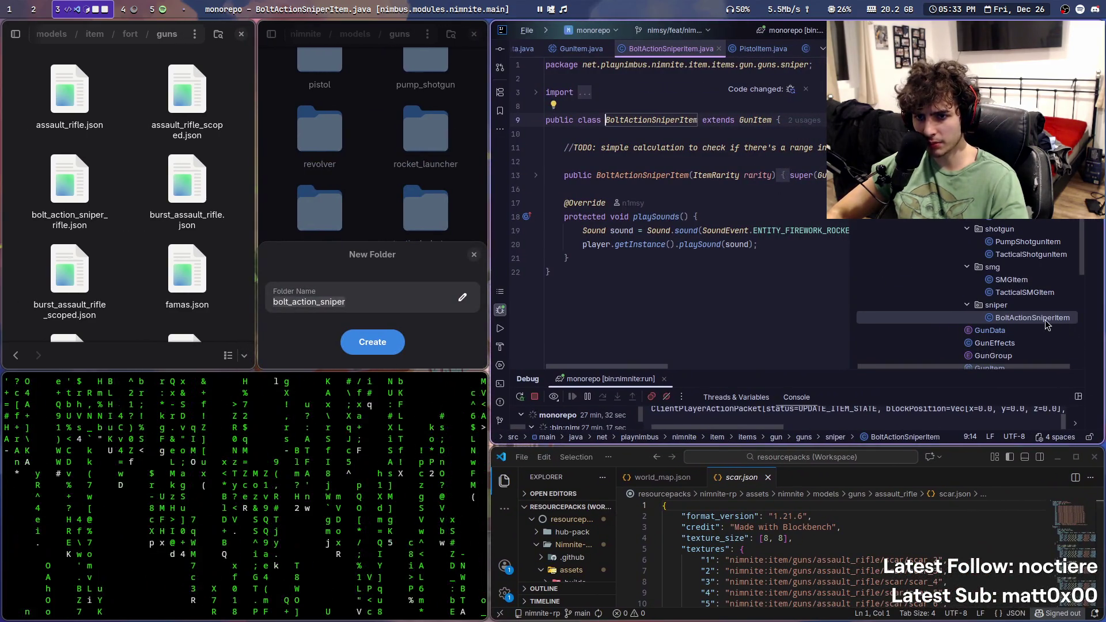
{"action": "scroll", "coordinate": [1015, 268], "scroll_direction": "down", "scroll_amount": 3}
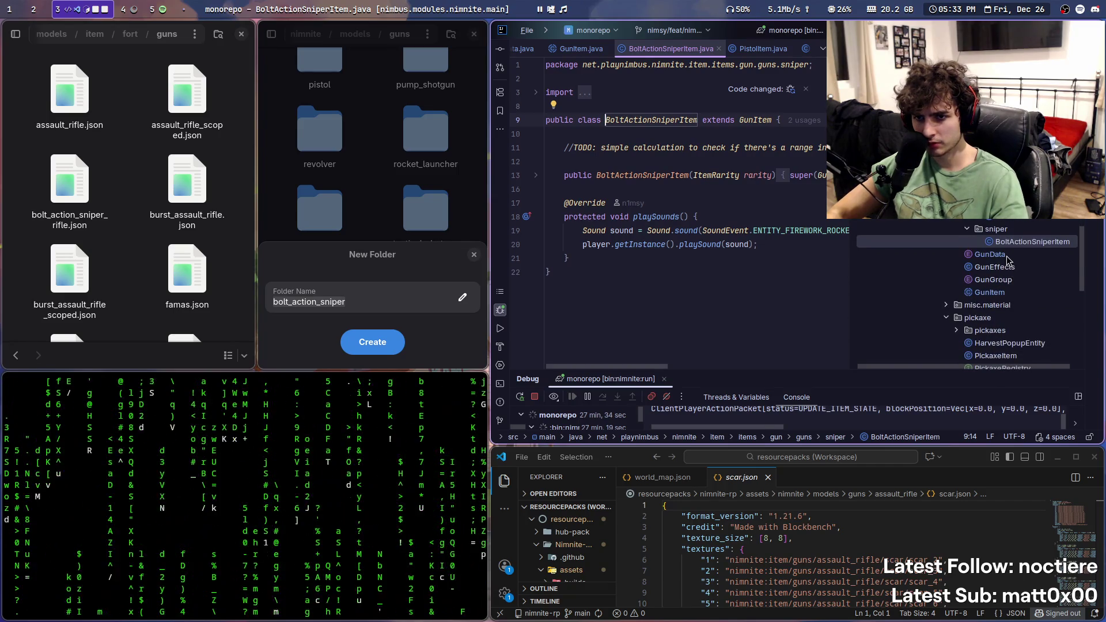
{"action": "double_click", "coordinate": [1006, 257]}
{"action": "key", "text": "ctrl+f"}
{"action": "type", "text": "bolt"}
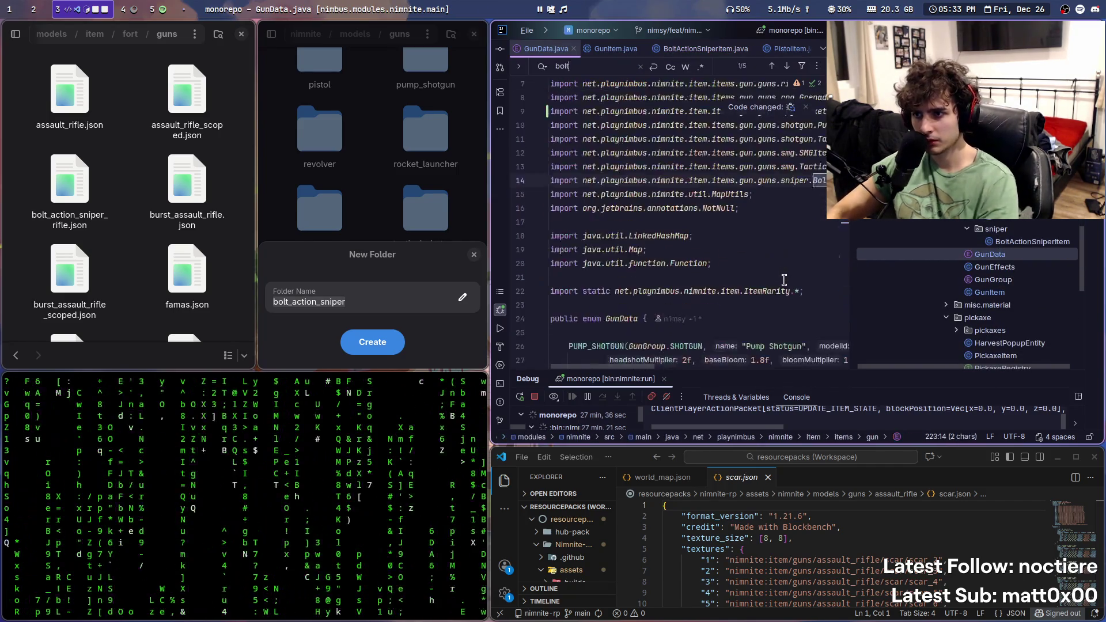
{"action": "type", "text": " act"}
{"action": "scroll", "coordinate": [692, 278], "scroll_direction": "down", "scroll_amount": 3}
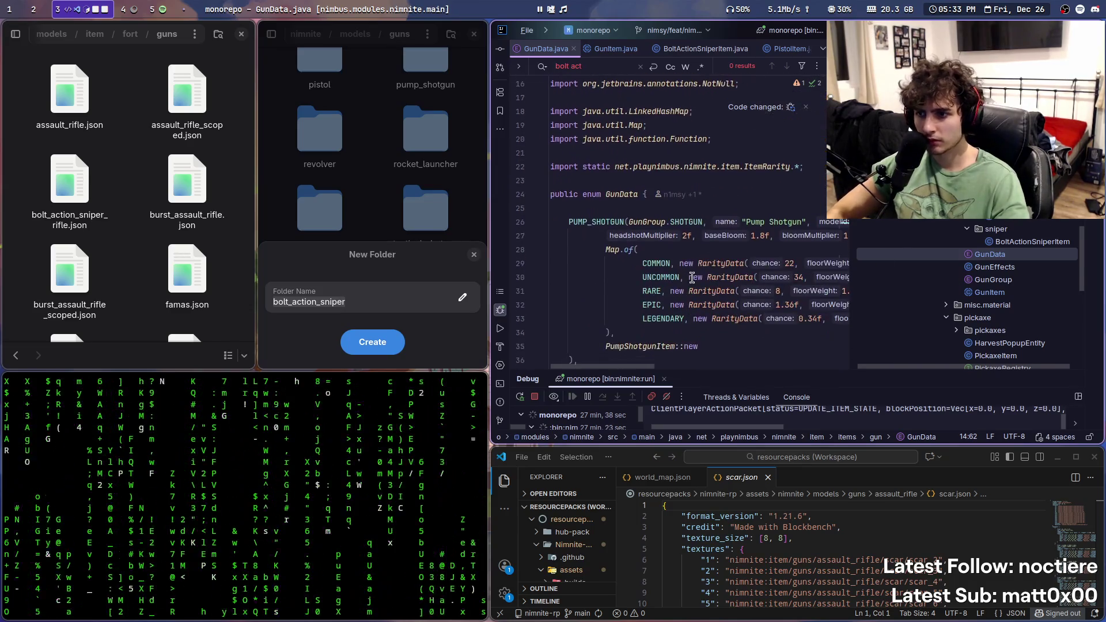
{"action": "key", "text": "ctrl+a"}
{"action": "type", "text": "Bolt"}
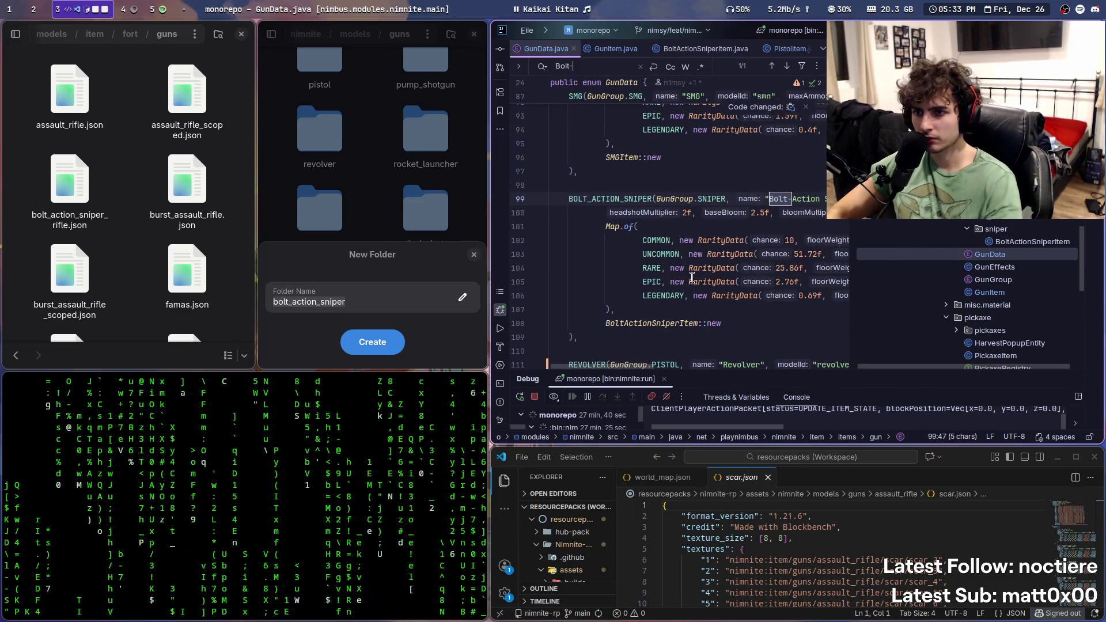
{"action": "left_click_drag", "start_coordinate": [667, 429], "coordinate": [701, 429]}
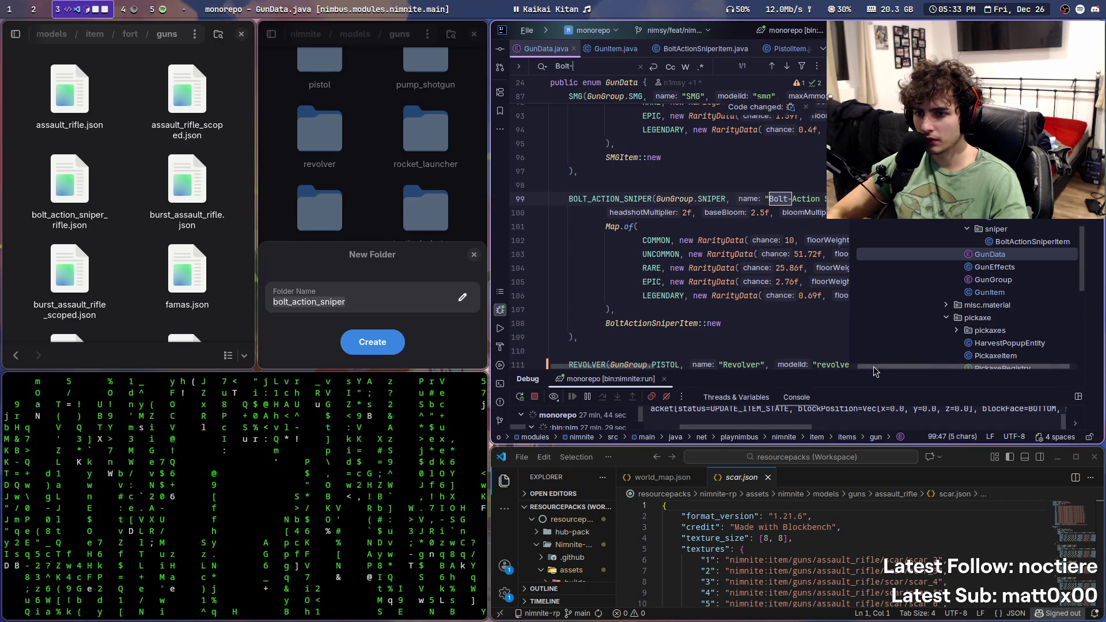
{"action": "scroll", "coordinate": [887, 369], "scroll_direction": "right", "scroll_amount": 1}
{"action": "left_click_drag", "start_coordinate": [608, 370], "coordinate": [649, 372]}
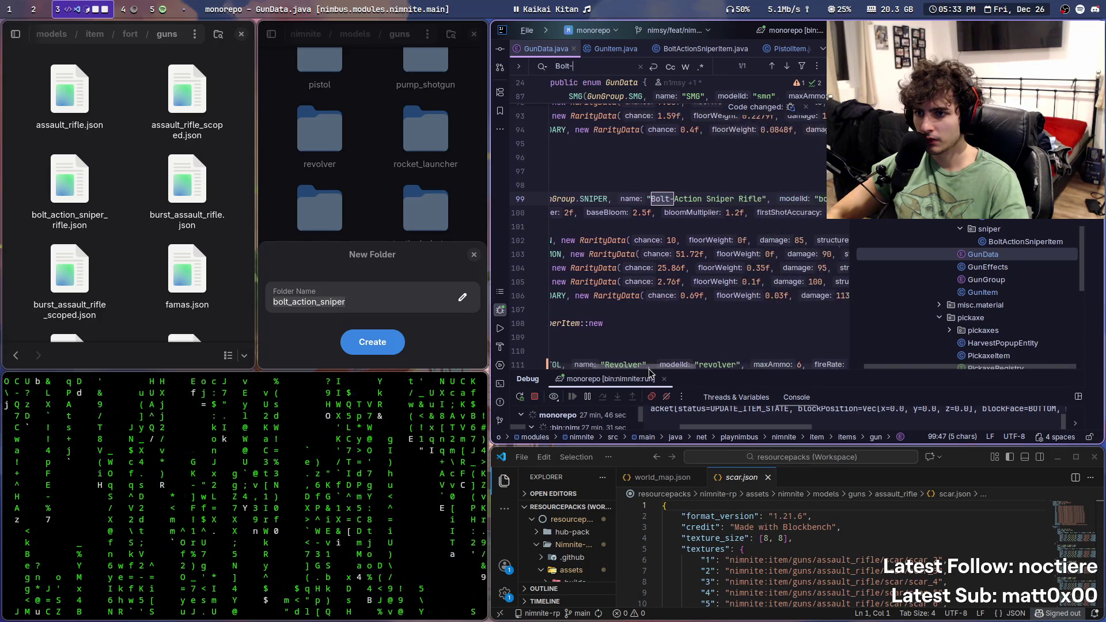
Step: Rename the BoltActionSniperItem class to BoltActionSniperRifleItem with Shift+F6
{"action": "double_click", "coordinate": [1024, 242]}
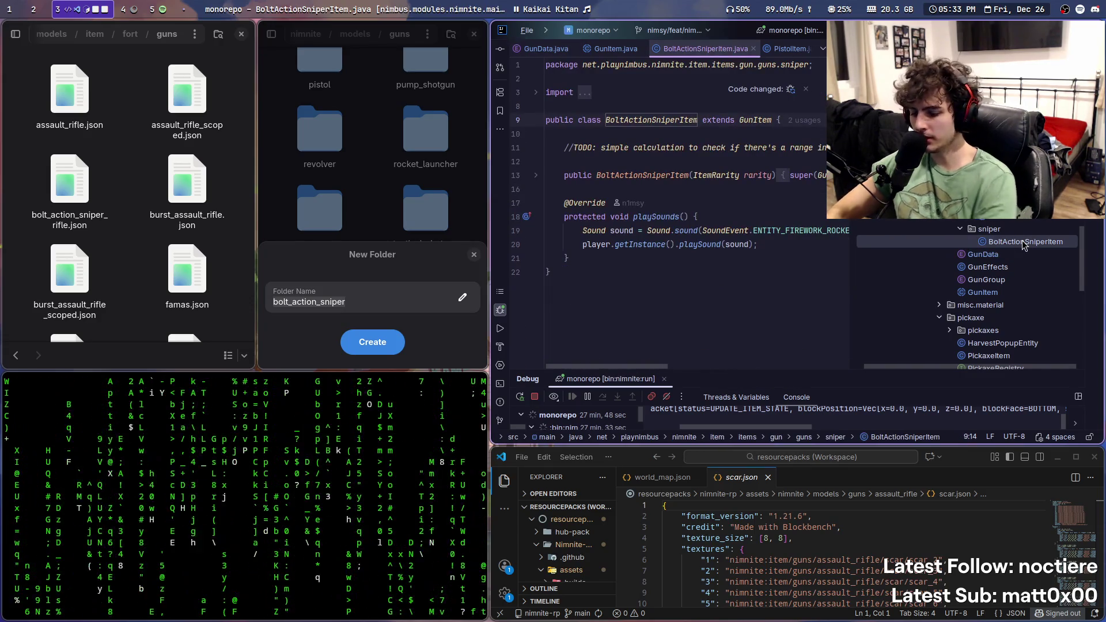
{"action": "key", "text": "shift+F6"}
{"action": "key", "text": "End"}
{"action": "key", "text": "Left"}
{"action": "key", "text": "Left"}
{"action": "key", "text": "Left"}
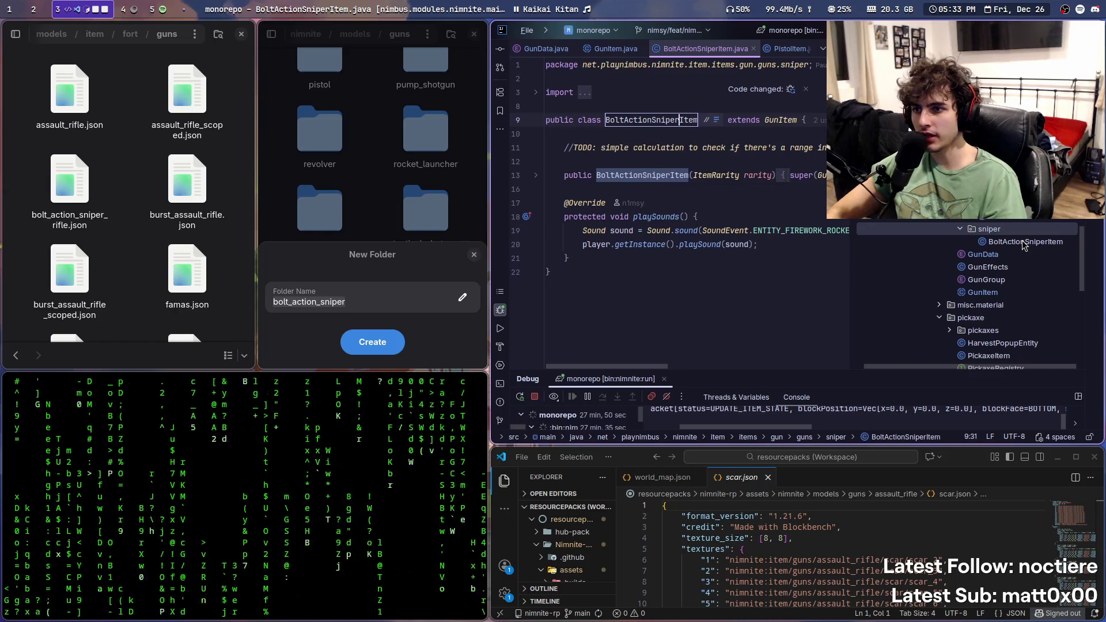
{"action": "type", "text": "Rifle"}
{"action": "key", "text": "Return"}
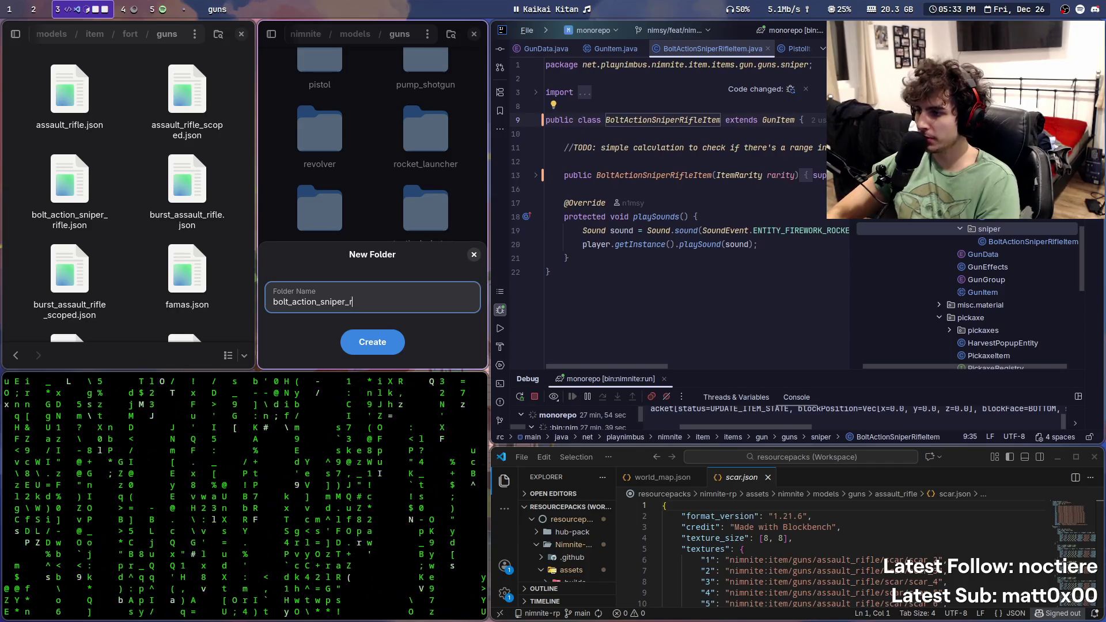
Step: Create bolt_action_sniper_rifle and drag bolt_action_sniper_rifle.json into it from a 'bolt' search
{"action": "key", "text": "Return"}
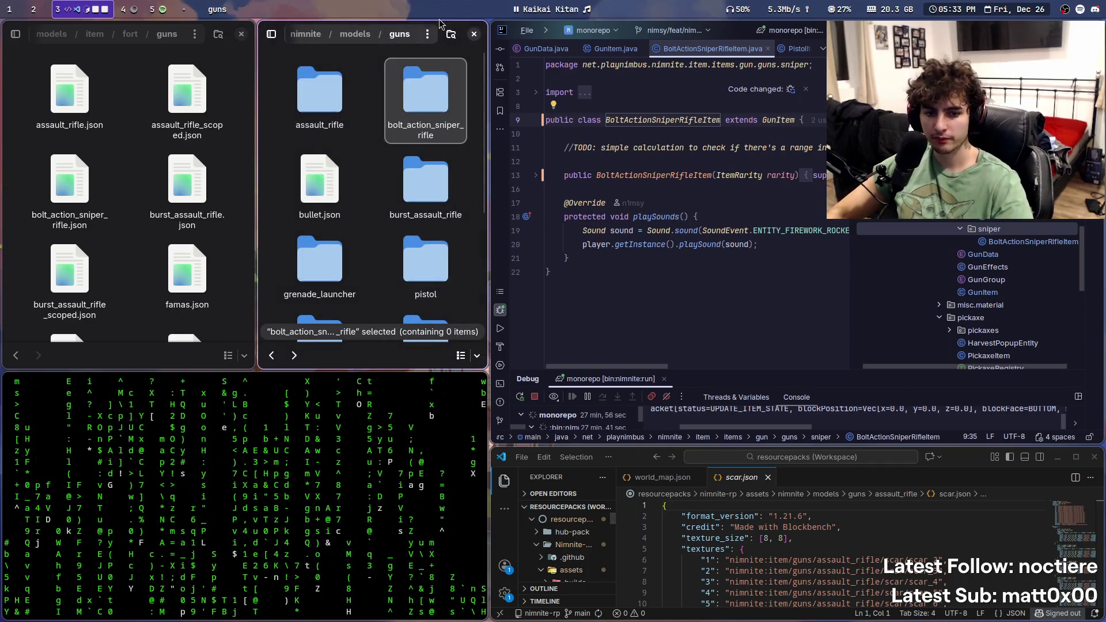
{"action": "double_click", "coordinate": [411, 102]}
{"action": "key", "text": "ctrl+f"}
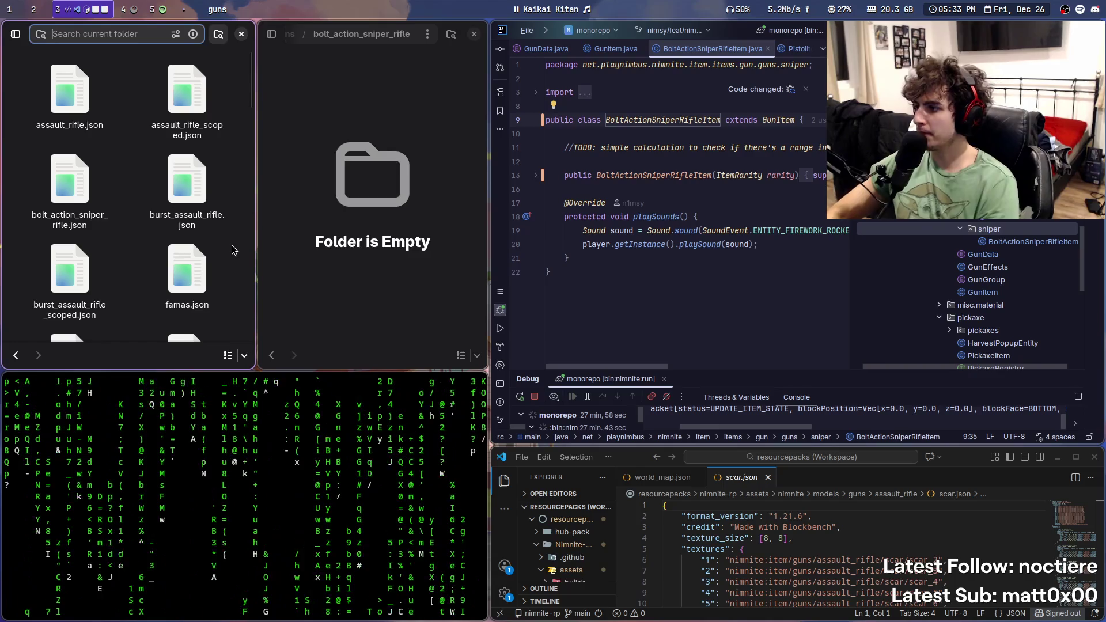
{"action": "type", "text": "bolt"}
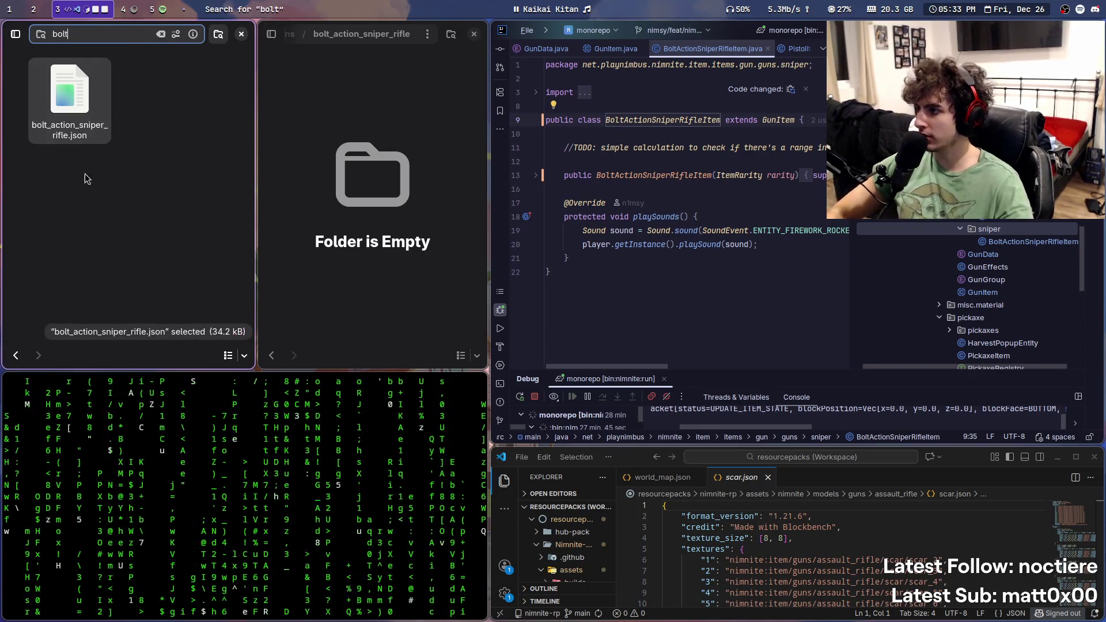
{"action": "mouse_move", "coordinate": [80, 113]}
{"action": "left_mouse_down"}
{"action": "mouse_move", "coordinate": [78, 95]}
{"action": "mouse_move", "coordinate": [415, 159]}
{"action": "left_mouse_up"}
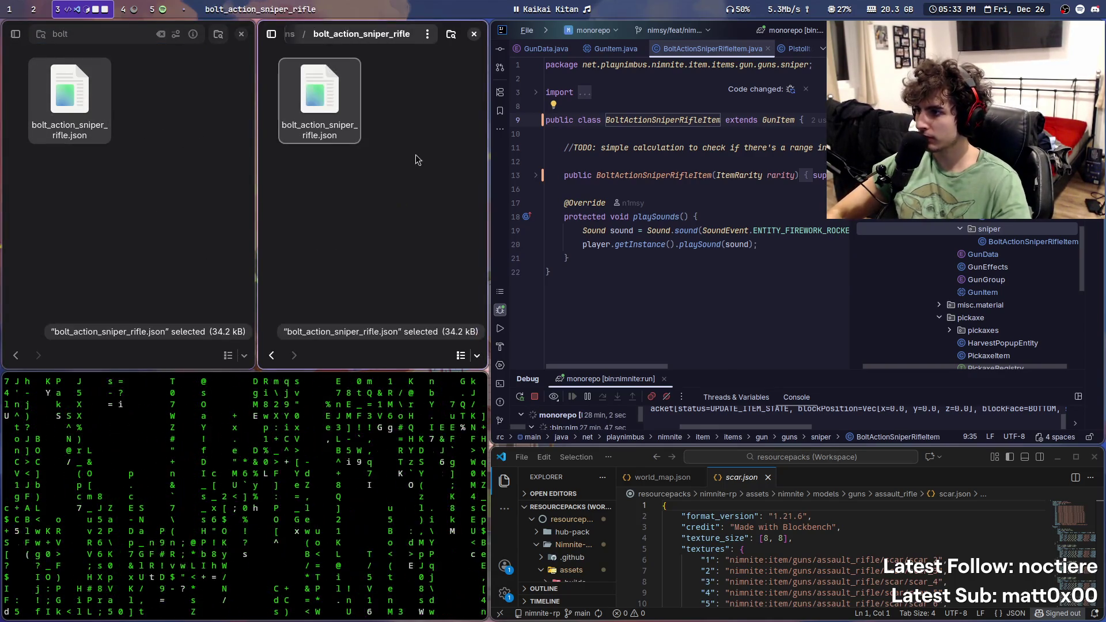
{"action": "key", "text": "ctrl+w"}
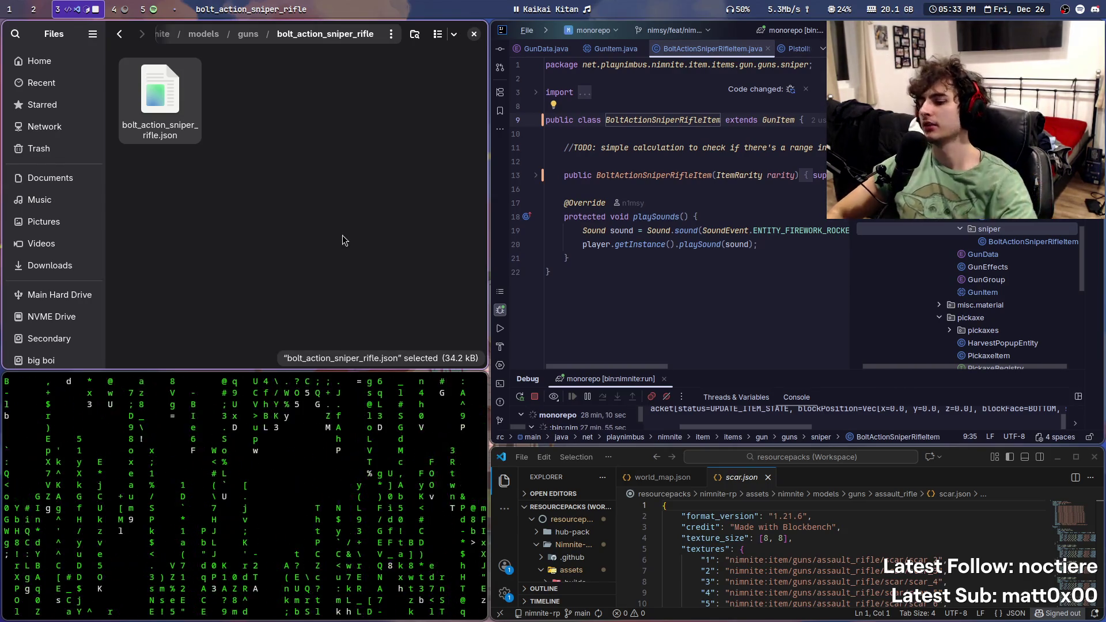
{"action": "mouse_move", "coordinate": [674, 268]}
{"action": "key", "text": "super+s"}
{"action": "type", "text": "2:45:29 - [prog] now we need the textures for each"}
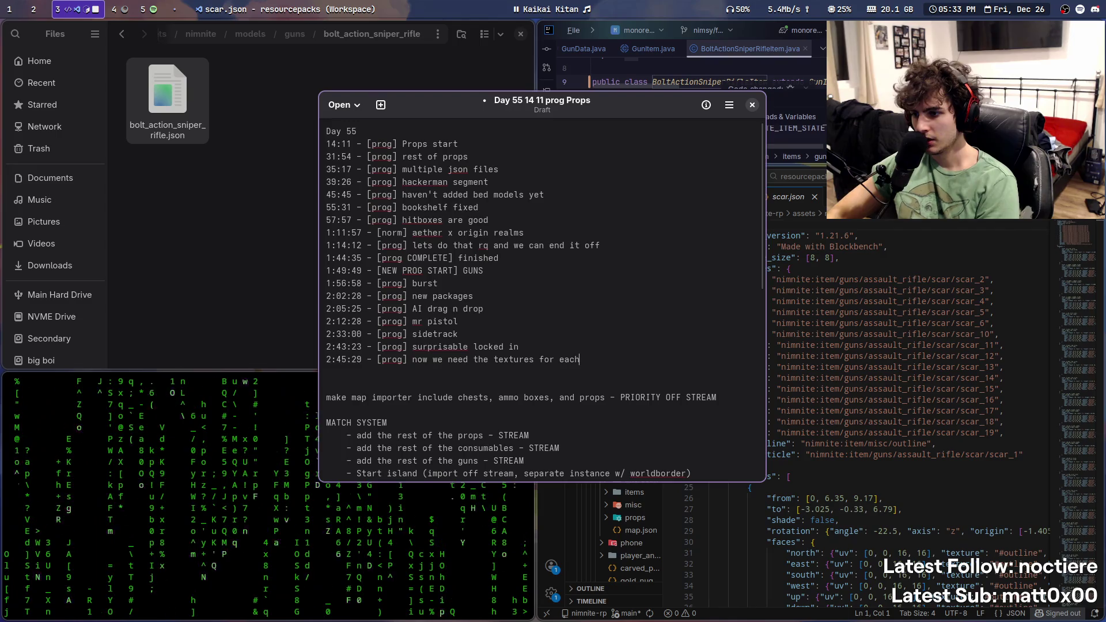
Step: Put away the Day 55 notes after logging the 2:45:29 textures entry
{"action": "key", "text": "super+s"}
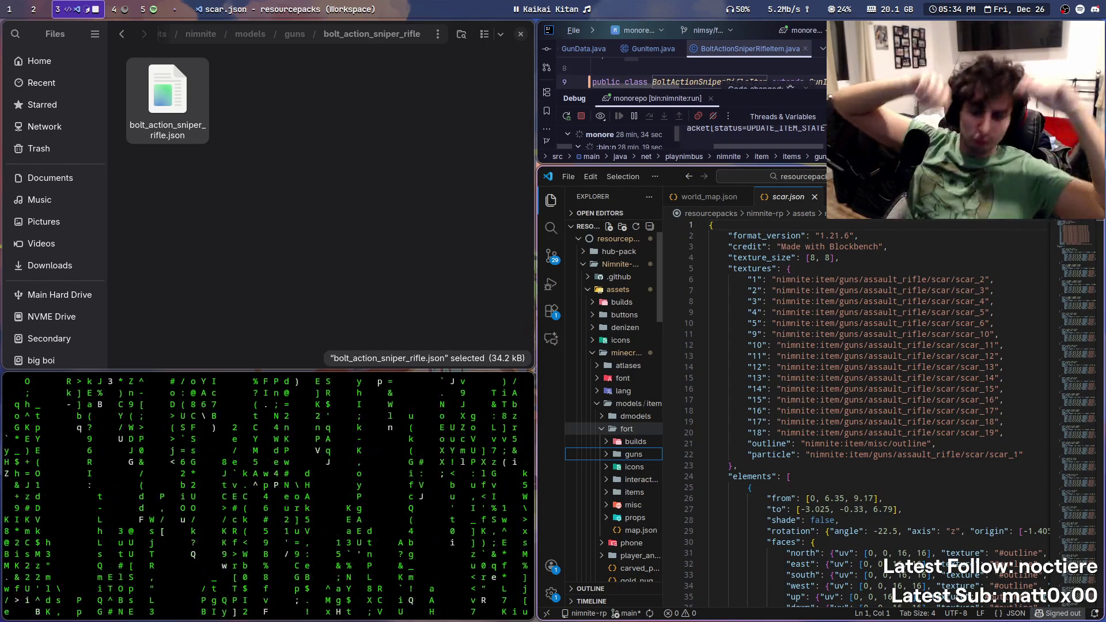
Step: Expand nimnite's textures, item and guns folders in the editor's project tree
{"action": "left_click", "coordinate": [358, 194]}
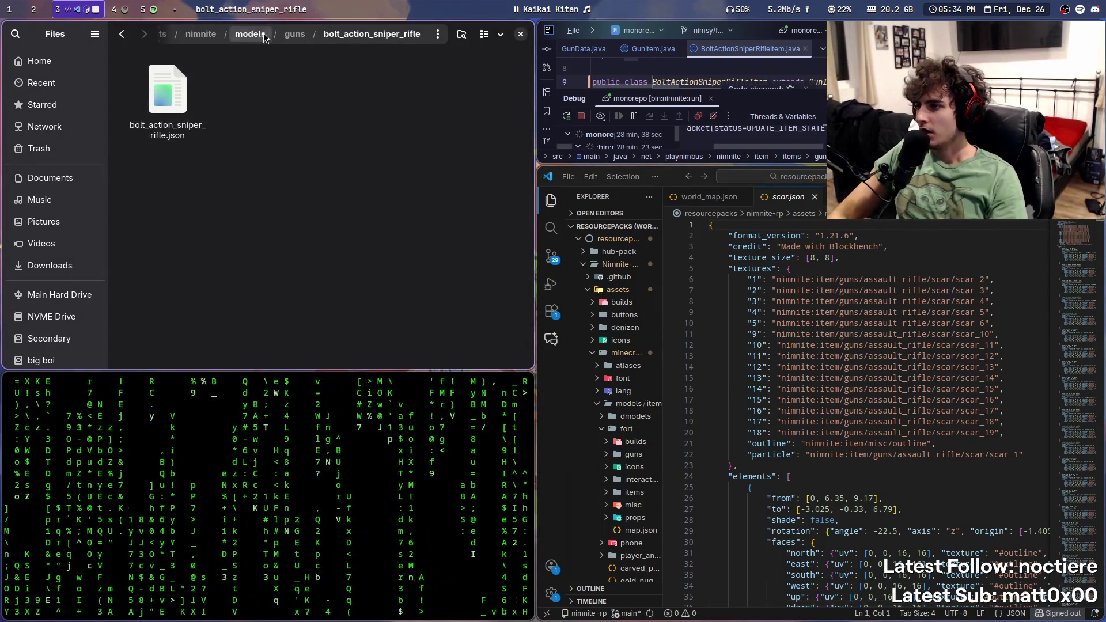
{"action": "left_click", "coordinate": [294, 34]}
{"action": "key", "text": "super+ctrl+Left"}
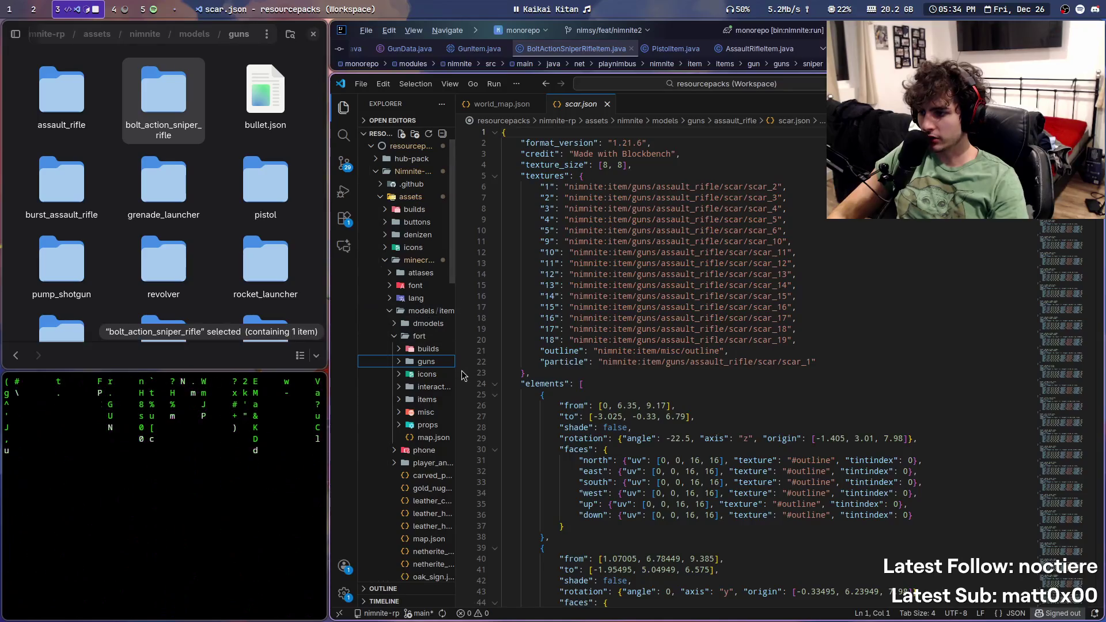
{"action": "scroll", "coordinate": [550, 458], "scroll_direction": "down", "scroll_amount": 10}
{"action": "left_click", "coordinate": [427, 372]}
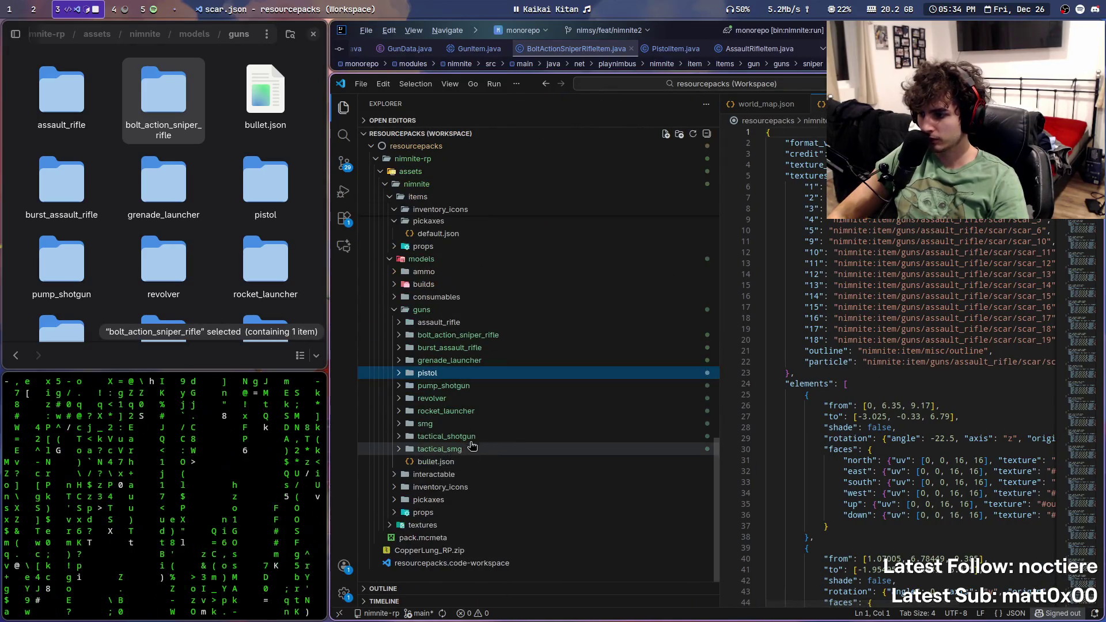
{"action": "left_click", "coordinate": [389, 524]}
{"action": "scroll", "coordinate": [392, 524], "scroll_direction": "down", "scroll_amount": 1}
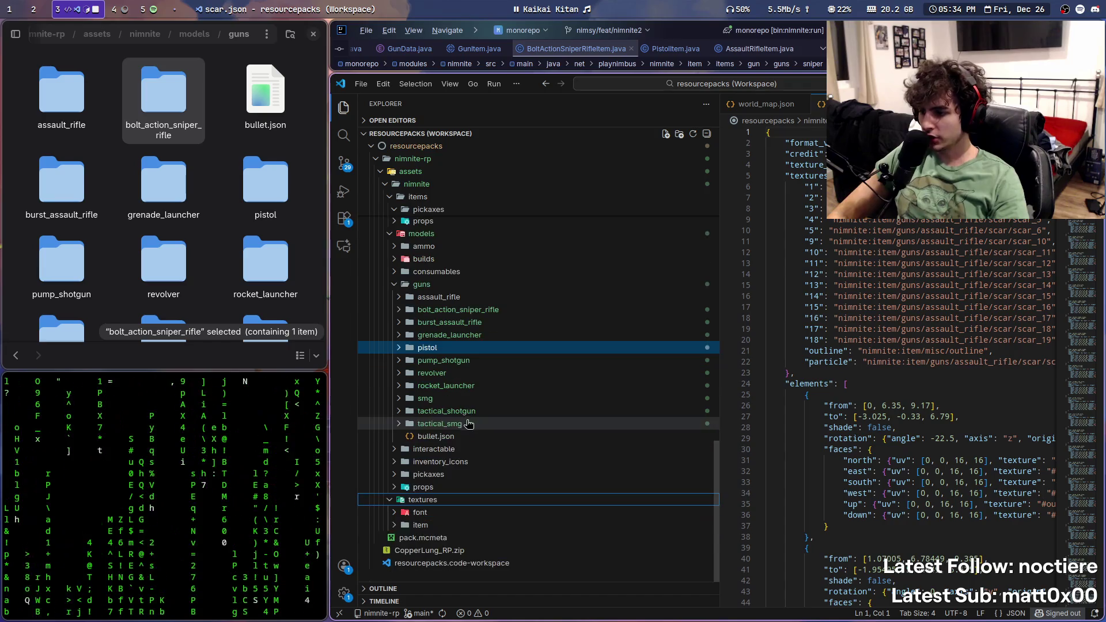
{"action": "left_click", "coordinate": [394, 525]}
{"action": "scroll", "coordinate": [557, 359], "scroll_direction": "down", "scroll_amount": 5}
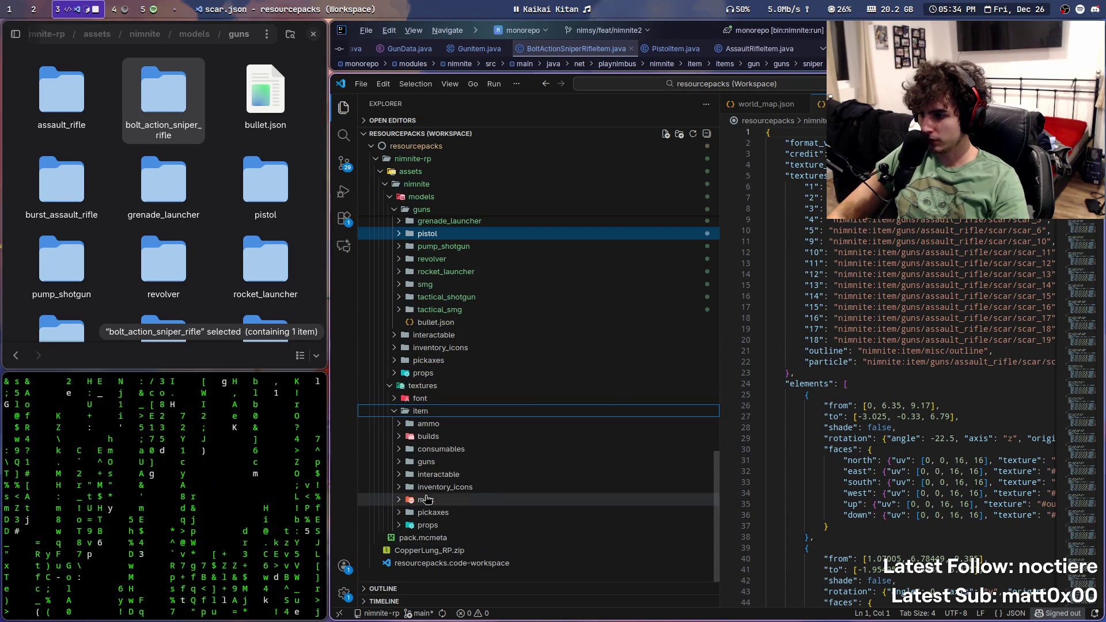
{"action": "left_click", "coordinate": [455, 463]}
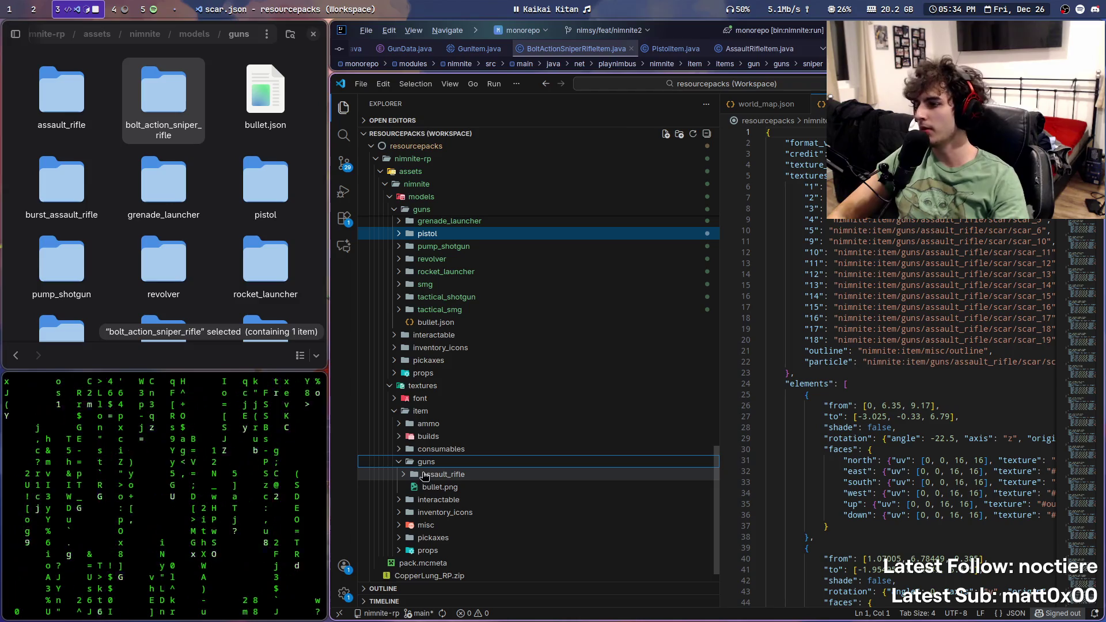
Step: Navigate Files from nimnite's assets folder down into textures/item/guns
{"action": "left_click", "coordinate": [151, 34]}
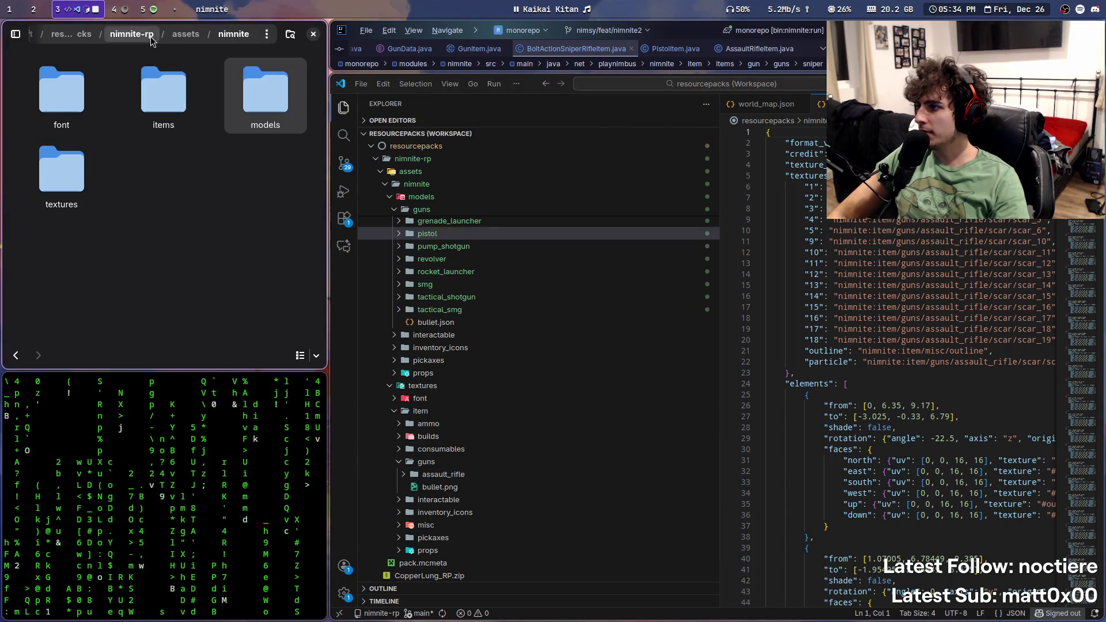
{"action": "double_click", "coordinate": [60, 188]}
{"action": "double_click", "coordinate": [163, 95]}
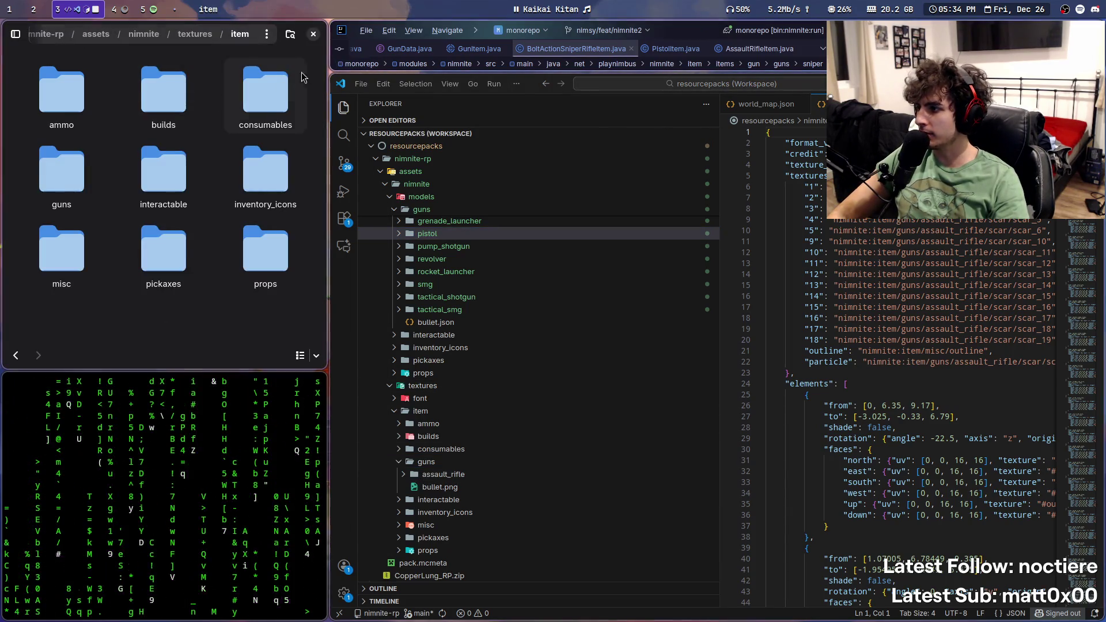
{"action": "double_click", "coordinate": [90, 207]}
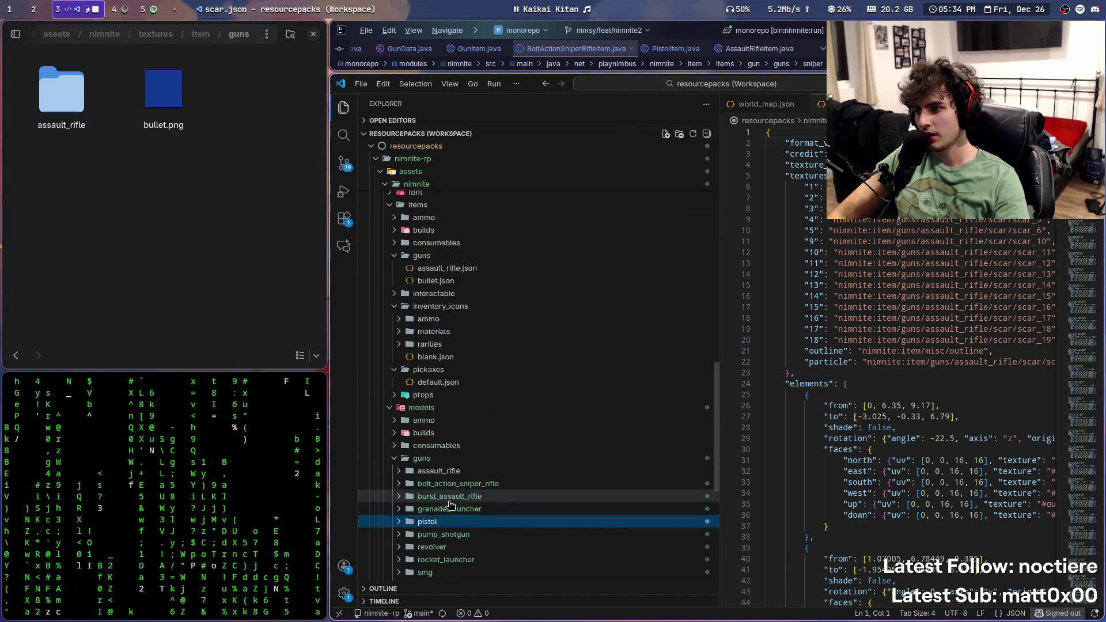
{"action": "scroll", "coordinate": [450, 505], "scroll_direction": "up", "scroll_amount": 15}
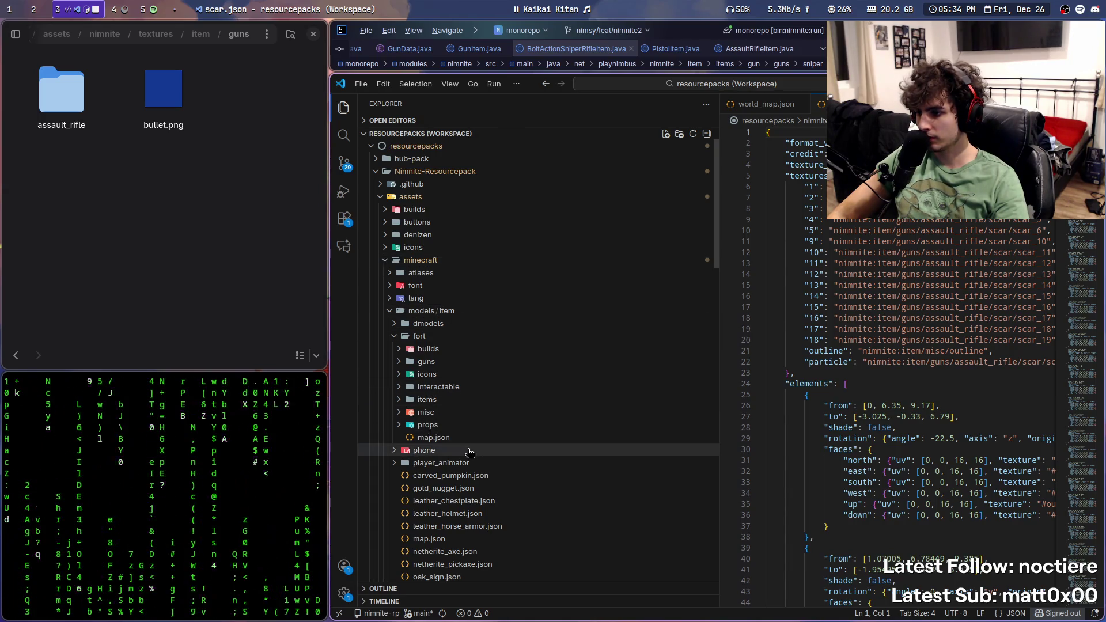
Step: Browse the fort items models and minecraft textures item folders in the Explorer
{"action": "left_click", "coordinate": [471, 398]}
{"action": "left_click", "coordinate": [398, 400]}
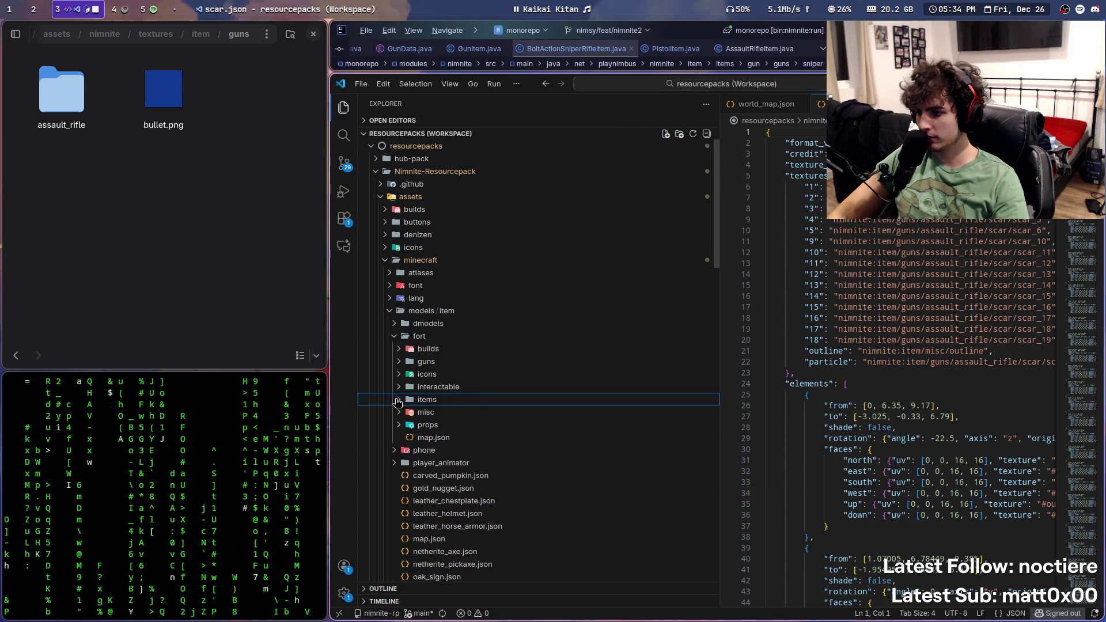
{"action": "scroll", "coordinate": [404, 468], "scroll_direction": "down", "scroll_amount": 5}
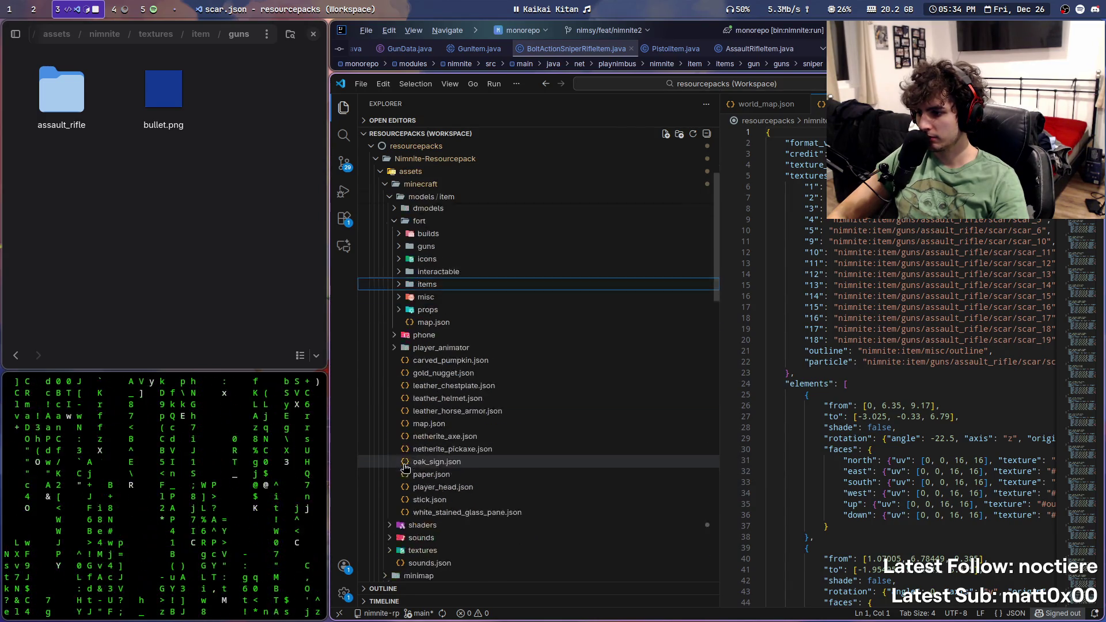
{"action": "left_click", "coordinate": [404, 467]}
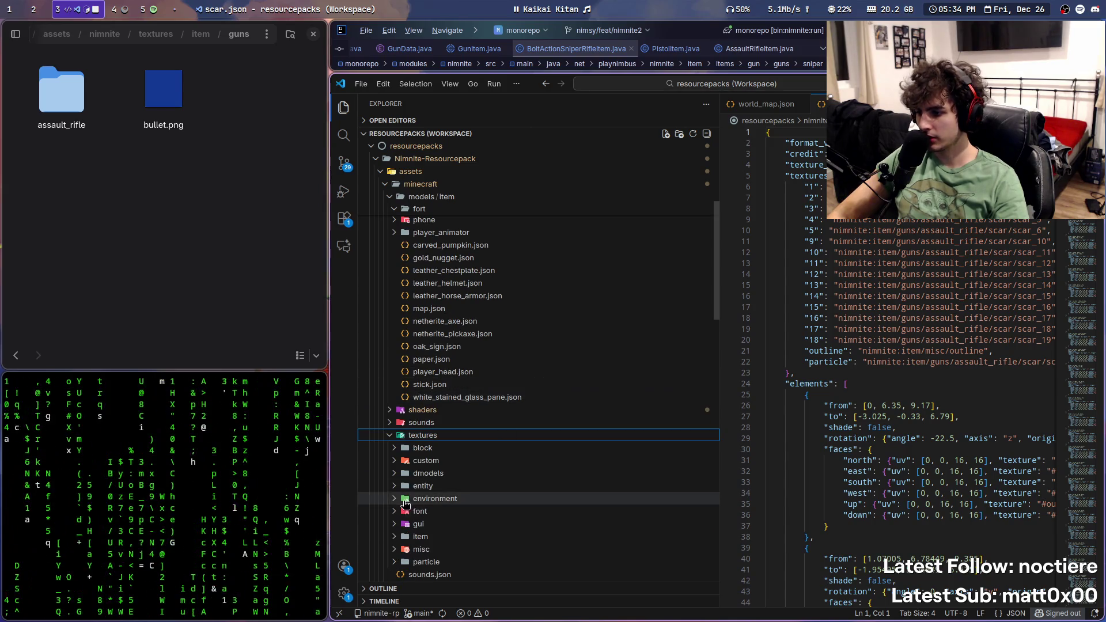
{"action": "left_click", "coordinate": [486, 536]}
{"action": "scroll", "coordinate": [485, 408], "scroll_direction": "down", "scroll_amount": 5}
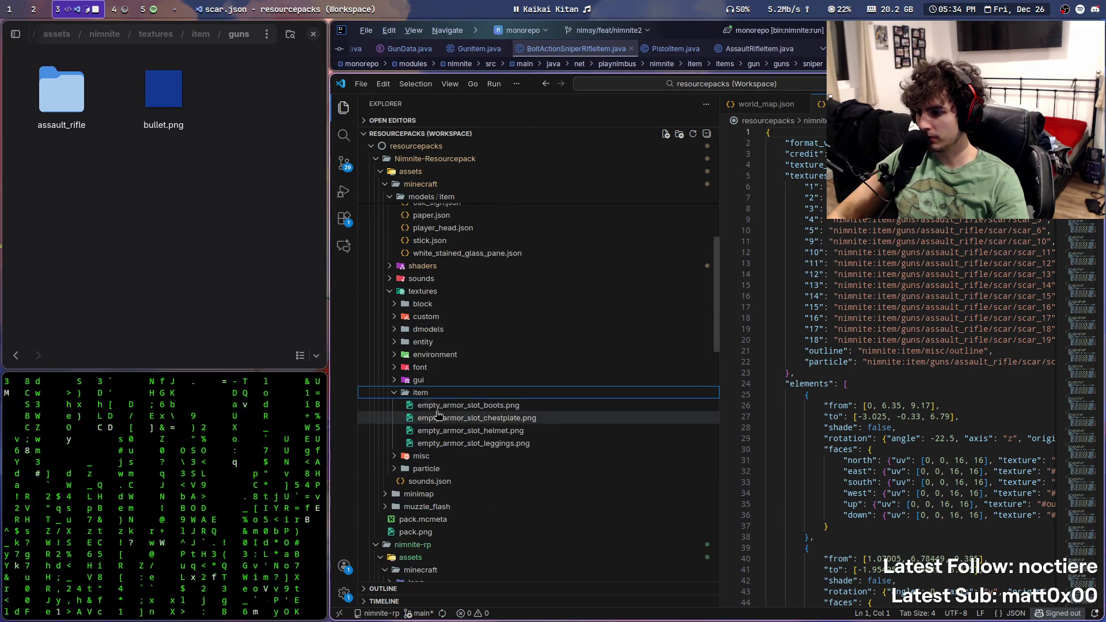
{"action": "left_click", "coordinate": [395, 392]}
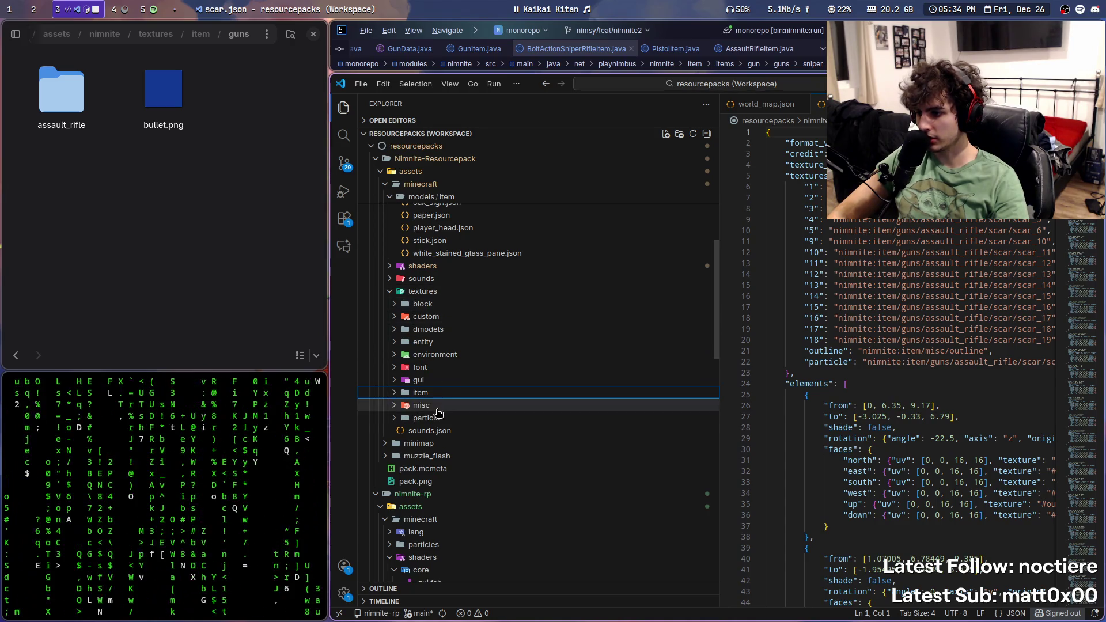
Step: Inspect the old textures/block/guns folders and open the block folder in the file manager
{"action": "left_click", "coordinate": [423, 304]}
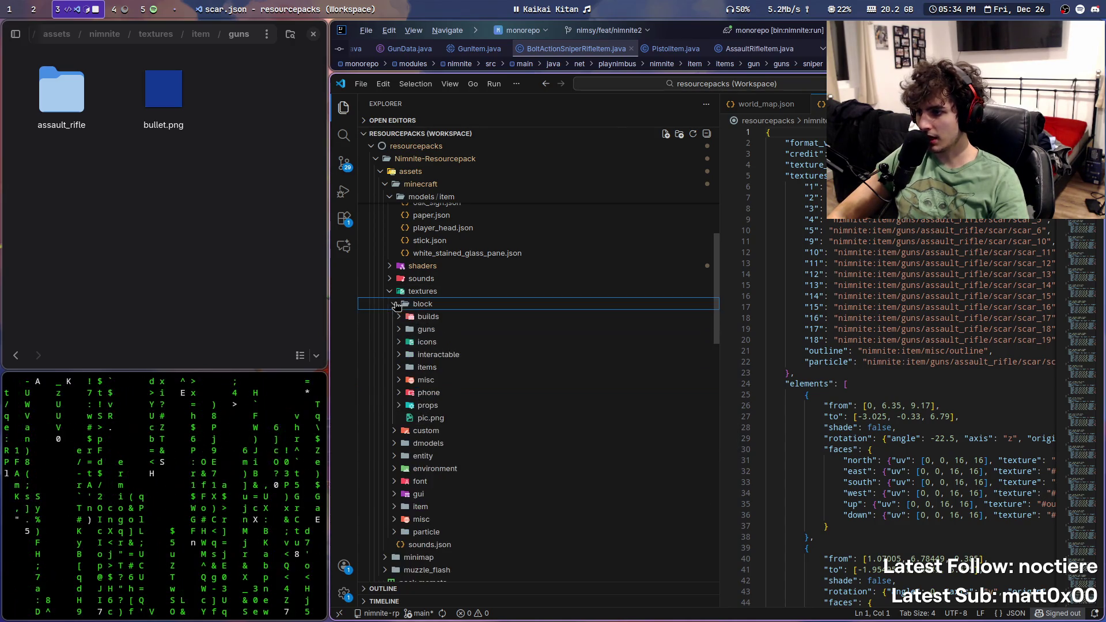
{"action": "left_click", "coordinate": [403, 367]}
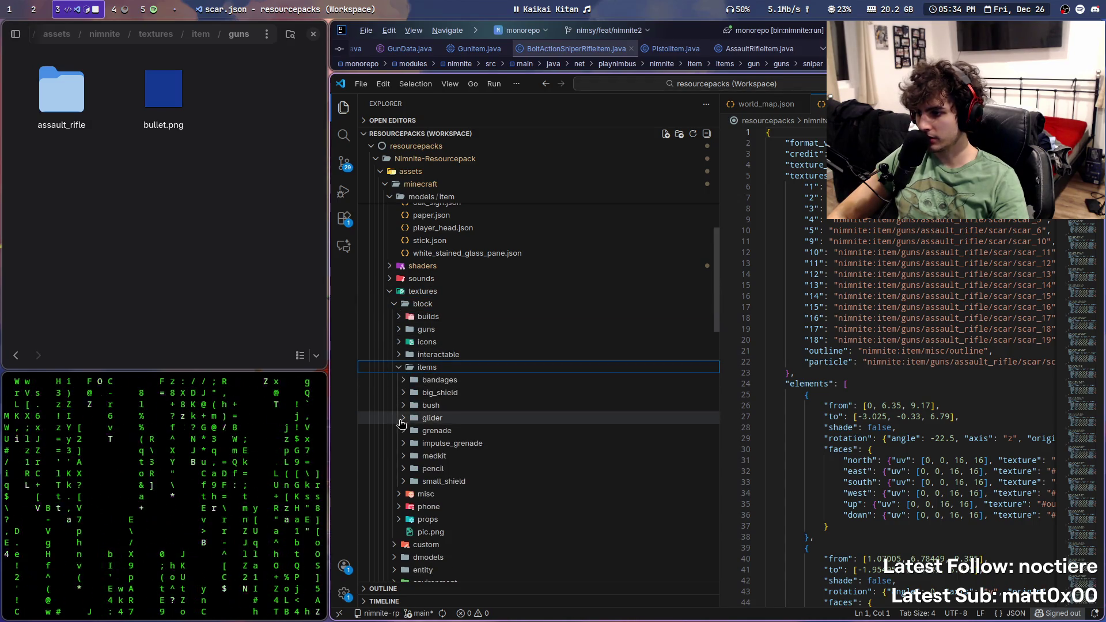
{"action": "left_click", "coordinate": [401, 368]}
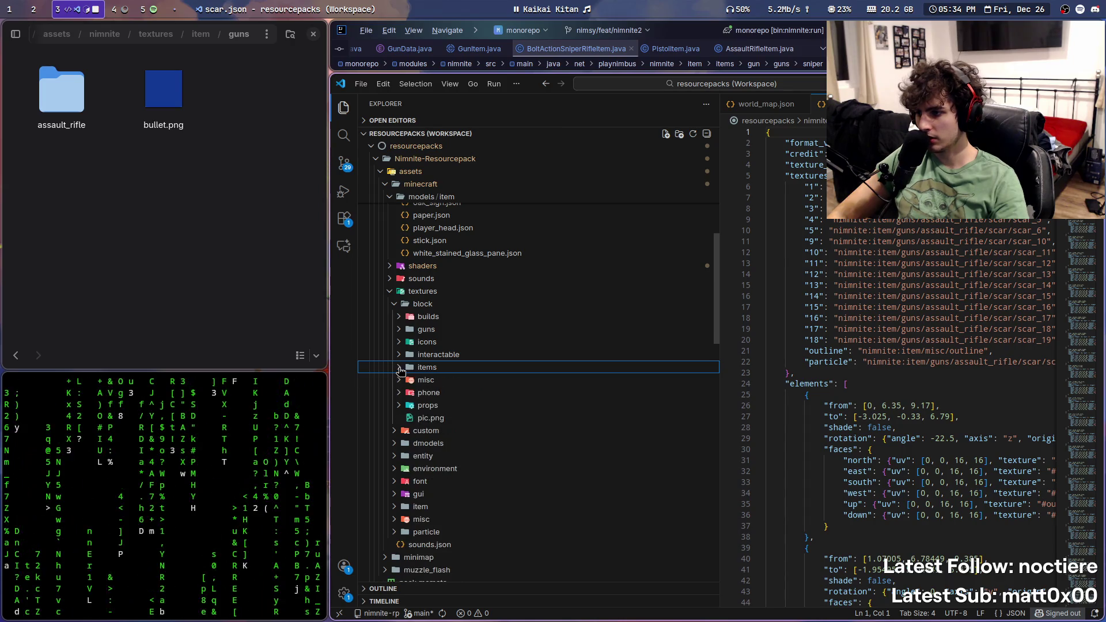
{"action": "left_click", "coordinate": [423, 328]}
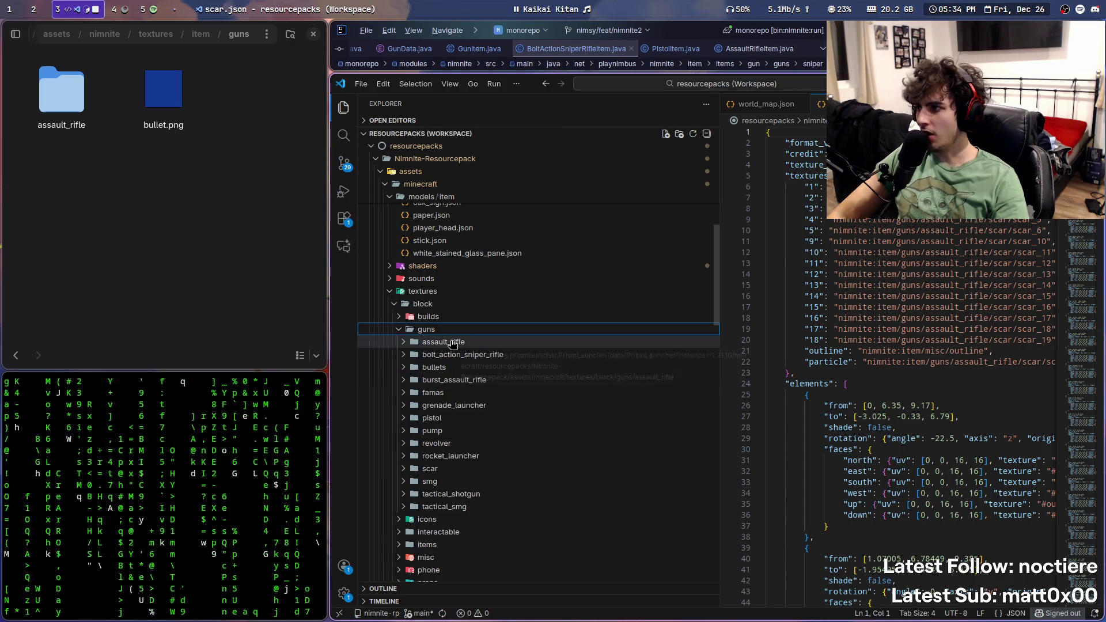
{"action": "left_click", "coordinate": [454, 367]}
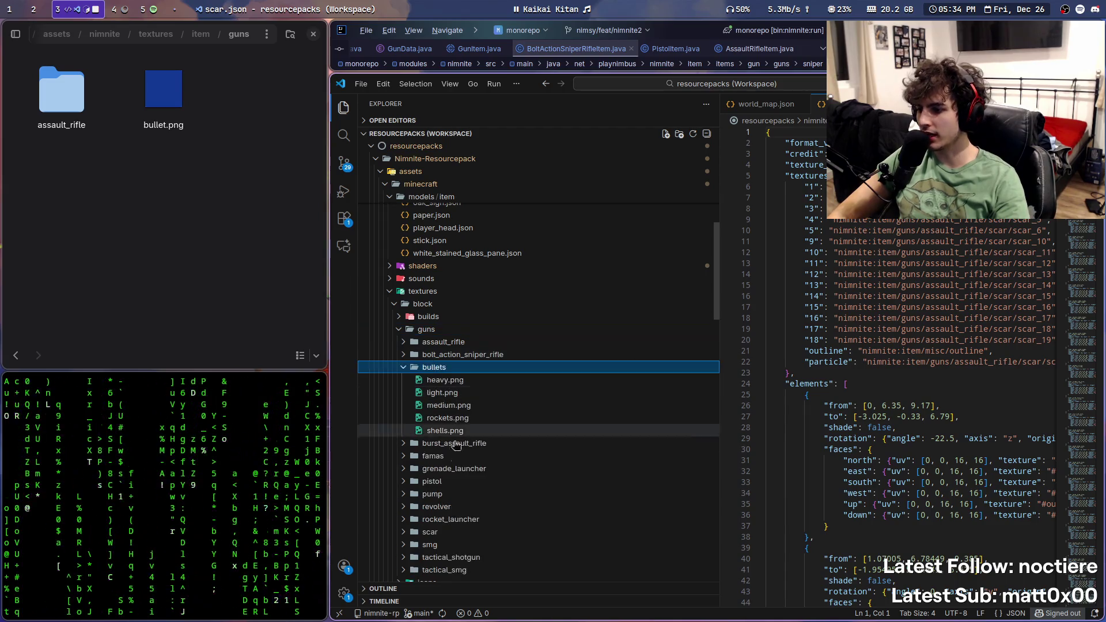
{"action": "left_click", "coordinate": [404, 367]}
{"action": "left_click", "coordinate": [444, 356]}
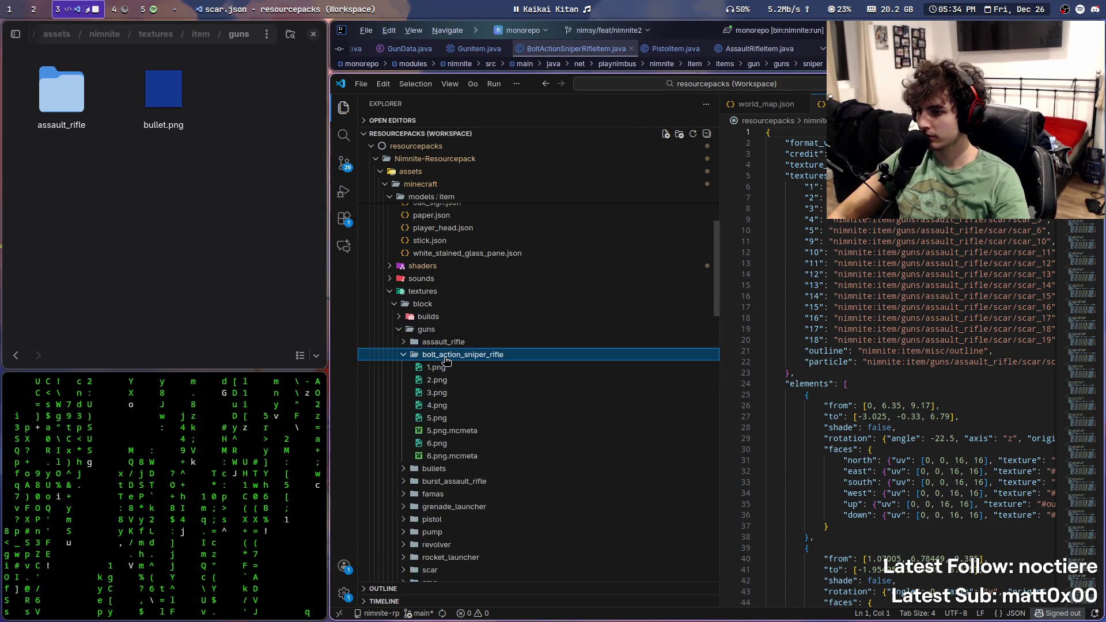
{"action": "left_click", "coordinate": [445, 360]}
{"action": "right_click", "coordinate": [445, 360]}
{"action": "left_click", "coordinate": [483, 371]}
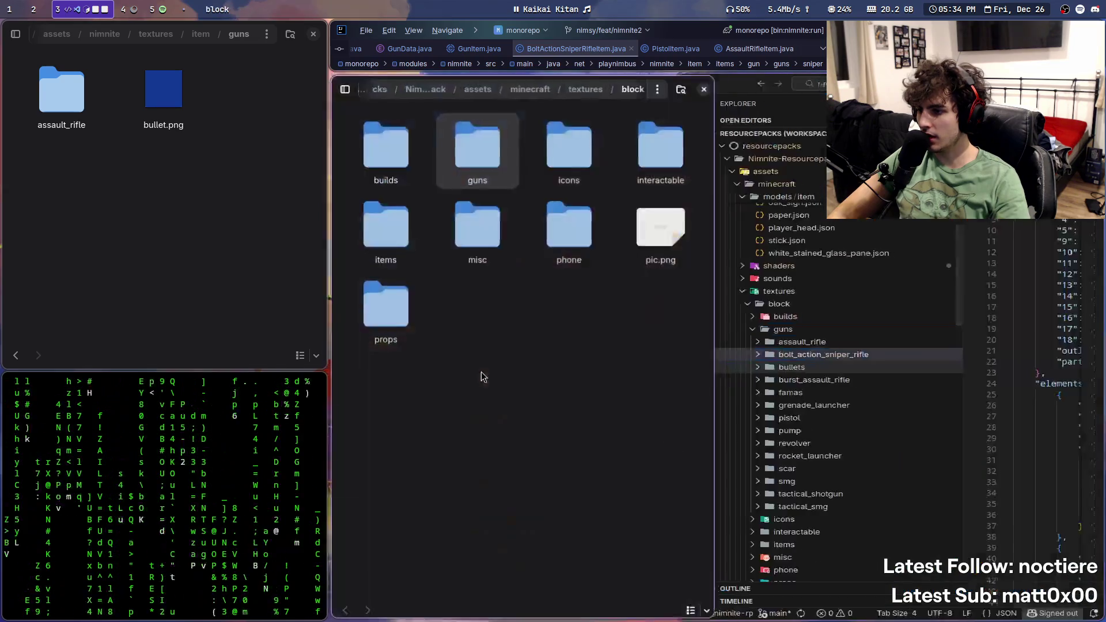
Step: Copy the 13 old gun texture folders, bolt_action_sniper_rifle through tactical_smg, into nimnite's item/guns
{"action": "double_click", "coordinate": [477, 147]}
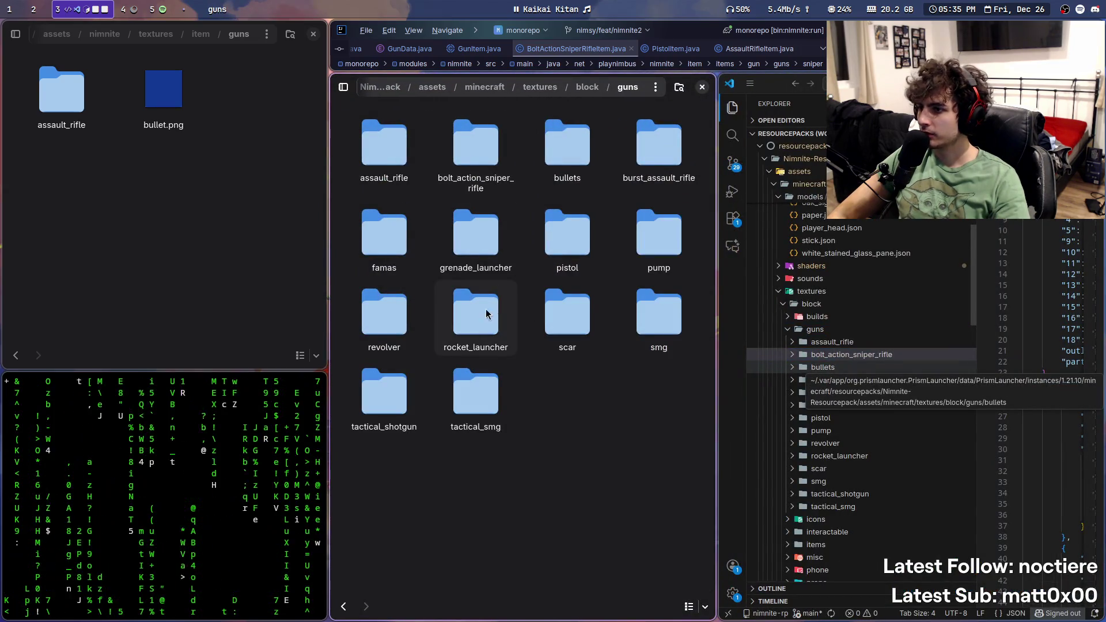
{"action": "left_click", "coordinate": [476, 147]}
{"action": "left_click", "coordinate": [476, 392], "text": "shift"}
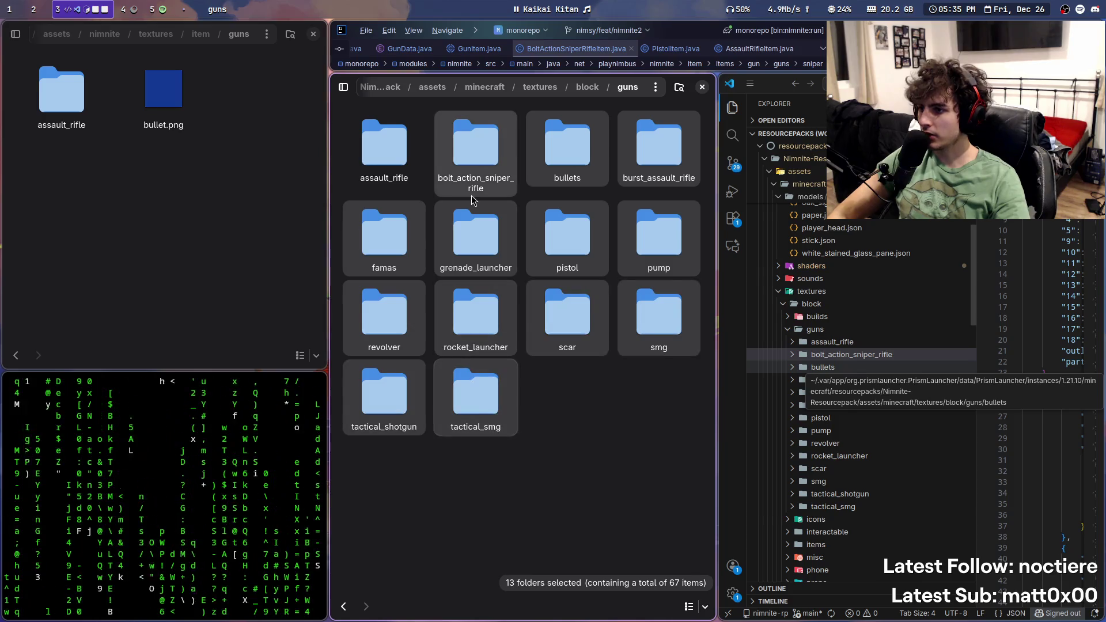
{"action": "mouse_move", "coordinate": [471, 199]}
{"action": "left_mouse_down"}
{"action": "mouse_move", "coordinate": [133, 279]}
{"action": "mouse_move", "coordinate": [173, 242]}
{"action": "left_mouse_up"}
{"action": "scroll", "coordinate": [250, 243], "scroll_direction": "down", "scroll_amount": 2}
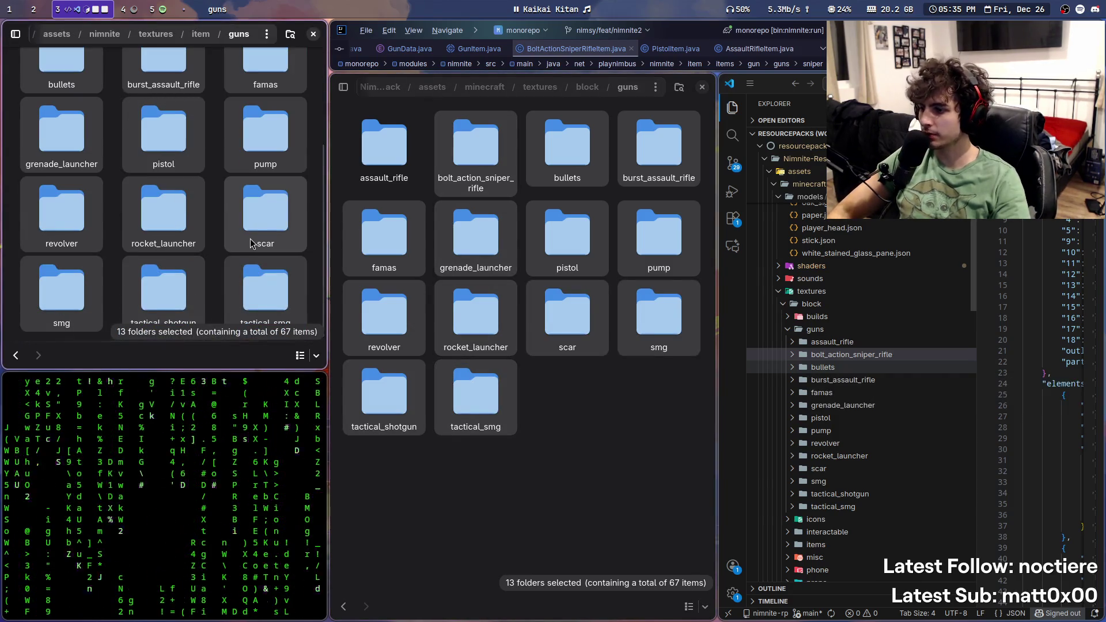
{"action": "key", "text": "super+n"}
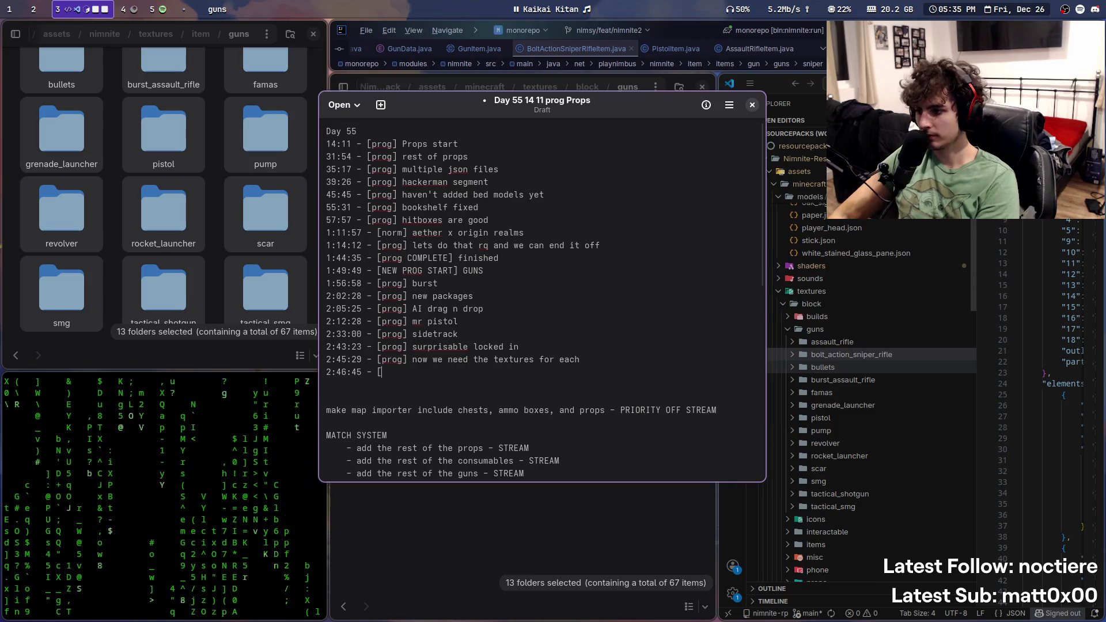
Step: Add 'thanks' to the 2:46:45 [prog] line of the Day 55 notes and close them
{"action": "type", "text": "] thank"}
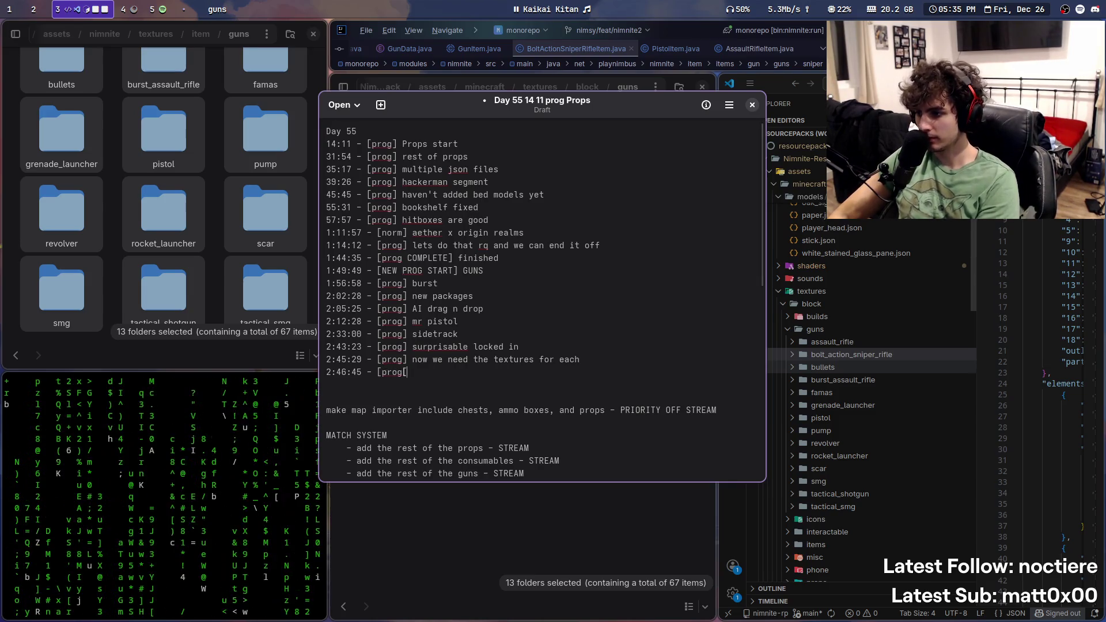
{"action": "type", "text": "s"}
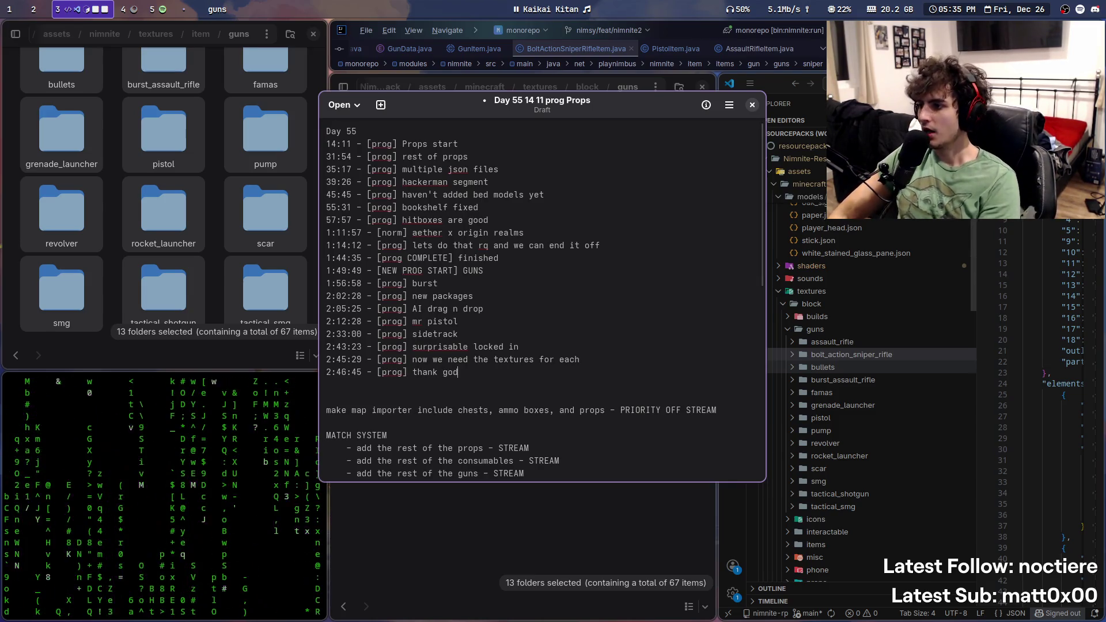
{"action": "key", "text": "super+s"}
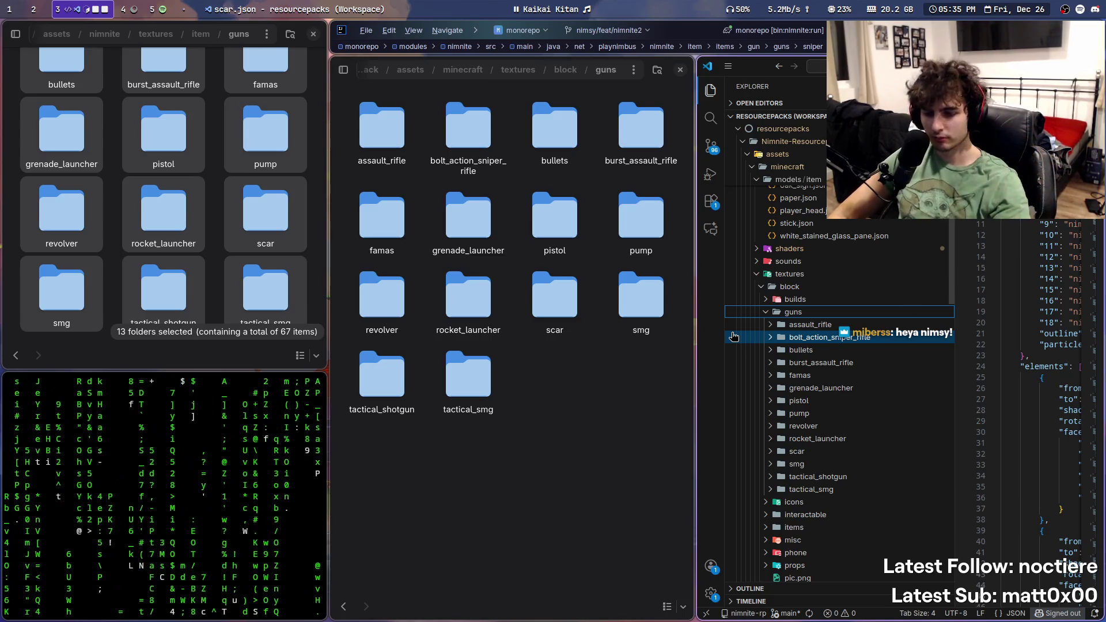
Step: Close the file manager and cmatrix terminal windows, confirming the terminal close
{"action": "key", "text": "super+q"}
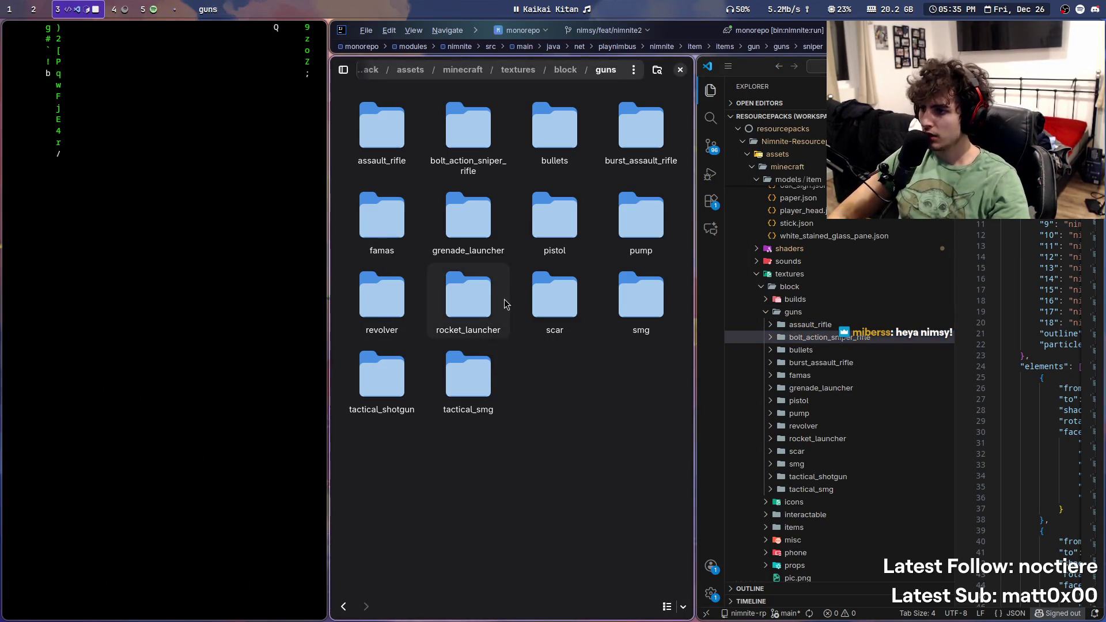
{"action": "key", "text": "super+q"}
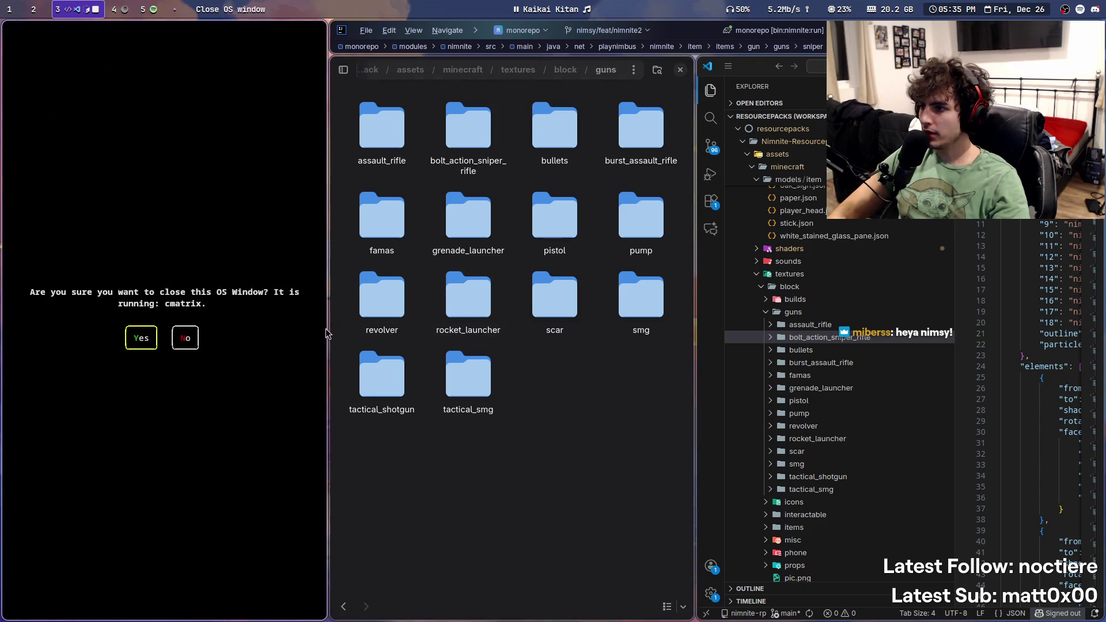
{"action": "left_click", "coordinate": [146, 351]}
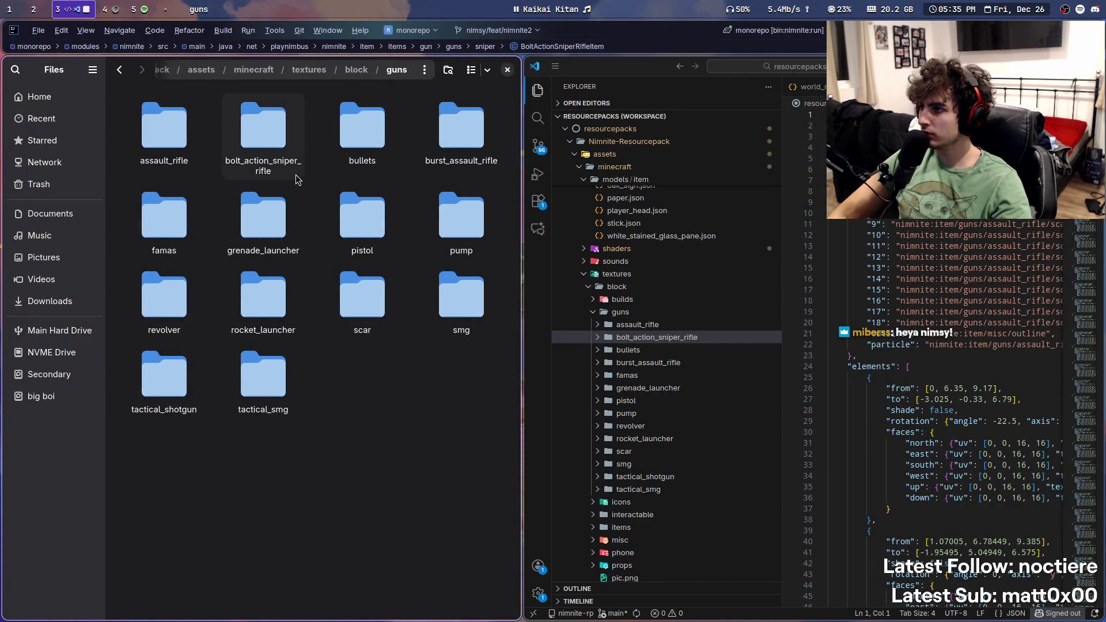
{"action": "double_click", "coordinate": [254, 379]}
{"action": "key", "text": "alt+Left"}
{"action": "key", "text": "super+q"}
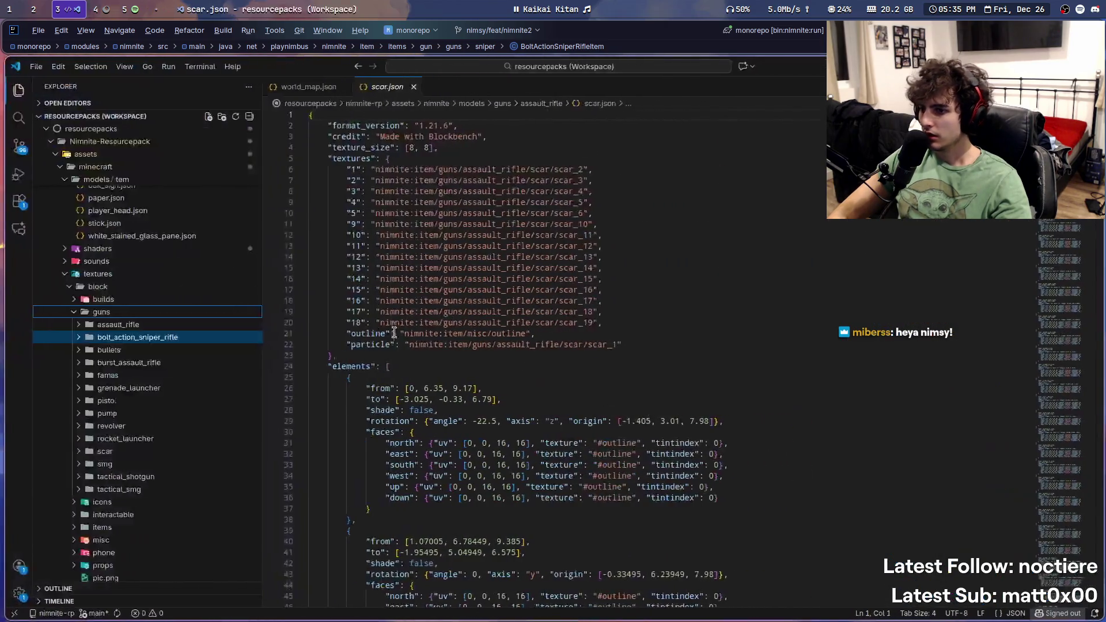
Step: Search within the models/guns folder and review its subfolders in the Explorer
{"action": "scroll", "coordinate": [167, 382], "scroll_direction": "up", "scroll_amount": 10}
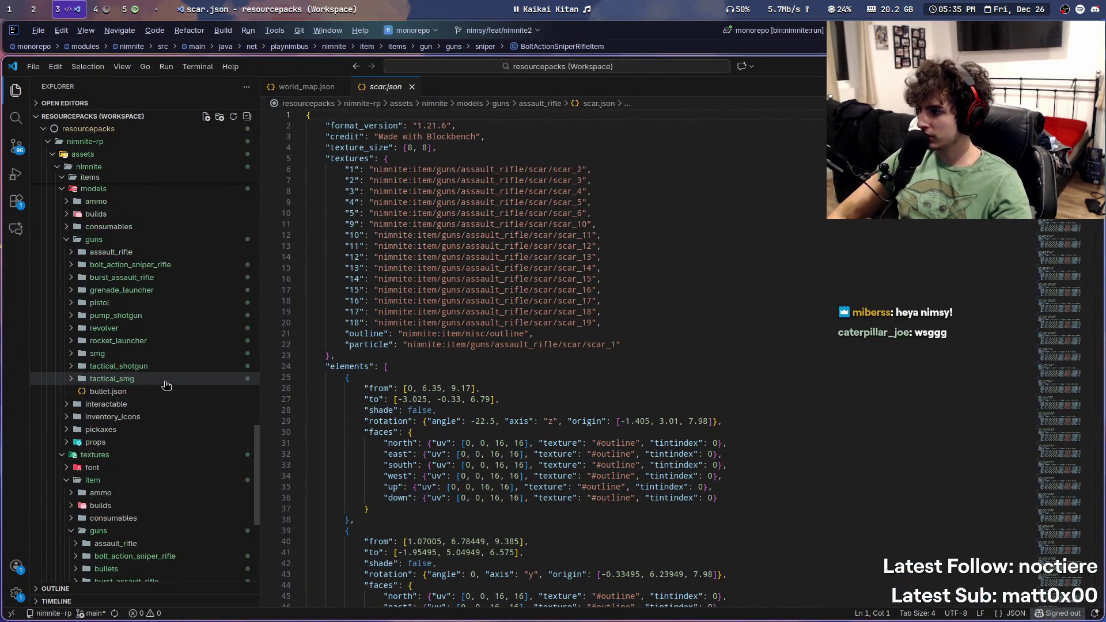
{"action": "right_click", "coordinate": [125, 383]}
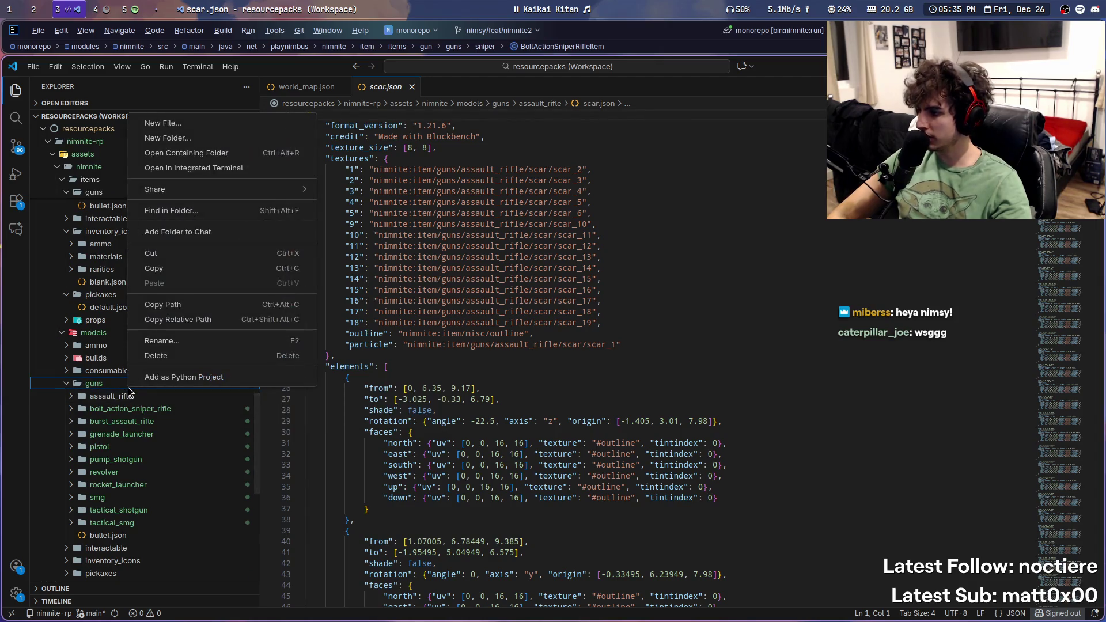
{"action": "key", "text": "Escape"}
{"action": "right_click", "coordinate": [94, 385]}
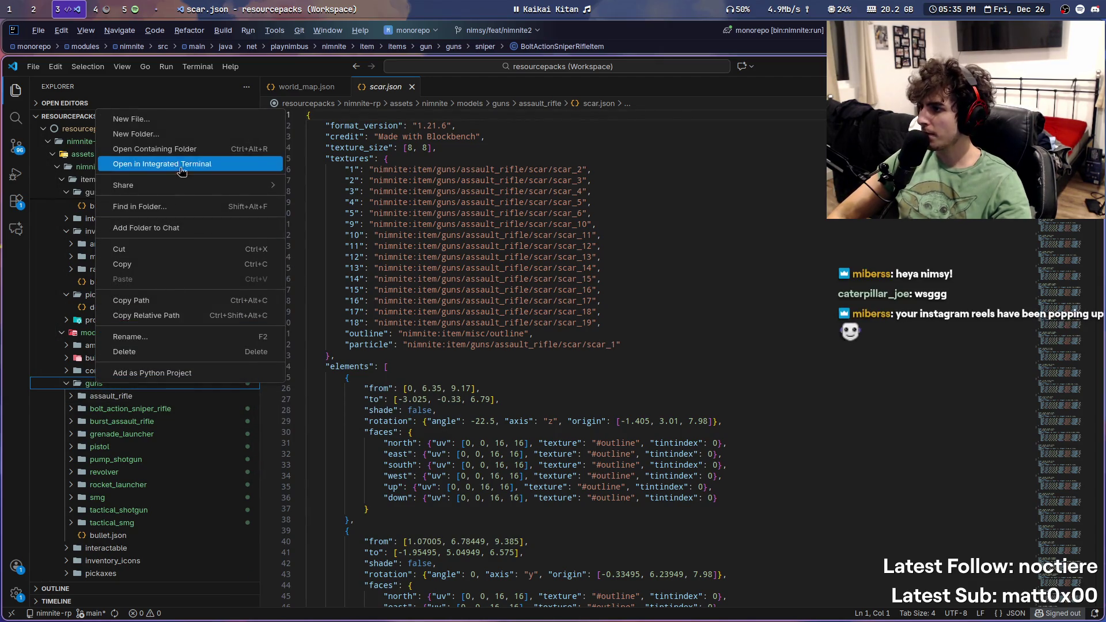
{"action": "left_click", "coordinate": [185, 212]}
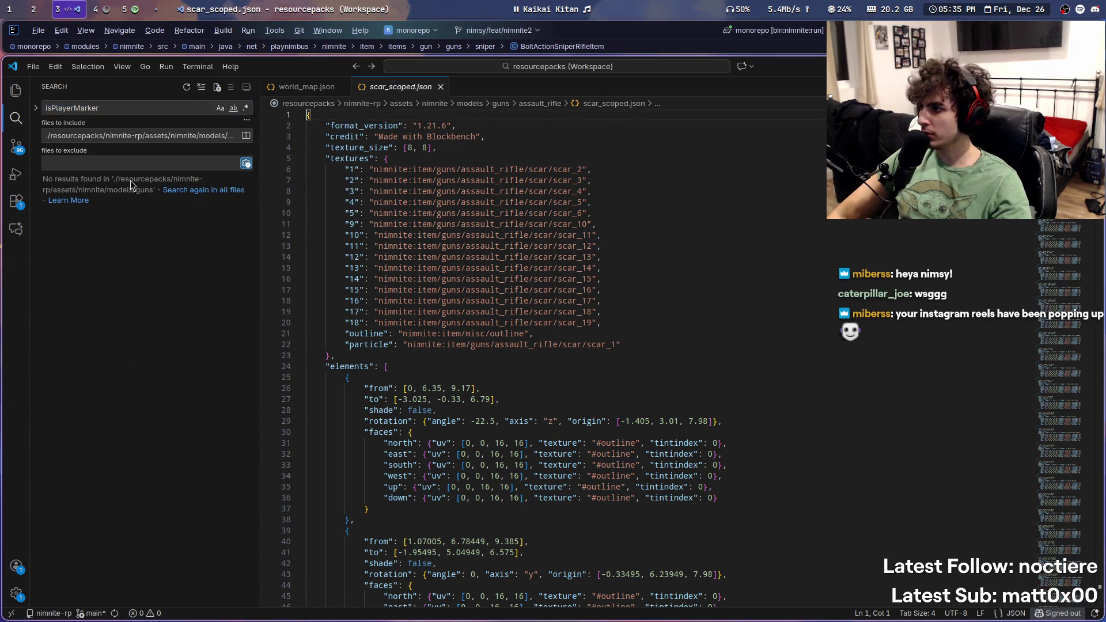
{"action": "left_click", "coordinate": [16, 91]}
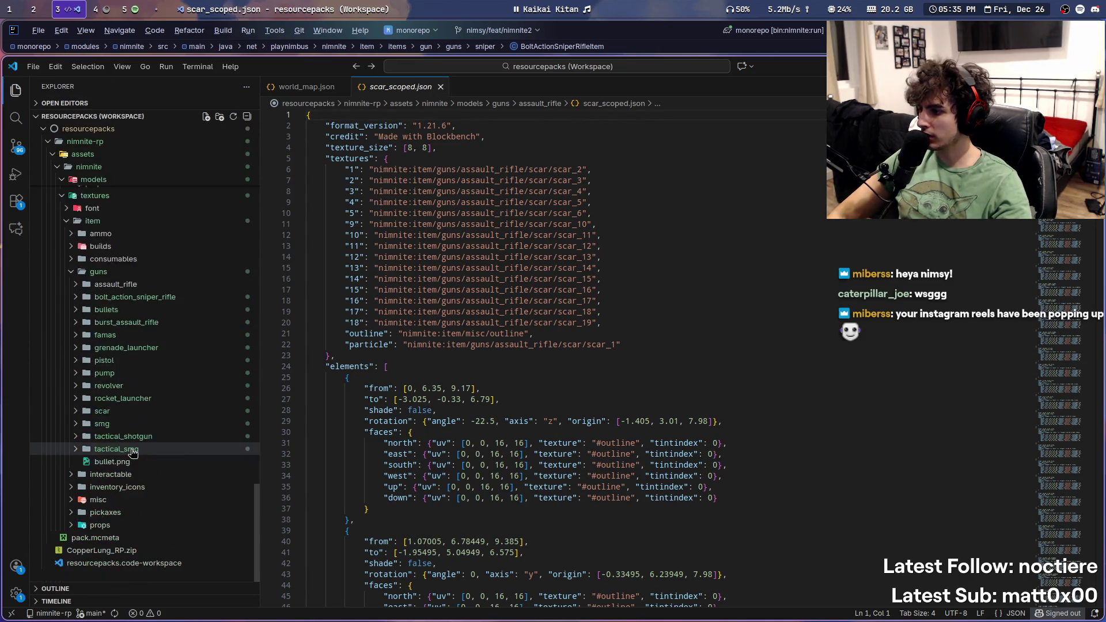
{"action": "scroll", "coordinate": [132, 453], "scroll_direction": "down", "scroll_amount": 5}
{"action": "scroll", "coordinate": [160, 426], "scroll_direction": "up", "scroll_amount": 5}
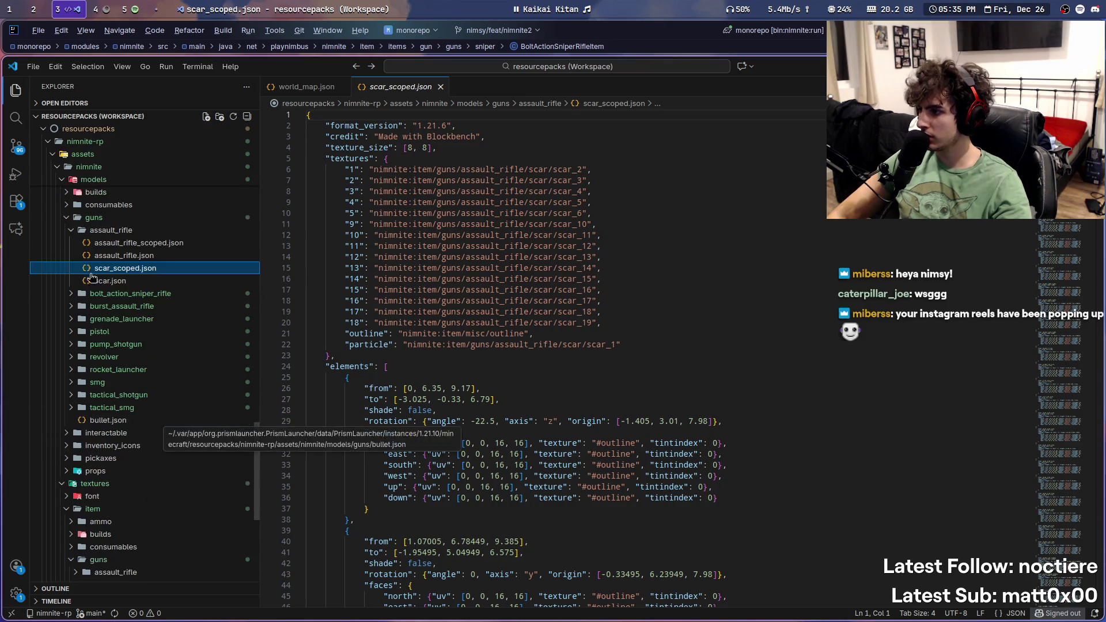
{"action": "left_click", "coordinate": [71, 229]}
{"action": "right_click", "coordinate": [103, 225]}
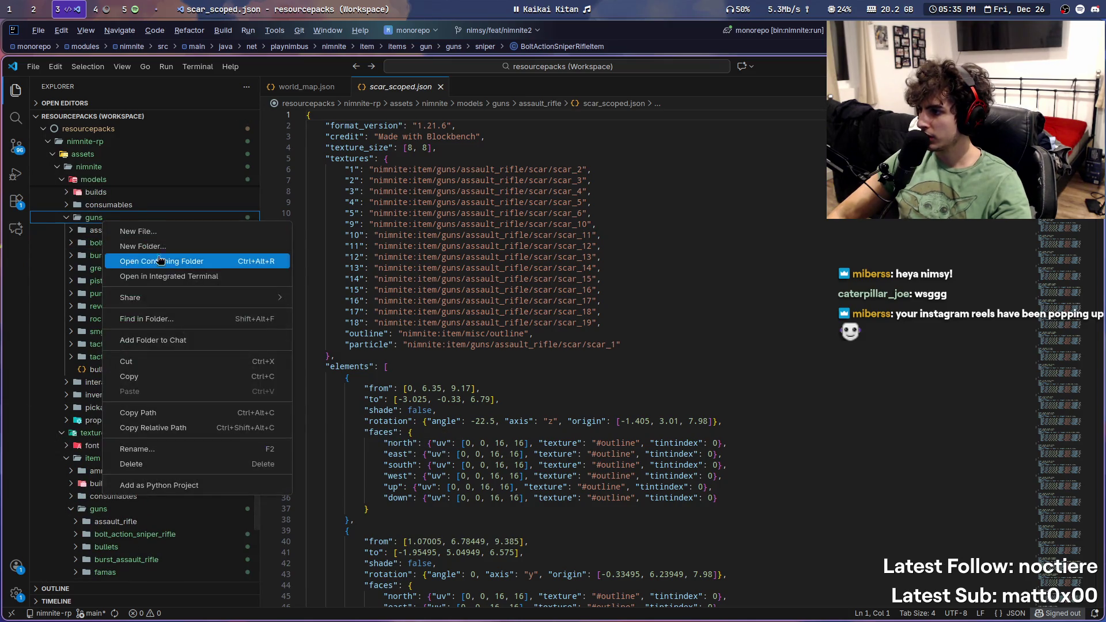
Step: Show nimnite's models folder, containing guns, in the file manager
{"action": "left_click", "coordinate": [169, 263]}
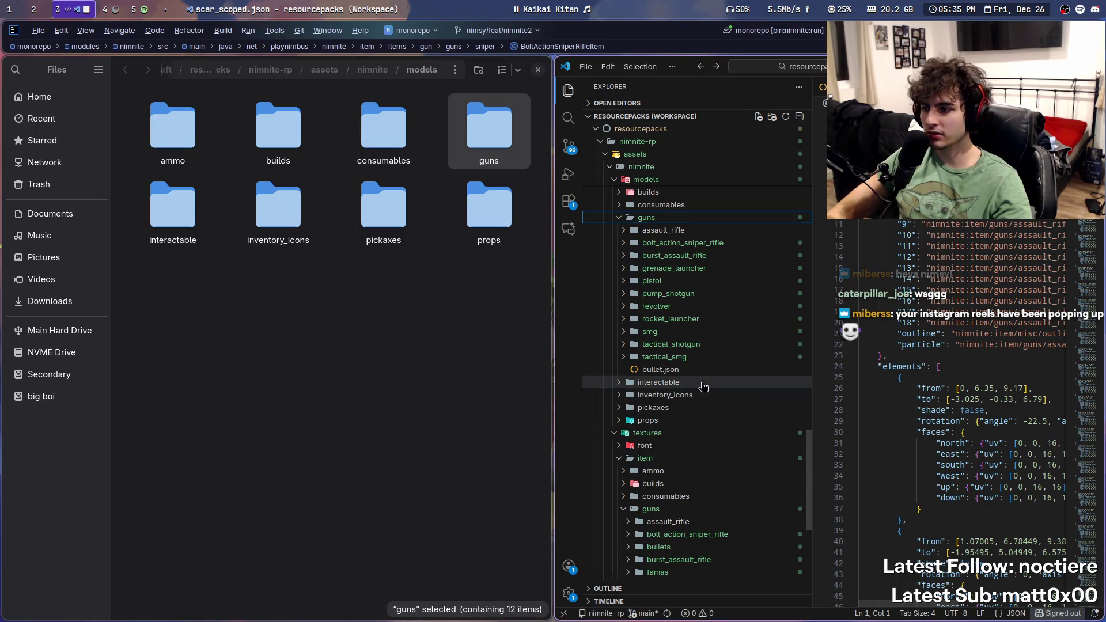
{"action": "key", "text": "super+Return"}
{"action": "key", "text": "super+q"}
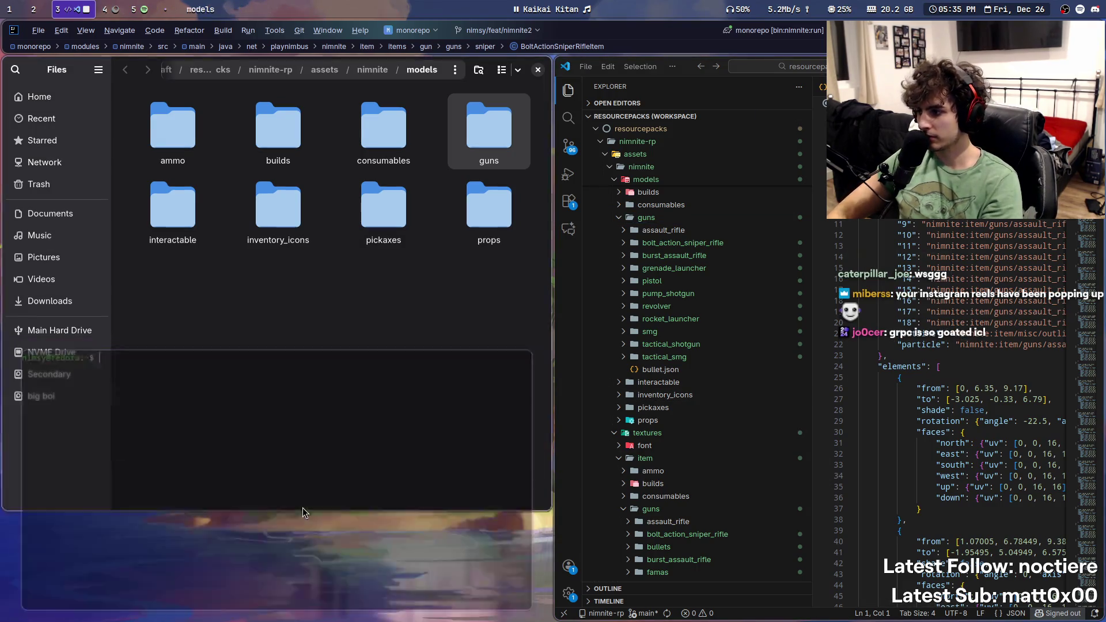
Step: Launch Blockbench from the app launcher by searching 'block'
{"action": "key", "text": "super+d"}
{"action": "type", "text": "block"}
{"action": "key", "text": "Return"}
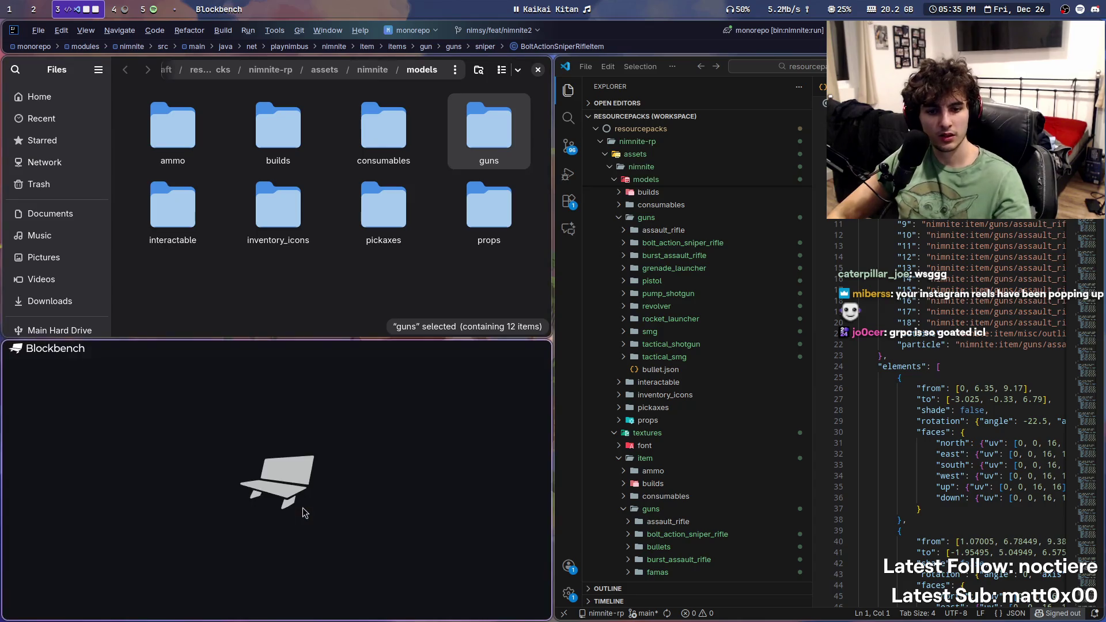
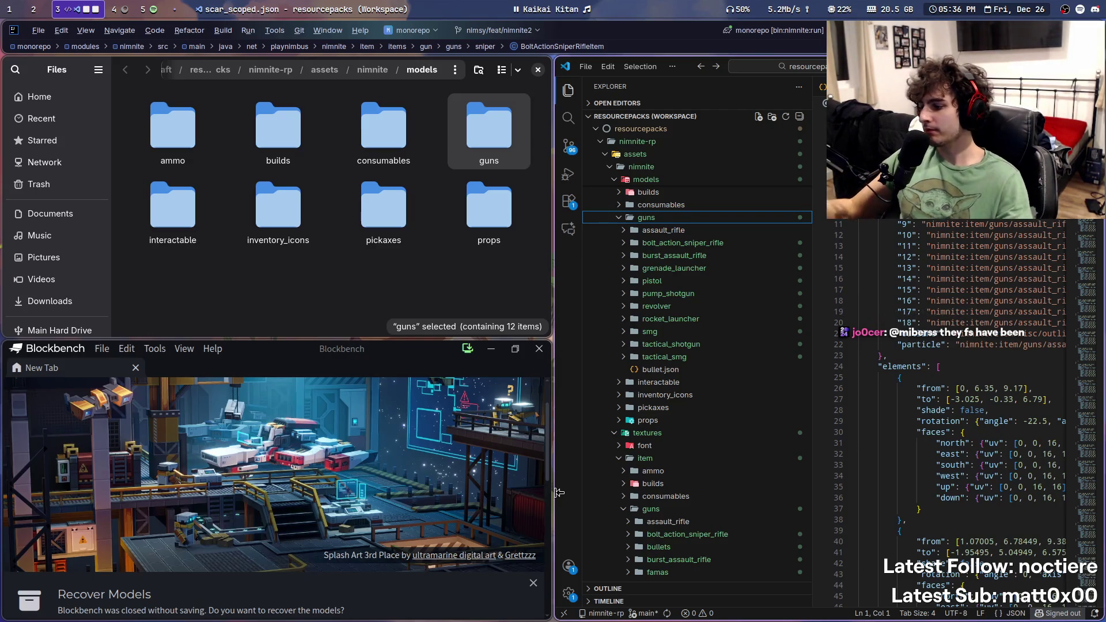
Step: Enlarge the Blockbench window and browse Open Model to the models/guns folder
{"action": "mouse_move", "coordinate": [339, 385]}
{"action": "right_mouse_down", "text": "super"}
{"action": "mouse_move", "coordinate": [230, 147]}
{"action": "mouse_move", "coordinate": [115, 275]}
{"action": "mouse_move", "coordinate": [59, 313]}
{"action": "right_mouse_up", "text": "super"}
{"action": "left_click", "coordinate": [38, 273]}
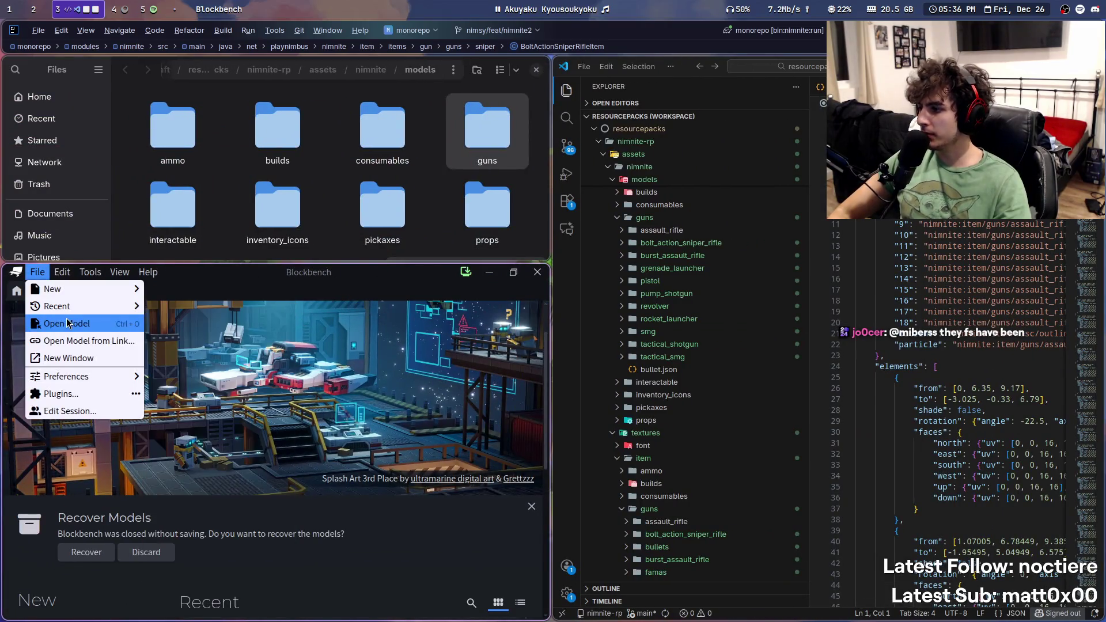
{"action": "left_click", "coordinate": [68, 323]}
{"action": "left_click", "coordinate": [670, 132]}
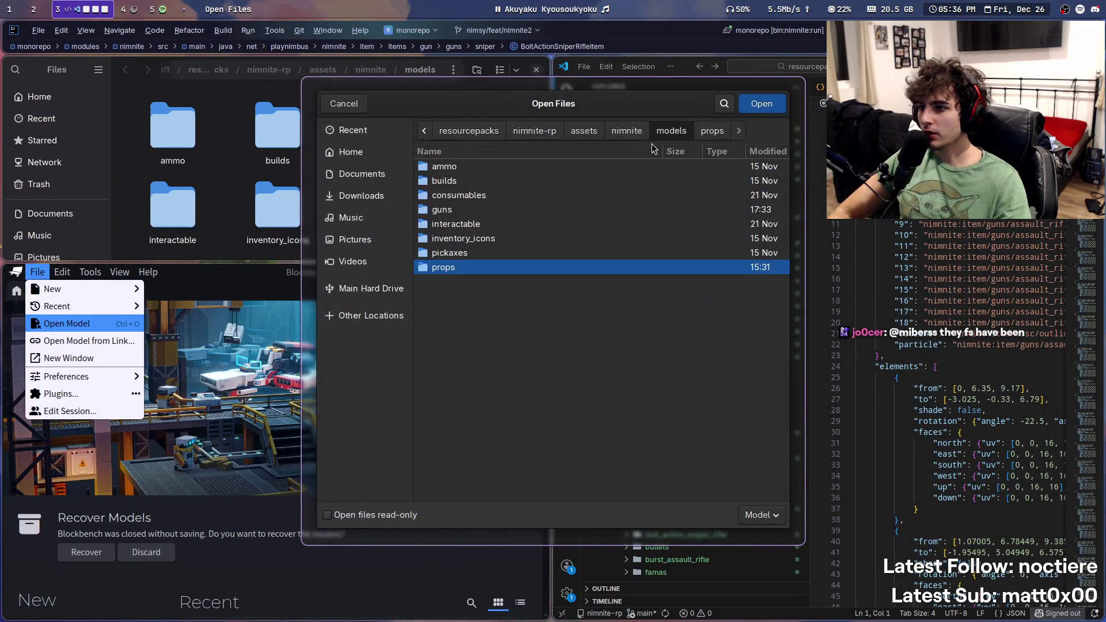
{"action": "double_click", "coordinate": [461, 212]}
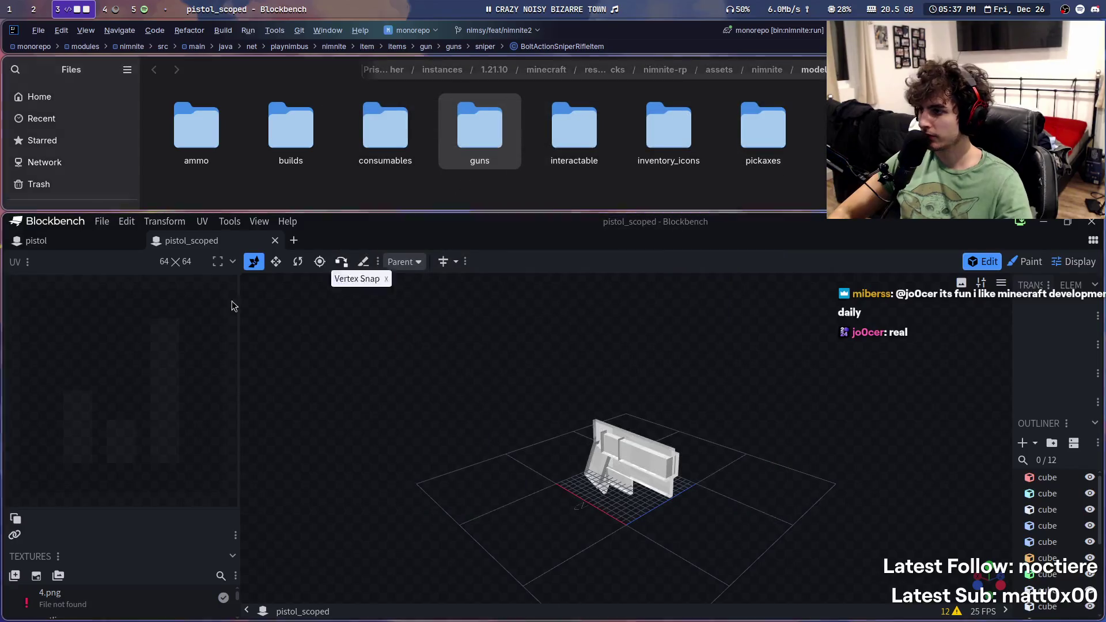
Step: Open grenade_launcher.json and grenade_launcher_scoped.json as new models
{"action": "left_click", "coordinate": [103, 222]}
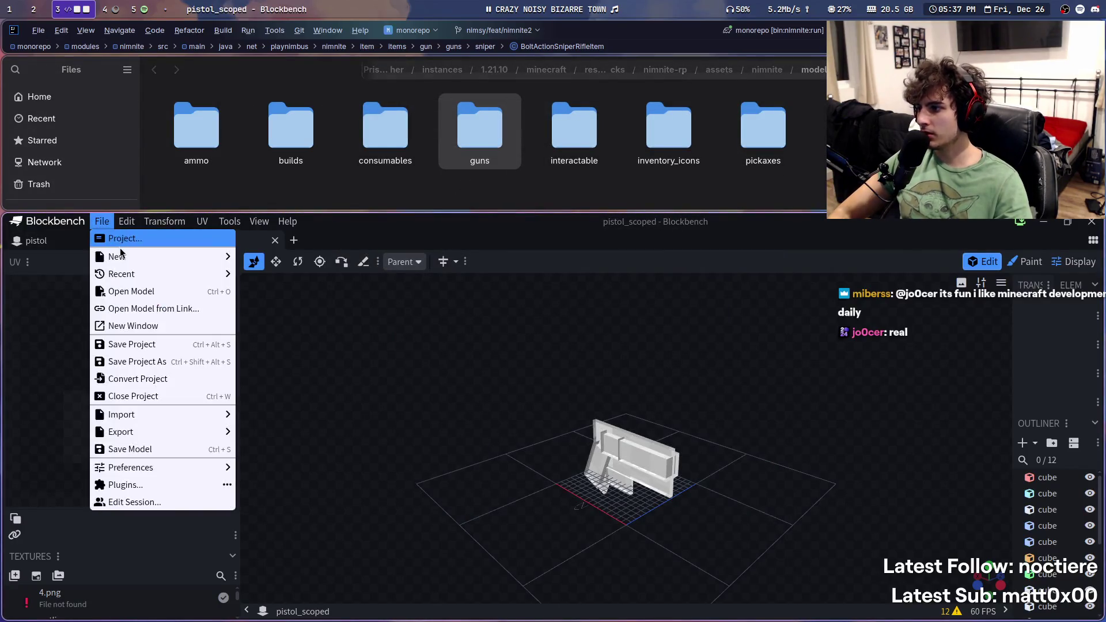
{"action": "left_click", "coordinate": [161, 289]}
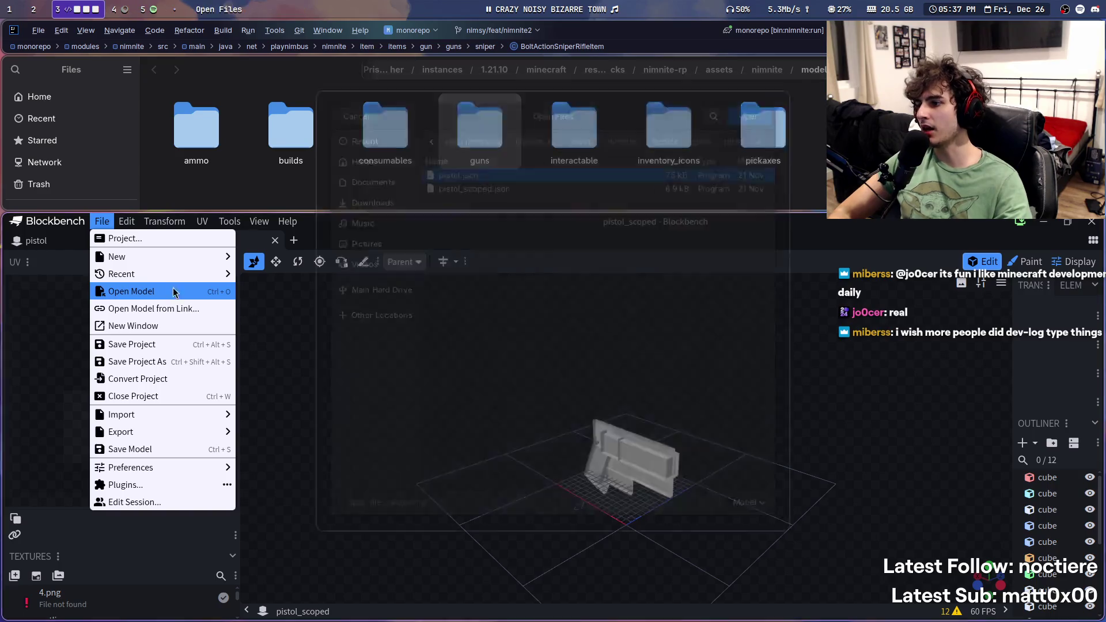
{"action": "left_click", "coordinate": [710, 131]}
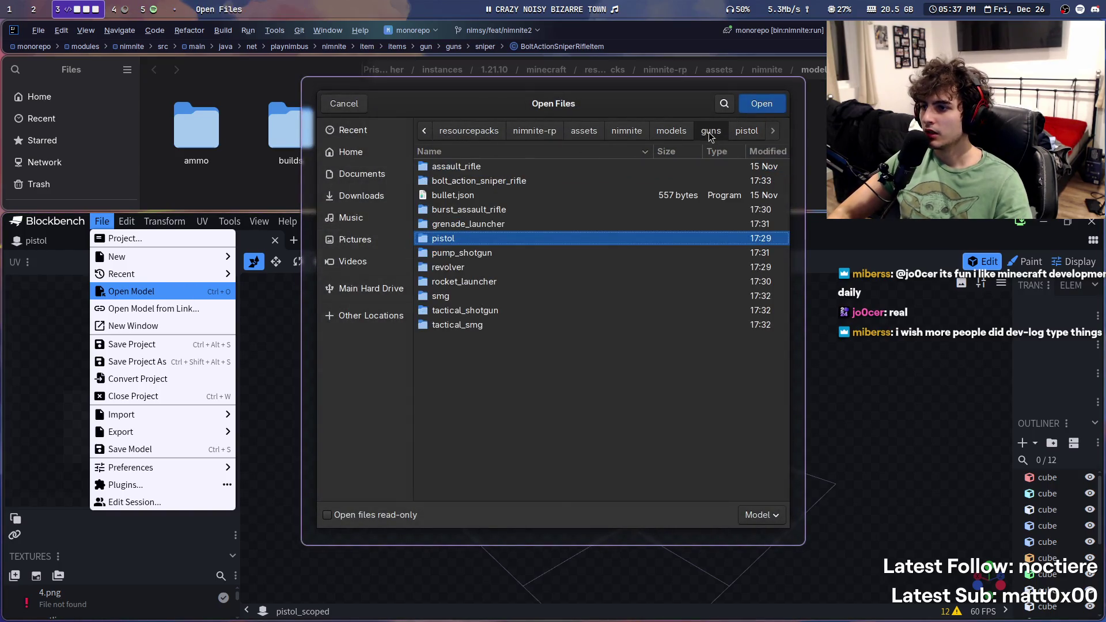
{"action": "double_click", "coordinate": [470, 225]}
{"action": "double_click", "coordinate": [498, 168]}
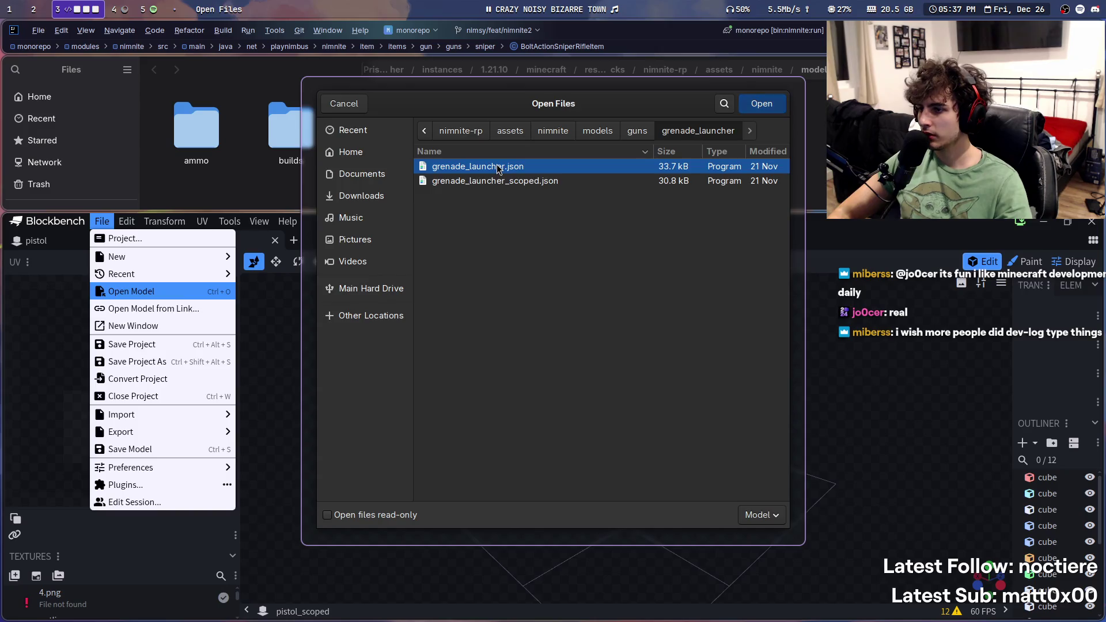
{"action": "left_click", "coordinate": [97, 226]}
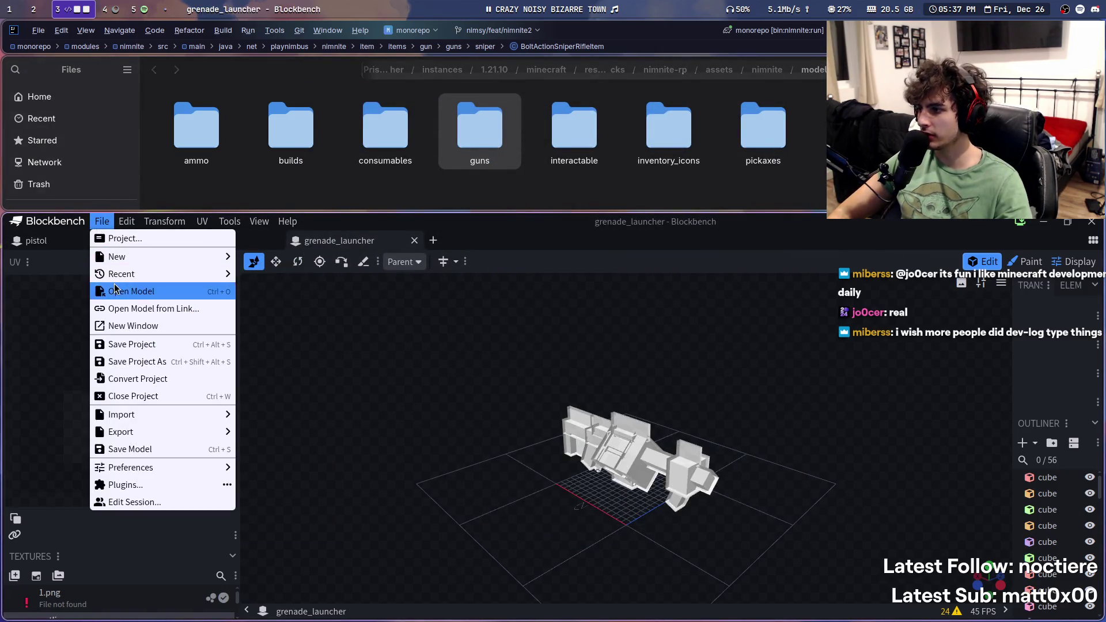
{"action": "left_click", "coordinate": [205, 292]}
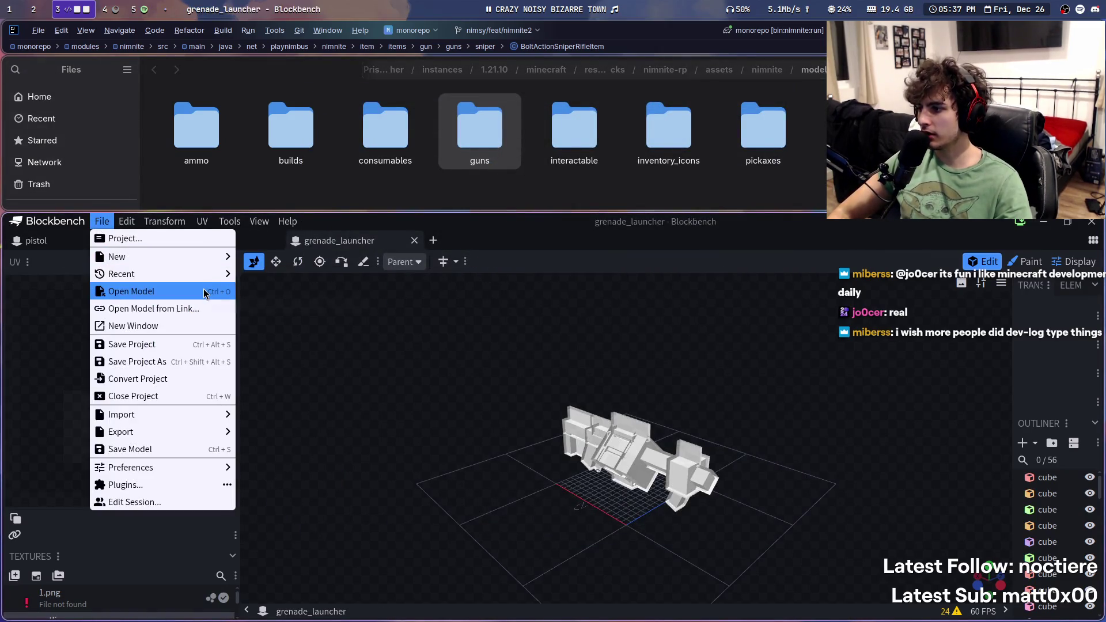
{"action": "left_click", "coordinate": [463, 184]}
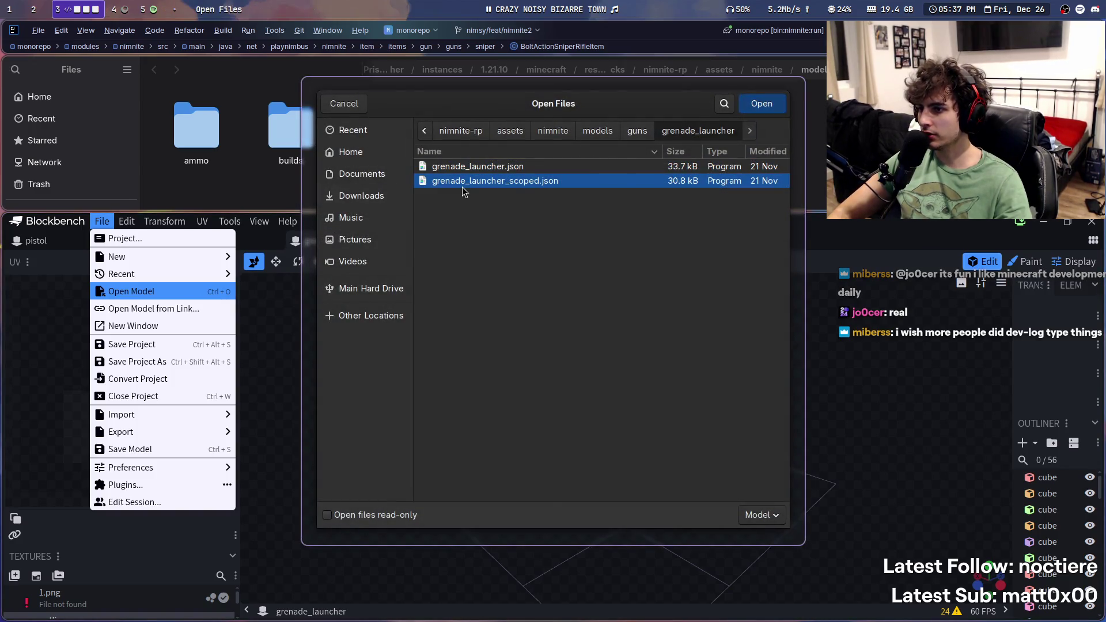
{"action": "double_click", "coordinate": [464, 181]}
Step: Open burst_assault_rifle.json and burst_assault_rifle_scoped.json as new models
{"action": "left_click", "coordinate": [101, 223]}
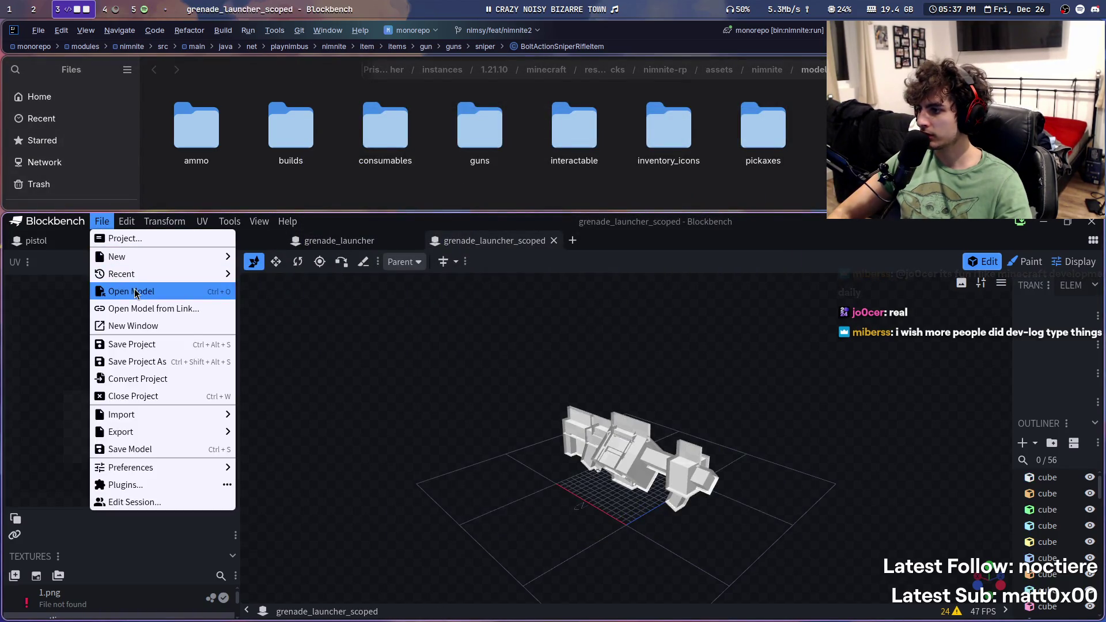
{"action": "left_click", "coordinate": [136, 292]}
{"action": "left_click", "coordinate": [638, 133]}
{"action": "double_click", "coordinate": [487, 210]}
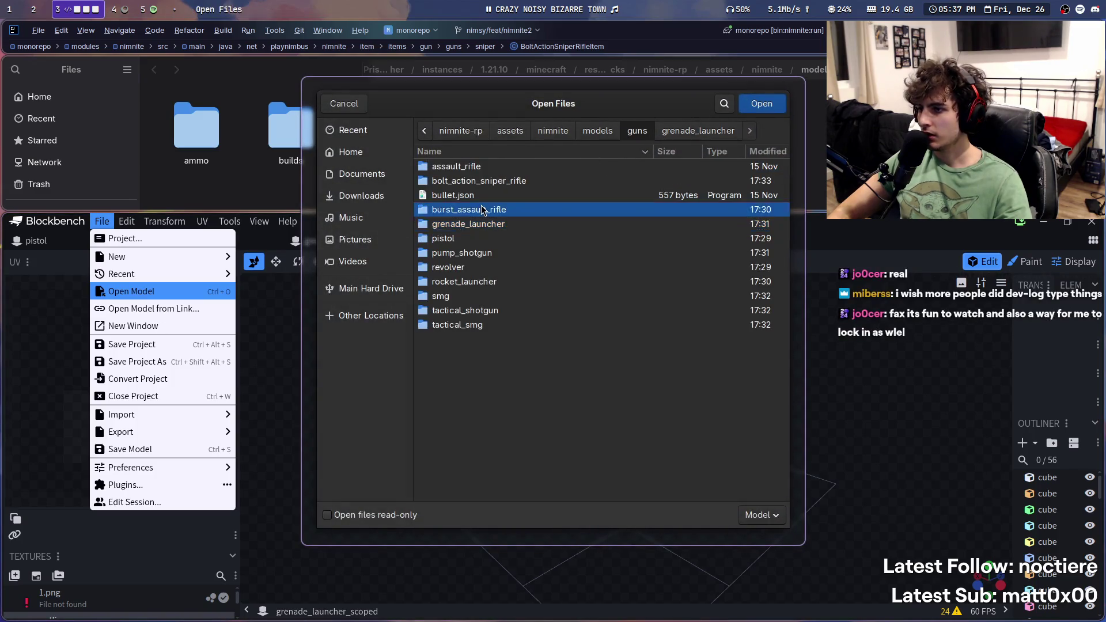
{"action": "double_click", "coordinate": [487, 171]}
{"action": "left_click", "coordinate": [101, 221]}
{"action": "mouse_move", "coordinate": [166, 280]}
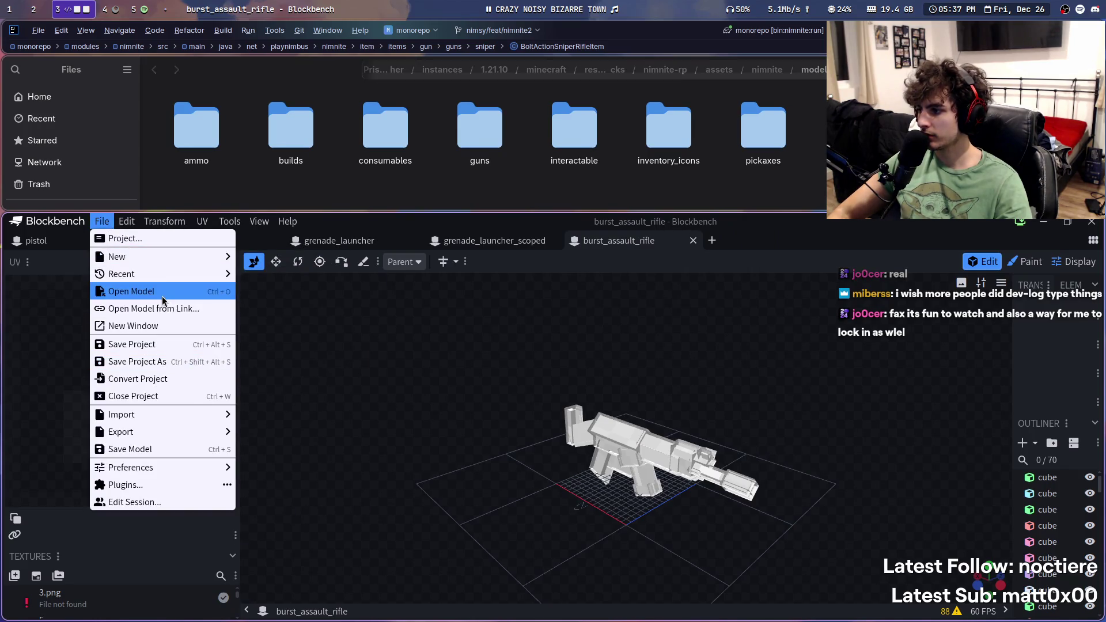
{"action": "left_click", "coordinate": [167, 292]}
{"action": "double_click", "coordinate": [512, 188]}
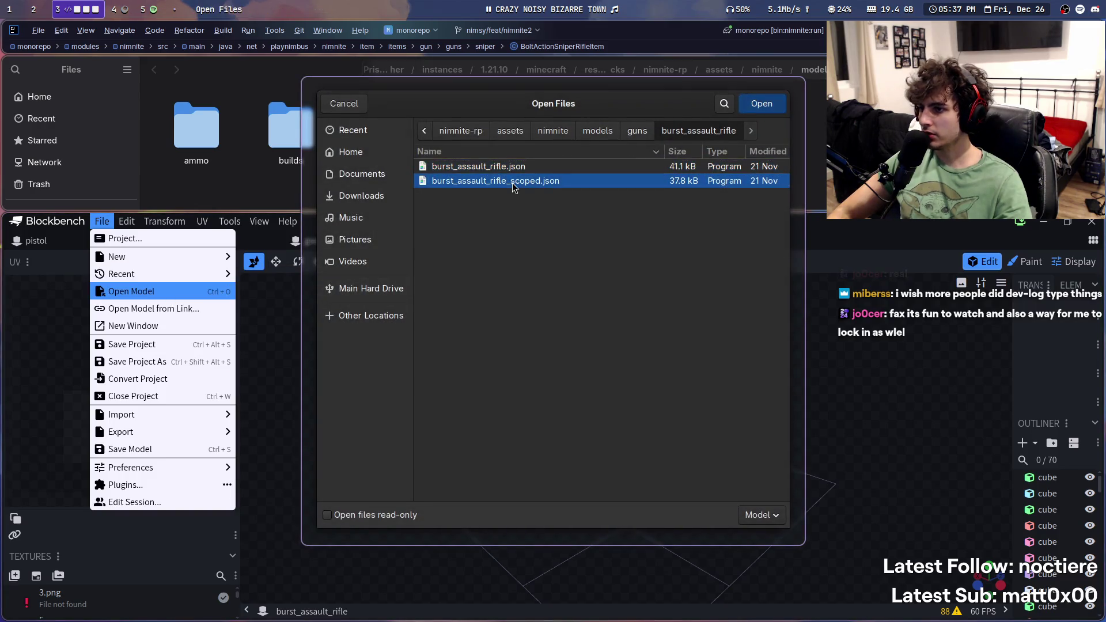
Step: Open bolt_action_sniper_rifle.json from its folder in guns
{"action": "left_click", "coordinate": [102, 221]}
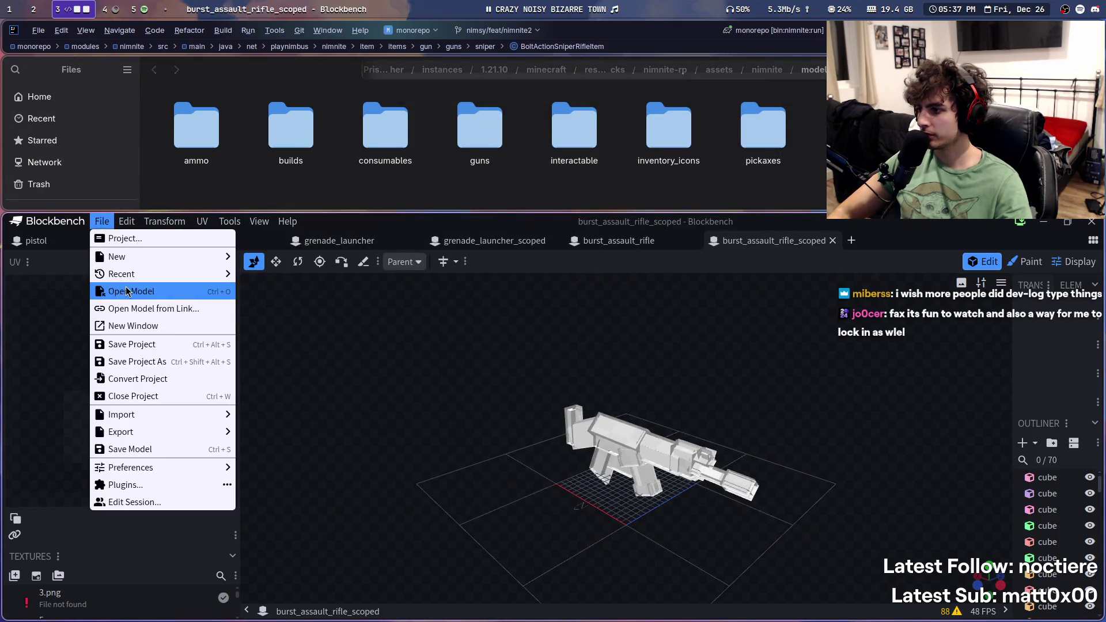
{"action": "left_click", "coordinate": [129, 291]}
{"action": "left_click", "coordinate": [637, 131]}
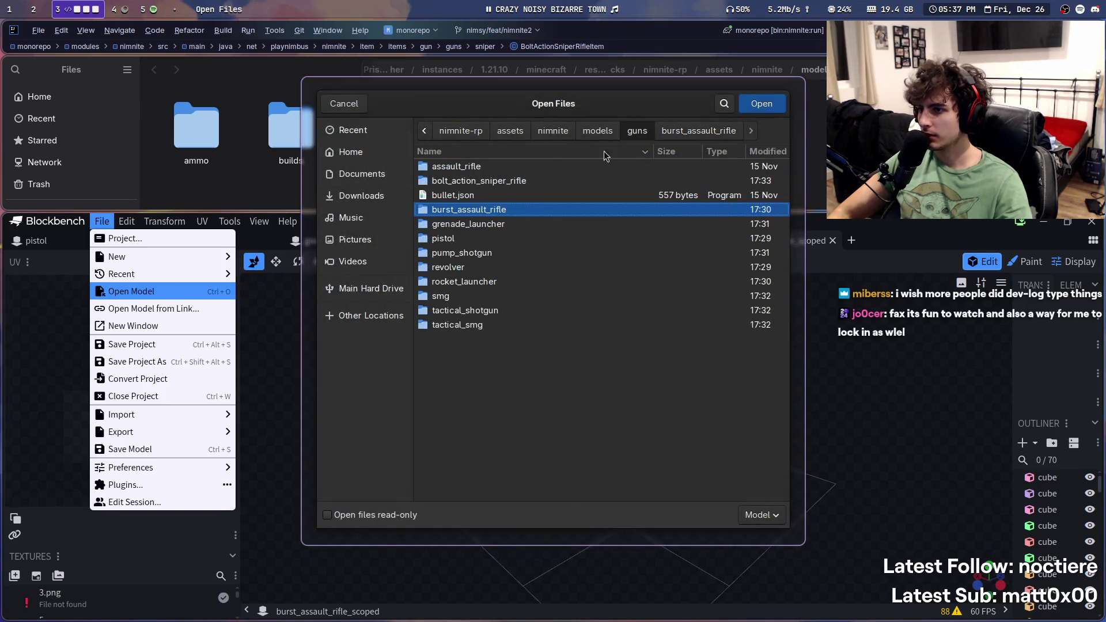
{"action": "double_click", "coordinate": [473, 183]}
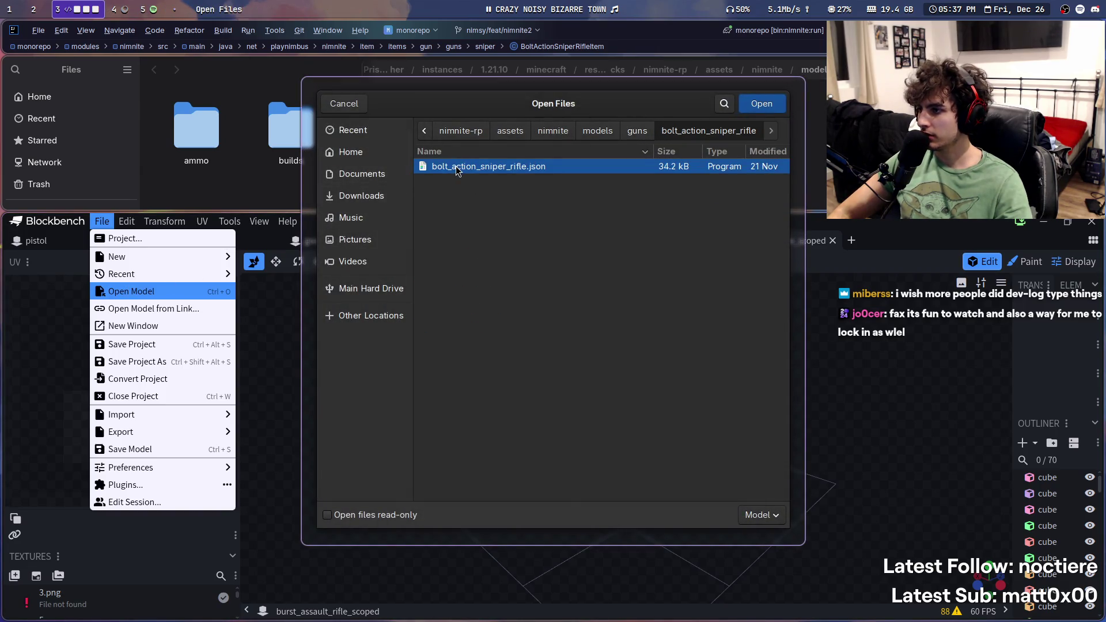
{"action": "double_click", "coordinate": [456, 167]}
Step: Open pump_shotgun.json from the pump_shotgun folder
{"action": "left_click", "coordinate": [102, 222]}
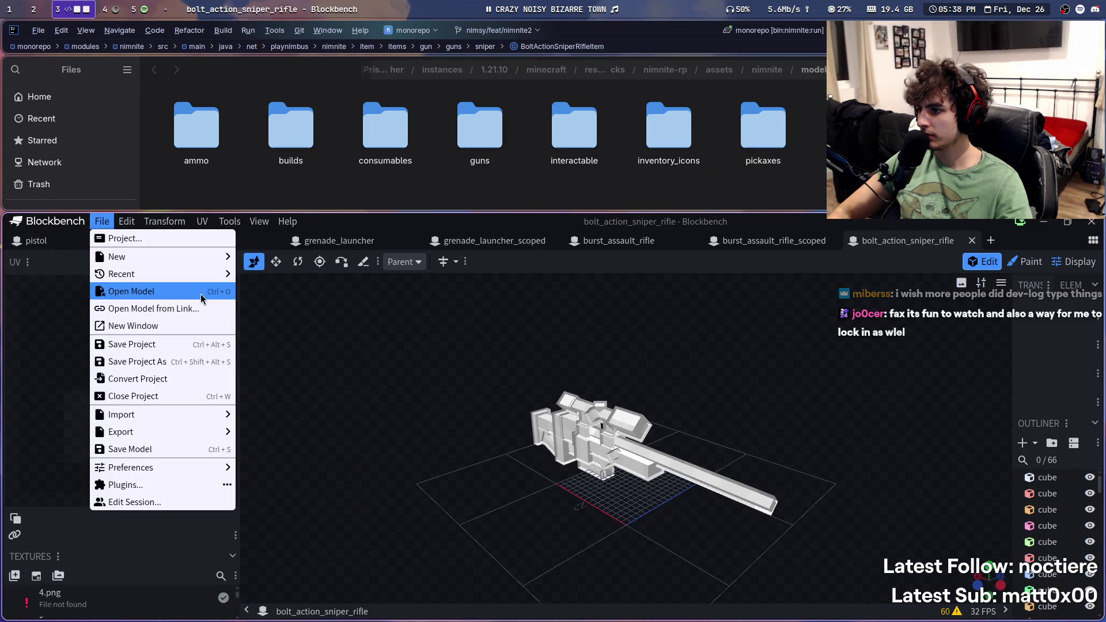
{"action": "left_click", "coordinate": [205, 298]}
{"action": "left_click", "coordinate": [636, 130]}
{"action": "left_click", "coordinate": [525, 173]}
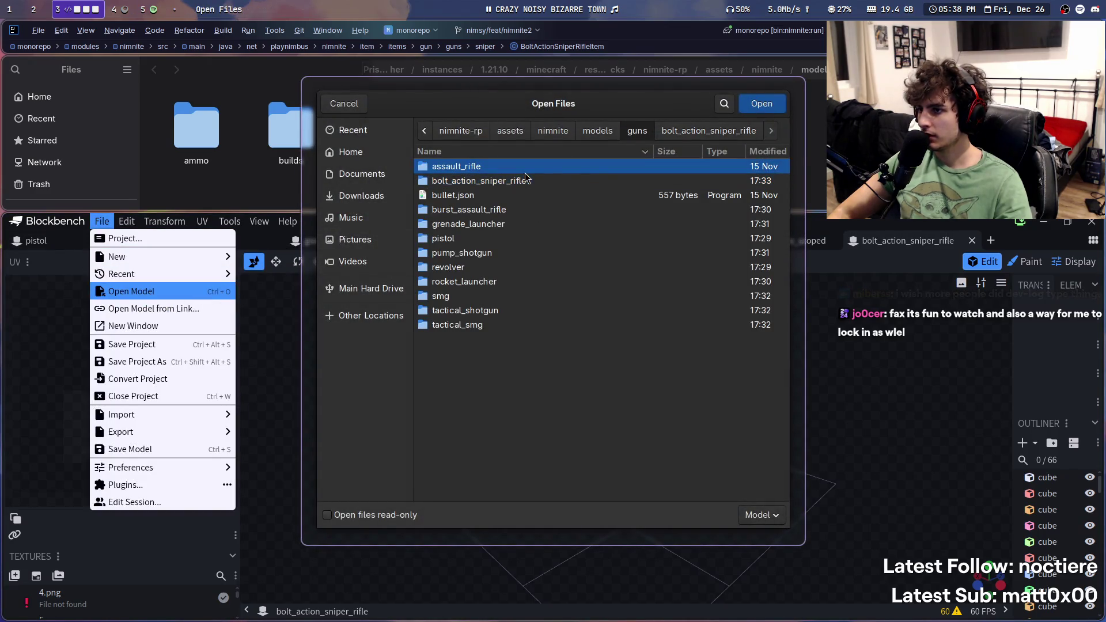
{"action": "left_click", "coordinate": [494, 238]}
{"action": "left_click", "coordinate": [489, 255]}
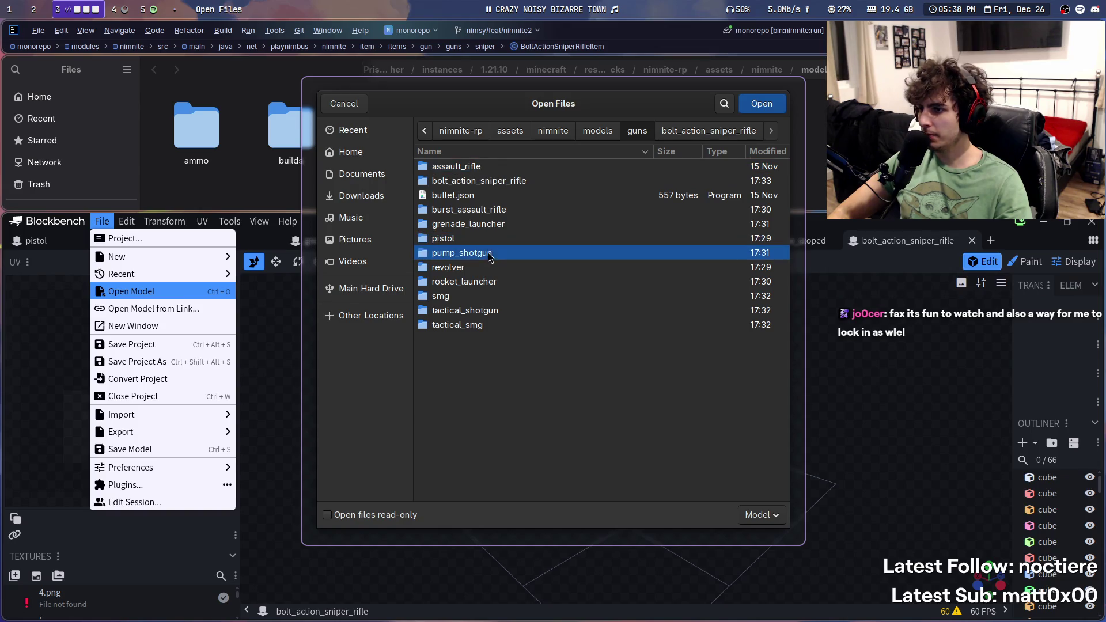
{"action": "double_click", "coordinate": [484, 256]}
{"action": "double_click", "coordinate": [460, 167]}
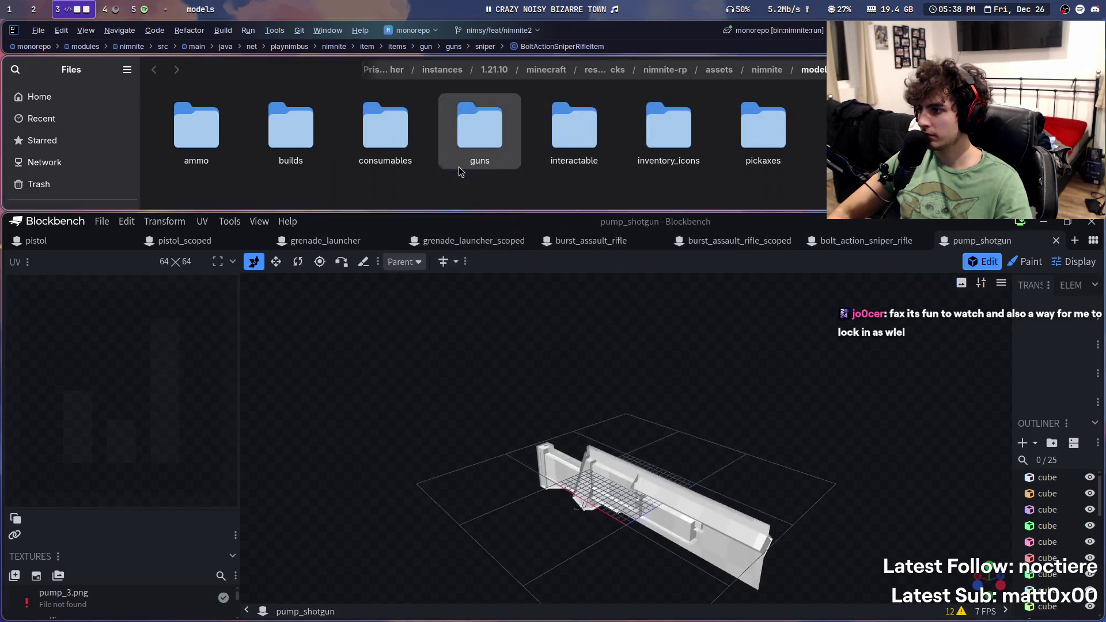
Step: Open pump_shotgun_scoped.json as a new model
{"action": "left_click", "coordinate": [102, 221]}
{"action": "left_click", "coordinate": [132, 292]}
{"action": "left_click", "coordinate": [474, 181]}
{"action": "double_click", "coordinate": [474, 180]}
Step: Open revolver.json from the revolver folder
{"action": "left_click", "coordinate": [102, 221]}
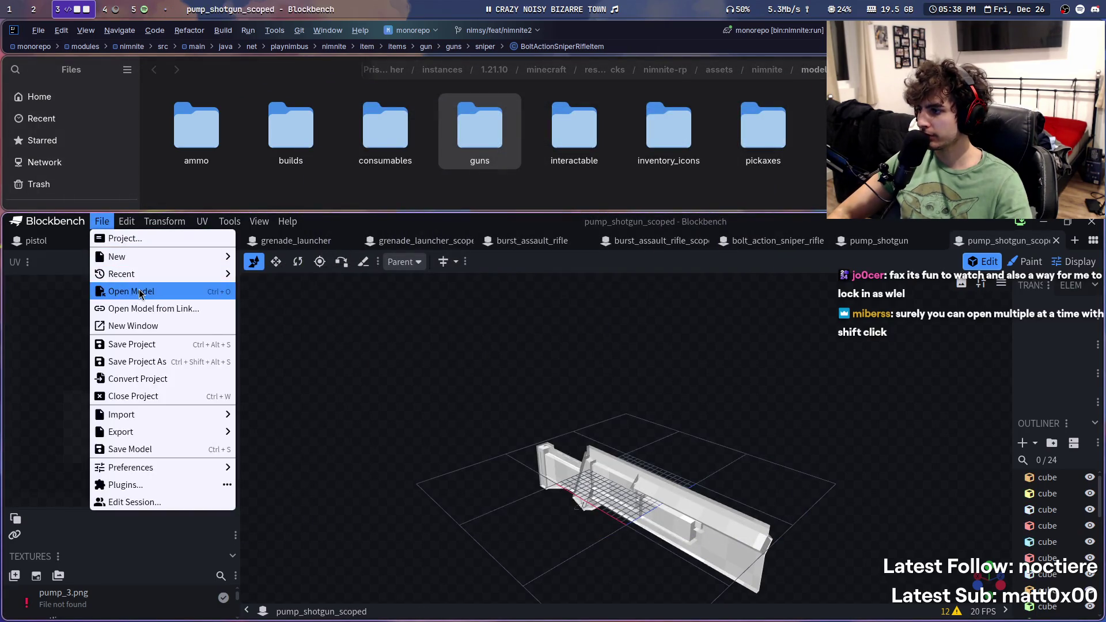
{"action": "left_click", "coordinate": [131, 292]}
{"action": "left_click", "coordinate": [639, 134]}
{"action": "double_click", "coordinate": [476, 267]}
{"action": "double_click", "coordinate": [486, 167]}
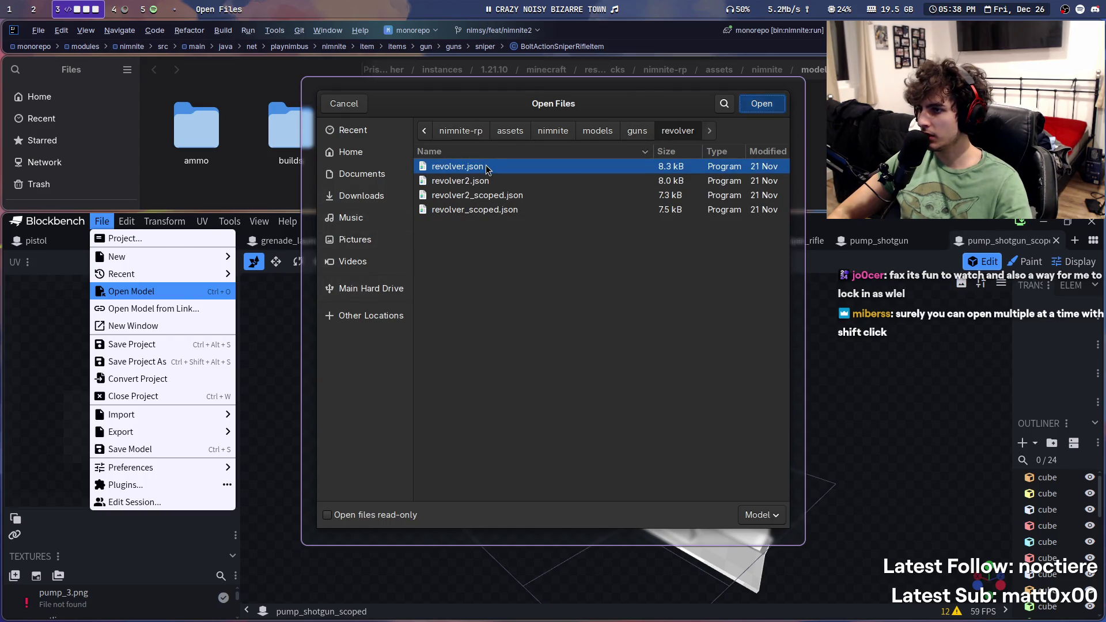
Step: Open revolver2, revolver2_scoped and revolver_scoped, moving revolver_scoped's tab beside revolver2
{"action": "left_click", "coordinate": [102, 221]}
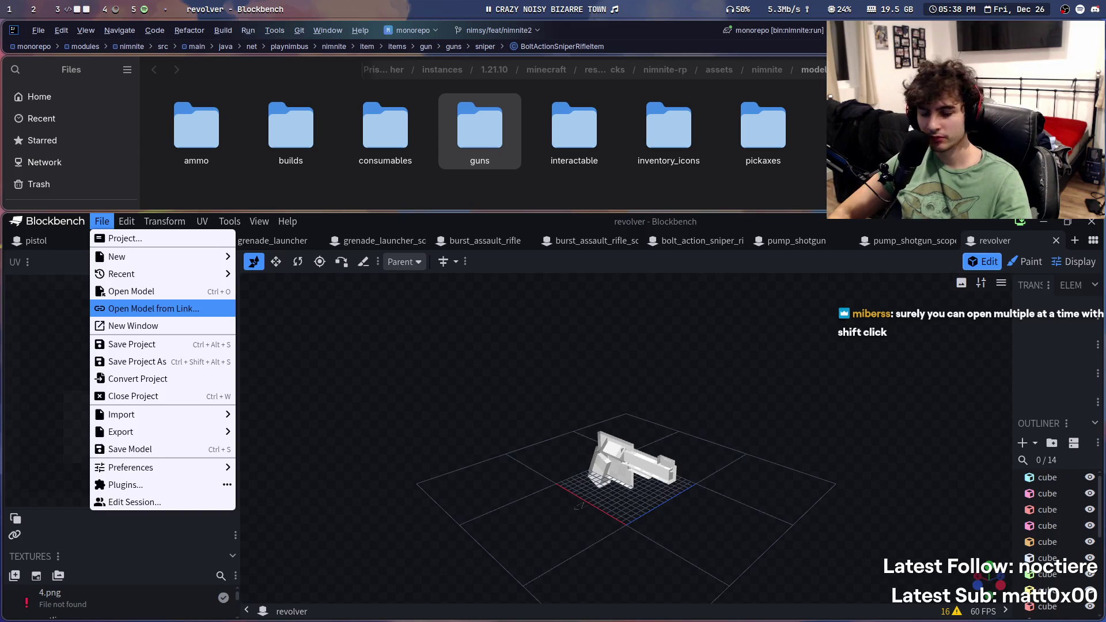
{"action": "left_click", "coordinate": [139, 291]}
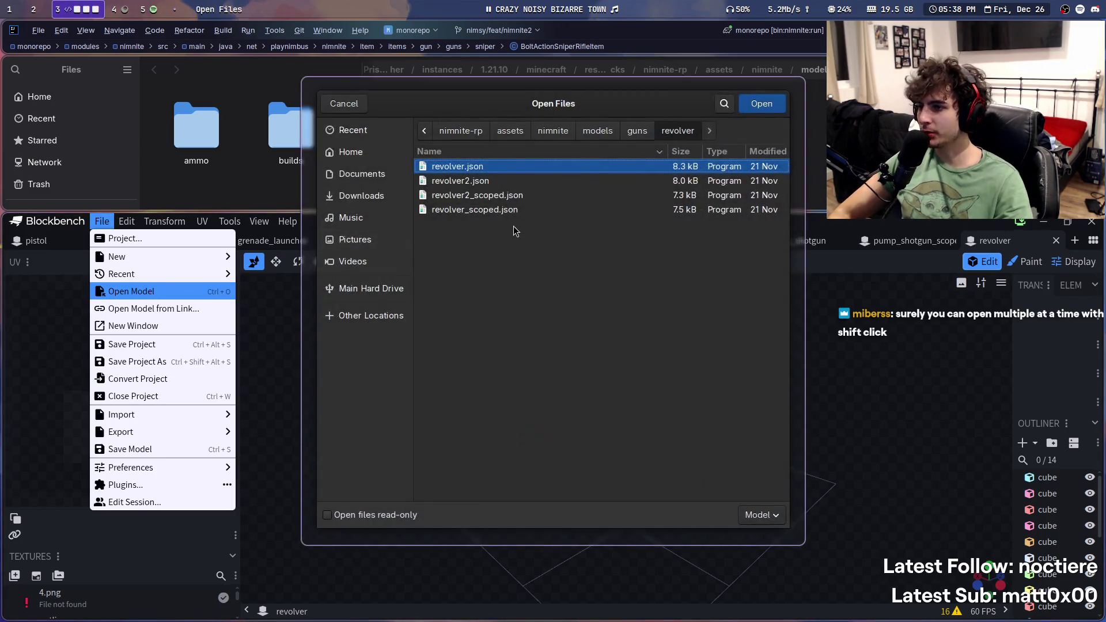
{"action": "left_click", "coordinate": [489, 182]}
{"action": "double_click", "coordinate": [490, 182]}
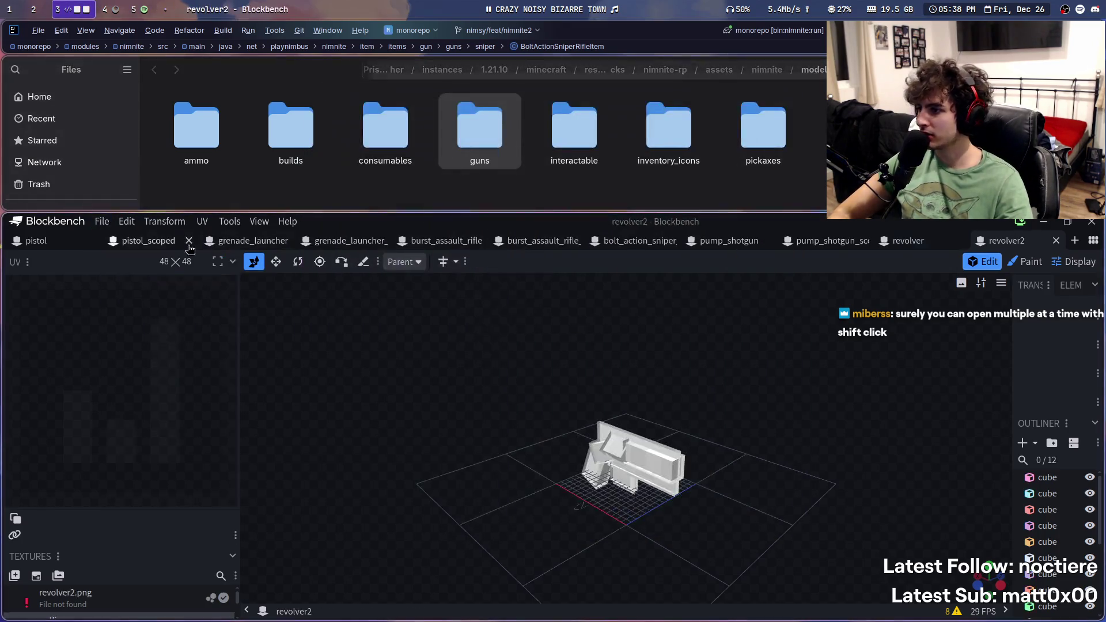
{"action": "left_click", "coordinate": [103, 223]}
{"action": "left_click", "coordinate": [144, 291]}
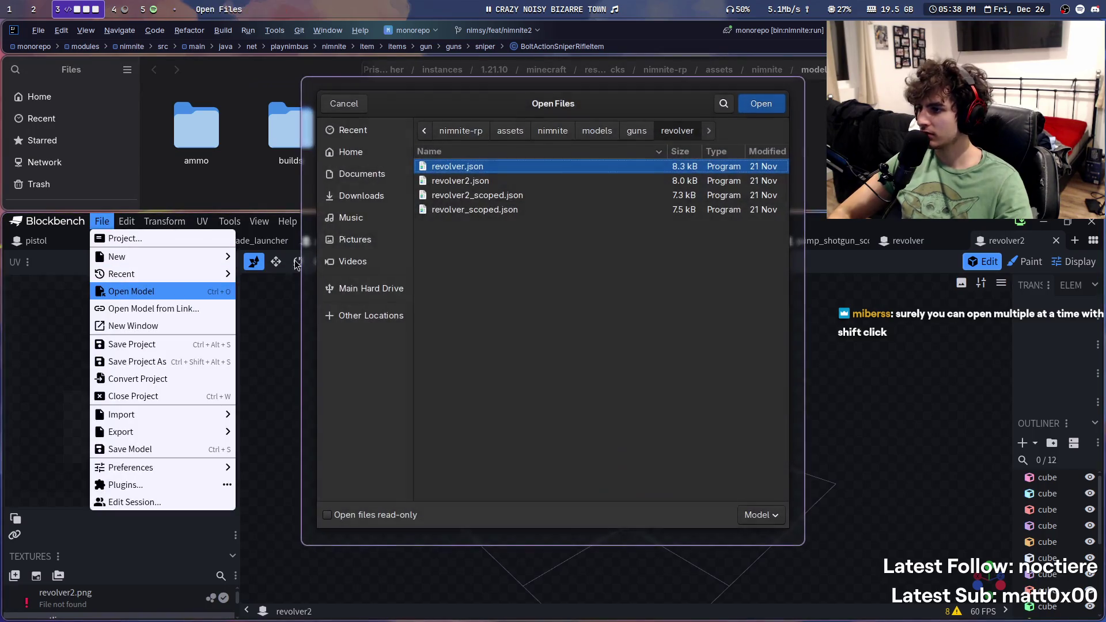
{"action": "double_click", "coordinate": [459, 195]}
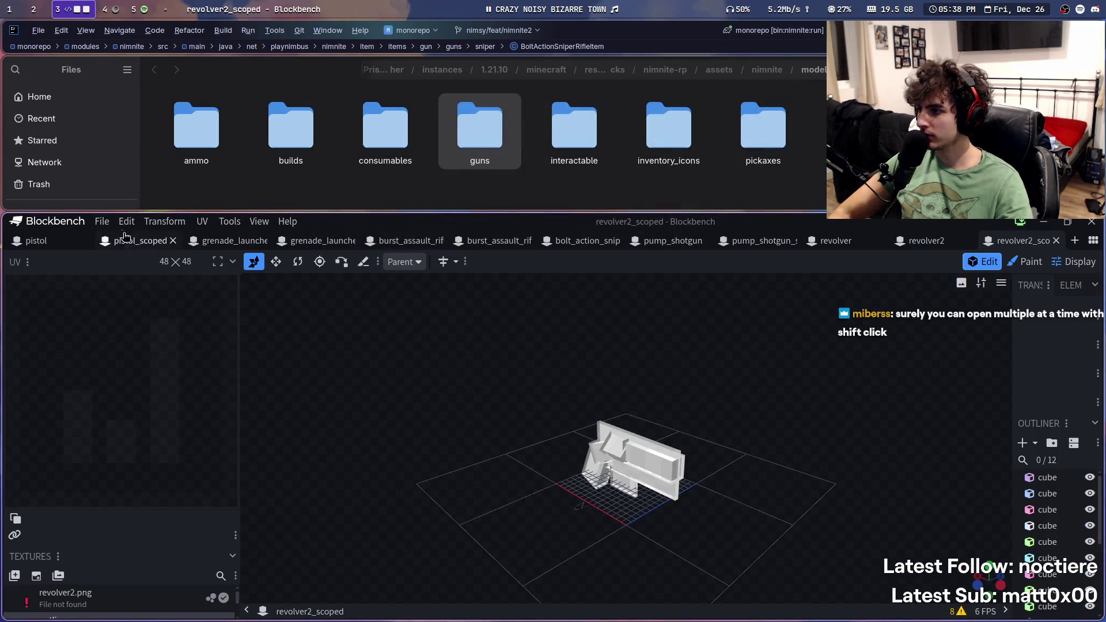
{"action": "left_click", "coordinate": [102, 221]}
{"action": "left_click", "coordinate": [144, 294]}
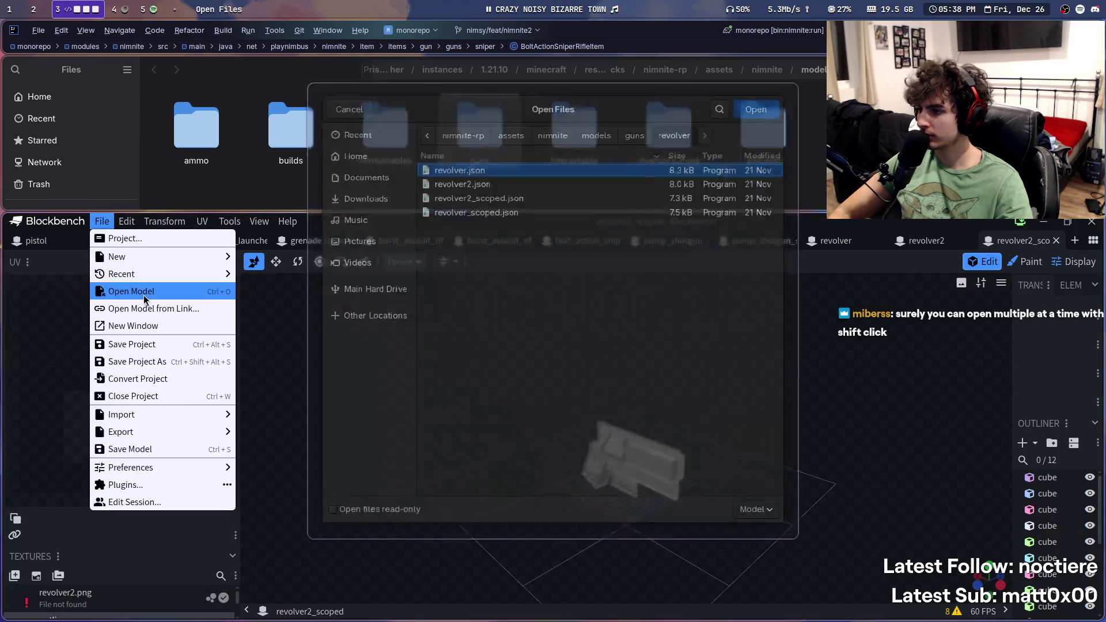
{"action": "double_click", "coordinate": [487, 210]}
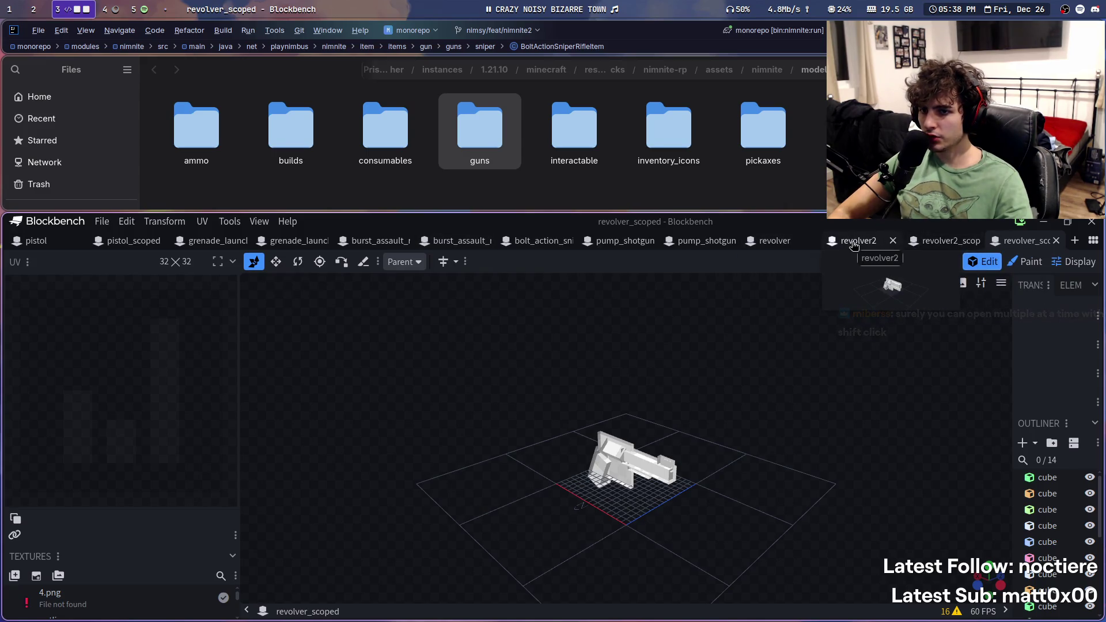
{"action": "left_click_drag", "start_coordinate": [1017, 241], "coordinate": [864, 247]}
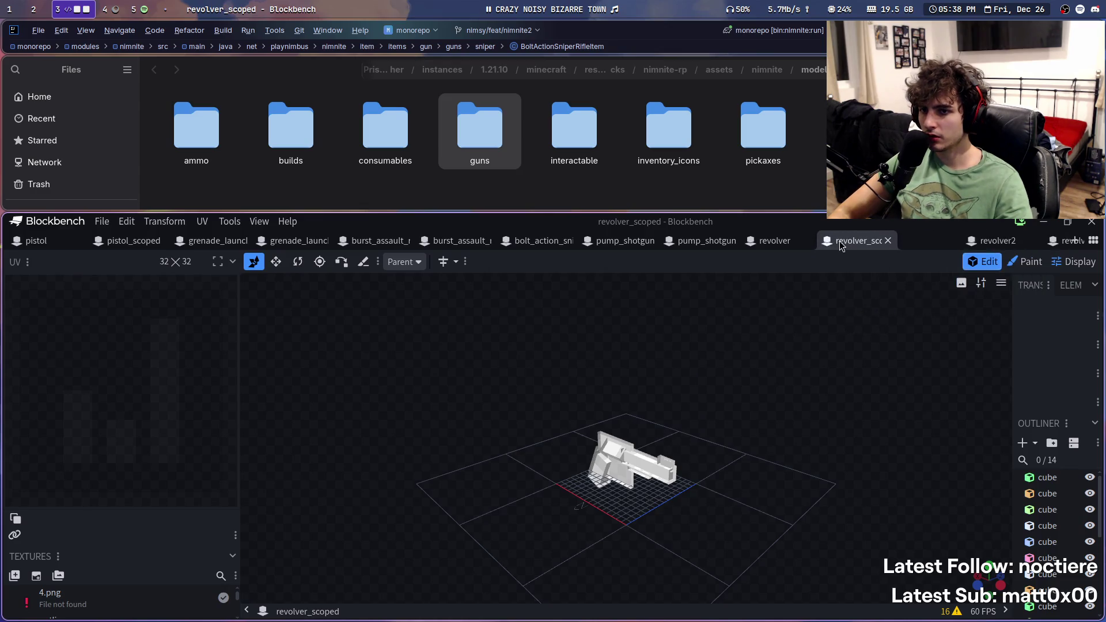
{"action": "left_click", "coordinate": [1014, 240]}
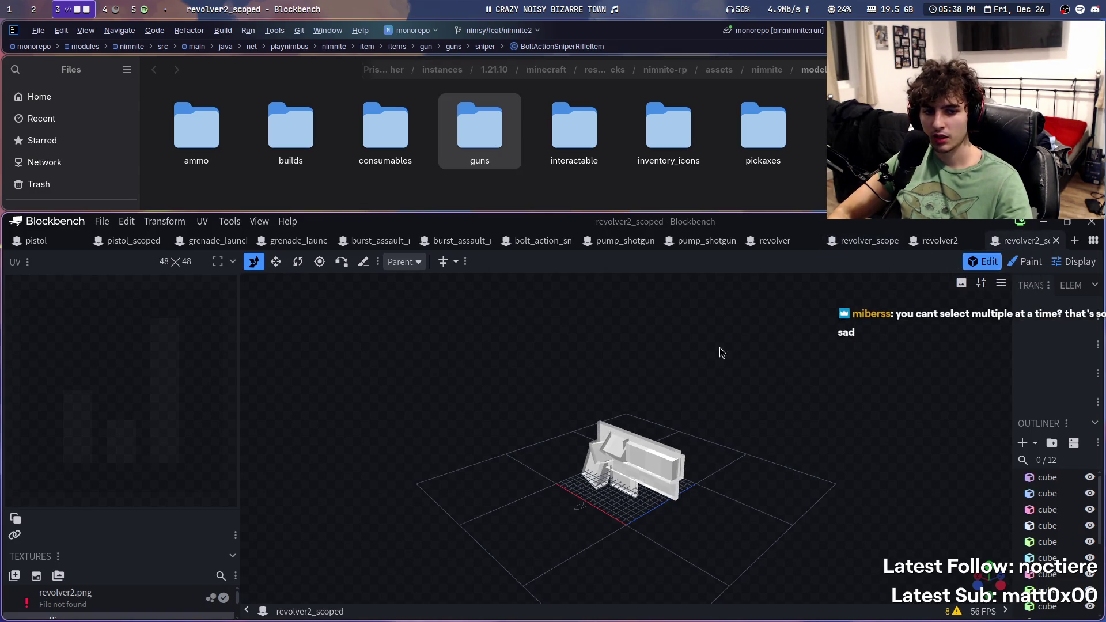
Step: Open rocket_launcher.json from the rocket_launcher folder as a new project
{"action": "left_click", "coordinate": [101, 225]}
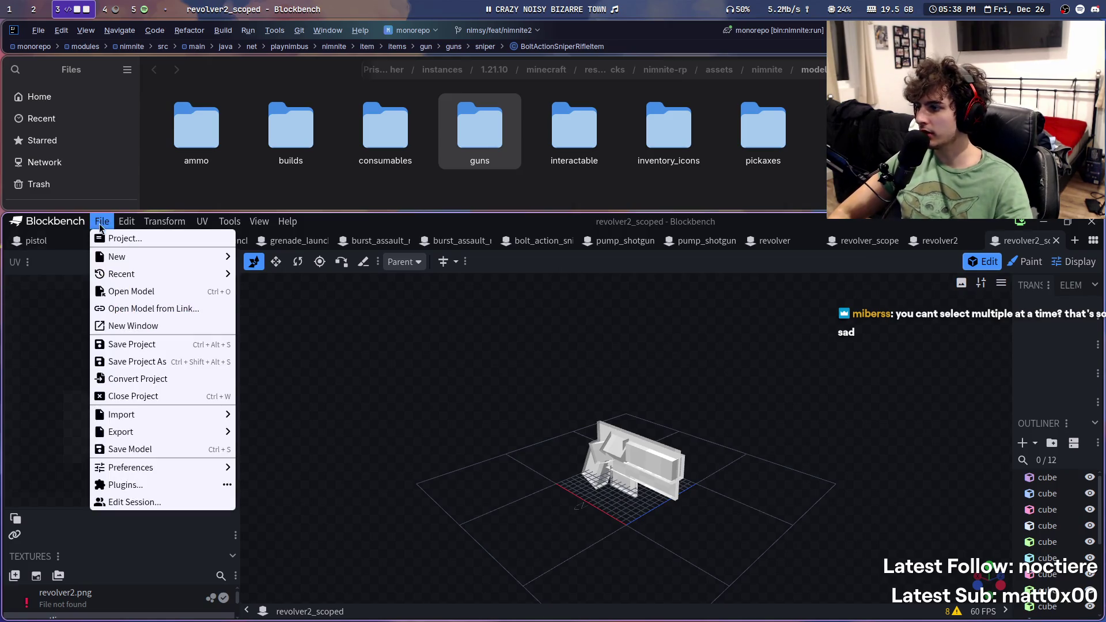
{"action": "left_click", "coordinate": [120, 292]}
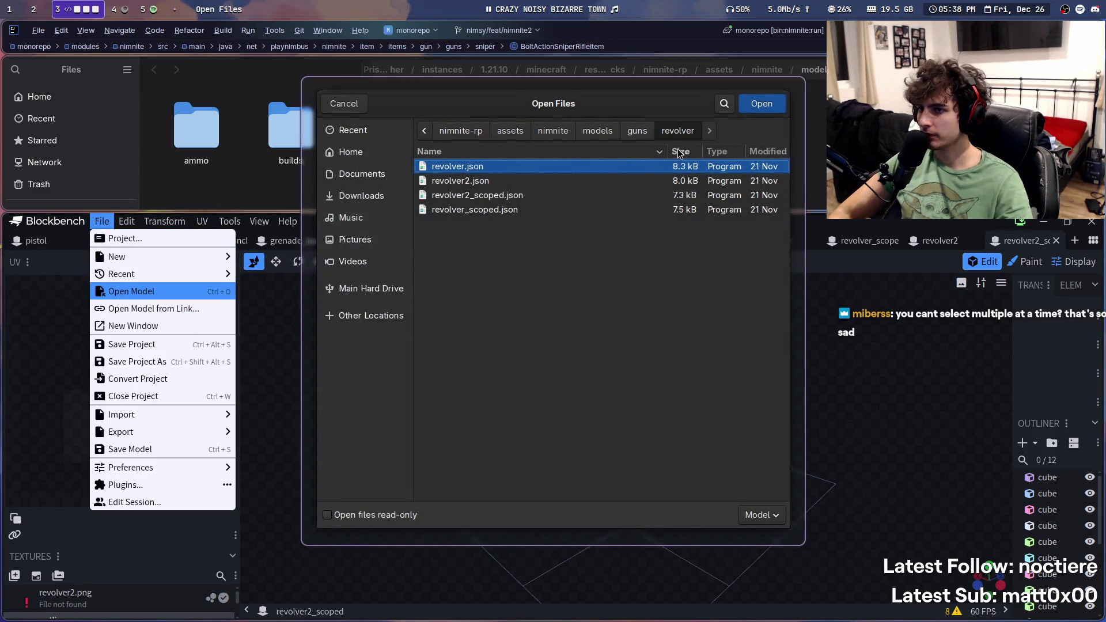
{"action": "left_click", "coordinate": [645, 133]}
{"action": "double_click", "coordinate": [458, 283]}
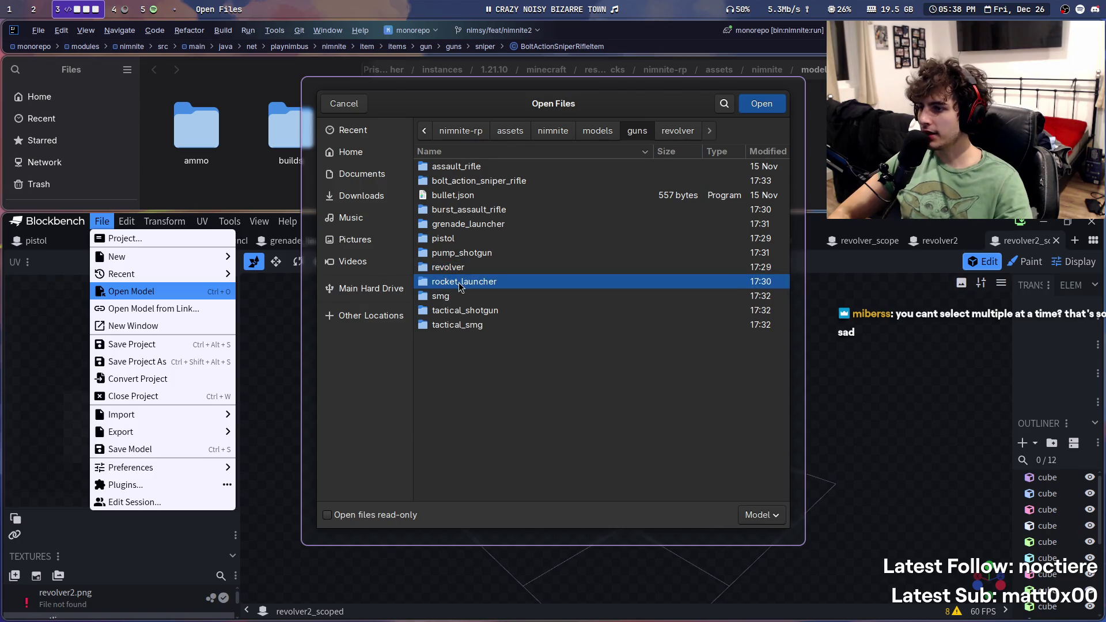
{"action": "double_click", "coordinate": [478, 172]}
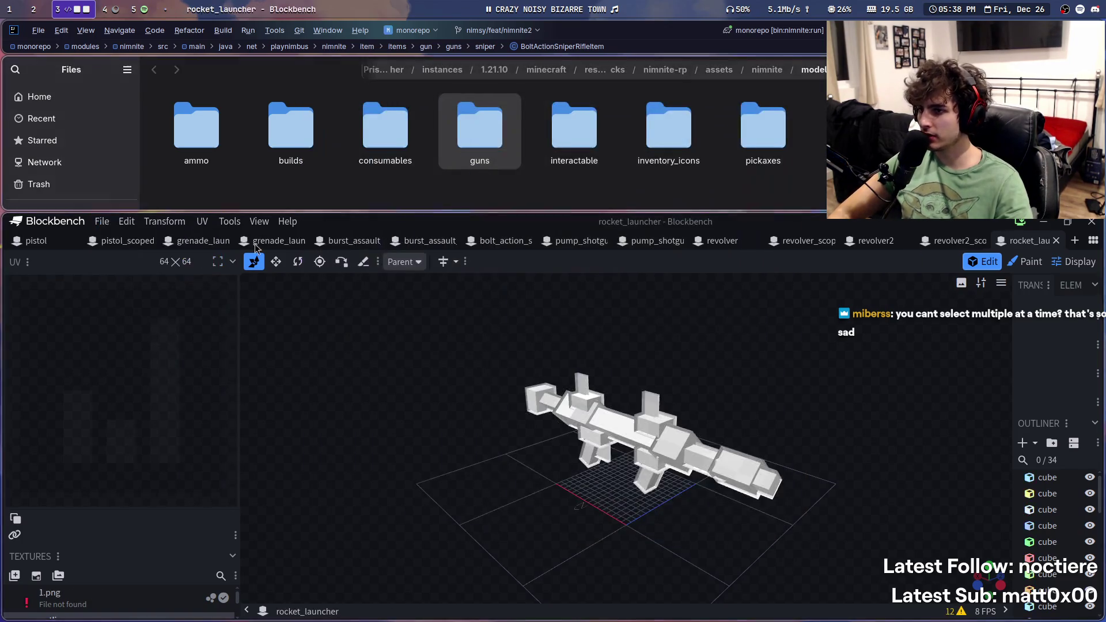
Step: Open rocket_launcher_empty.json and rocket_launcher_scoped.json
{"action": "left_click", "coordinate": [102, 221]}
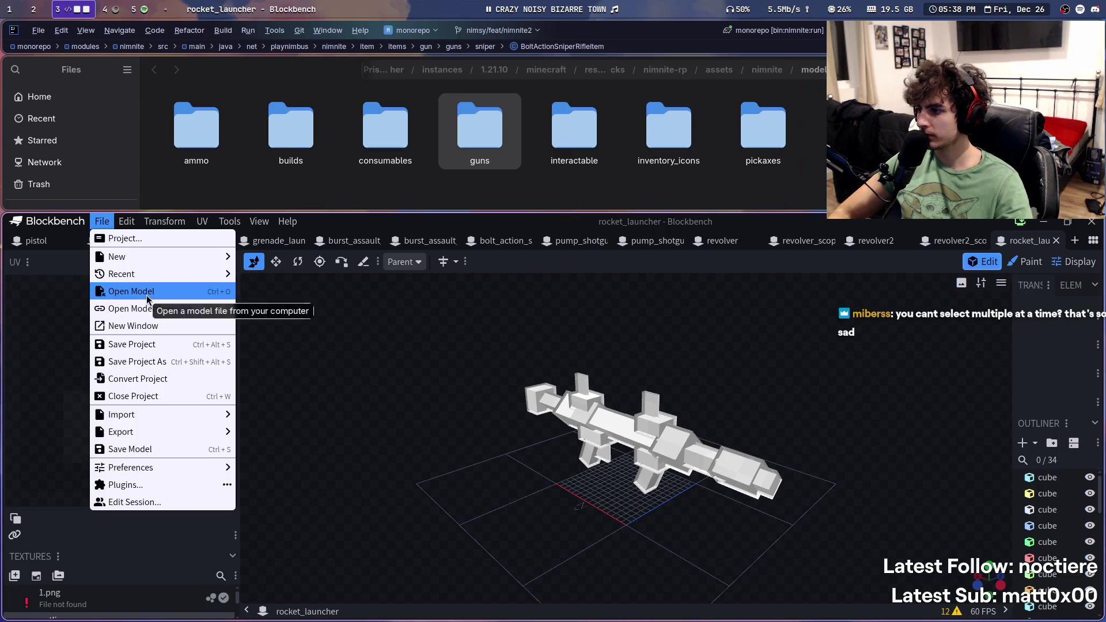
{"action": "left_click", "coordinate": [146, 295]}
{"action": "key", "text": "Down"}
{"action": "key", "text": "Return"}
{"action": "left_click", "coordinate": [101, 221]}
{"action": "left_click", "coordinate": [131, 291]}
{"action": "double_click", "coordinate": [464, 198]}
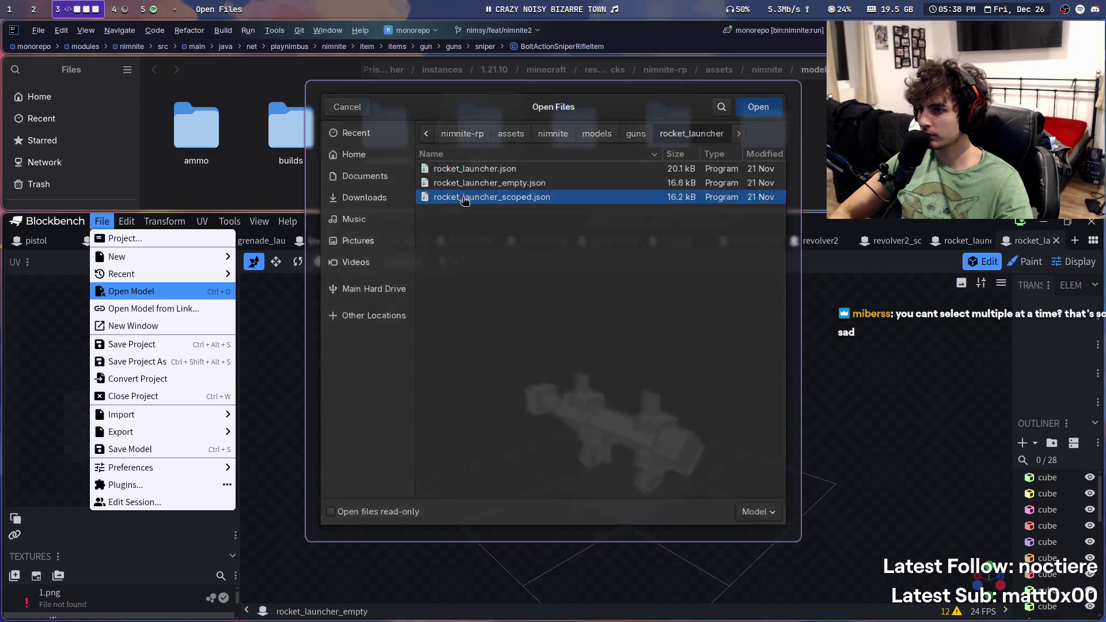
Step: Open smg.json and smg_scoped.json from the smg folder
{"action": "key", "text": "ctrl+o"}
{"action": "left_click", "coordinate": [637, 138]}
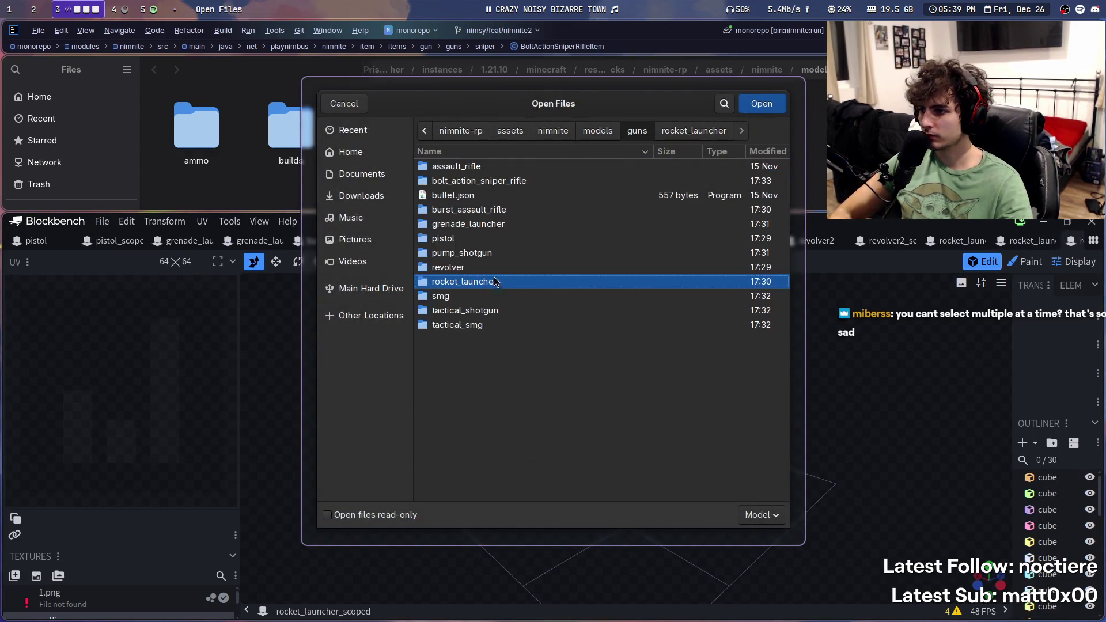
{"action": "double_click", "coordinate": [490, 297]}
{"action": "key", "text": "Return"}
{"action": "key", "text": "ctrl+o"}
{"action": "key", "text": "Down"}
{"action": "key", "text": "Return"}
Step: Open tactical_shotgun.json and tactical_shotgun_scoped.json
{"action": "key", "text": "ctrl+o"}
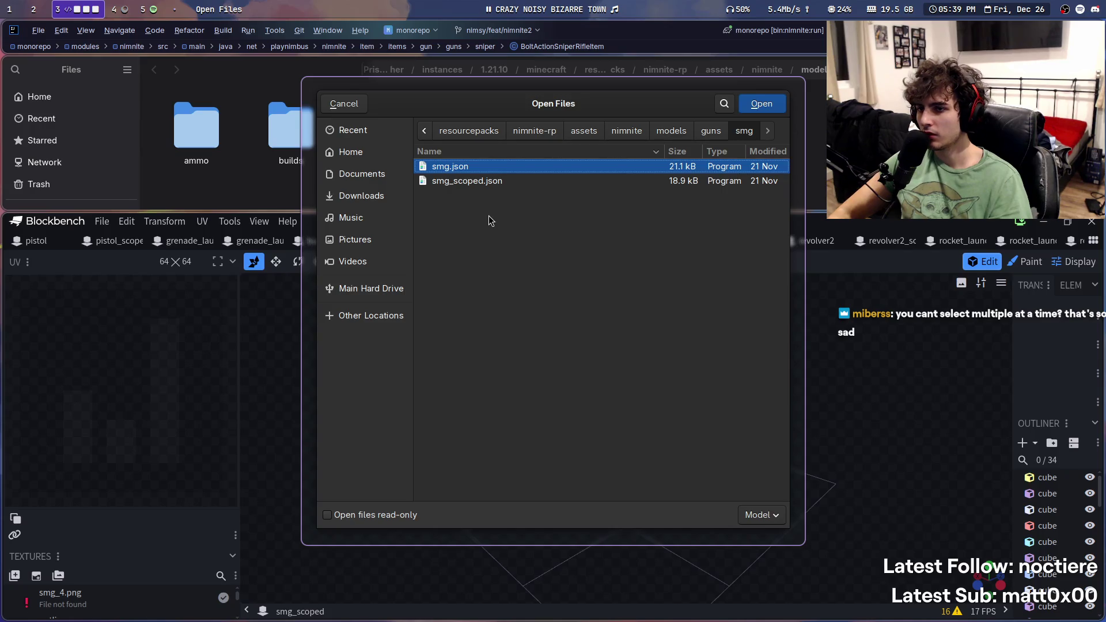
{"action": "left_click", "coordinate": [710, 130]}
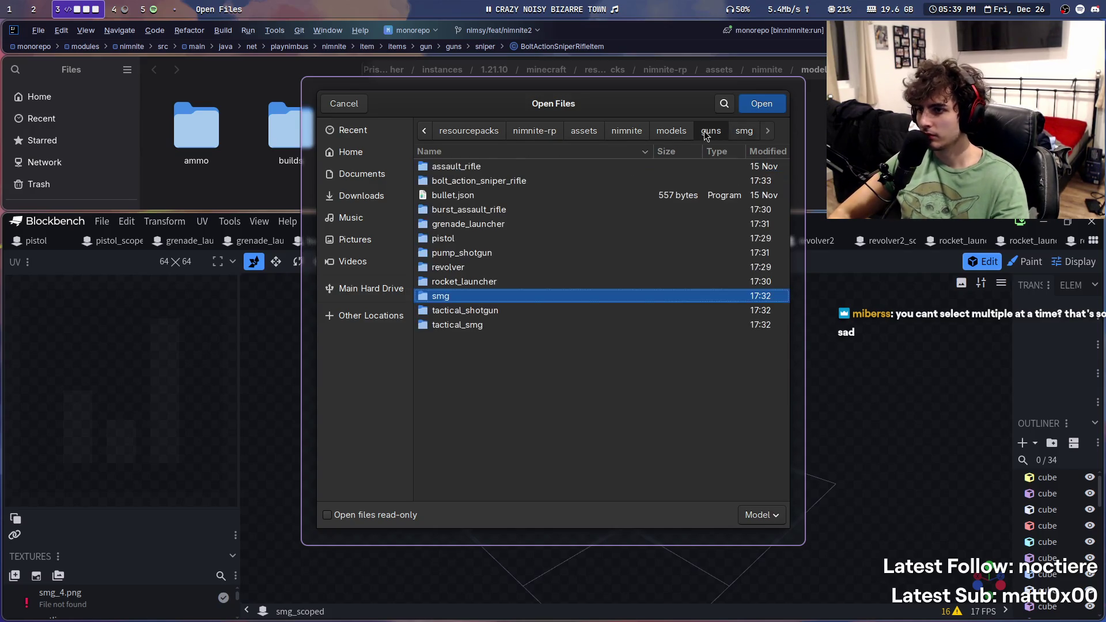
{"action": "key", "text": "Tab"}
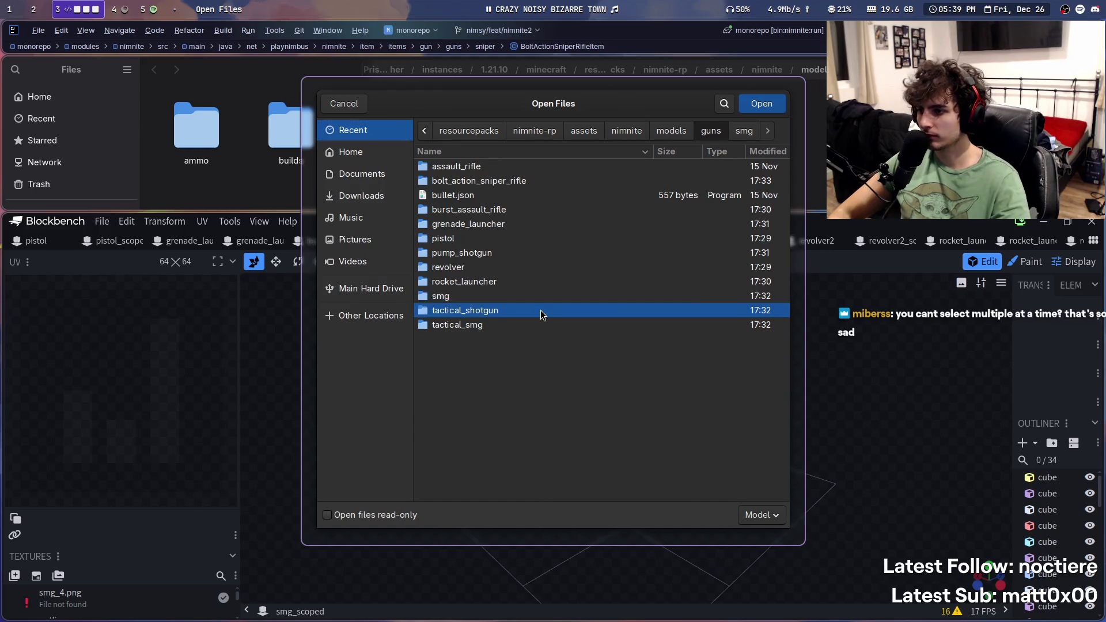
{"action": "double_click", "coordinate": [540, 310]}
{"action": "key", "text": "Return"}
{"action": "key", "text": "ctrl+o"}
{"action": "key", "text": "Down"}
{"action": "key", "text": "Return"}
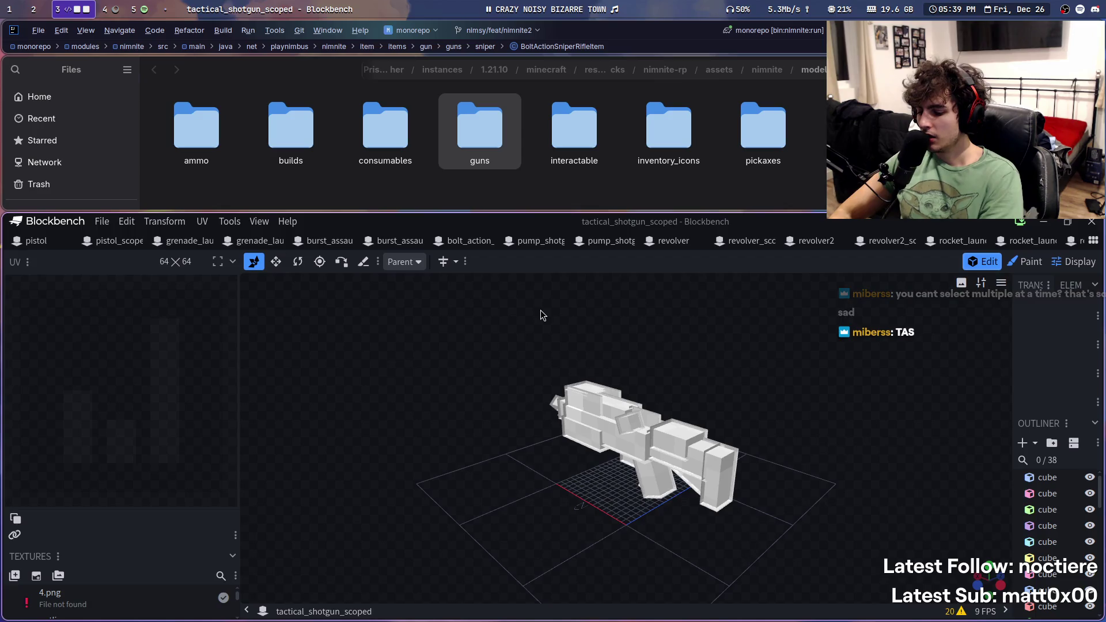
Step: Open tactical_smg.json and tactical_smg_scoped.json, then return to the pistol_scoped model
{"action": "key", "text": "ctrl+o"}
{"action": "left_click", "coordinate": [639, 130]}
{"action": "double_click", "coordinate": [463, 327]}
{"action": "key", "text": "Return"}
{"action": "key", "text": "ctrl+o"}
{"action": "key", "text": "Down"}
{"action": "key", "text": "Return"}
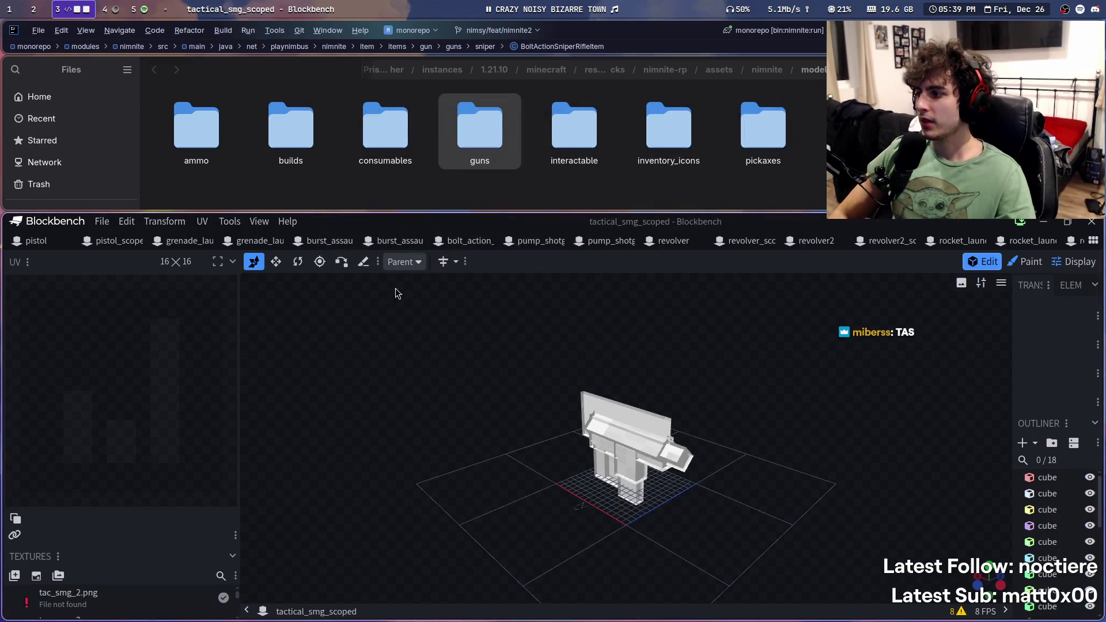
{"action": "left_click", "coordinate": [113, 240]}
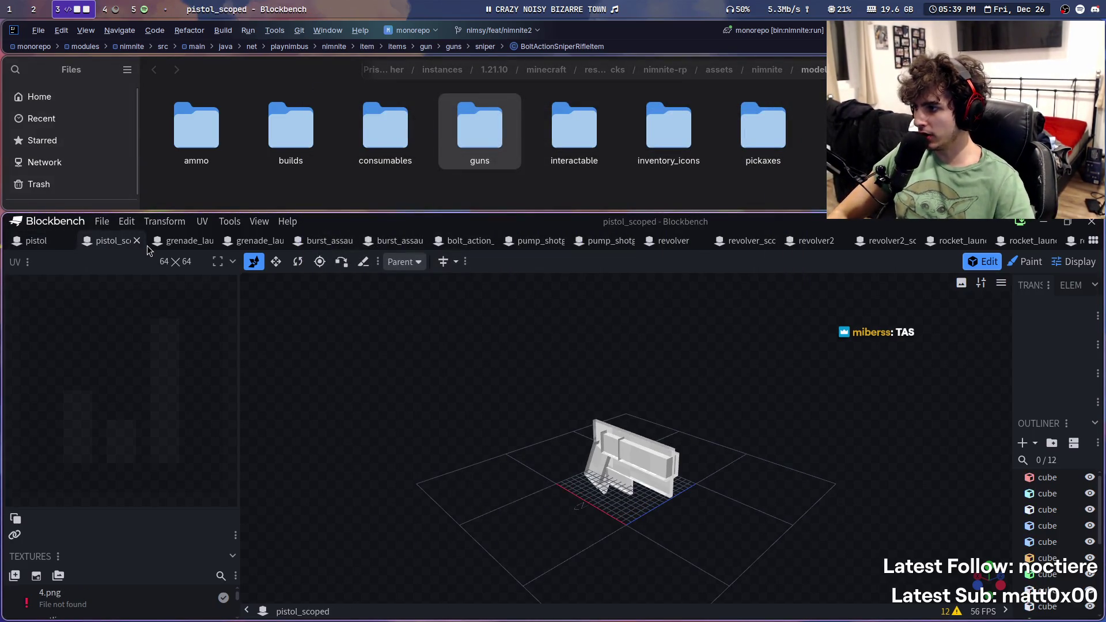
Step: Step through the model tabs to burst_assault_rifle_scoped
{"action": "left_click", "coordinate": [185, 241]}
{"action": "left_click", "coordinate": [325, 241]}
{"action": "left_click", "coordinate": [397, 241]}
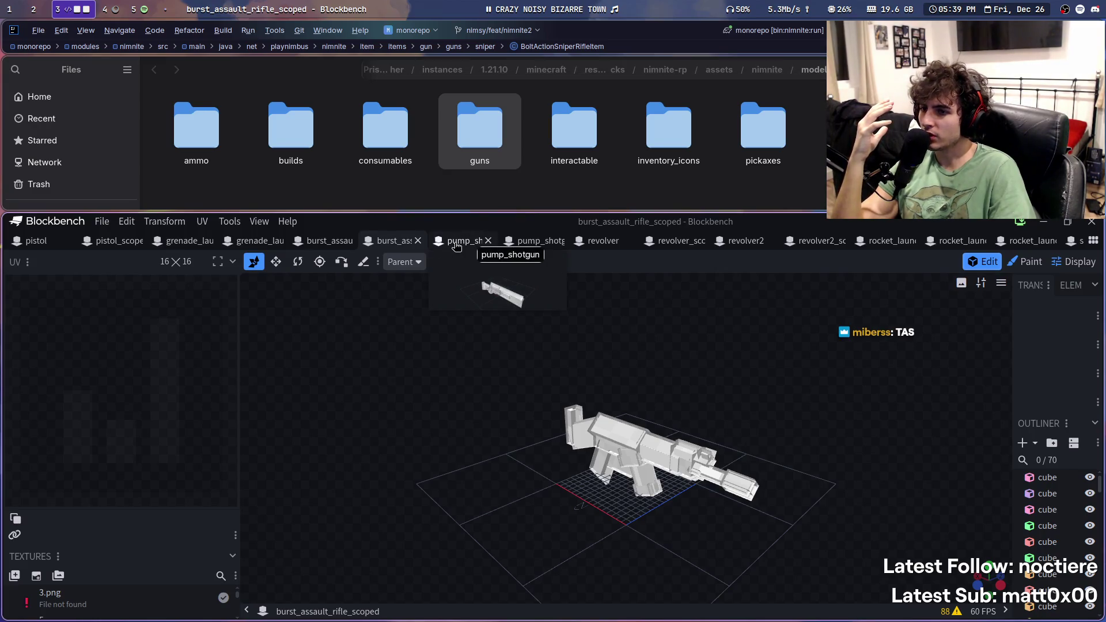
Step: Open the guns folder in the file manager
{"action": "scroll", "coordinate": [470, 242], "scroll_direction": "down", "scroll_amount": 3}
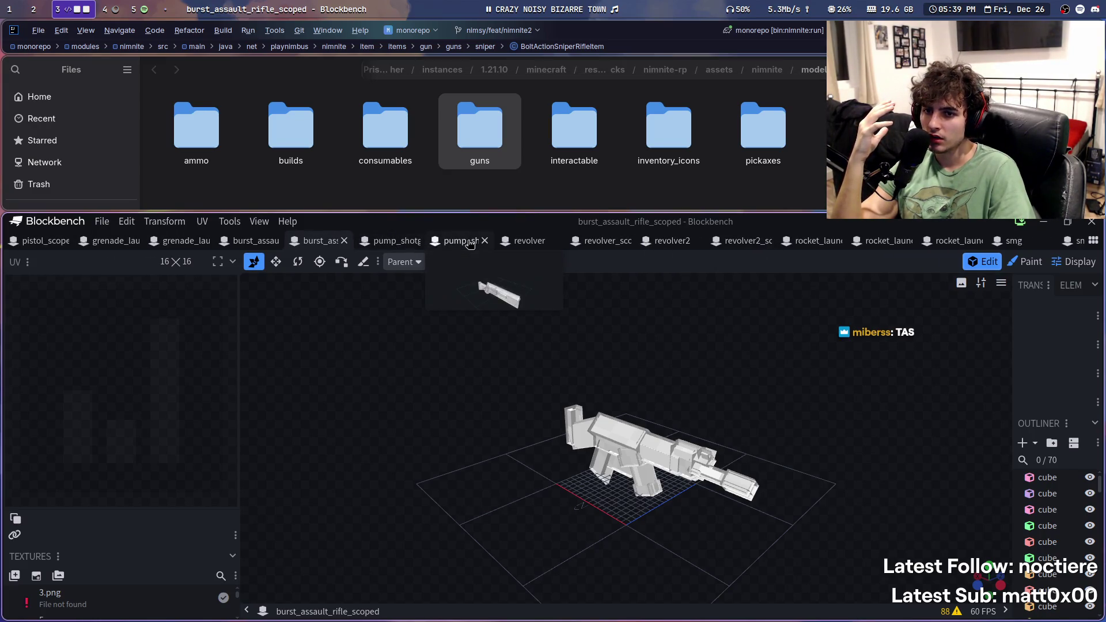
{"action": "scroll", "coordinate": [470, 242], "scroll_direction": "down", "scroll_amount": 3}
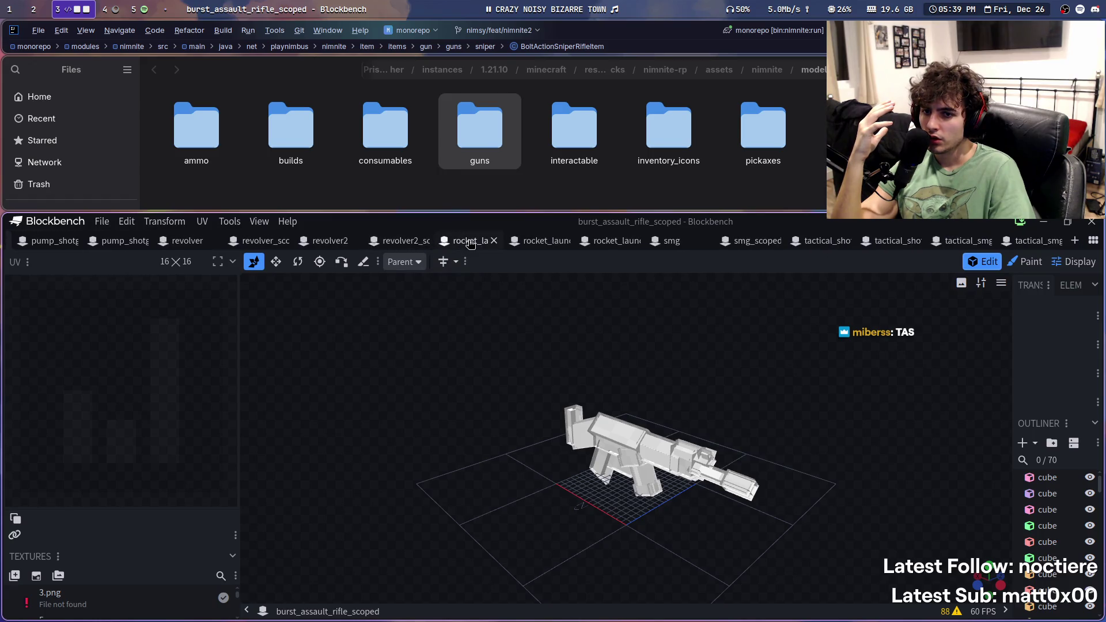
{"action": "scroll", "coordinate": [470, 246], "scroll_direction": "up", "scroll_amount": 2}
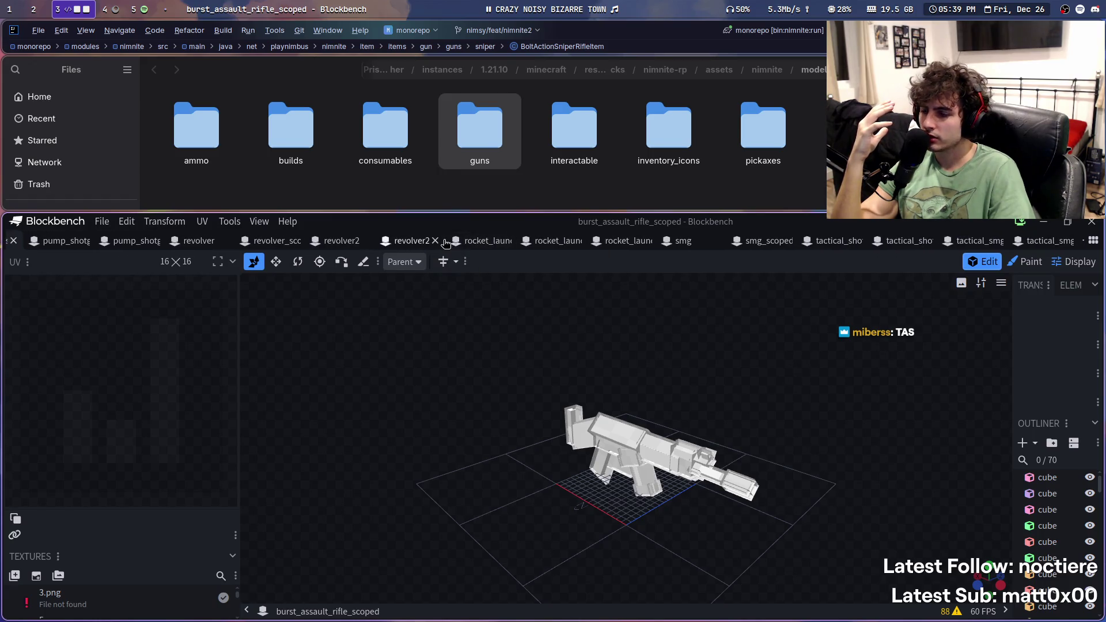
{"action": "scroll", "coordinate": [241, 242], "scroll_direction": "up", "scroll_amount": 4}
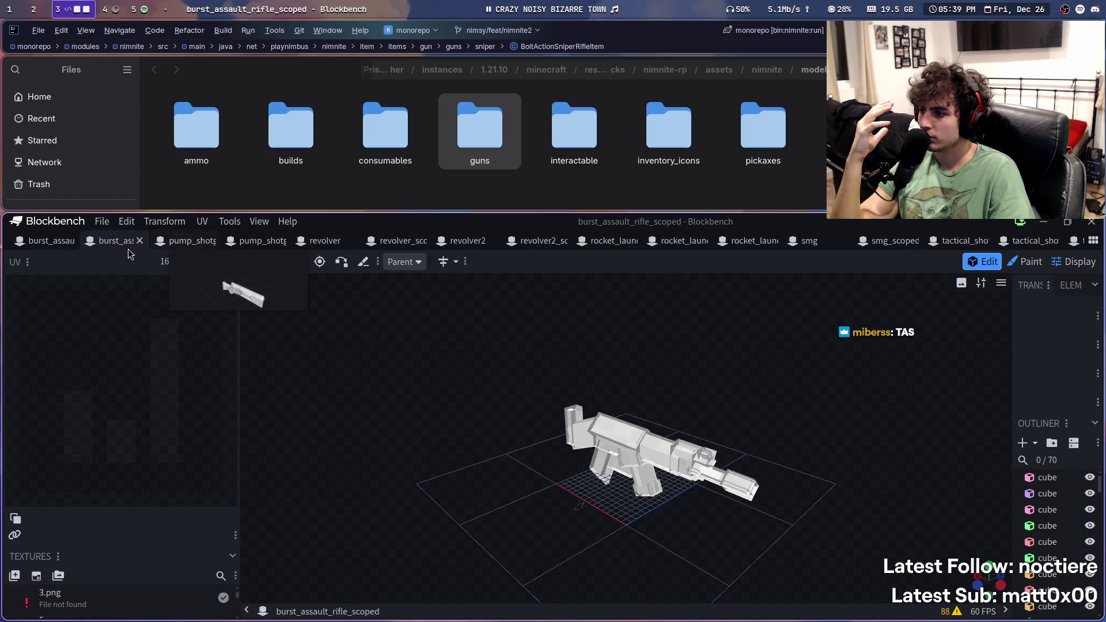
{"action": "scroll", "coordinate": [118, 245], "scroll_direction": "up", "scroll_amount": 2}
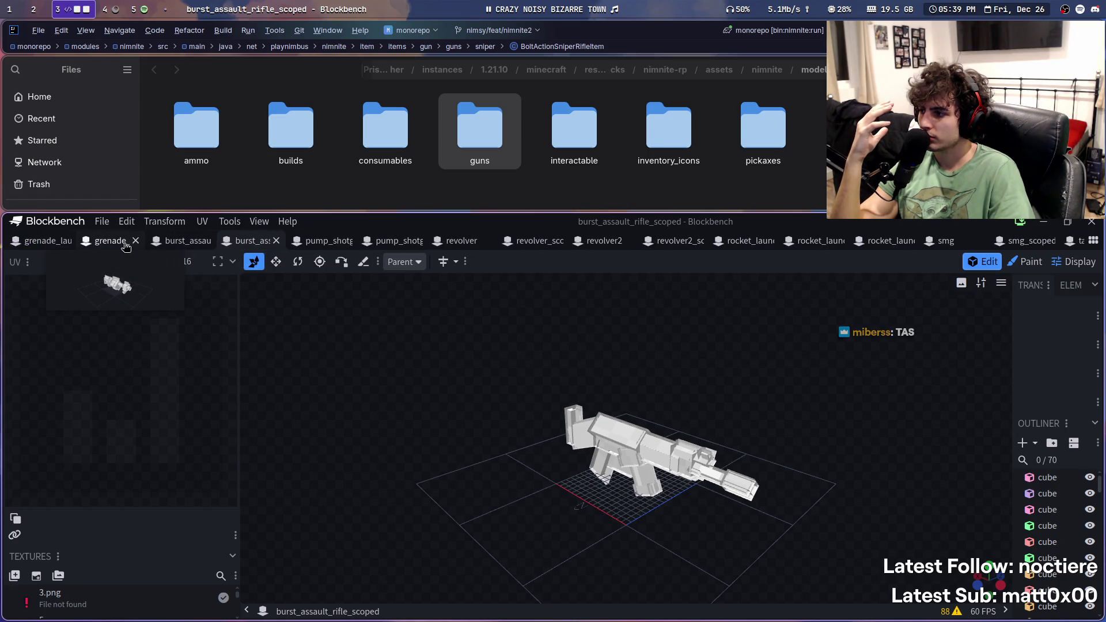
{"action": "scroll", "coordinate": [127, 245], "scroll_direction": "down", "scroll_amount": 1}
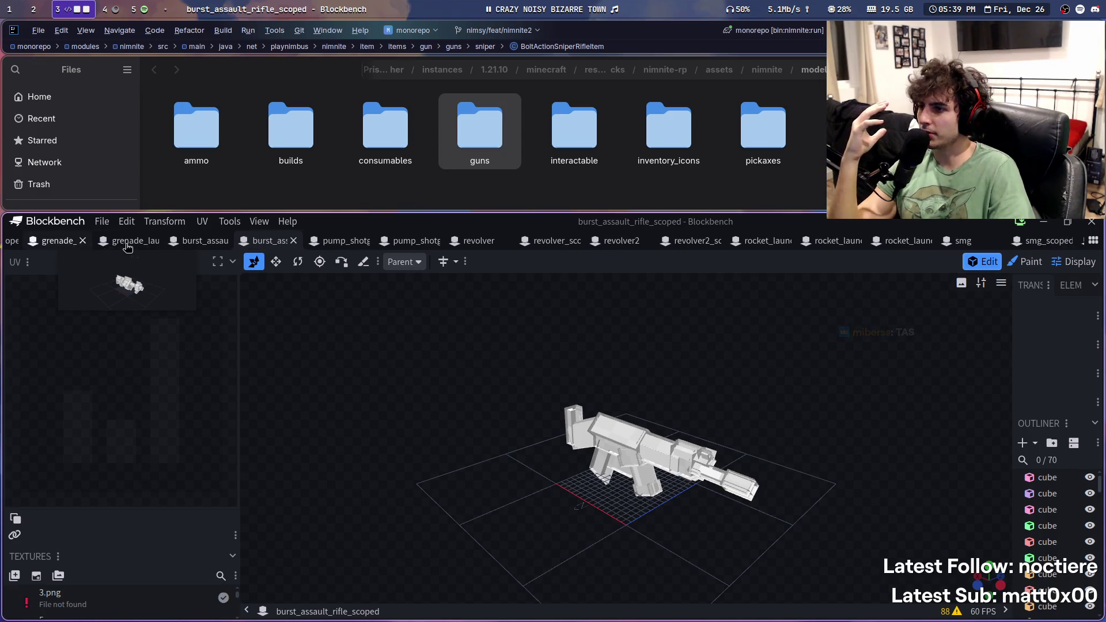
{"action": "double_click", "coordinate": [463, 131]}
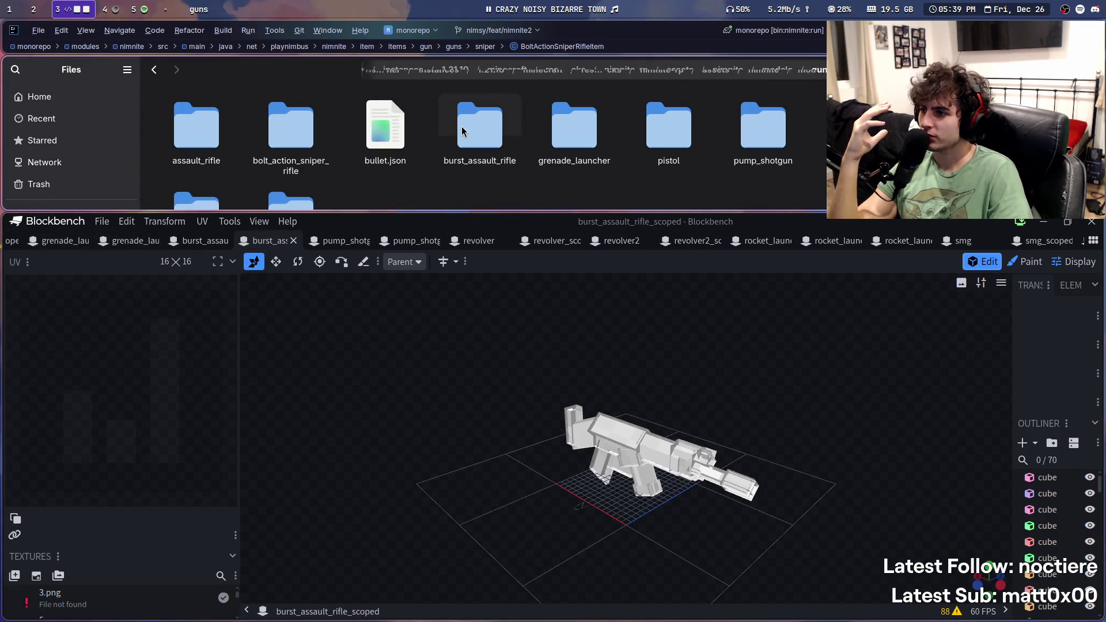
Step: Load bolt_action_sniper_rifle.json into Blockbench, dismissing the missing 4.png texture warning
{"action": "double_click", "coordinate": [270, 145]}
{"action": "left_click_drag", "start_coordinate": [212, 139], "coordinate": [351, 336]}
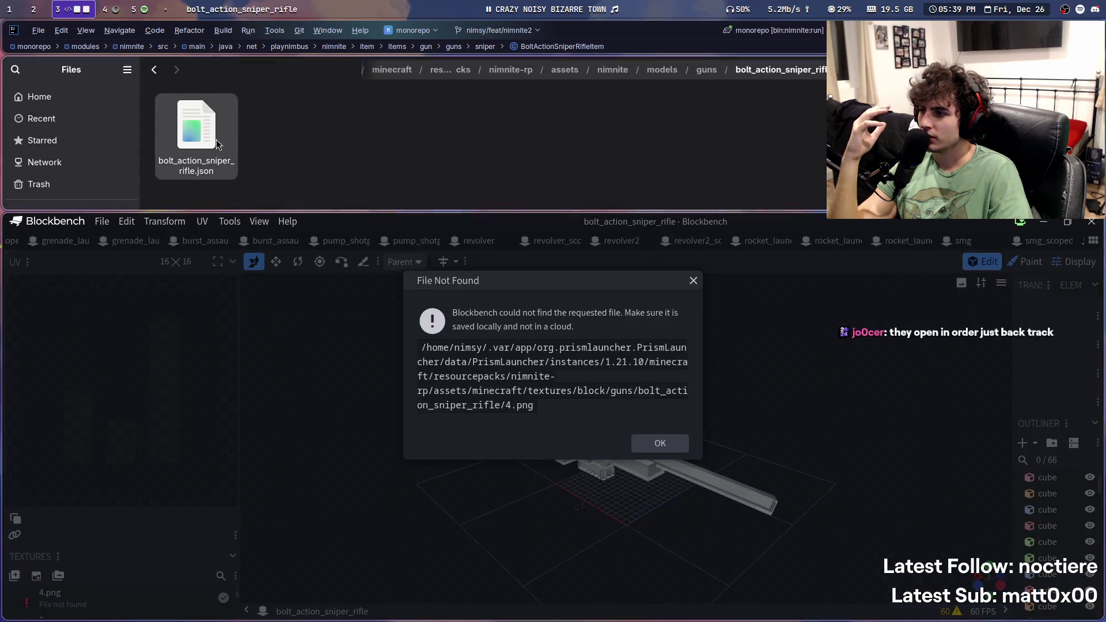
{"action": "left_click", "coordinate": [656, 444]}
{"action": "left_click_drag", "start_coordinate": [195, 129], "coordinate": [334, 354]}
{"action": "left_click", "coordinate": [101, 222]}
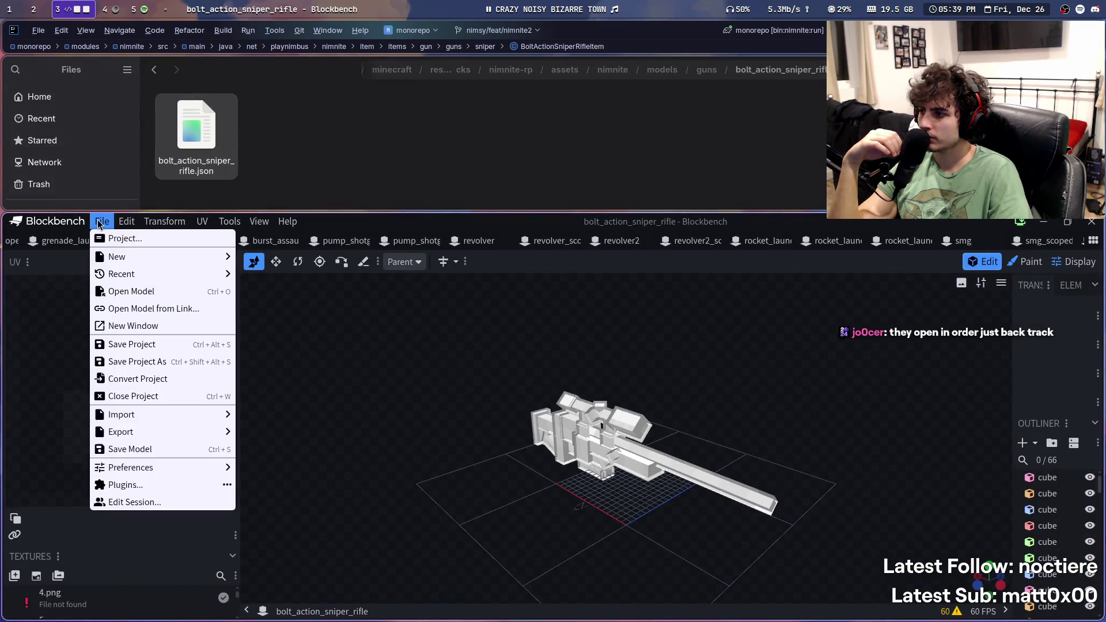
{"action": "left_click", "coordinate": [101, 222]}
{"action": "key", "text": "ctrl+o"}
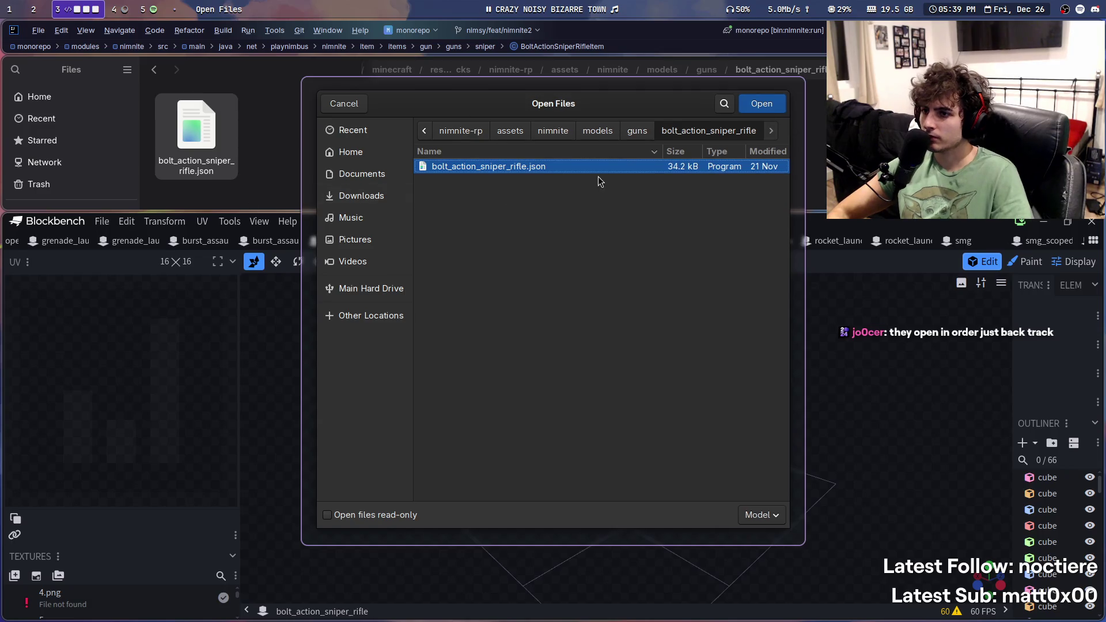
{"action": "double_click", "coordinate": [602, 171]}
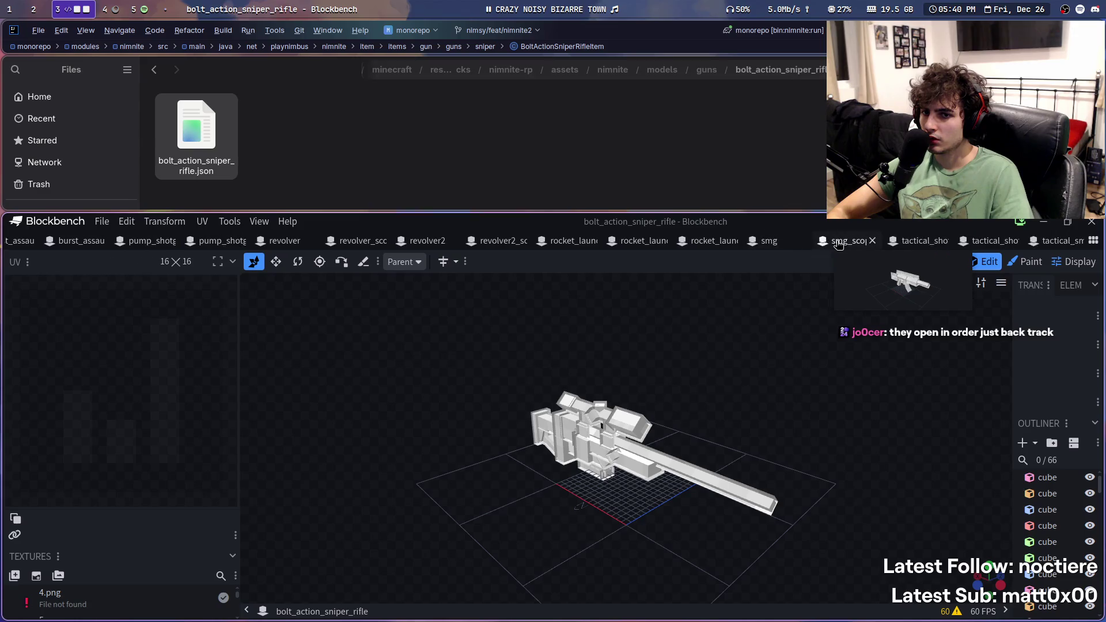
Step: Swap the tab order of the two burst assault projects and the two pump shotgun projects
{"action": "scroll", "coordinate": [123, 237], "scroll_direction": "up", "scroll_amount": 5}
{"action": "scroll", "coordinate": [123, 237], "scroll_direction": "up", "scroll_amount": 2}
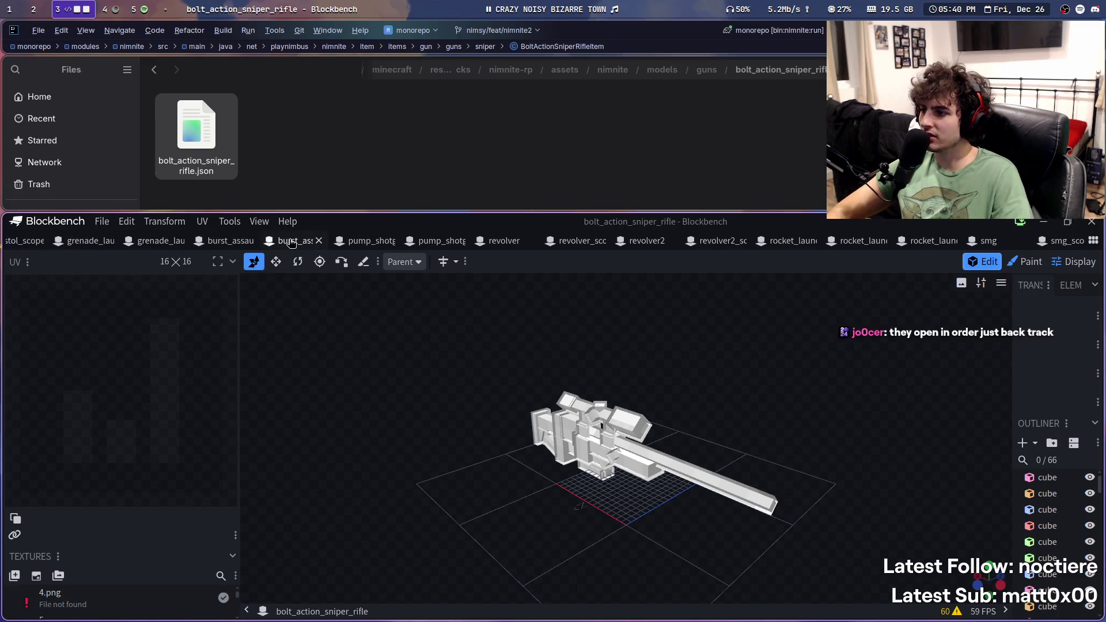
{"action": "scroll", "coordinate": [288, 241], "scroll_direction": "up", "scroll_amount": 3}
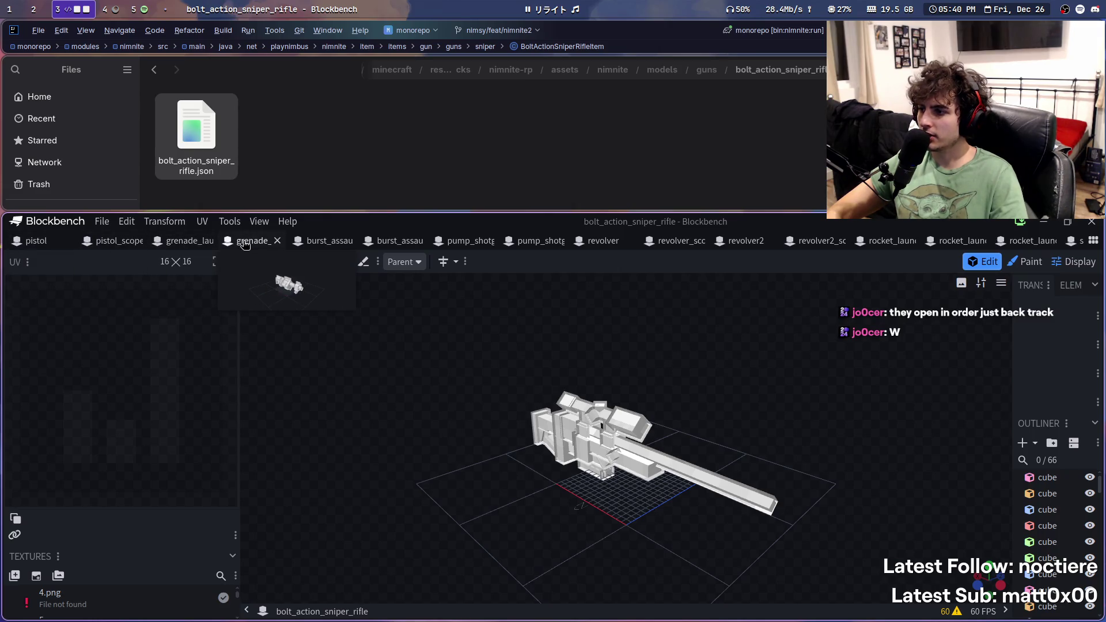
{"action": "left_click_drag", "start_coordinate": [309, 243], "coordinate": [388, 244]}
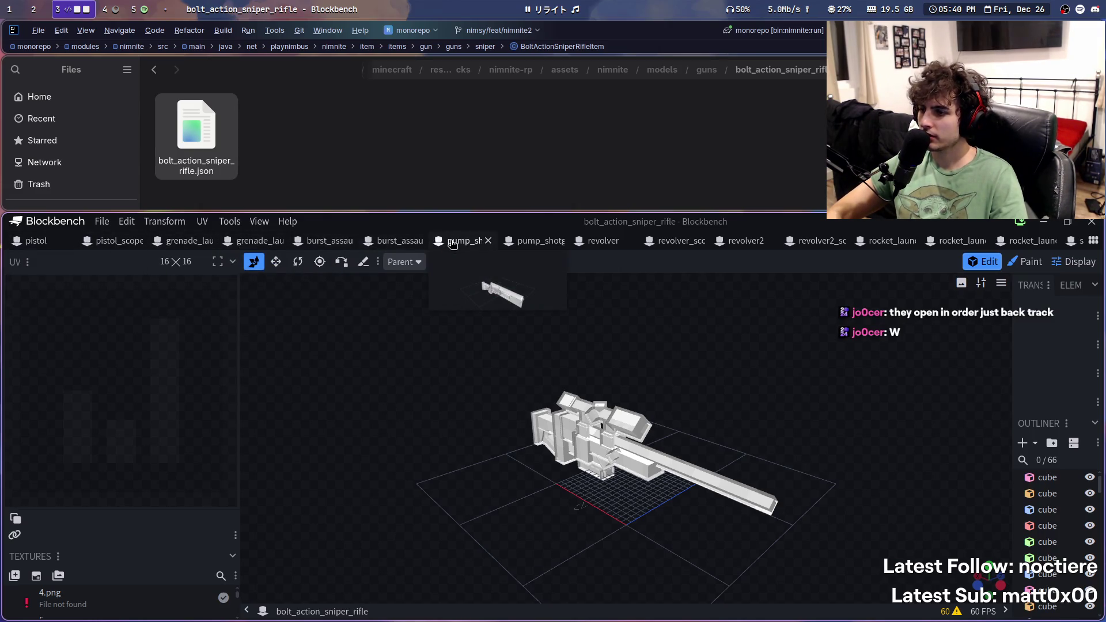
{"action": "left_click_drag", "start_coordinate": [497, 246], "coordinate": [547, 246]}
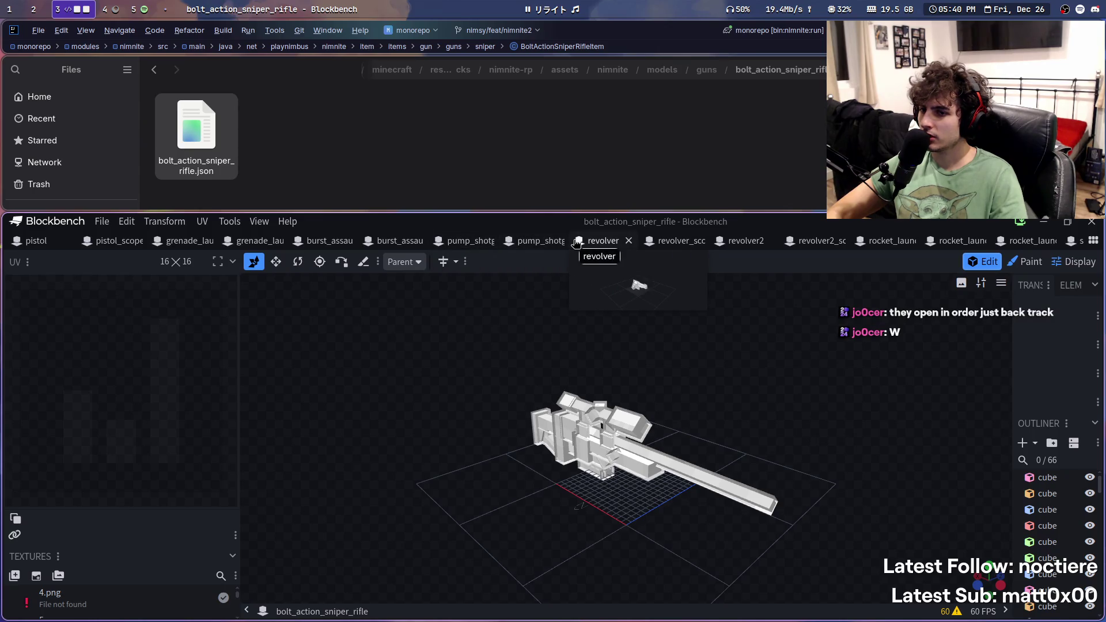
Step: Step through pistol_scoped, grenade launcher and burst rifle projects to pump_shotgun
{"action": "left_click", "coordinate": [113, 240]}
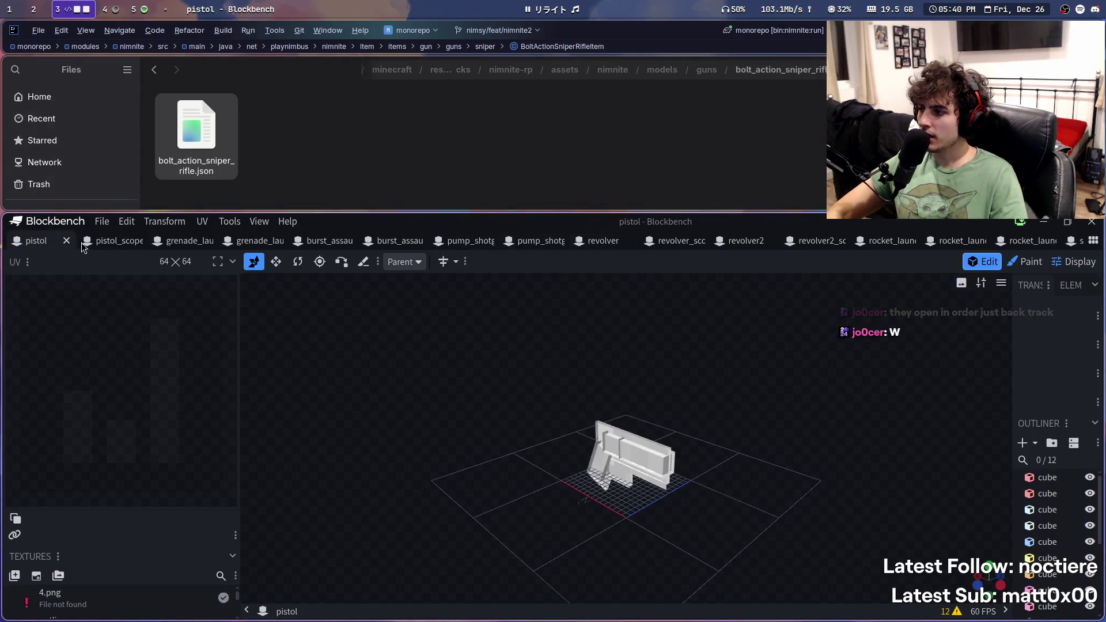
{"action": "left_click", "coordinate": [190, 245]}
{"action": "left_click", "coordinate": [259, 244]}
{"action": "left_click", "coordinate": [328, 244]}
{"action": "left_click", "coordinate": [394, 244]}
{"action": "left_click", "coordinate": [446, 249]}
Step: Toggle the stream notes window, switch to the pistol model, and return Files to guns
{"action": "key", "text": "super+n"}
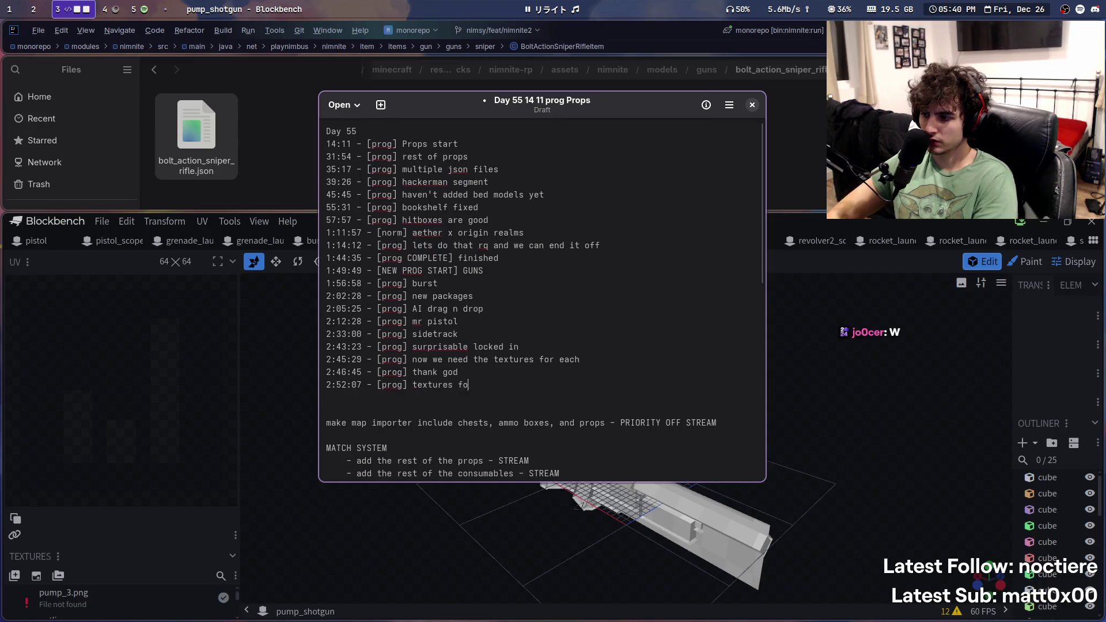
{"action": "key", "text": "super+n"}
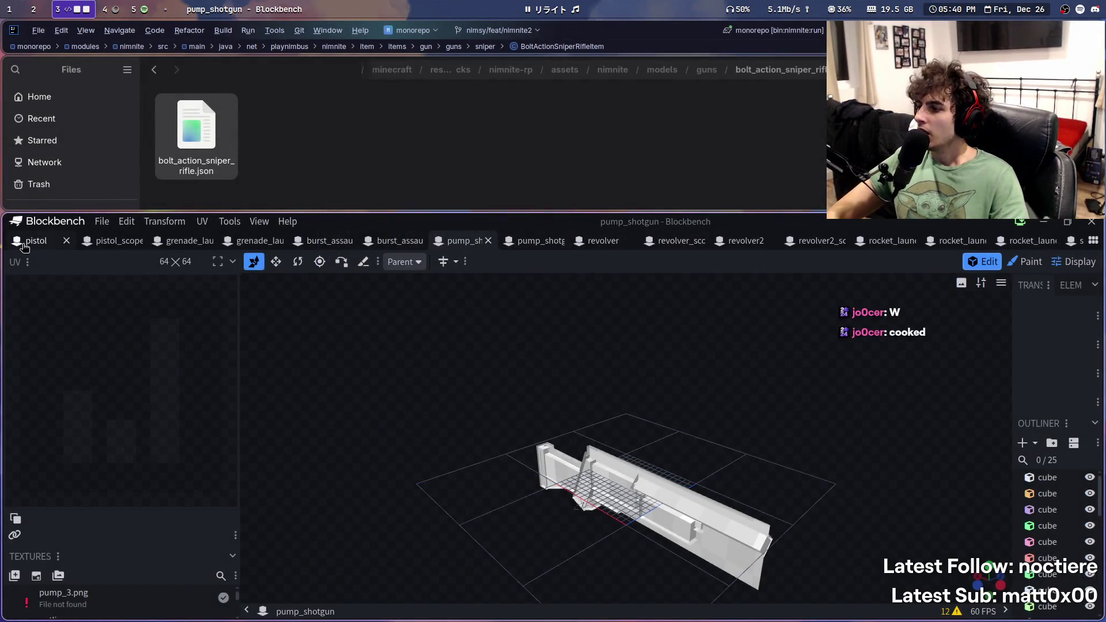
{"action": "left_click", "coordinate": [23, 241]}
{"action": "left_click", "coordinate": [706, 70]}
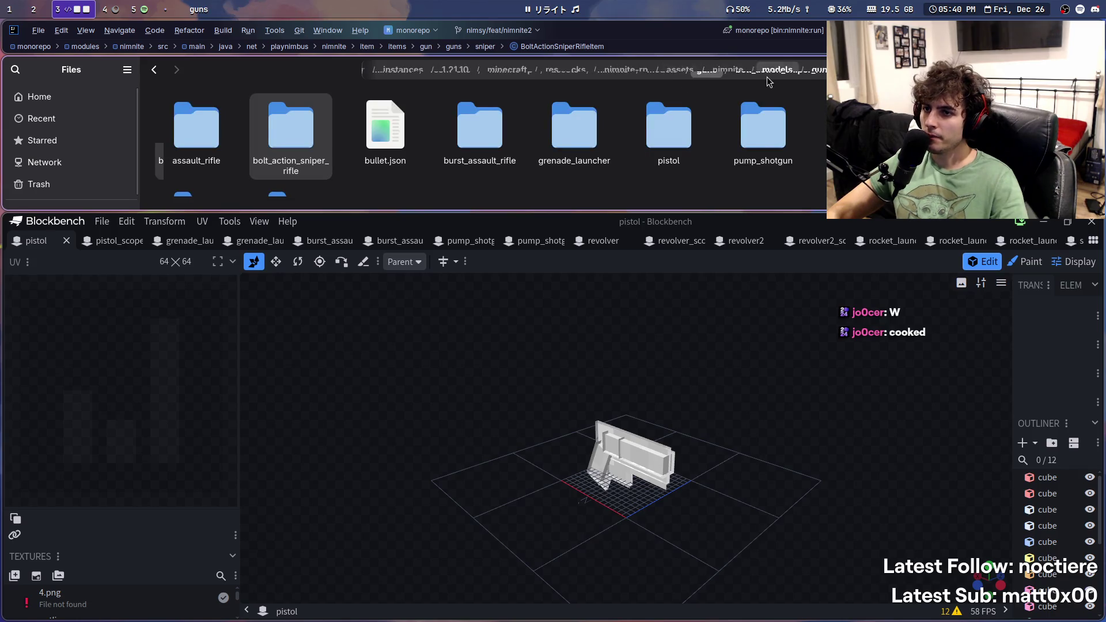
Step: Navigate Files up to the nimnite-rp resource pack and into its assets folder
{"action": "left_click", "coordinate": [727, 70]}
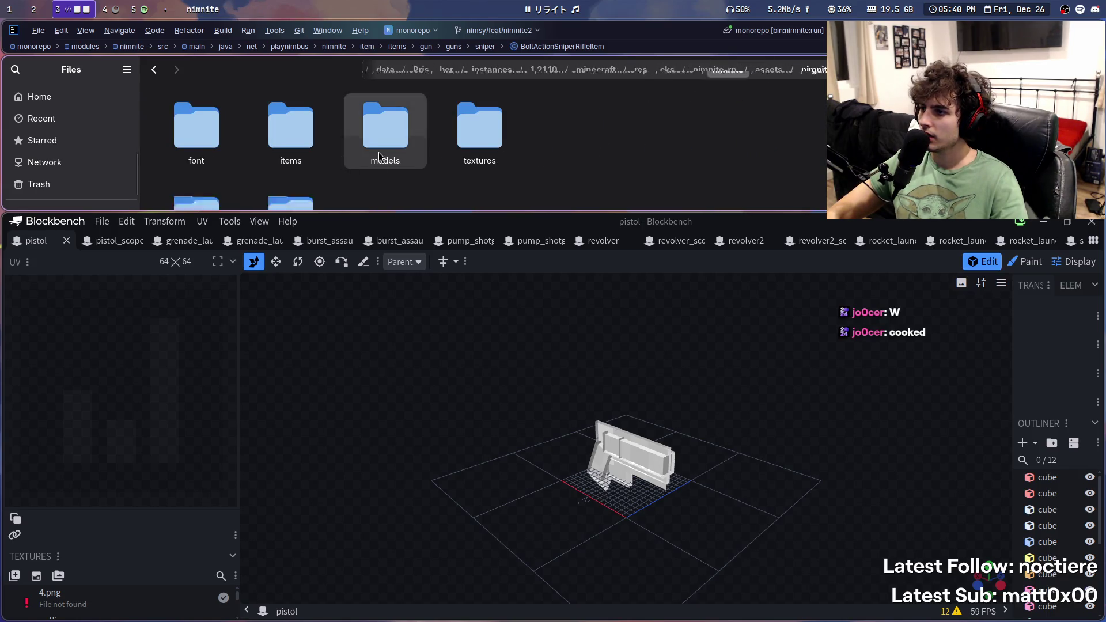
{"action": "right_click_drag", "start_coordinate": [617, 133], "coordinate": [617, 180], "text": "super"}
{"action": "left_click", "coordinate": [729, 74]}
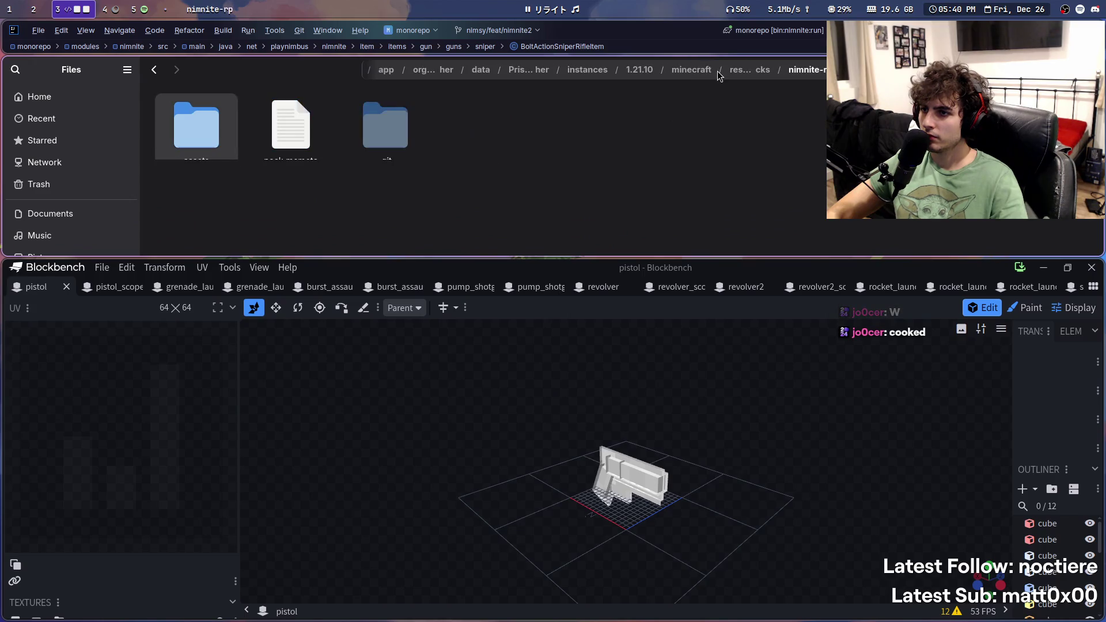
{"action": "right_click_drag", "start_coordinate": [501, 192], "coordinate": [379, 166], "text": "super"}
{"action": "double_click", "coordinate": [232, 139]}
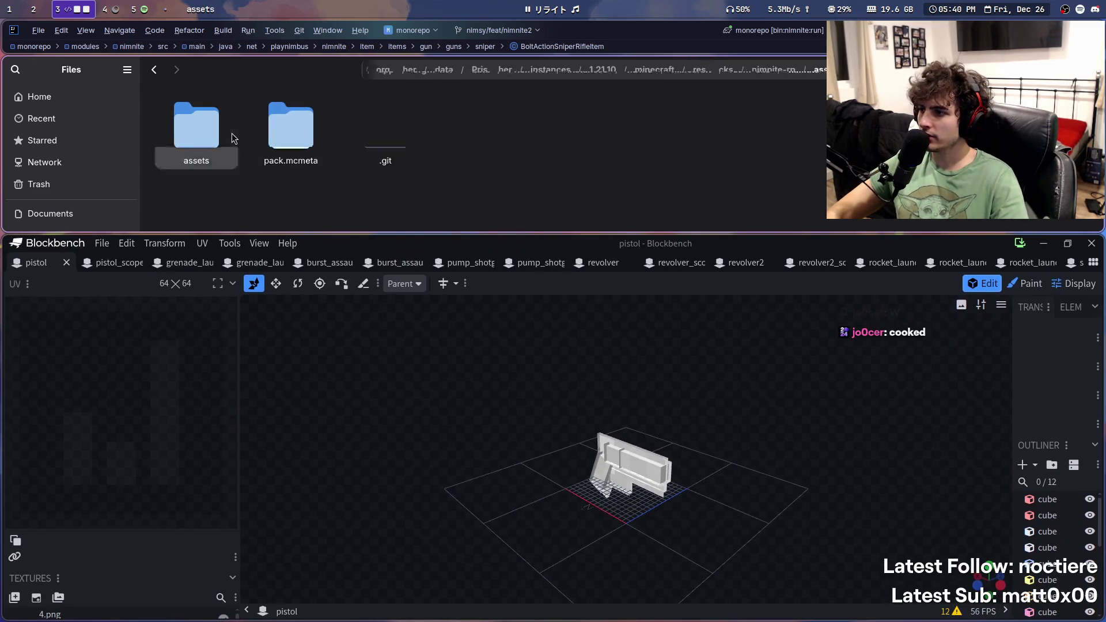
{"action": "right_click_drag", "start_coordinate": [479, 190], "coordinate": [505, 237], "text": "super"}
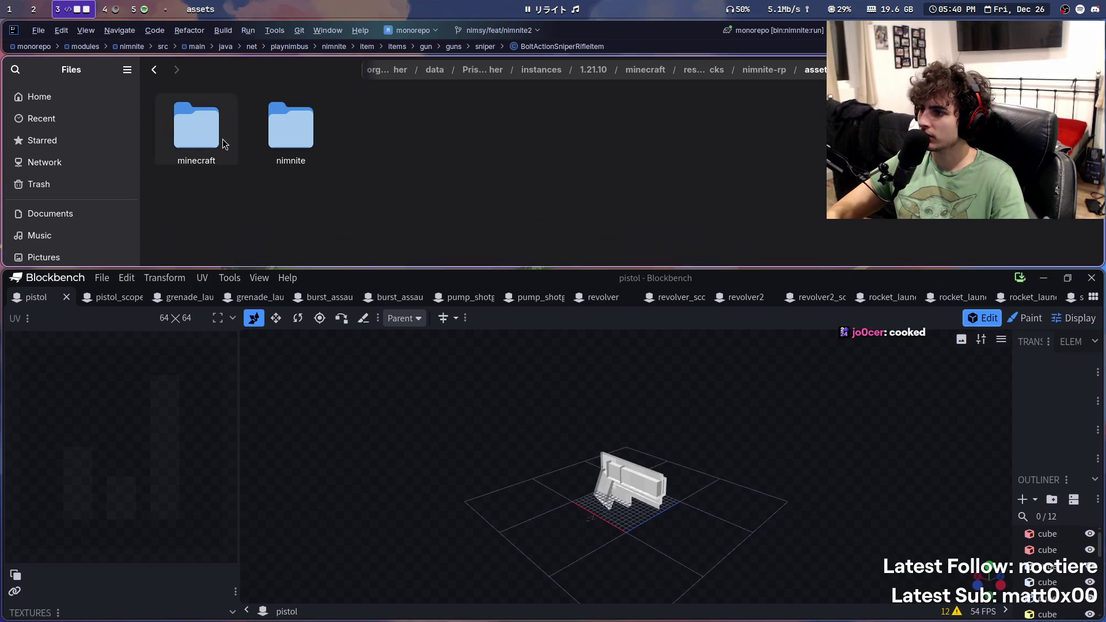
Step: Open nimnite > textures > item > guns > pistol, then enlarge Blockbench to show its textures
{"action": "double_click", "coordinate": [291, 129]}
{"action": "double_click", "coordinate": [479, 130]}
{"action": "double_click", "coordinate": [290, 130]}
{"action": "mouse_move", "coordinate": [470, 191]}
{"action": "right_mouse_down", "text": "super"}
{"action": "mouse_move", "coordinate": [496, 256]}
{"action": "mouse_move", "coordinate": [496, 301]}
{"action": "mouse_move", "coordinate": [536, 177]}
{"action": "right_mouse_up", "text": "super"}
{"action": "double_click", "coordinate": [482, 141]}
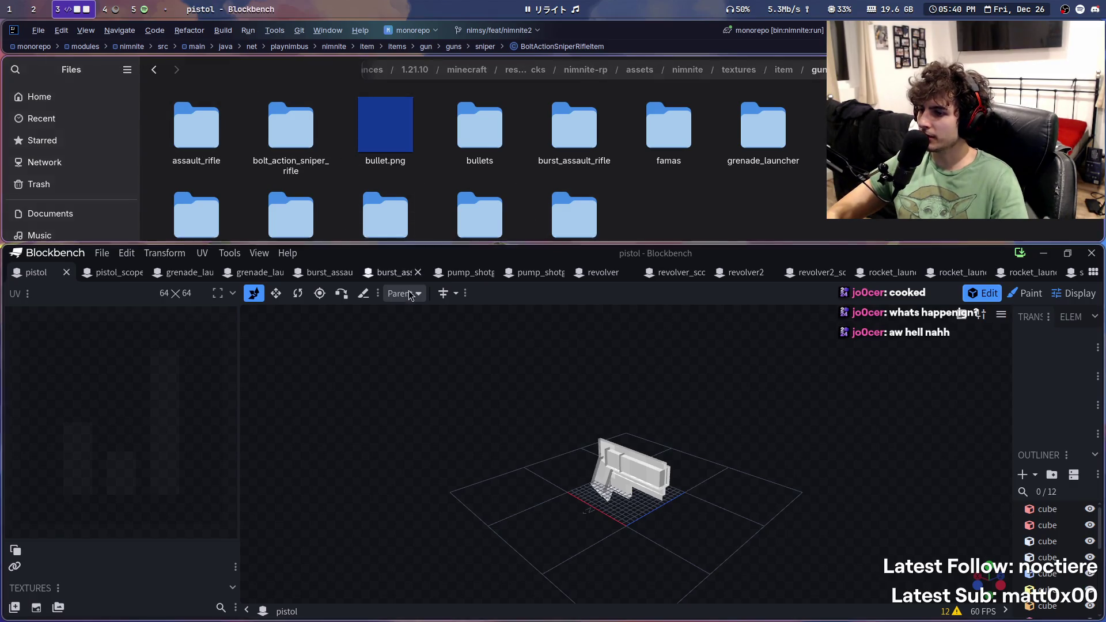
{"action": "right_click_drag", "start_coordinate": [576, 211], "coordinate": [684, 206], "text": "super"}
{"action": "double_click", "coordinate": [196, 216]}
{"action": "mouse_move", "coordinate": [144, 506]}
{"action": "right_mouse_down", "text": "super"}
{"action": "mouse_move", "coordinate": [274, 499]}
{"action": "mouse_move", "coordinate": [316, 484]}
{"action": "mouse_move", "coordinate": [471, 349]}
{"action": "mouse_move", "coordinate": [389, 429]}
{"action": "mouse_move", "coordinate": [431, 353]}
{"action": "mouse_move", "coordinate": [434, 392]}
{"action": "mouse_move", "coordinate": [676, 352]}
{"action": "mouse_move", "coordinate": [507, 336]}
{"action": "right_mouse_up", "text": "super"}
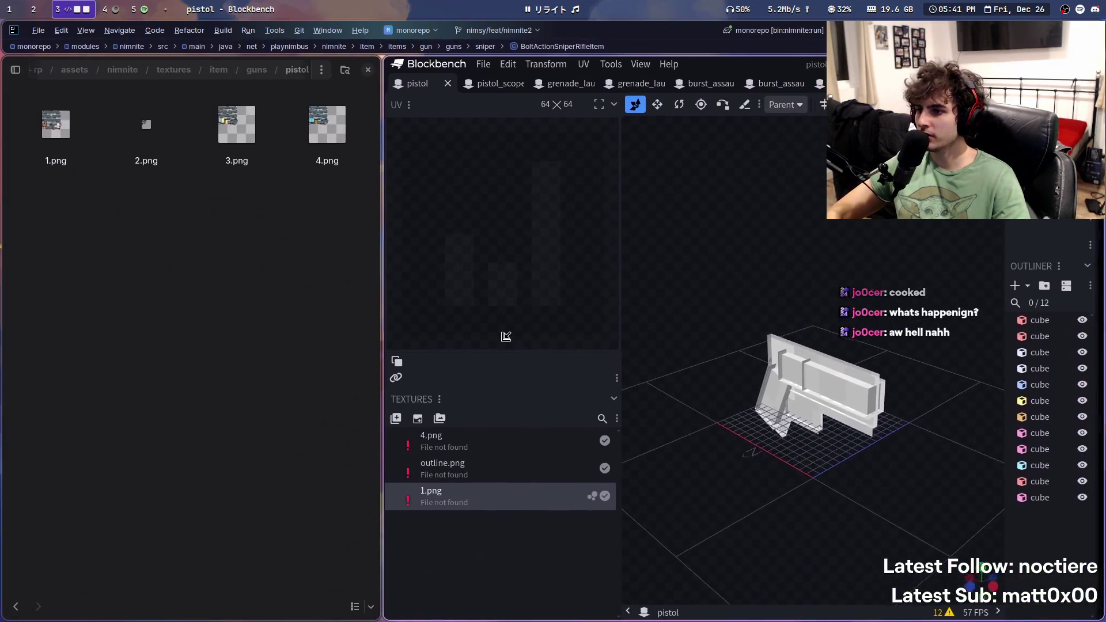
Step: Place Blockbench and Files side by side and drag 1.png toward the pistol's Textures list
{"action": "mouse_move", "coordinate": [506, 336]}
{"action": "left_mouse_down", "text": "super"}
{"action": "mouse_move", "coordinate": [616, 380]}
{"action": "mouse_move", "coordinate": [452, 370]}
{"action": "left_mouse_up", "text": "super"}
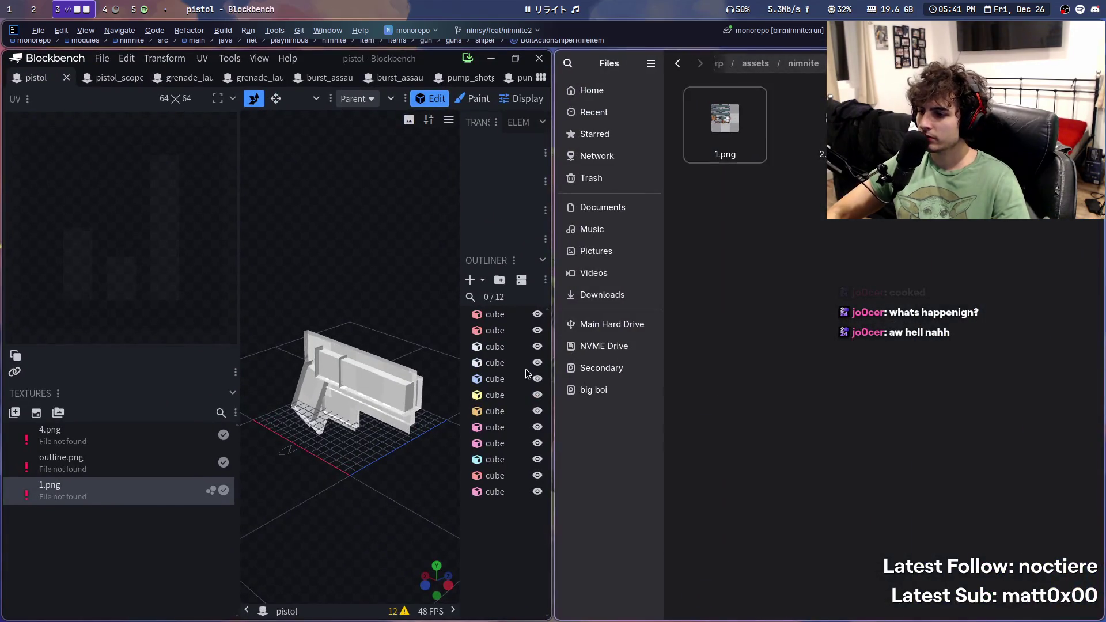
{"action": "left_click_drag", "start_coordinate": [545, 369], "coordinate": [547, 368], "text": "super"}
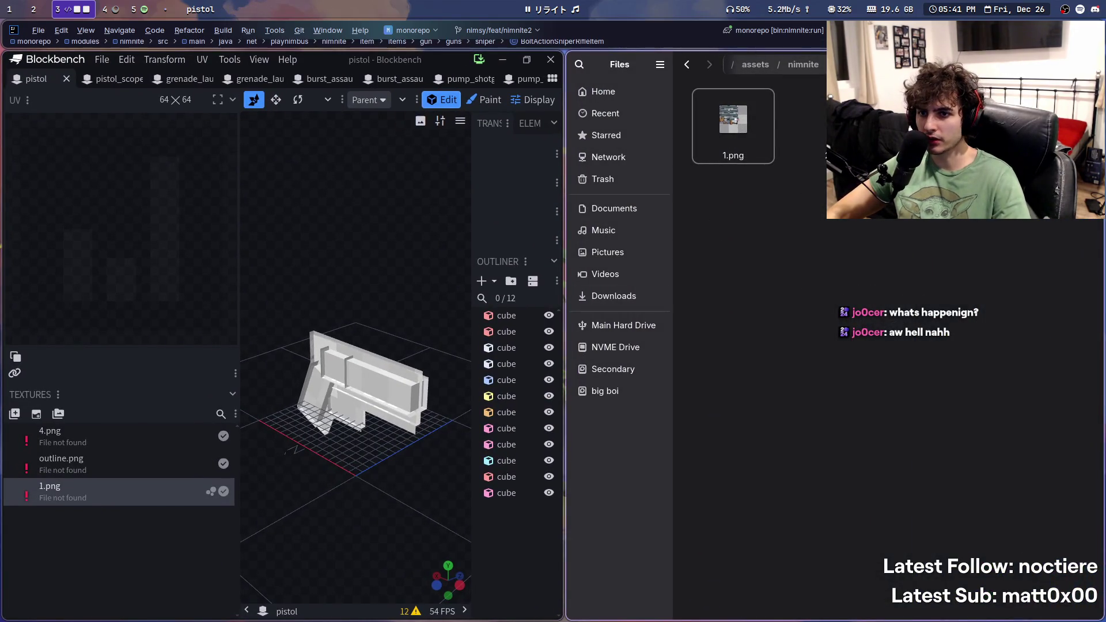
{"action": "mouse_move", "coordinate": [733, 124]}
{"action": "left_mouse_down"}
{"action": "mouse_move", "coordinate": [242, 426]}
{"action": "mouse_move", "coordinate": [115, 441]}
{"action": "mouse_move", "coordinate": [80, 423]}
{"action": "mouse_move", "coordinate": [28, 443]}
{"action": "mouse_move", "coordinate": [44, 437]}
{"action": "left_mouse_up"}
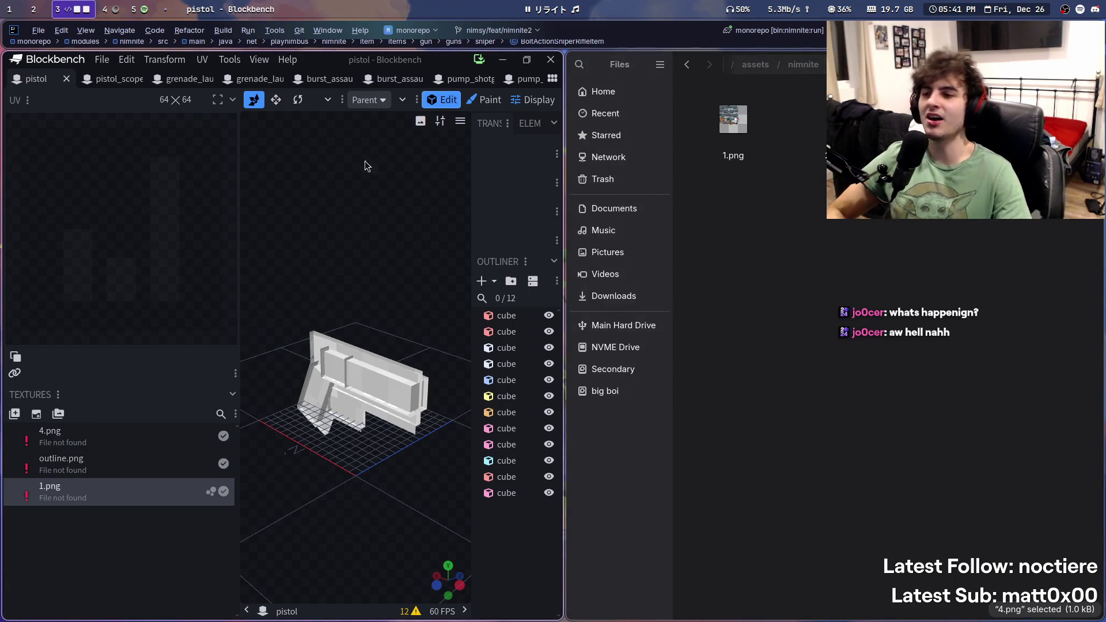
{"action": "mouse_move", "coordinate": [567, 5]}
{"action": "left_mouse_down"}
{"action": "mouse_move", "coordinate": [9, 419]}
{"action": "mouse_move", "coordinate": [800, 261]}
{"action": "mouse_move", "coordinate": [15, 361]}
{"action": "mouse_move", "coordinate": [78, 421]}
{"action": "mouse_move", "coordinate": [18, 434]}
{"action": "mouse_move", "coordinate": [83, 445]}
{"action": "left_mouse_up"}
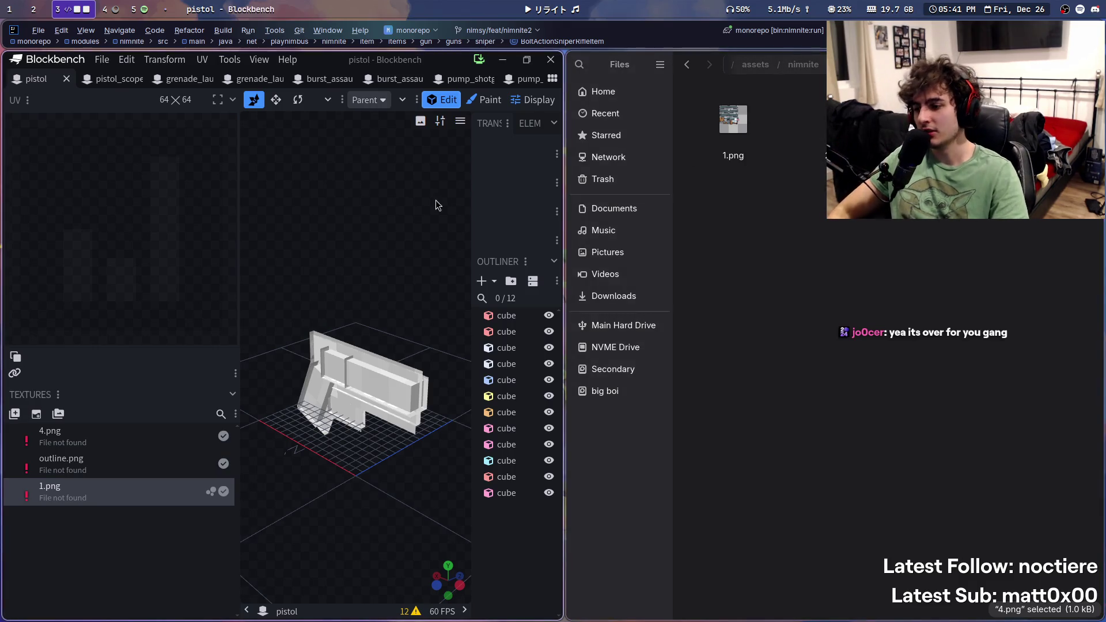
Step: Retile the windows with Blockbench stacked above Files and given more height
{"action": "left_click_drag", "start_coordinate": [409, 270], "coordinate": [440, 372], "text": "super"}
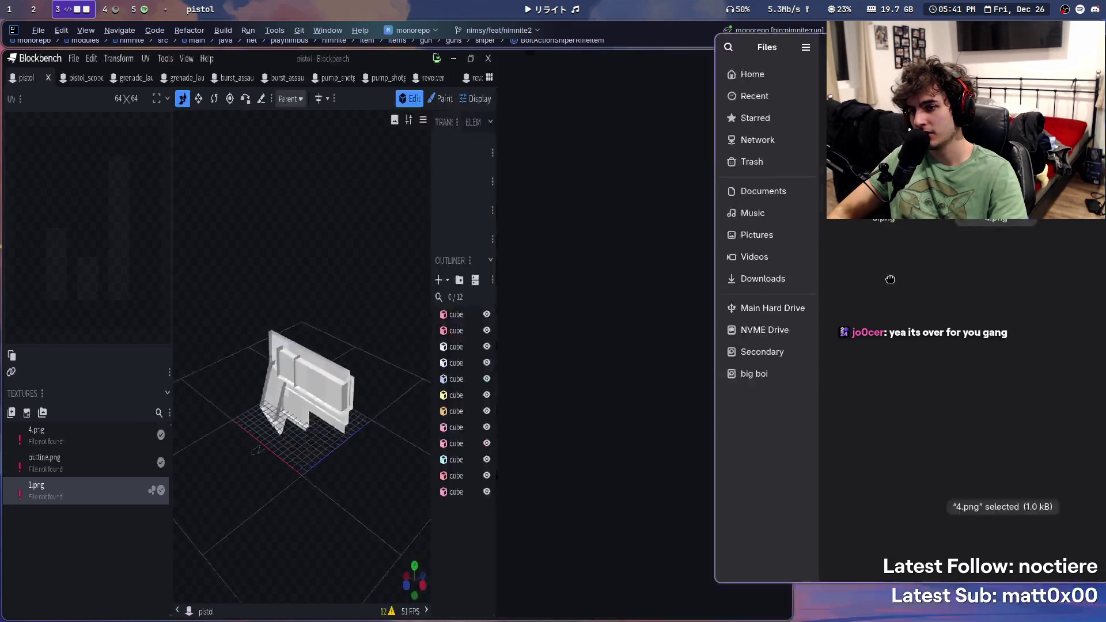
{"action": "key", "text": "super+j"}
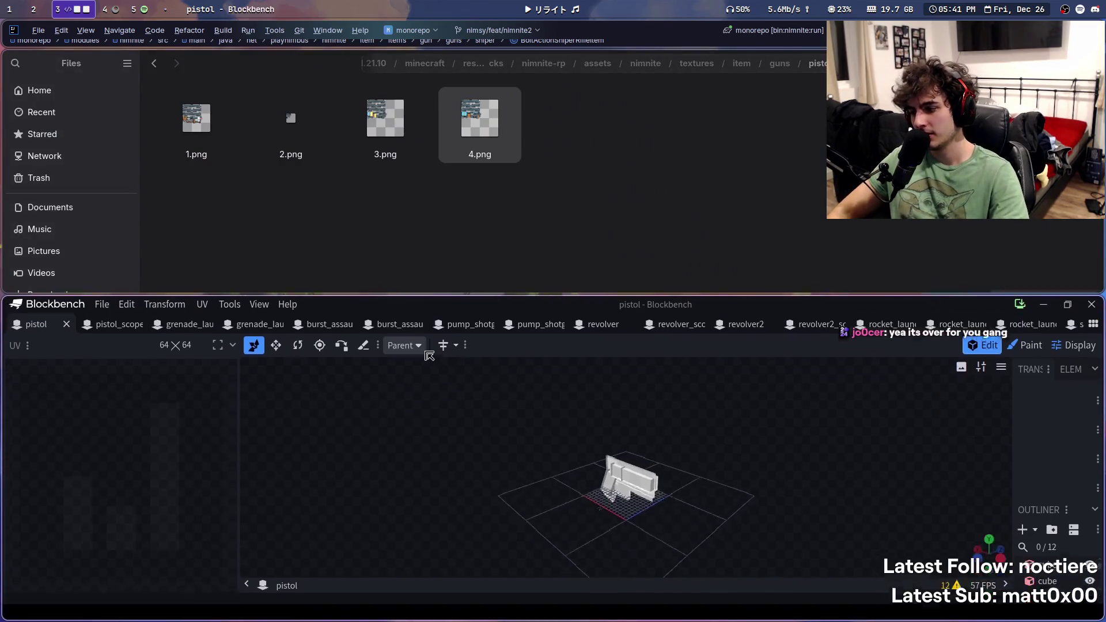
{"action": "mouse_move", "coordinate": [430, 347]}
{"action": "left_mouse_down", "text": "super"}
{"action": "mouse_move", "coordinate": [570, 168]}
{"action": "mouse_move", "coordinate": [576, 229]}
{"action": "left_mouse_up", "text": "super"}
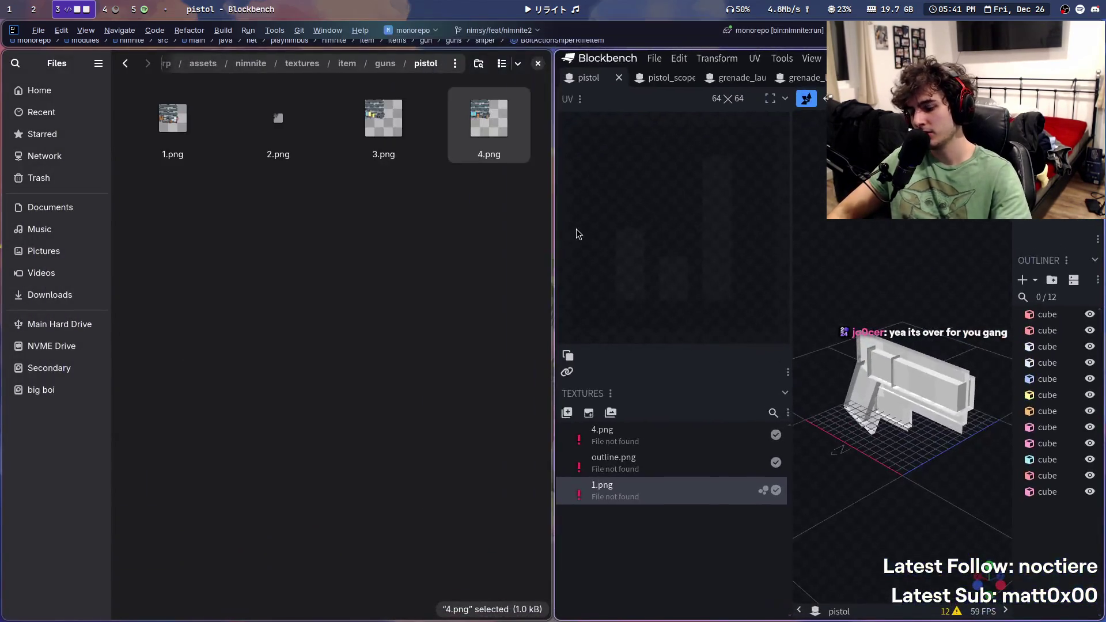
{"action": "key", "text": "super+j"}
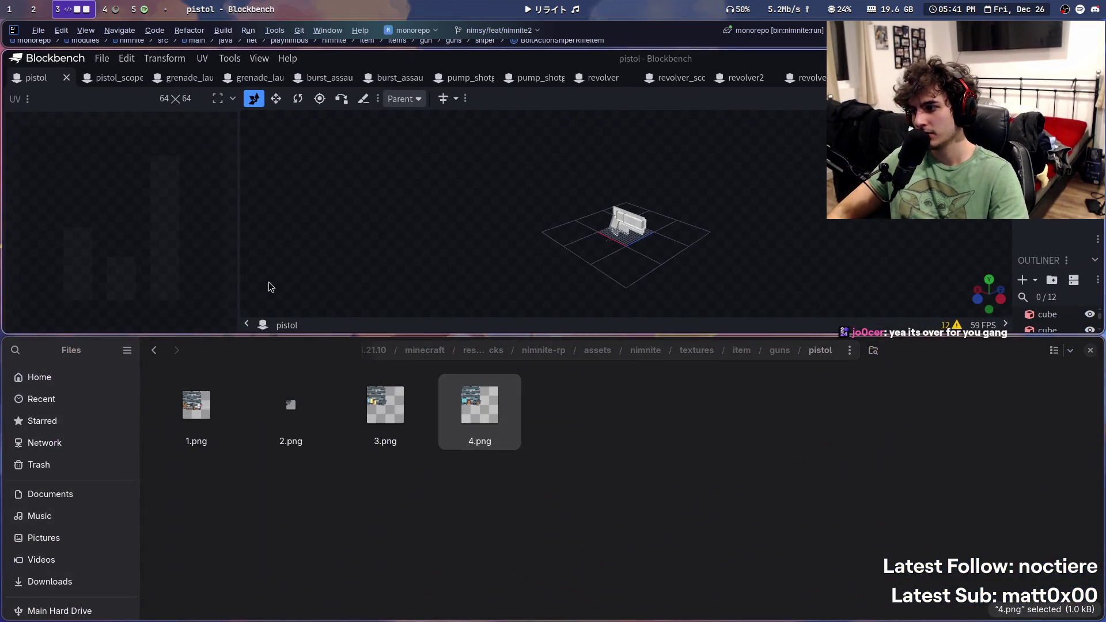
{"action": "key", "text": "super+ctrl+Down"}
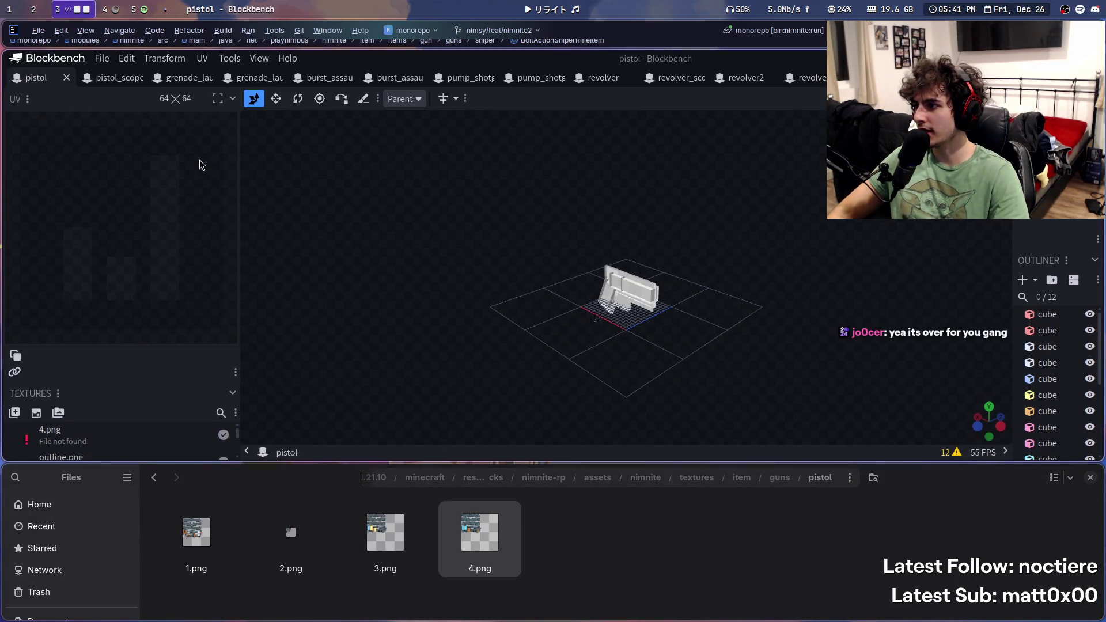
Step: Collapse the UV panel and resize the Blockbench/Files split so the Textures panel shows
{"action": "left_click", "coordinate": [233, 98]}
{"action": "right_click_drag", "start_coordinate": [423, 542], "coordinate": [422, 496], "text": "super"}
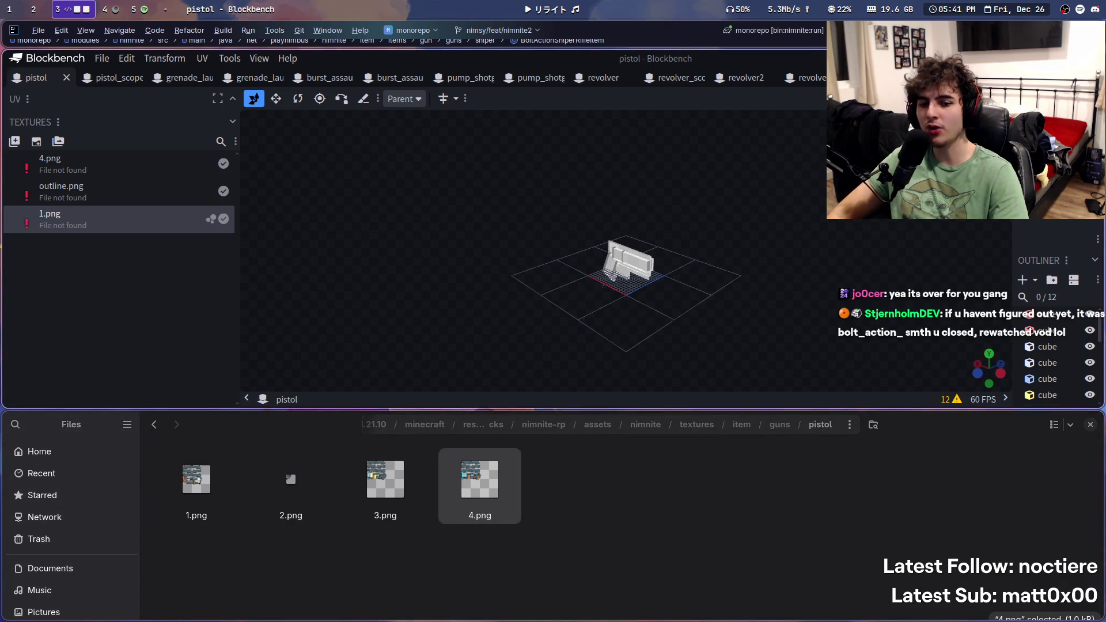
{"action": "scroll", "coordinate": [415, 77], "scroll_direction": "right", "scroll_amount": 3}
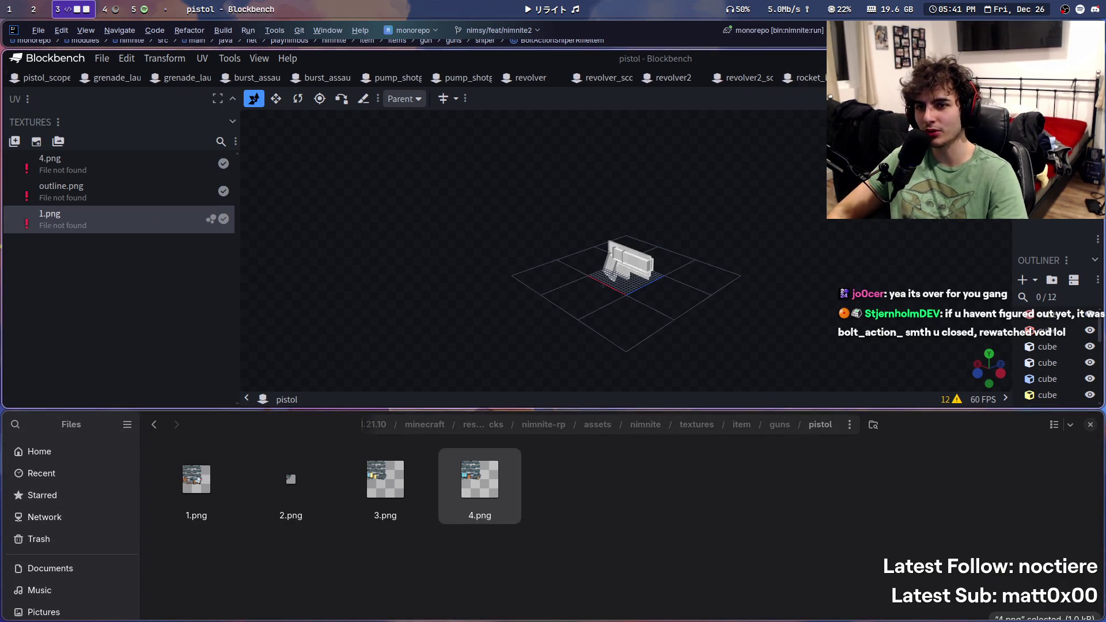
{"action": "scroll", "coordinate": [96, 79], "scroll_direction": "left", "scroll_amount": 3}
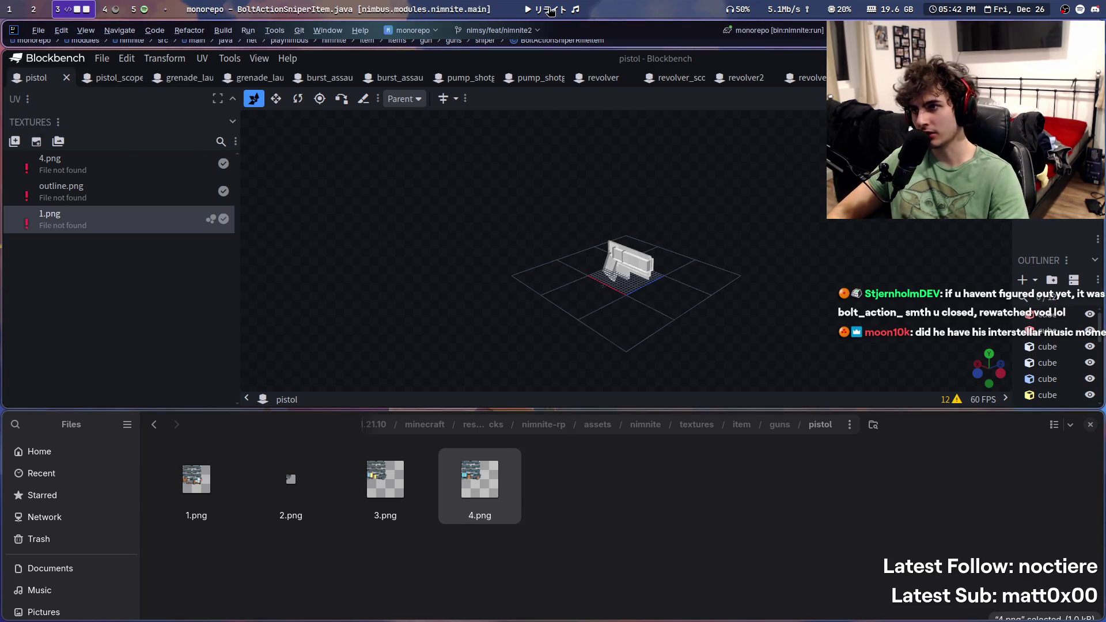
{"action": "mouse_move", "coordinate": [479, 479]}
{"action": "left_mouse_down"}
{"action": "mouse_move", "coordinate": [104, 252]}
{"action": "mouse_move", "coordinate": [54, 169]}
{"action": "left_mouse_up"}
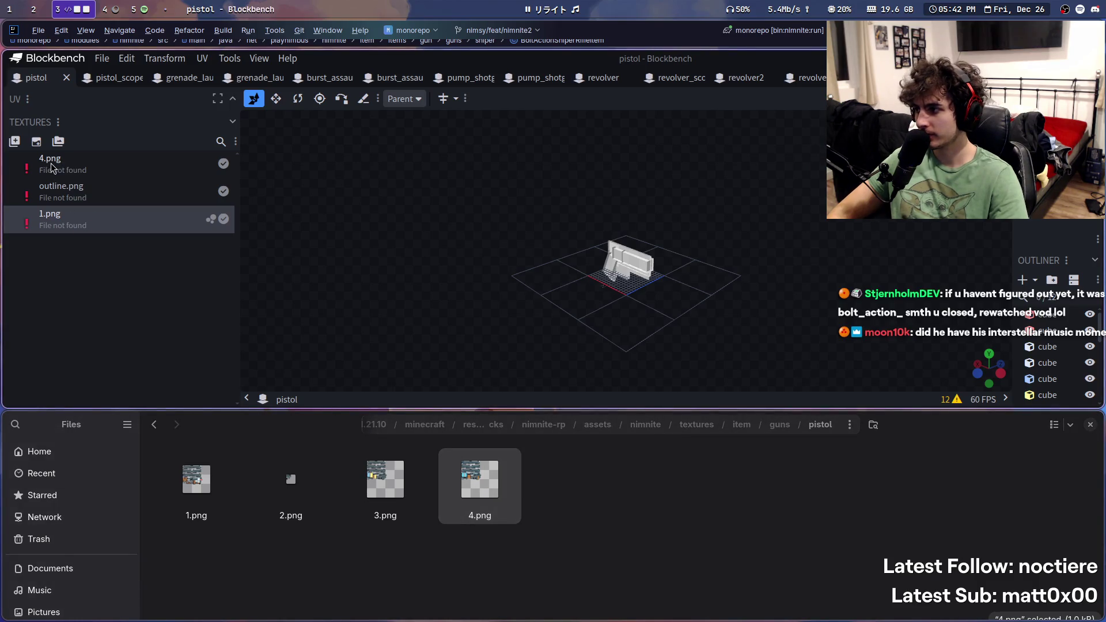
Step: Drop 1.png onto the Textures list to replace the missing 1.png texture
{"action": "mouse_move", "coordinate": [230, 477]}
{"action": "left_mouse_down"}
{"action": "mouse_move", "coordinate": [79, 246]}
{"action": "mouse_move", "coordinate": [46, 219]}
{"action": "left_mouse_up"}
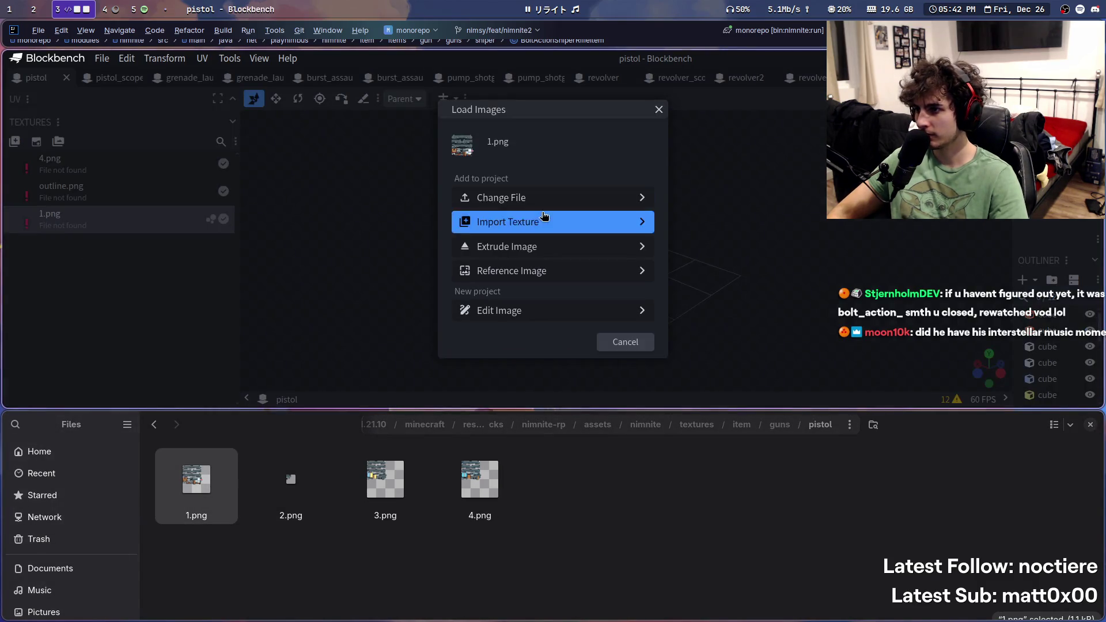
{"action": "left_click", "coordinate": [550, 197]}
{"action": "left_click", "coordinate": [334, 547]}
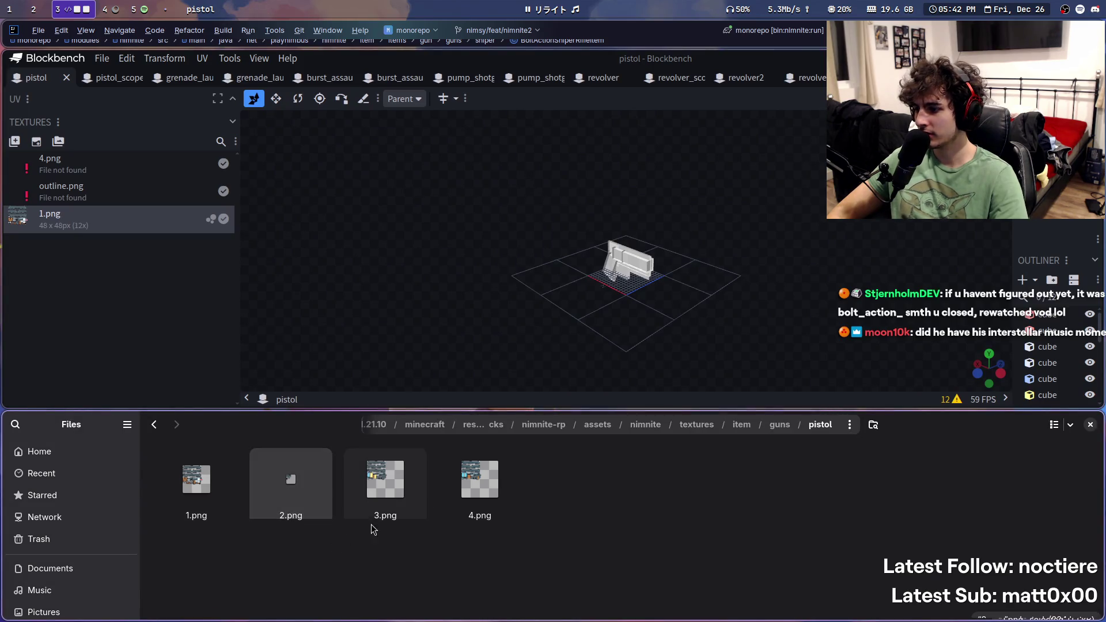
Step: Drag 3.png toward the outline texture, select outline.png, and return Files to the guns folder
{"action": "mouse_move", "coordinate": [375, 520]}
{"action": "left_mouse_down"}
{"action": "mouse_move", "coordinate": [91, 212]}
{"action": "mouse_move", "coordinate": [90, 197]}
{"action": "mouse_move", "coordinate": [96, 219]}
{"action": "left_mouse_up"}
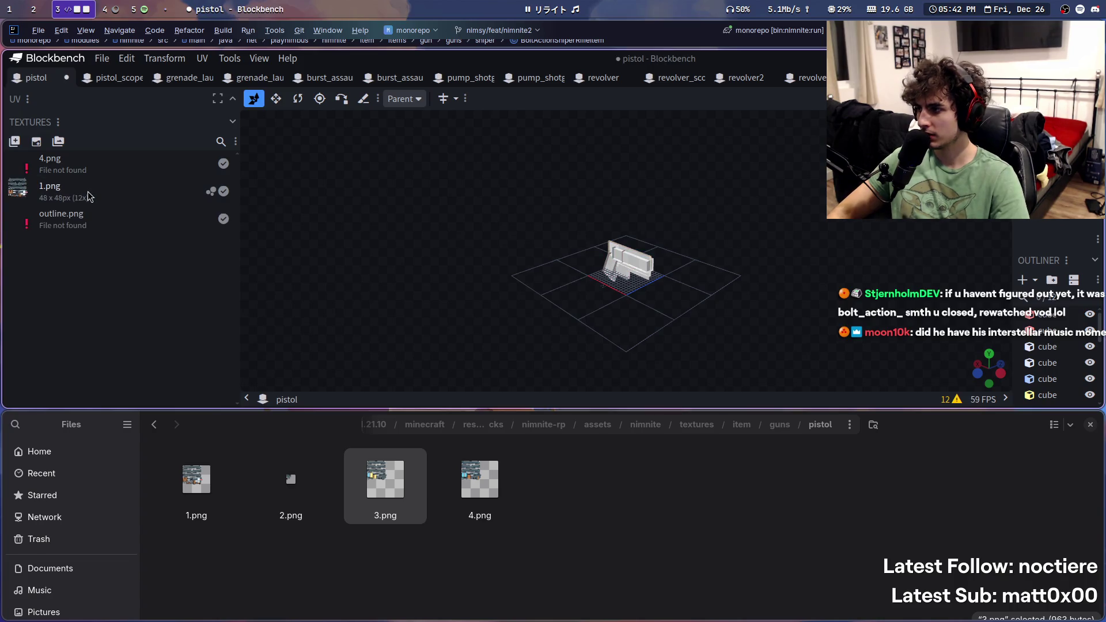
{"action": "left_click", "coordinate": [99, 223]}
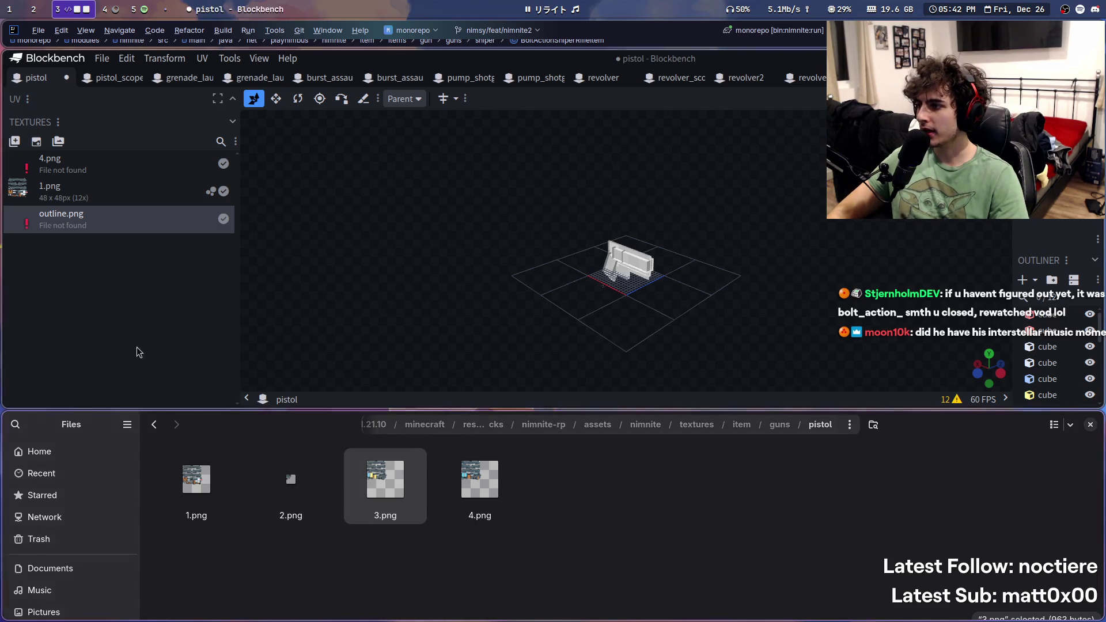
{"action": "left_click", "coordinate": [780, 424]}
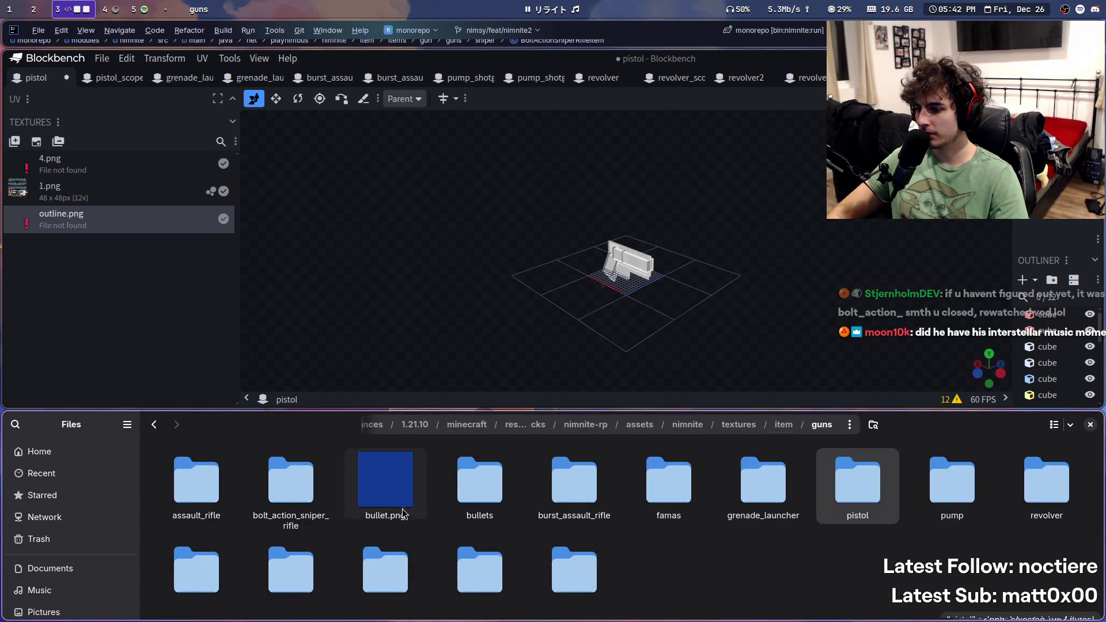
{"action": "left_click", "coordinate": [777, 425]}
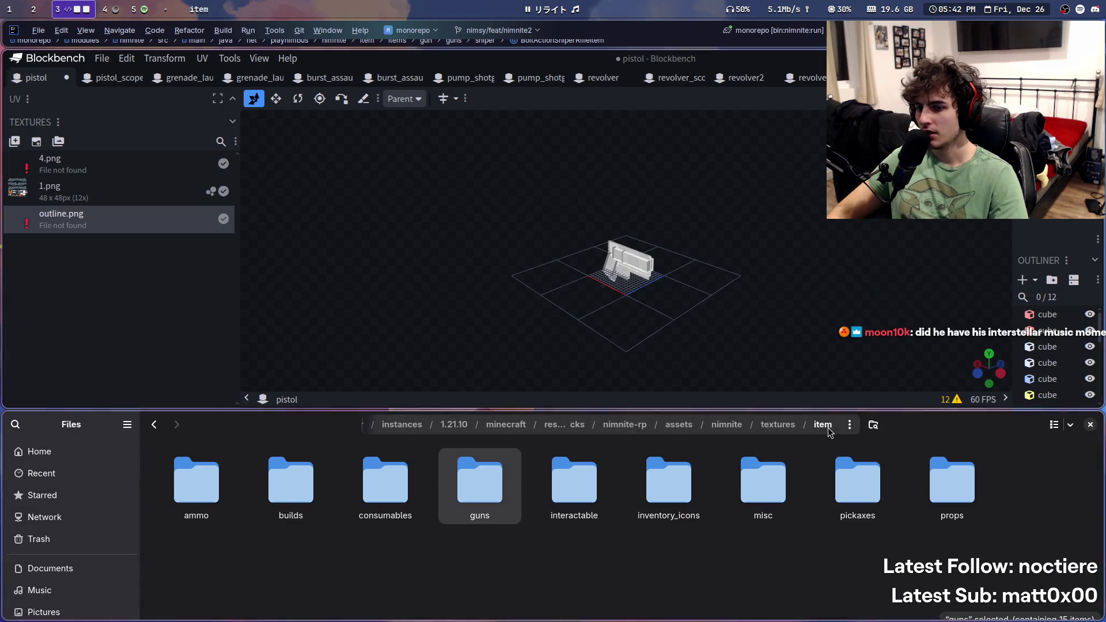
{"action": "double_click", "coordinate": [482, 491]}
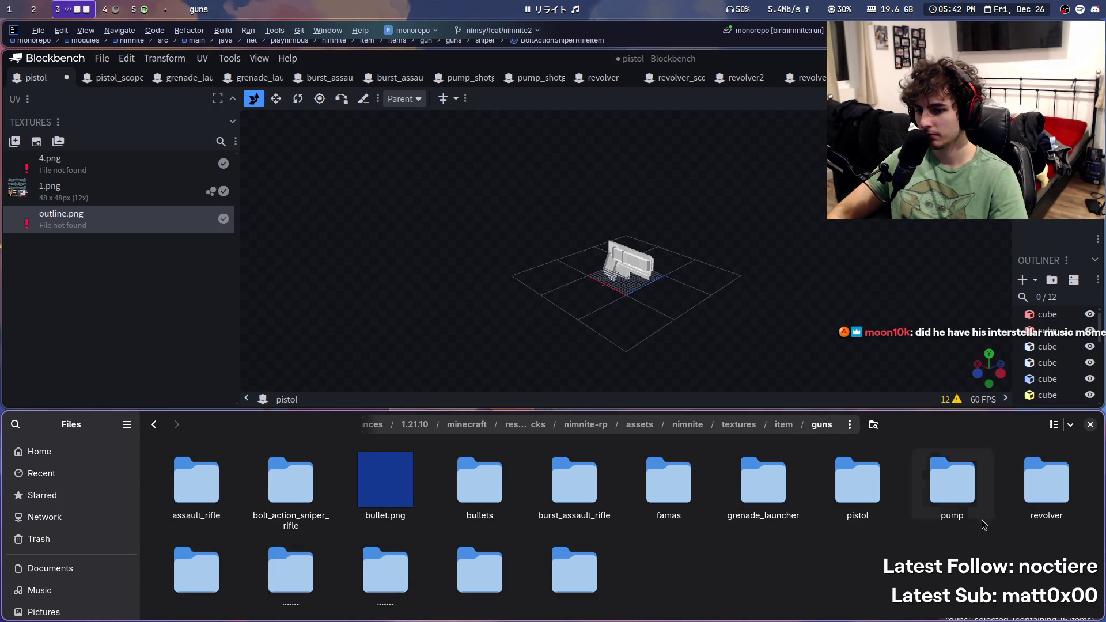
{"action": "double_click", "coordinate": [852, 491]}
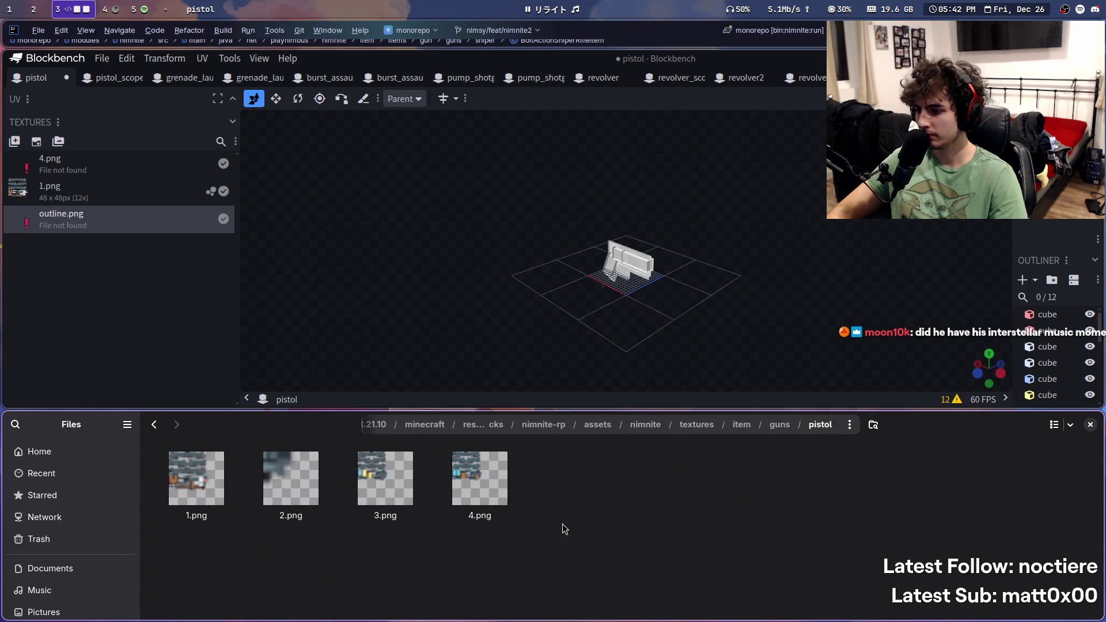
{"action": "mouse_move", "coordinate": [470, 477]}
{"action": "left_mouse_down"}
{"action": "mouse_move", "coordinate": [52, 168]}
{"action": "mouse_move", "coordinate": [29, 167]}
{"action": "mouse_move", "coordinate": [55, 158]}
{"action": "left_mouse_up"}
{"action": "mouse_move", "coordinate": [71, 205]}
{"action": "left_mouse_down"}
{"action": "mouse_move", "coordinate": [99, 178]}
{"action": "mouse_move", "coordinate": [28, 185]}
{"action": "mouse_move", "coordinate": [29, 175]}
{"action": "left_mouse_up"}
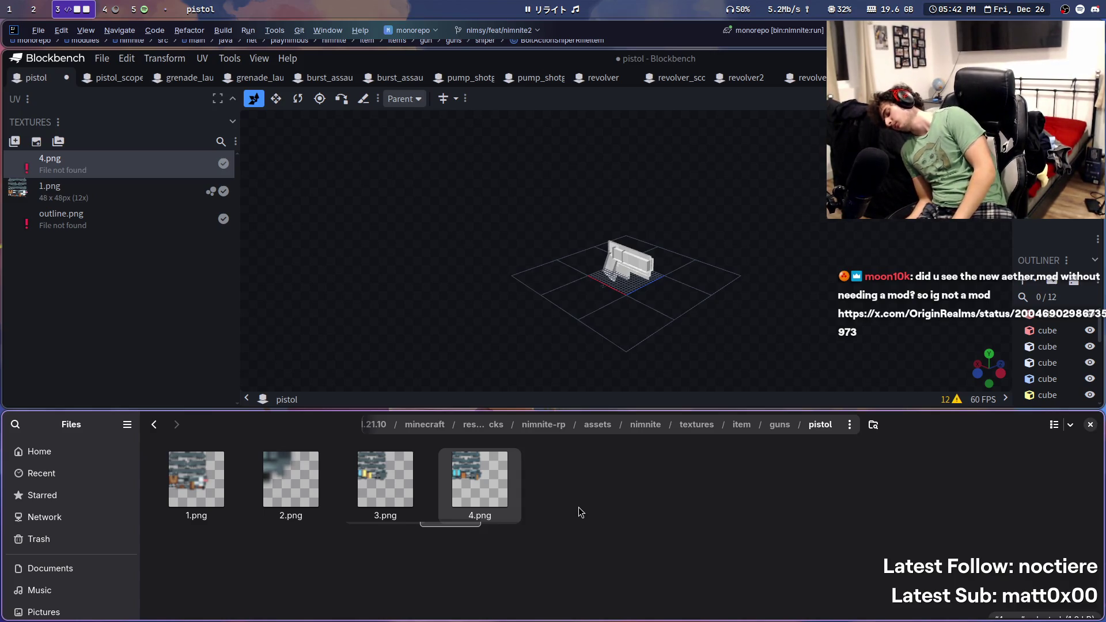
{"action": "left_click", "coordinate": [537, 8]}
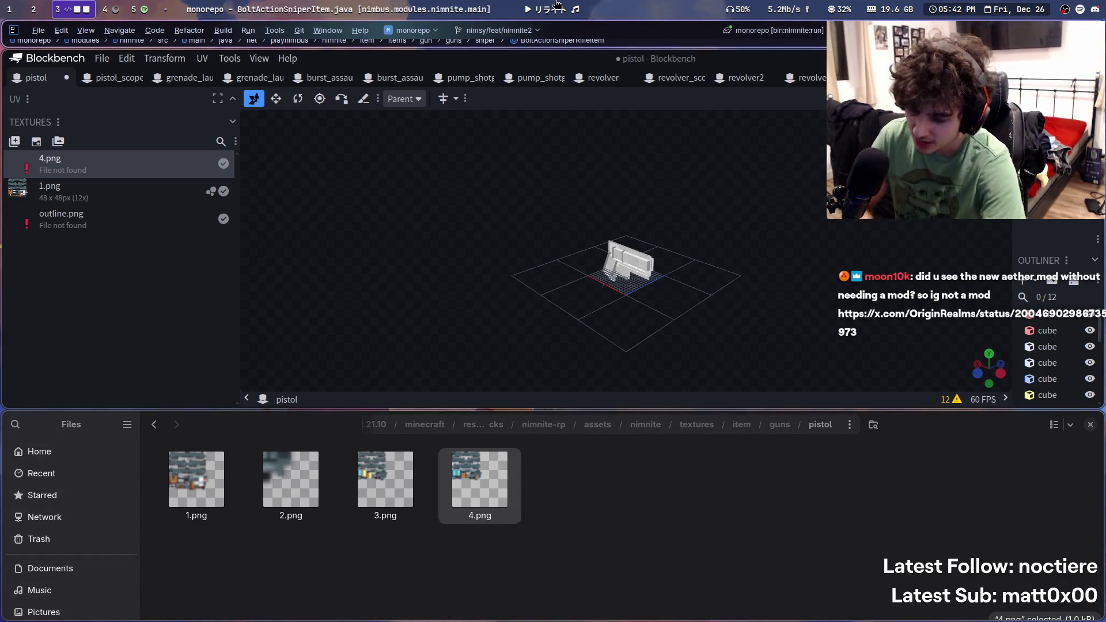
{"action": "mouse_move", "coordinate": [540, 4]}
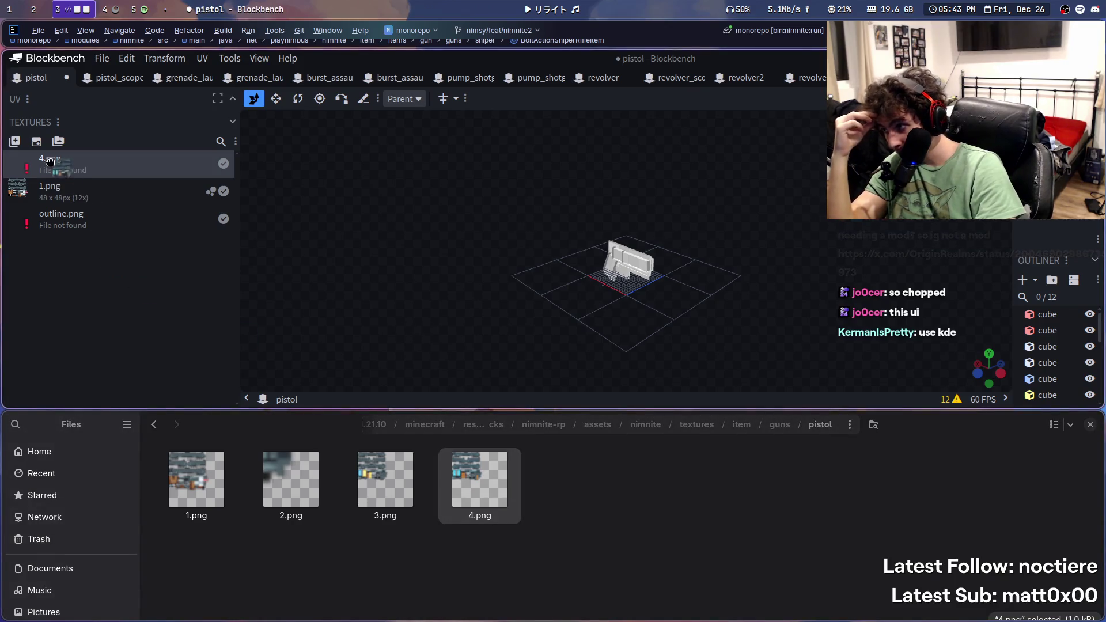
{"action": "mouse_move", "coordinate": [480, 479]}
{"action": "left_mouse_down"}
{"action": "mouse_move", "coordinate": [296, 279]}
{"action": "mouse_move", "coordinate": [30, 166]}
{"action": "left_mouse_up"}
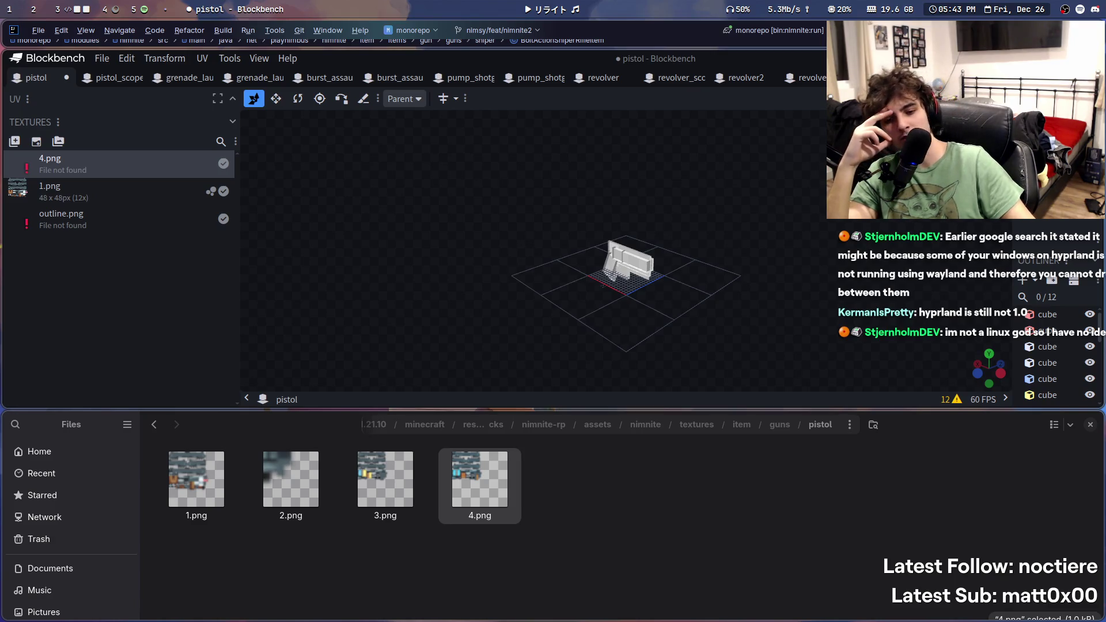
{"action": "mouse_move", "coordinate": [479, 479]}
{"action": "left_mouse_down"}
{"action": "mouse_move", "coordinate": [305, 326]}
{"action": "mouse_move", "coordinate": [50, 160]}
{"action": "left_mouse_up"}
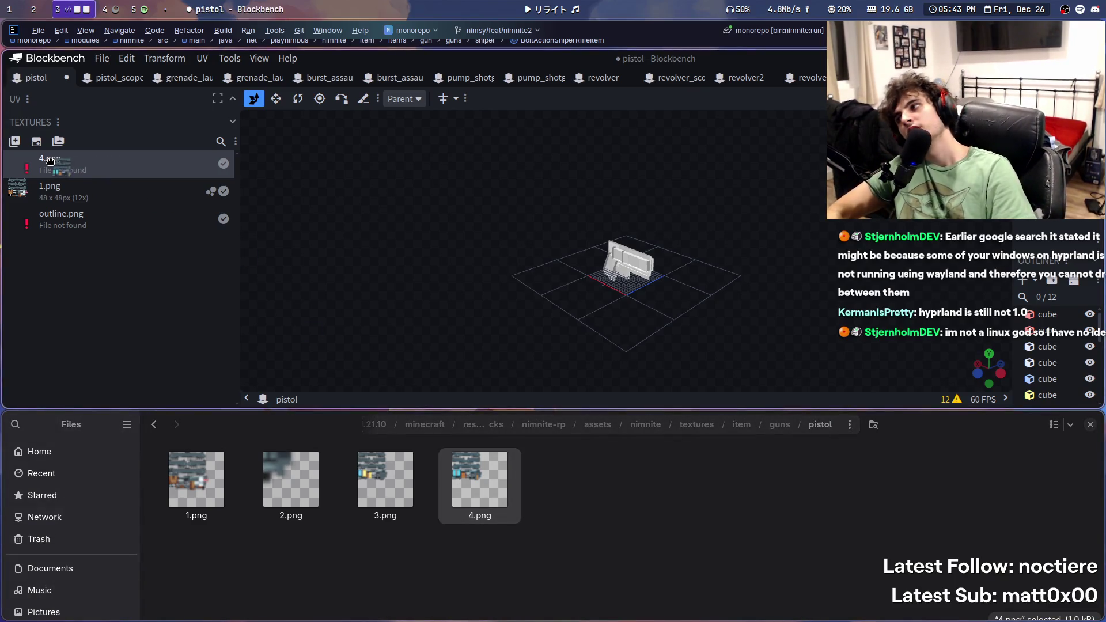
{"action": "left_click_drag", "start_coordinate": [491, 504], "coordinate": [50, 159]}
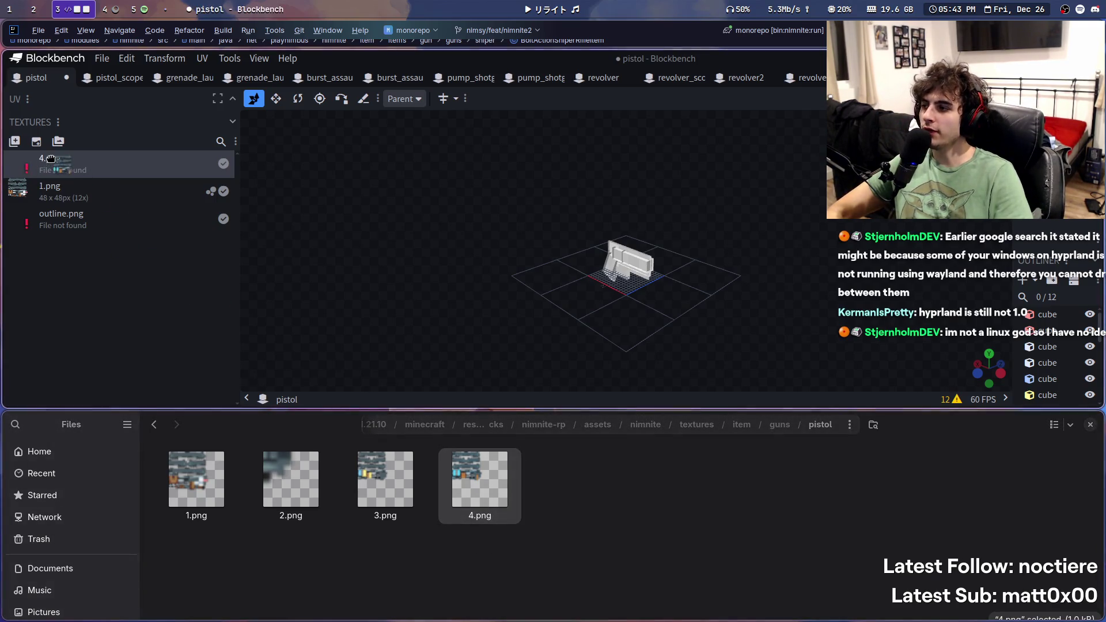
{"action": "mouse_move", "coordinate": [480, 490]}
{"action": "left_mouse_down"}
{"action": "mouse_move", "coordinate": [257, 393]}
{"action": "mouse_move", "coordinate": [34, 166]}
{"action": "mouse_move", "coordinate": [46, 160]}
{"action": "left_mouse_up"}
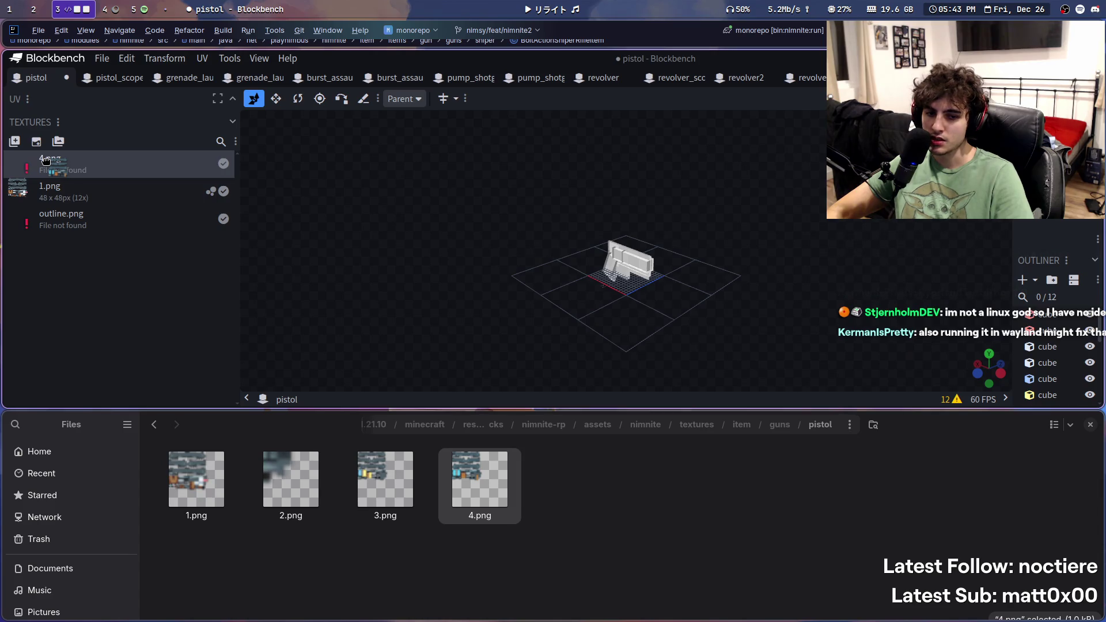
{"action": "left_click_drag", "start_coordinate": [46, 160], "coordinate": [47, 161]}
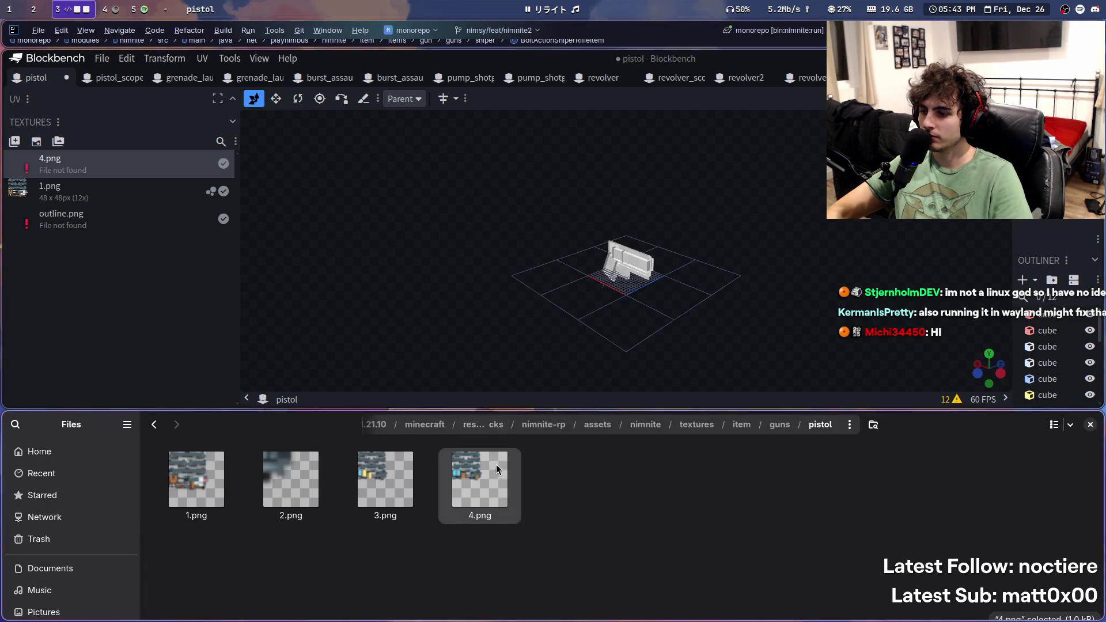
{"action": "key", "text": "super+5"}
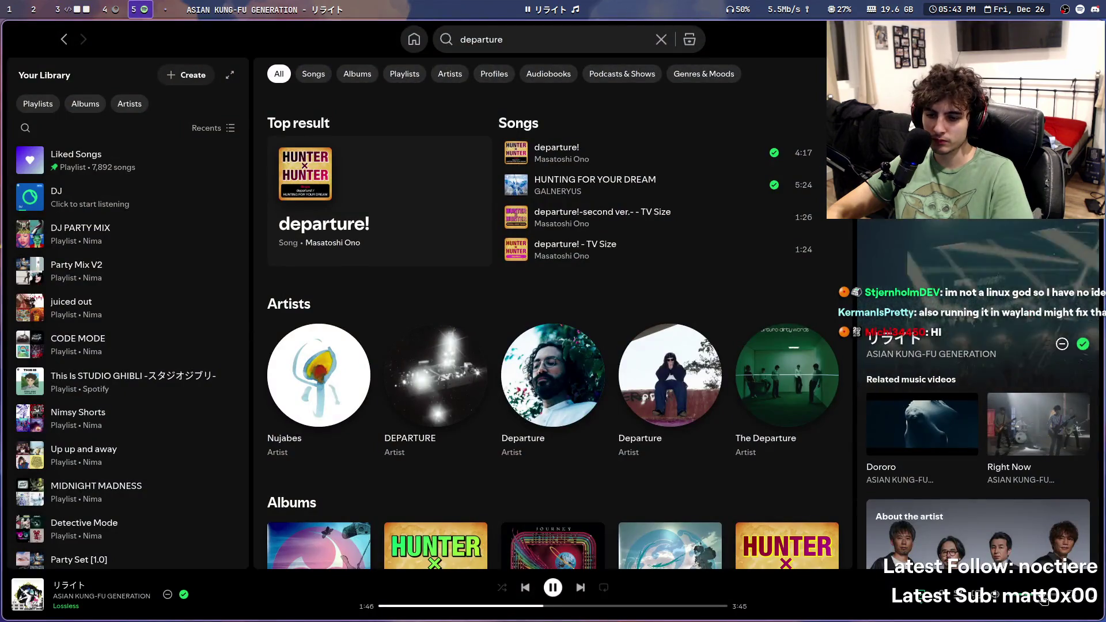
{"action": "key", "text": "super+3"}
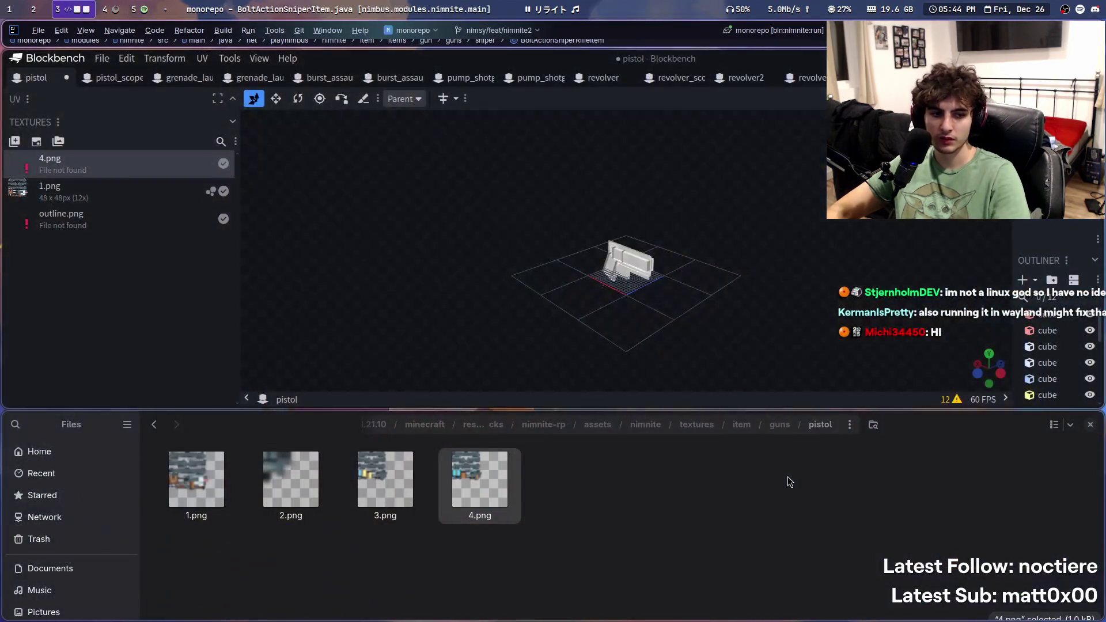
{"action": "key", "text": "super+5"}
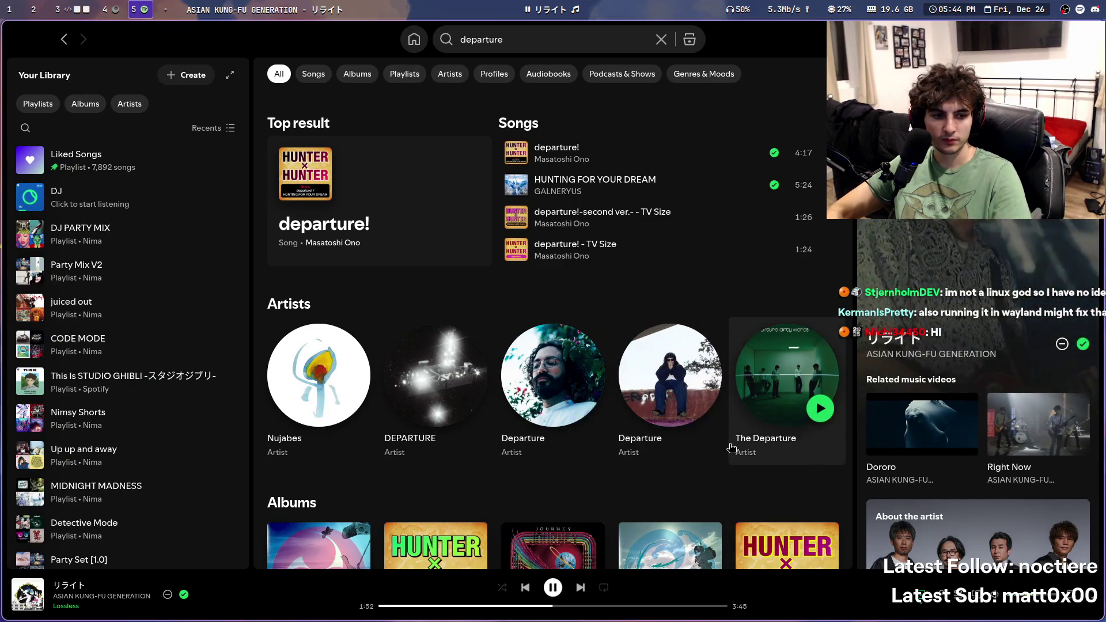
{"action": "key", "text": "super+3"}
{"action": "left_click_drag", "start_coordinate": [475, 487], "coordinate": [69, 167]}
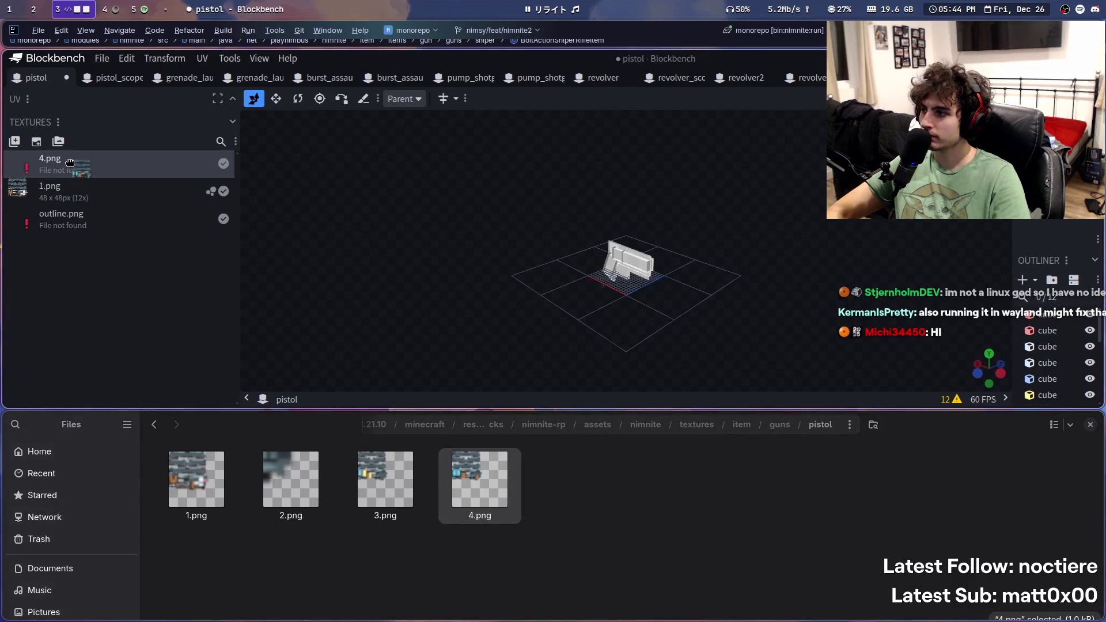
{"action": "left_click_drag", "start_coordinate": [475, 486], "coordinate": [38, 164]}
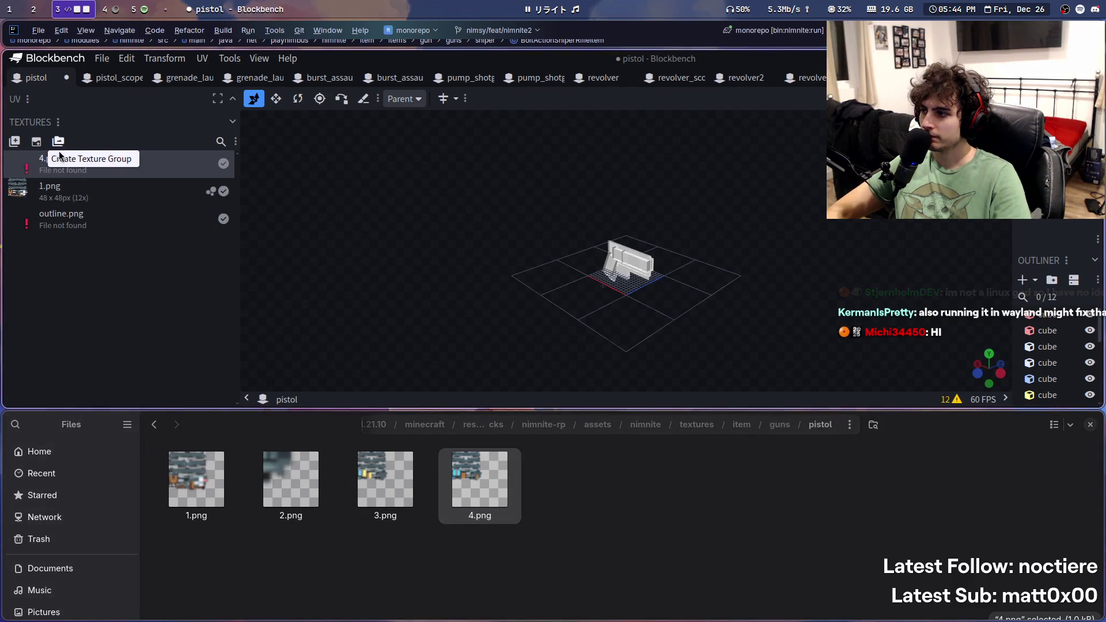
Step: Reveal the 4.png texture's file location, then start replacing its source file
{"action": "right_click", "coordinate": [32, 164]}
{"action": "mouse_move", "coordinate": [60, 140]}
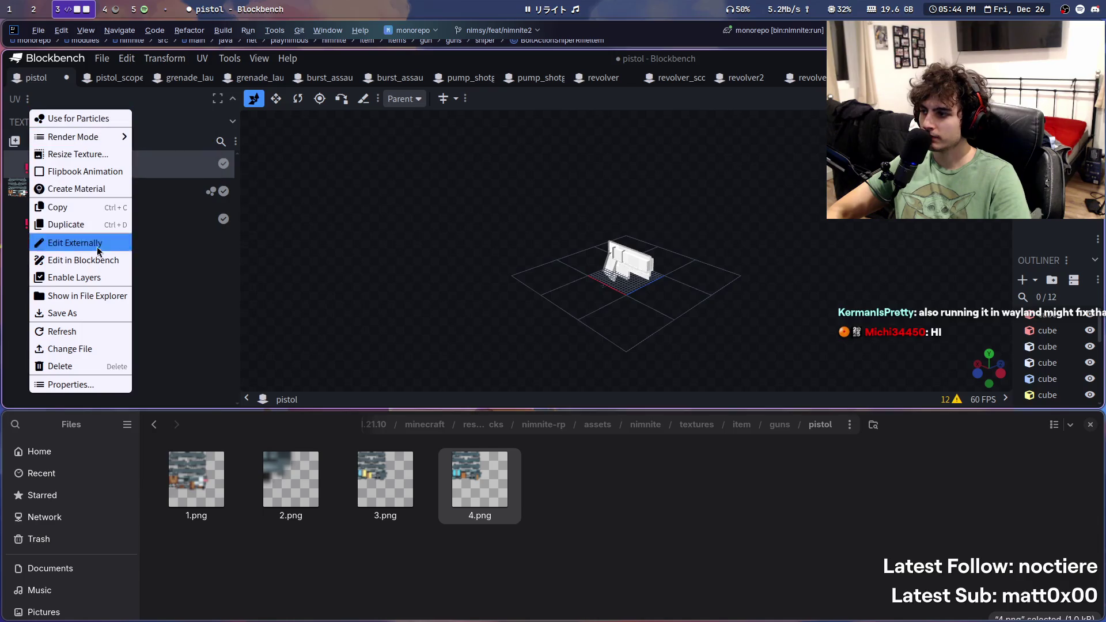
{"action": "left_click", "coordinate": [95, 299]}
{"action": "right_click", "coordinate": [87, 160]}
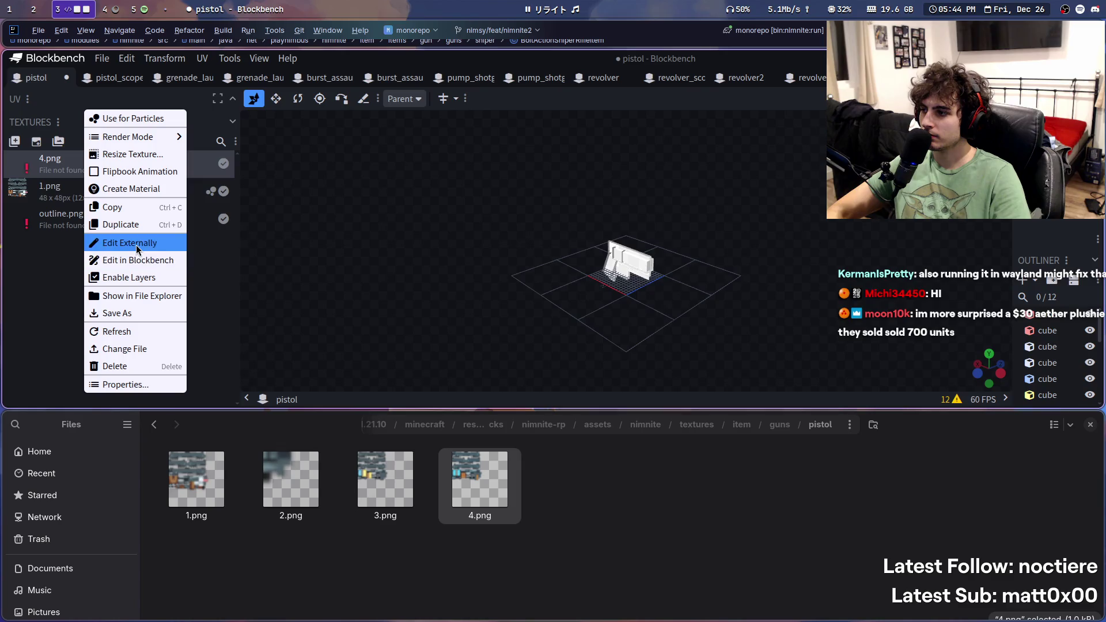
{"action": "mouse_move", "coordinate": [149, 136]}
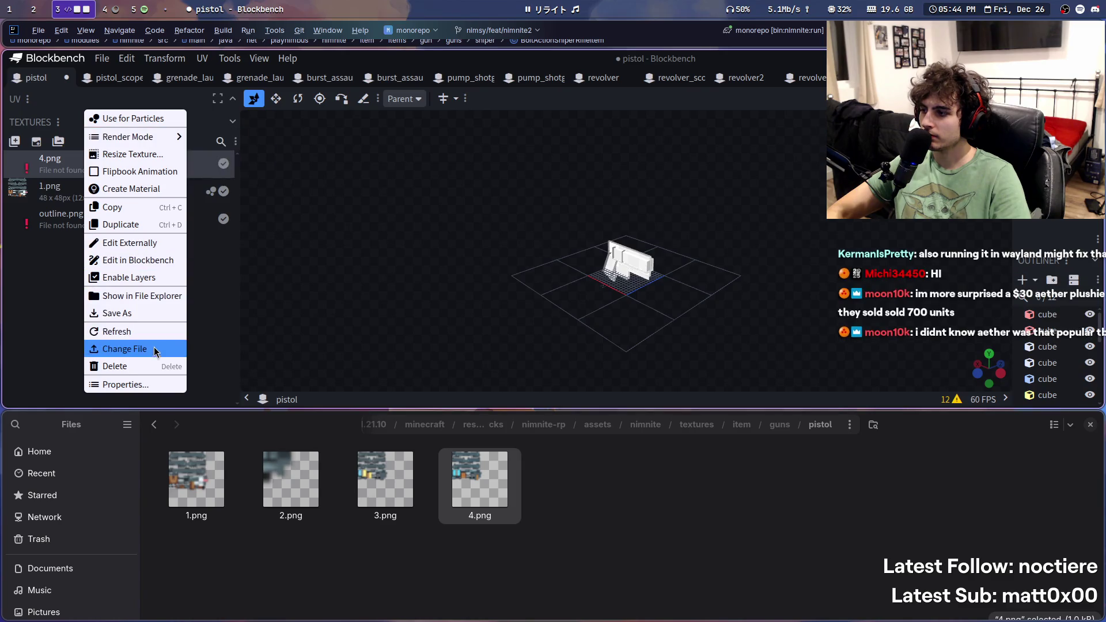
{"action": "left_click", "coordinate": [154, 348]}
Step: Browse the file picker to nimnite-rp/assets/nimnite/textures/item/guns/pistol
{"action": "left_click_drag", "start_coordinate": [567, 227], "coordinate": [1105, 227], "text": "super"}
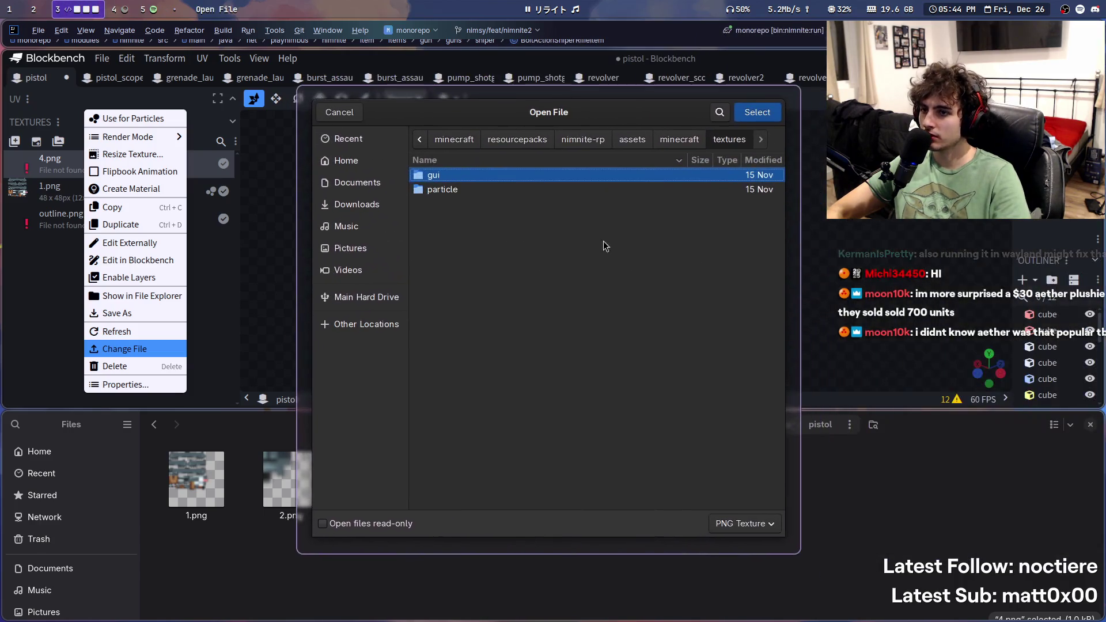
{"action": "left_click", "coordinate": [679, 138]}
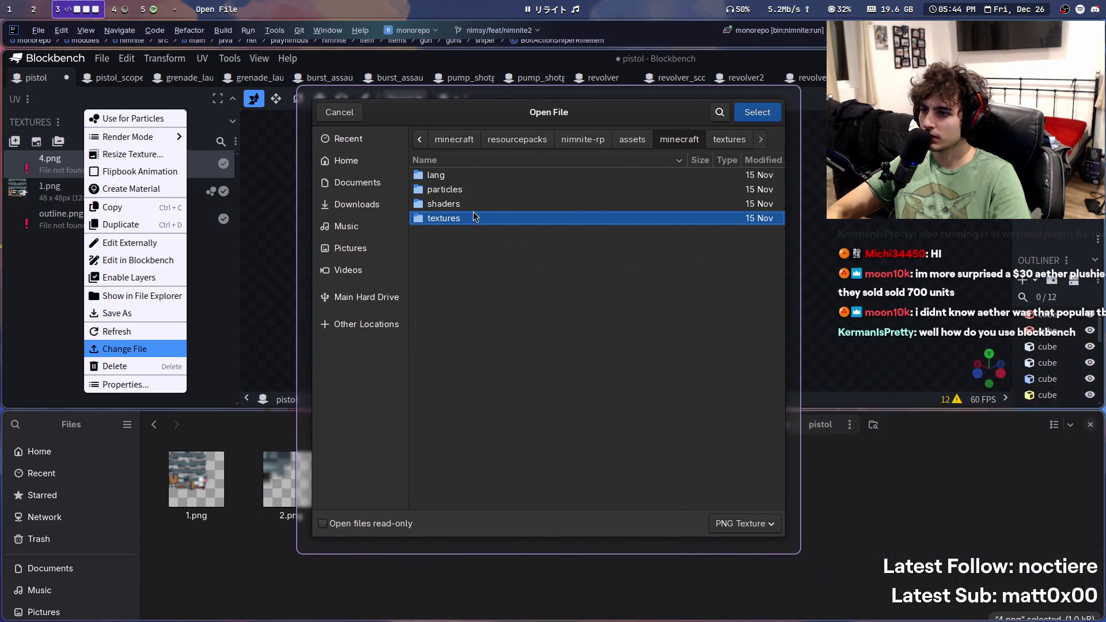
{"action": "left_click", "coordinate": [717, 141]}
{"action": "left_click", "coordinate": [585, 140]}
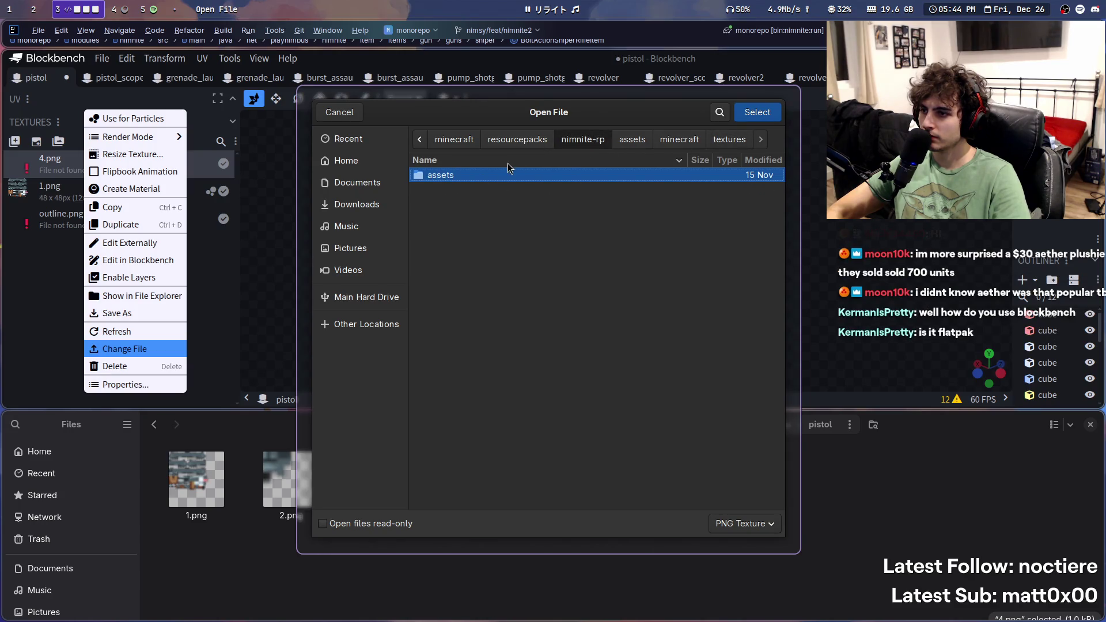
{"action": "double_click", "coordinate": [495, 175]}
{"action": "double_click", "coordinate": [486, 186]}
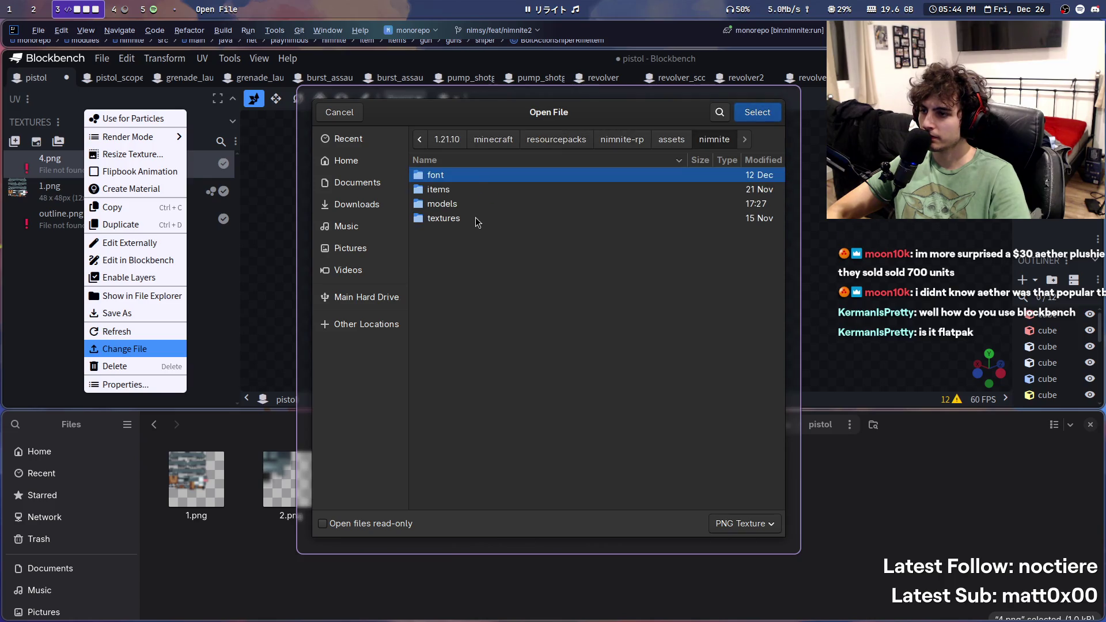
{"action": "double_click", "coordinate": [475, 217]}
{"action": "double_click", "coordinate": [460, 191]}
{"action": "left_click", "coordinate": [446, 223]}
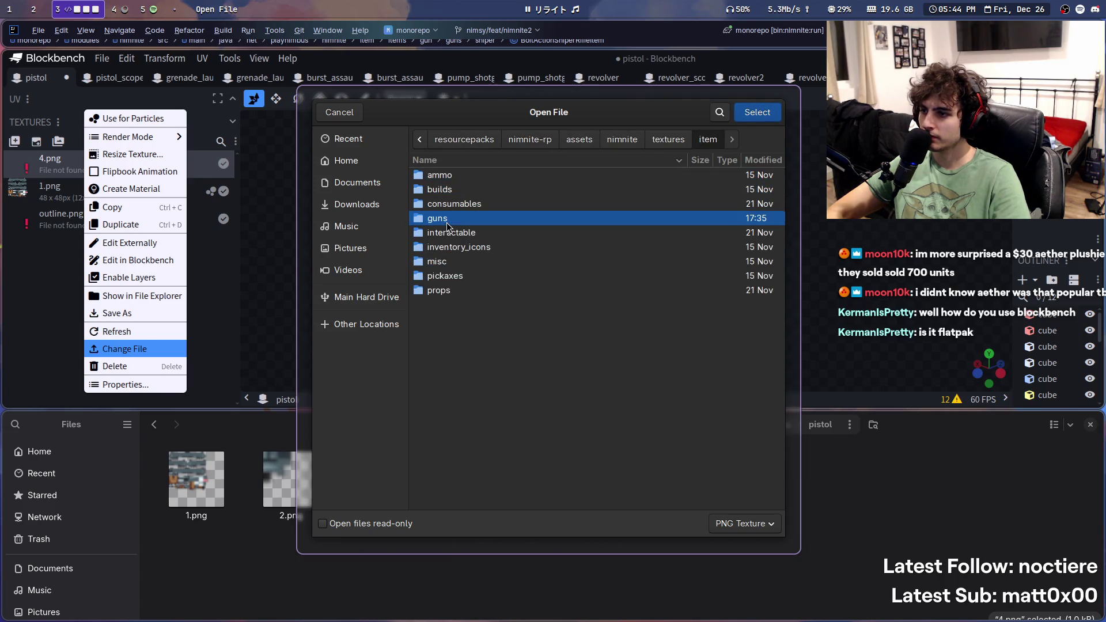
{"action": "double_click", "coordinate": [447, 222]}
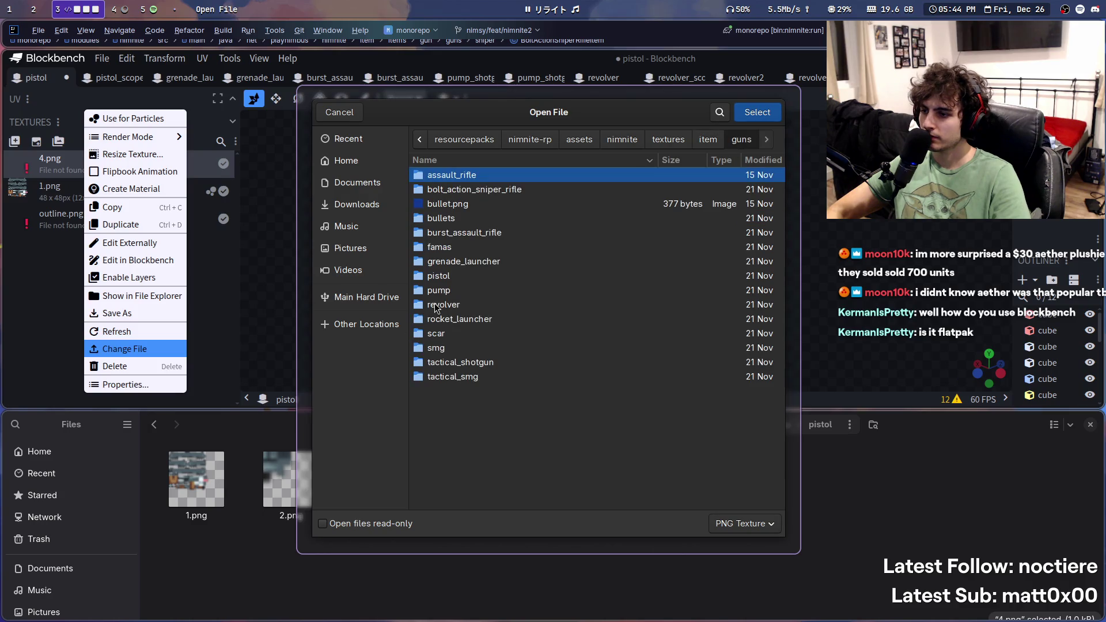
{"action": "double_click", "coordinate": [444, 277]}
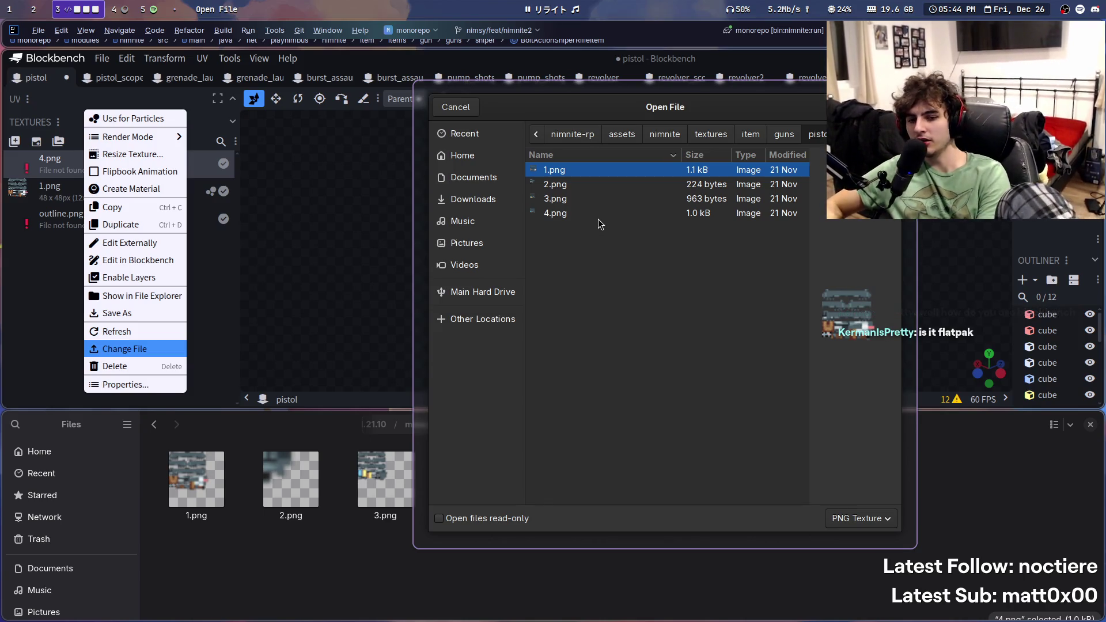
Step: Load the pistol folder's 4.png as the 4.png texture and inspect the textured model
{"action": "left_click", "coordinate": [588, 218]}
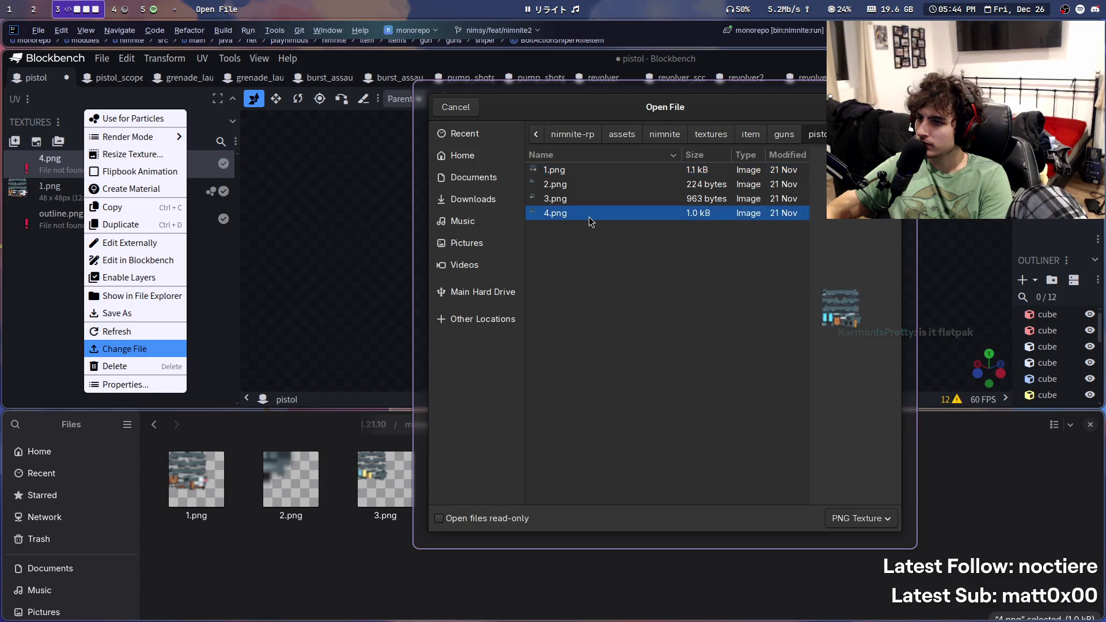
{"action": "double_click", "coordinate": [587, 216]}
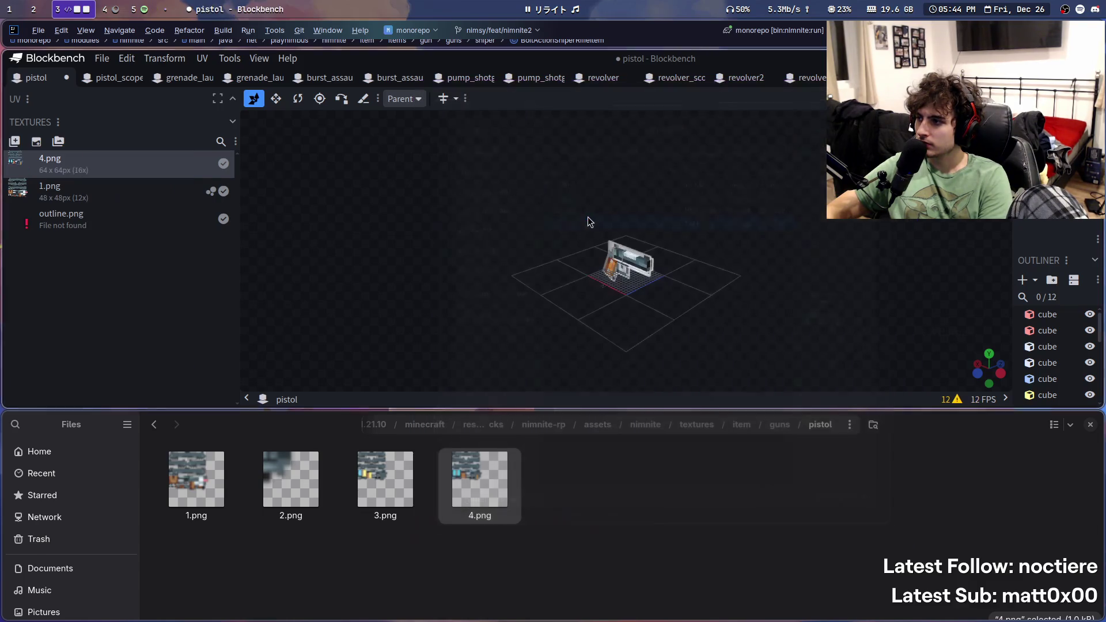
{"action": "left_click_drag", "start_coordinate": [278, 266], "coordinate": [333, 232]}
{"action": "scroll", "coordinate": [468, 345], "scroll_direction": "up", "scroll_amount": 5}
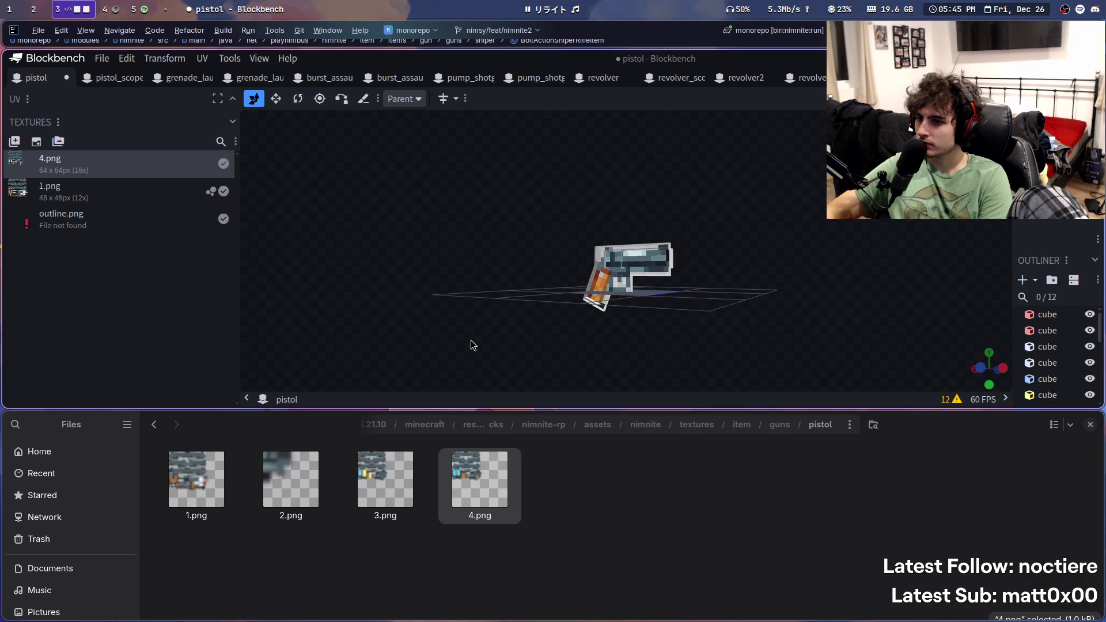
{"action": "mouse_move", "coordinate": [813, 392]}
{"action": "left_mouse_down"}
{"action": "mouse_move", "coordinate": [912, 345]}
{"action": "mouse_move", "coordinate": [521, 302]}
{"action": "mouse_move", "coordinate": [531, 355]}
{"action": "left_mouse_up"}
{"action": "left_click_drag", "start_coordinate": [540, 364], "coordinate": [646, 369]}
Step: Save pistol.json, switch to pistol_scoped, and drop 1.png onto its missing 1.png texture
{"action": "key", "text": "ctrl+s"}
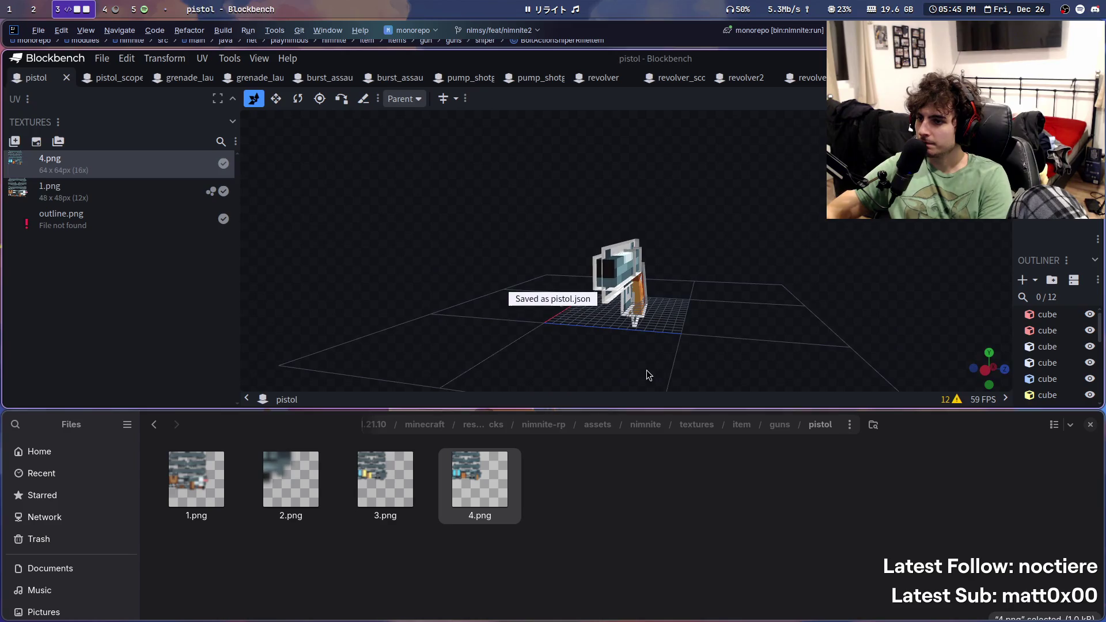
{"action": "left_click", "coordinate": [110, 77]}
{"action": "mouse_move", "coordinate": [198, 487]}
{"action": "left_mouse_down"}
{"action": "mouse_move", "coordinate": [210, 500]}
{"action": "mouse_move", "coordinate": [86, 234]}
{"action": "mouse_move", "coordinate": [52, 219]}
{"action": "left_mouse_up"}
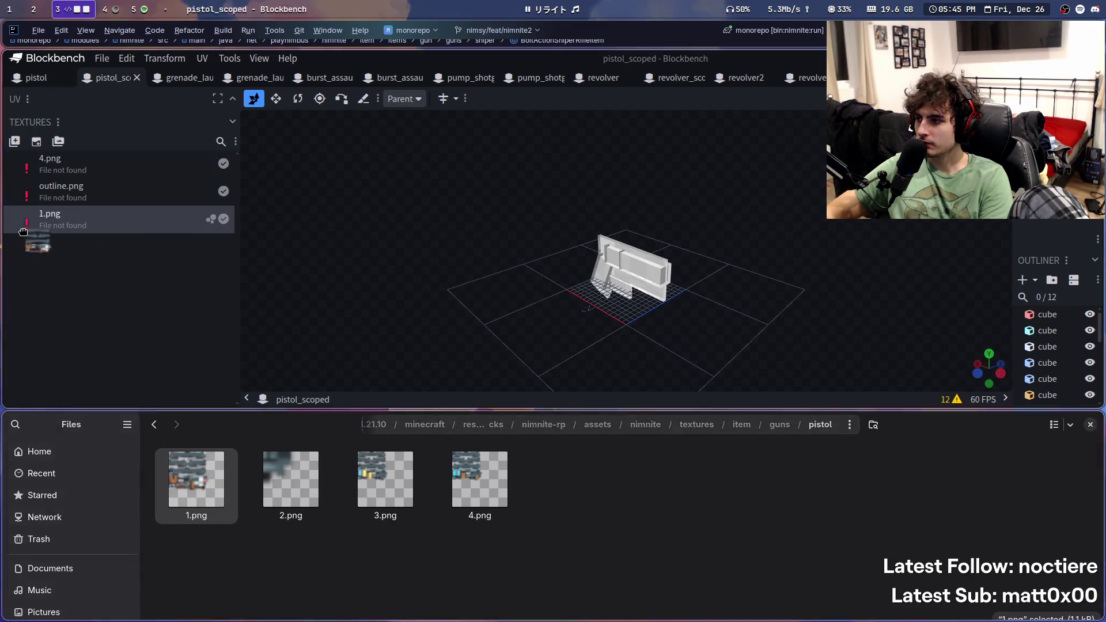
Step: Start changing 1.png's file, browse to the minecraft assets folder, then cancel the chooser
{"action": "right_click", "coordinate": [97, 226]}
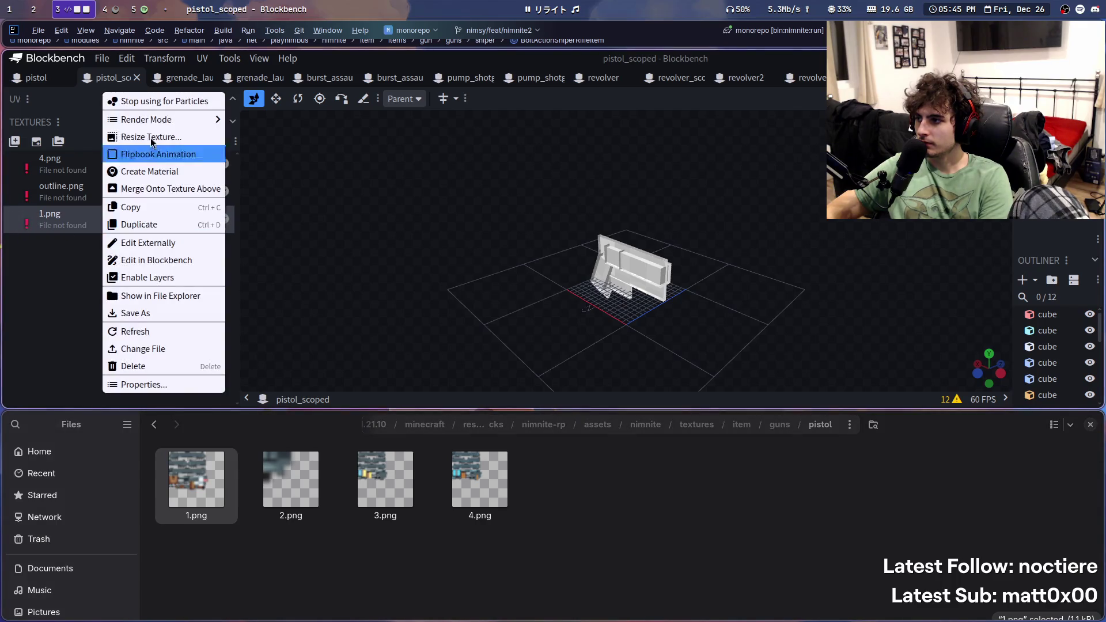
{"action": "left_click", "coordinate": [40, 237]}
{"action": "right_click", "coordinate": [41, 228]}
{"action": "left_click", "coordinate": [118, 348]}
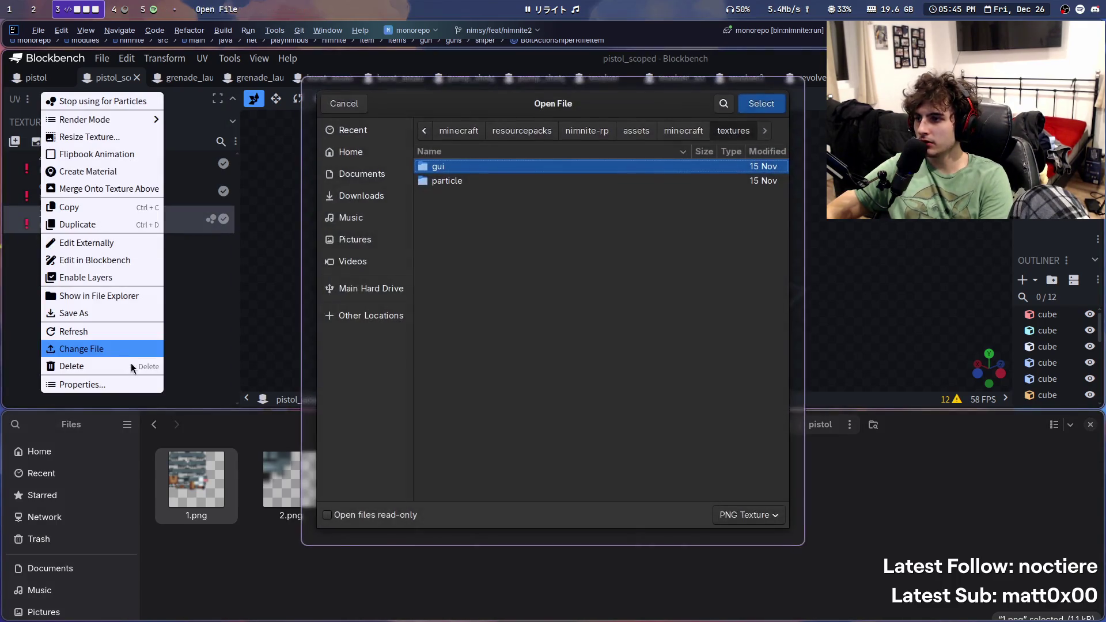
{"action": "left_click", "coordinate": [685, 131]}
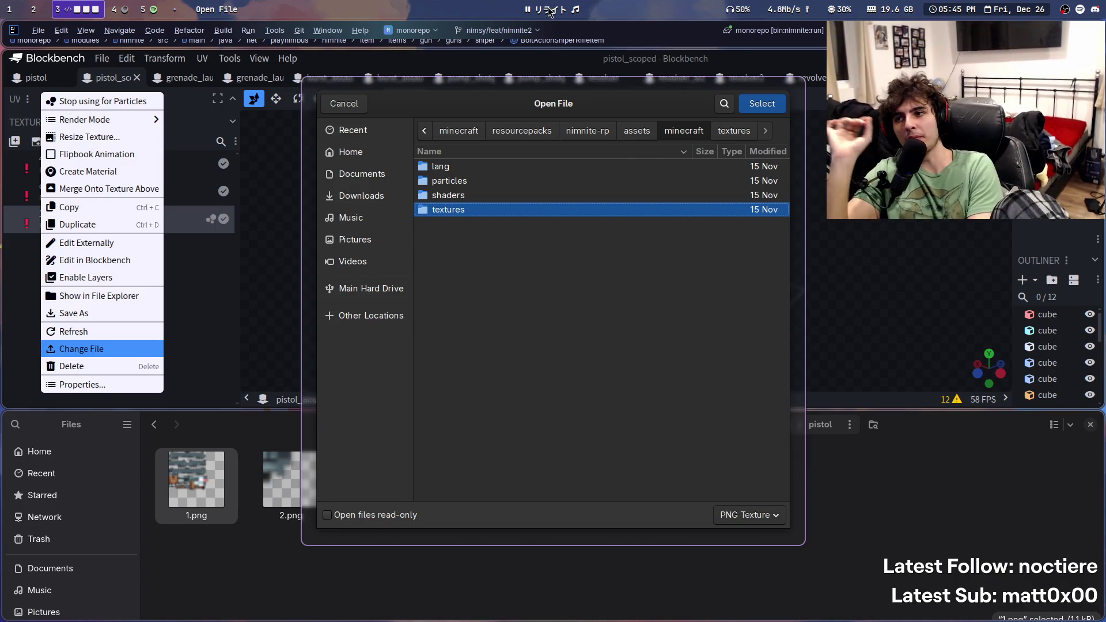
{"action": "key", "text": "Escape"}
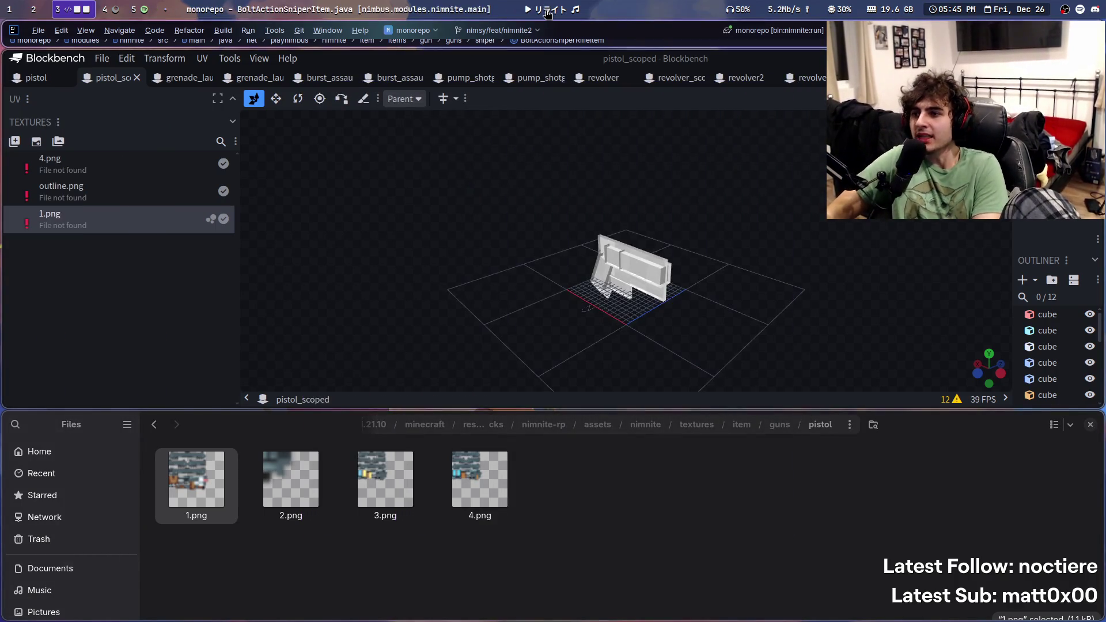
{"action": "mouse_move", "coordinate": [547, 13]}
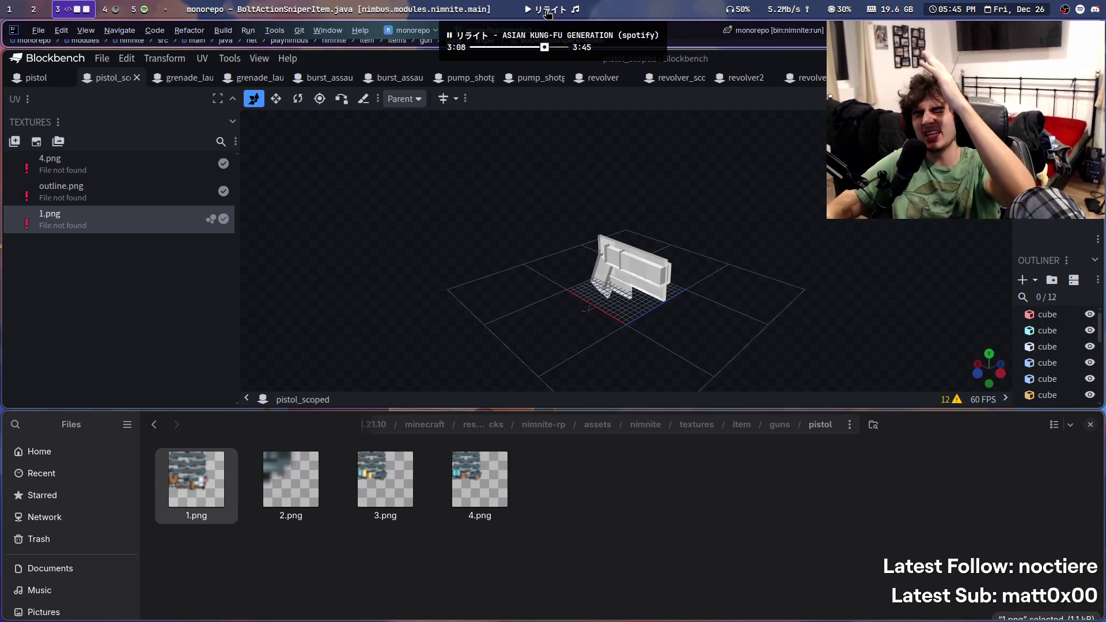
Step: Retry Change File for 1.png twice, cancel both times, and switch to workspace 4
{"action": "right_click", "coordinate": [109, 227]}
{"action": "left_click", "coordinate": [173, 348]}
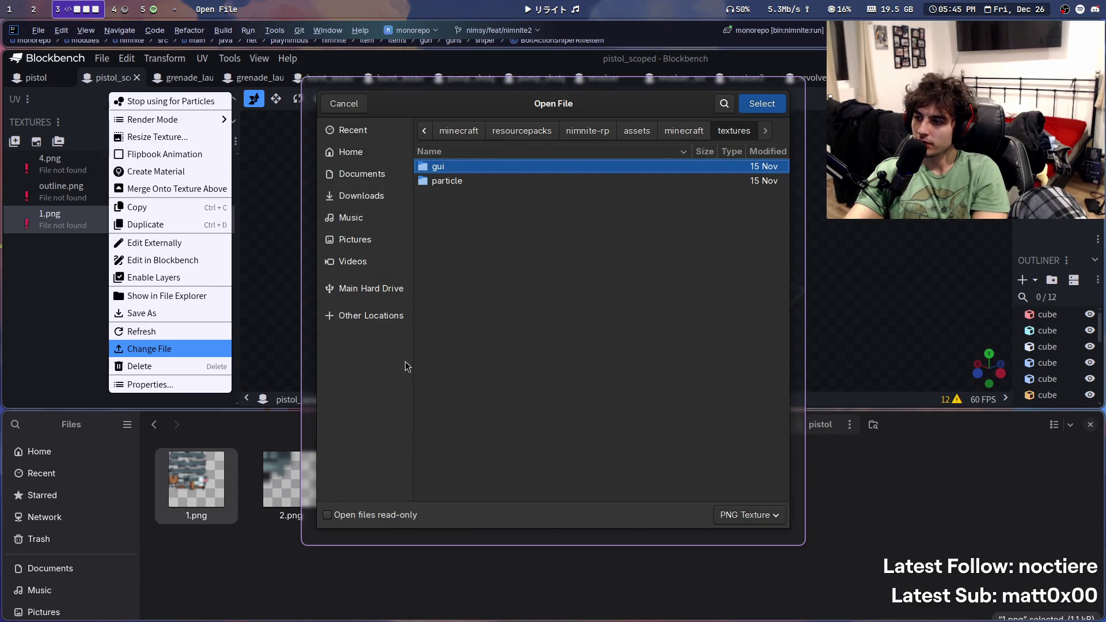
{"action": "key", "text": "Escape"}
{"action": "right_click", "coordinate": [86, 217]}
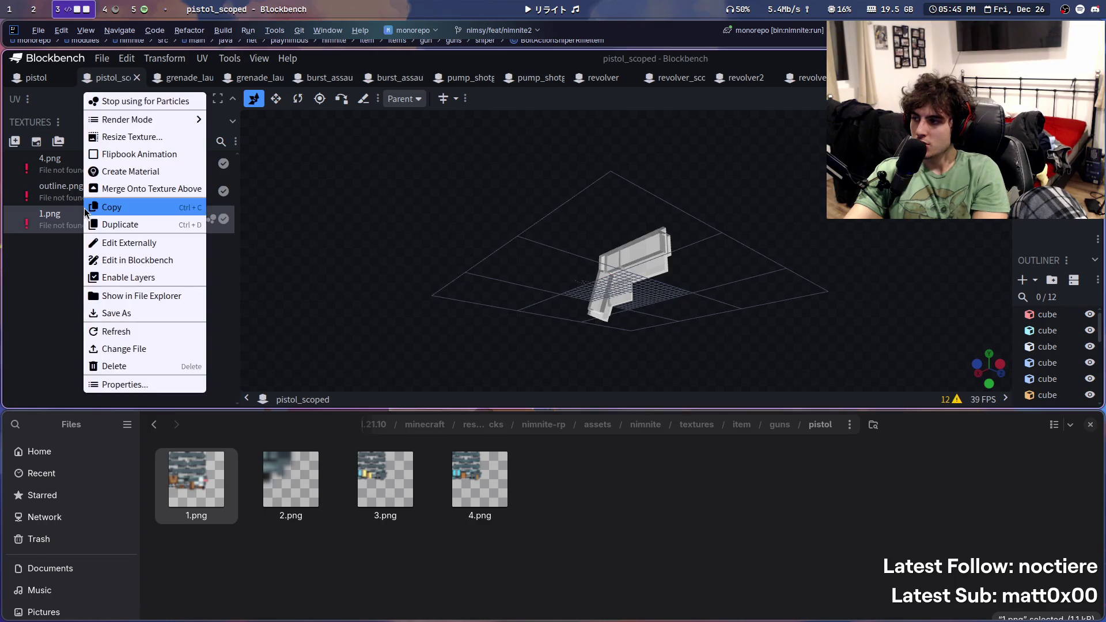
{"action": "left_click", "coordinate": [144, 349]}
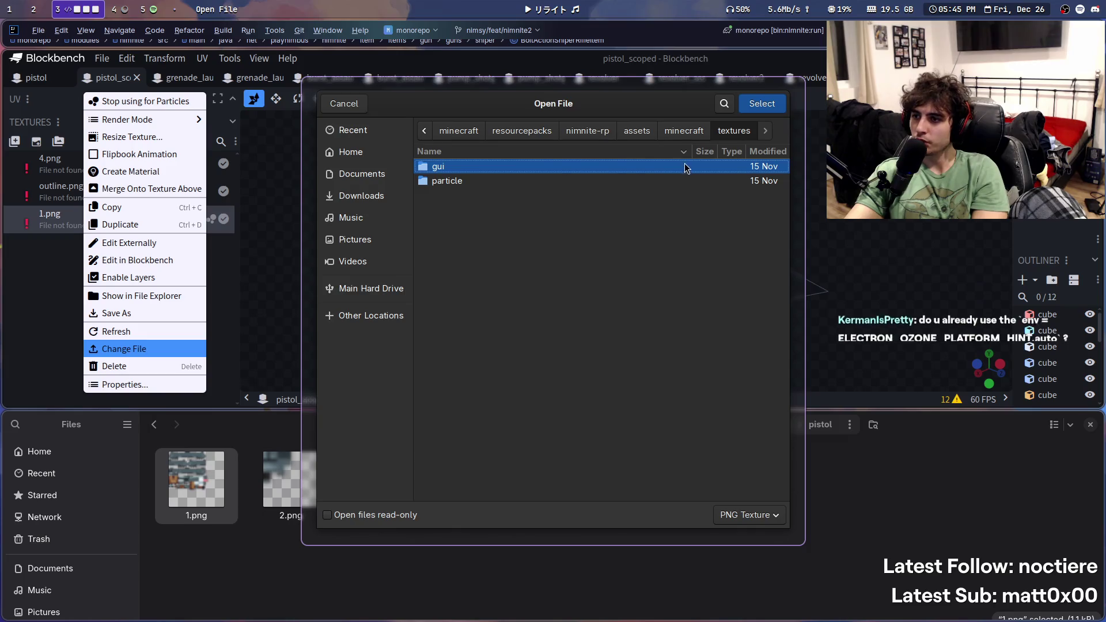
{"action": "left_click", "coordinate": [728, 108]}
{"action": "left_click", "coordinate": [728, 108]}
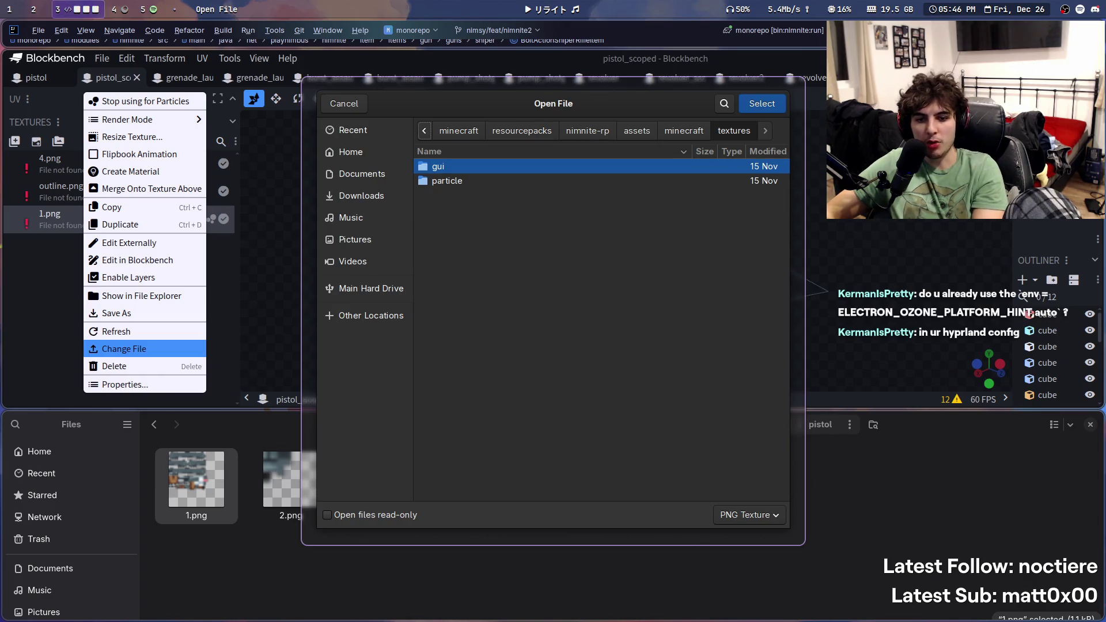
{"action": "key", "text": "Escape"}
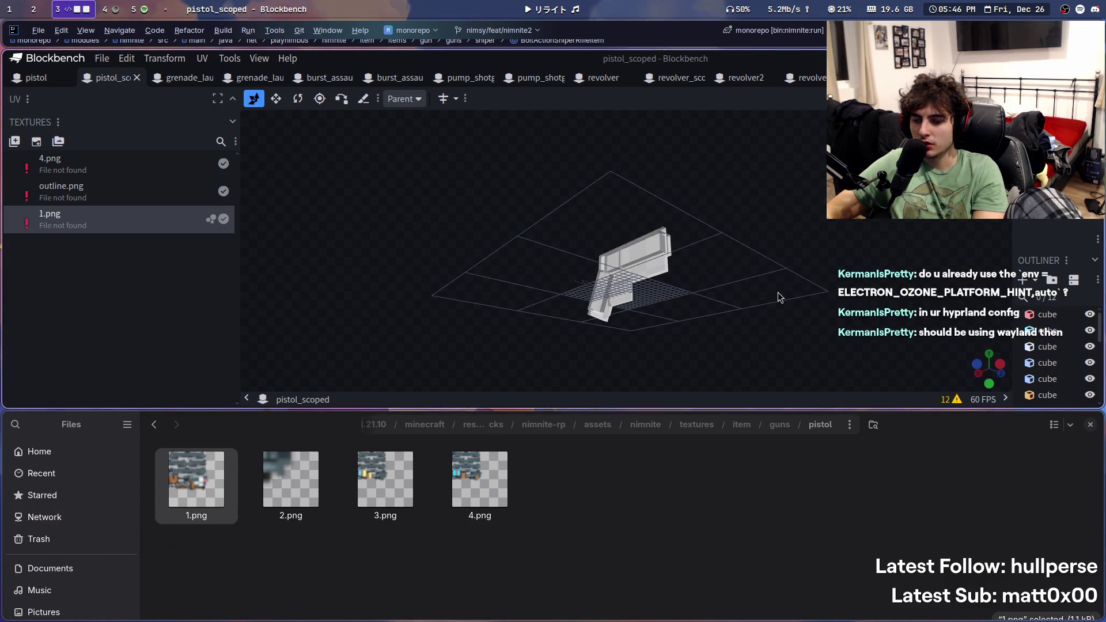
{"action": "left_click", "coordinate": [103, 8]}
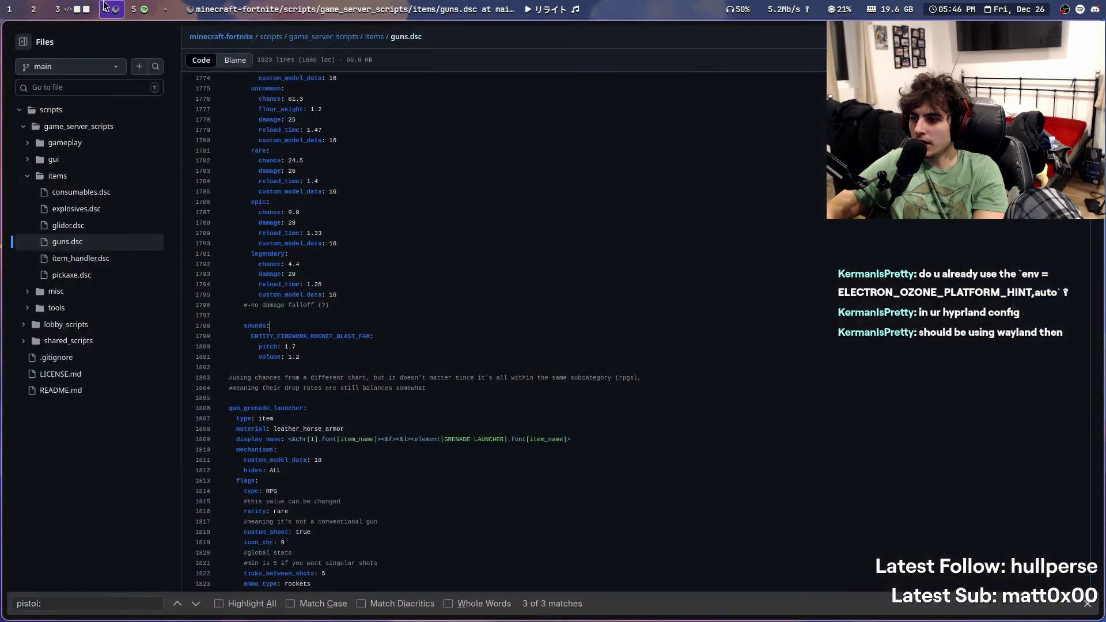
Step: Launch Visual Studio Code from the app launcher
{"action": "key", "text": "super+q"}
{"action": "key", "text": "super+space"}
{"action": "type", "text": "hypr"}
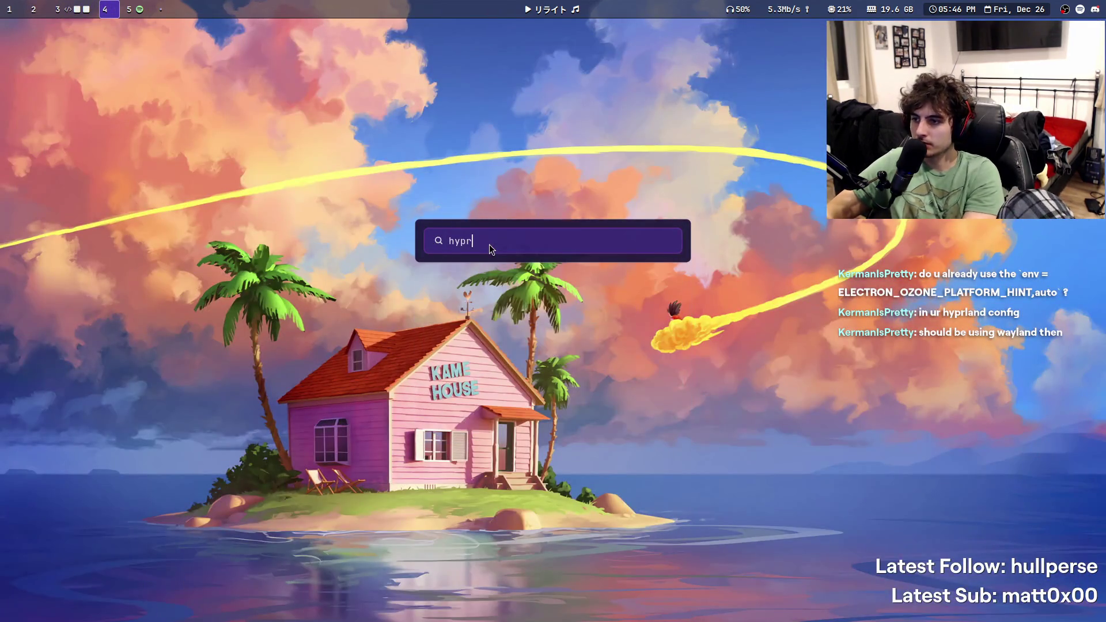
{"action": "key", "text": "BackSpace"}
{"action": "key", "text": "BackSpace"}
{"action": "key", "text": "BackSpace"}
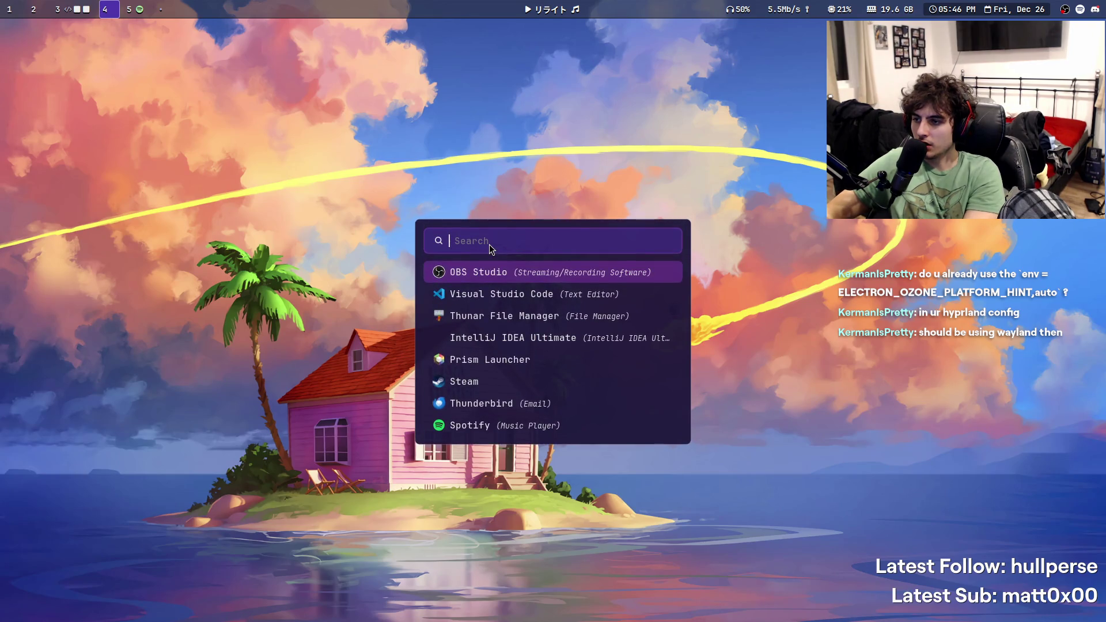
{"action": "type", "text": "cod"}
{"action": "key", "text": "Return"}
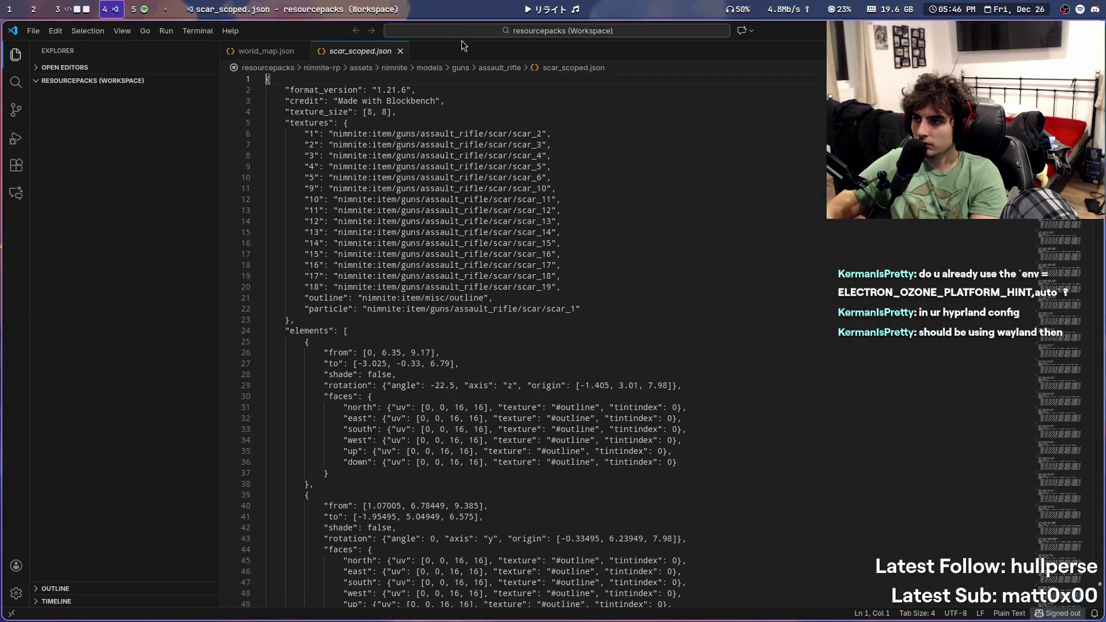
{"action": "key", "text": "super+space"}
{"action": "key", "text": "Escape"}
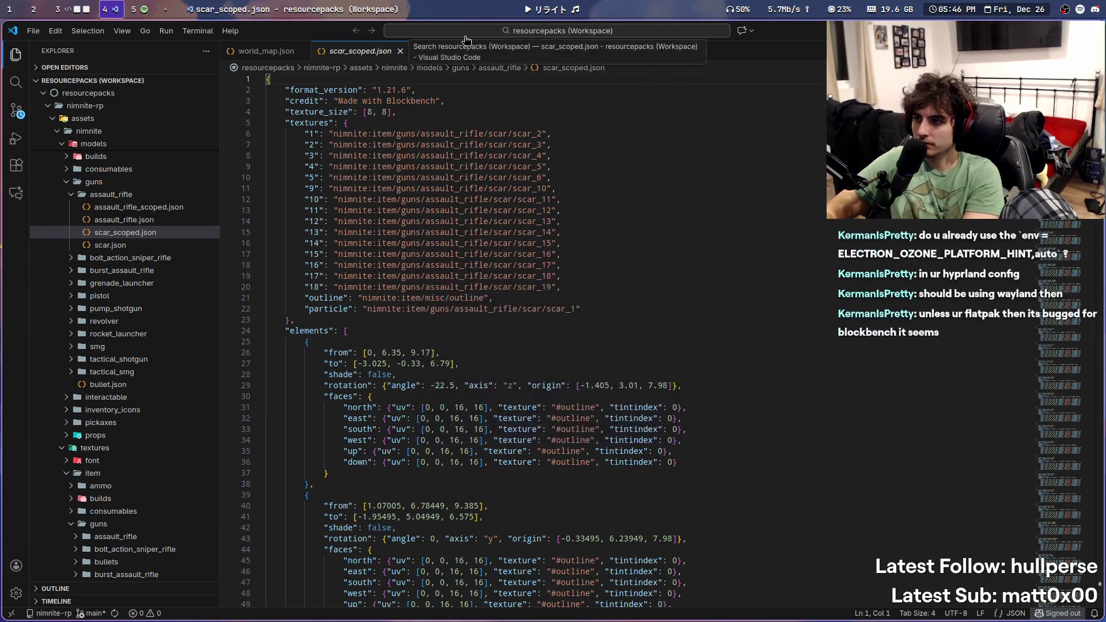
Step: Open hyprland.conf and search it for 'electron' and the existing 'env =' lines
{"action": "left_click", "coordinate": [464, 35]}
{"action": "type", "text": "hypr"}
{"action": "key", "text": "Return"}
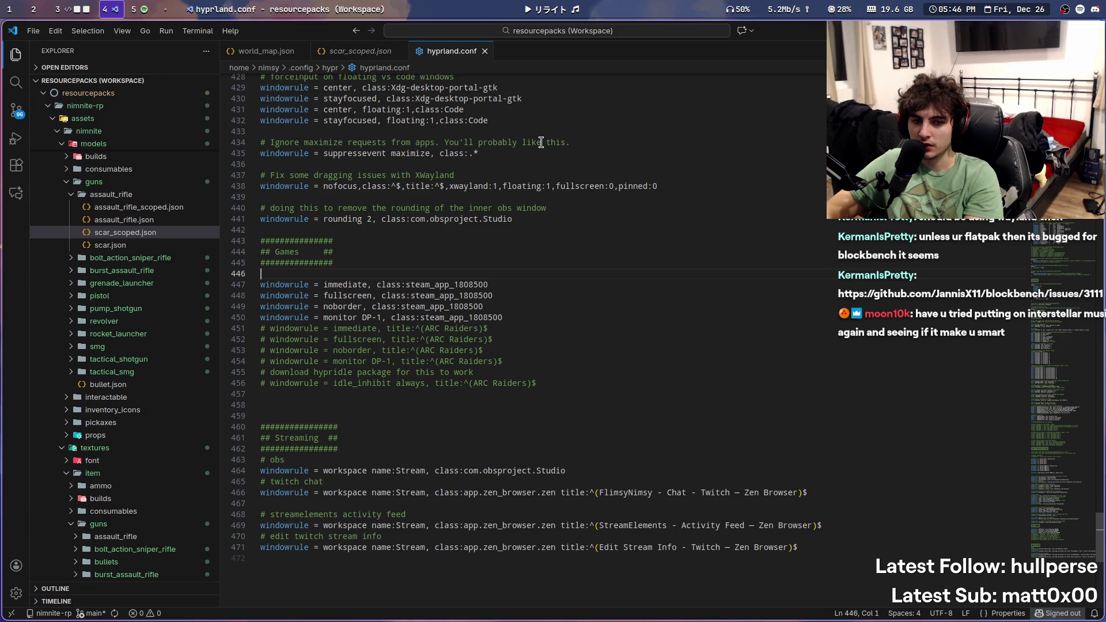
{"action": "key", "text": "ctrl+f"}
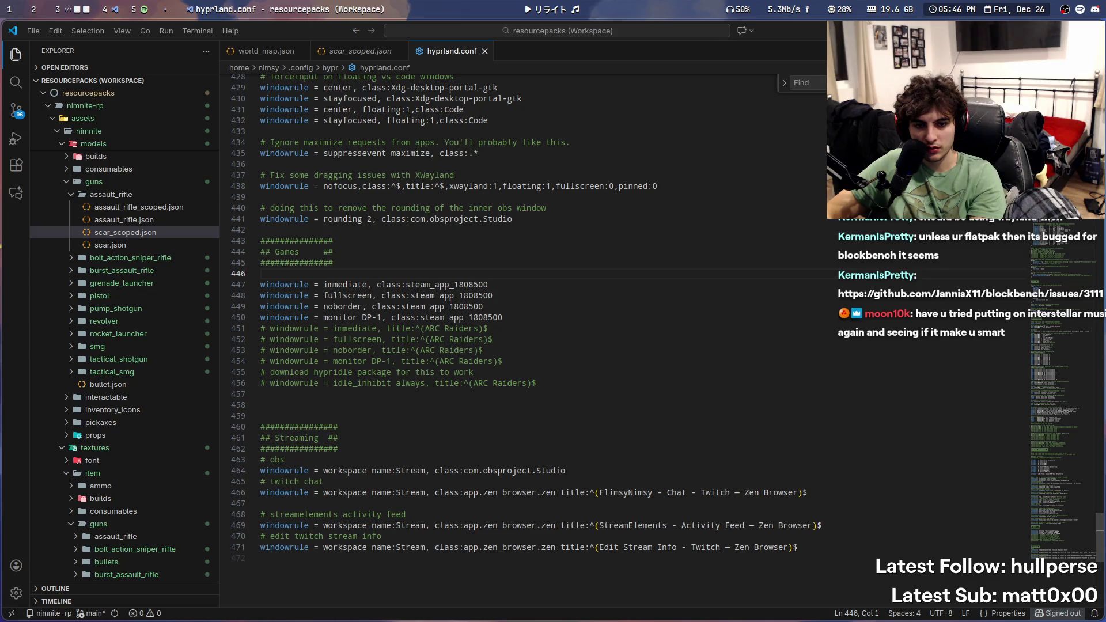
{"action": "type", "text": "electron"}
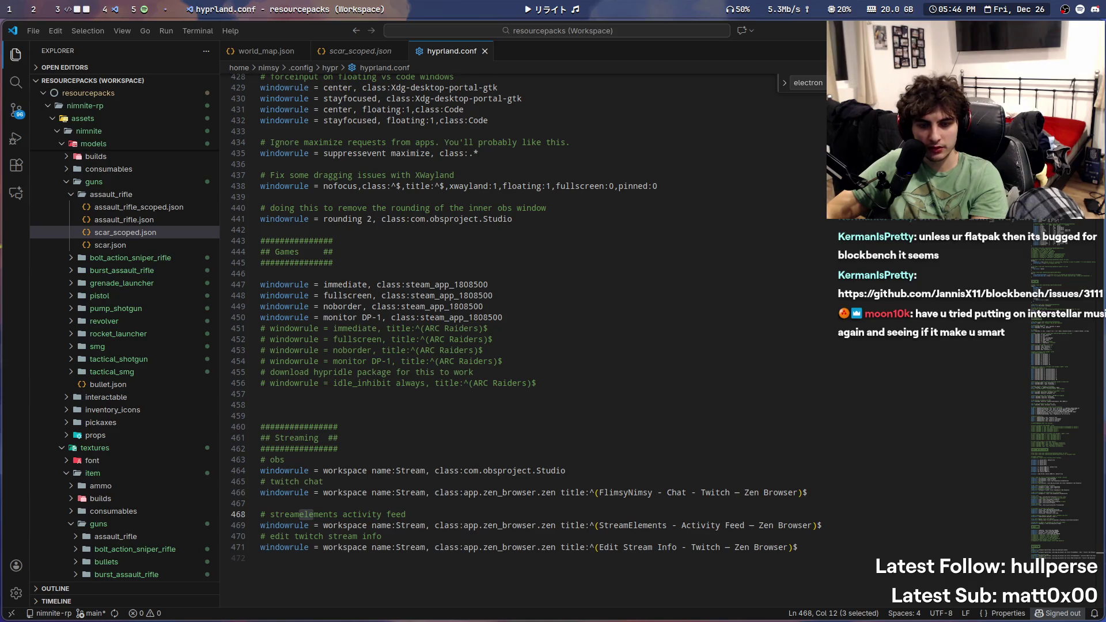
{"action": "left_click", "coordinate": [684, 362]}
{"action": "key", "text": "ctrl+f"}
{"action": "type", "text": "env ="}
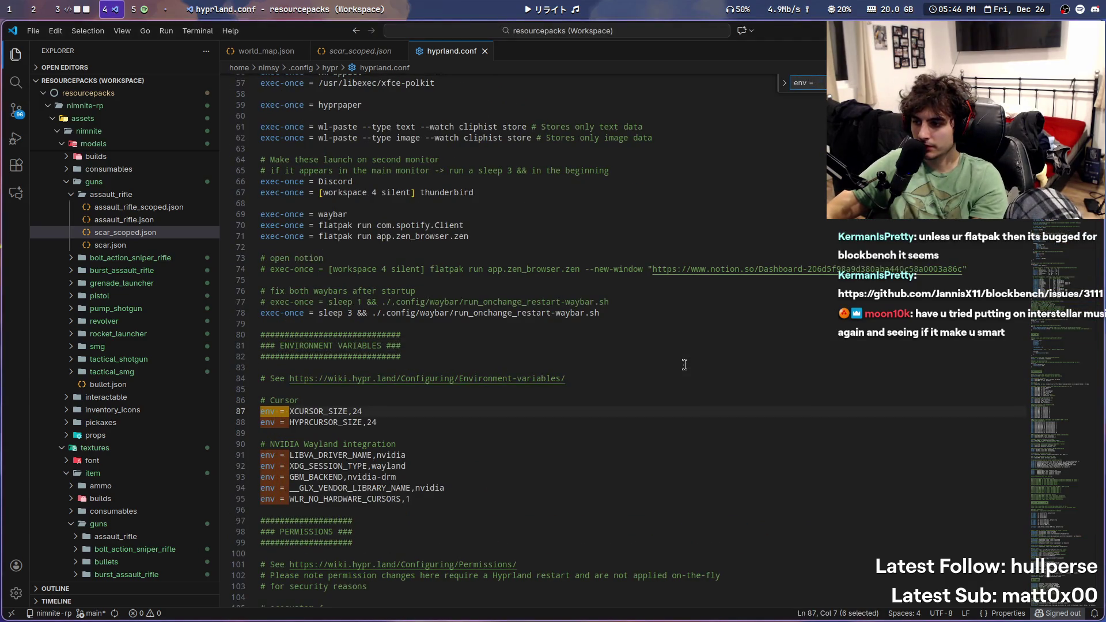
{"action": "scroll", "coordinate": [631, 382], "scroll_direction": "down", "scroll_amount": 2}
Step: Add 'env = ELECTRON_OZONE_PLATFORM_HINT,auto' after line 95 and save hyprland.conf
{"action": "left_click", "coordinate": [567, 452]}
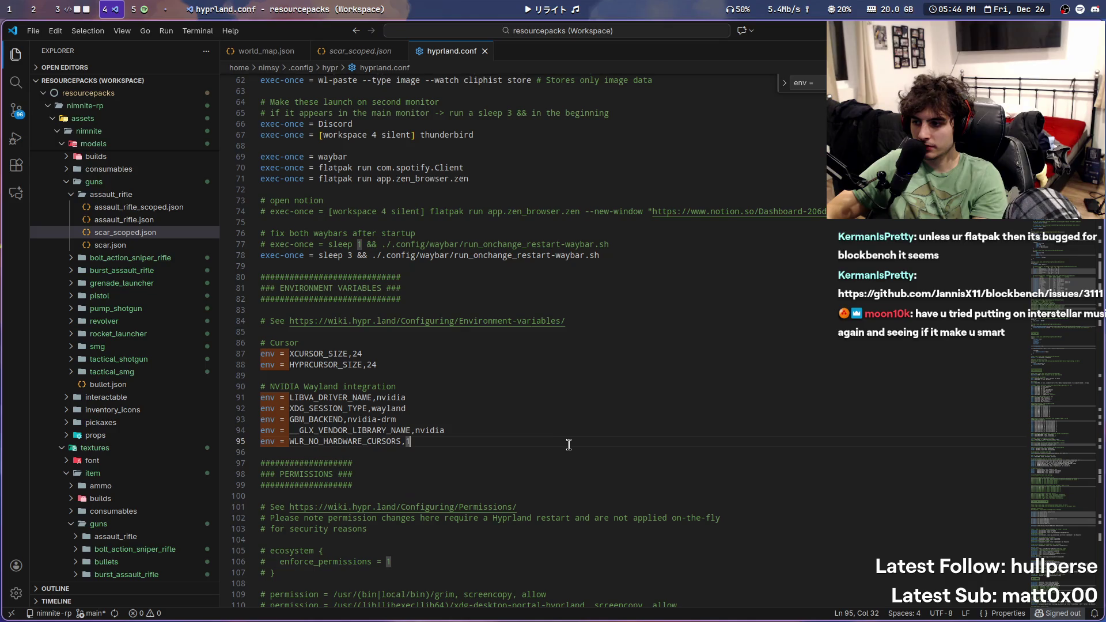
{"action": "key", "text": "Return"}
{"action": "type", "text": "en"}
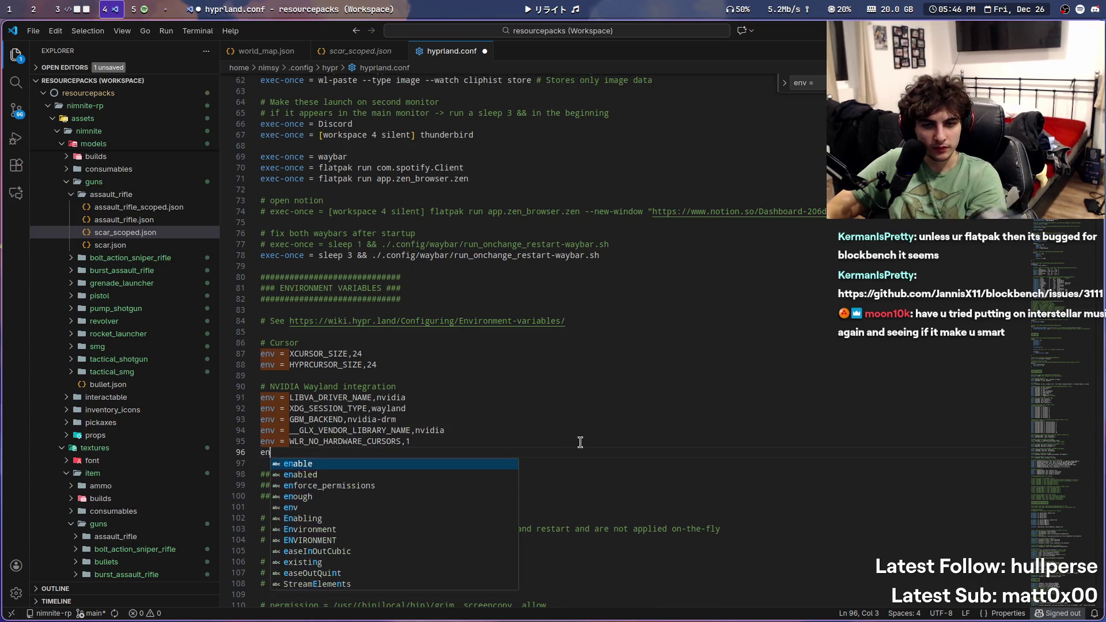
{"action": "key", "text": "Escape"}
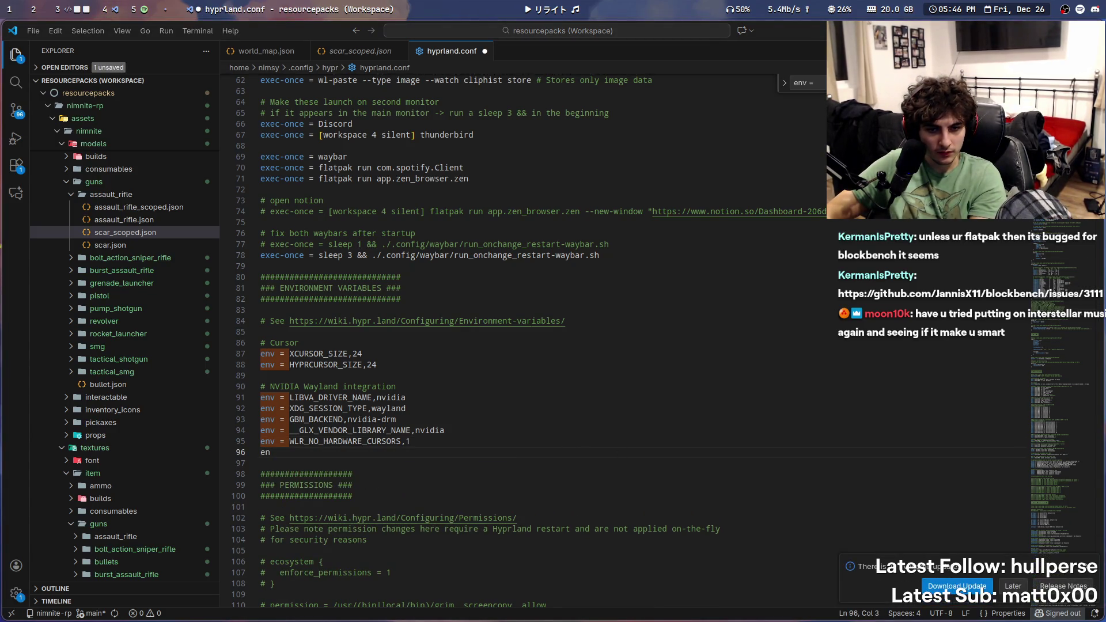
{"action": "key", "text": "Return"}
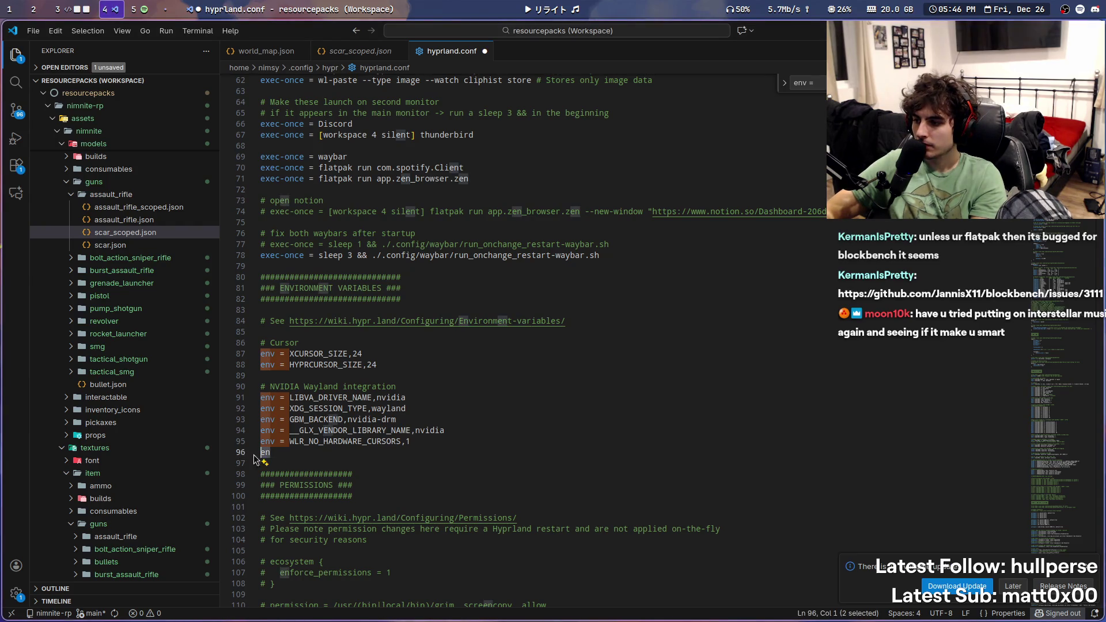
{"action": "key", "text": "BackSpace"}
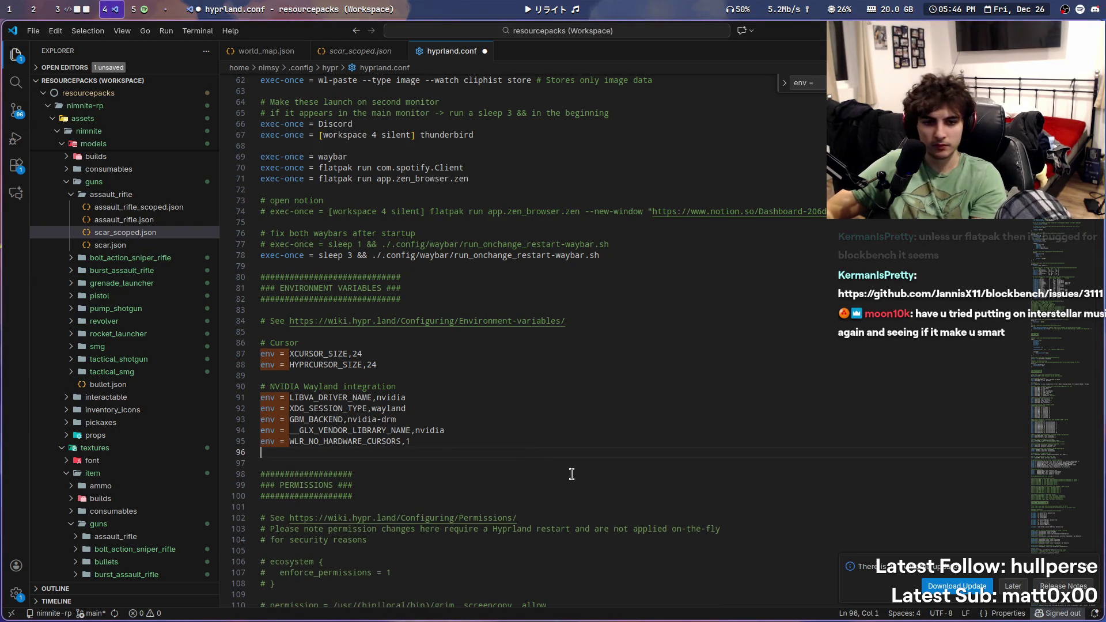
{"action": "key", "text": "Tab"}
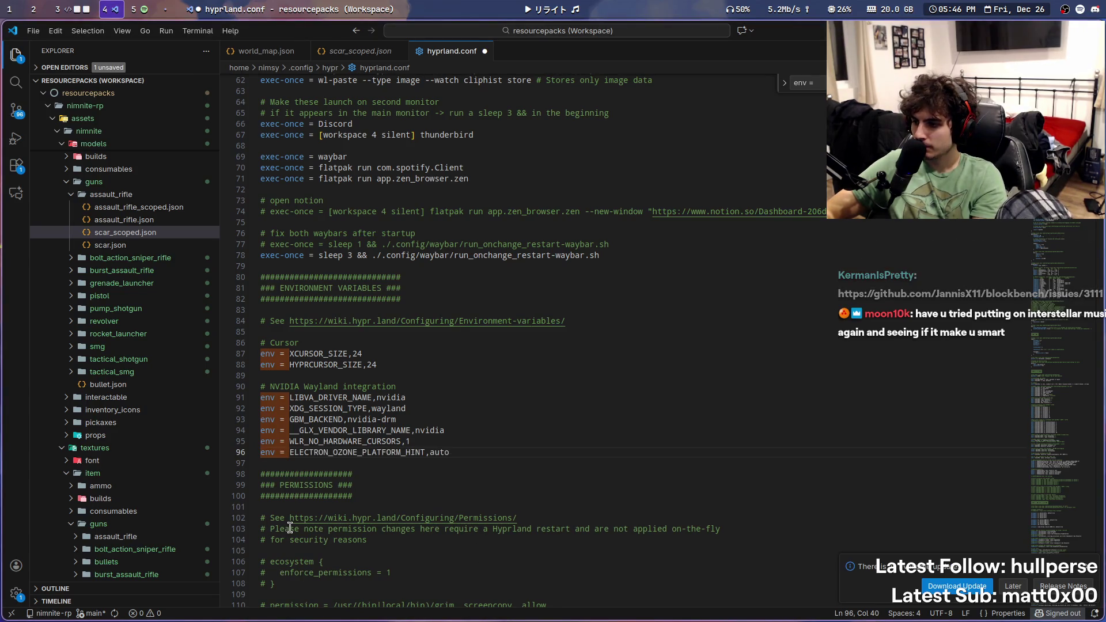
{"action": "key", "text": "ctrl+s"}
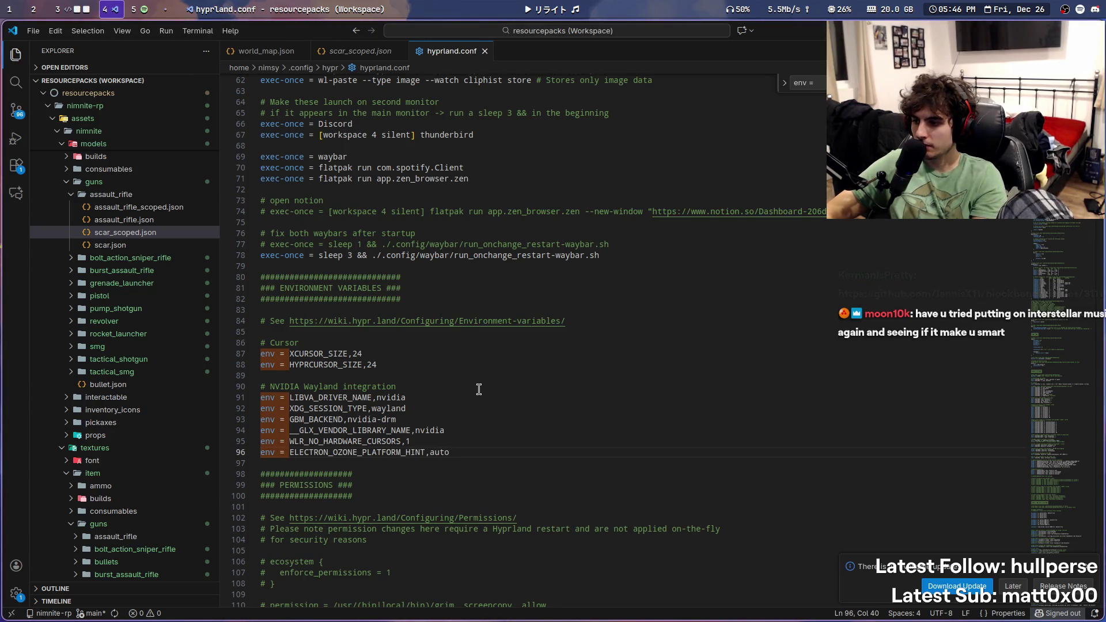
Step: Close the hyprland.conf tab and return to the Blockbench workspace
{"action": "left_click", "coordinate": [289, 452]}
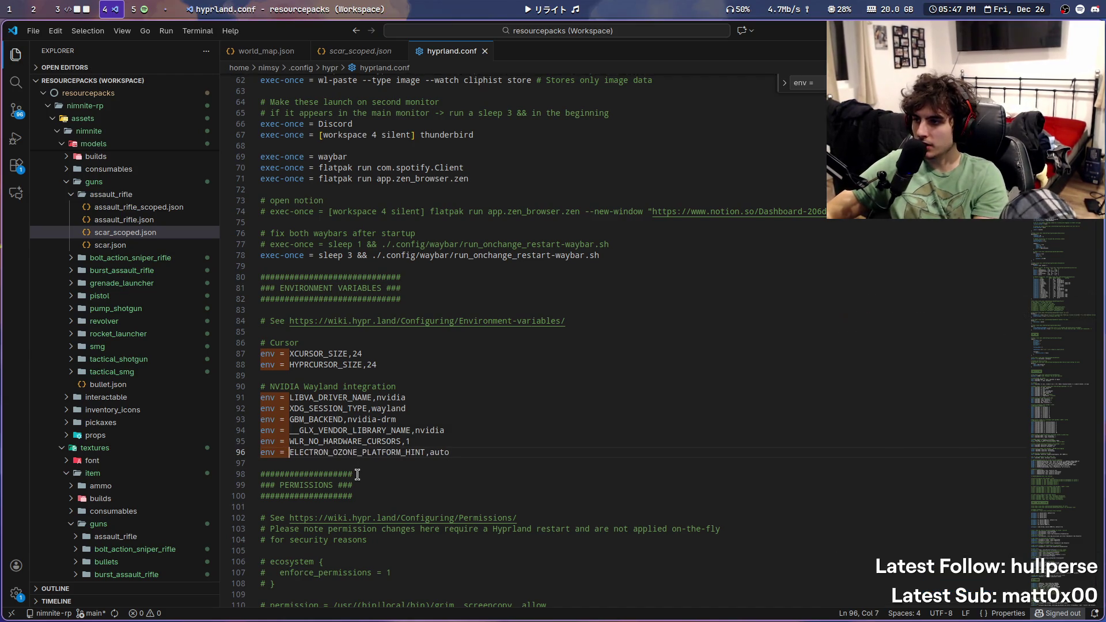
{"action": "key", "text": "super+3"}
{"action": "key", "text": "super+4"}
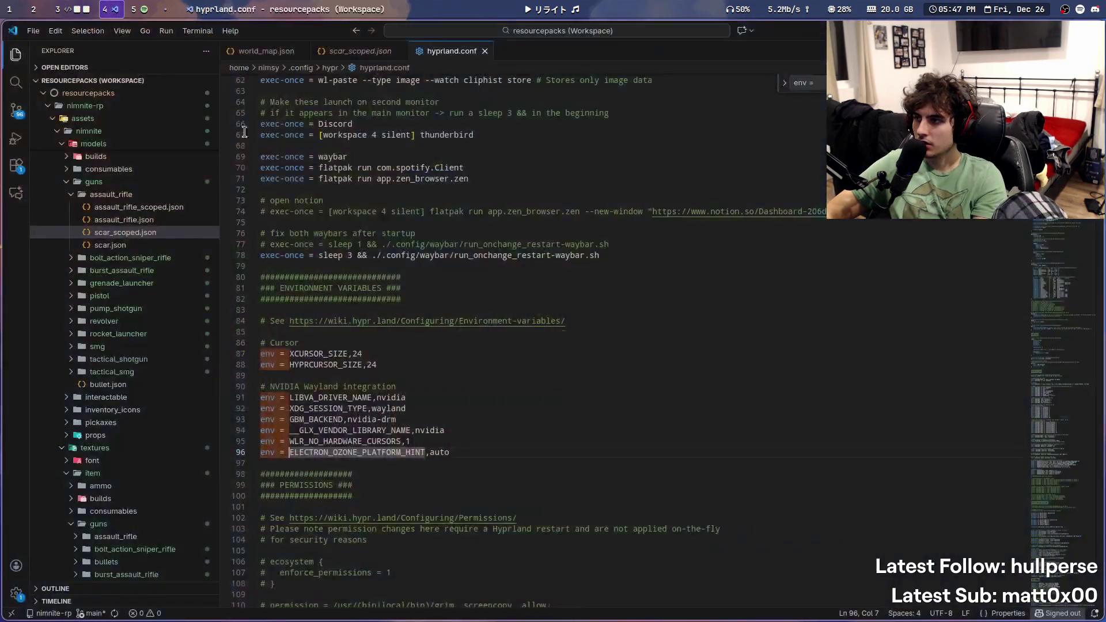
{"action": "middle_click", "coordinate": [463, 52]}
{"action": "left_click", "coordinate": [579, 6]}
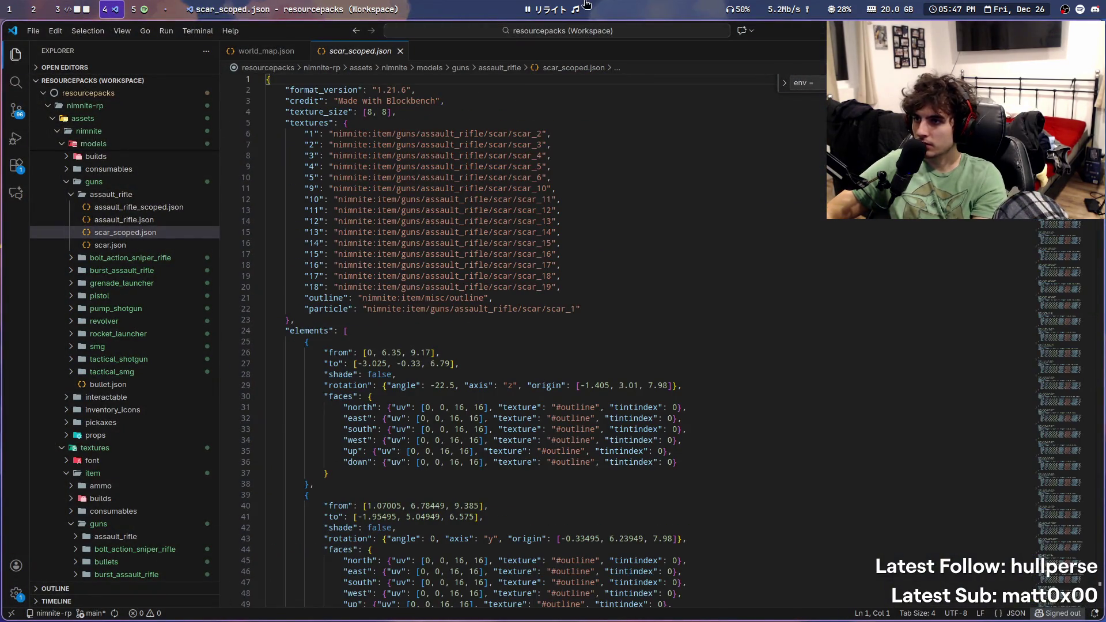
{"action": "left_click", "coordinate": [579, 5]}
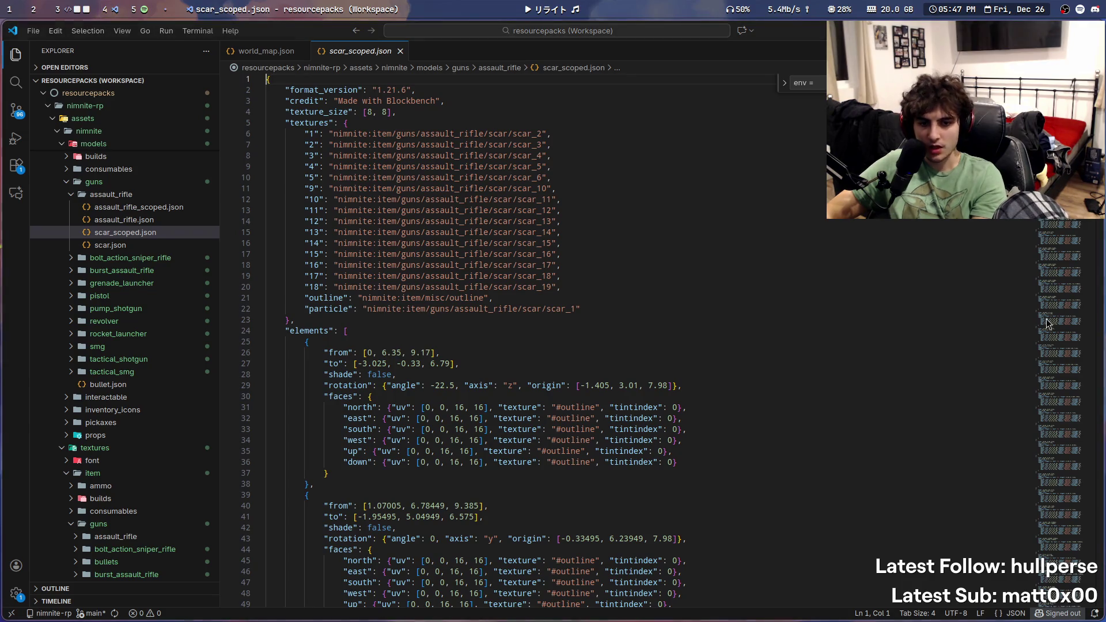
{"action": "key", "text": "super+3"}
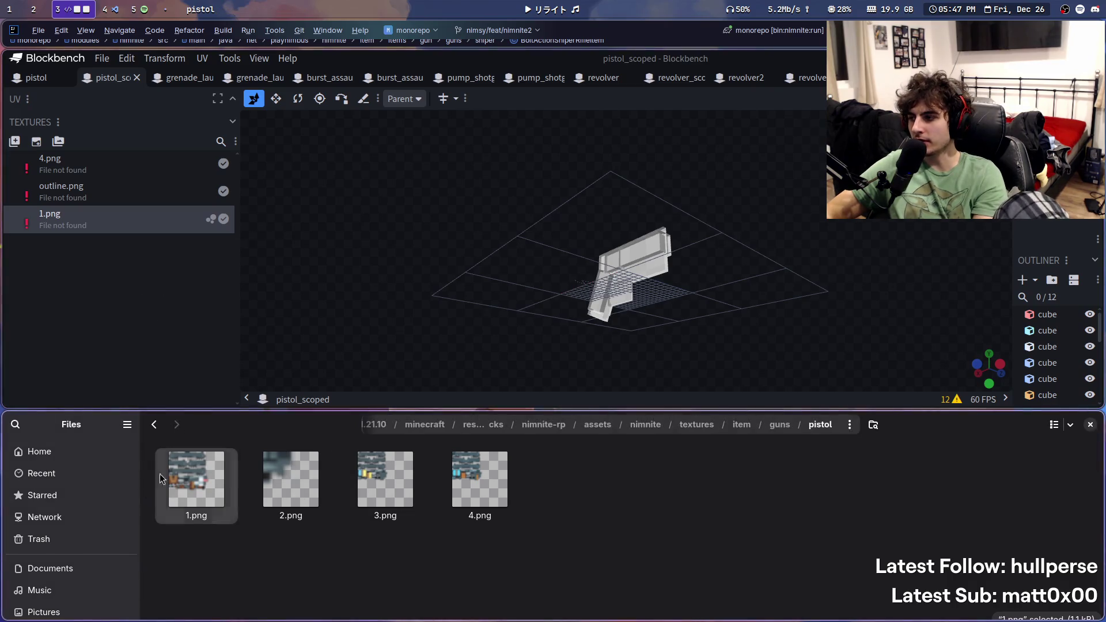
Step: Start replacing 1.png's source file and reposition the file chooser window
{"action": "right_click", "coordinate": [69, 214]}
{"action": "right_click", "coordinate": [52, 223]}
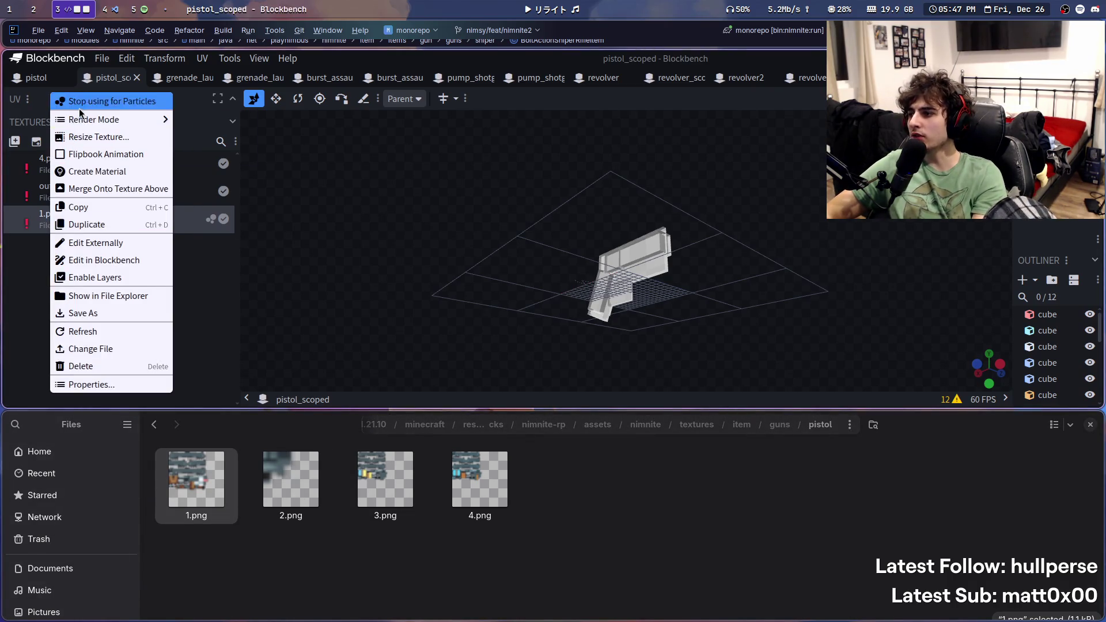
{"action": "left_click", "coordinate": [142, 350]}
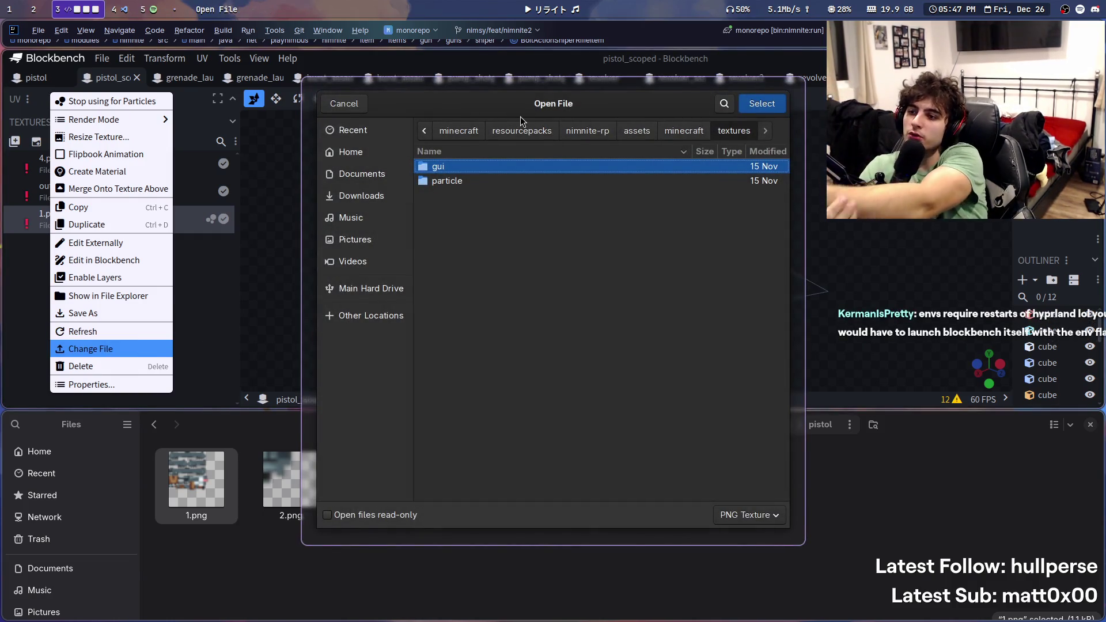
{"action": "mouse_move", "coordinate": [546, 373]}
{"action": "left_mouse_down", "text": "super"}
{"action": "mouse_move", "coordinate": [554, 486]}
{"action": "mouse_move", "coordinate": [555, 424]}
{"action": "left_mouse_up", "text": "super"}
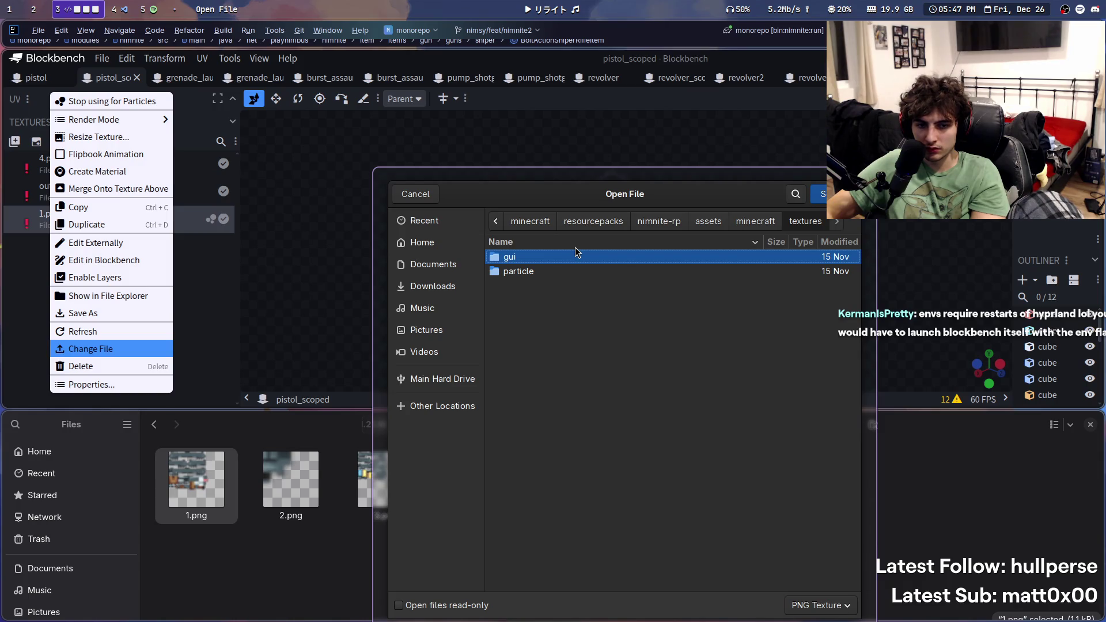
{"action": "left_click_drag", "start_coordinate": [630, 402], "coordinate": [600, 312], "text": "super"}
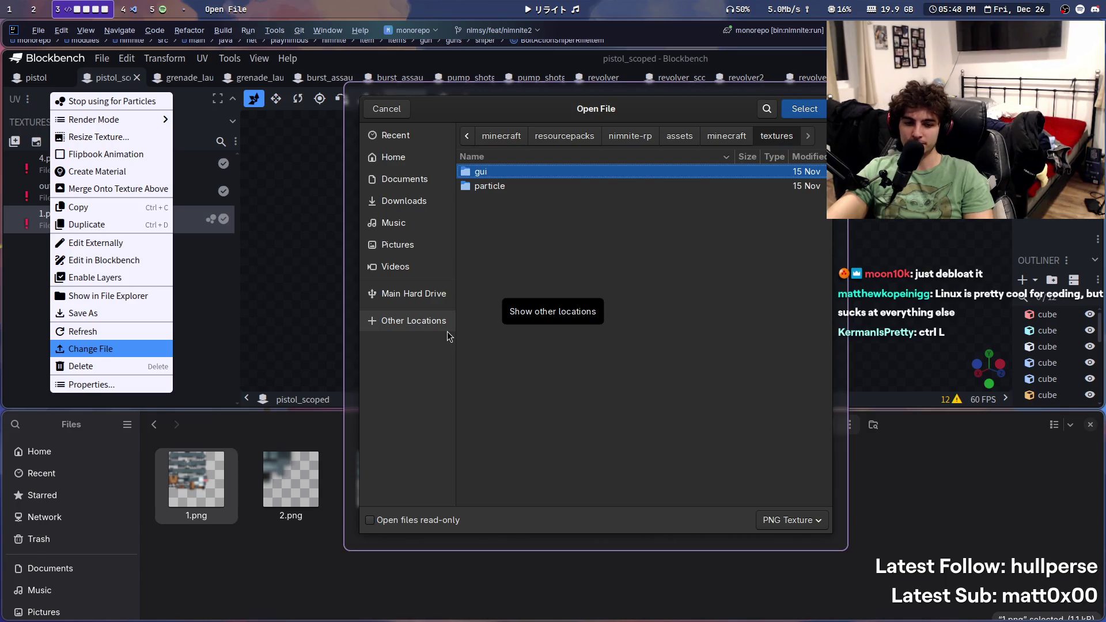
Step: Cancel the file chooser and reveal the full pistol folder path in Files
{"action": "key", "text": "ctrl+l"}
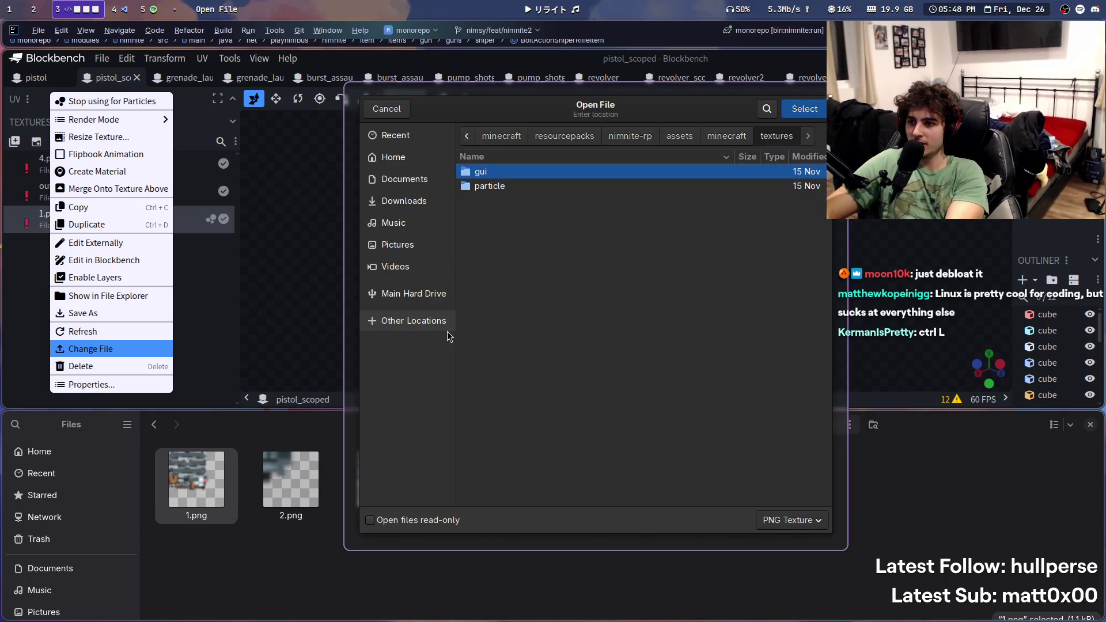
{"action": "key", "text": "ctrl+l"}
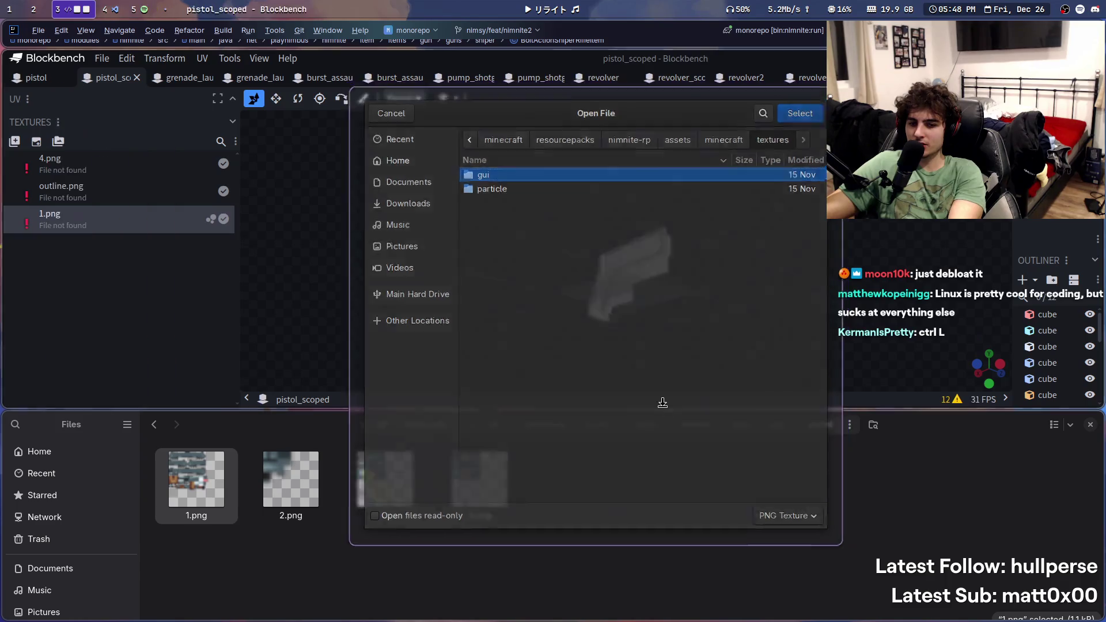
{"action": "key", "text": "Escape"}
{"action": "key", "text": "ctrl+l"}
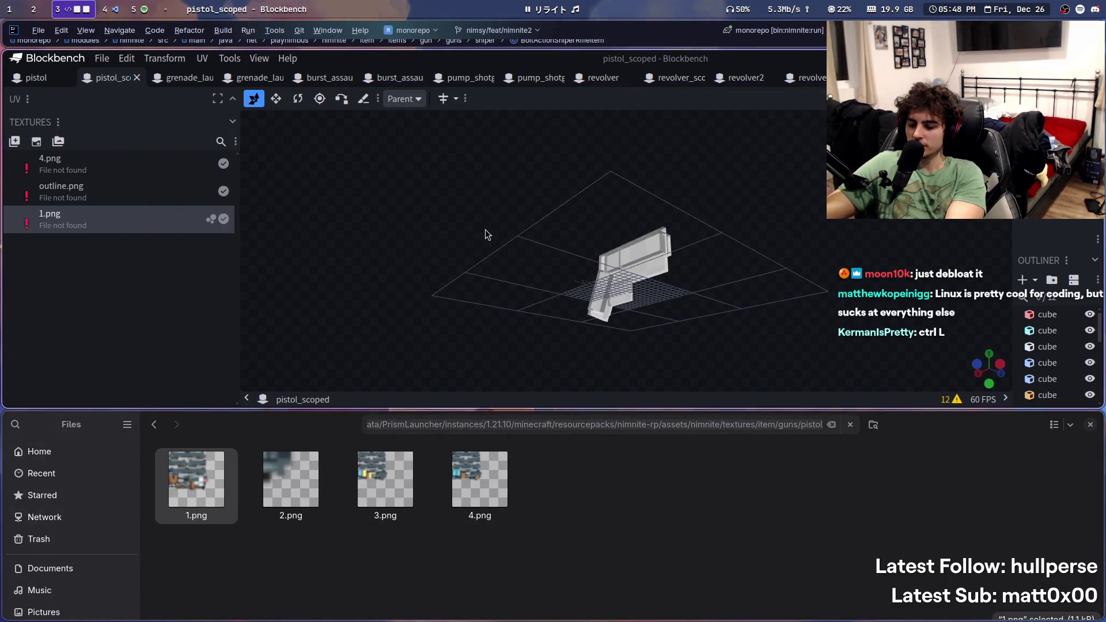
Step: Relink 1.png to the pistol folder's 1.png using the pasted folder path
{"action": "left_click", "coordinate": [485, 229]}
{"action": "right_click", "coordinate": [110, 219]}
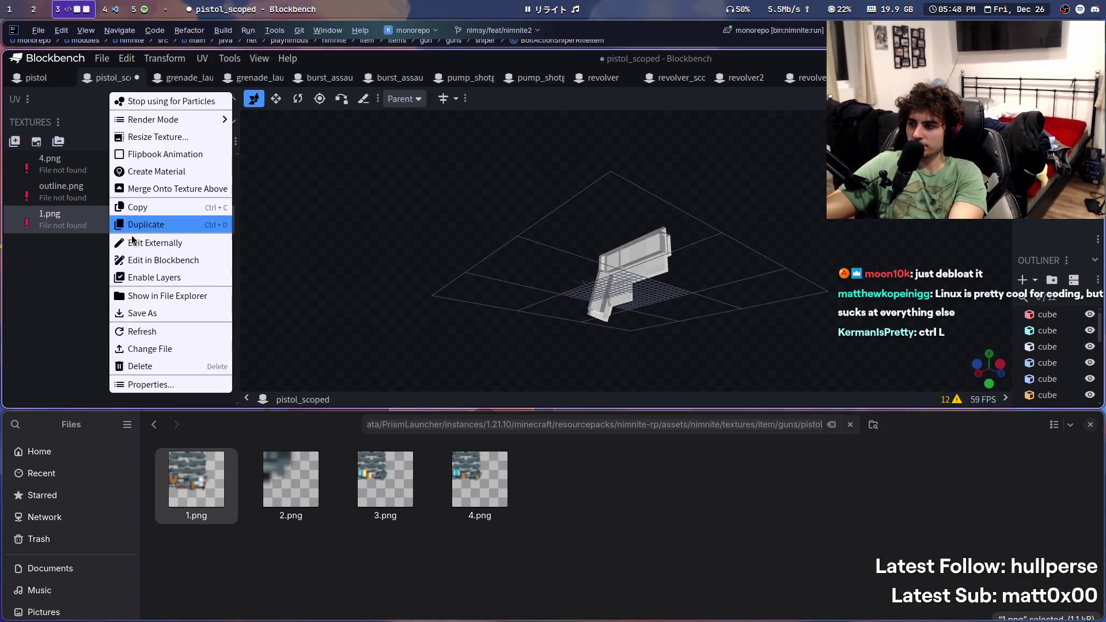
{"action": "left_click", "coordinate": [183, 348]}
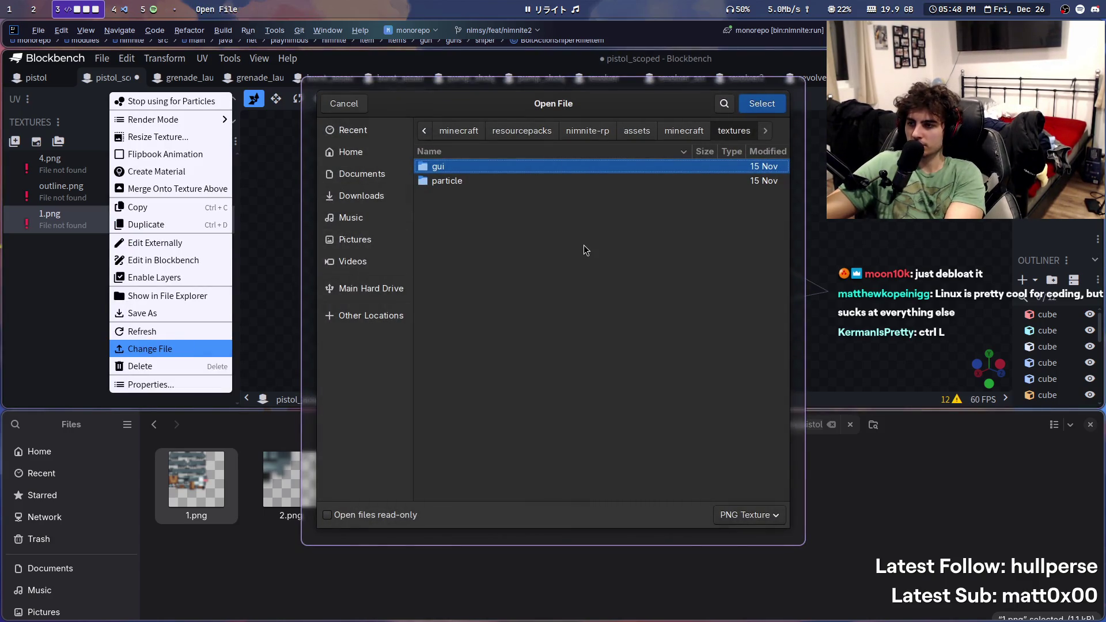
{"action": "key", "text": "ctrl+l"}
{"action": "key", "text": "ctrl+v"}
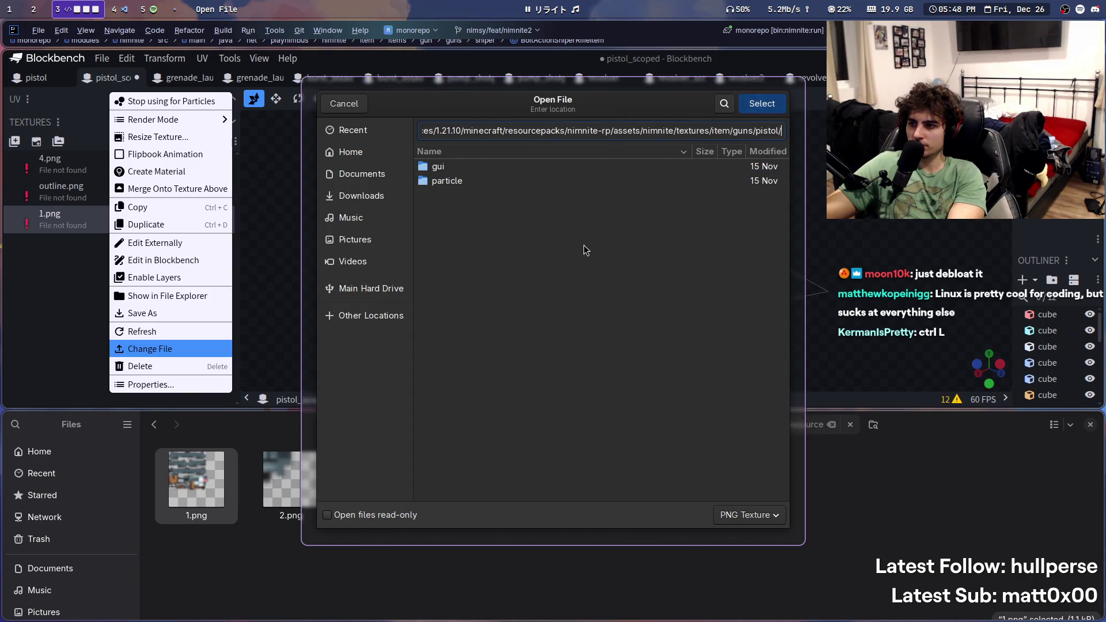
{"action": "key", "text": "Return"}
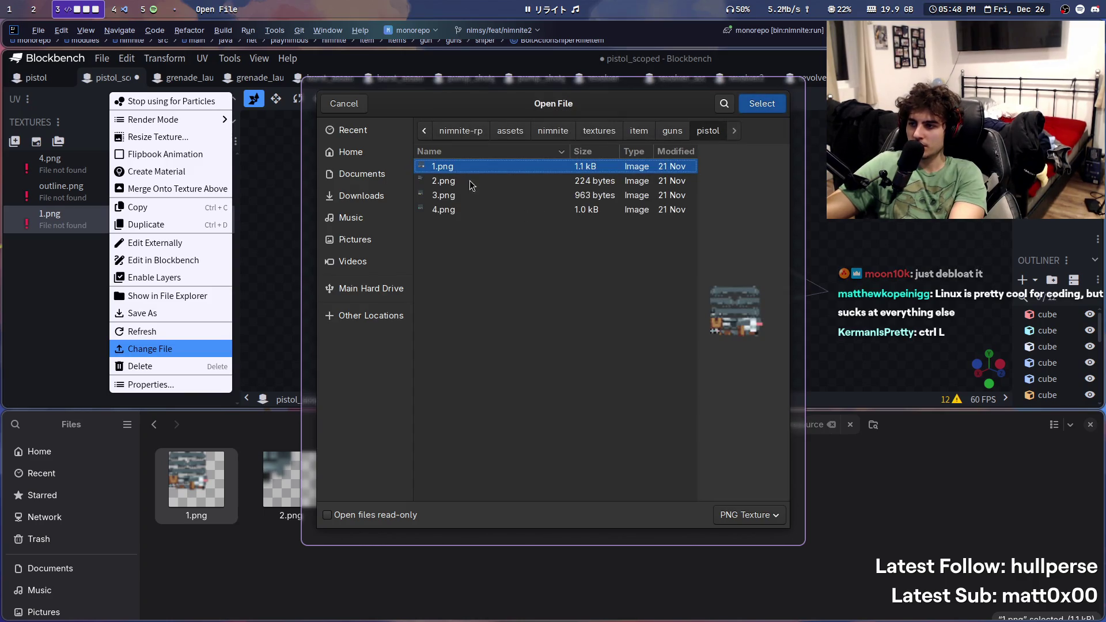
{"action": "double_click", "coordinate": [468, 167]}
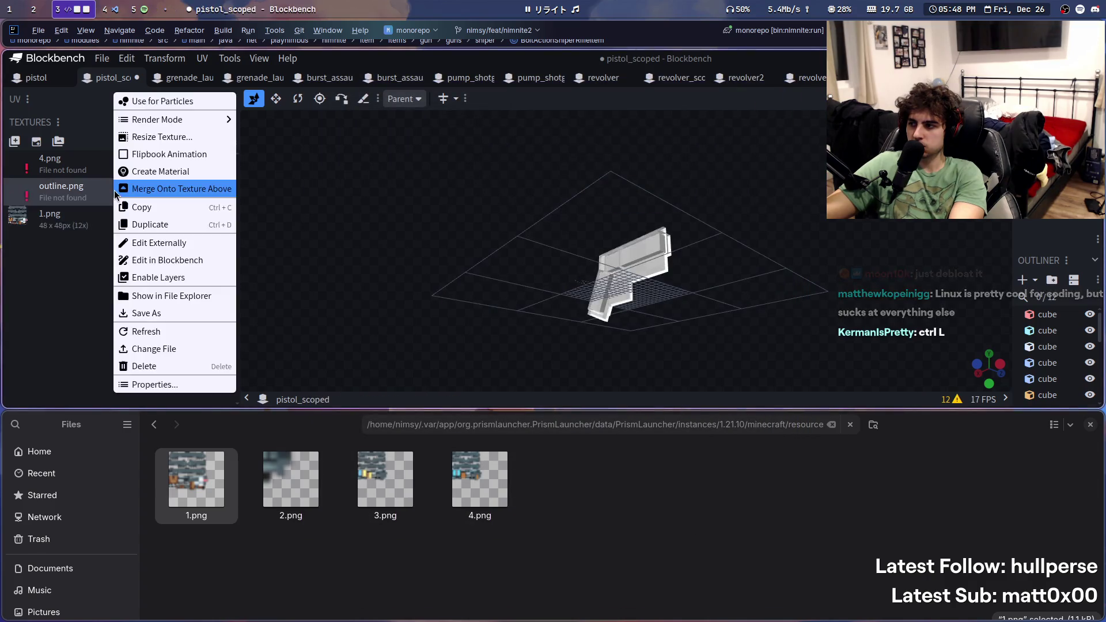
Step: Relink 4.png to the pistol folder's 4.png and save pistol_scoped.json
{"action": "right_click", "coordinate": [90, 164]}
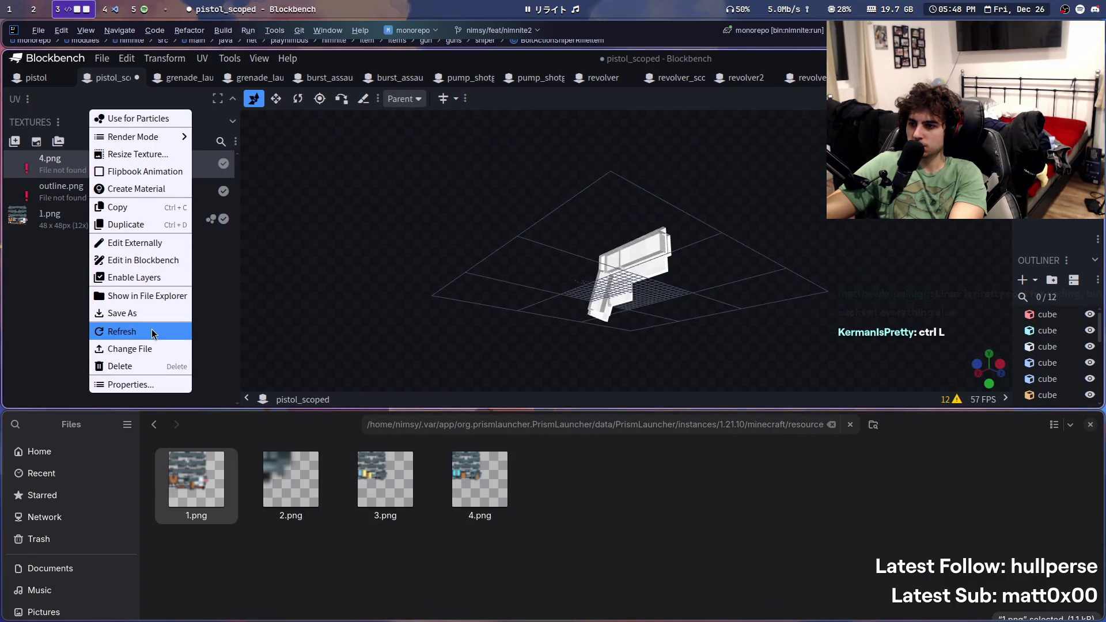
{"action": "left_click", "coordinate": [157, 349]}
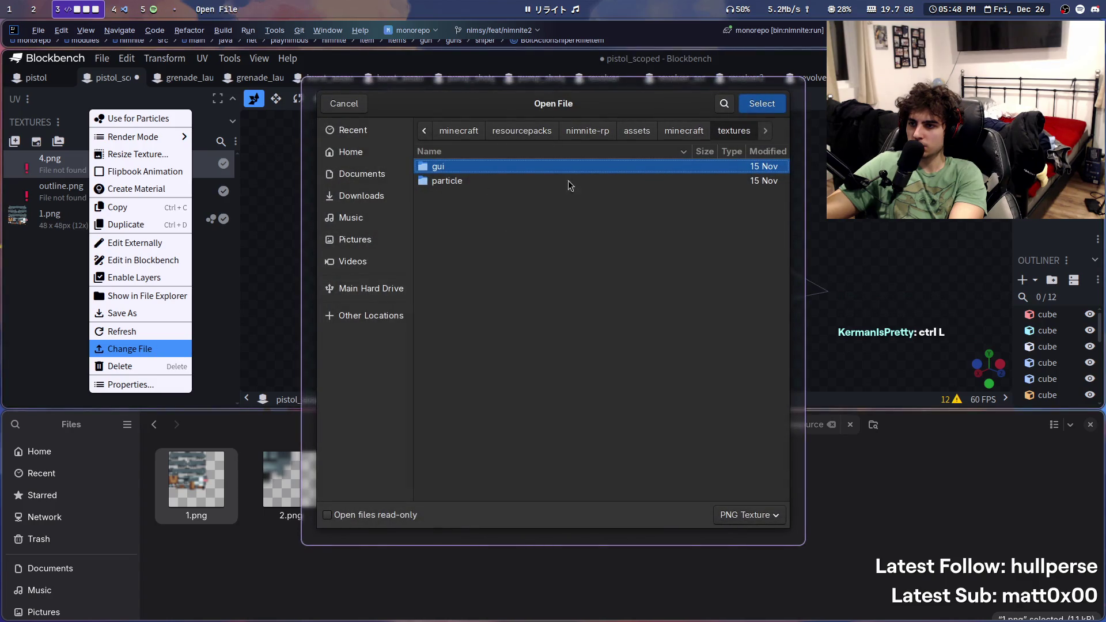
{"action": "key", "text": "ctrl+l"}
{"action": "key", "text": "ctrl+v"}
{"action": "key", "text": "Return"}
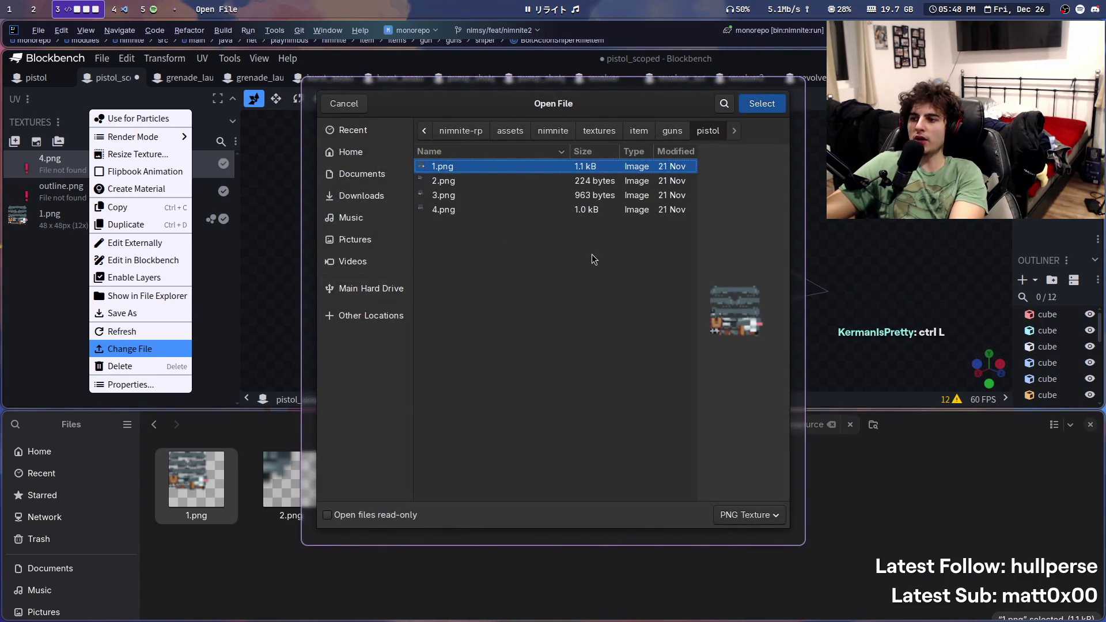
{"action": "left_click", "coordinate": [471, 212]}
{"action": "double_click", "coordinate": [471, 210]}
{"action": "mouse_move", "coordinate": [469, 222]}
{"action": "left_mouse_down"}
{"action": "mouse_move", "coordinate": [778, 289]}
{"action": "mouse_move", "coordinate": [544, 226]}
{"action": "mouse_move", "coordinate": [334, 299]}
{"action": "left_mouse_up"}
{"action": "key", "text": "ctrl+s"}
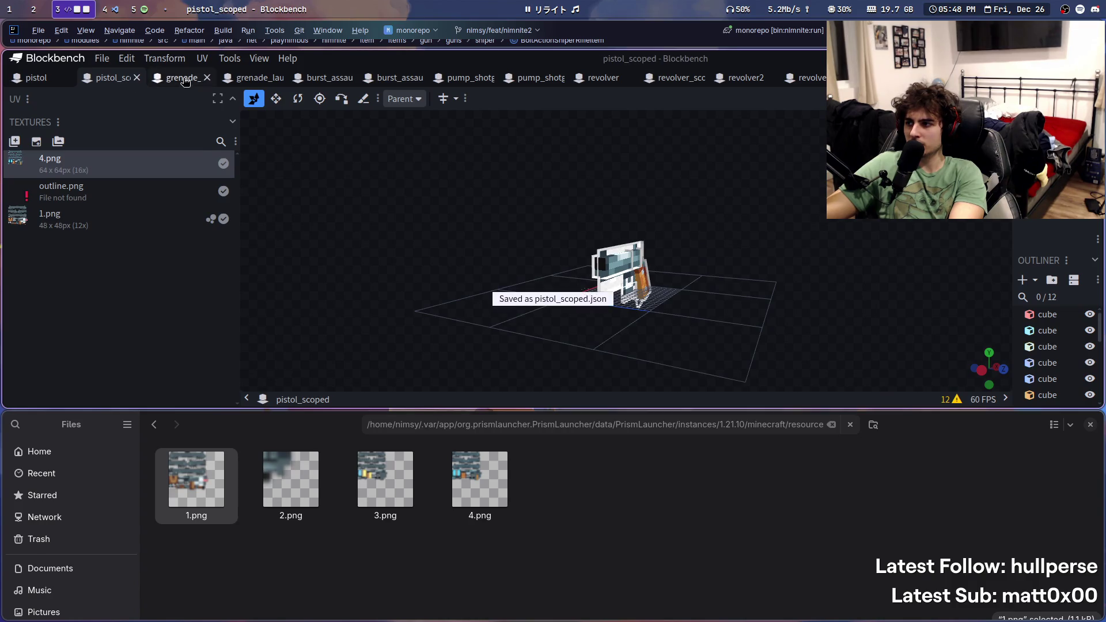
{"action": "left_click", "coordinate": [182, 78]}
Step: Try dragging grenade_launcher's 1.png from the file manager onto the missing texture
{"action": "right_click", "coordinate": [159, 167]}
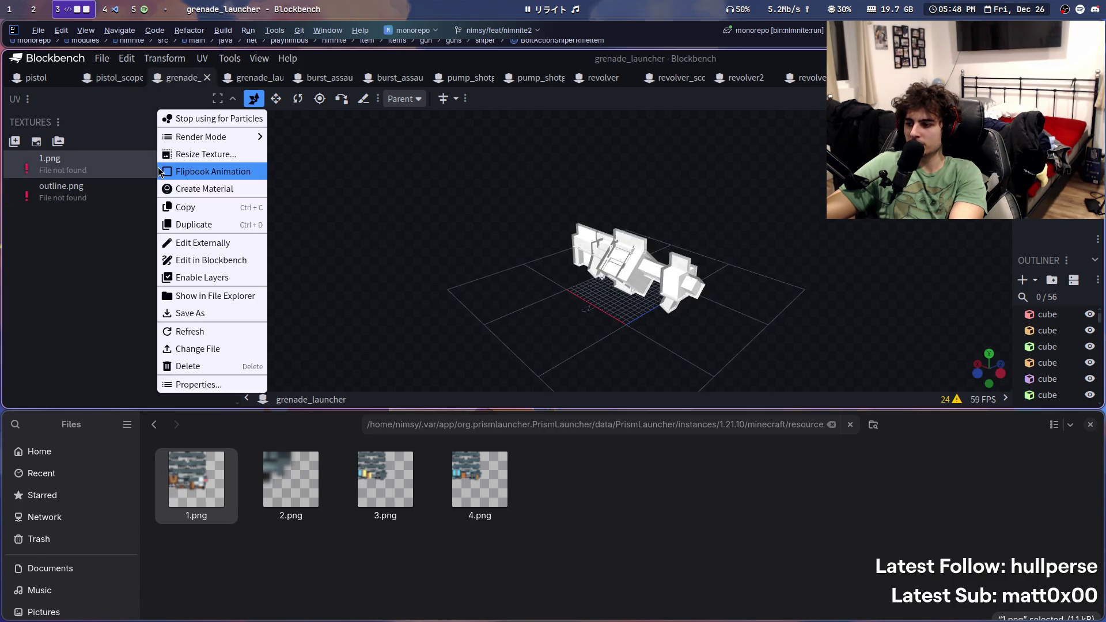
{"action": "key", "text": "Return"}
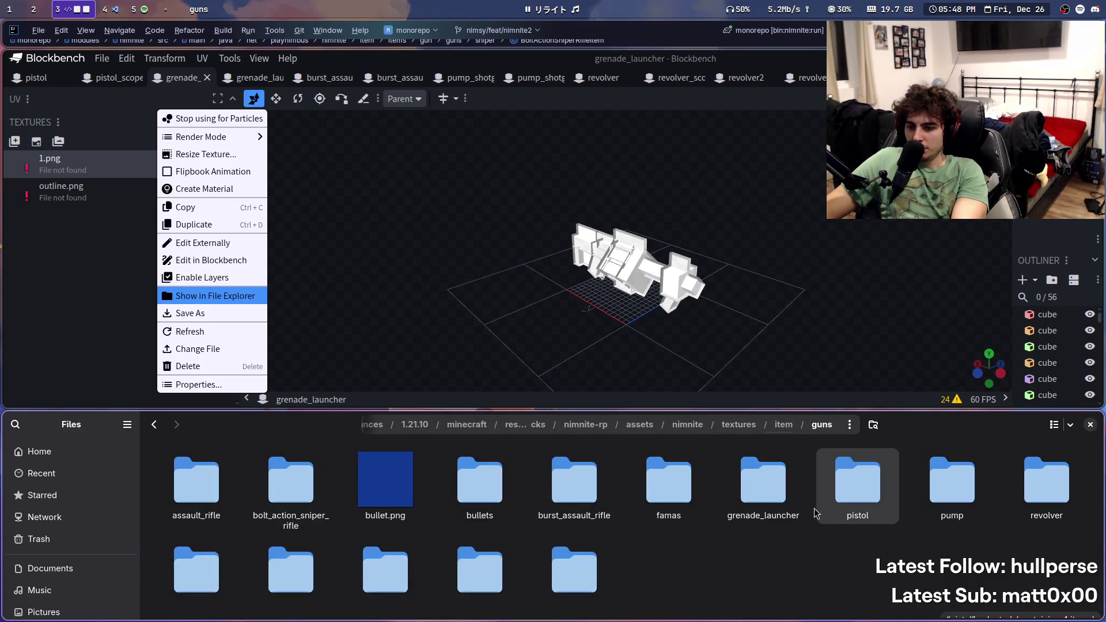
{"action": "double_click", "coordinate": [754, 482]}
{"action": "mouse_move", "coordinate": [229, 461]}
{"action": "left_mouse_down"}
{"action": "mouse_move", "coordinate": [242, 136]}
{"action": "mouse_move", "coordinate": [208, 207]}
{"action": "mouse_move", "coordinate": [17, 160]}
{"action": "mouse_move", "coordinate": [34, 162]}
{"action": "left_mouse_up"}
{"action": "left_click_drag", "start_coordinate": [196, 478], "coordinate": [57, 164]}
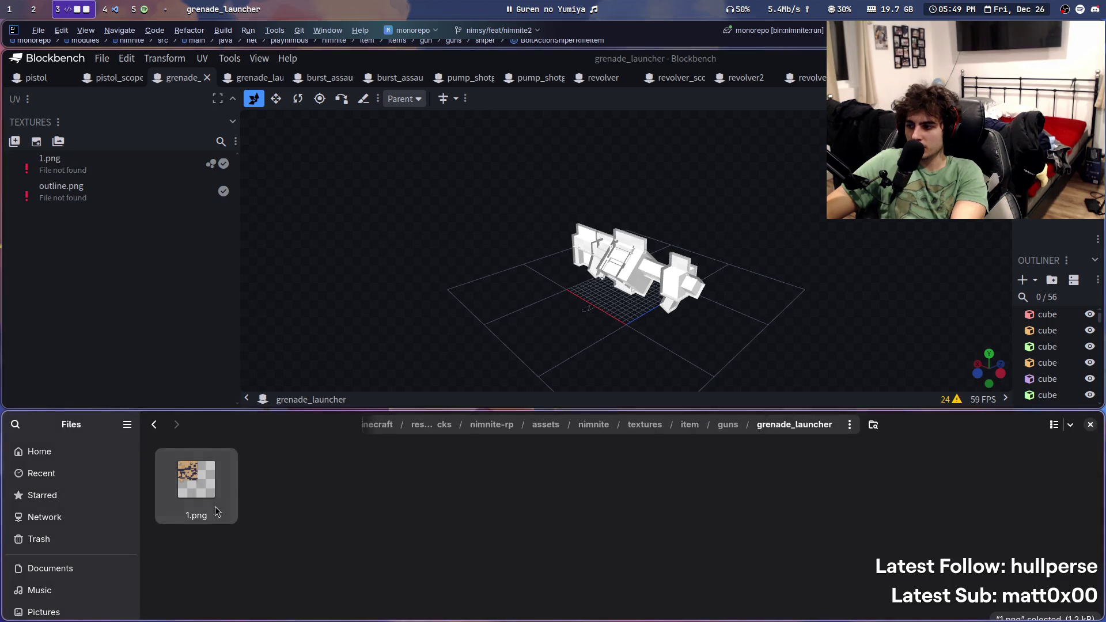
Step: Start replacing 1.png's source file, browse the guns and grenade_launcher folders, then cancel
{"action": "right_click", "coordinate": [84, 163]}
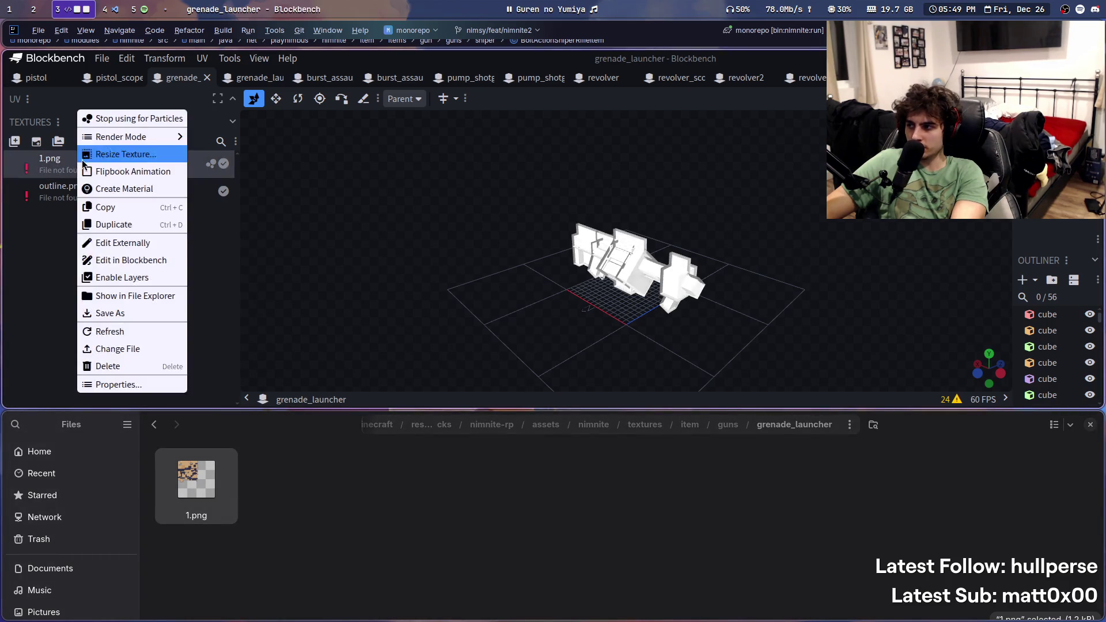
{"action": "left_click", "coordinate": [118, 348]}
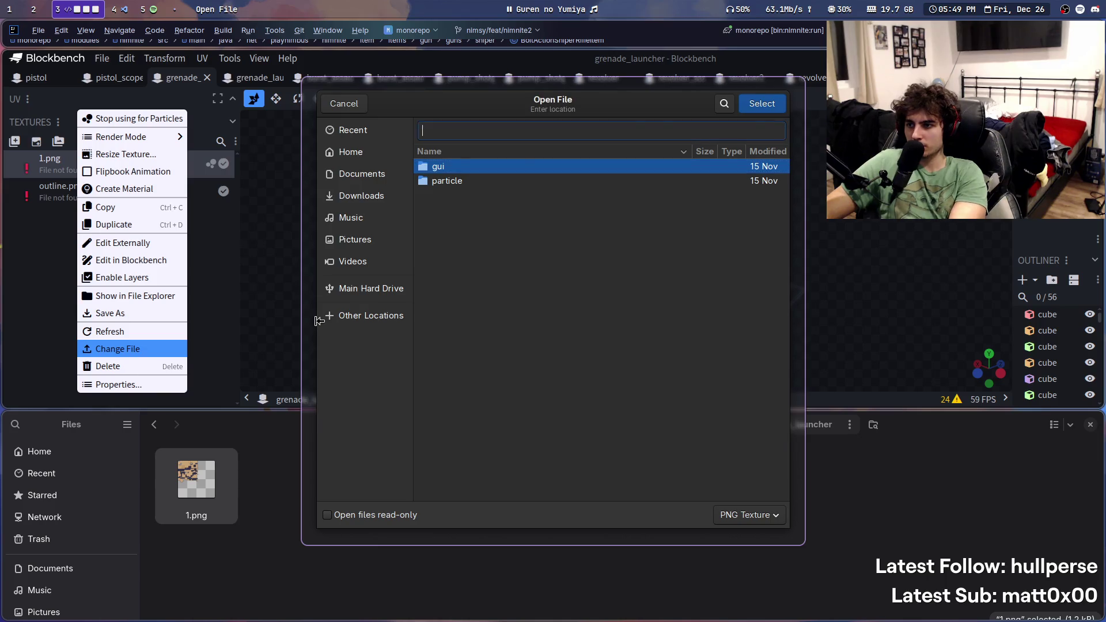
{"action": "key", "text": "ctrl+v"}
{"action": "key", "text": "Return"}
{"action": "left_click", "coordinate": [662, 135]}
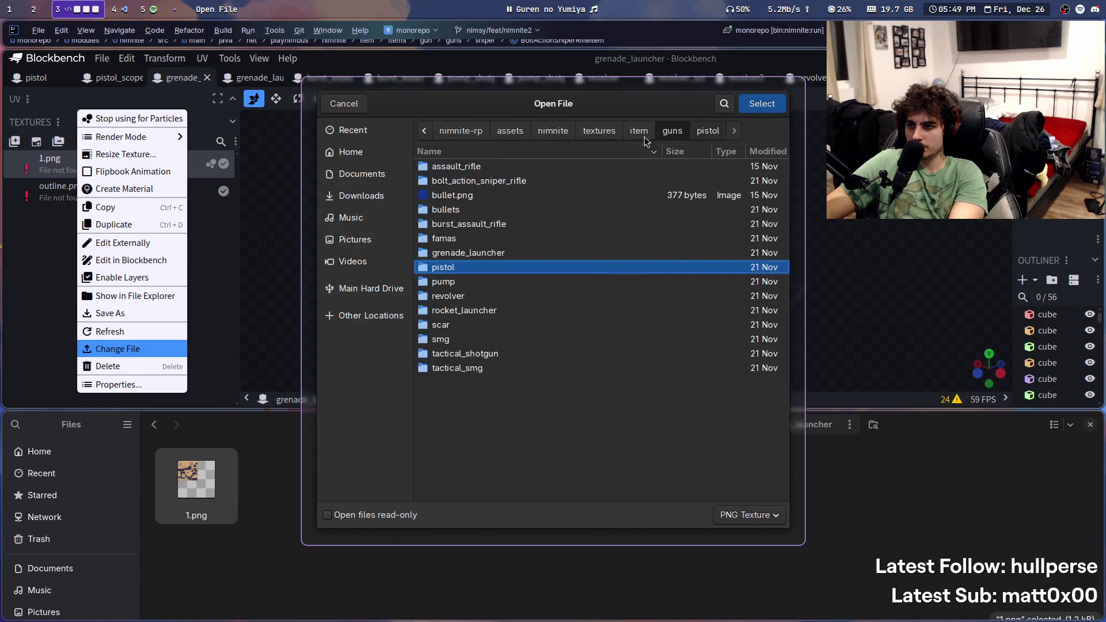
{"action": "double_click", "coordinate": [467, 253]}
{"action": "left_click", "coordinate": [615, 132]}
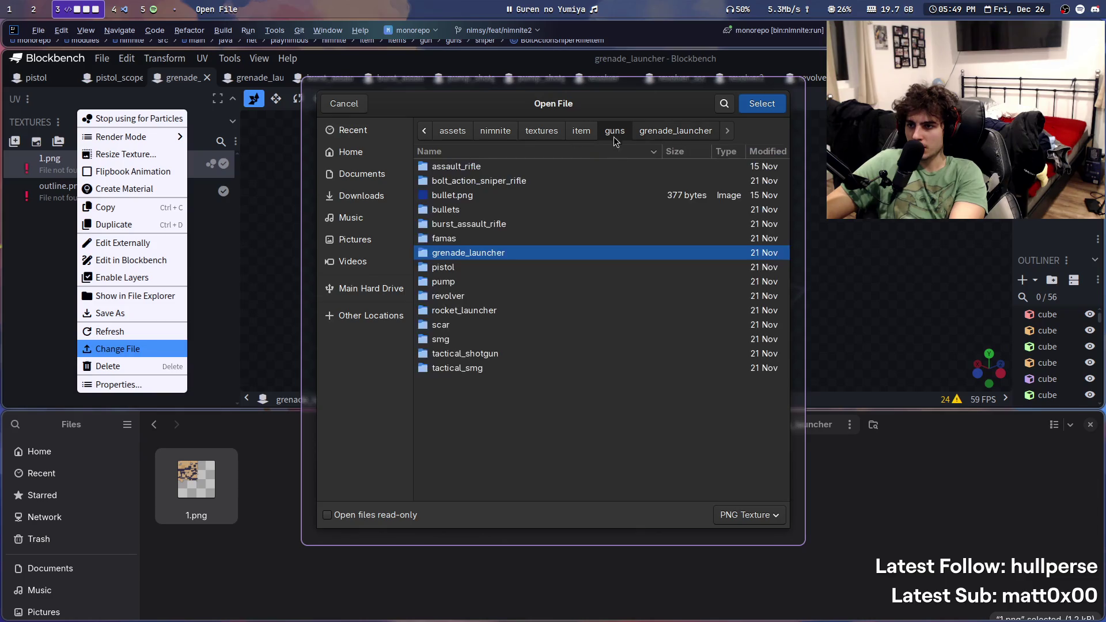
{"action": "key", "text": "Escape"}
Step: Copy the full guns texture folder path from the file manager
{"action": "left_click", "coordinate": [728, 530]}
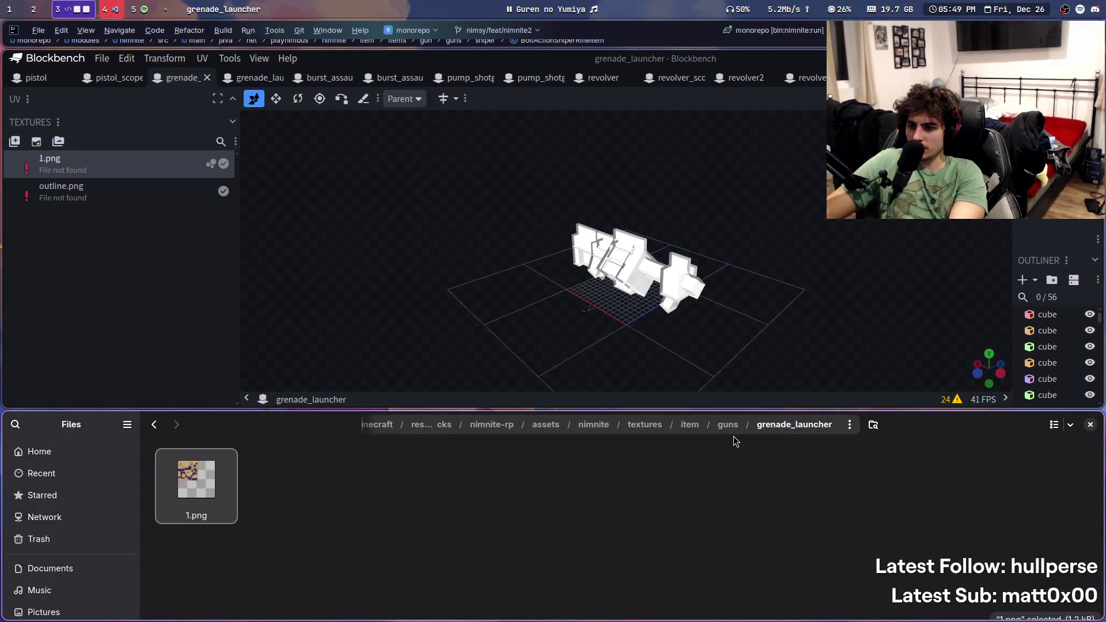
{"action": "key", "text": "alt+Up"}
{"action": "left_click", "coordinate": [834, 430]}
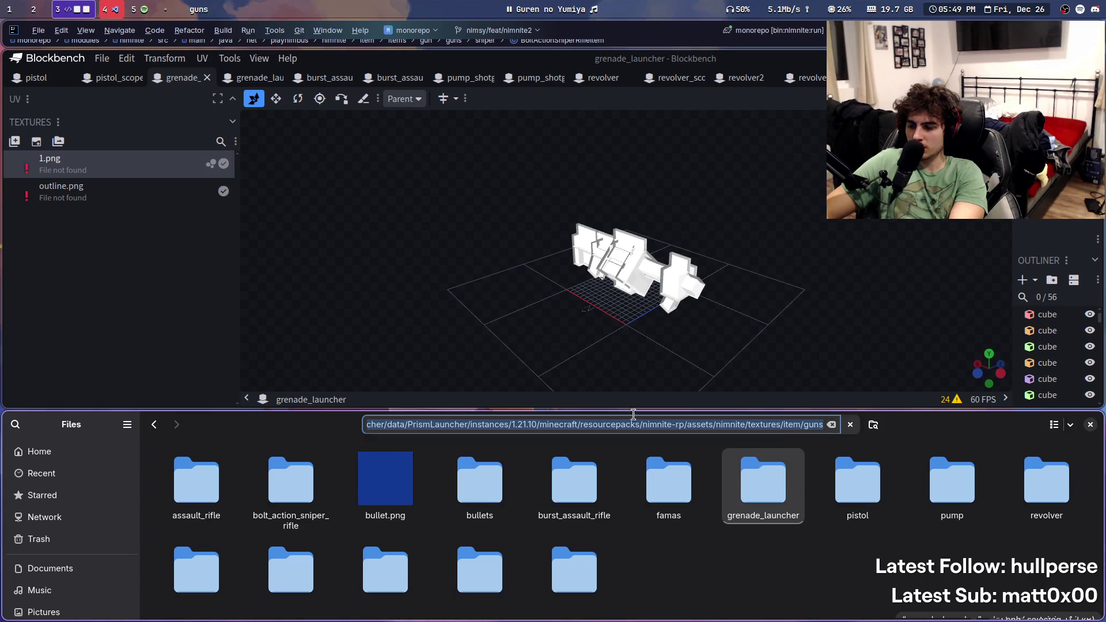
Step: Re-link 1.png to guns/grenade_launcher/1.png and save the grenade_launcher model
{"action": "right_click", "coordinate": [144, 169]}
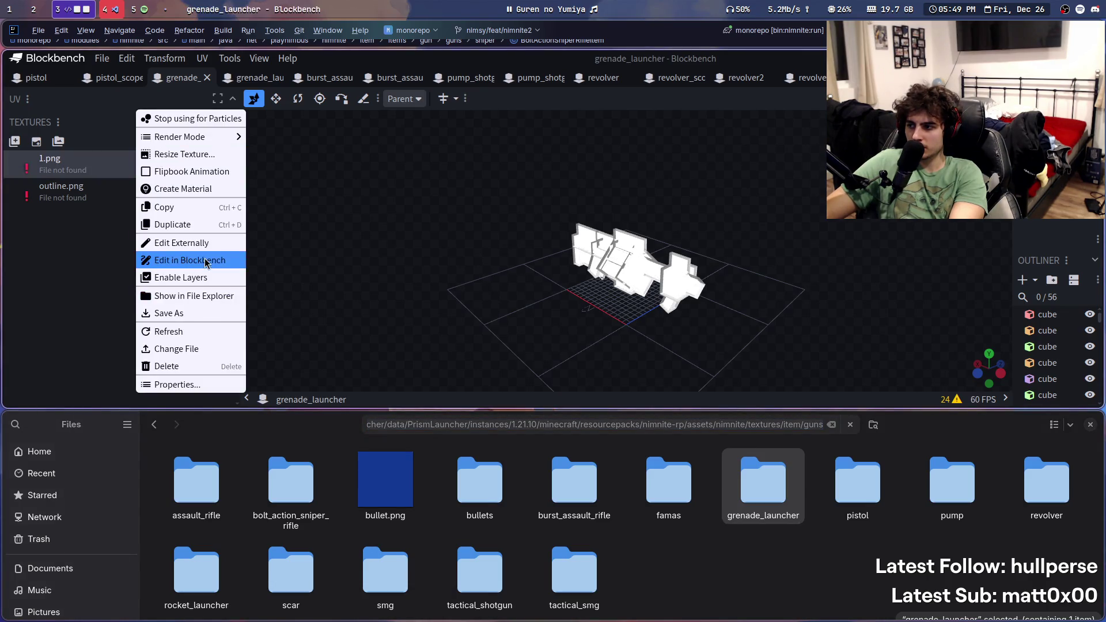
{"action": "left_click", "coordinate": [215, 349]}
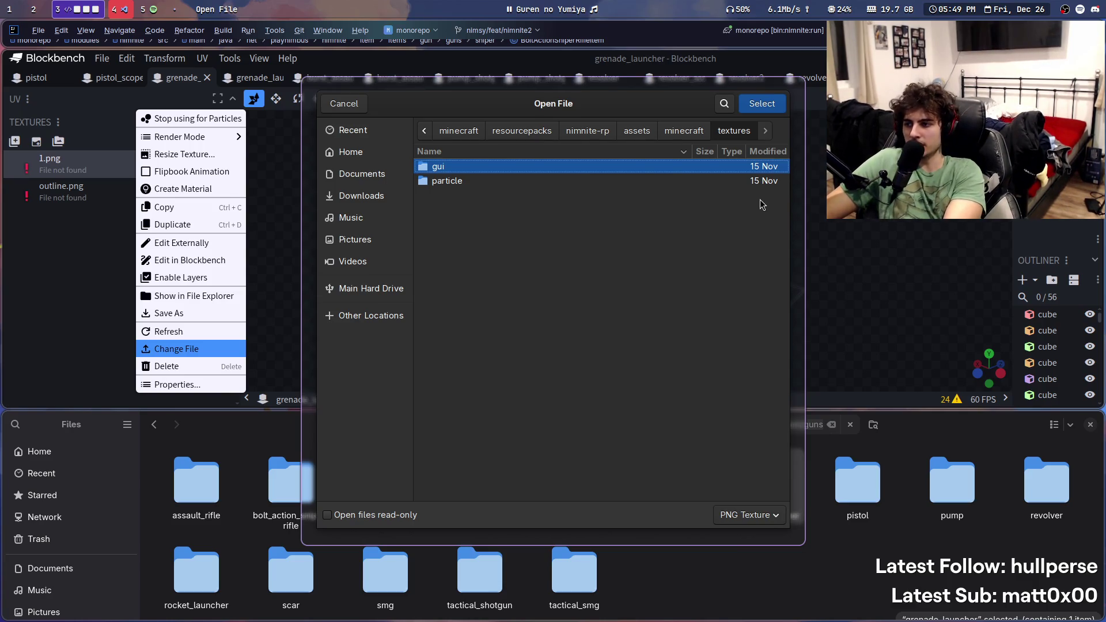
{"action": "key", "text": "ctrl+l"}
{"action": "key", "text": "ctrl+v"}
{"action": "key", "text": "Return"}
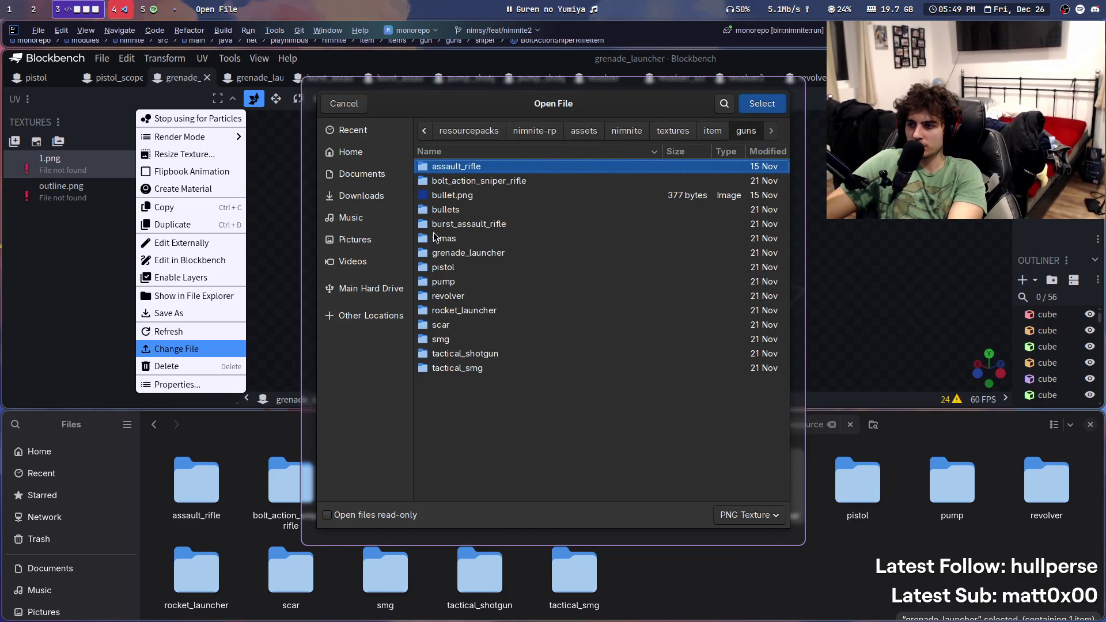
{"action": "double_click", "coordinate": [470, 253]}
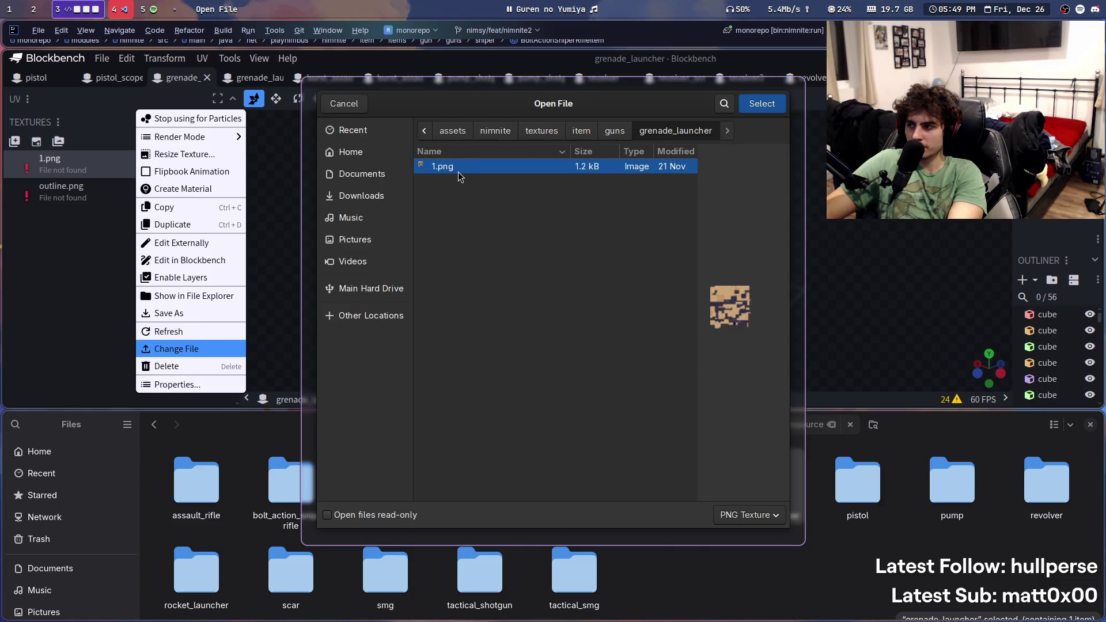
{"action": "double_click", "coordinate": [458, 172]}
{"action": "key", "text": "ctrl+s"}
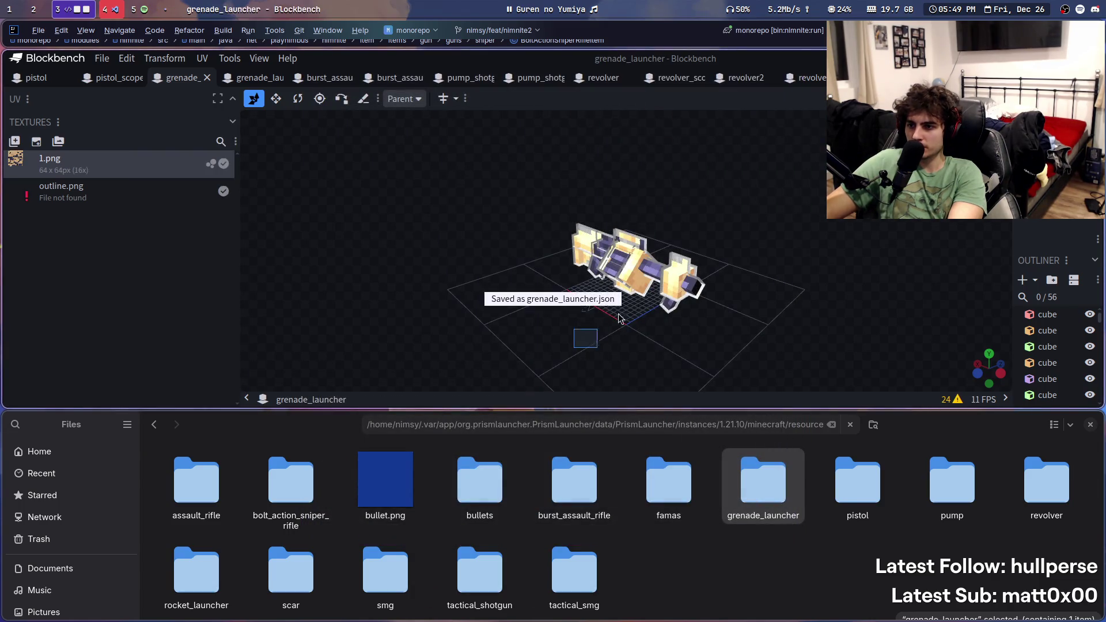
Step: Inspect the textured grenade launcher from several angles and select its 1.png texture
{"action": "mouse_move", "coordinate": [452, 331]}
{"action": "left_mouse_down"}
{"action": "mouse_move", "coordinate": [569, 231]}
{"action": "mouse_move", "coordinate": [642, 334]}
{"action": "mouse_move", "coordinate": [785, 331]}
{"action": "mouse_move", "coordinate": [592, 327]}
{"action": "mouse_move", "coordinate": [908, 346]}
{"action": "mouse_move", "coordinate": [935, 317]}
{"action": "mouse_move", "coordinate": [864, 361]}
{"action": "mouse_move", "coordinate": [508, 354]}
{"action": "left_mouse_up"}
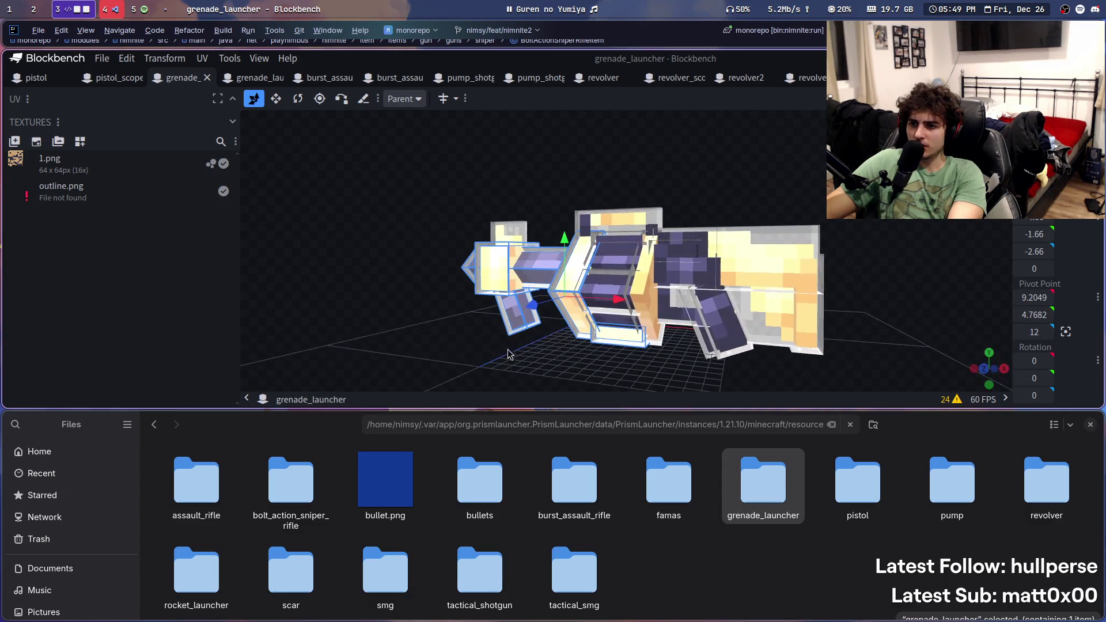
{"action": "left_click", "coordinate": [81, 172]}
{"action": "left_click", "coordinate": [90, 194]}
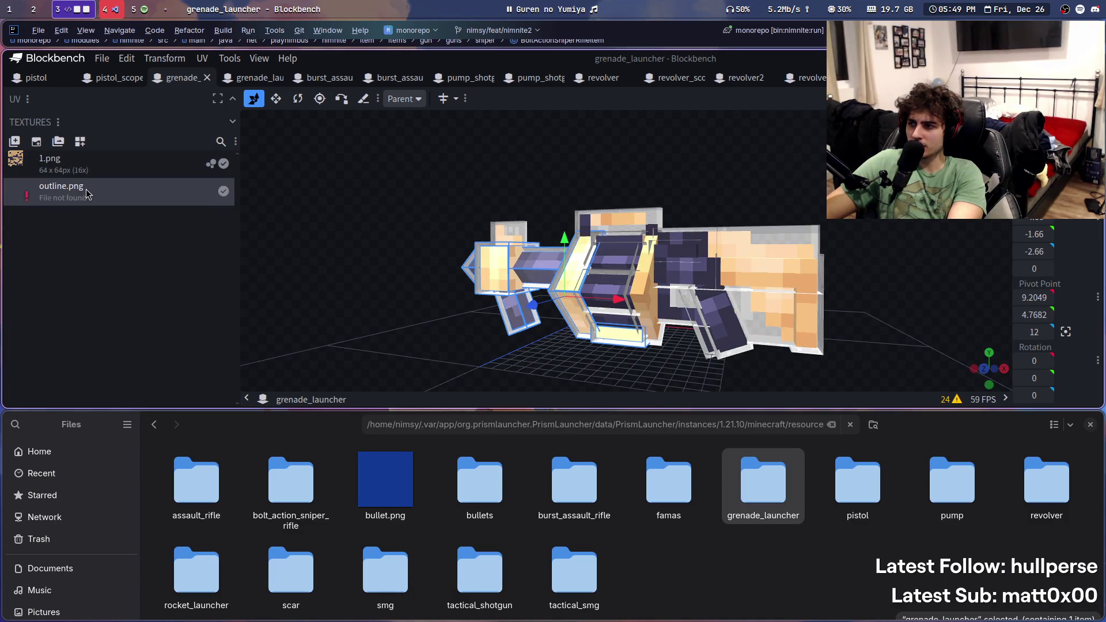
{"action": "left_click", "coordinate": [114, 170]}
{"action": "left_click_drag", "start_coordinate": [280, 321], "coordinate": [505, 278]}
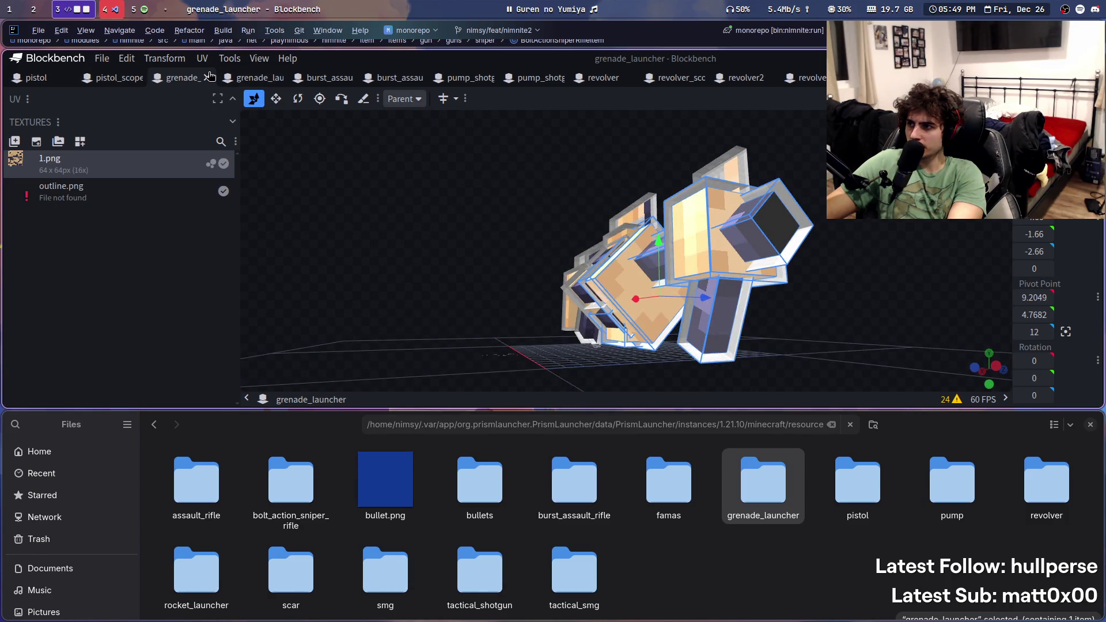
Step: Close the pistol, pistol_scoped and grenade_launcher tabs, then bring up grenade_launcher_scoped's 1.png options
{"action": "middle_click", "coordinate": [30, 85]}
{"action": "mouse_move", "coordinate": [271, 242]}
{"action": "left_mouse_down"}
{"action": "mouse_move", "coordinate": [377, 212]}
{"action": "mouse_move", "coordinate": [183, 209]}
{"action": "left_mouse_up"}
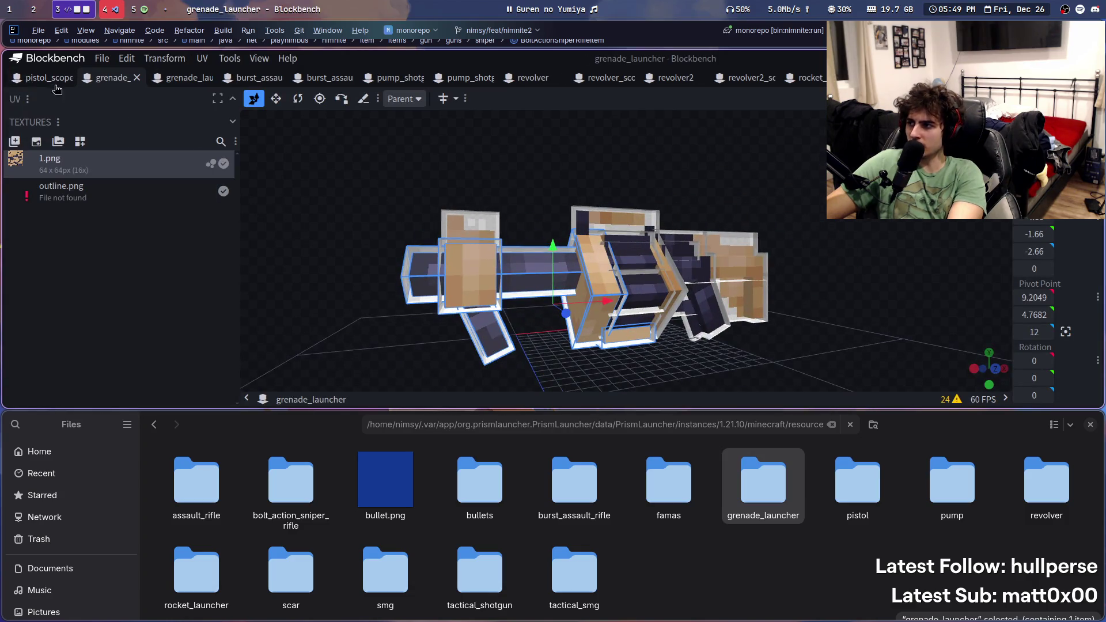
{"action": "middle_click", "coordinate": [36, 78]}
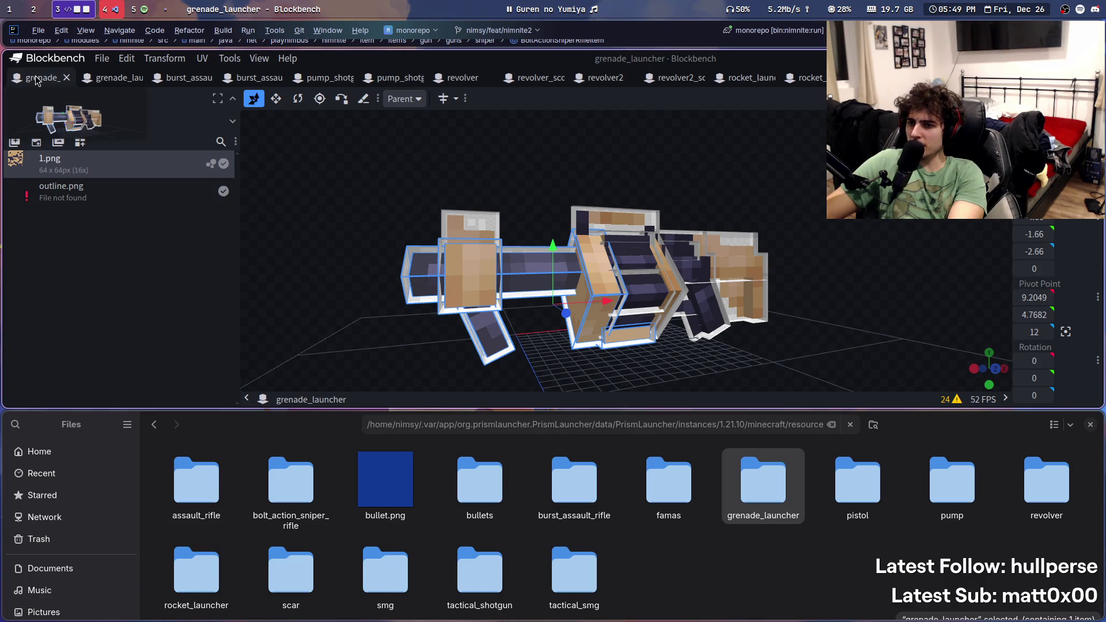
{"action": "middle_click", "coordinate": [37, 79]}
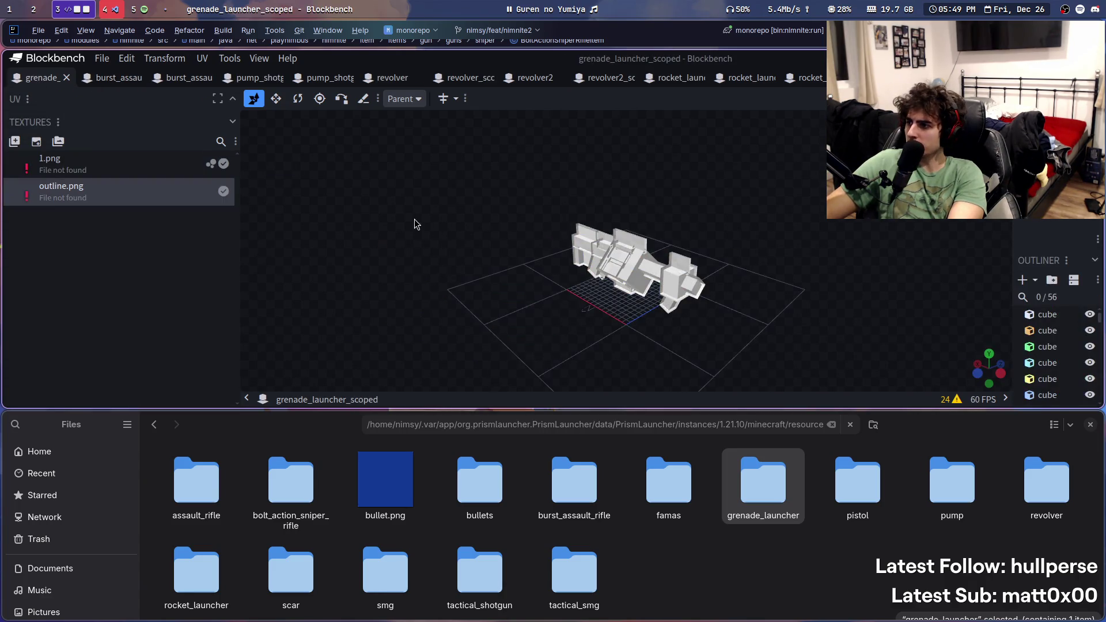
{"action": "right_click", "coordinate": [62, 163]}
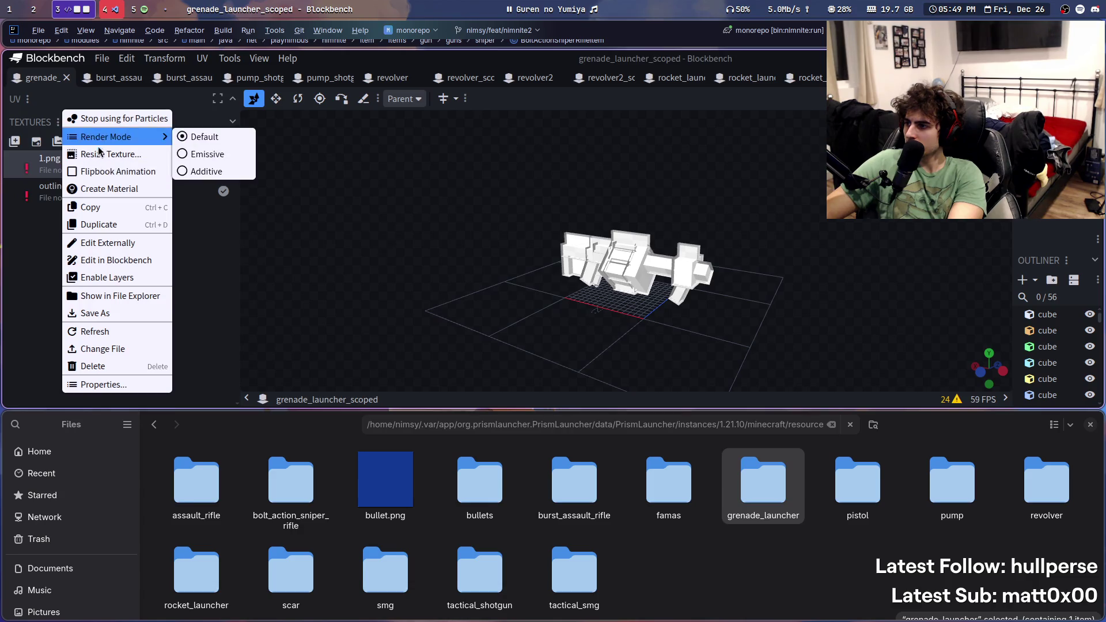
Step: Point grenade_launcher_scoped's 1.png at guns/grenade_launcher/1.png using the pasted guns path
{"action": "left_click", "coordinate": [148, 349]}
{"action": "key", "text": "ctrl+l"}
{"action": "key", "text": "ctrl+v"}
{"action": "key", "text": "Return"}
{"action": "double_click", "coordinate": [494, 260]}
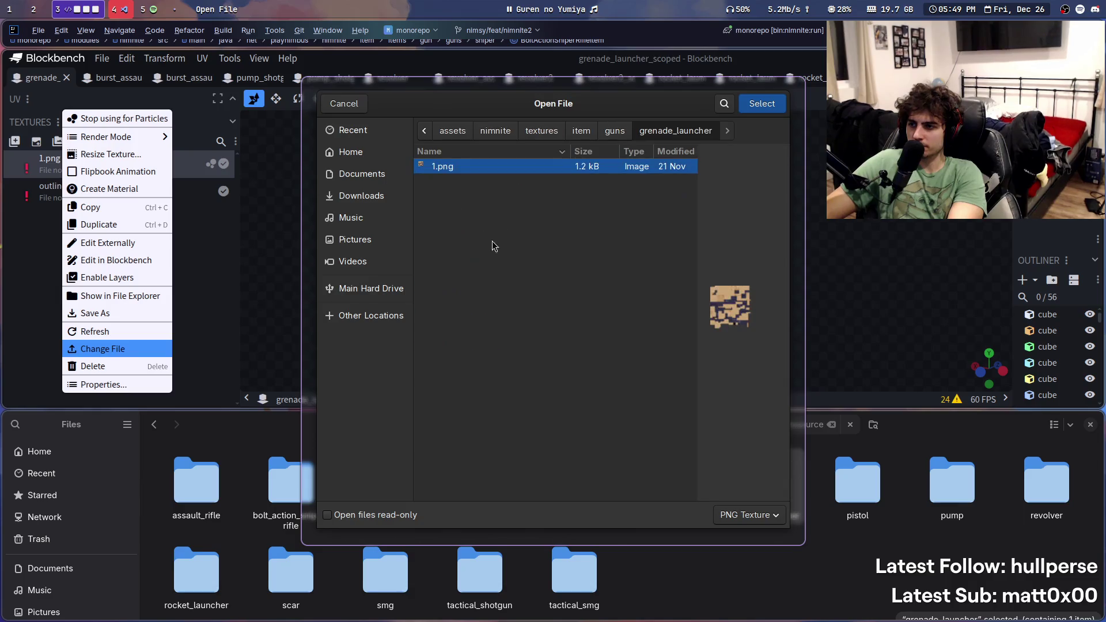
{"action": "double_click", "coordinate": [483, 171]}
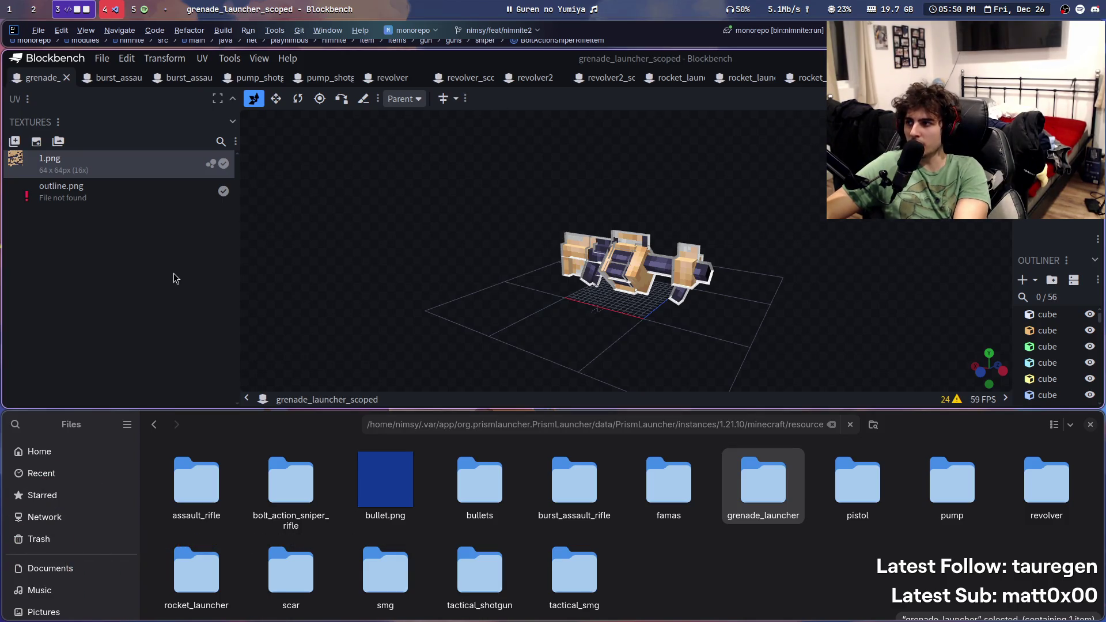
{"action": "left_click", "coordinate": [102, 58]}
Step: Reopen pistol.json from Recent by filtering for 'pistol', and dismiss the outline.png warning
{"action": "mouse_move", "coordinate": [133, 118]}
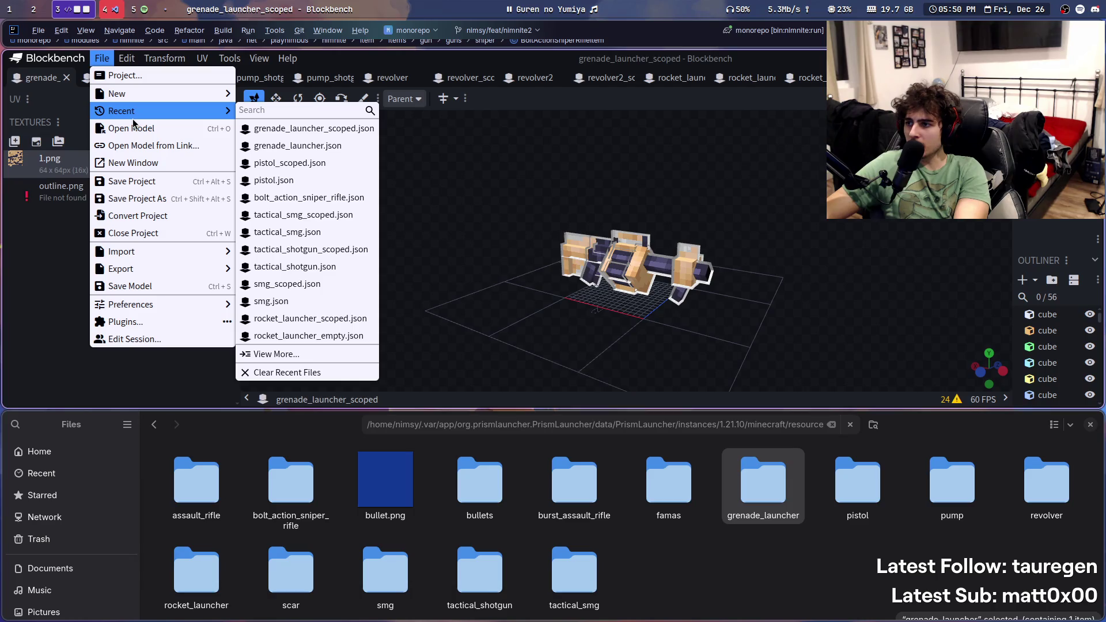
{"action": "type", "text": "pistol"}
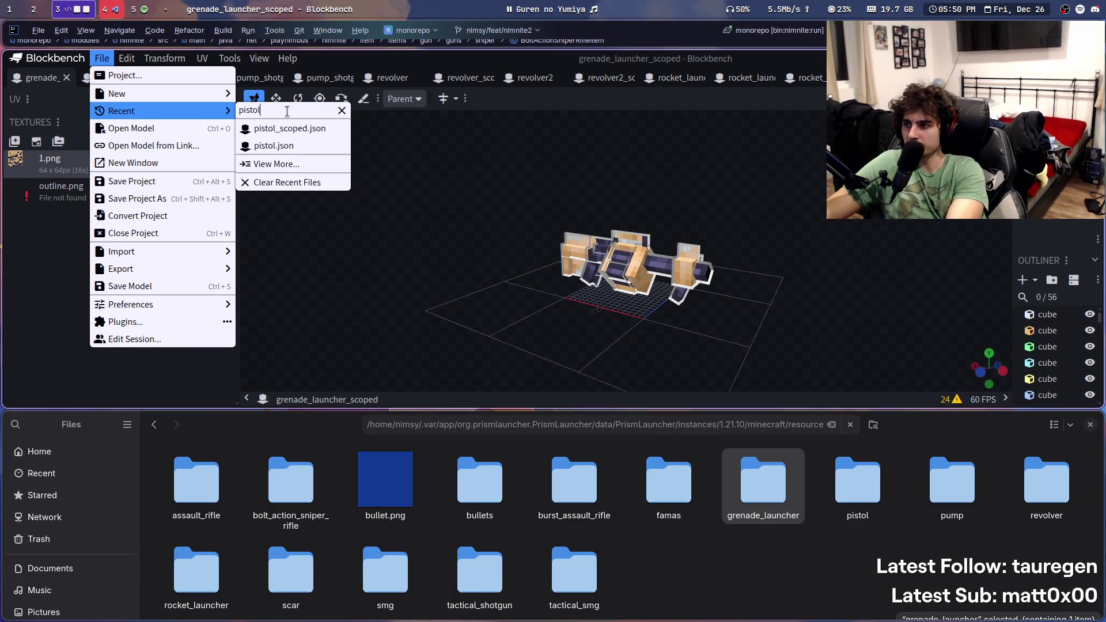
{"action": "key", "text": "Left"}
{"action": "key", "text": "Down"}
{"action": "key", "text": "Down"}
{"action": "key", "text": "Up"}
{"action": "key", "text": "Up"}
{"action": "key", "text": "Right"}
{"action": "key", "text": "Down"}
{"action": "key", "text": "Down"}
{"action": "key", "text": "Return"}
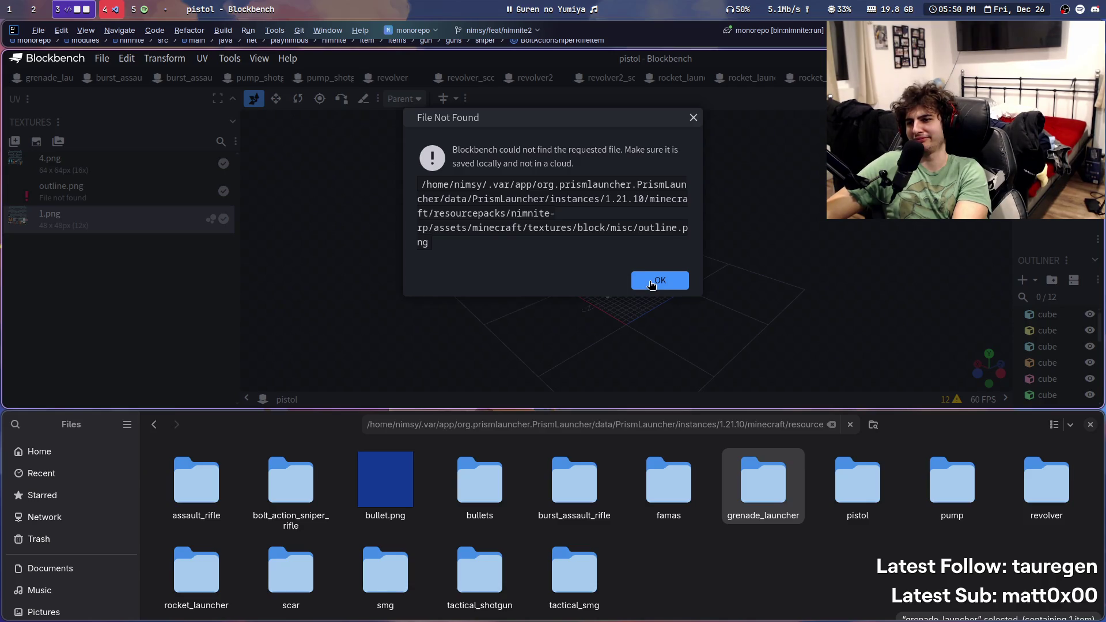
{"action": "left_click", "coordinate": [650, 284]}
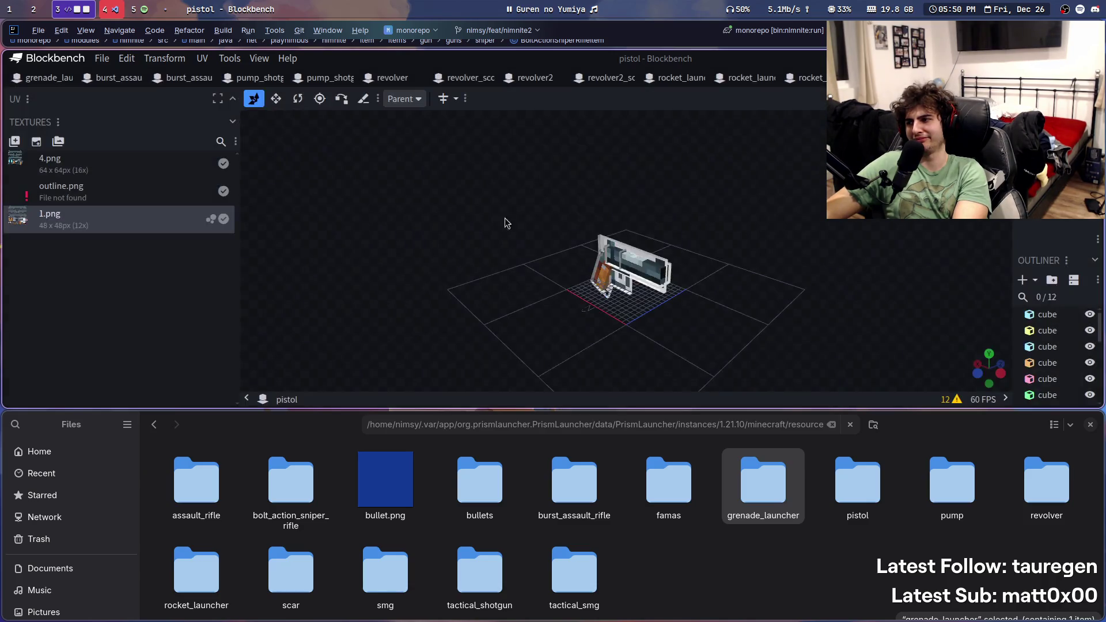
{"action": "scroll", "coordinate": [75, 82], "scroll_direction": "down", "scroll_amount": 5}
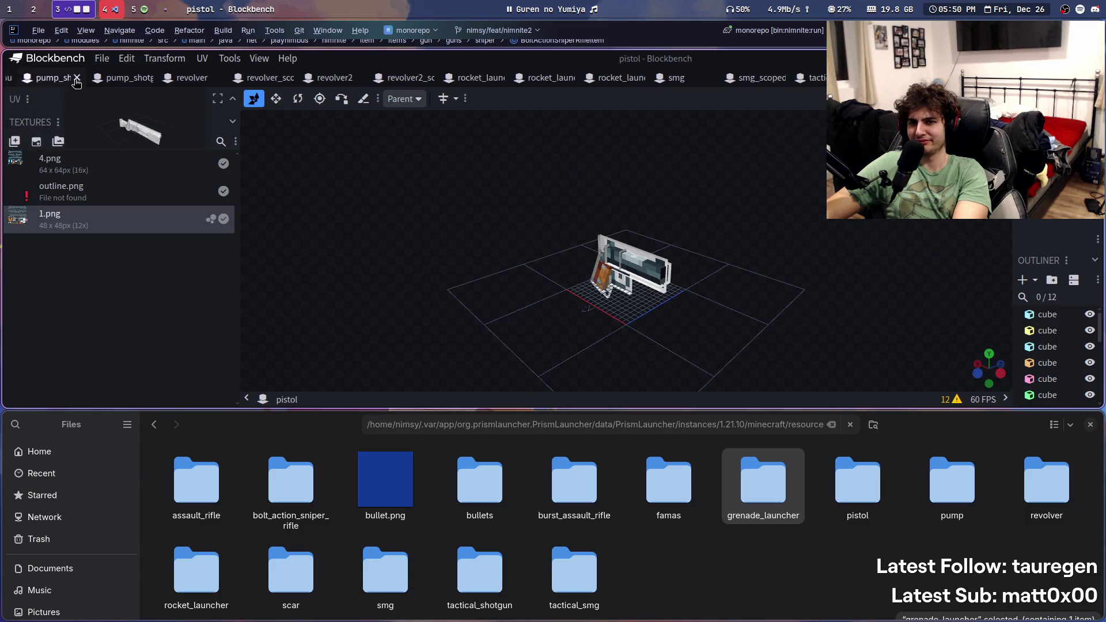
{"action": "scroll", "coordinate": [76, 82], "scroll_direction": "down", "scroll_amount": 1}
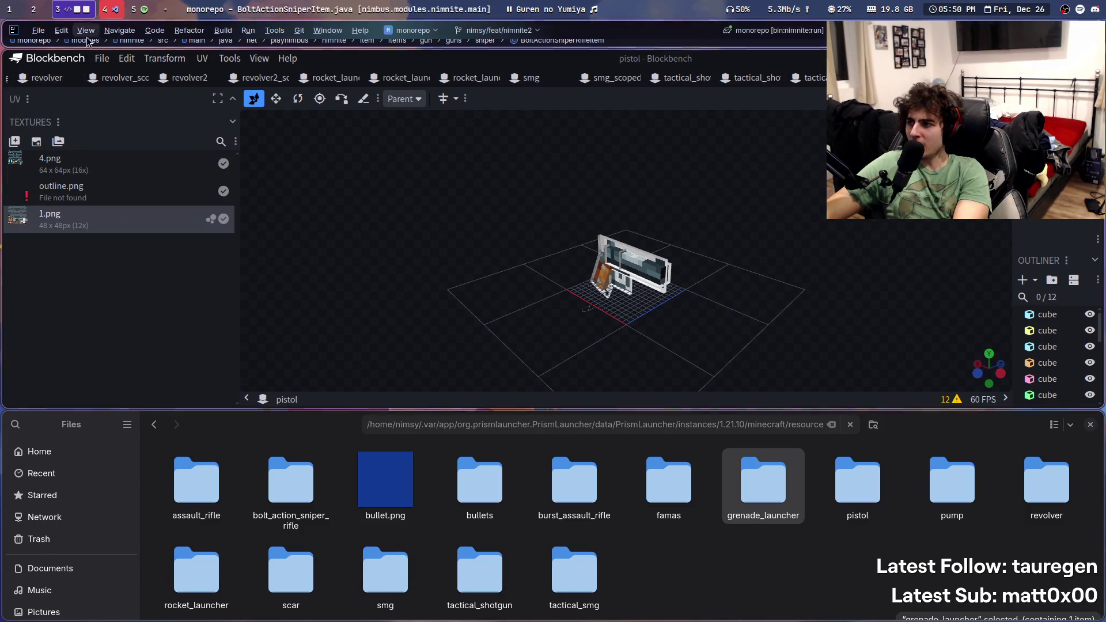
Step: Open pistol_scoped.json from Recent and dismiss the missing outline.png warning
{"action": "left_click", "coordinate": [102, 58]}
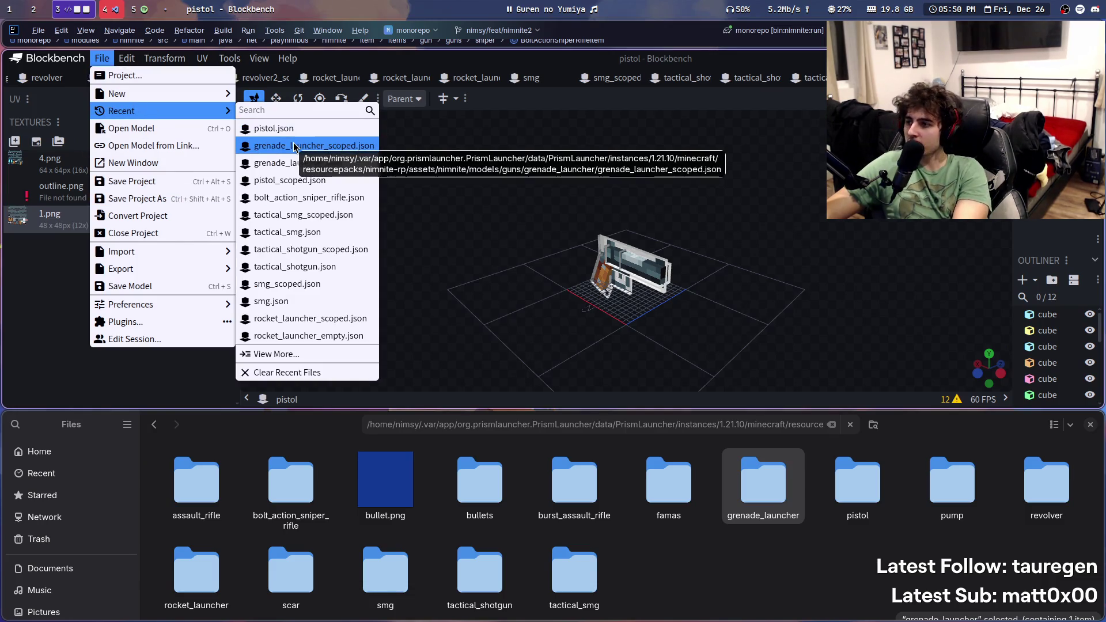
{"action": "left_click", "coordinate": [311, 181]}
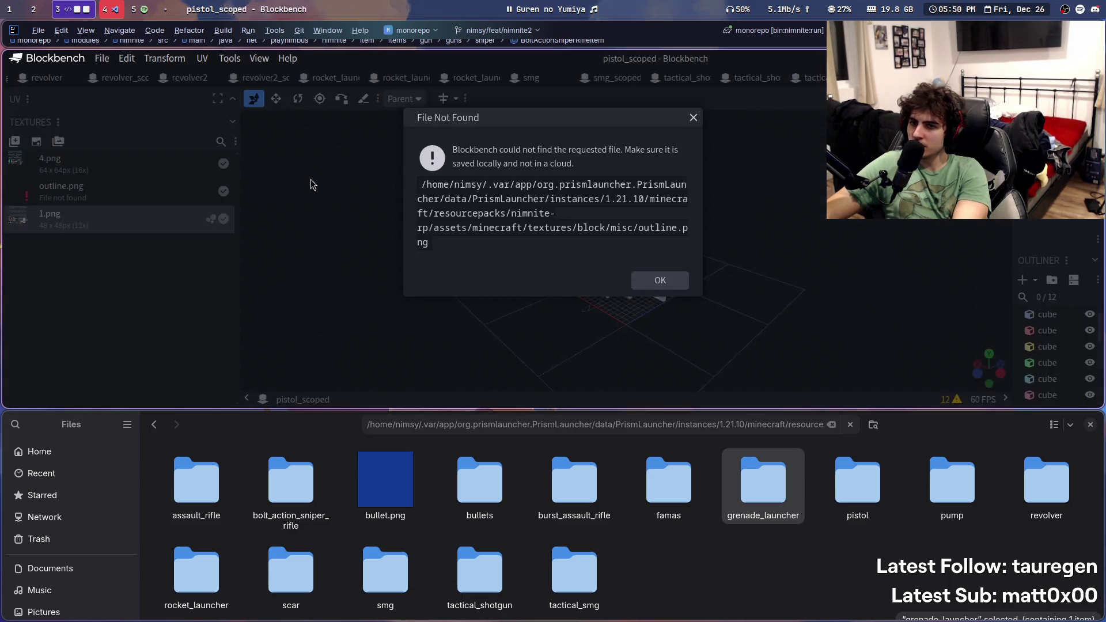
{"action": "left_click", "coordinate": [660, 280]}
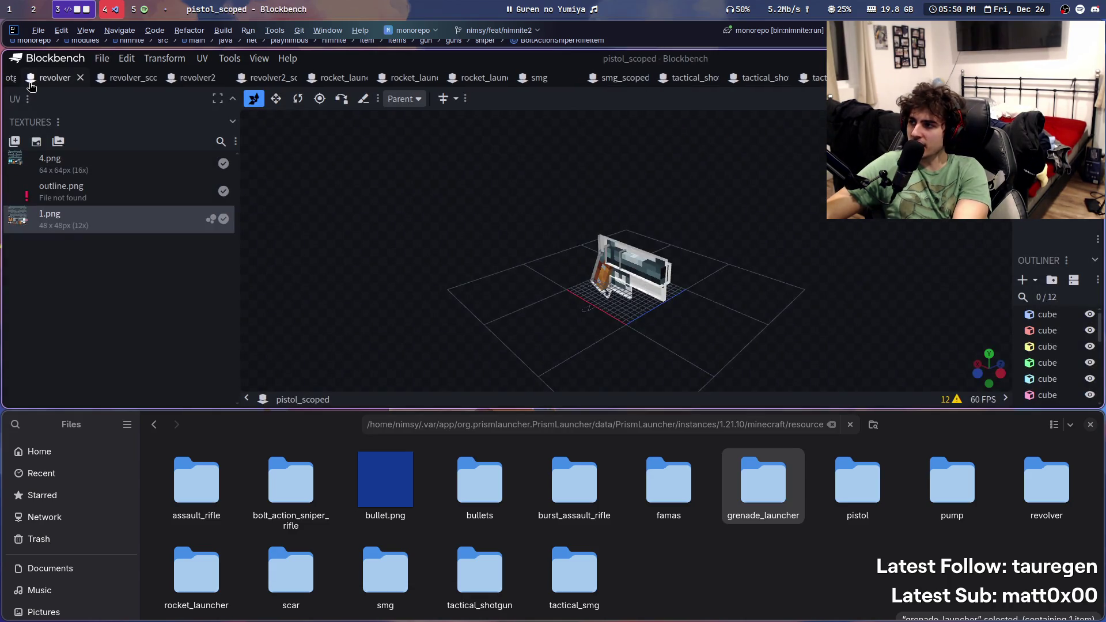
Step: Scroll the tab bar back and switch to the burst_assault_rifle model
{"action": "scroll", "coordinate": [30, 77], "scroll_direction": "up", "scroll_amount": 1}
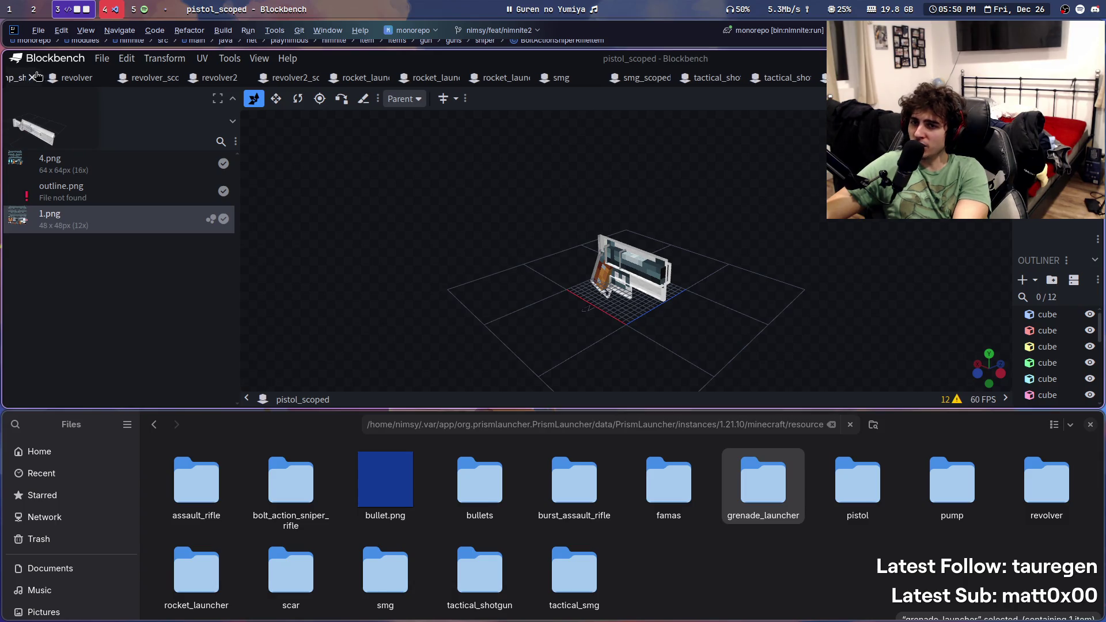
{"action": "scroll", "coordinate": [51, 78], "scroll_direction": "up", "scroll_amount": 2}
{"action": "scroll", "coordinate": [50, 78], "scroll_direction": "up", "scroll_amount": 1}
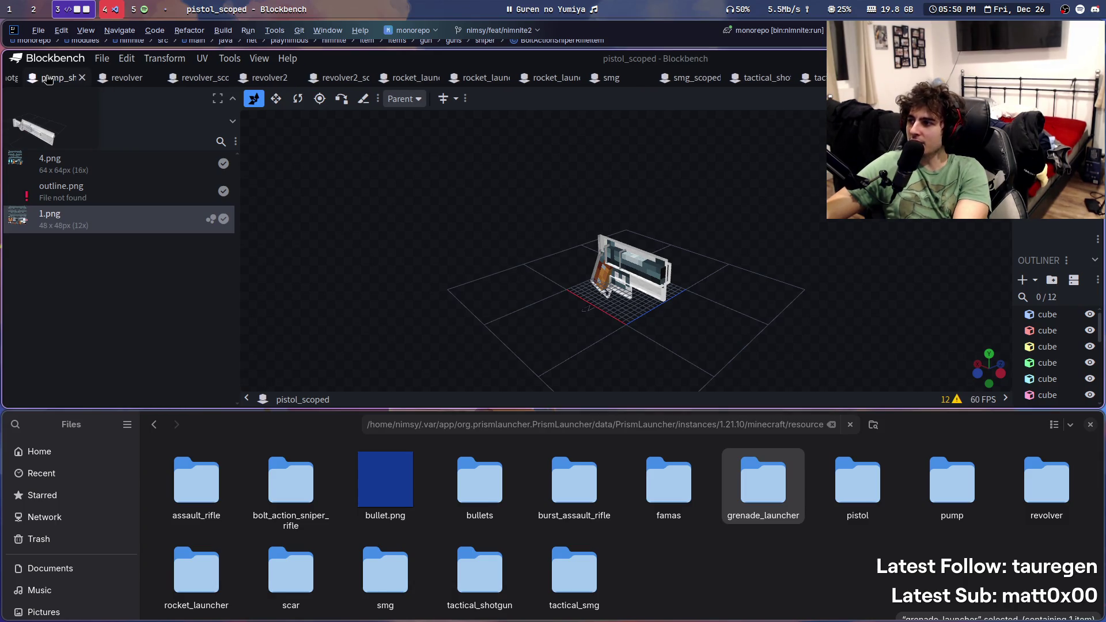
{"action": "scroll", "coordinate": [52, 79], "scroll_direction": "up", "scroll_amount": 1}
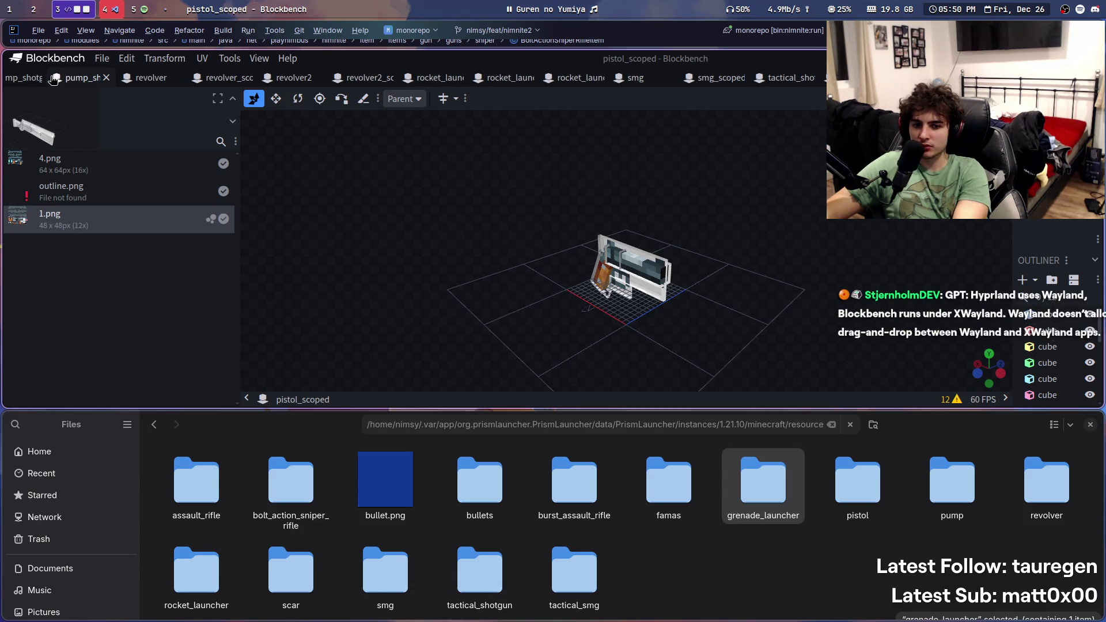
{"action": "scroll", "coordinate": [52, 80], "scroll_direction": "up", "scroll_amount": 2}
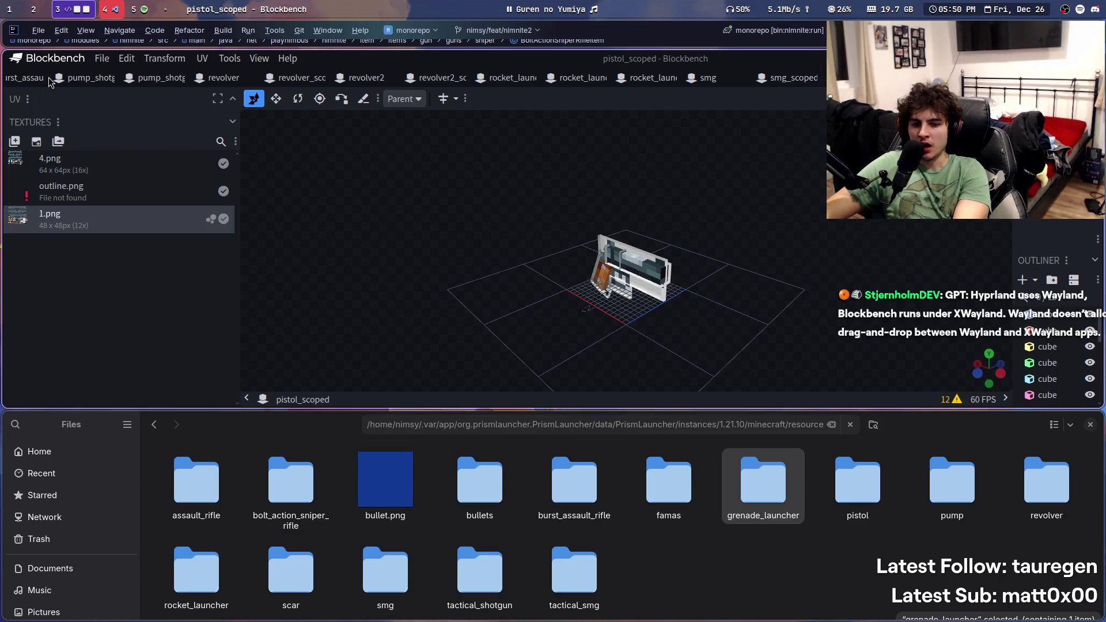
{"action": "scroll", "coordinate": [49, 82], "scroll_direction": "up", "scroll_amount": 2}
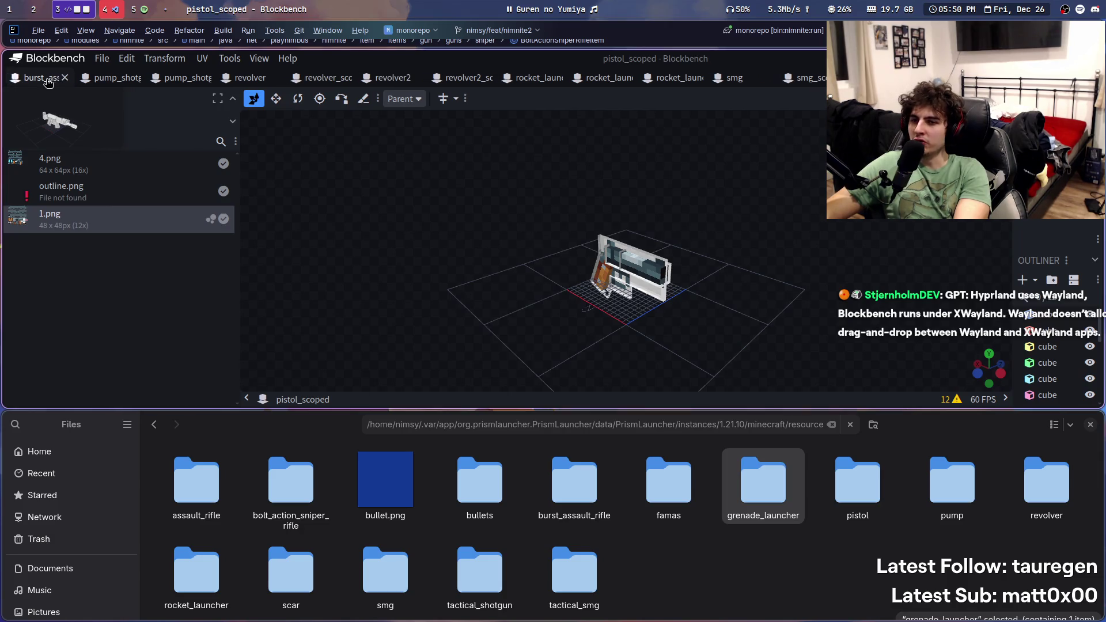
{"action": "scroll", "coordinate": [47, 84], "scroll_direction": "up", "scroll_amount": 2}
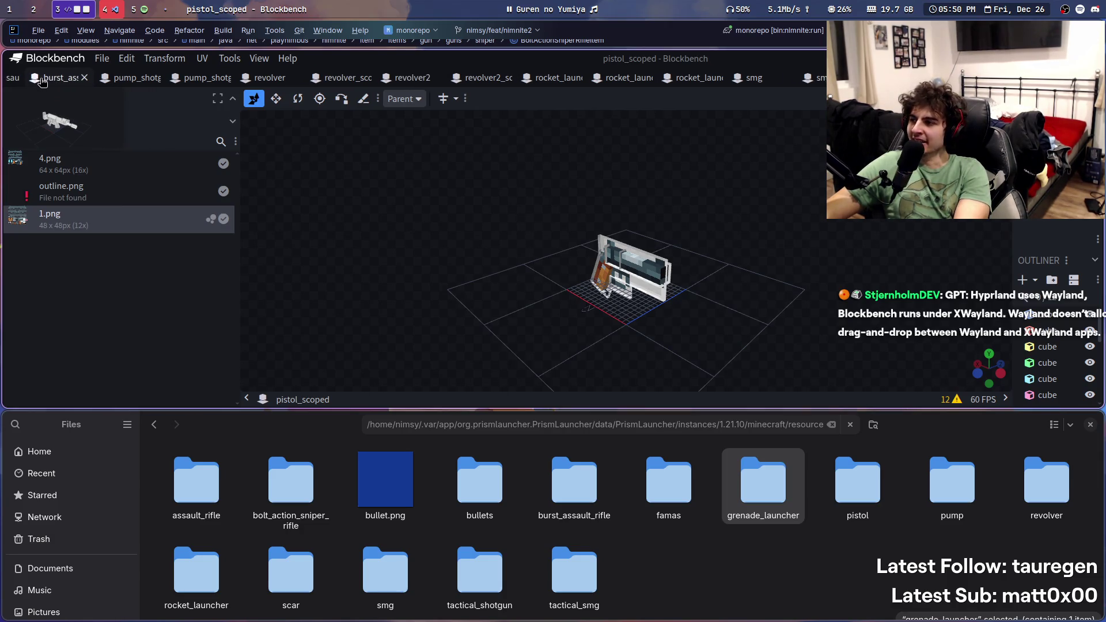
{"action": "scroll", "coordinate": [35, 82], "scroll_direction": "up", "scroll_amount": 5}
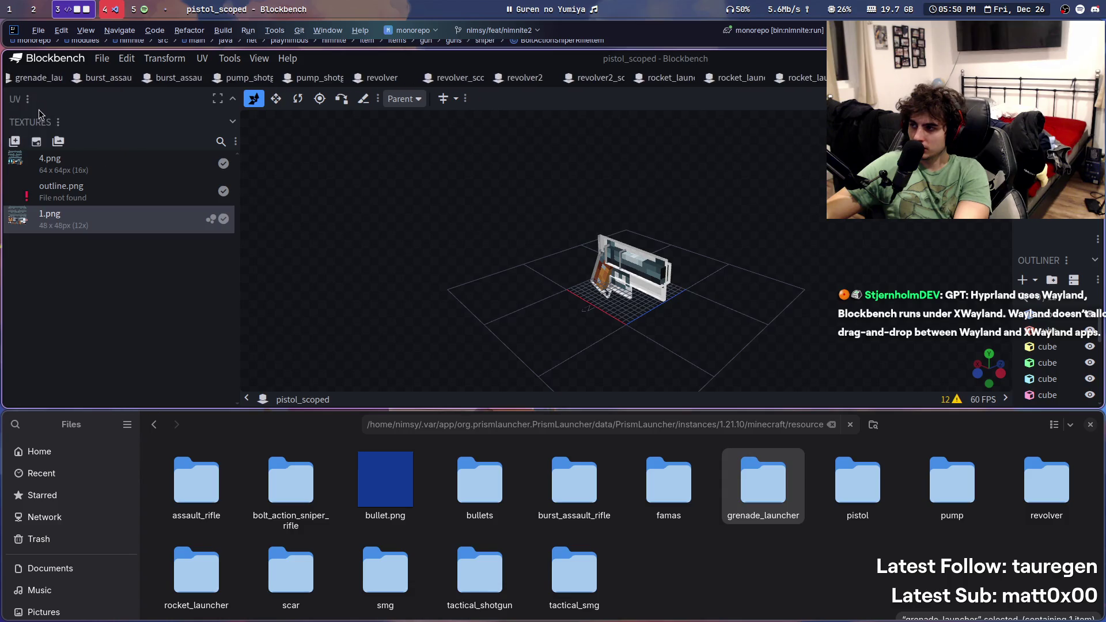
{"action": "scroll", "coordinate": [54, 83], "scroll_direction": "up", "scroll_amount": 1}
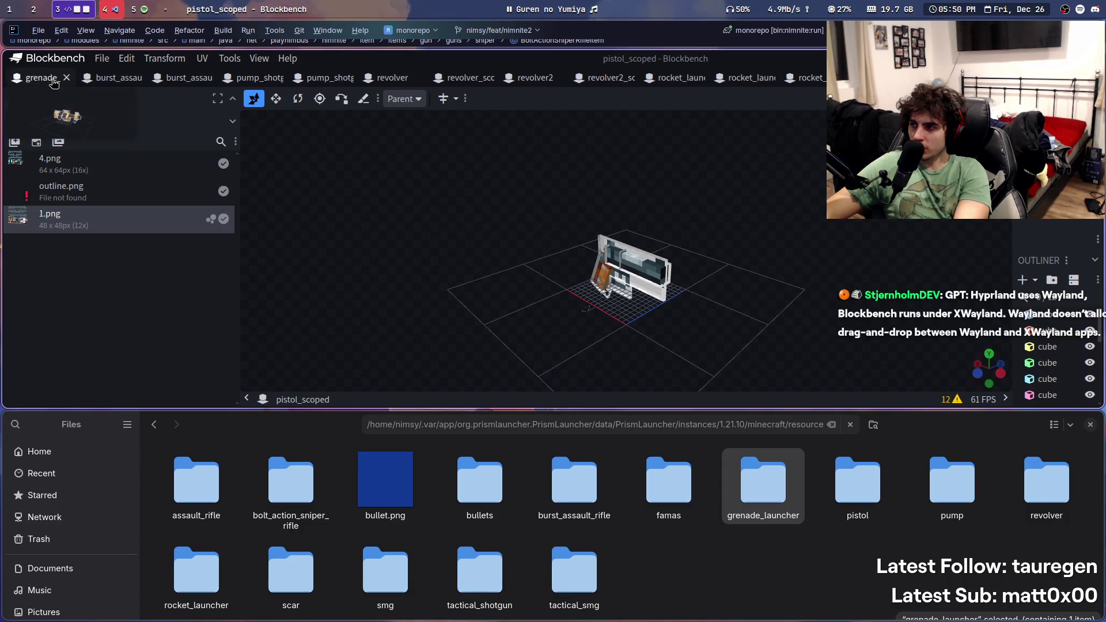
{"action": "left_click", "coordinate": [102, 79]}
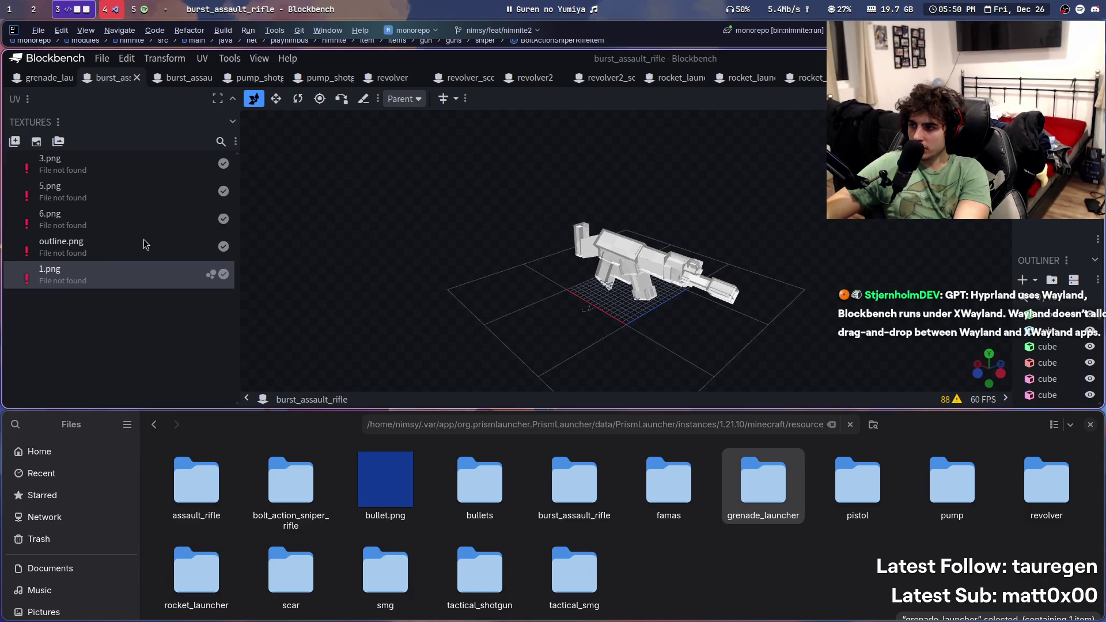
Step: Re-link the rifle's 1.png to guns/burst_assault_rifle/1.png
{"action": "right_click", "coordinate": [96, 271]}
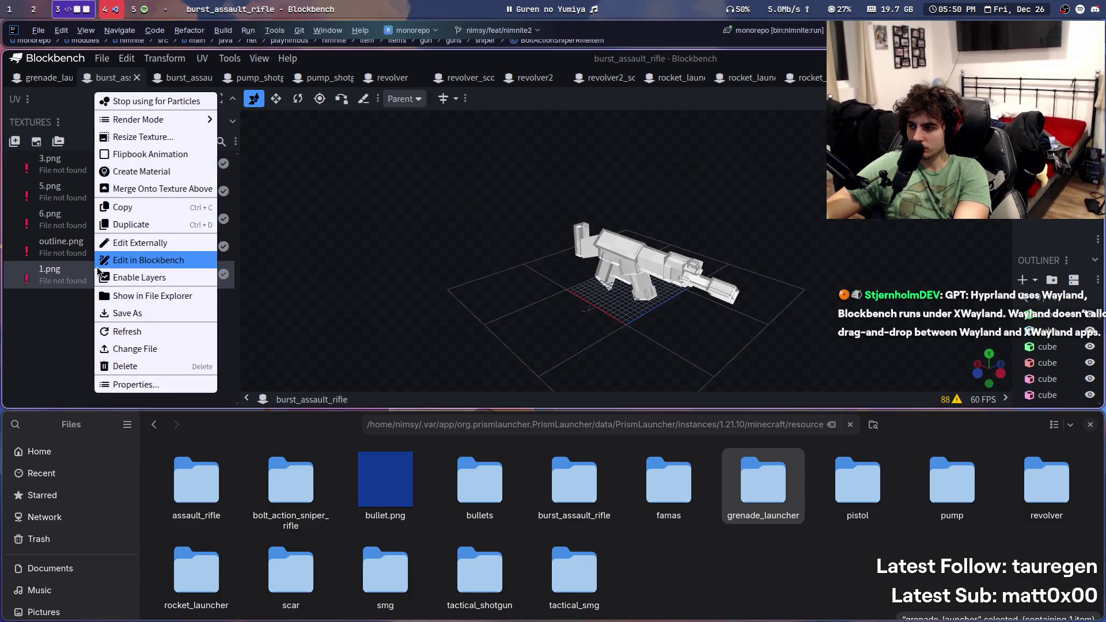
{"action": "left_click", "coordinate": [153, 348]}
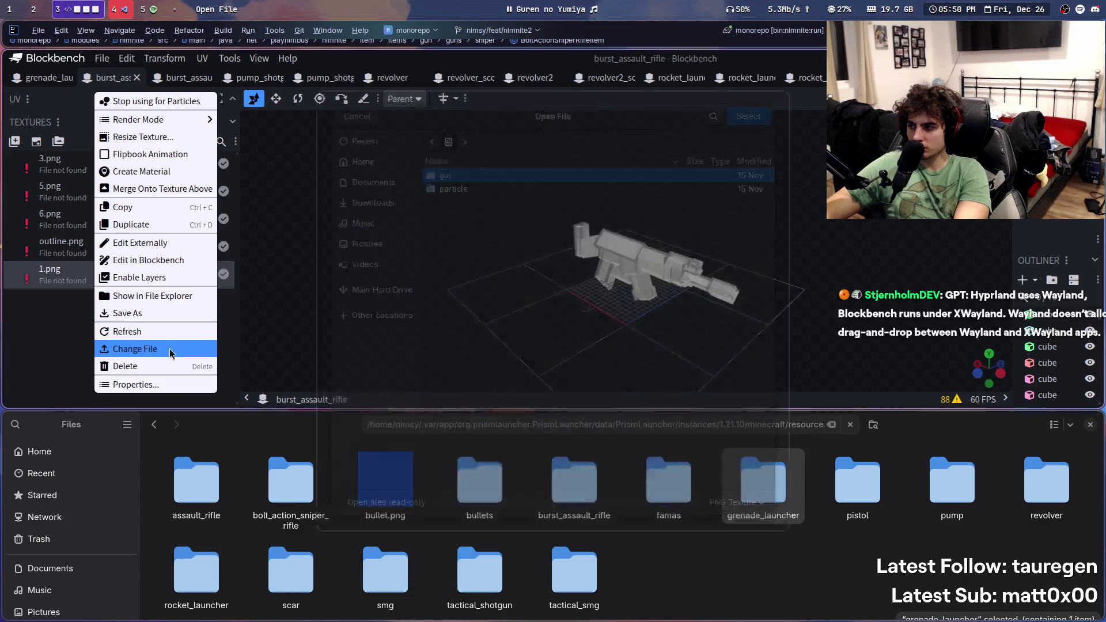
{"action": "key", "text": "ctrl+v"}
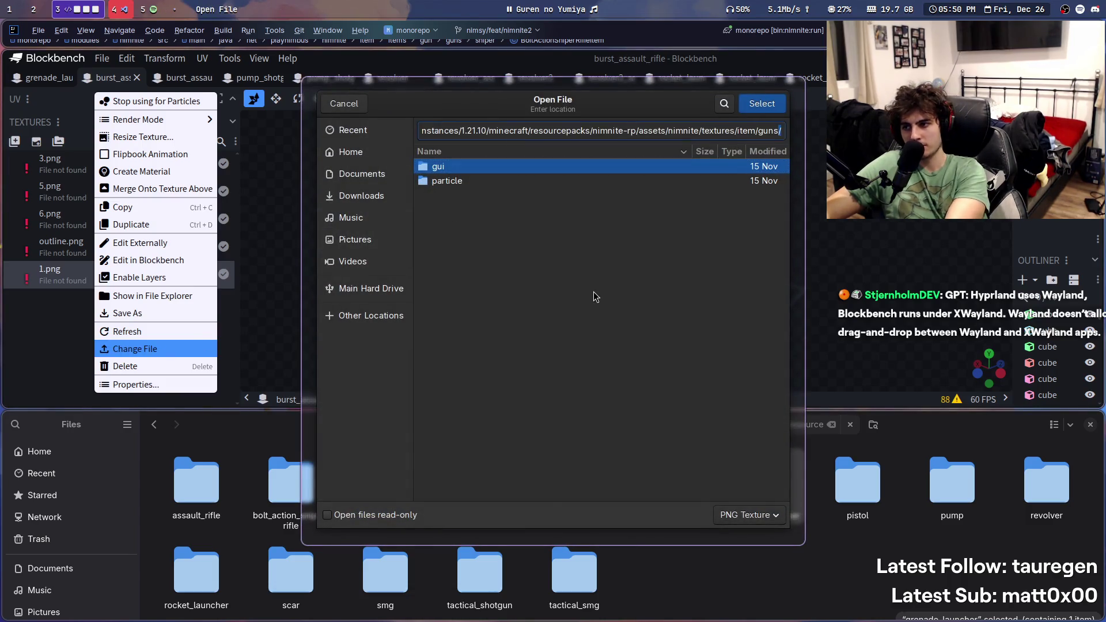
{"action": "key", "text": "Return"}
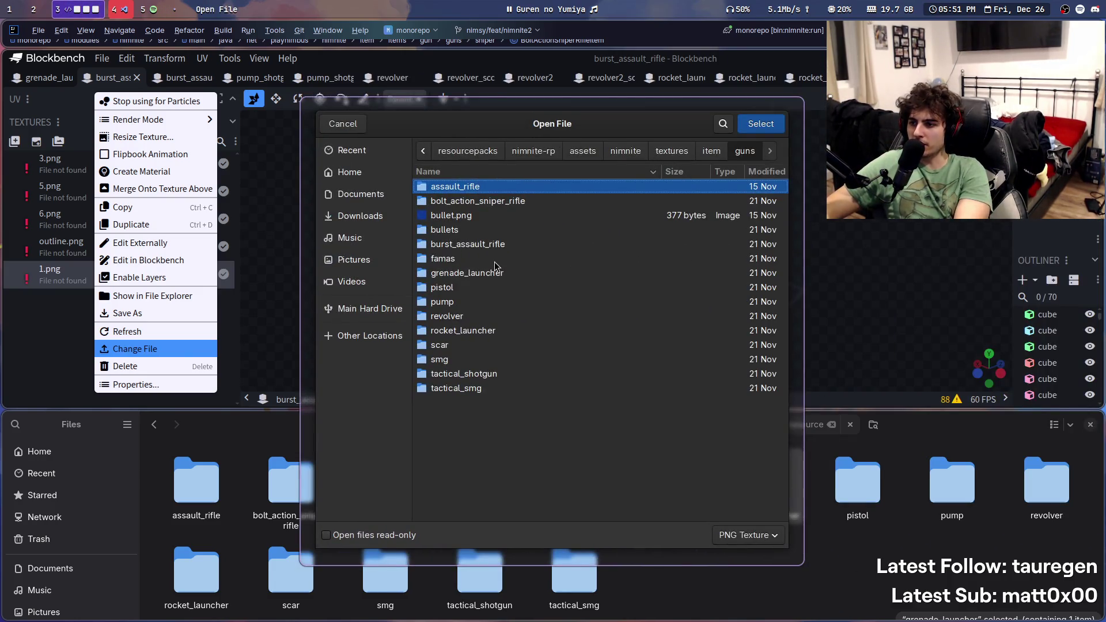
{"action": "double_click", "coordinate": [493, 247]}
{"action": "double_click", "coordinate": [449, 187]}
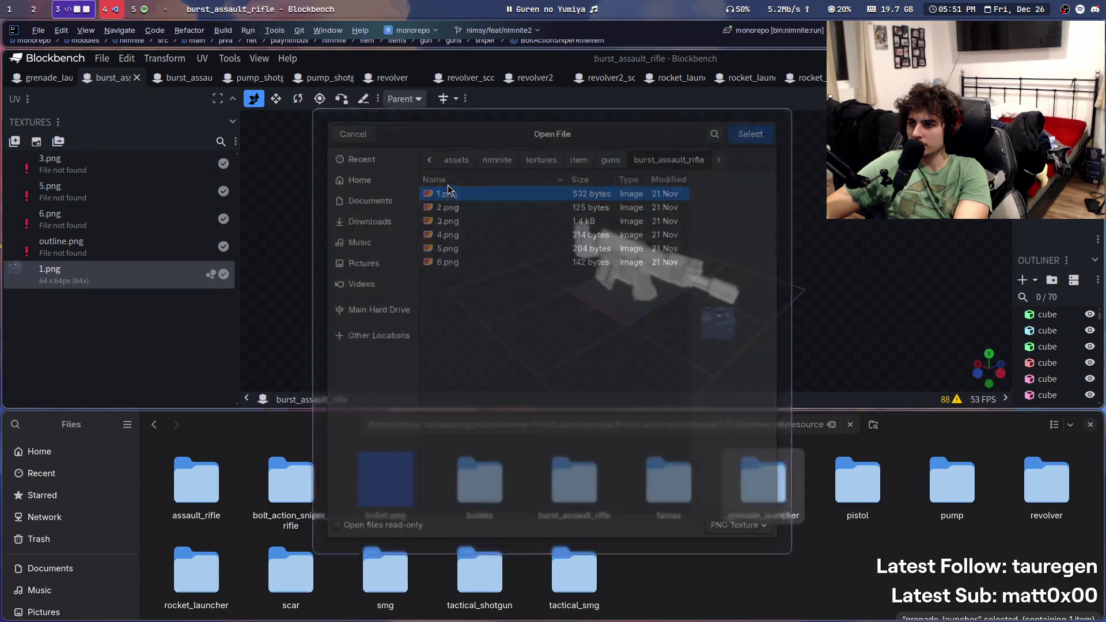
Step: Re-link 6.png to guns/bolt_action_sniper_rifle/6.png
{"action": "right_click", "coordinate": [121, 225]}
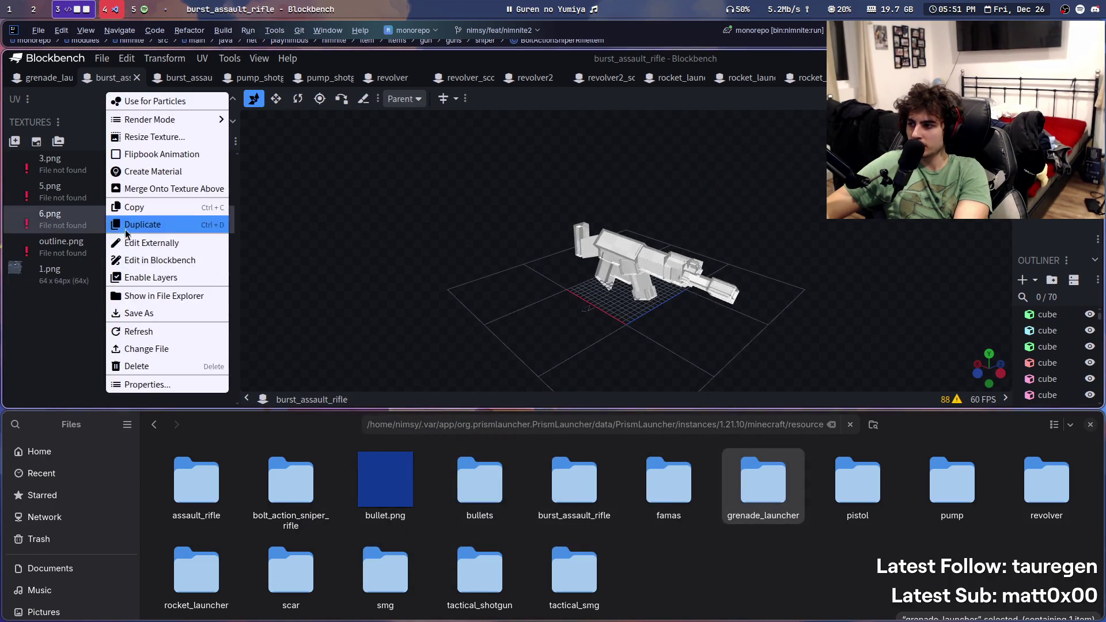
{"action": "left_click", "coordinate": [146, 349]}
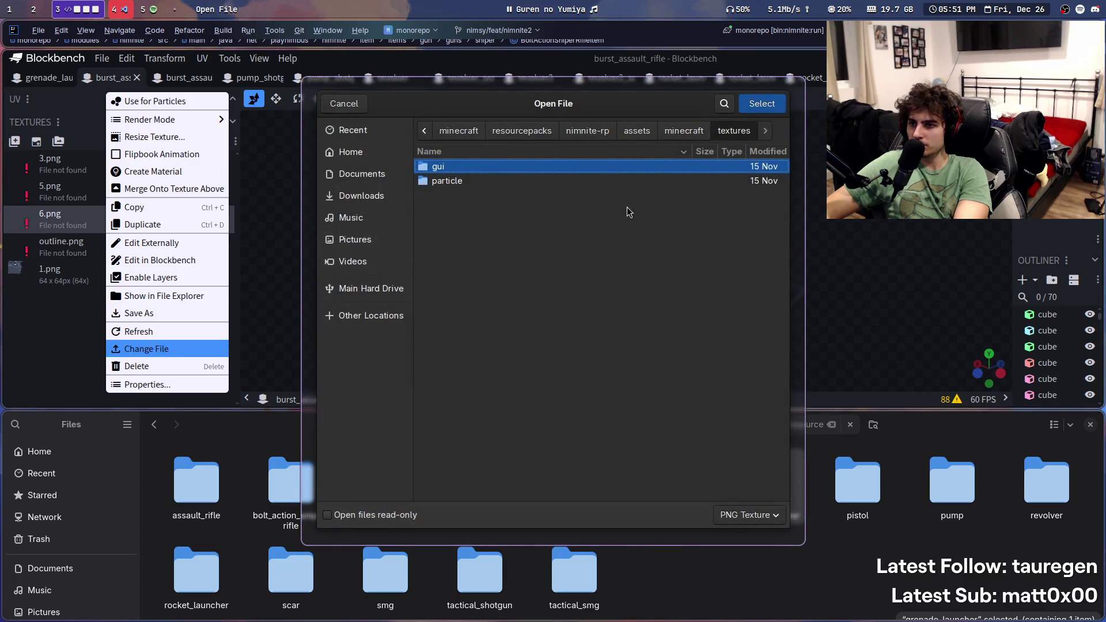
{"action": "key", "text": "ctrl+v"}
{"action": "key", "text": "Return"}
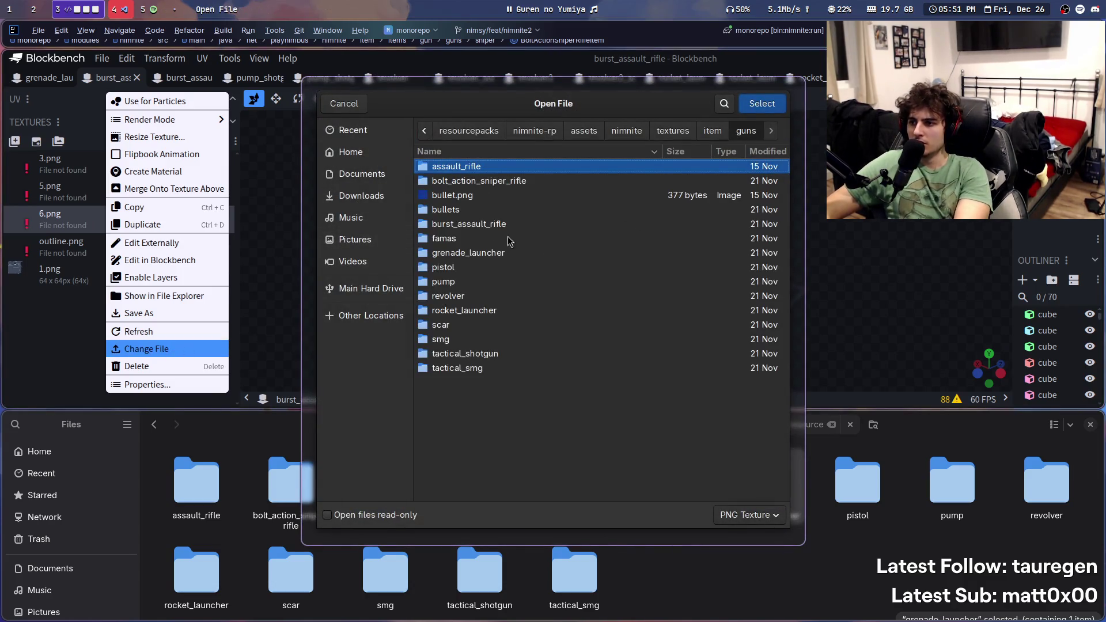
{"action": "double_click", "coordinate": [472, 180]}
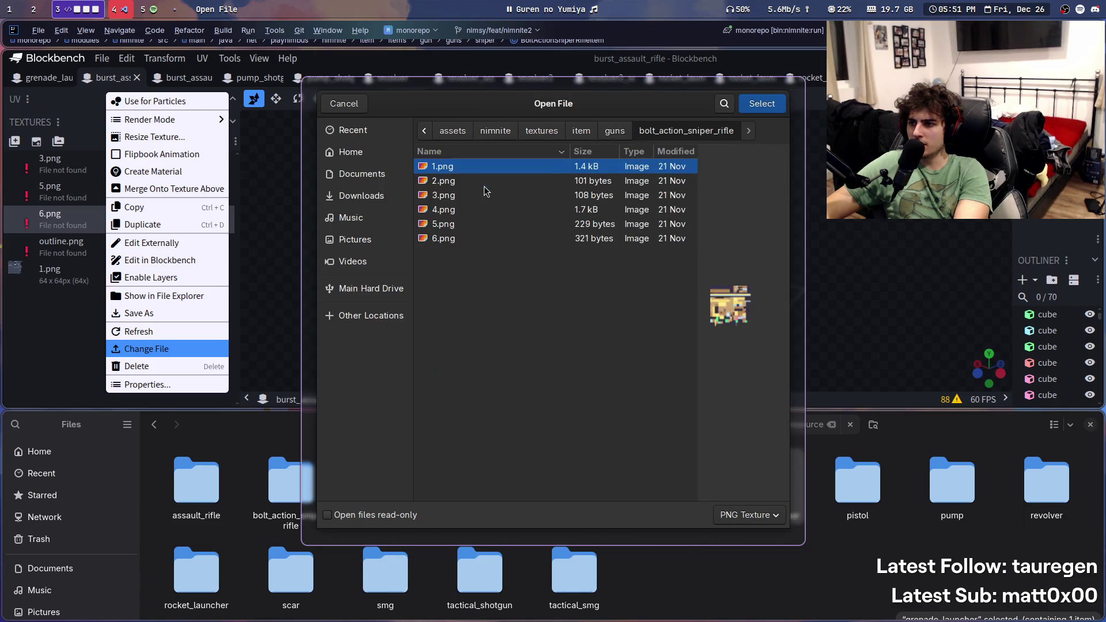
{"action": "double_click", "coordinate": [464, 238]}
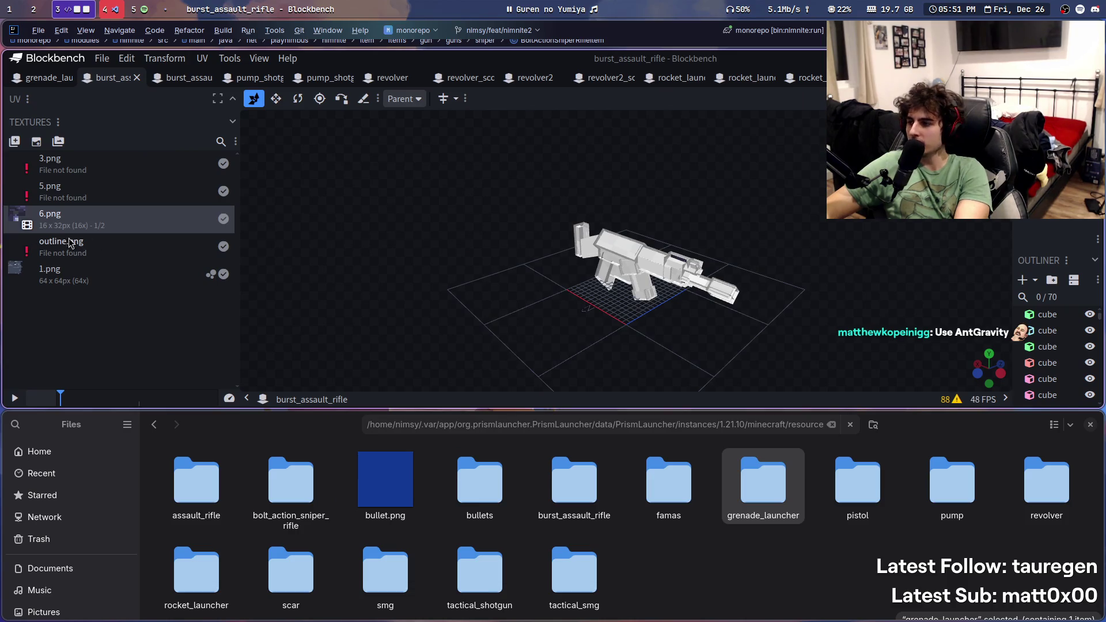
{"action": "right_click", "coordinate": [82, 202]}
Step: Select the missing 5.png and browse for a replacement file at the guns texture folder
{"action": "left_click", "coordinate": [41, 219]}
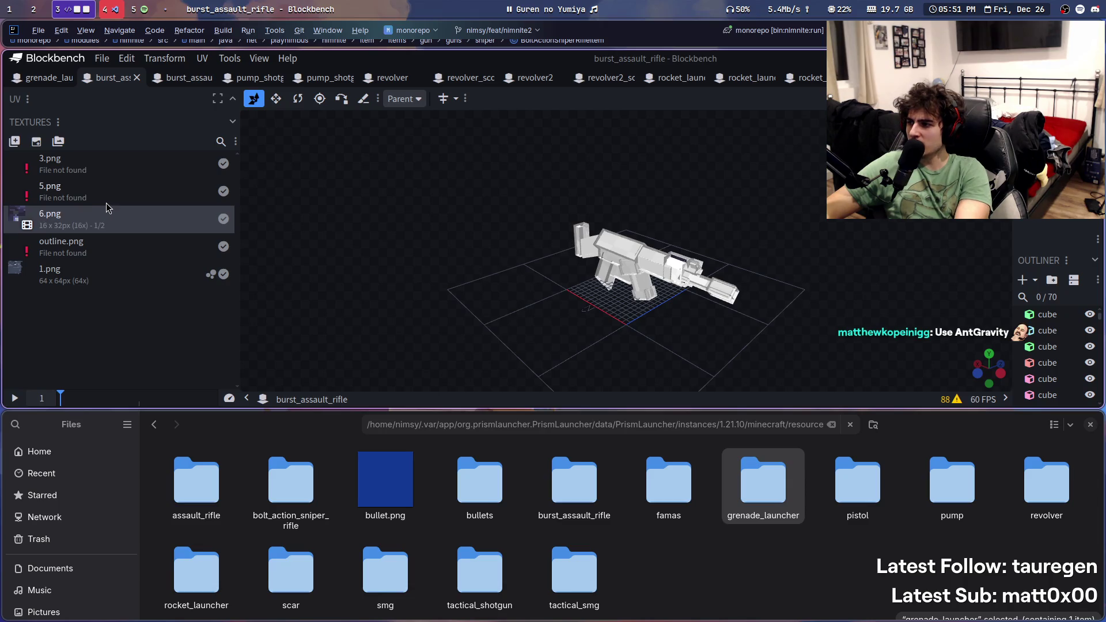
{"action": "mouse_move", "coordinate": [264, 299]}
{"action": "left_mouse_down"}
{"action": "mouse_move", "coordinate": [419, 328]}
{"action": "mouse_move", "coordinate": [270, 322]}
{"action": "left_mouse_up"}
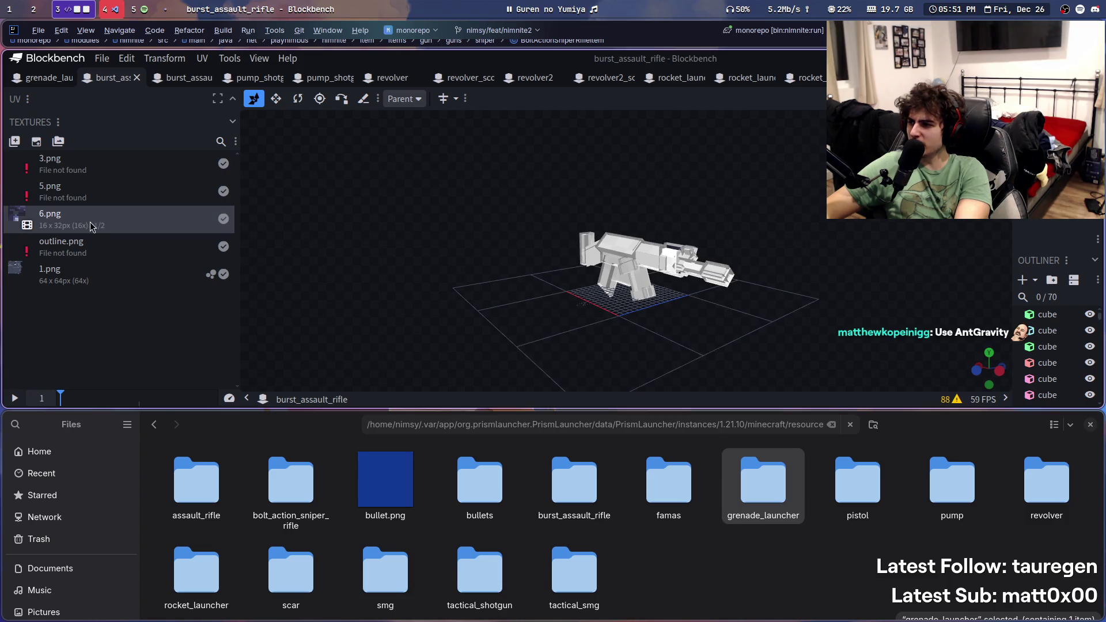
{"action": "left_click", "coordinate": [86, 206]}
{"action": "right_click", "coordinate": [86, 206]}
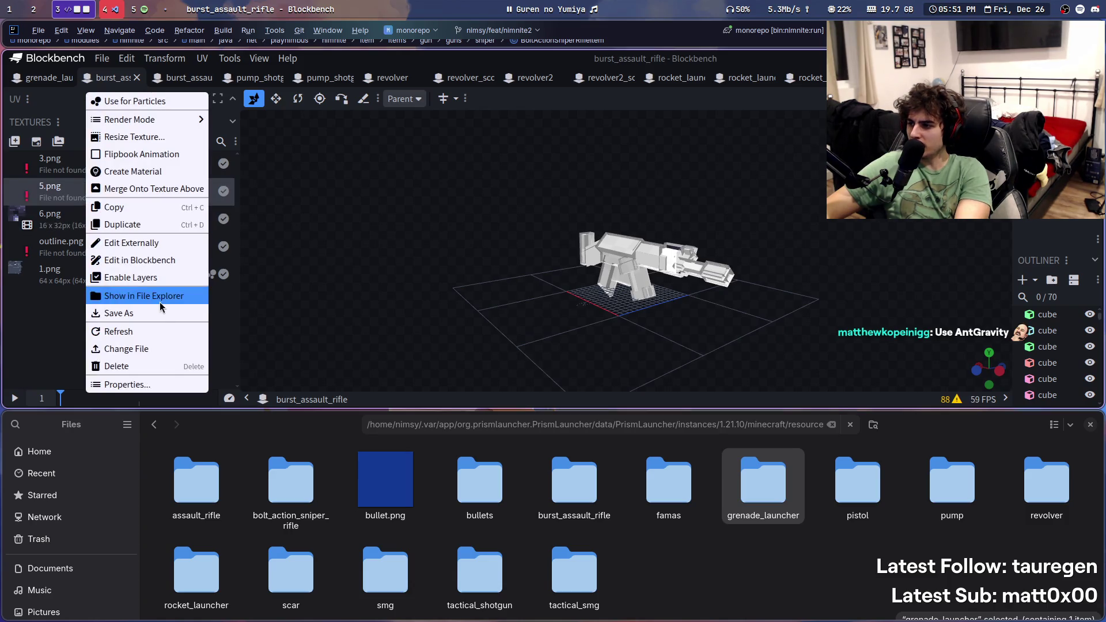
{"action": "left_click", "coordinate": [169, 349]}
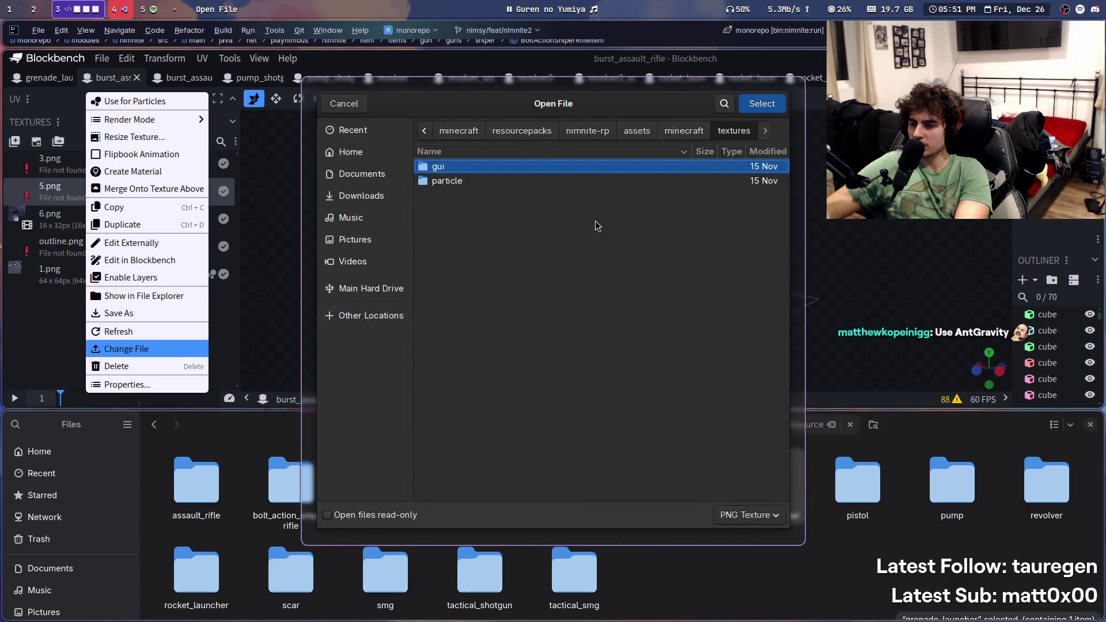
{"action": "key", "text": "ctrl+v"}
{"action": "key", "text": "Return"}
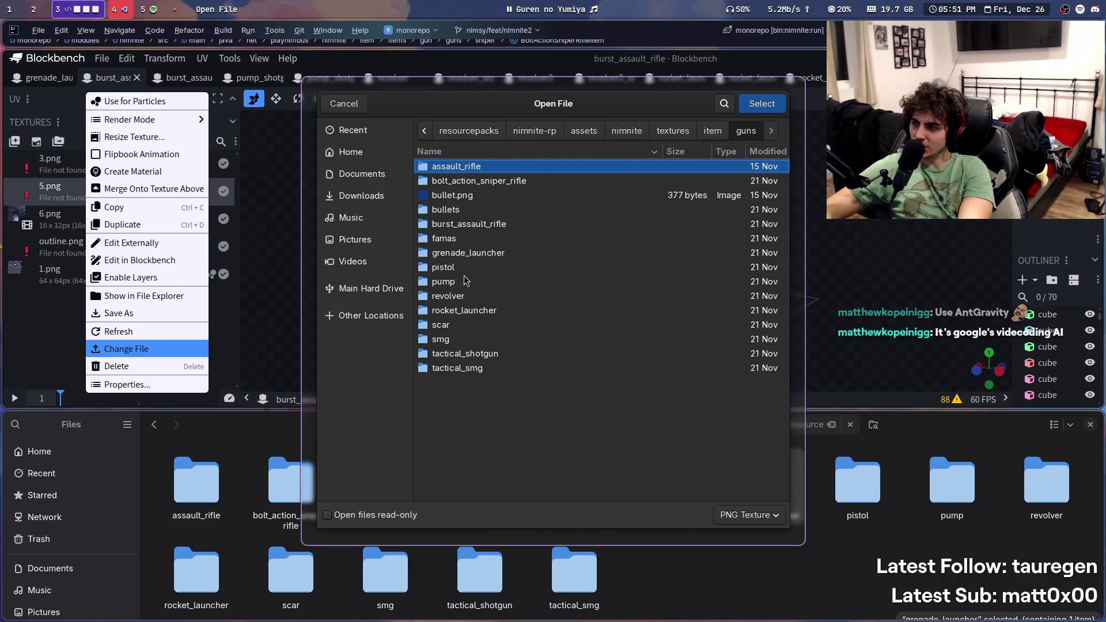
Step: Link 5.png to burst_assault_rifle/5.png after checking the assault_rifle folder first
{"action": "double_click", "coordinate": [471, 168]}
{"action": "left_click", "coordinate": [668, 136]}
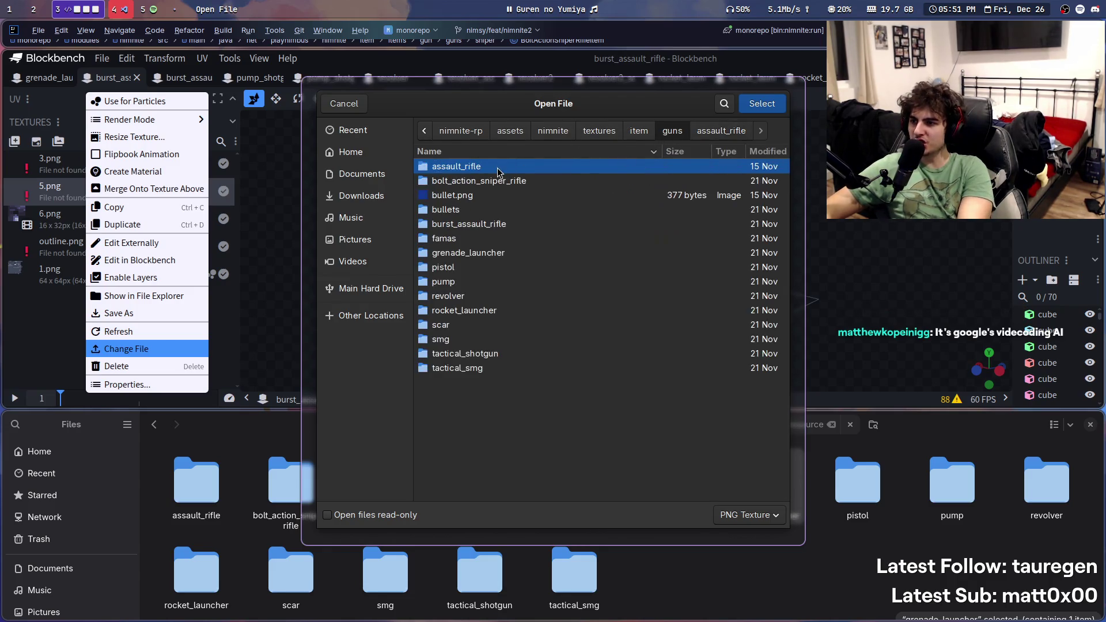
{"action": "double_click", "coordinate": [490, 223]}
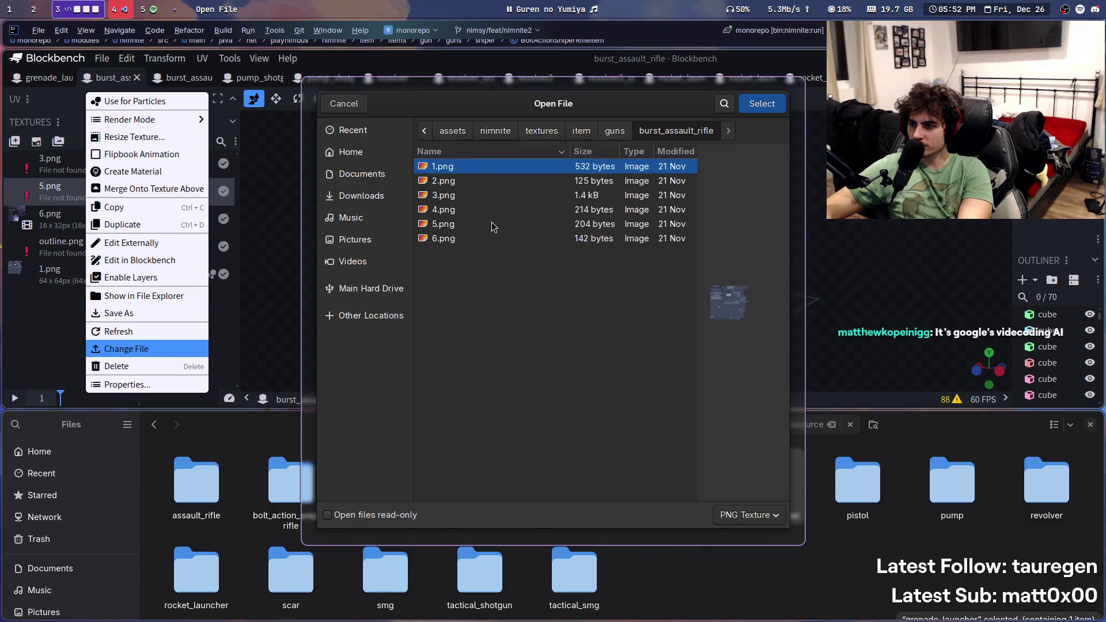
{"action": "double_click", "coordinate": [471, 224]}
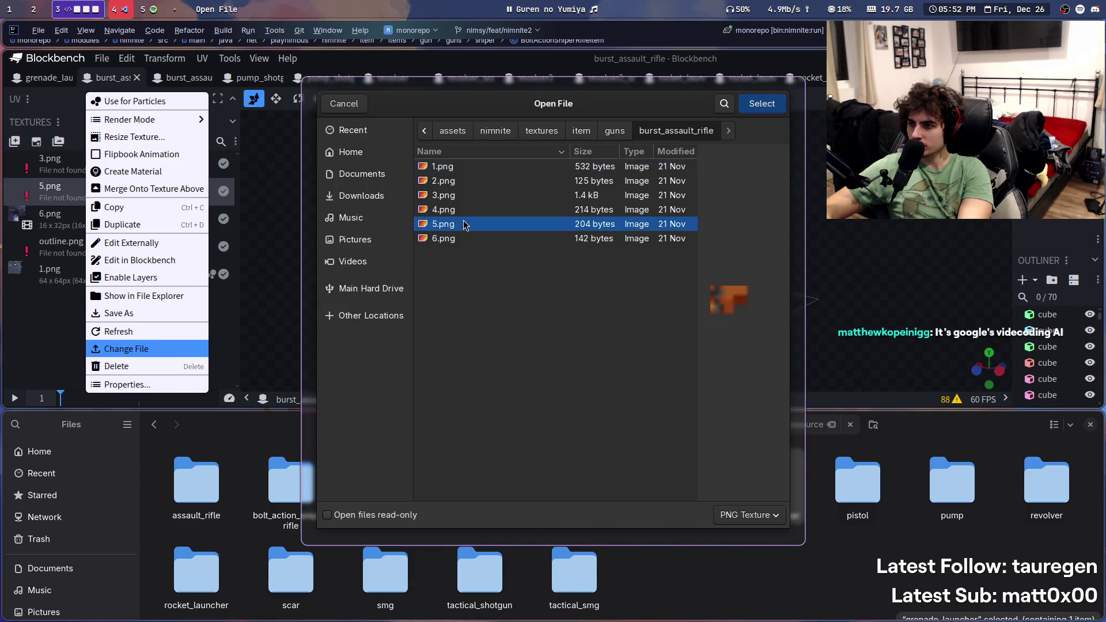
{"action": "left_click", "coordinate": [99, 164]}
{"action": "mouse_move", "coordinate": [403, 248]}
{"action": "left_mouse_down"}
{"action": "mouse_move", "coordinate": [432, 239]}
{"action": "mouse_move", "coordinate": [517, 297]}
{"action": "mouse_move", "coordinate": [604, 260]}
{"action": "mouse_move", "coordinate": [789, 355]}
{"action": "left_mouse_up"}
{"action": "scroll", "coordinate": [518, 297], "scroll_direction": "up", "scroll_amount": 5}
Step: Link 3.png to guns/burst_assault_rifle/3.png and view the fully textured rifle from above
{"action": "right_click", "coordinate": [123, 174]}
{"action": "right_click", "coordinate": [96, 163]}
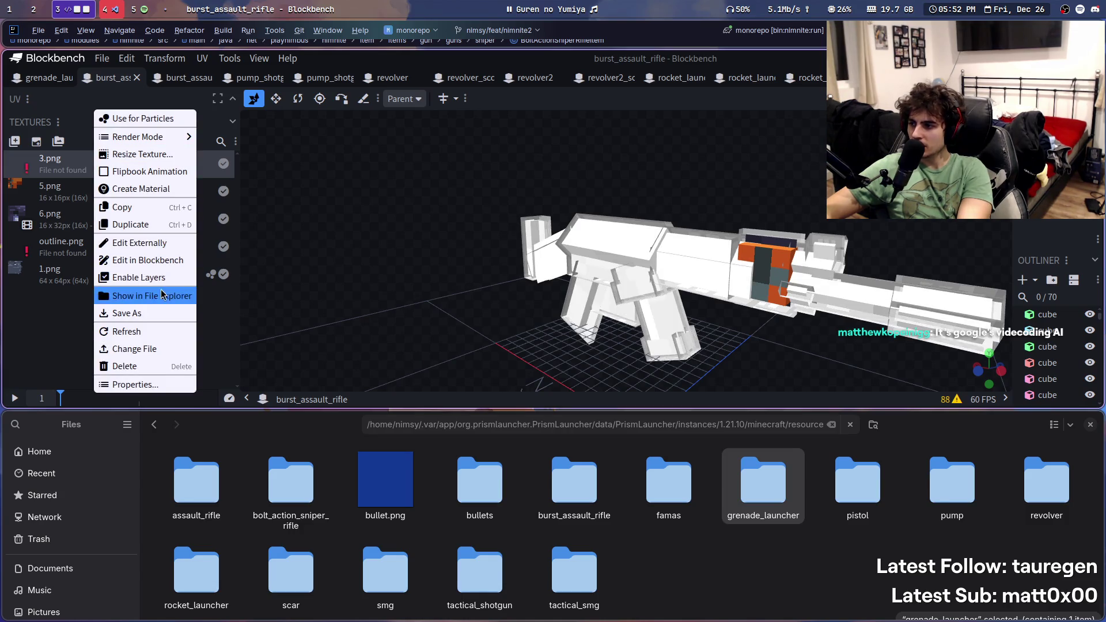
{"action": "left_click", "coordinate": [153, 349]}
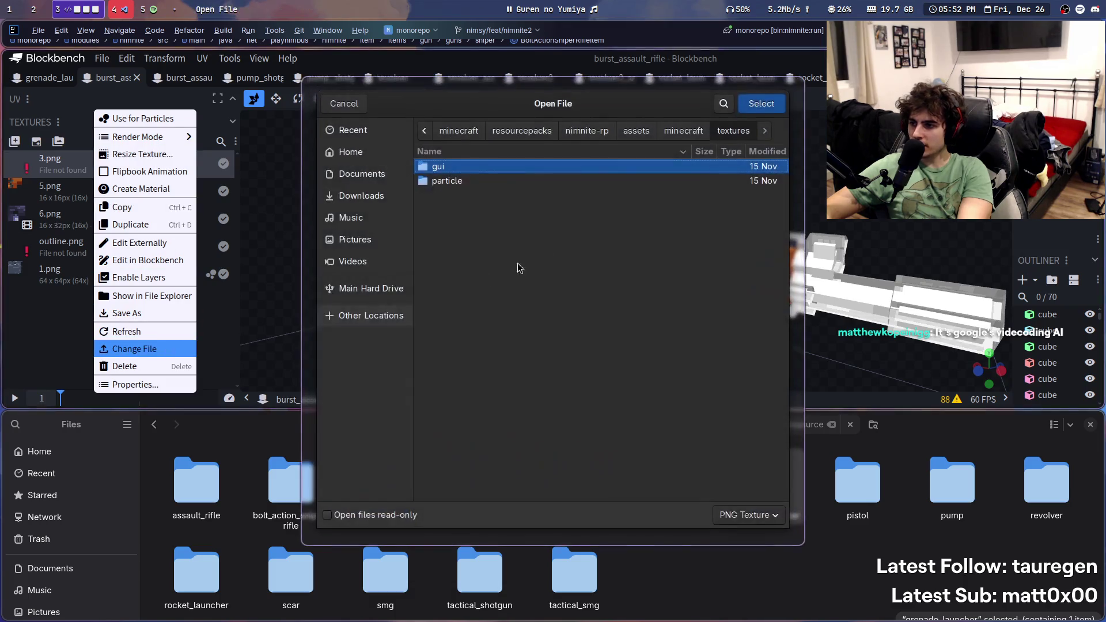
{"action": "key", "text": "ctrl+l"}
{"action": "key", "text": "ctrl+v"}
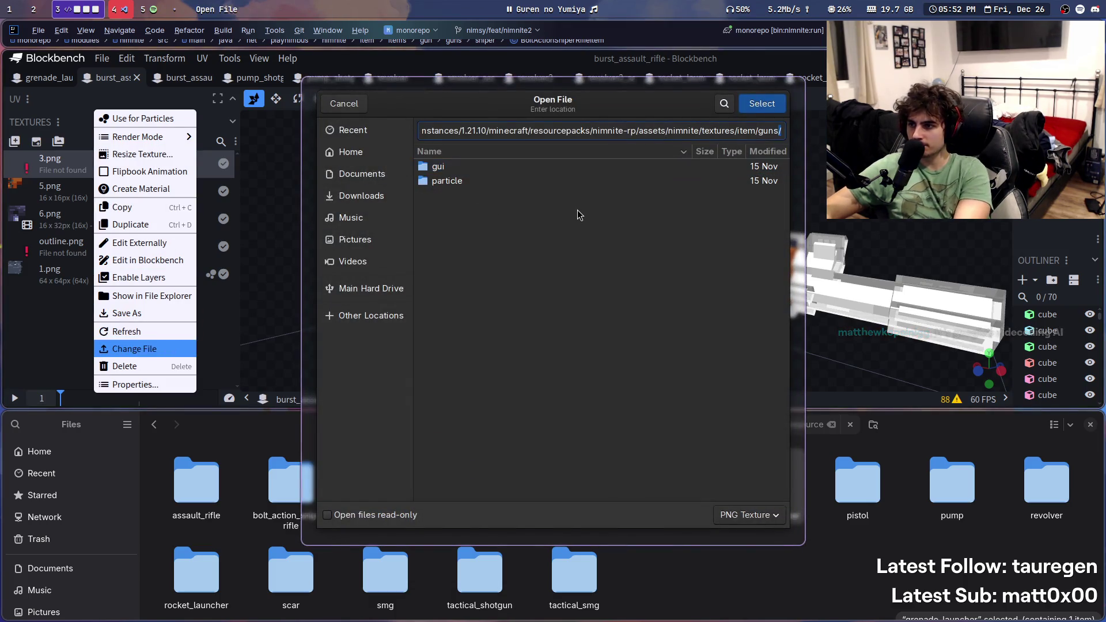
{"action": "key", "text": "Return"}
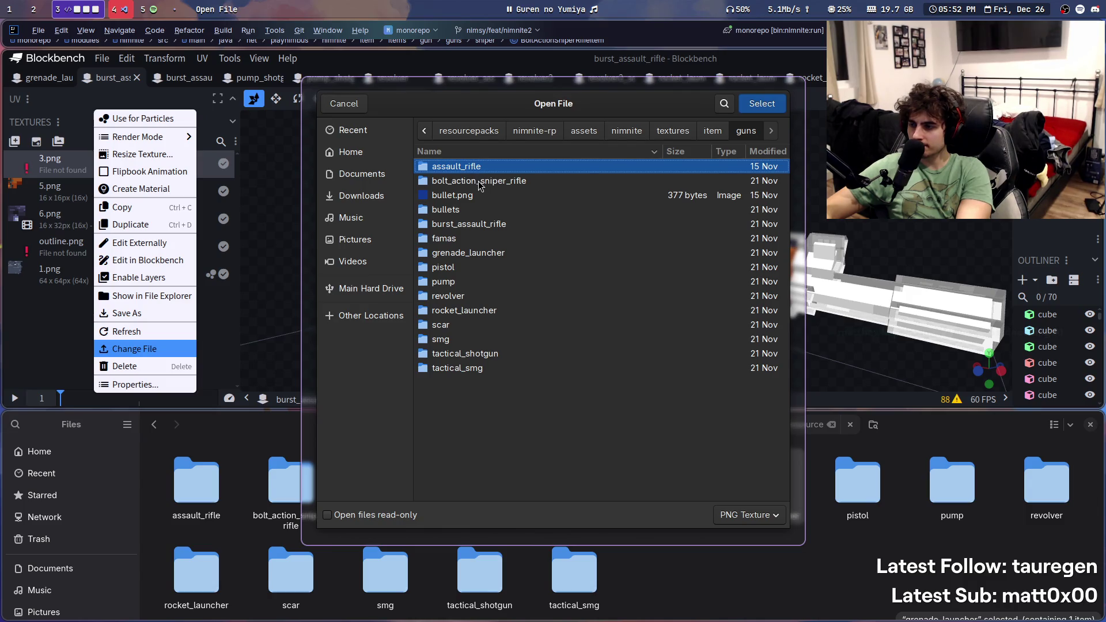
{"action": "double_click", "coordinate": [478, 185]}
{"action": "key", "text": "alt+Up"}
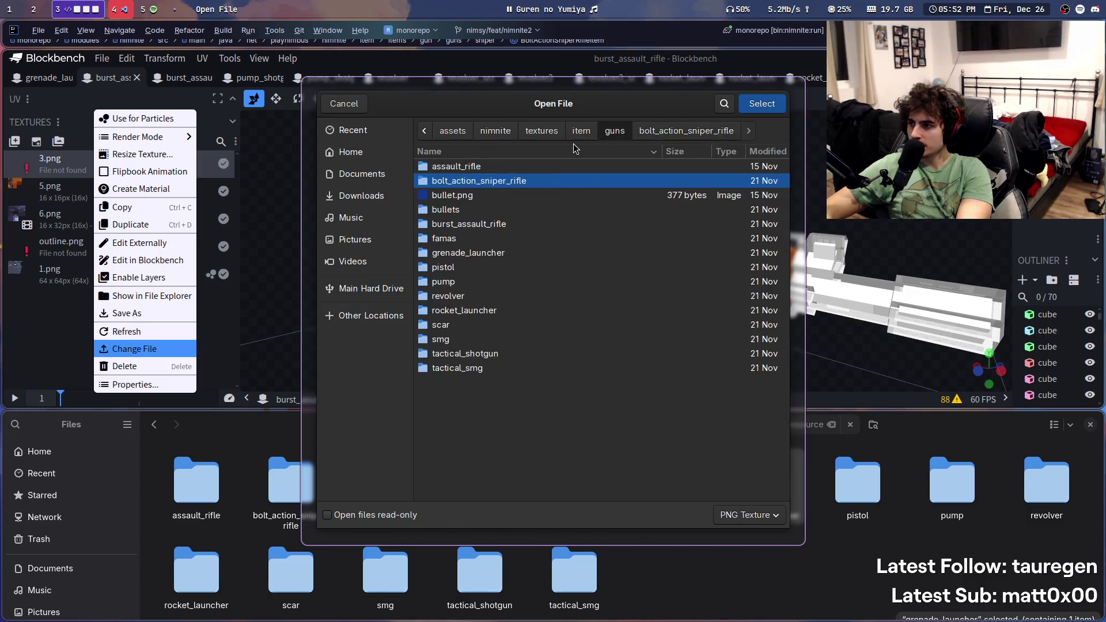
{"action": "double_click", "coordinate": [489, 225]}
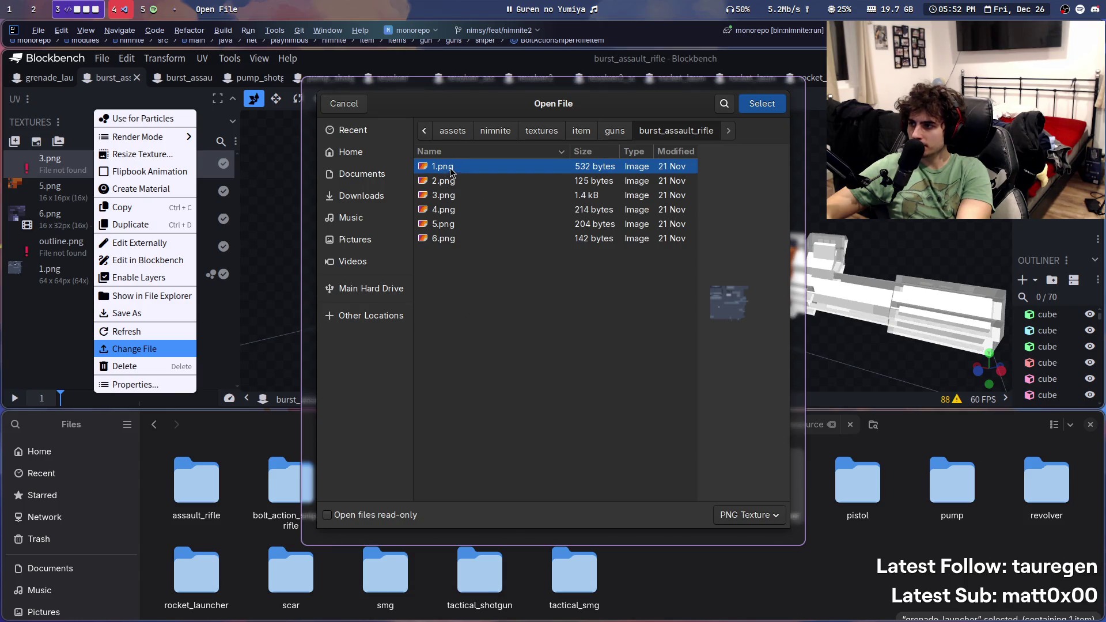
{"action": "double_click", "coordinate": [461, 198]}
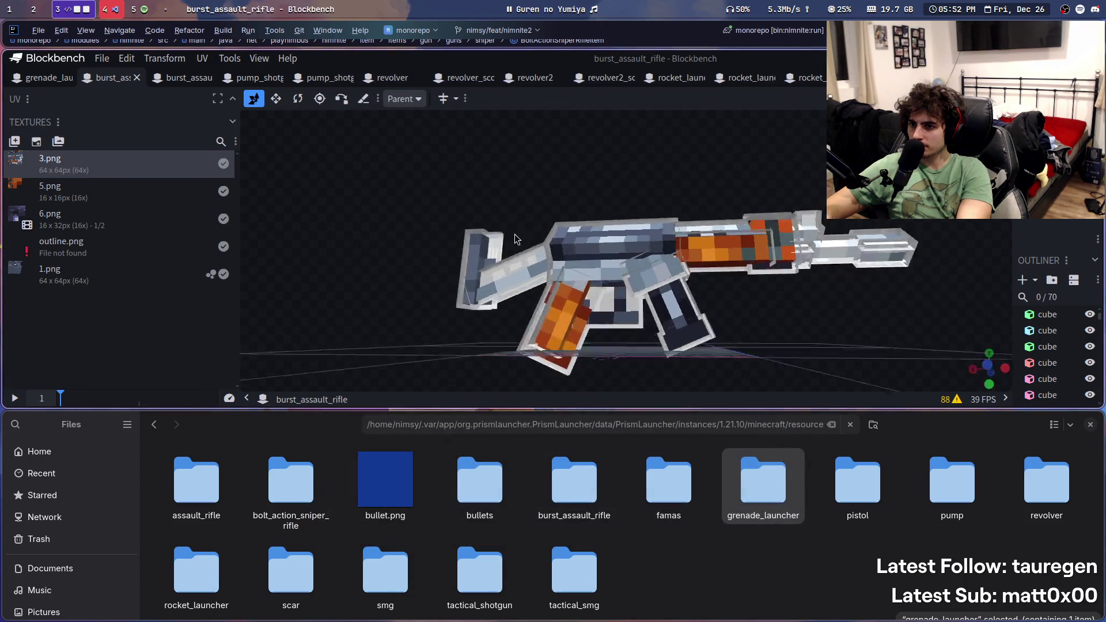
{"action": "mouse_move", "coordinate": [465, 224]}
{"action": "left_mouse_down"}
{"action": "mouse_move", "coordinate": [454, 260]}
{"action": "mouse_move", "coordinate": [462, 296]}
{"action": "mouse_move", "coordinate": [213, 267]}
{"action": "mouse_move", "coordinate": [54, 187]}
{"action": "mouse_move", "coordinate": [465, 187]}
{"action": "left_mouse_up"}
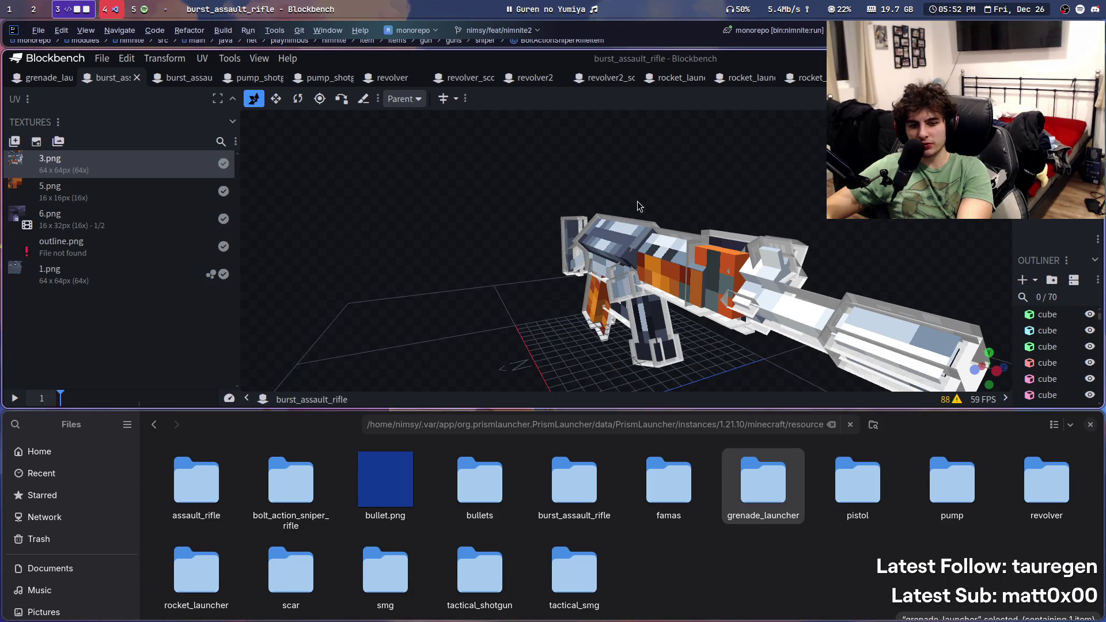
{"action": "mouse_move", "coordinate": [638, 204]}
{"action": "left_mouse_down"}
{"action": "mouse_move", "coordinate": [864, 242]}
{"action": "mouse_move", "coordinate": [568, 177]}
{"action": "mouse_move", "coordinate": [506, 296]}
{"action": "left_mouse_up"}
Step: Save burst_assault_rifle.json, then move to burst_assault_rifle_scoped and check its missing 1.png options
{"action": "key", "text": "ctrl+s"}
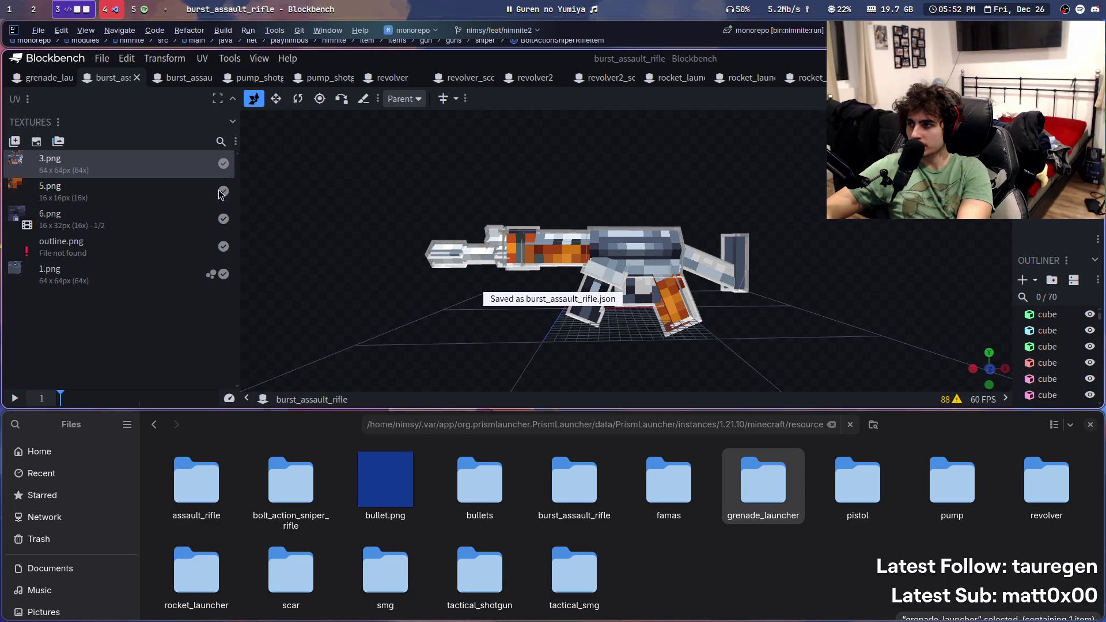
{"action": "left_click", "coordinate": [171, 80]}
{"action": "right_click", "coordinate": [90, 286]}
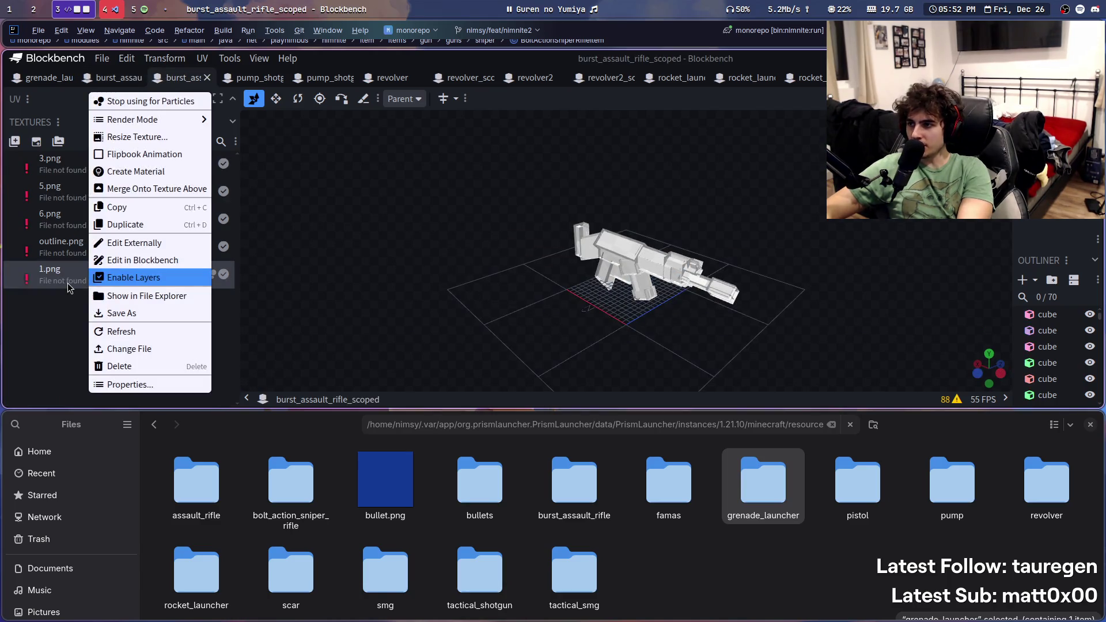
{"action": "right_click", "coordinate": [79, 273]}
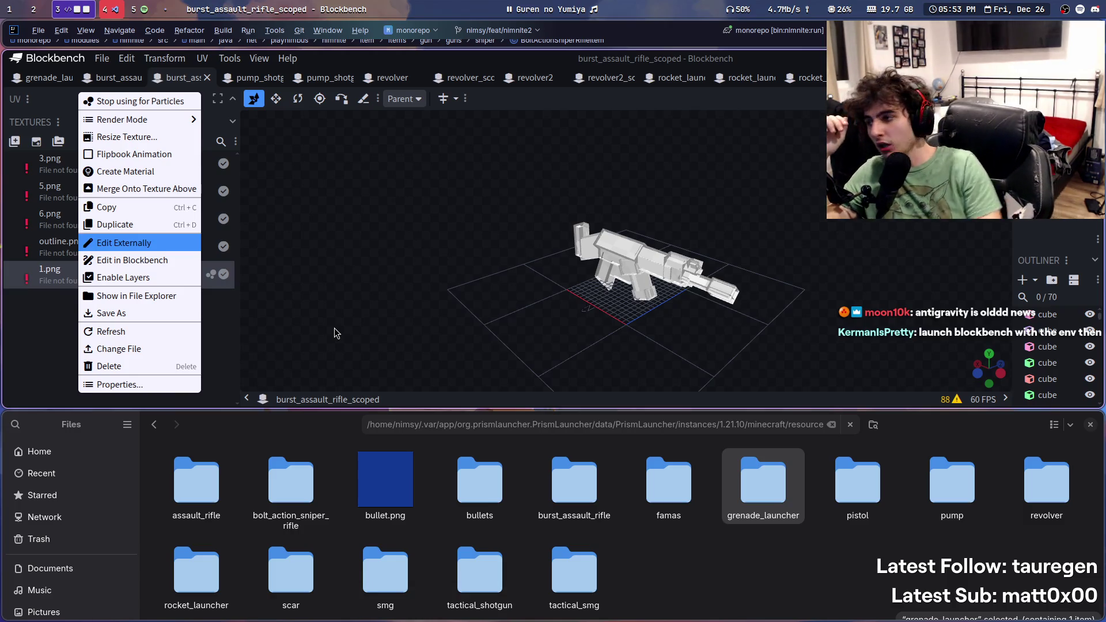
{"action": "left_click", "coordinate": [45, 280]}
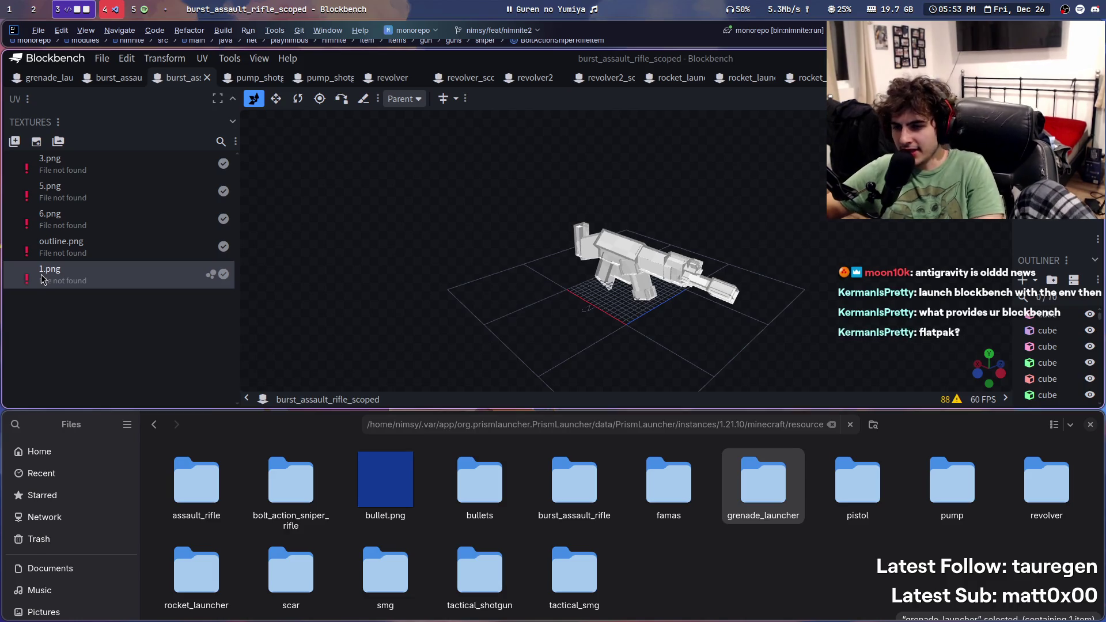
Step: Open a terminal and run a sudo dnf package search filtered by 'block', entering the administrator password
{"action": "key", "text": "super+Return"}
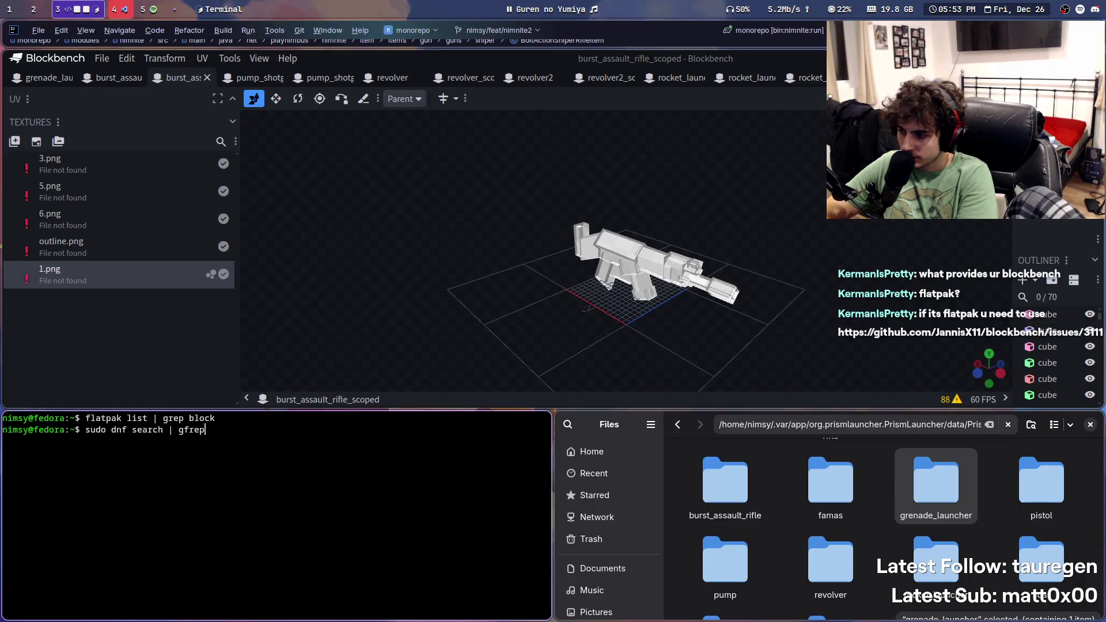
{"action": "key", "text": "BackSpace"}
{"action": "type", "text": "rep block"}
{"action": "key", "text": "Return"}
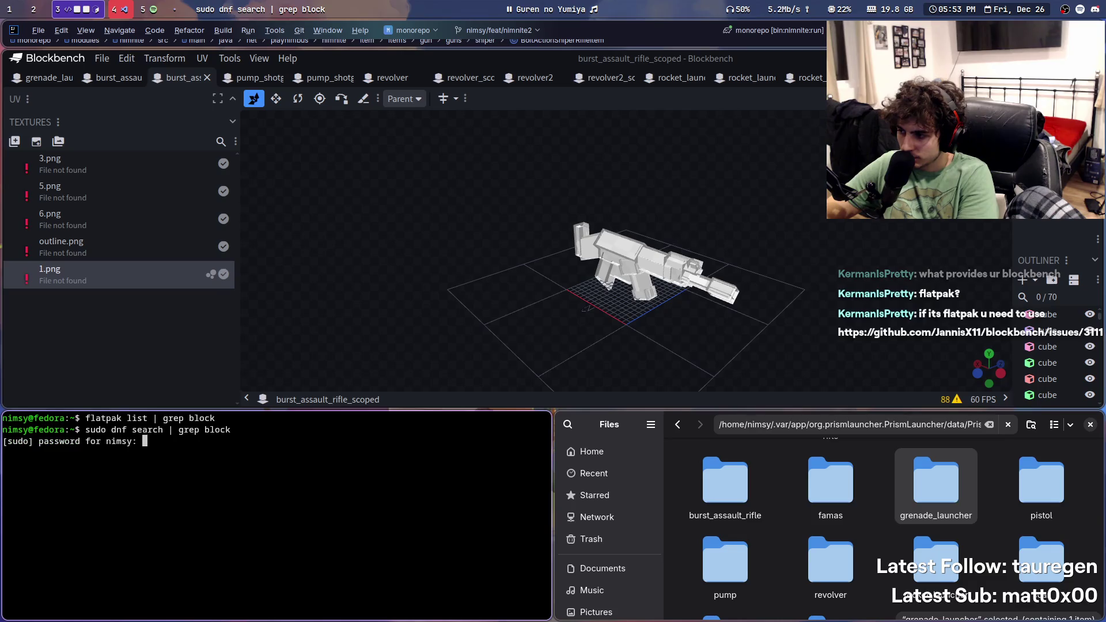
{"action": "key", "text": "Return"}
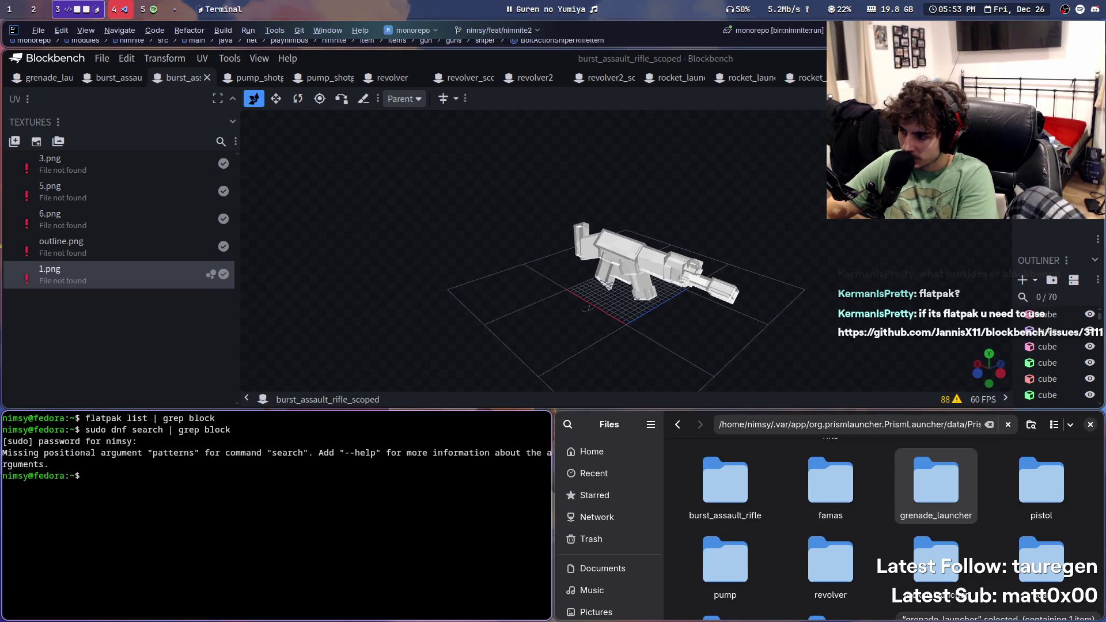
Step: Retry the edited dnf command and read through dnf's help output
{"action": "key", "text": "Up"}
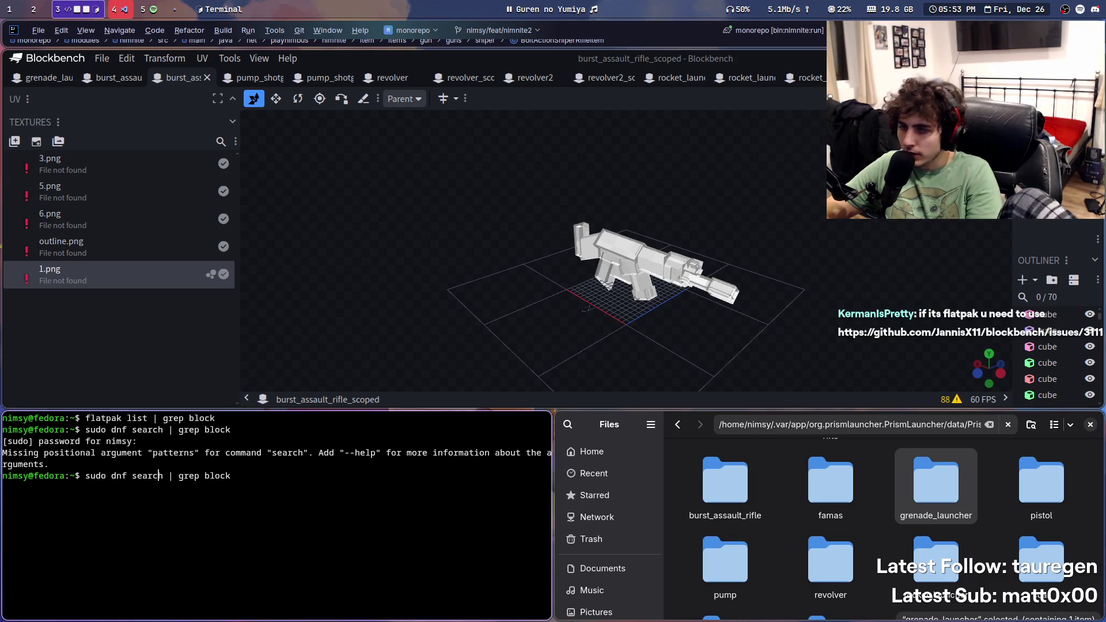
{"action": "type", "text": "--"}
{"action": "key", "text": "Return"}
{"action": "key", "text": "Up"}
{"action": "key", "text": "Up"}
{"action": "key", "text": "Up"}
{"action": "key", "text": "BackSpace"}
{"action": "key", "text": "BackSpace"}
{"action": "key", "text": "BackSpace"}
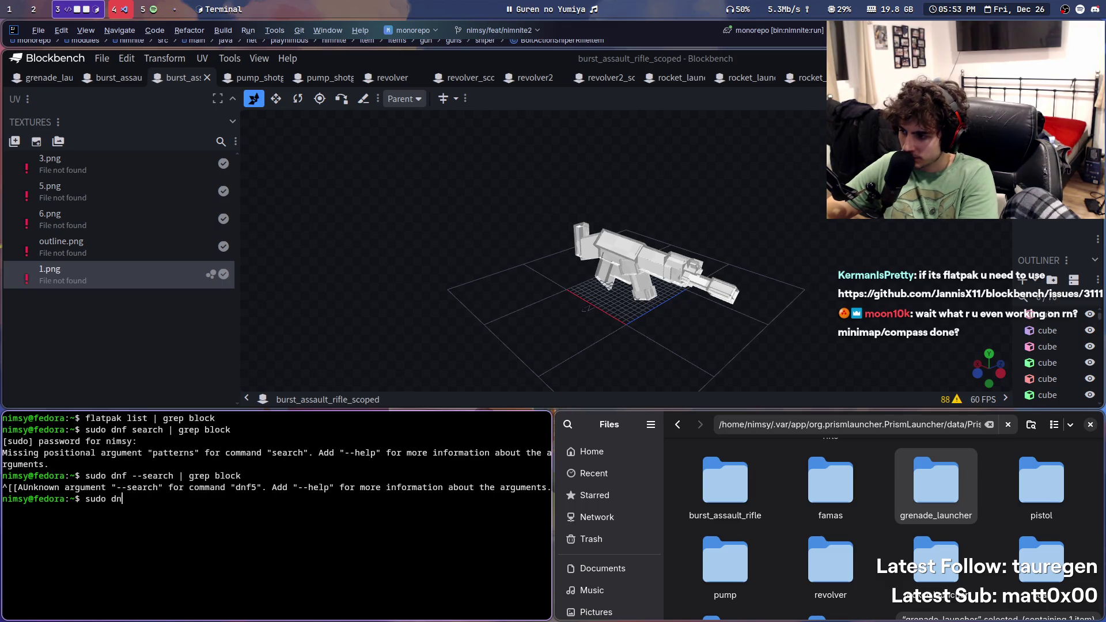
{"action": "type", "text": "p"}
{"action": "key", "text": "Return"}
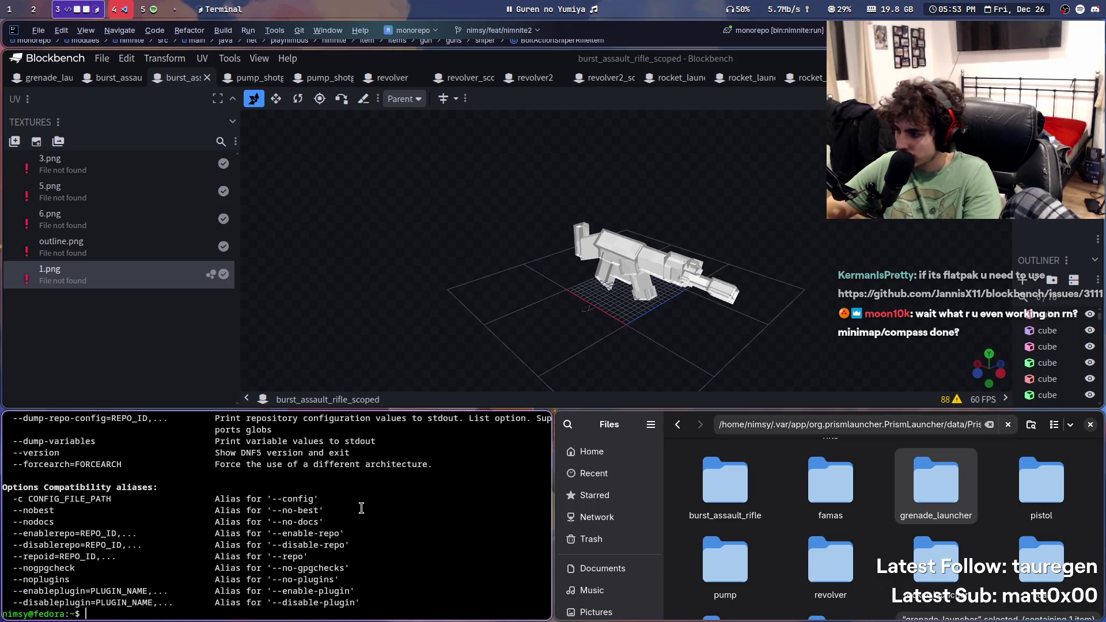
{"action": "scroll", "coordinate": [292, 511], "scroll_direction": "up", "scroll_amount": 10}
{"action": "scroll", "coordinate": [292, 511], "scroll_direction": "up", "scroll_amount": 15}
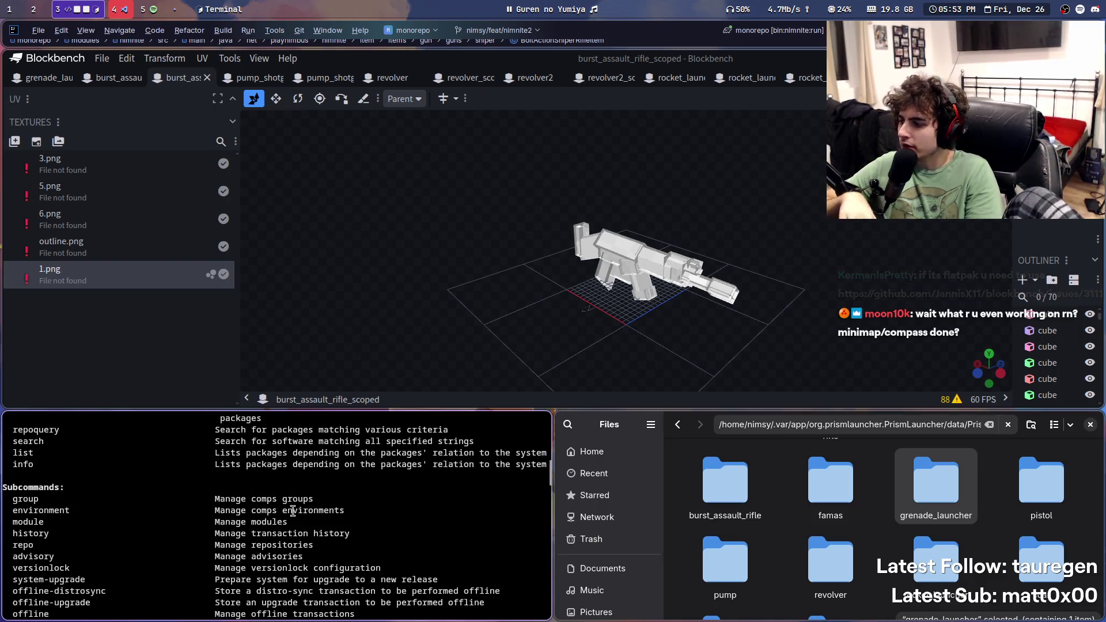
{"action": "scroll", "coordinate": [294, 513], "scroll_direction": "down", "scroll_amount": 2}
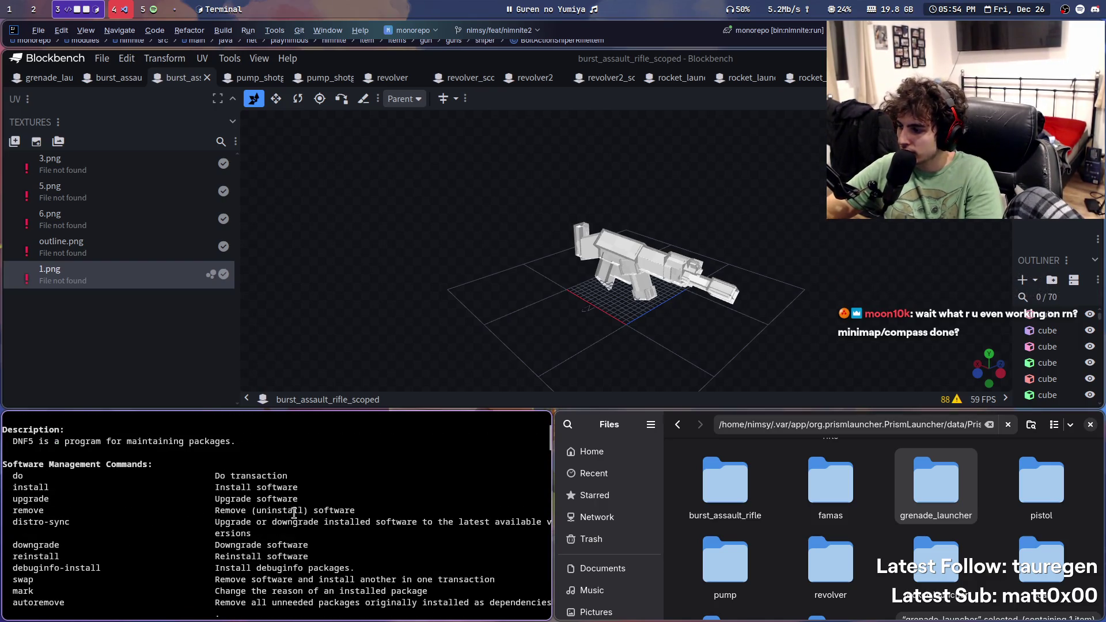
{"action": "scroll", "coordinate": [294, 513], "scroll_direction": "down", "scroll_amount": 2}
{"action": "scroll", "coordinate": [293, 512], "scroll_direction": "down", "scroll_amount": 15}
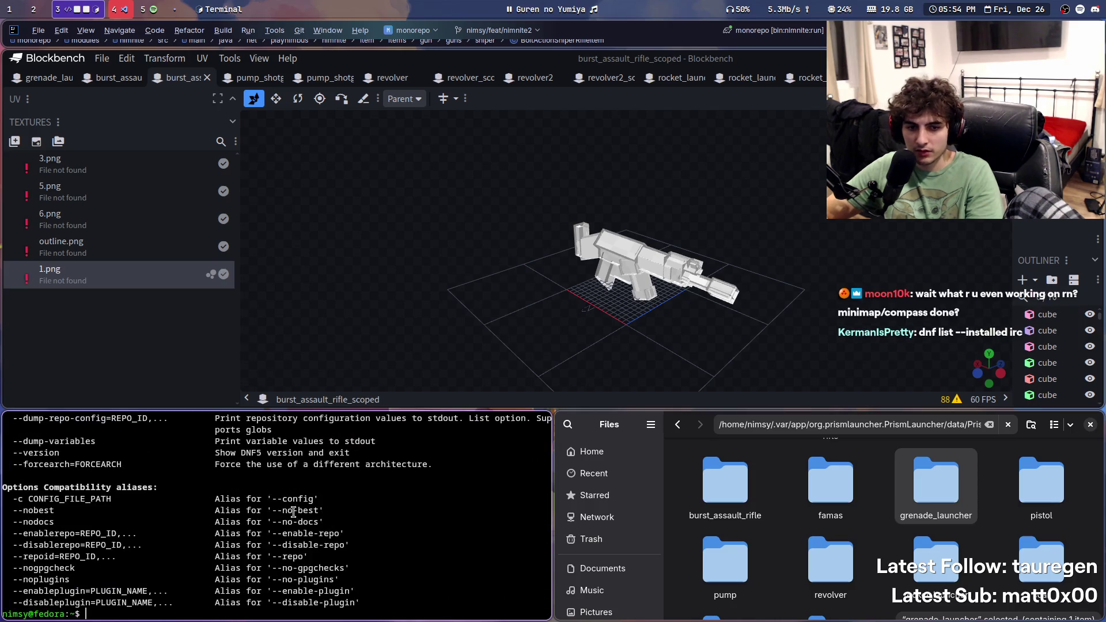
Step: Run 'sudo dnf list --installed' filtered for block, then blockbench, and close the terminal
{"action": "type", "text": "sudo"}
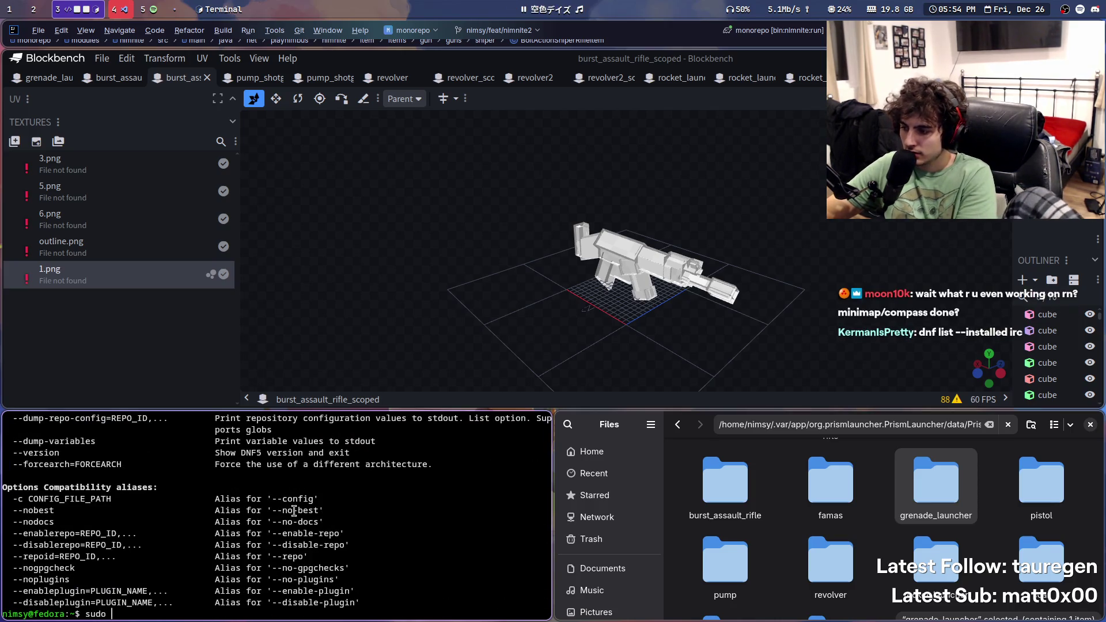
{"action": "type", "text": "--installed | grep block"}
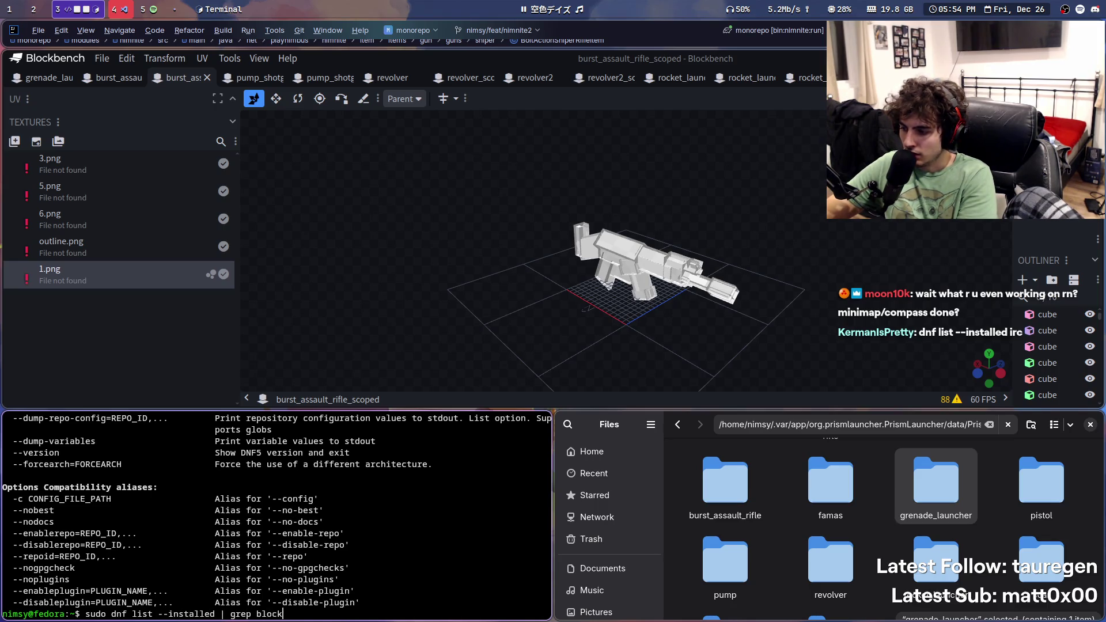
{"action": "key", "text": "Return"}
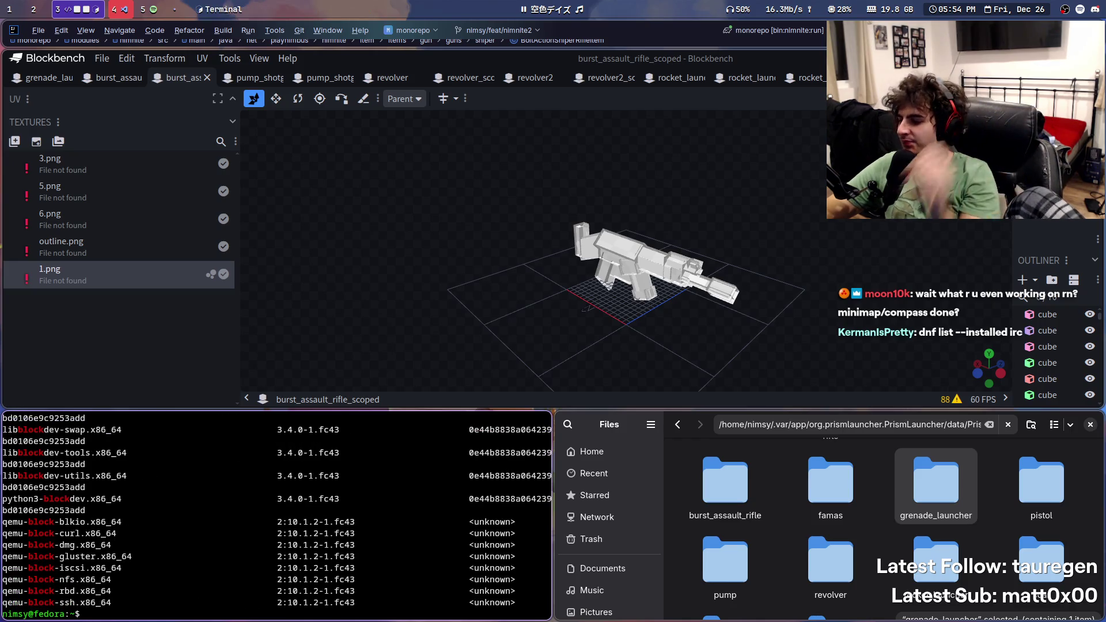
{"action": "key", "text": "Up"}
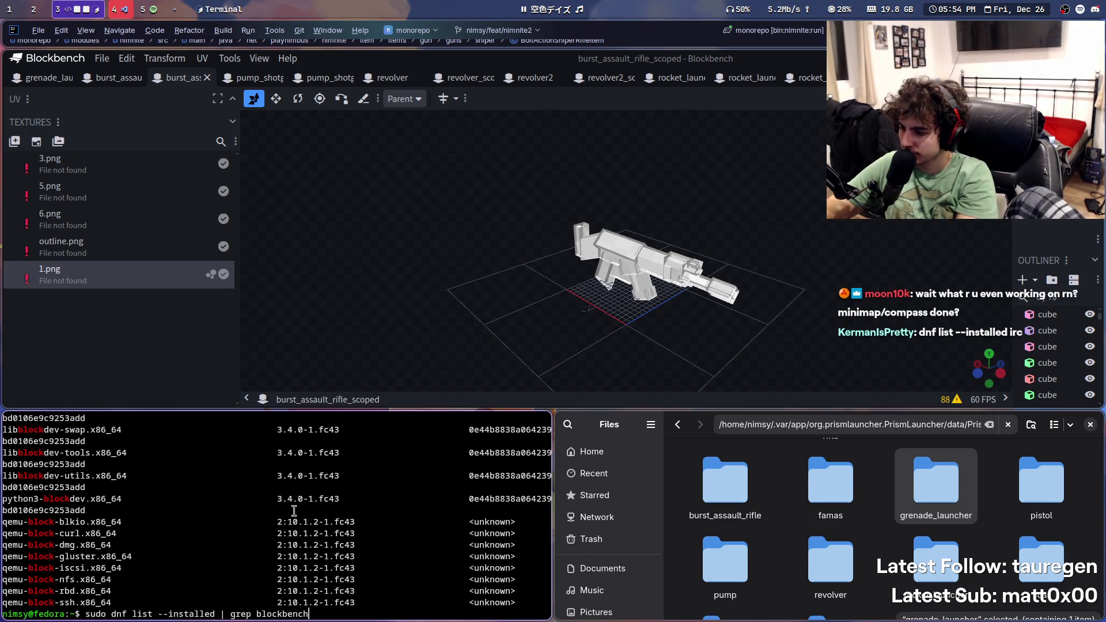
{"action": "key", "text": "Return"}
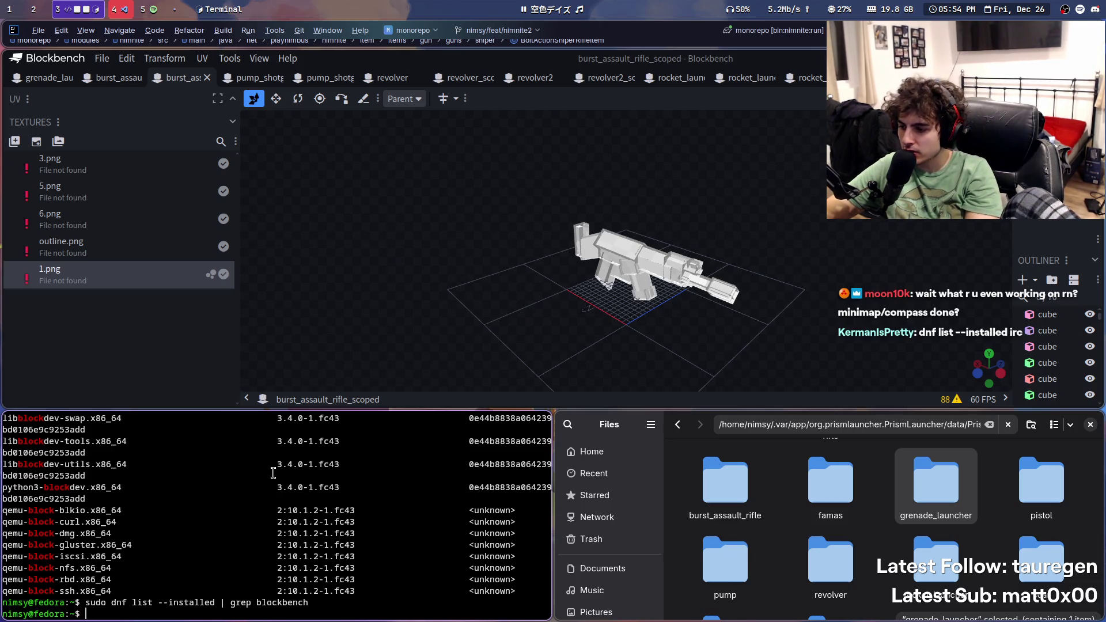
{"action": "scroll", "coordinate": [288, 495], "scroll_direction": "up", "scroll_amount": 10}
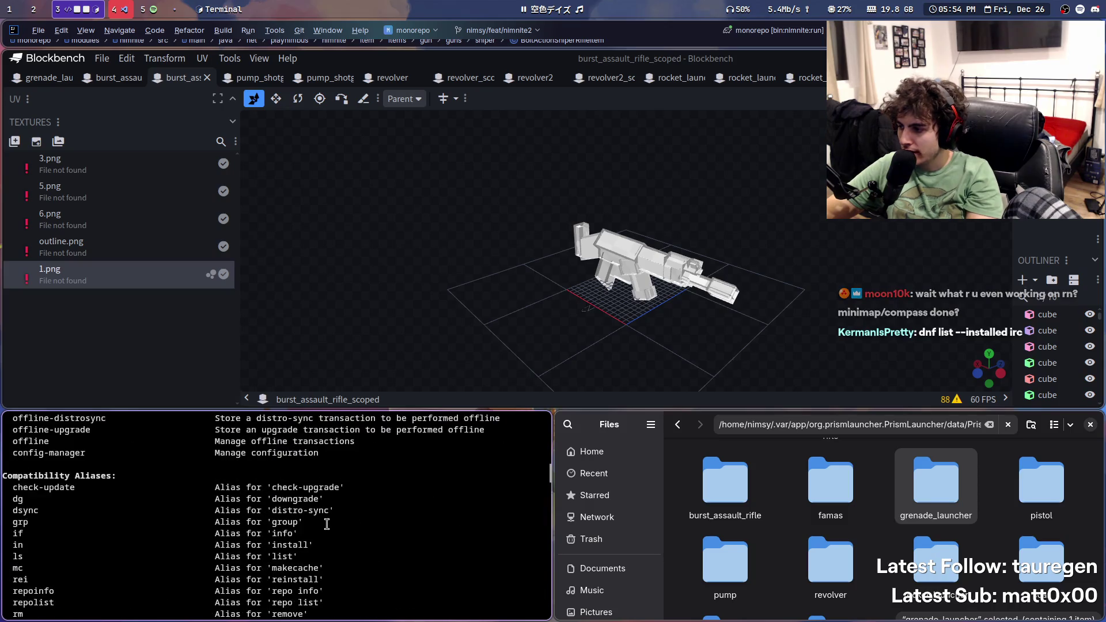
{"action": "scroll", "coordinate": [319, 541], "scroll_direction": "down", "scroll_amount": 10}
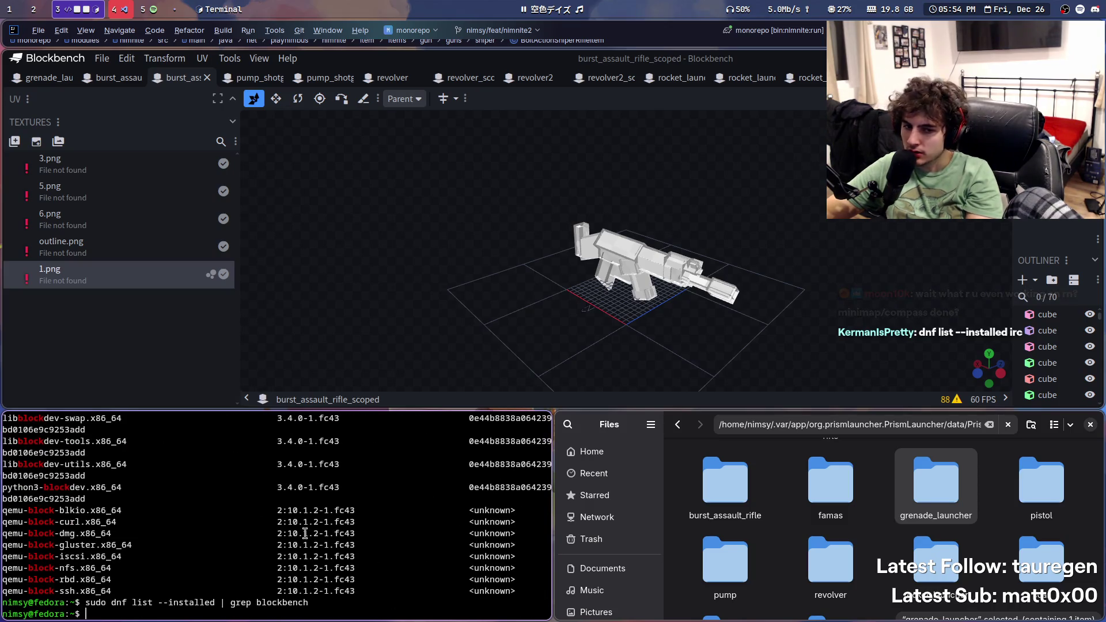
{"action": "key", "text": "ctrl+d"}
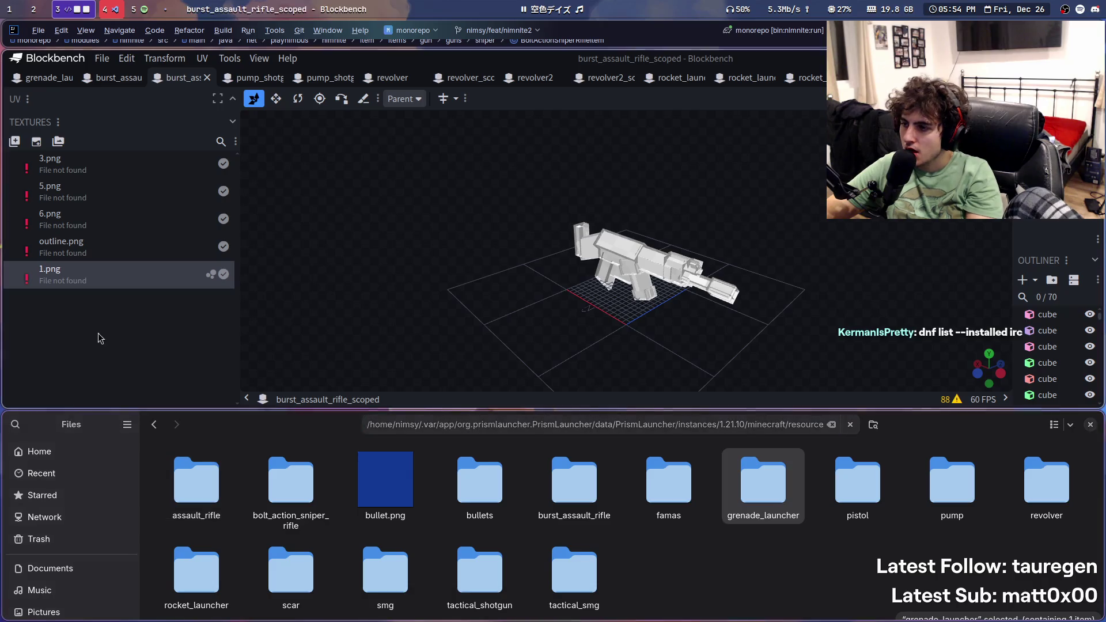
Step: Re-link the missing 1.png texture to 5.png from textures/item/guns/burst_assault_rifle
{"action": "right_click", "coordinate": [128, 283]}
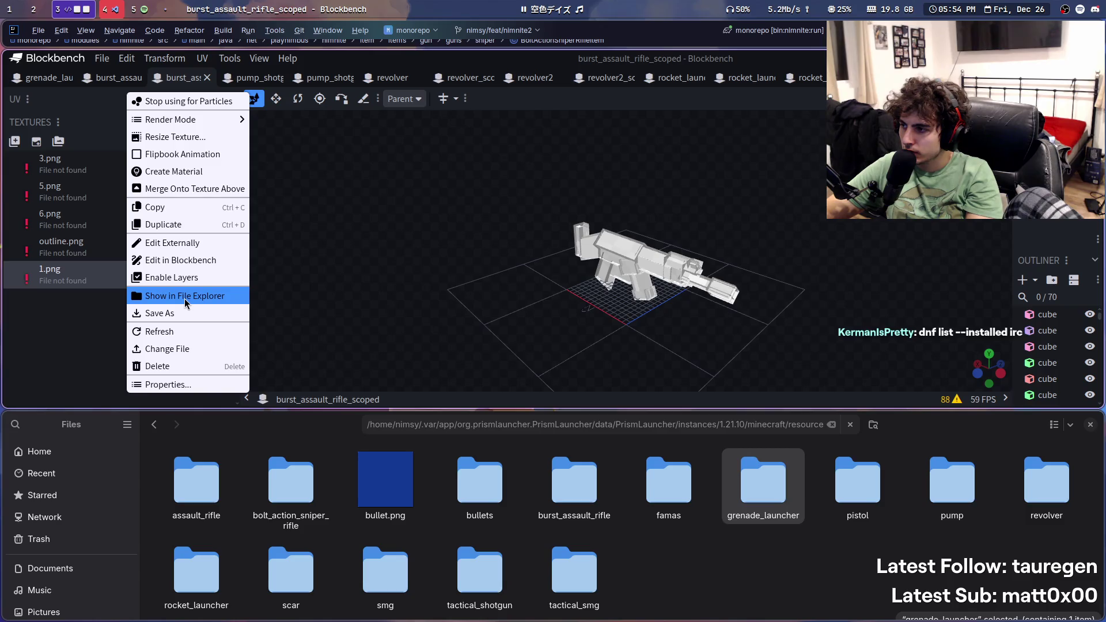
{"action": "left_click", "coordinate": [168, 349]}
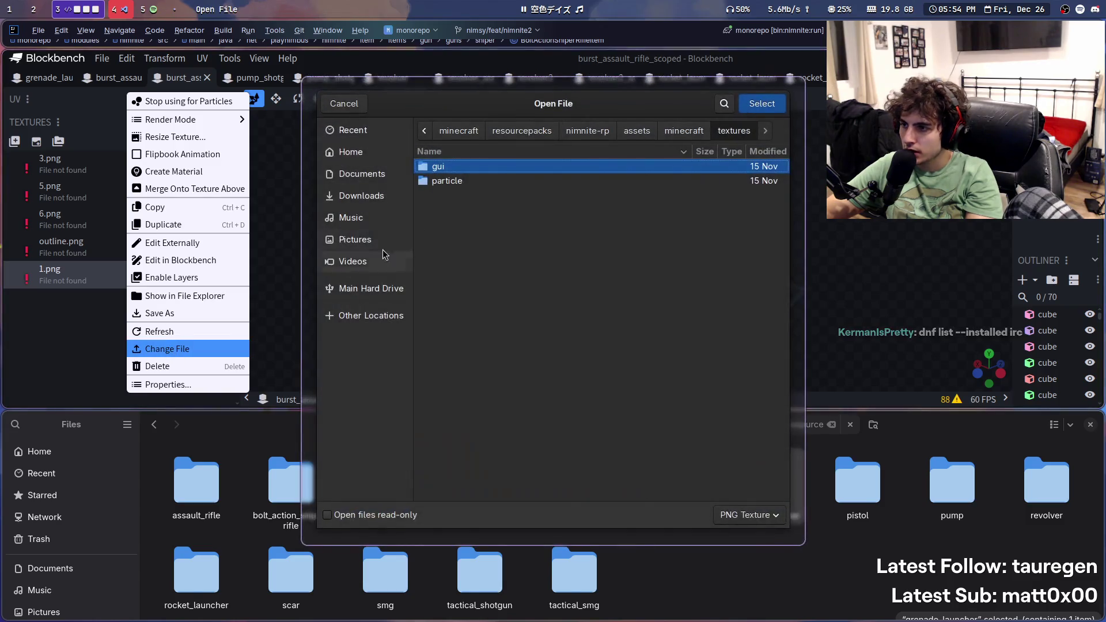
{"action": "key", "text": "ctrl+l"}
{"action": "key", "text": "ctrl+v"}
{"action": "key", "text": "Return"}
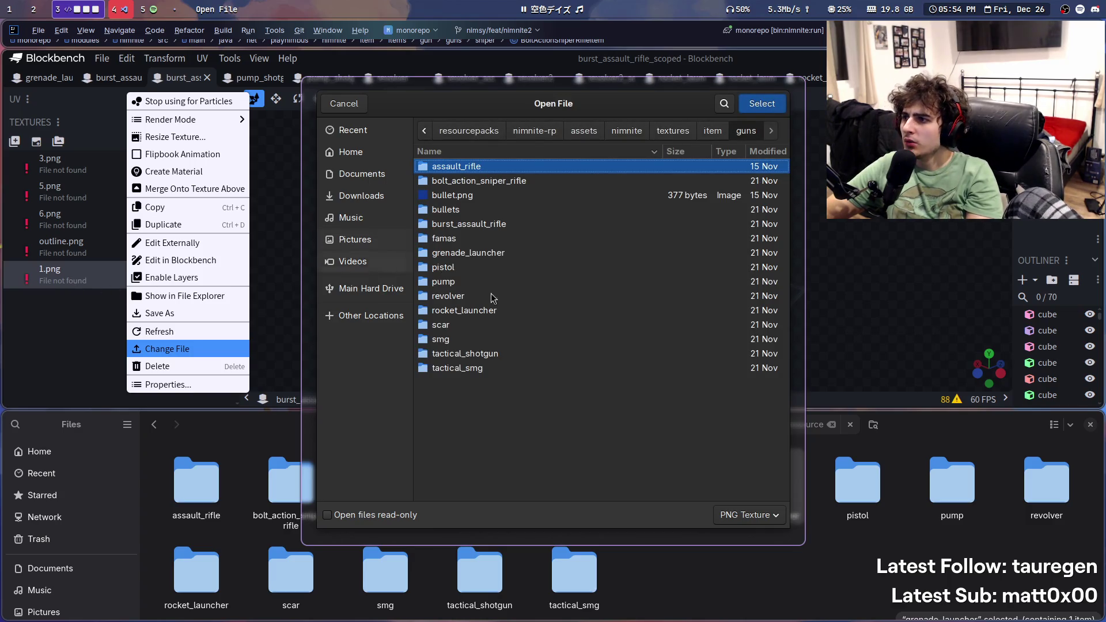
{"action": "key", "text": "Escape"}
{"action": "right_click", "coordinate": [134, 277]}
{"action": "right_click", "coordinate": [90, 275]}
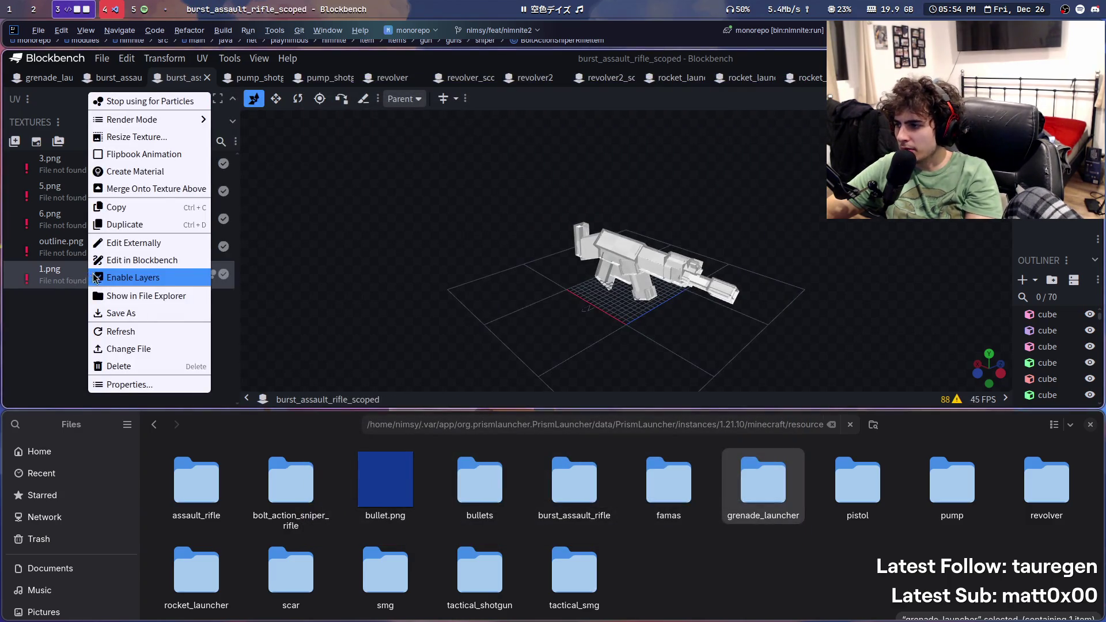
{"action": "left_click", "coordinate": [134, 349]}
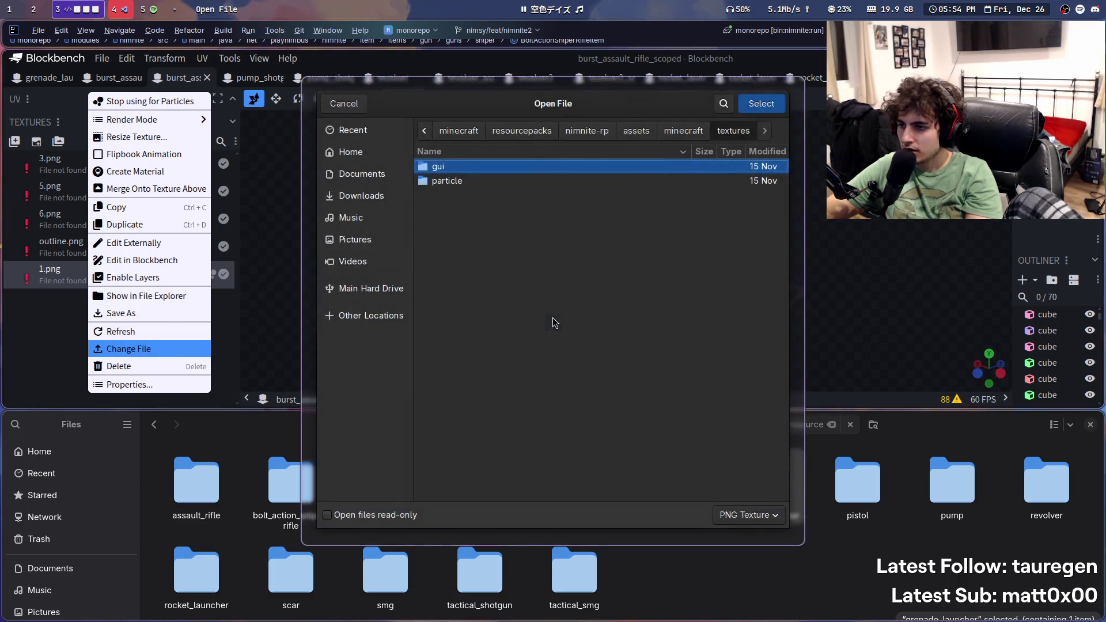
{"action": "key", "text": "ctrl+l"}
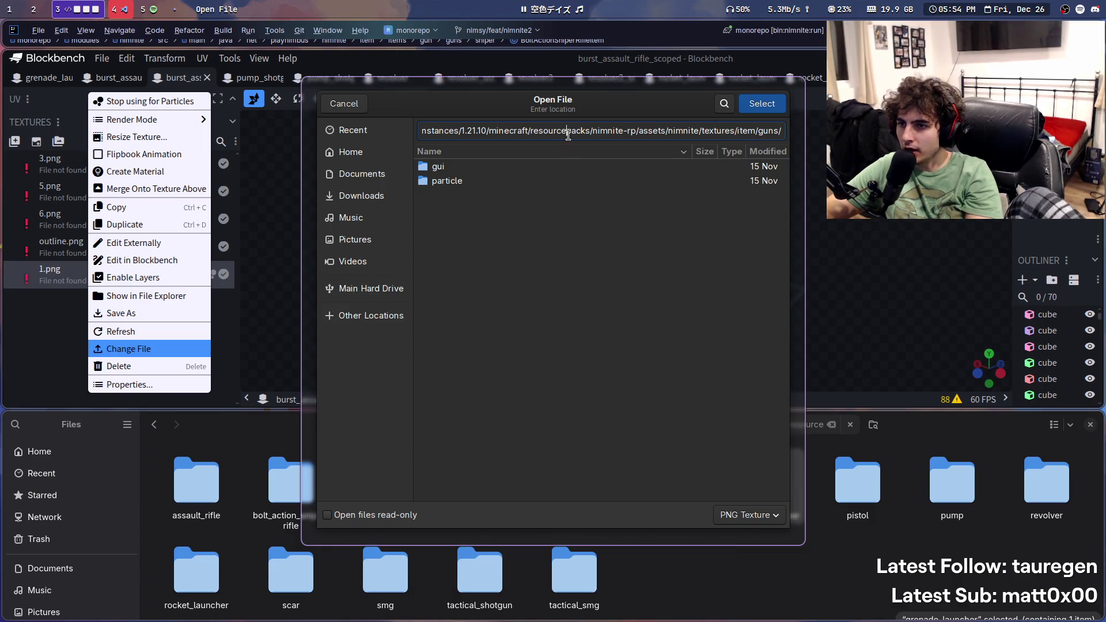
{"action": "key", "text": "Return"}
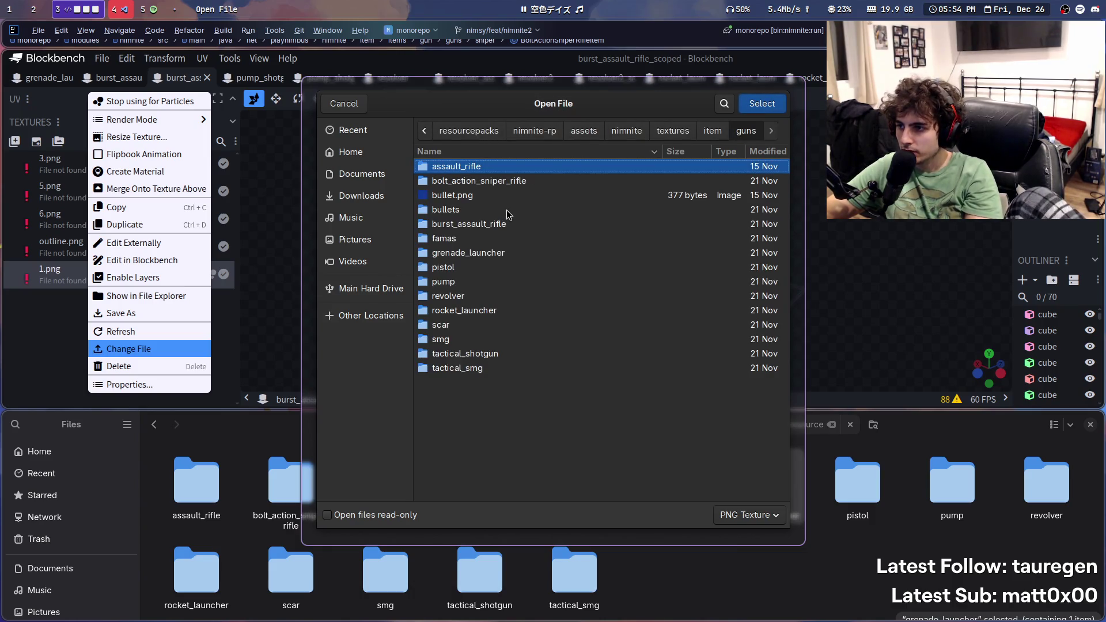
{"action": "double_click", "coordinate": [482, 225]}
{"action": "double_click", "coordinate": [464, 223]}
Step: Re-link the missing 3.png texture to burst_assault_rifle/3.png and save the scoped rifle model
{"action": "right_click", "coordinate": [112, 171]}
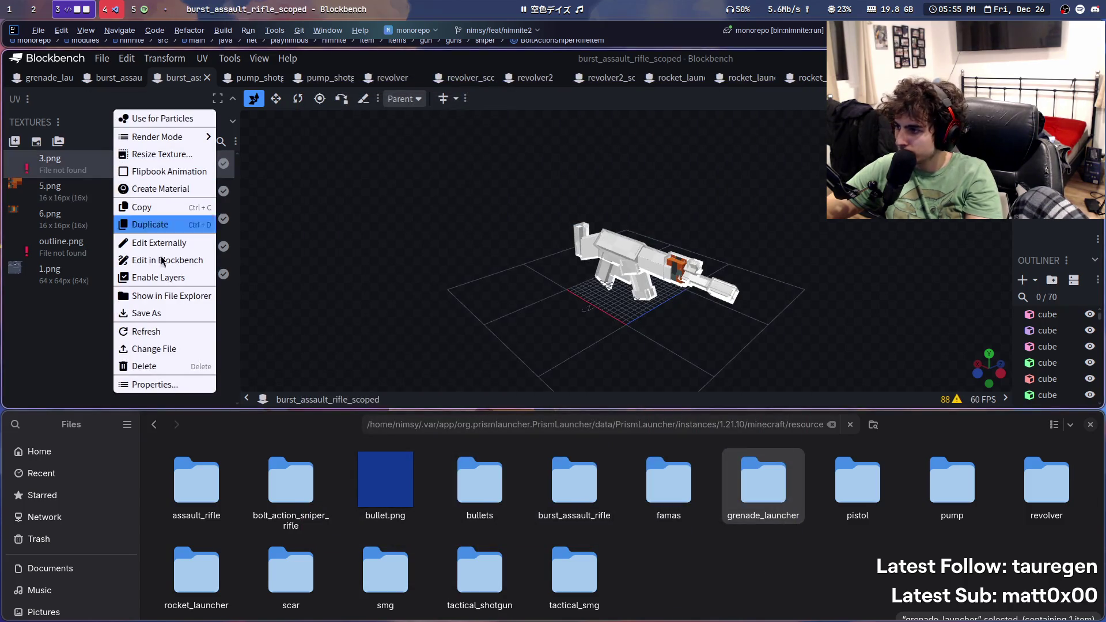
{"action": "left_click", "coordinate": [153, 349]}
{"action": "key", "text": "ctrl+l"}
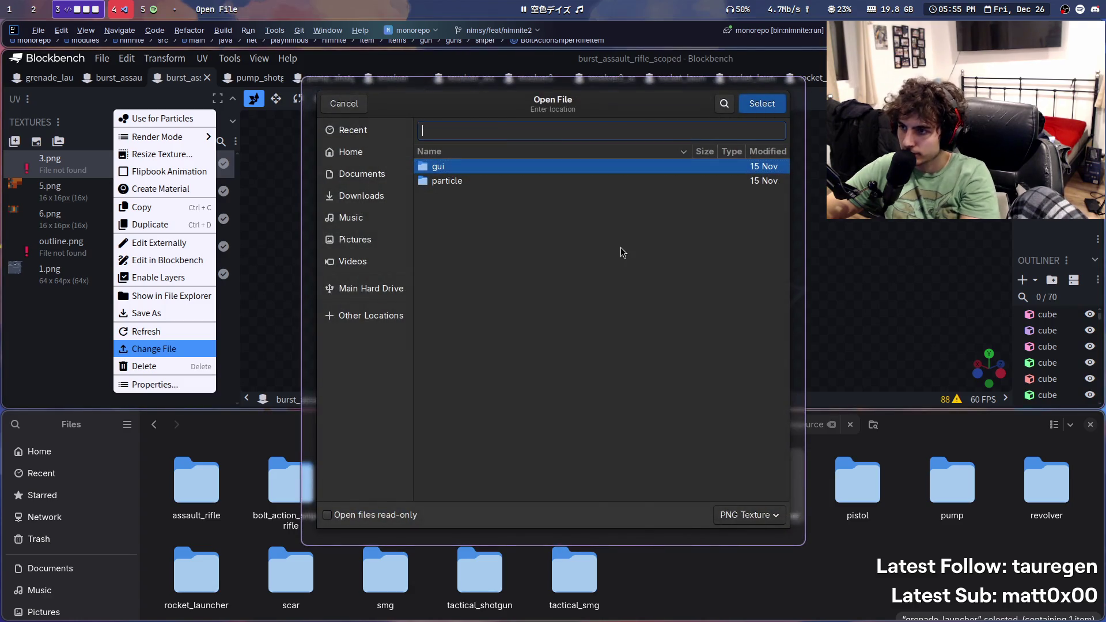
{"action": "key", "text": "ctrl+v"}
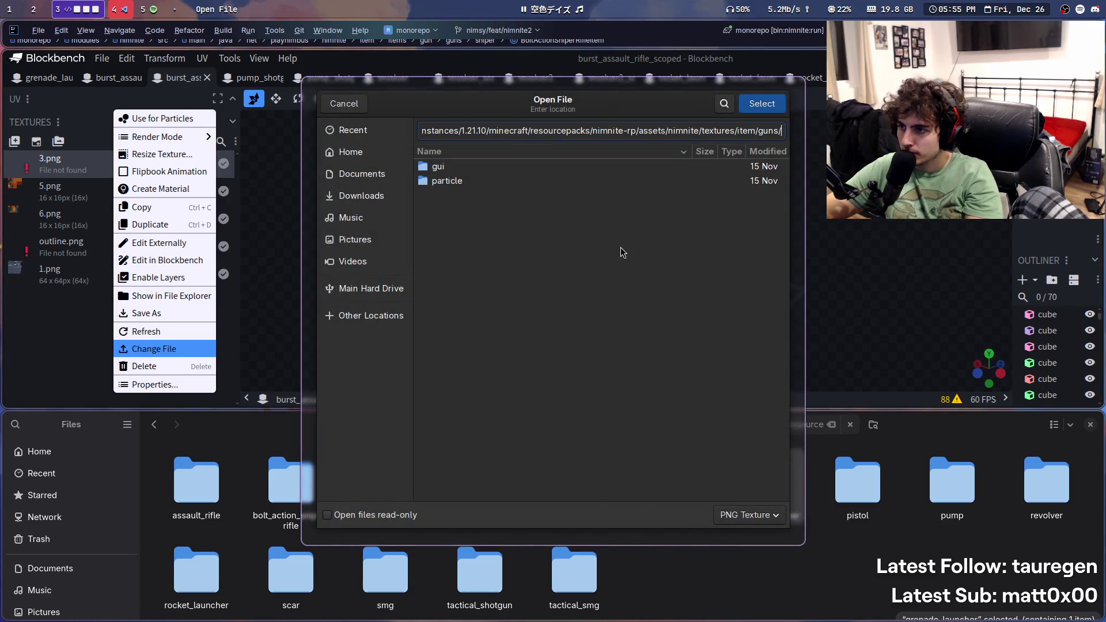
{"action": "key", "text": "Return"}
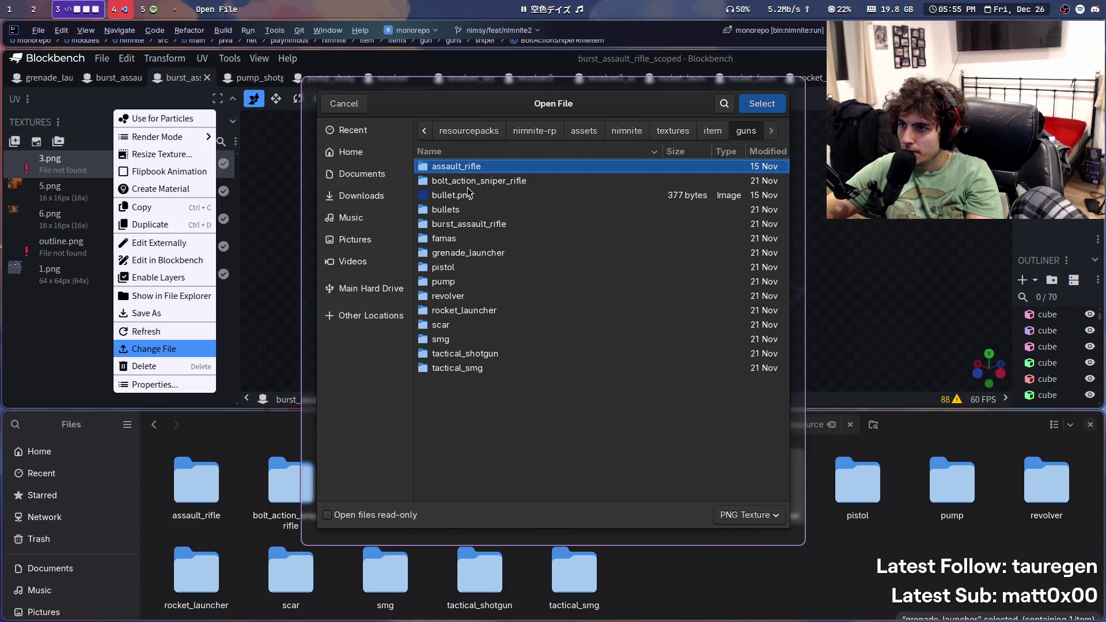
{"action": "double_click", "coordinate": [478, 224]}
{"action": "double_click", "coordinate": [466, 195]}
{"action": "key", "text": "ctrl+s"}
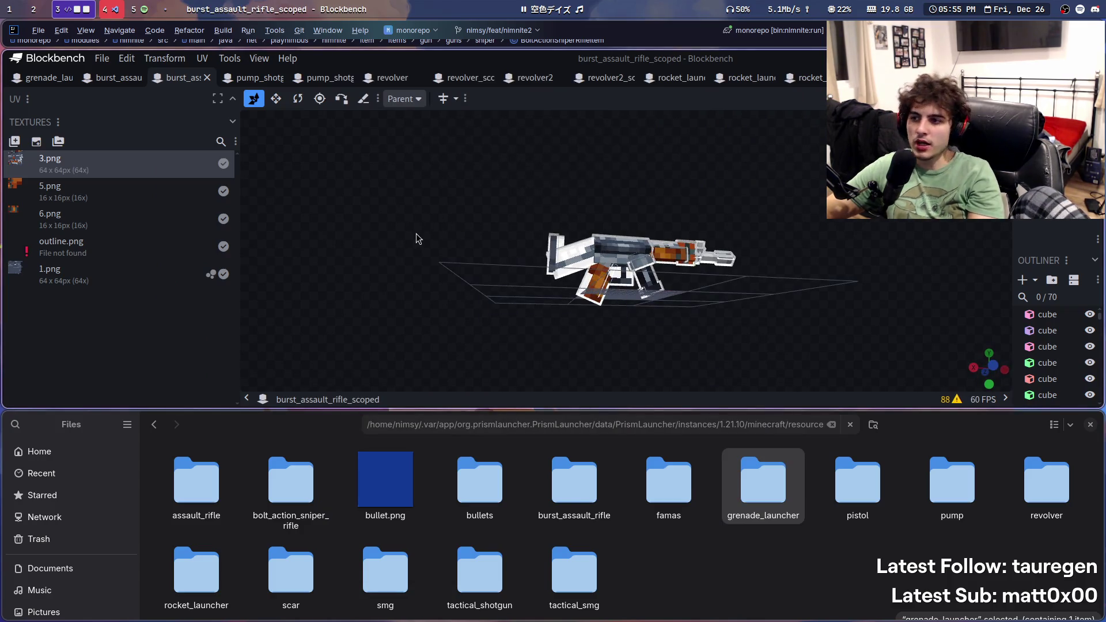
Step: Move the IntelliJ code editor window to workspace 1 and return to workspace 3
{"action": "scroll", "coordinate": [593, 81], "scroll_direction": "down", "scroll_amount": 5}
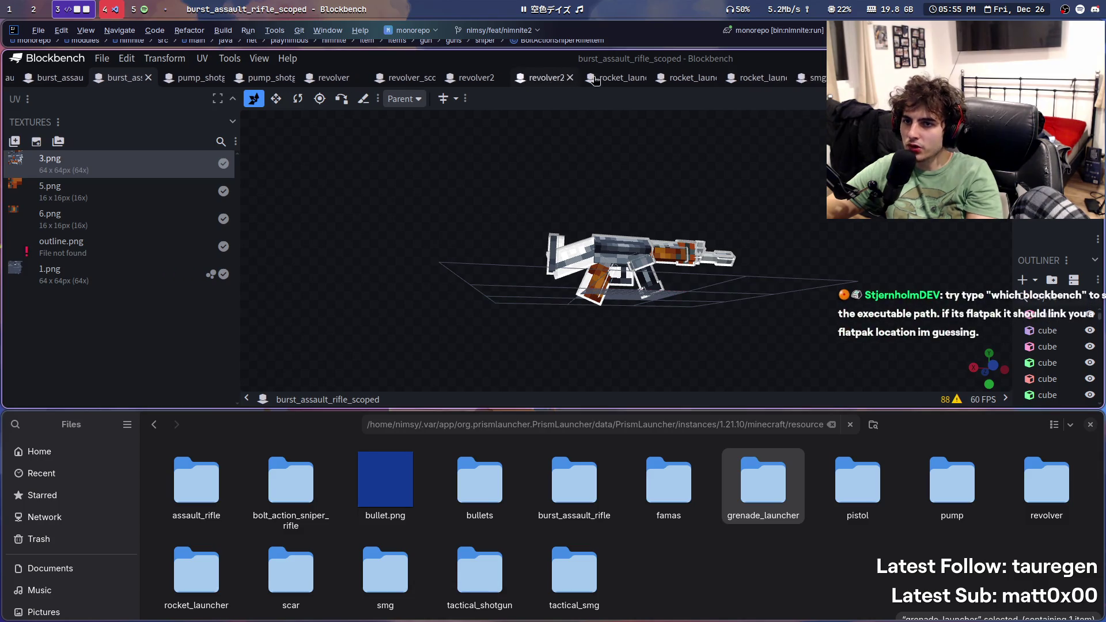
{"action": "scroll", "coordinate": [593, 80], "scroll_direction": "up", "scroll_amount": 3}
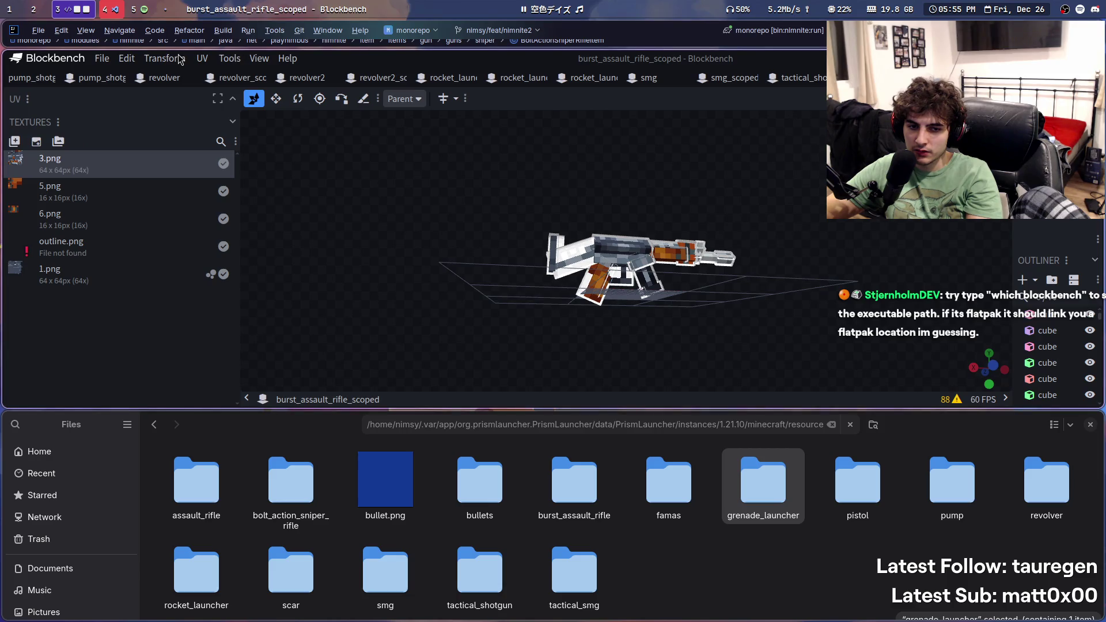
{"action": "scroll", "coordinate": [117, 79], "scroll_direction": "up", "scroll_amount": 3}
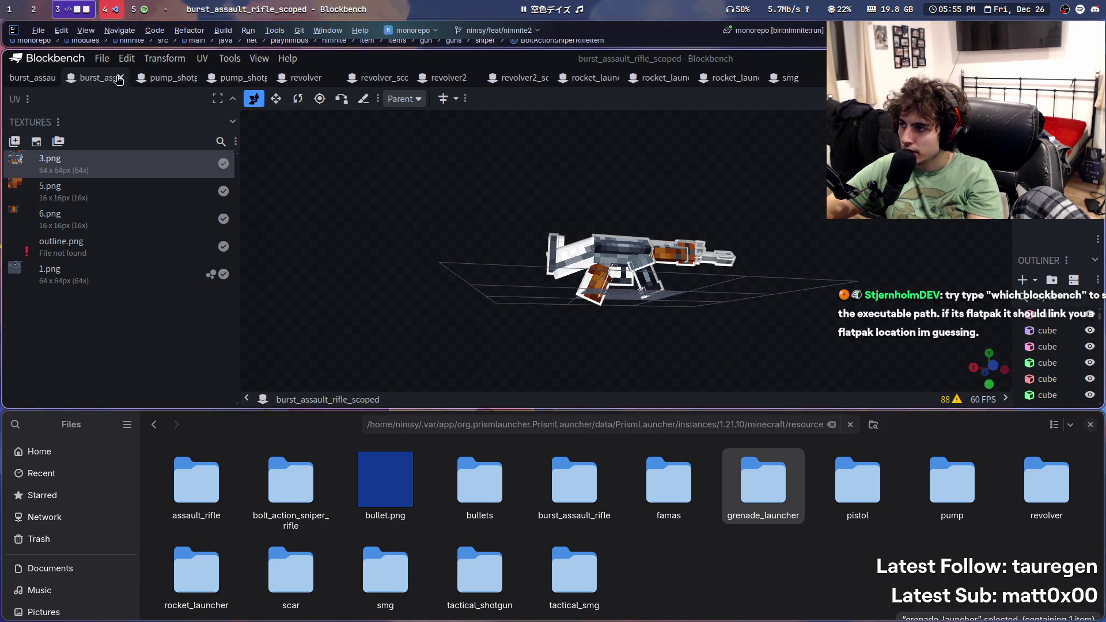
{"action": "left_click", "coordinate": [117, 49]}
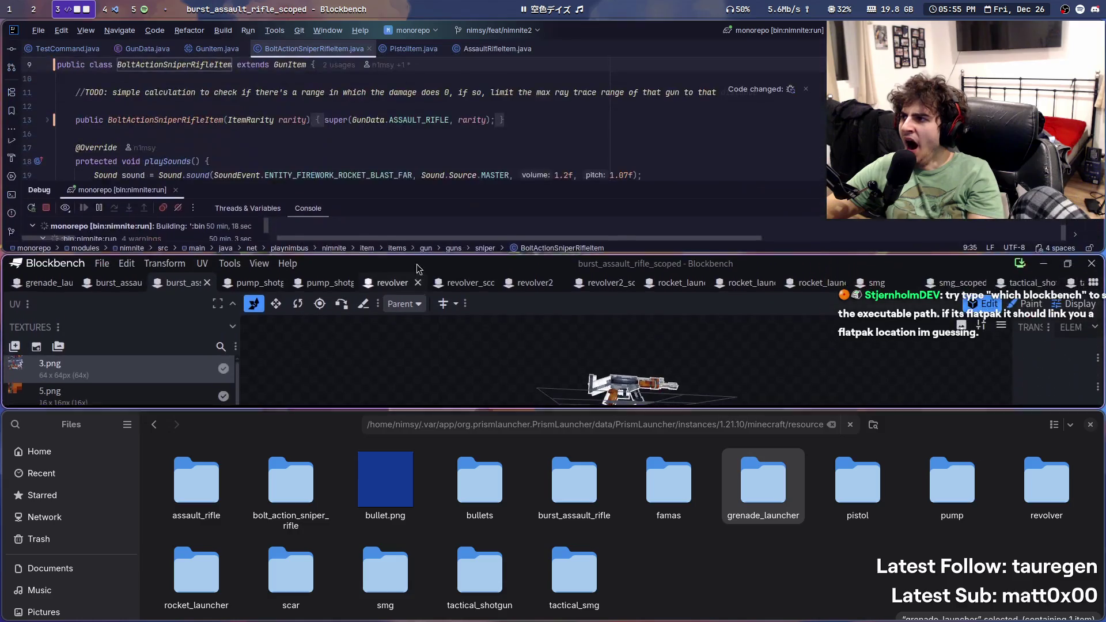
{"action": "key", "text": "super+shift+1"}
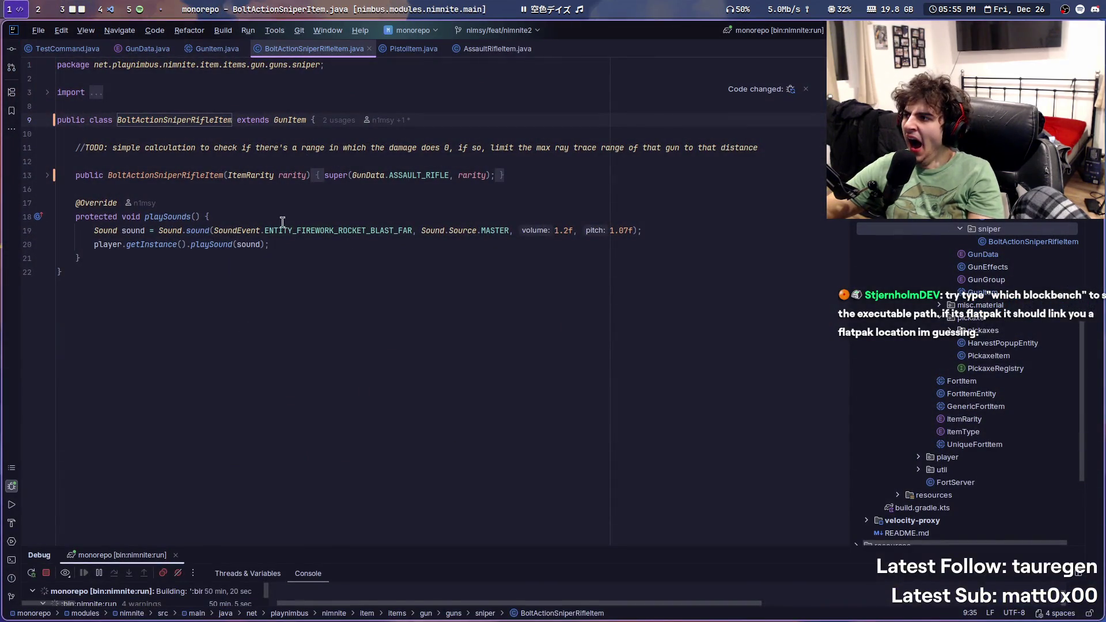
{"action": "key", "text": "super+3"}
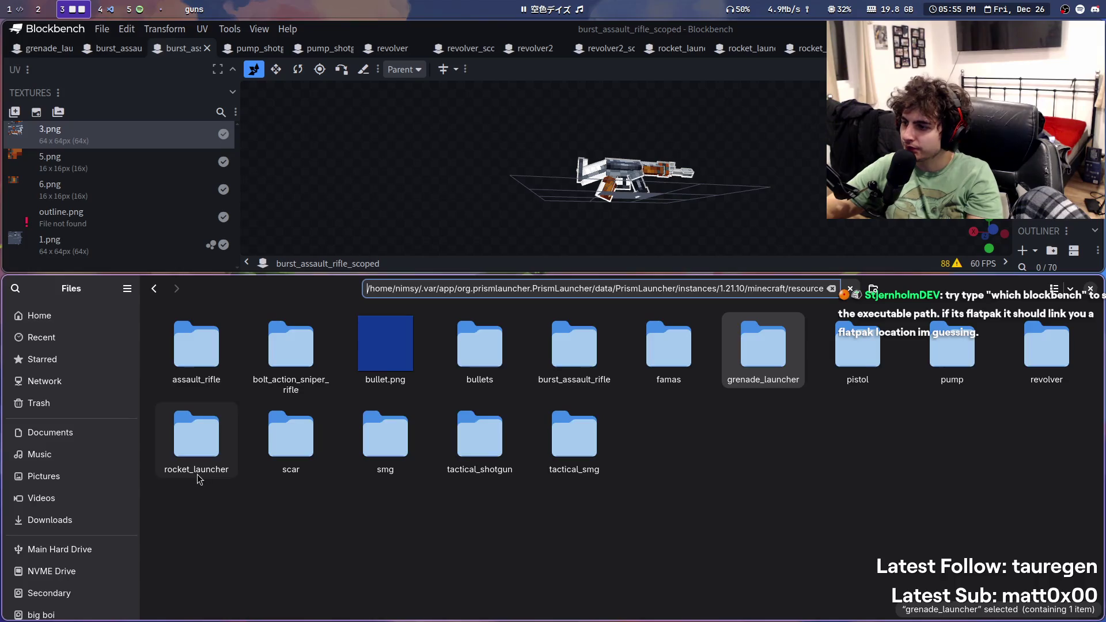
Step: Run 'which blockbench' in a new terminal, make Blockbench taller, and pause the music
{"action": "key", "text": "super+Return"}
{"action": "type", "text": "w"}
{"action": "type", "text": "hich blockbench"}
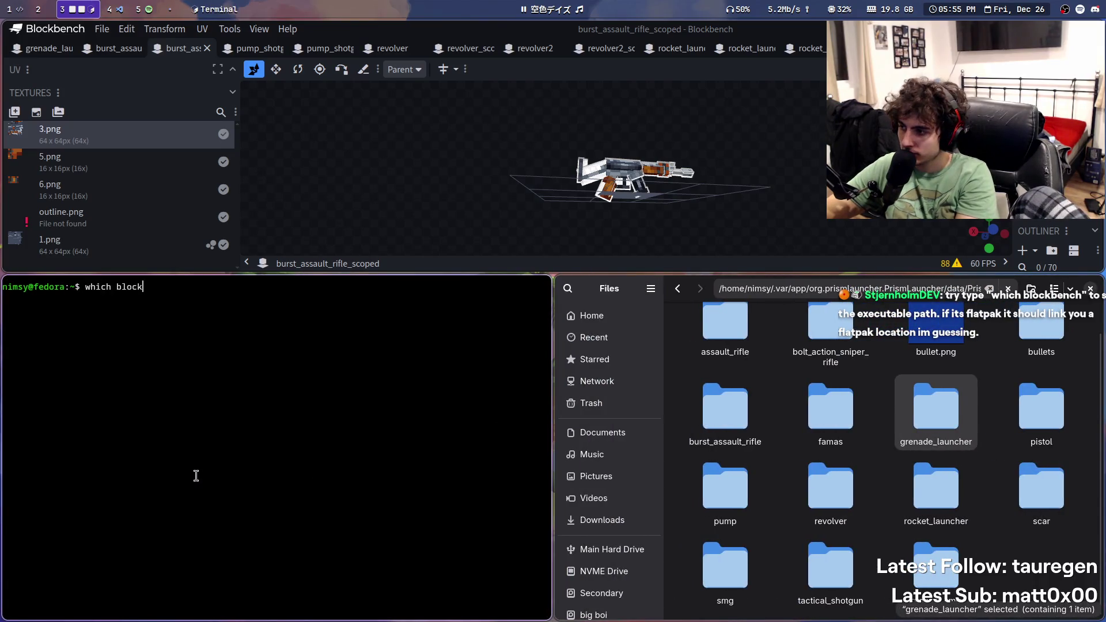
{"action": "key", "text": "Return"}
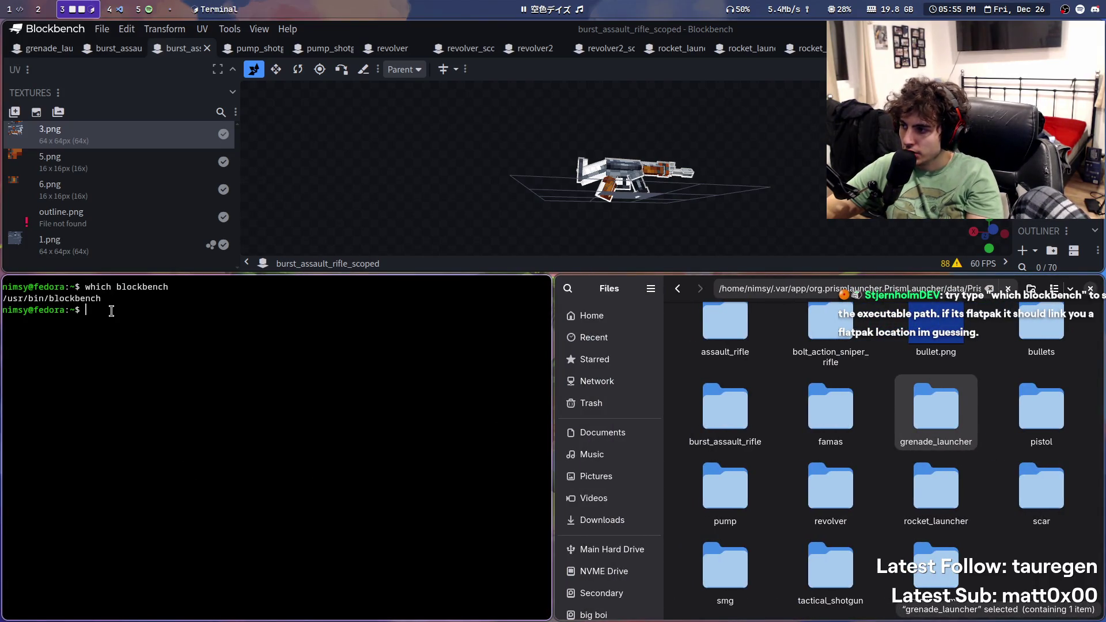
{"action": "left_click_drag", "start_coordinate": [109, 299], "coordinate": [2, 303]}
{"action": "mouse_move", "coordinate": [235, 312]}
{"action": "right_mouse_down", "text": "super"}
{"action": "mouse_move", "coordinate": [260, 451]}
{"action": "mouse_move", "coordinate": [259, 434]}
{"action": "right_mouse_up", "text": "super"}
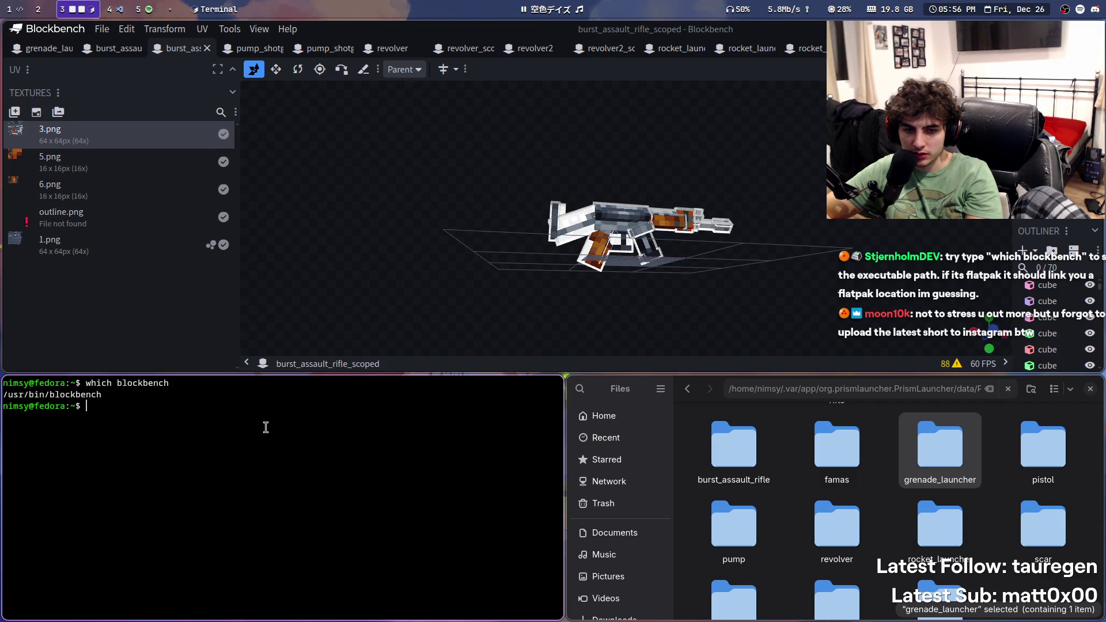
{"action": "left_click", "coordinate": [539, 5]}
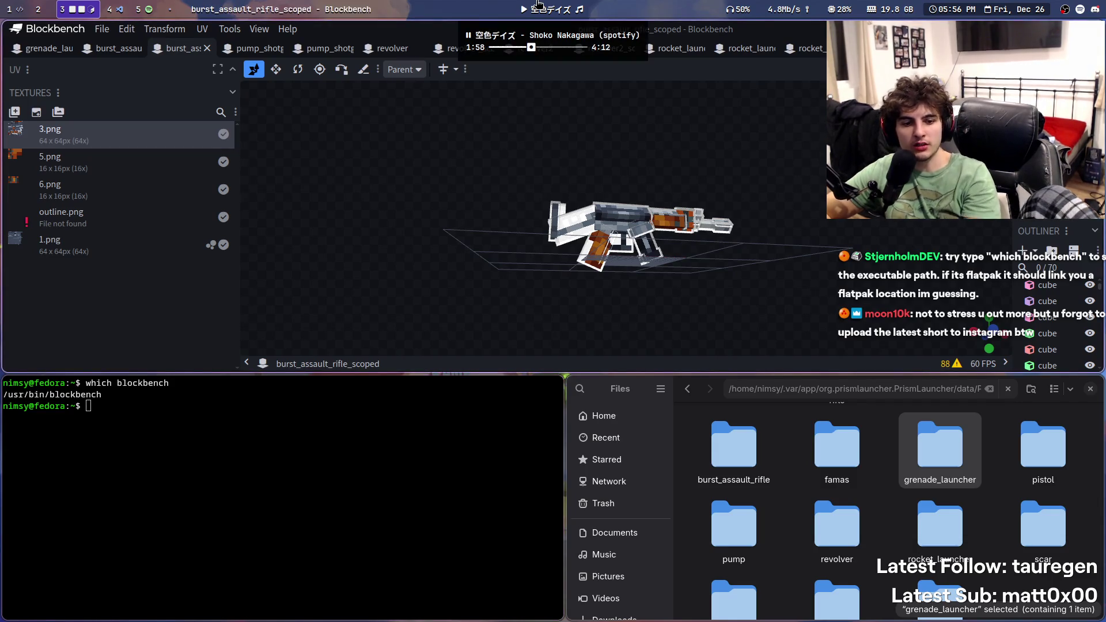
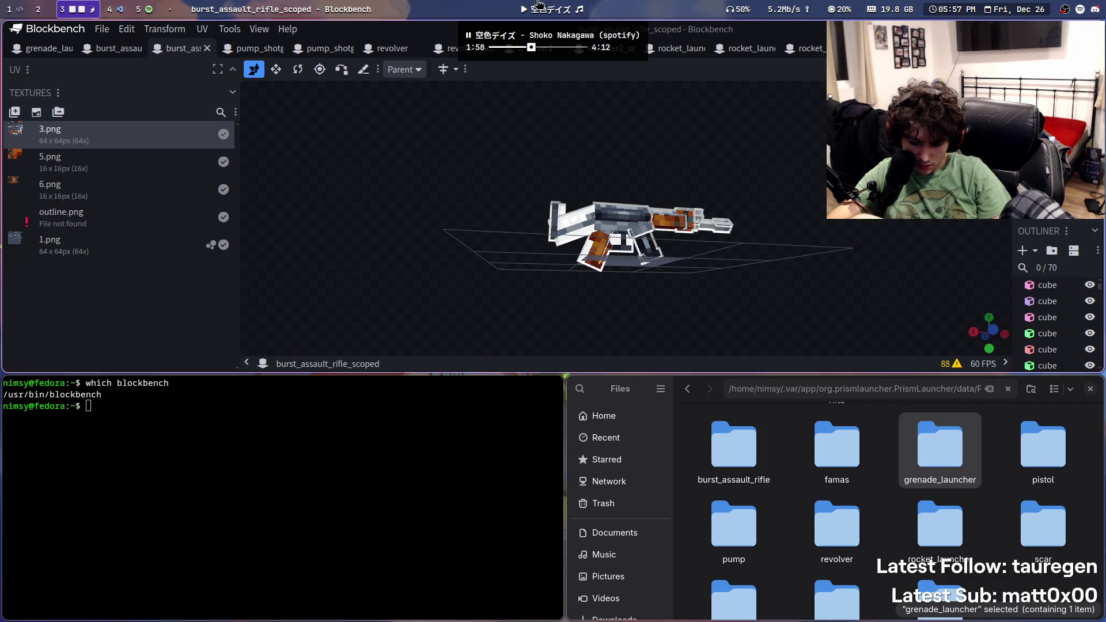
Step: Skip the music track and run ls -l /usr/bin/blockbench, showing its /etc/alternatives/blockbench symlink
{"action": "left_click", "coordinate": [539, 5]}
{"action": "right_click", "coordinate": [539, 6]}
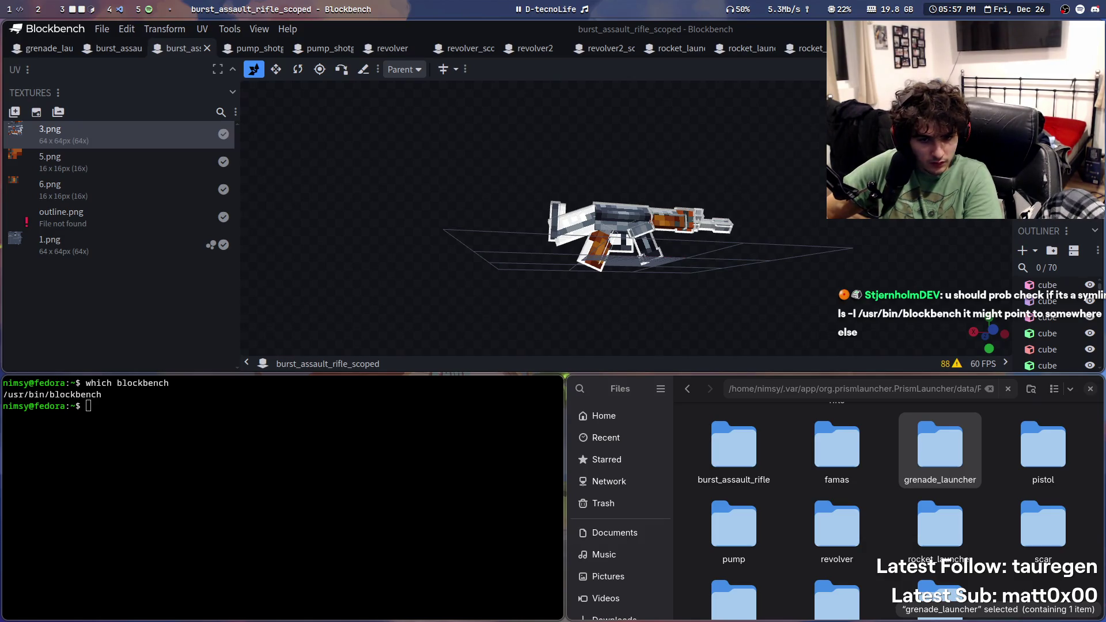
{"action": "type", "text": "ls -l /usr/bin/blockbench"}
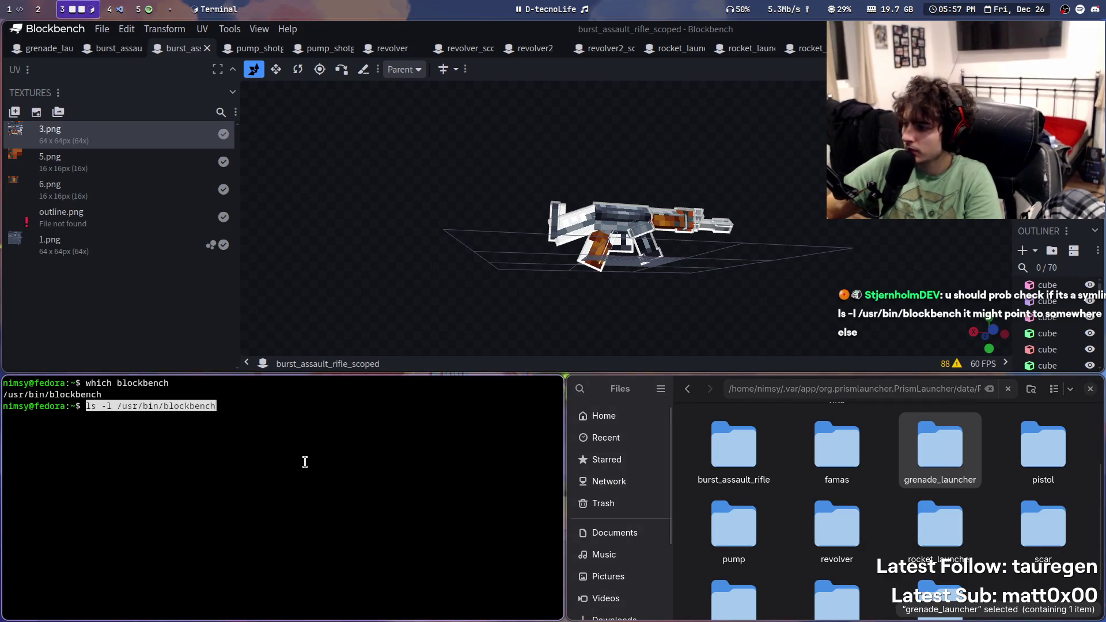
{"action": "key", "text": "Return"}
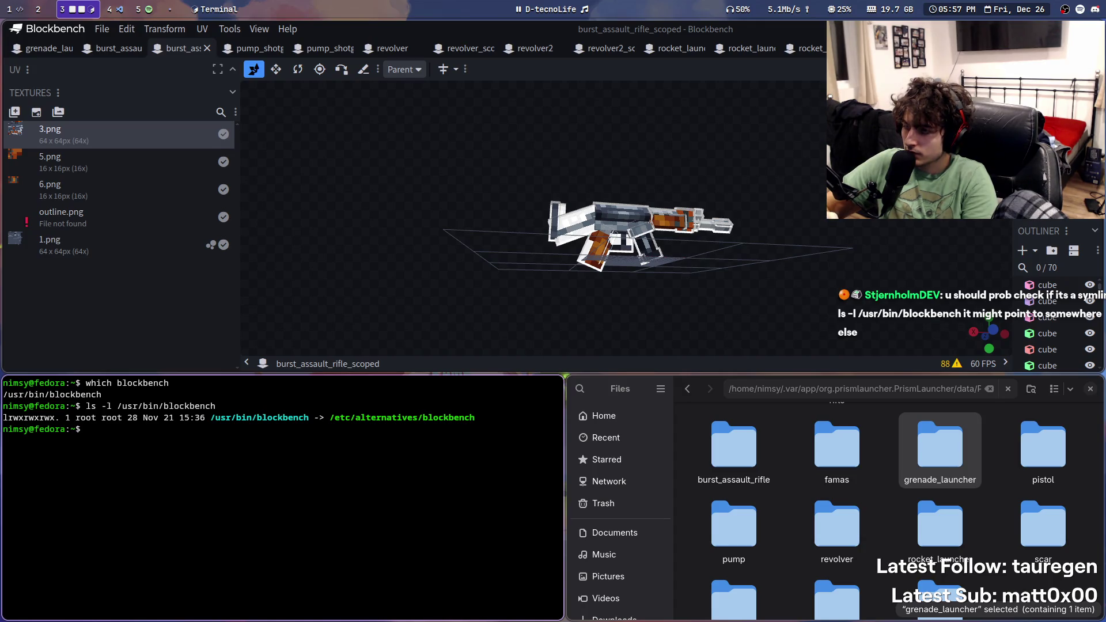
{"action": "left_click", "coordinate": [555, 7]}
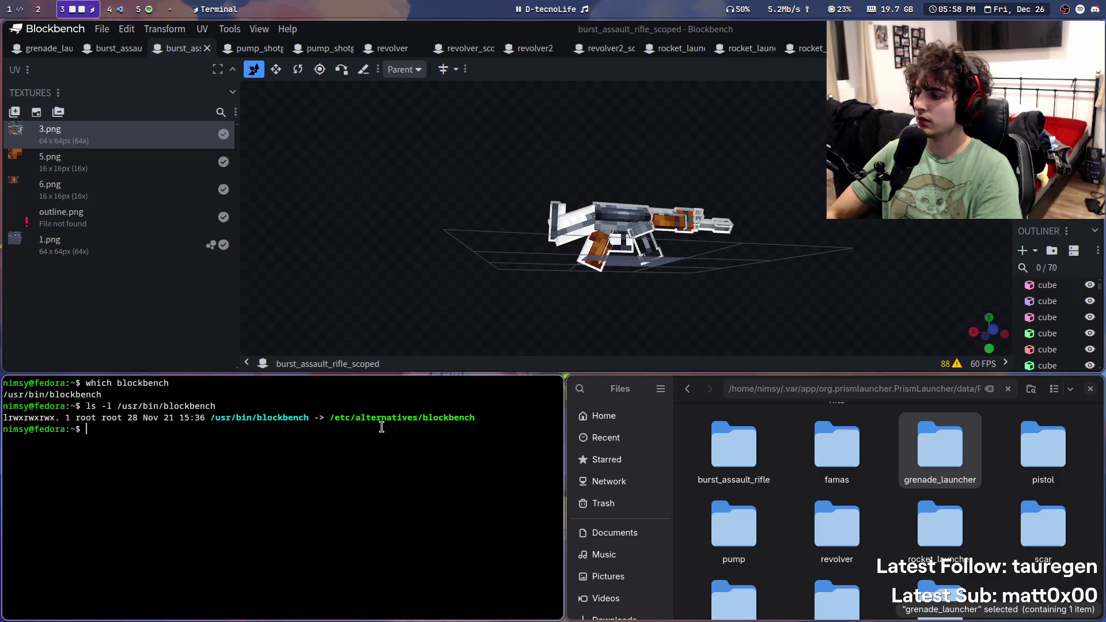
Step: Run whereis blockbench, which lists only /usr/bin/blockbench, and enlarge the Files window tile
{"action": "type", "text": "whereis"}
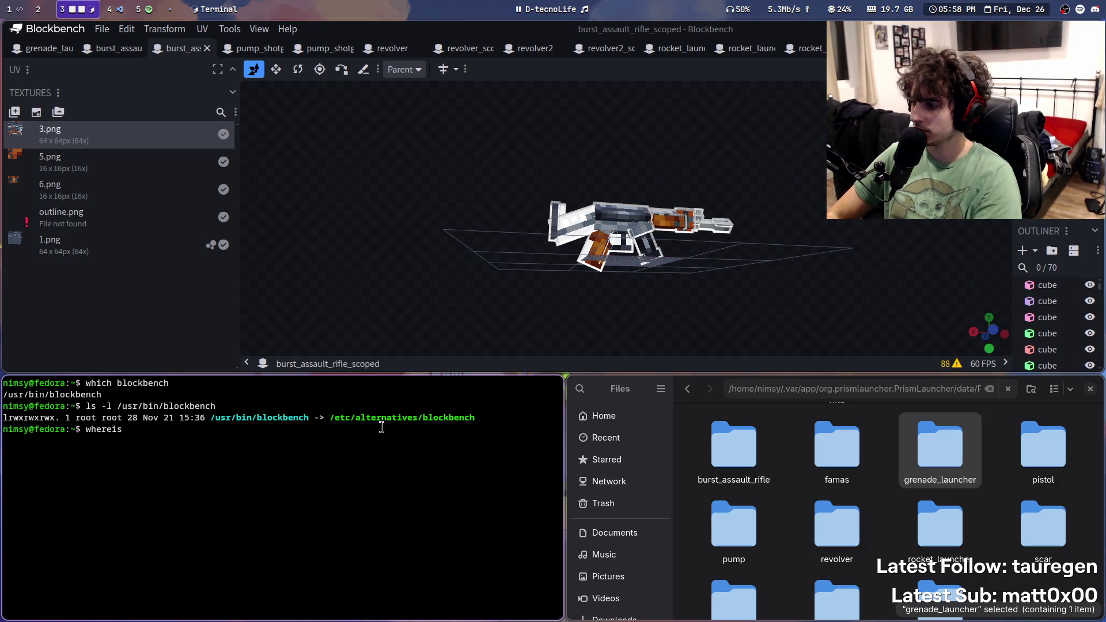
{"action": "type", "text": " blockbench"}
{"action": "key", "text": "Return"}
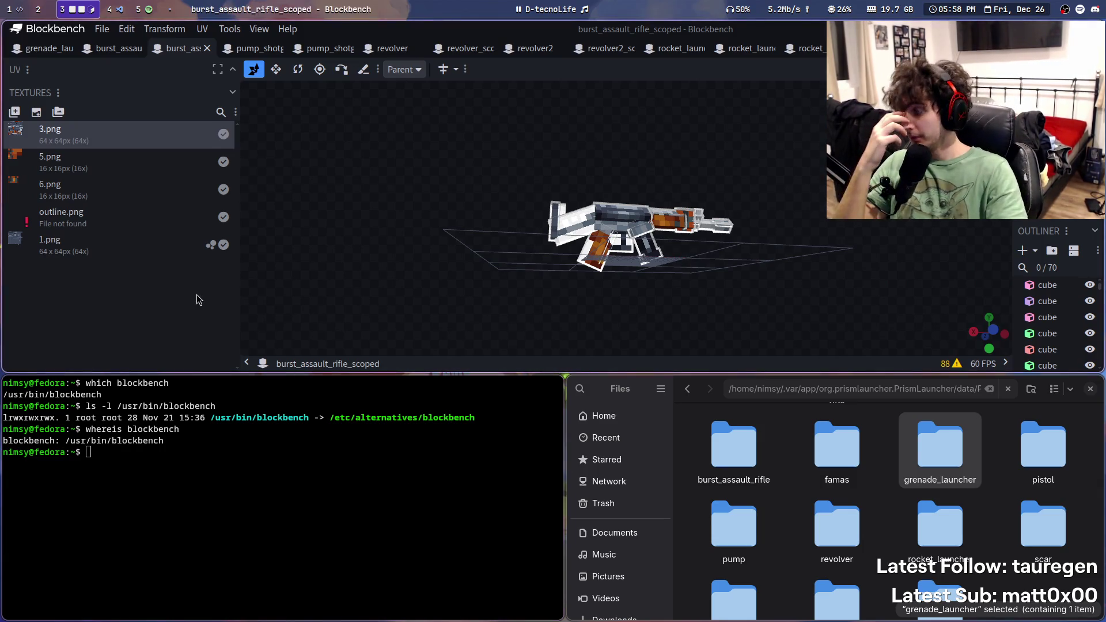
{"action": "mouse_move", "coordinate": [540, 3]}
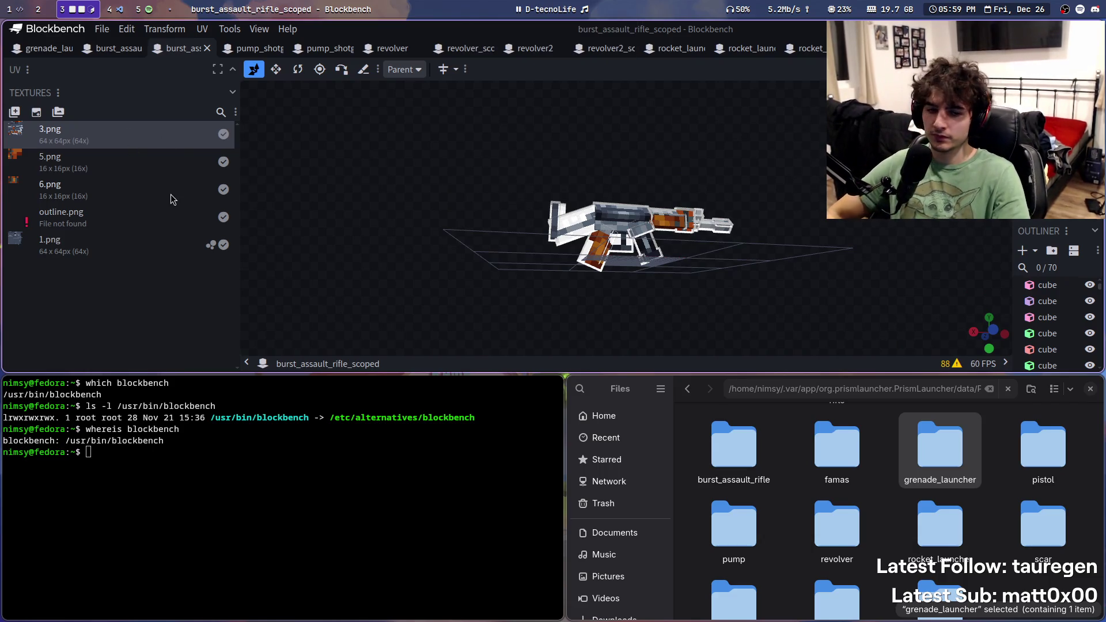
{"action": "mouse_move", "coordinate": [714, 474]}
{"action": "right_mouse_down", "text": "super"}
{"action": "mouse_move", "coordinate": [635, 331]}
{"action": "mouse_move", "coordinate": [684, 369]}
{"action": "mouse_move", "coordinate": [605, 452]}
{"action": "right_mouse_up", "text": "super"}
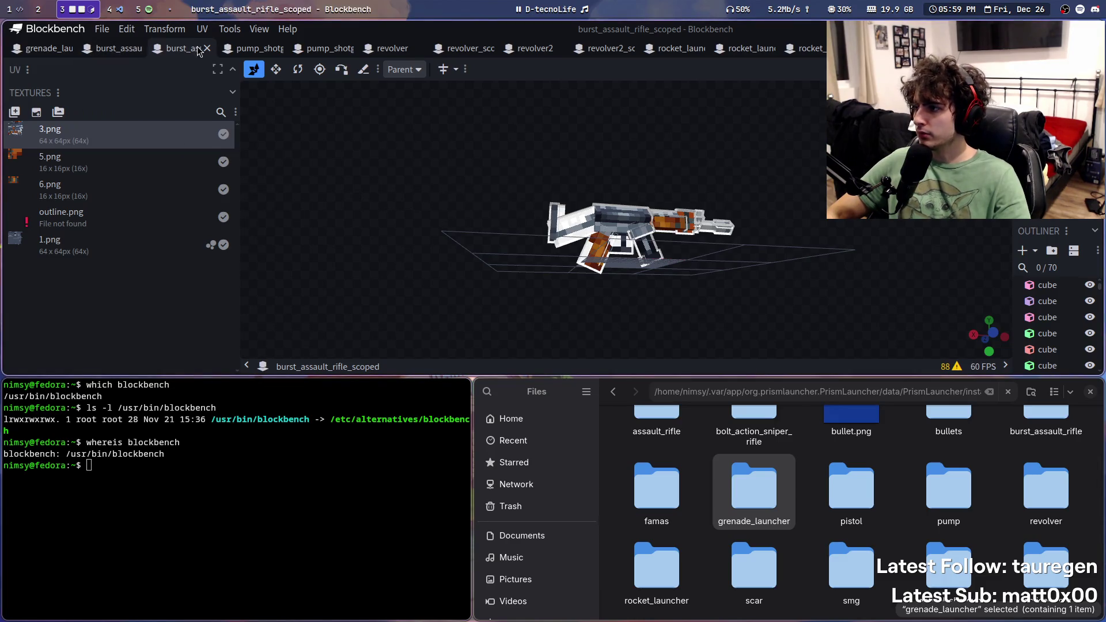
Step: In the pump_shotgun model, relink pump_1.png to the matching file in guns/pump
{"action": "left_click", "coordinate": [248, 48]}
{"action": "right_click", "coordinate": [85, 191]}
{"action": "left_click", "coordinate": [89, 193]}
{"action": "right_click", "coordinate": [90, 194]}
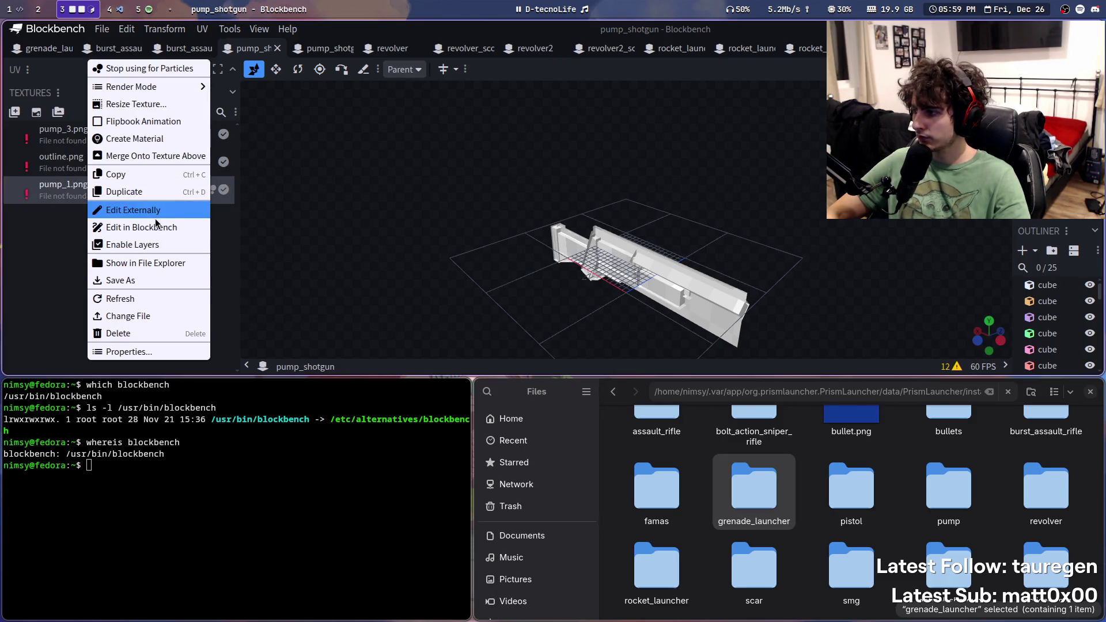
{"action": "left_click", "coordinate": [155, 315]}
{"action": "type", "text": "ls -l /usr/bin/blockbench"}
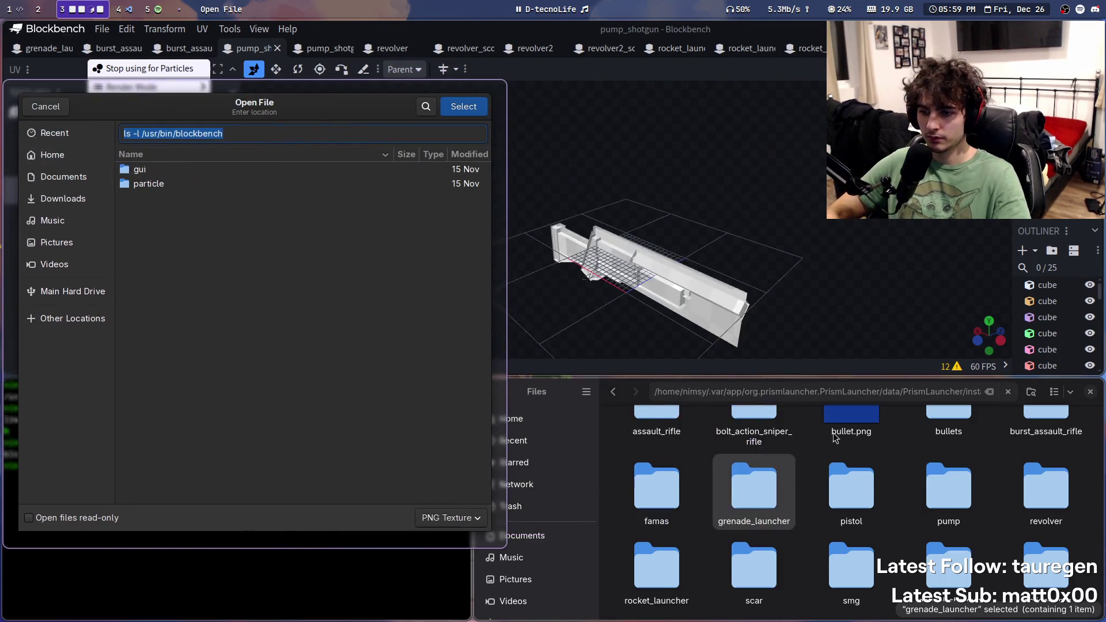
{"action": "key", "text": "Escape"}
{"action": "left_click", "coordinate": [806, 392]}
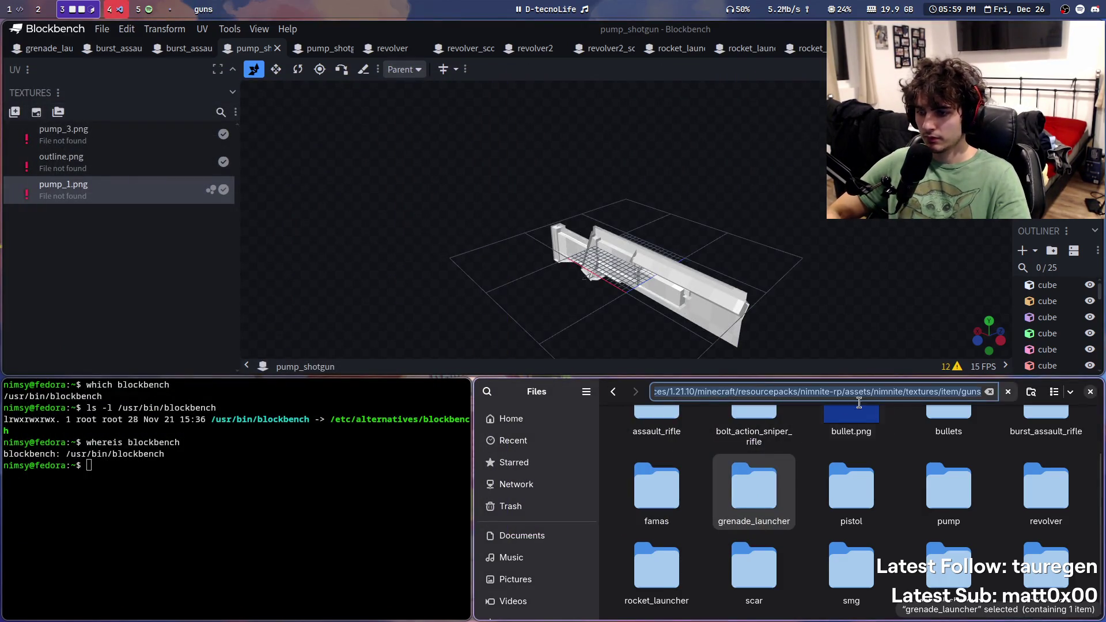
{"action": "right_click", "coordinate": [110, 186]}
{"action": "left_click", "coordinate": [167, 316]}
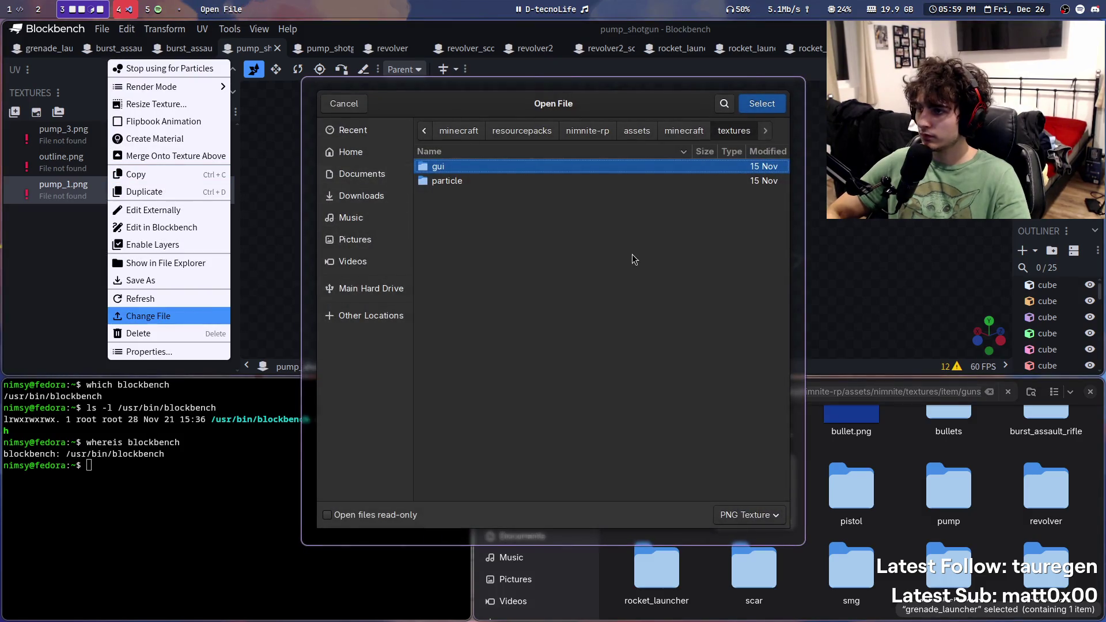
{"action": "key", "text": "ctrl+v"}
{"action": "key", "text": "Return"}
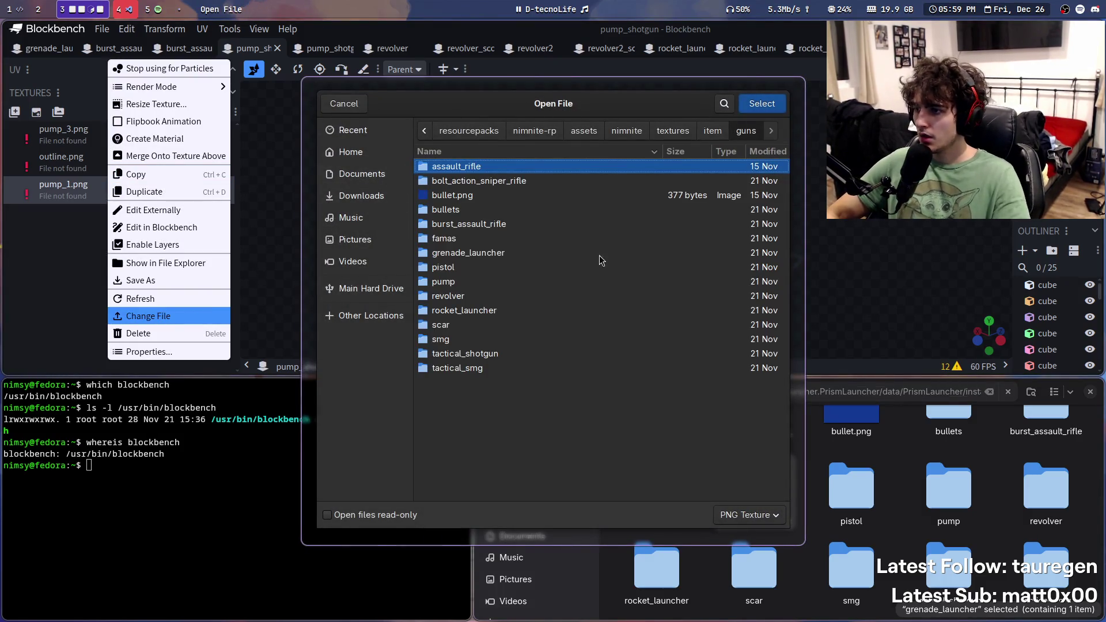
{"action": "double_click", "coordinate": [472, 281]}
{"action": "double_click", "coordinate": [471, 167]}
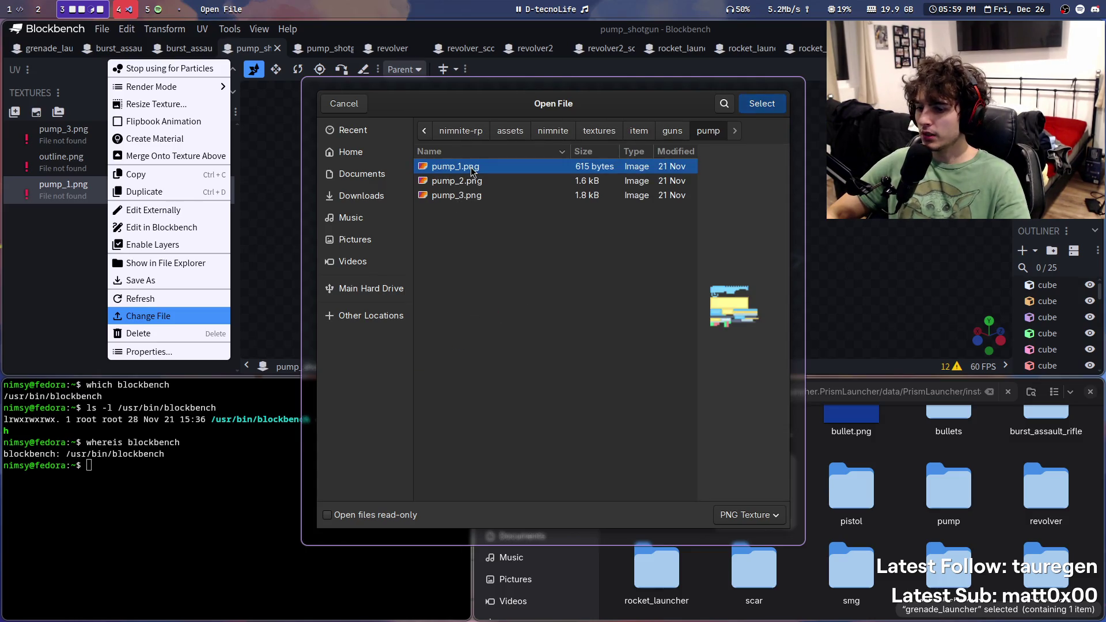
Step: Relink pump_3.png to the guns/pump file and save pump_shotgun.json
{"action": "right_click", "coordinate": [92, 130]}
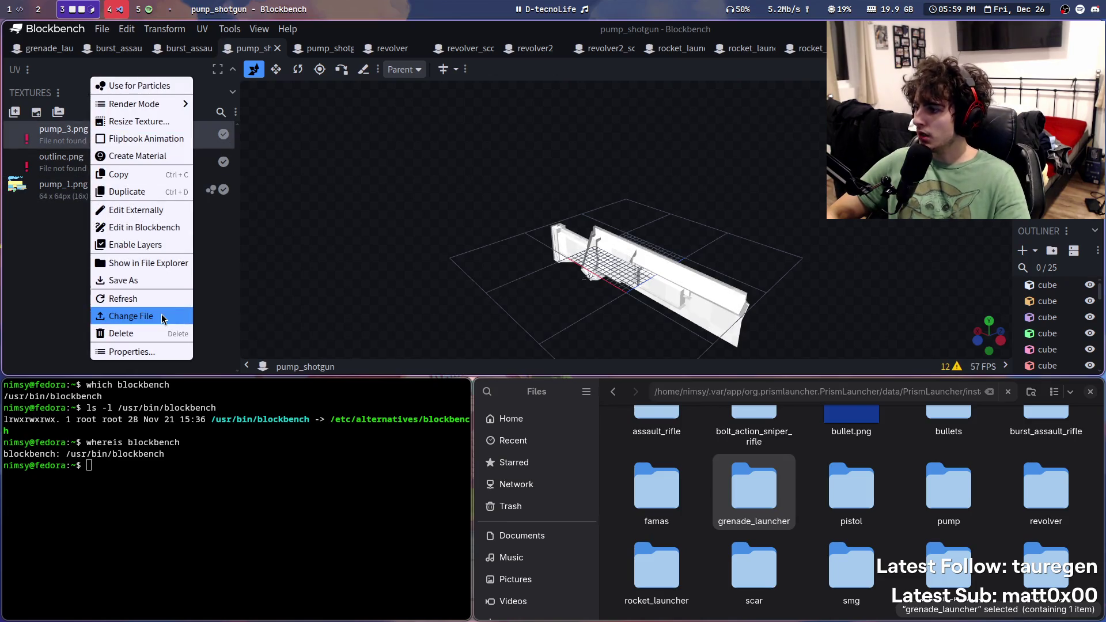
{"action": "left_click", "coordinate": [131, 315]}
{"action": "key", "text": "ctrl+l"}
{"action": "key", "text": "ctrl+v"}
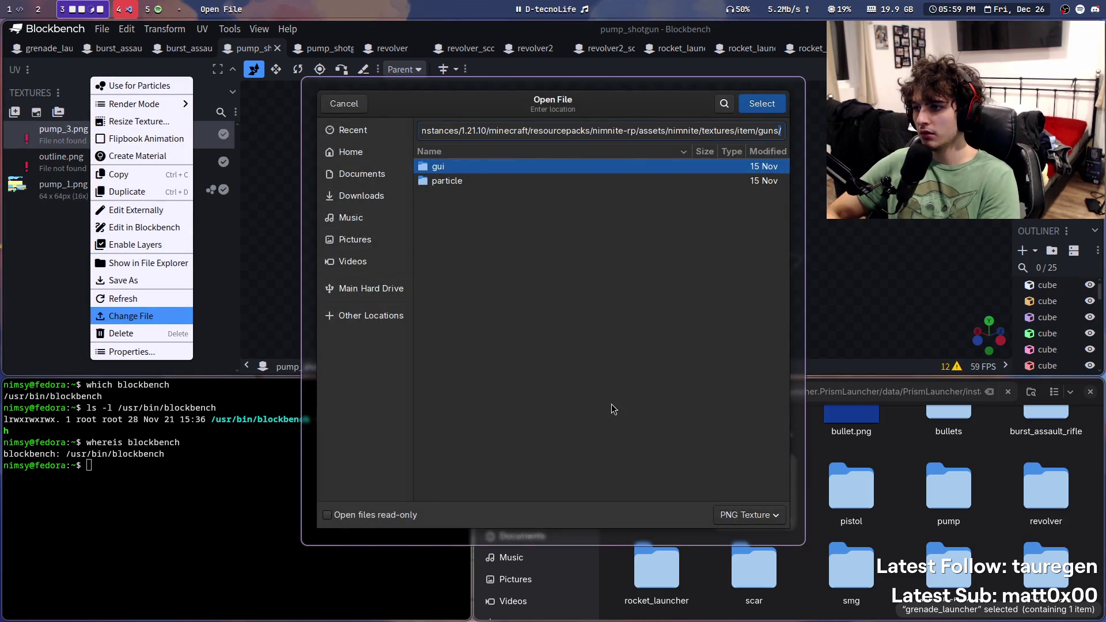
{"action": "key", "text": "Return"}
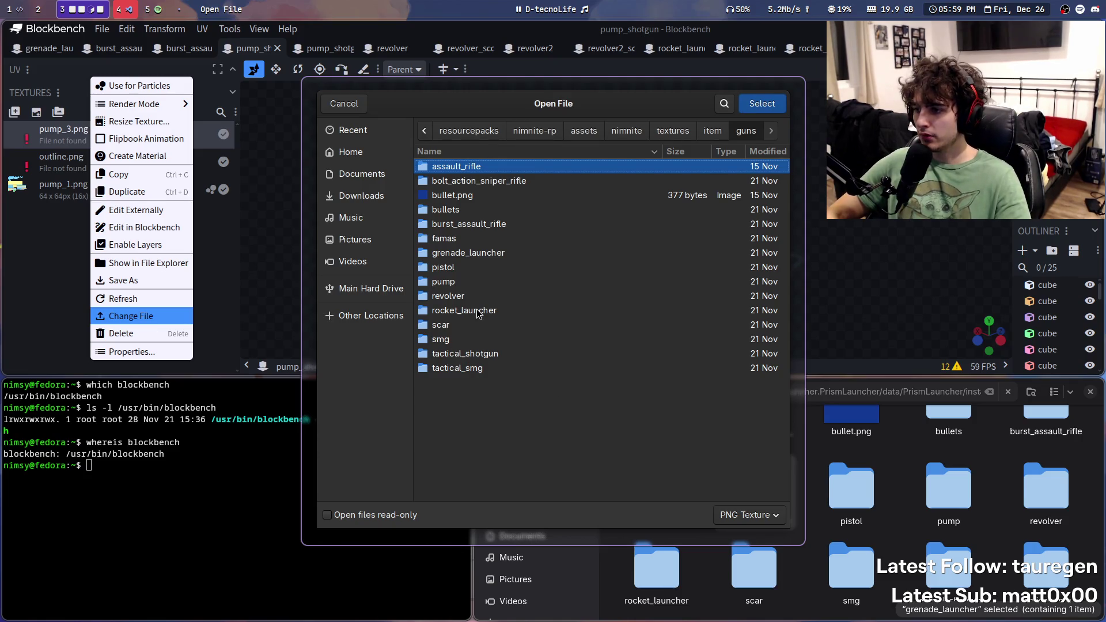
{"action": "double_click", "coordinate": [477, 283]}
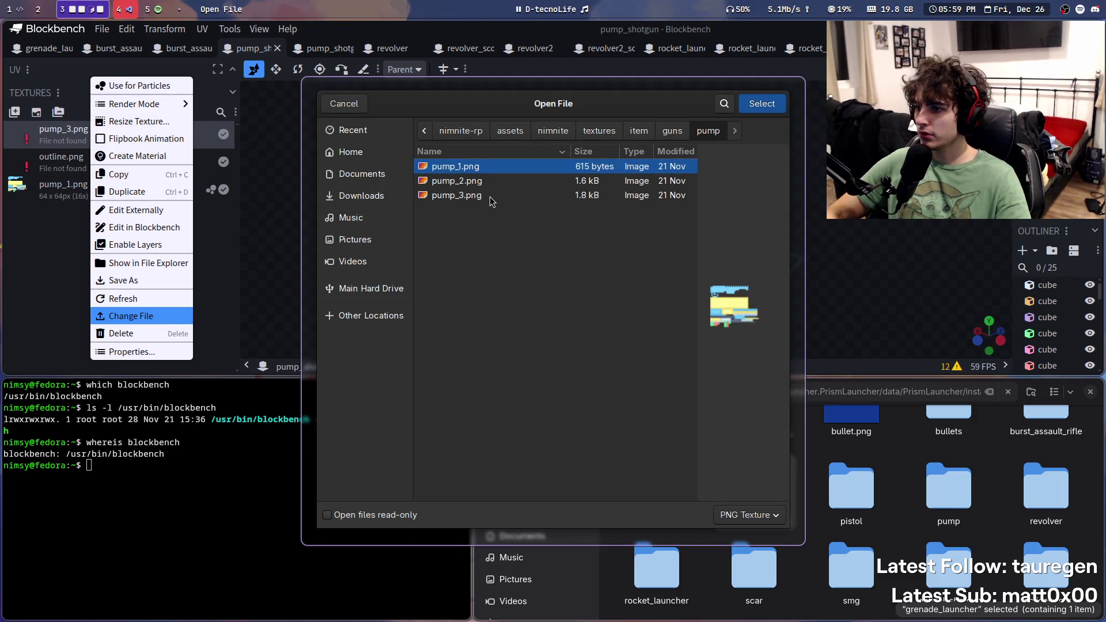
{"action": "double_click", "coordinate": [456, 195]}
{"action": "key", "text": "ctrl+s"}
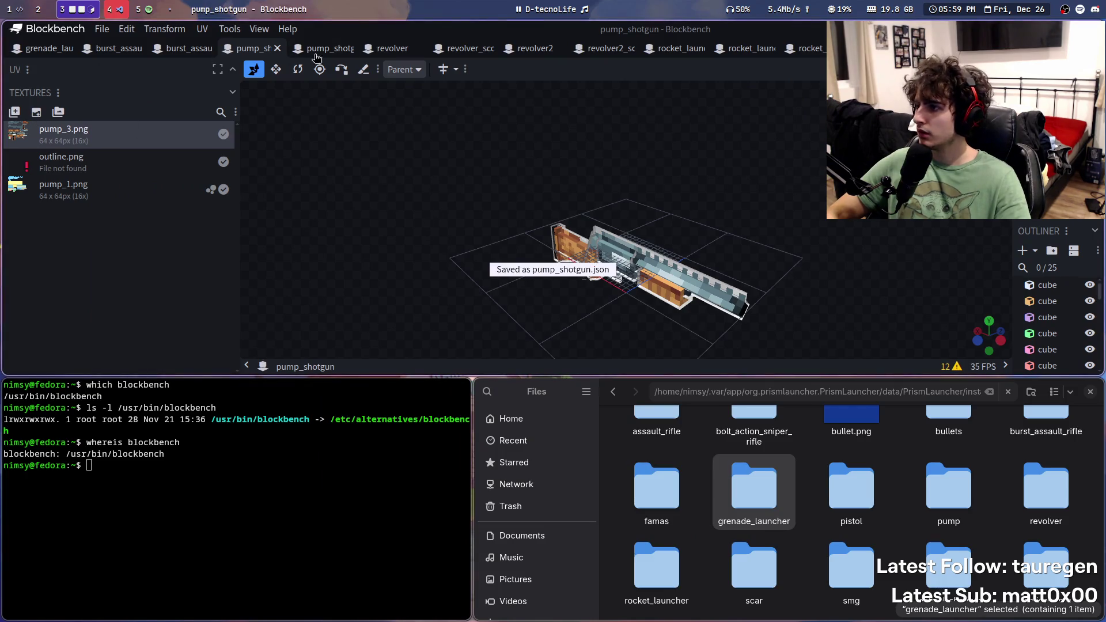
{"action": "left_click", "coordinate": [318, 51]}
Step: In the pump_shotgun_scoped model, relink pump_1.png to the file in guns/pump
{"action": "right_click", "coordinate": [96, 199]}
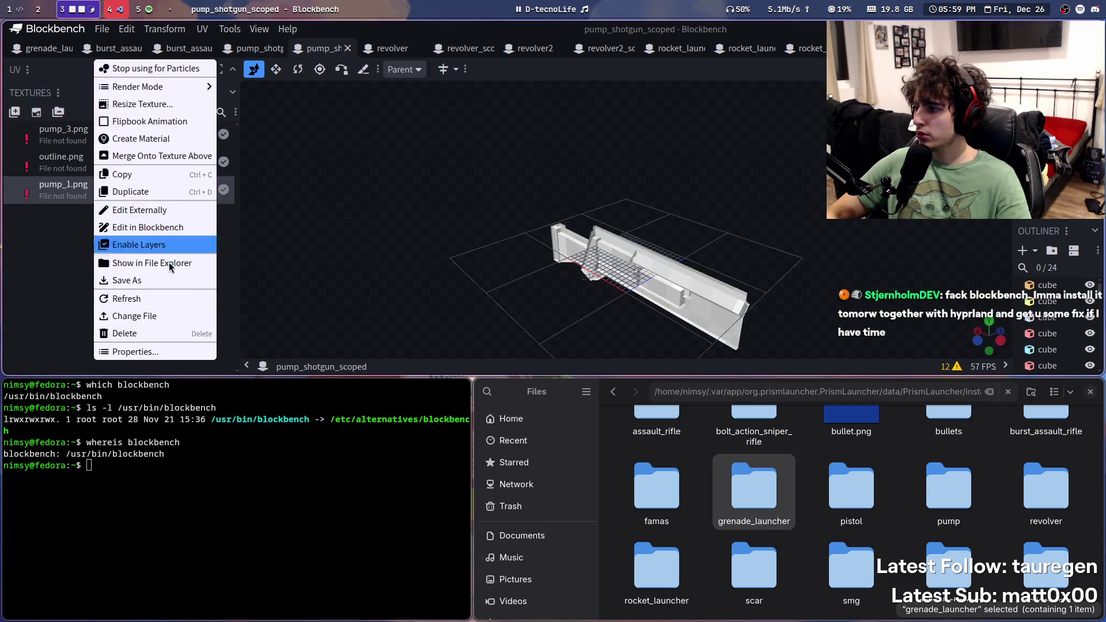
{"action": "left_click", "coordinate": [134, 316]}
{"action": "key", "text": "ctrl+l"}
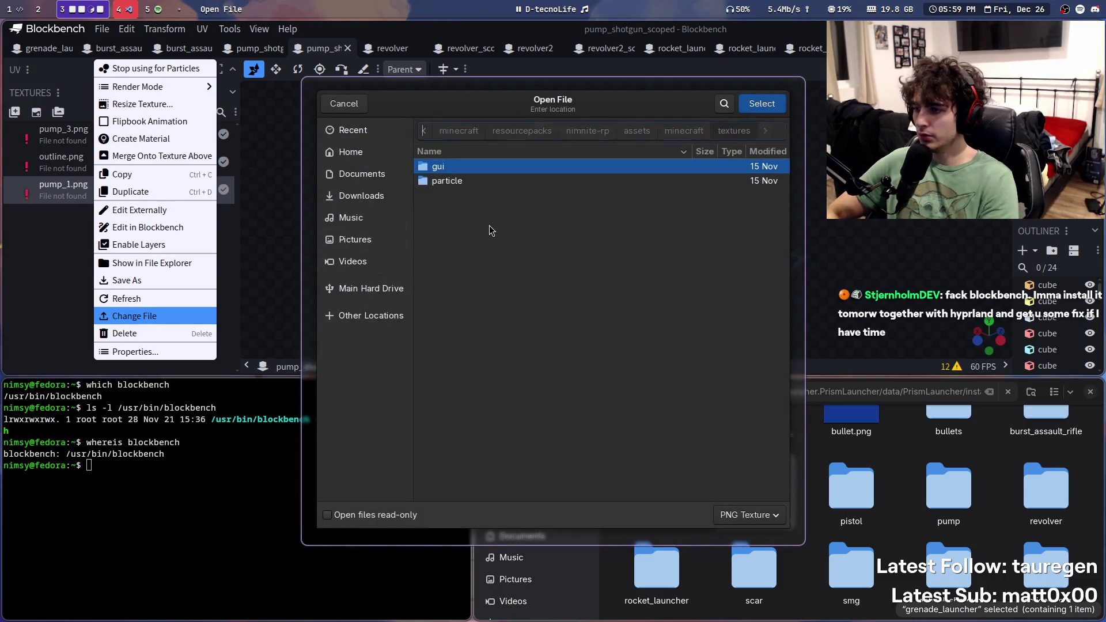
{"action": "key", "text": "ctrl+v"}
{"action": "key", "text": "Return"}
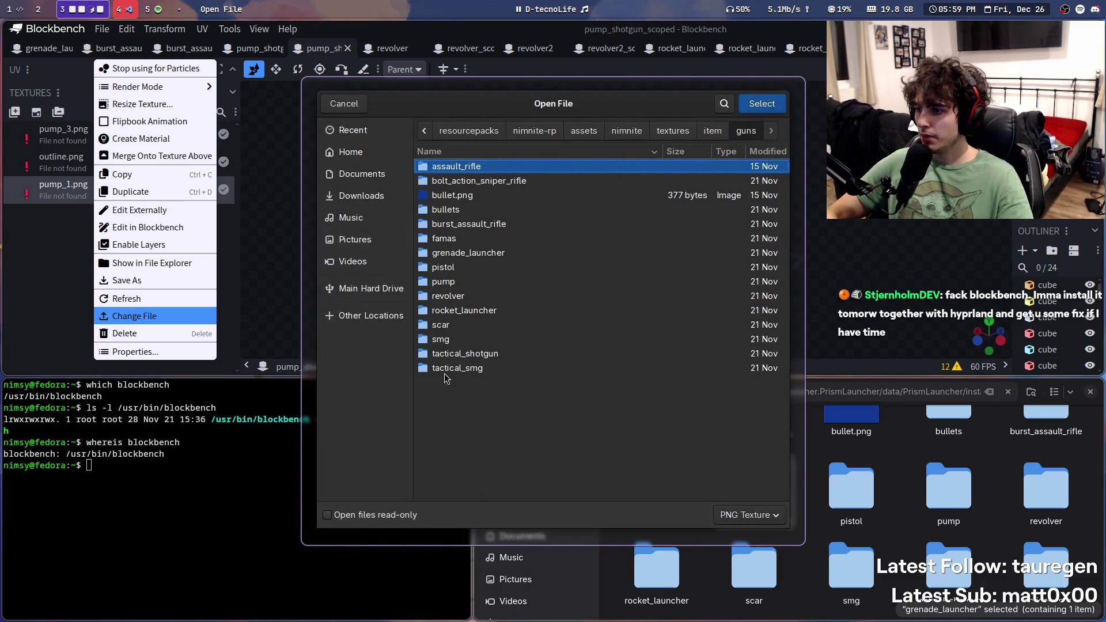
{"action": "double_click", "coordinate": [457, 282]}
{"action": "double_click", "coordinate": [473, 167]}
Step: Relink pump_3.png from guns/pump and save pump_shotgun_scoped.json
{"action": "right_click", "coordinate": [52, 140]}
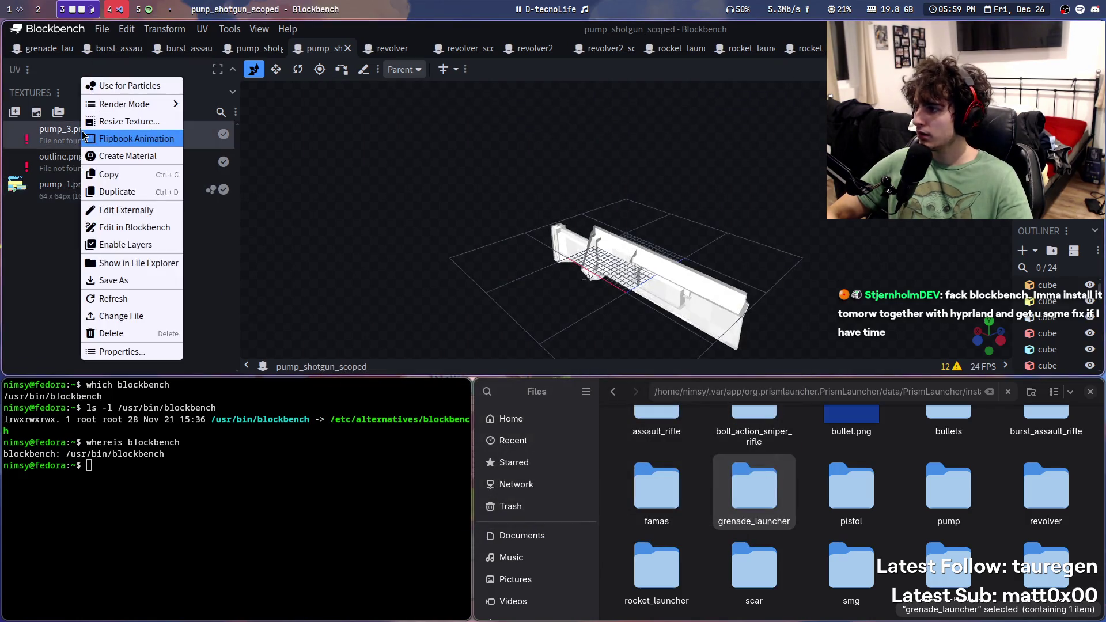
{"action": "left_click", "coordinate": [122, 315]}
{"action": "key", "text": "ctrl+l"}
{"action": "key", "text": "Return"}
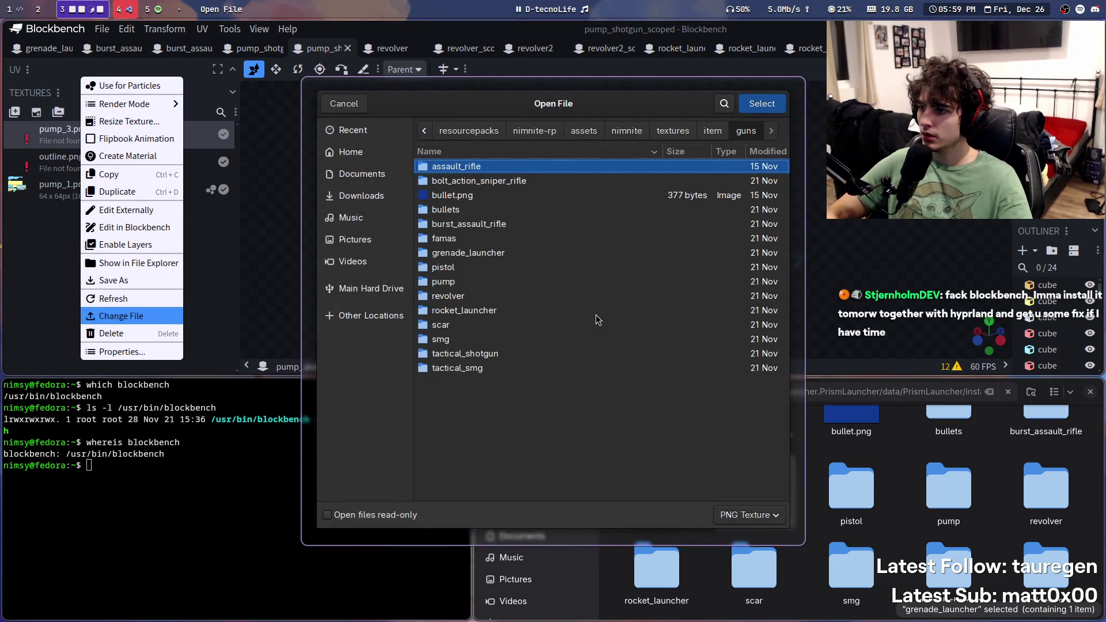
{"action": "double_click", "coordinate": [456, 283]}
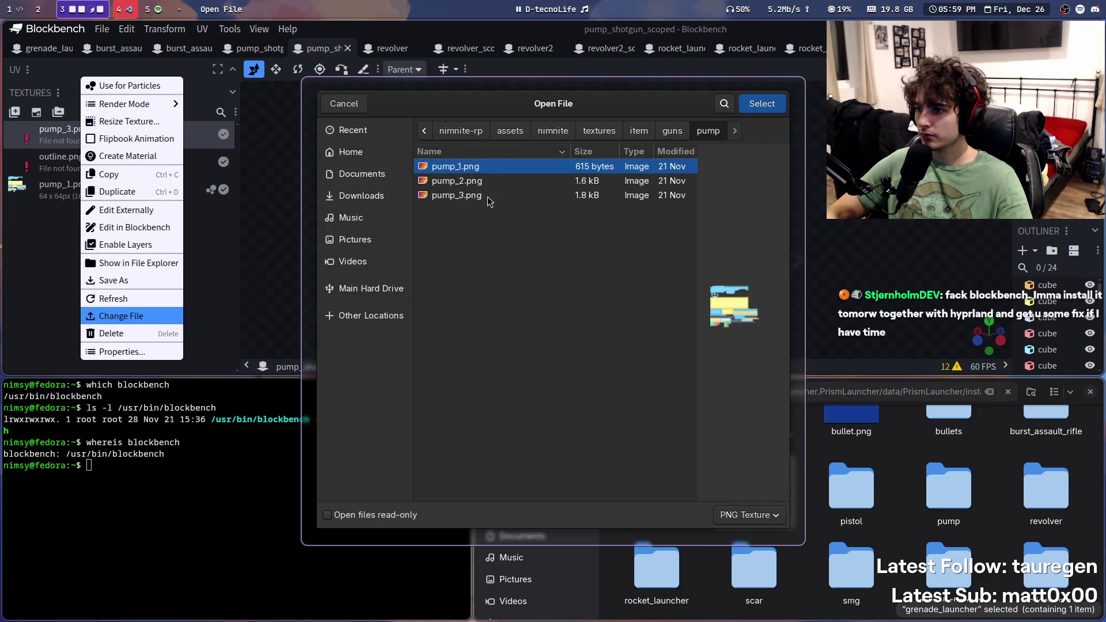
{"action": "double_click", "coordinate": [487, 195]}
{"action": "mouse_move", "coordinate": [504, 308]}
{"action": "left_mouse_down"}
{"action": "mouse_move", "coordinate": [516, 230]}
{"action": "mouse_move", "coordinate": [567, 237]}
{"action": "mouse_move", "coordinate": [523, 240]}
{"action": "mouse_move", "coordinate": [506, 264]}
{"action": "mouse_move", "coordinate": [456, 165]}
{"action": "left_mouse_up"}
{"action": "key", "text": "ctrl+s"}
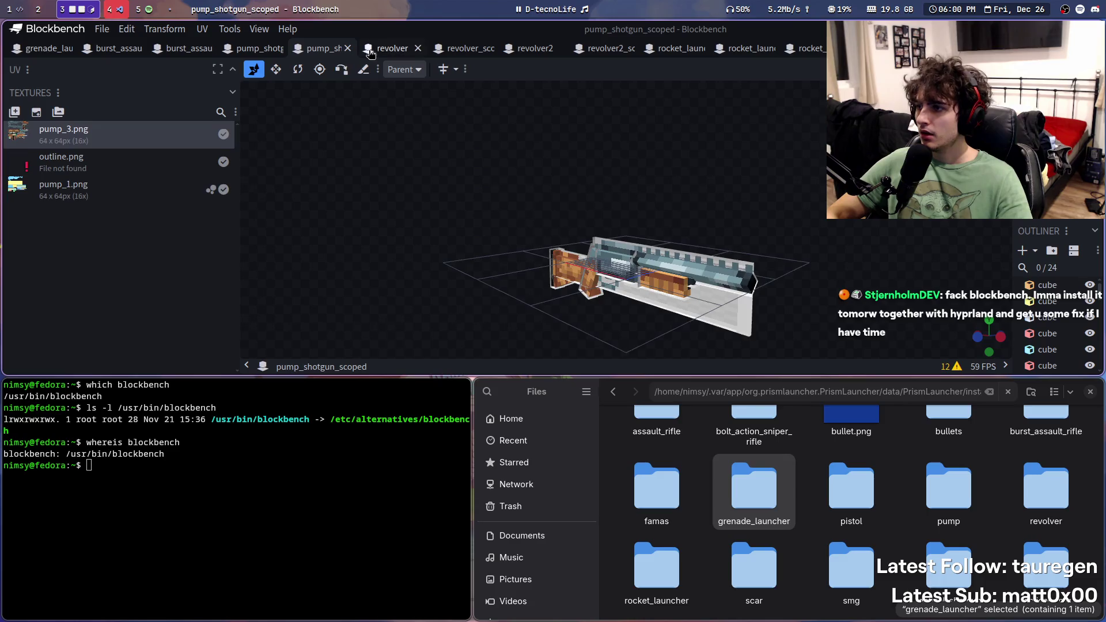
Step: In the revolver model, relink 1.png to the guns/revolver image and save
{"action": "left_click", "coordinate": [371, 48]}
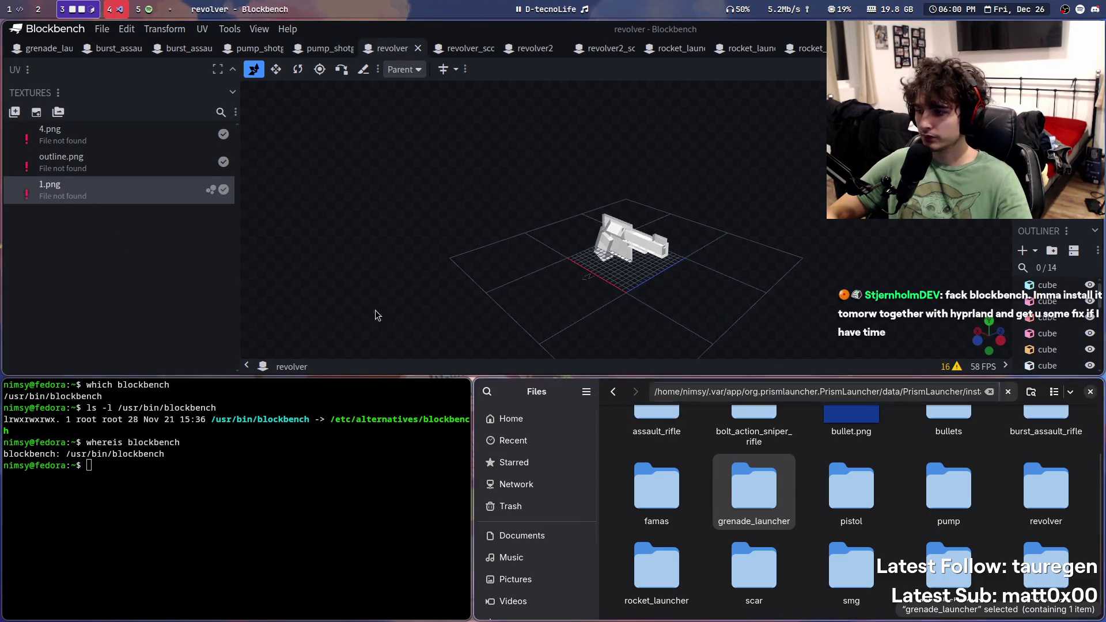
{"action": "right_click", "coordinate": [59, 182]}
{"action": "left_click", "coordinate": [109, 315]}
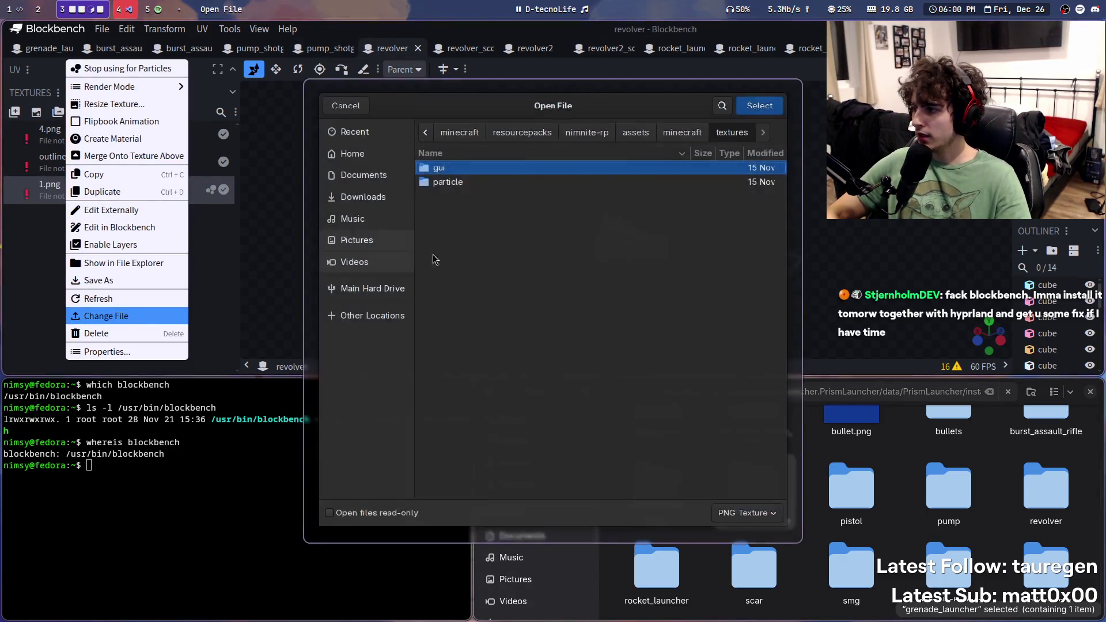
{"action": "key", "text": "Return"}
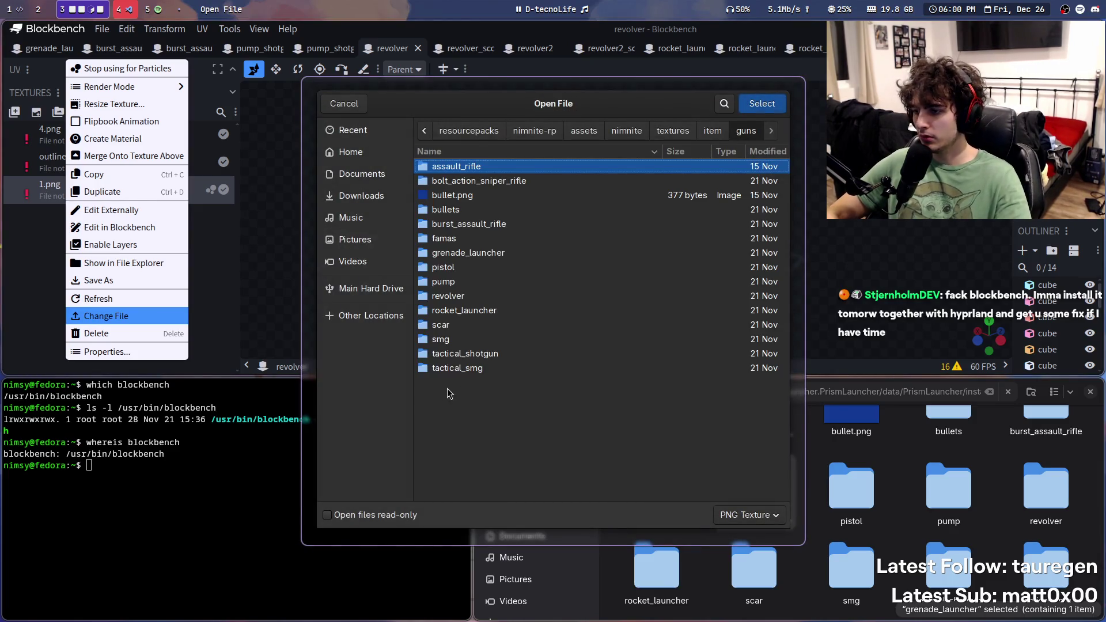
{"action": "double_click", "coordinate": [448, 295]}
{"action": "key", "text": "Return"}
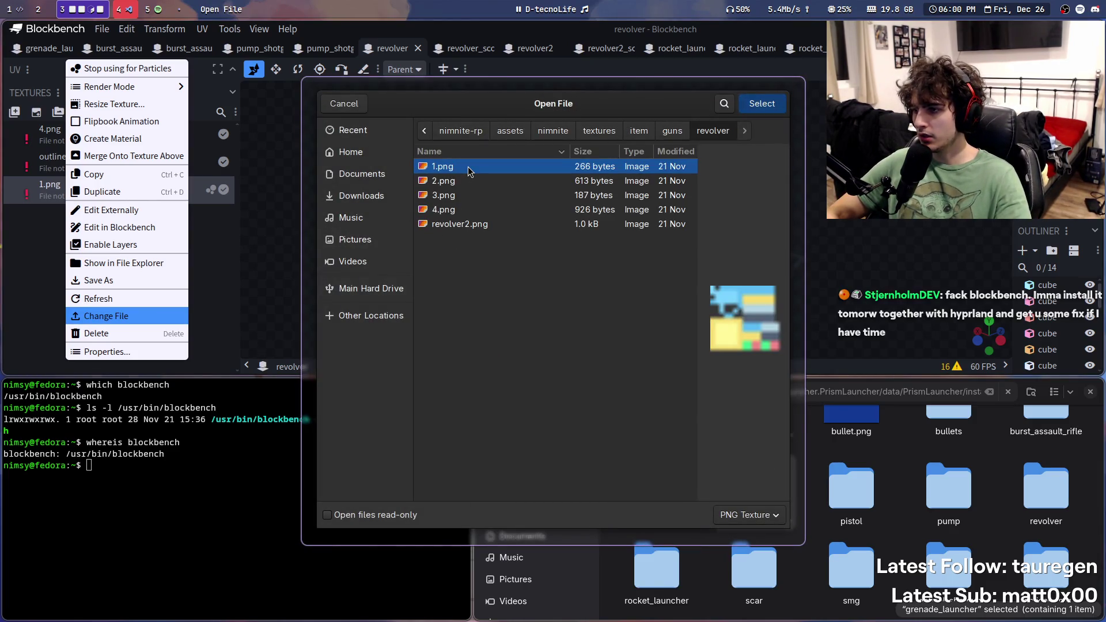
{"action": "key", "text": "ctrl+s"}
Step: Relink the revolver model's 4.png to the file in guns/revolver
{"action": "right_click", "coordinate": [69, 187]}
{"action": "left_click", "coordinate": [111, 316]}
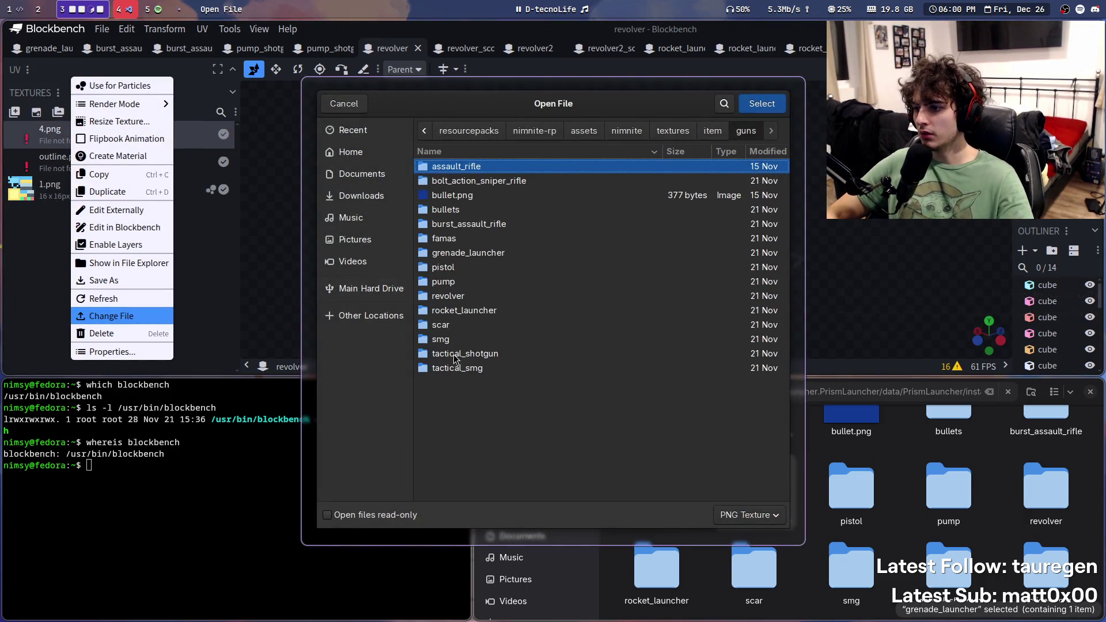
{"action": "double_click", "coordinate": [455, 295]}
{"action": "left_click", "coordinate": [471, 210]}
{"action": "key", "text": "Return"}
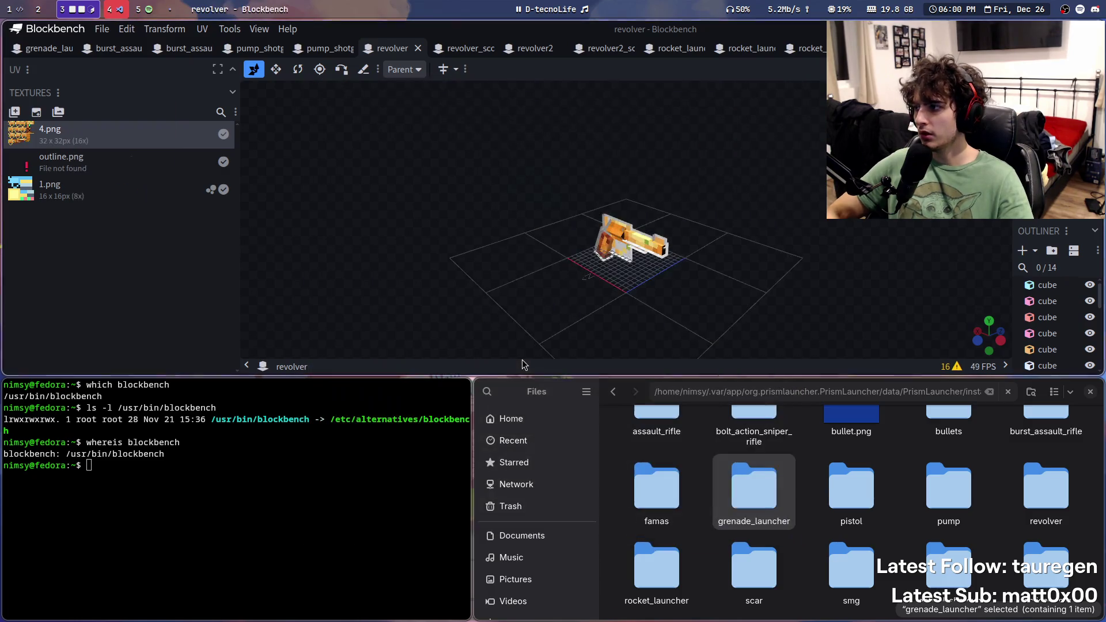
Step: In revolver_scoped, relink 1.png from guns/revolver and save the model
{"action": "left_click", "coordinate": [461, 49]}
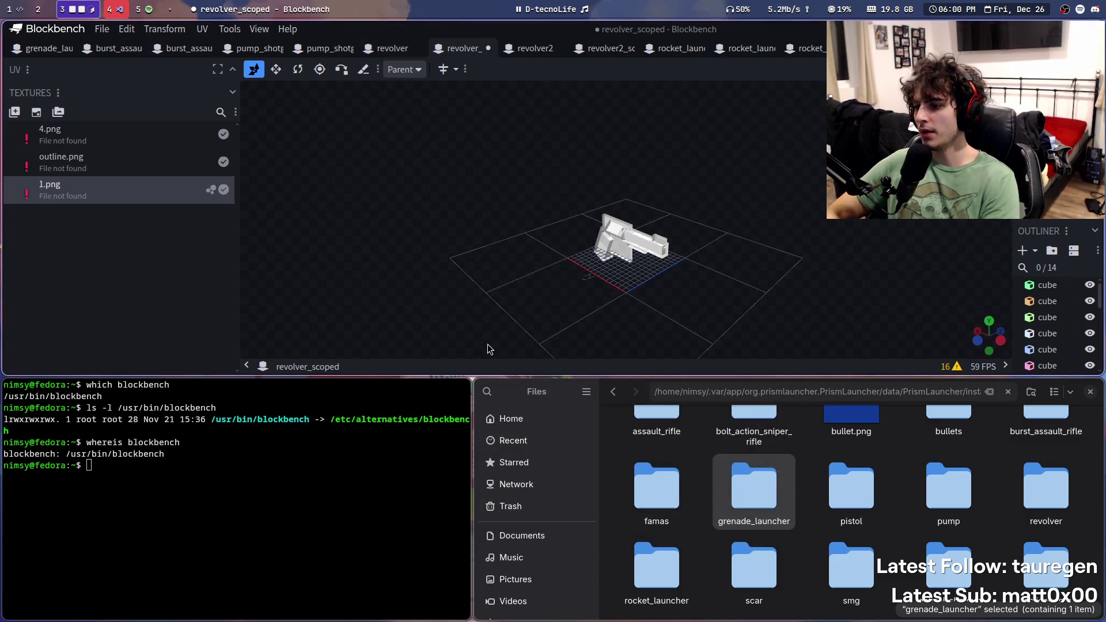
{"action": "right_click", "coordinate": [73, 190]}
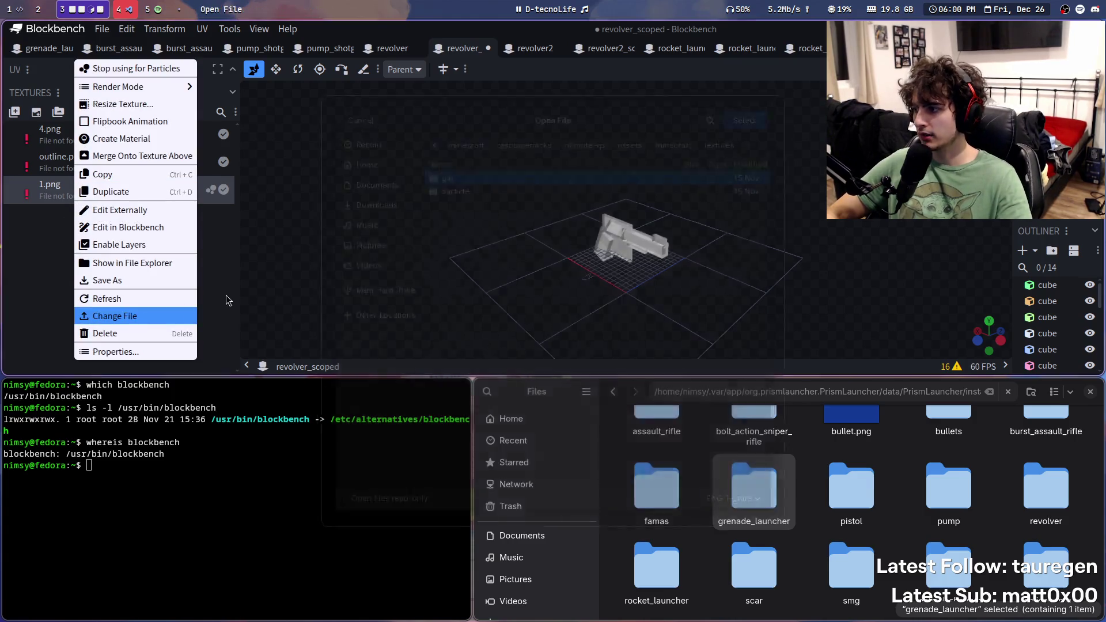
{"action": "left_click", "coordinate": [124, 316]}
{"action": "key", "text": "ctrl+v"}
{"action": "key", "text": "Return"}
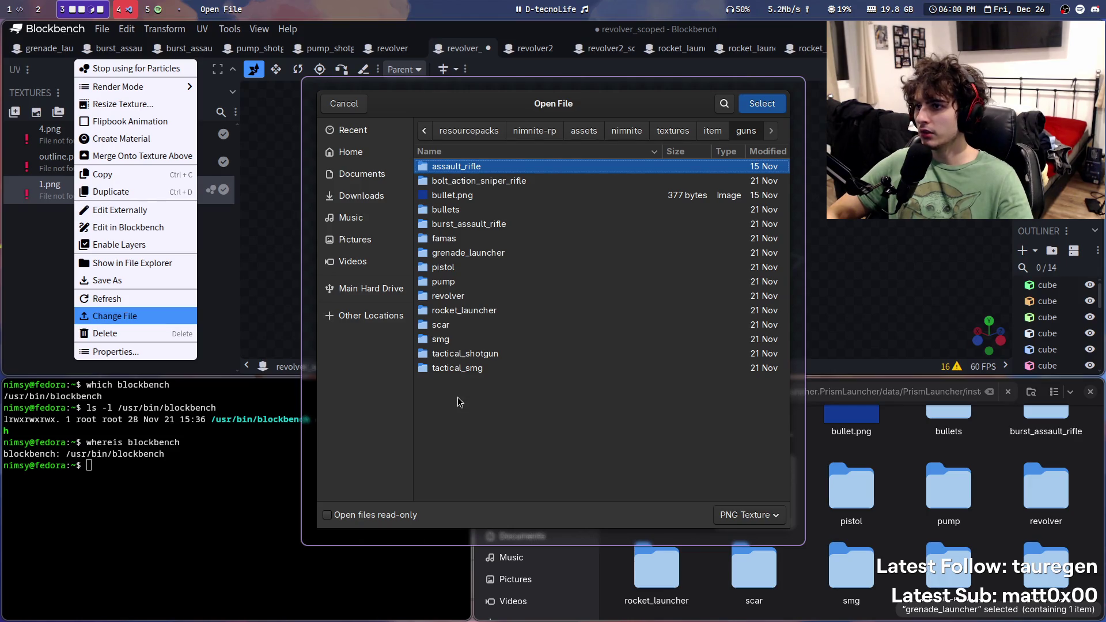
{"action": "double_click", "coordinate": [472, 292]}
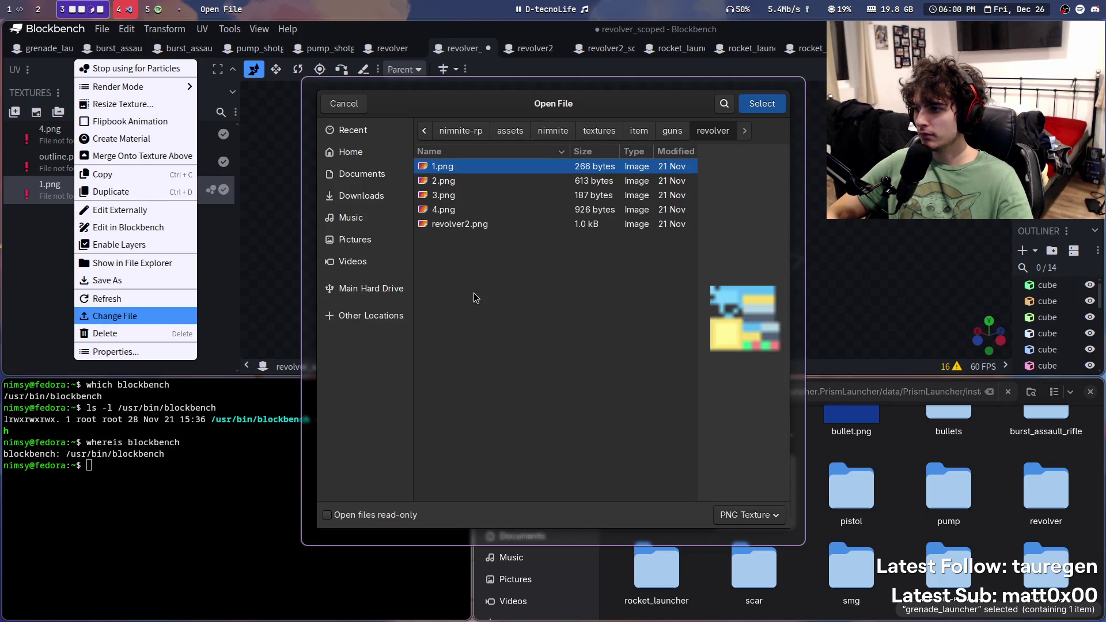
{"action": "key", "text": "Return"}
{"action": "key", "text": "ctrl+s"}
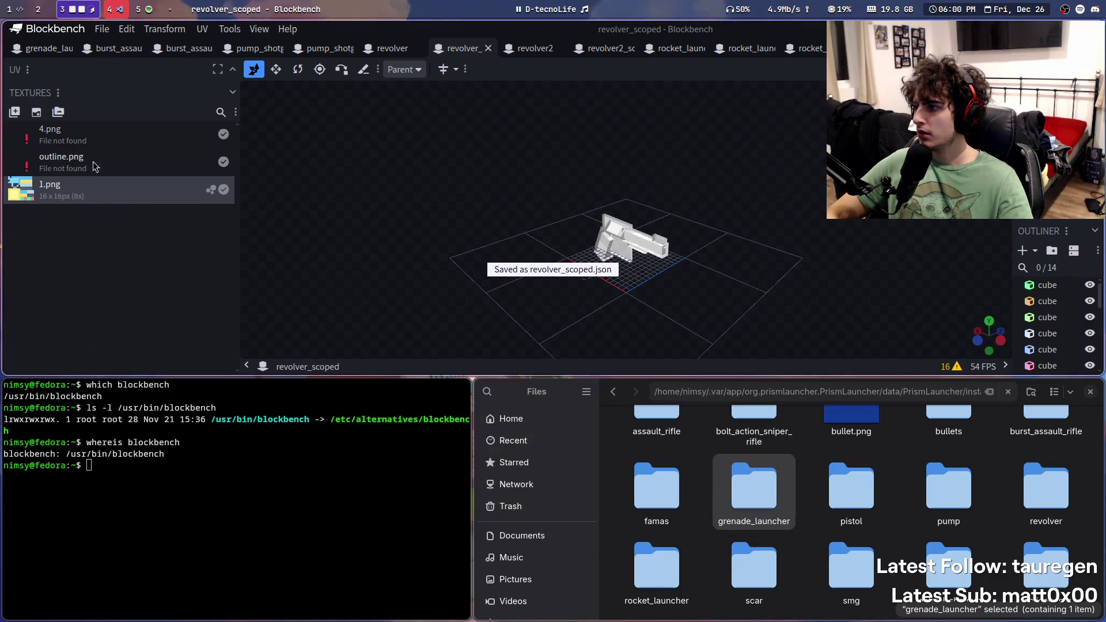
Step: Relink revolver_scoped's 4.png from guns/revolver and save revolver_scoped.json
{"action": "right_click", "coordinate": [96, 136]}
{"action": "left_click", "coordinate": [161, 315]}
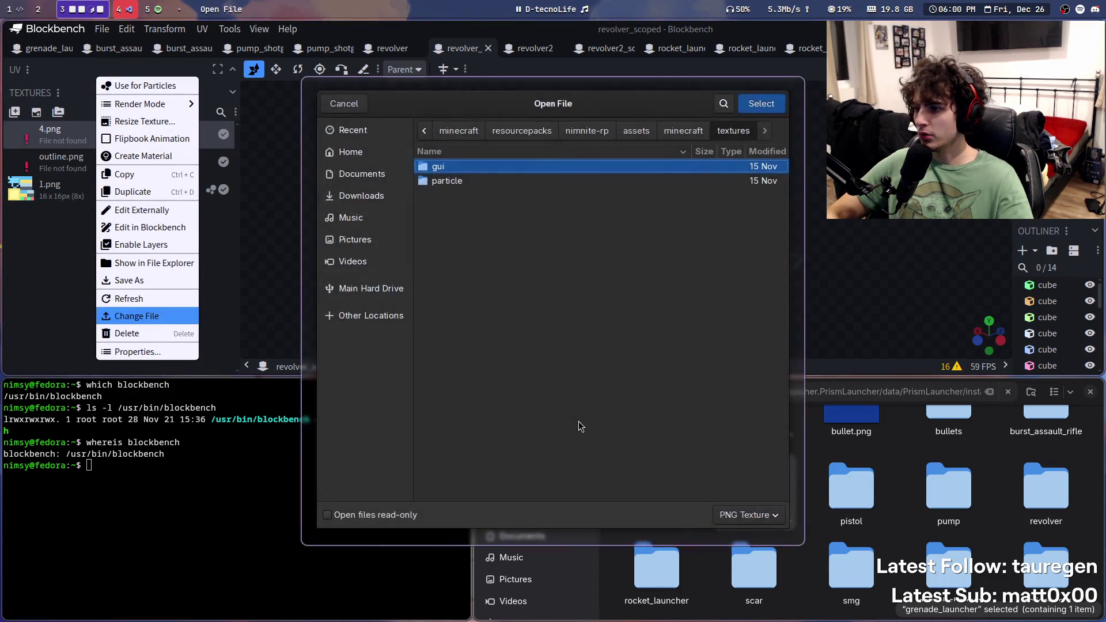
{"action": "key", "text": "ctrl+v"}
{"action": "key", "text": "Return"}
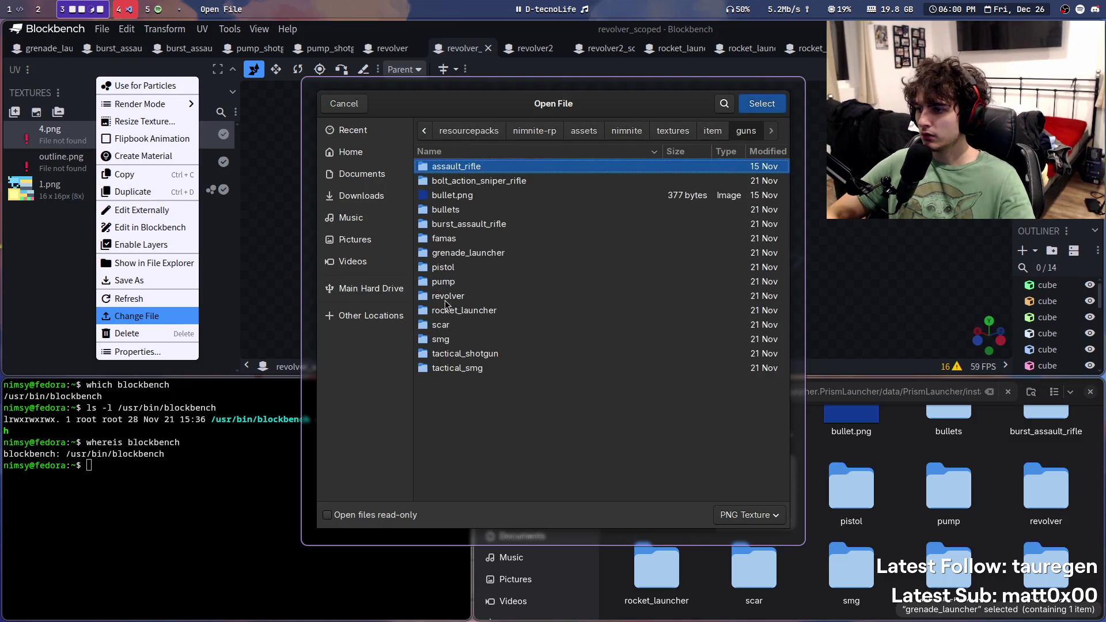
{"action": "double_click", "coordinate": [447, 296]}
{"action": "double_click", "coordinate": [464, 211]}
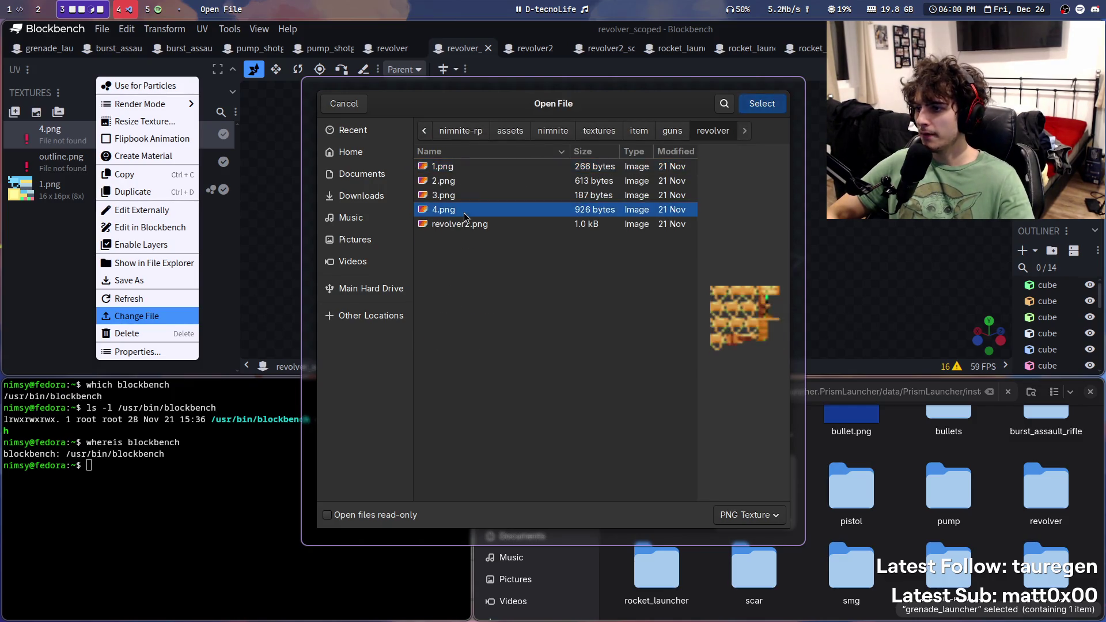
{"action": "key", "text": "ctrl+s"}
{"action": "left_click", "coordinate": [507, 52]}
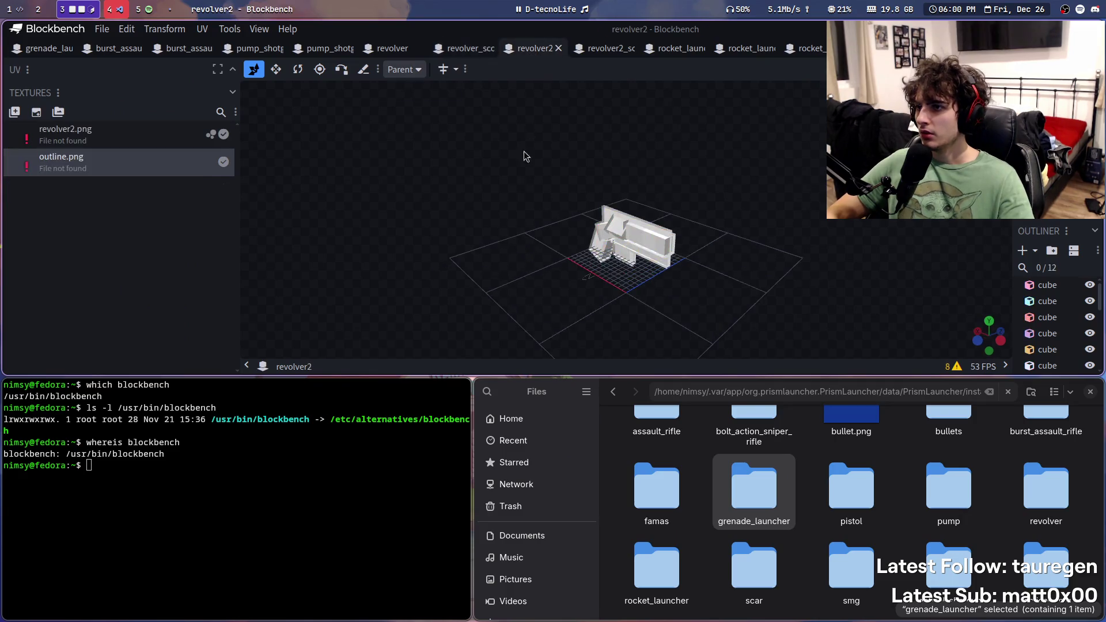
Step: Relink revolver2.png to guns/revolver/revolver2.png in the revolver2 model and save it
{"action": "right_click", "coordinate": [129, 136]}
{"action": "left_click", "coordinate": [210, 316]}
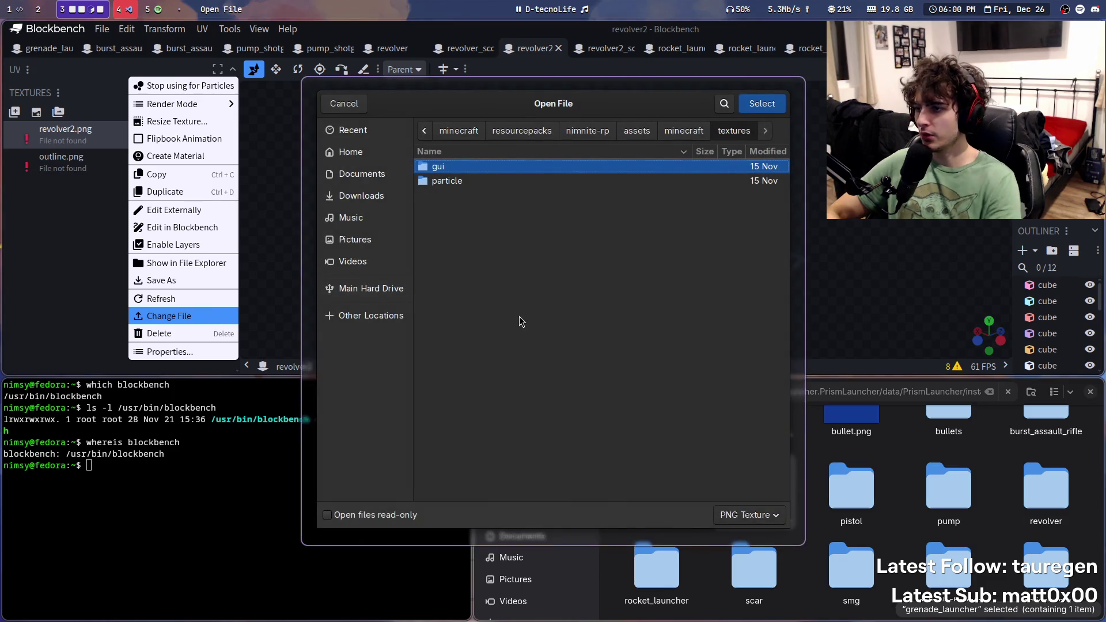
{"action": "key", "text": "ctrl+l"}
{"action": "key", "text": "ctrl+v"}
{"action": "key", "text": "Return"}
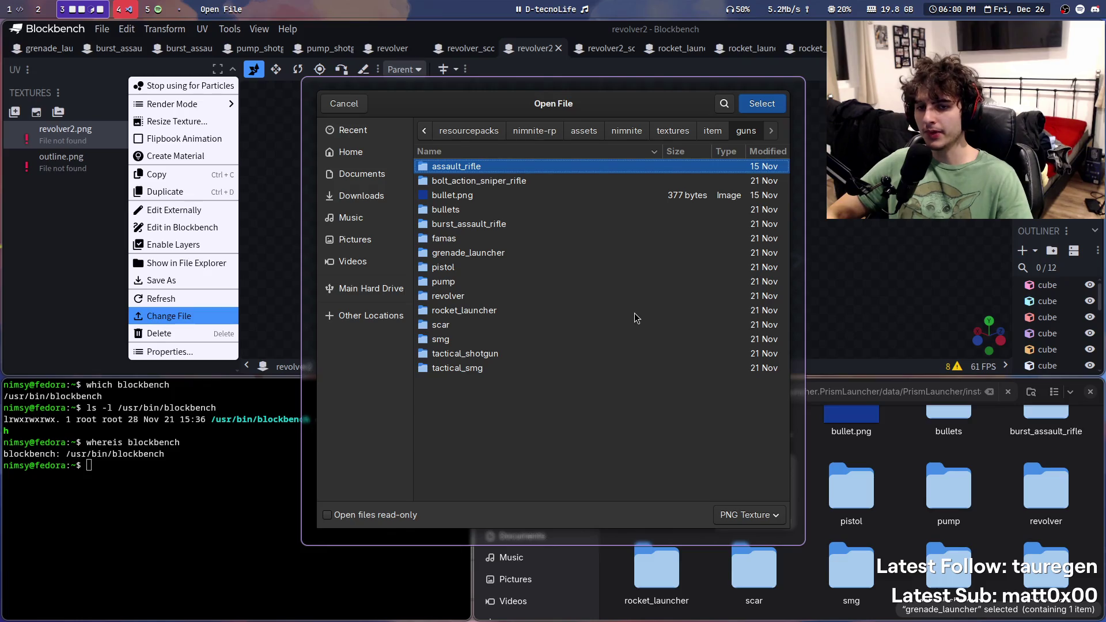
{"action": "double_click", "coordinate": [475, 296]}
{"action": "double_click", "coordinate": [475, 224]}
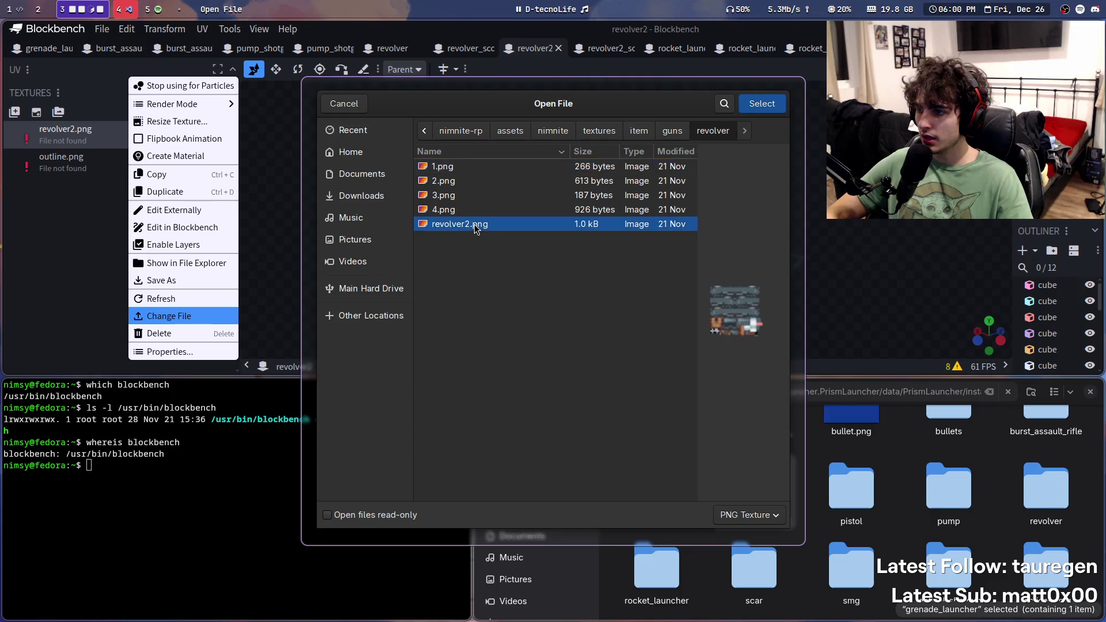
{"action": "key", "text": "ctrl+s"}
{"action": "mouse_move", "coordinate": [493, 180]}
{"action": "left_mouse_down"}
{"action": "mouse_move", "coordinate": [555, 137]}
{"action": "mouse_move", "coordinate": [530, 184]}
{"action": "mouse_move", "coordinate": [503, 152]}
{"action": "left_mouse_up"}
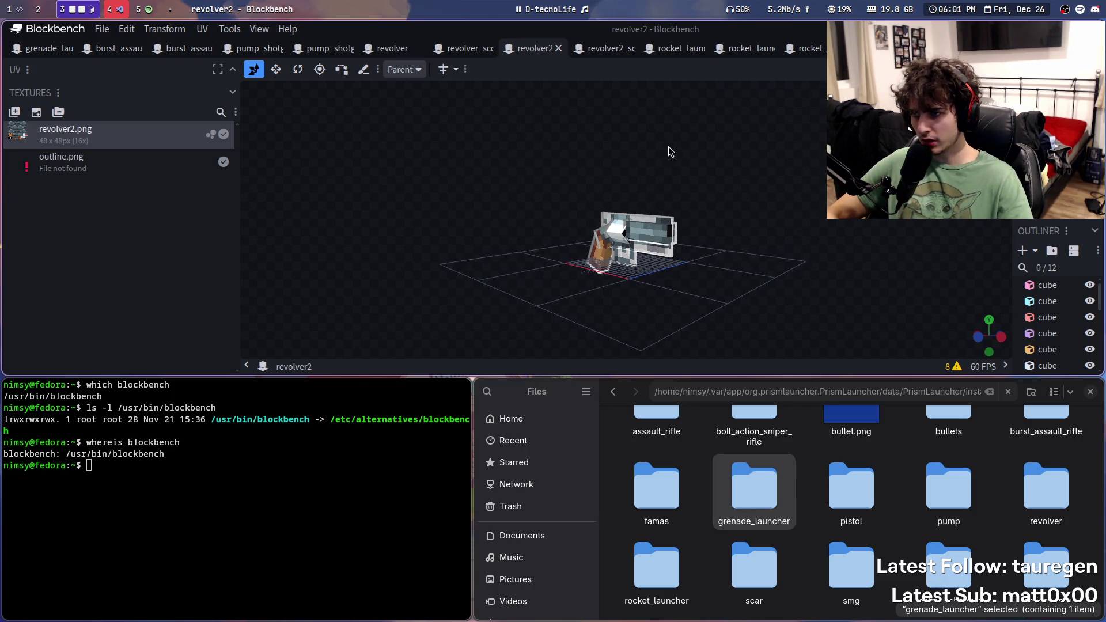
{"action": "left_click_drag", "start_coordinate": [666, 150], "coordinate": [684, 153]}
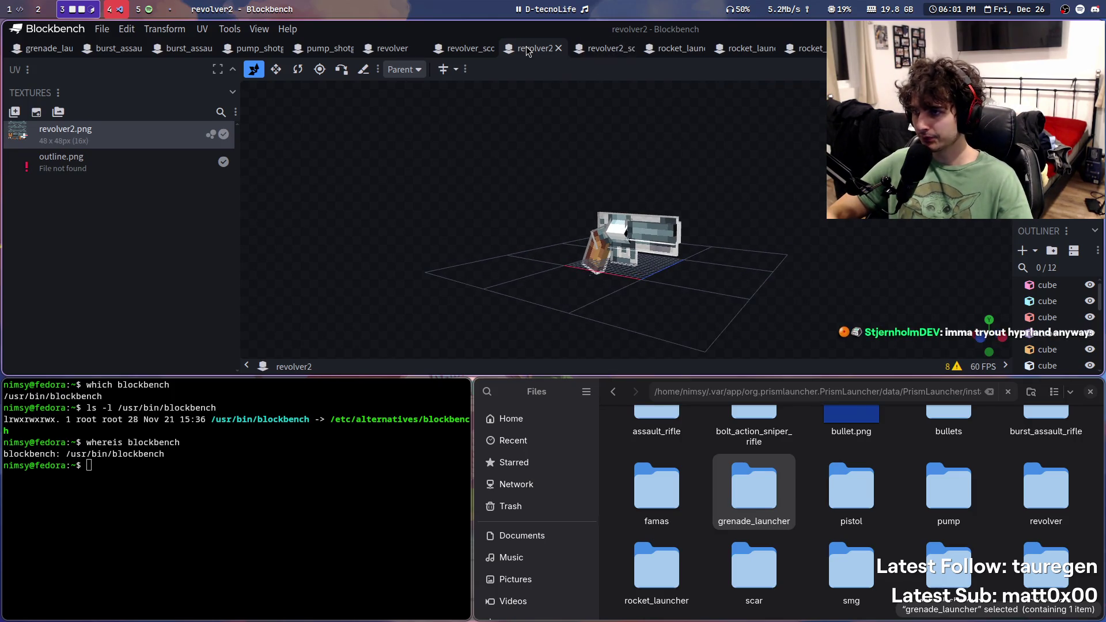
Step: In revolver2_scoped, relink revolver2.png from guns/revolver and save revolver2_scoped.json
{"action": "left_click", "coordinate": [605, 49]}
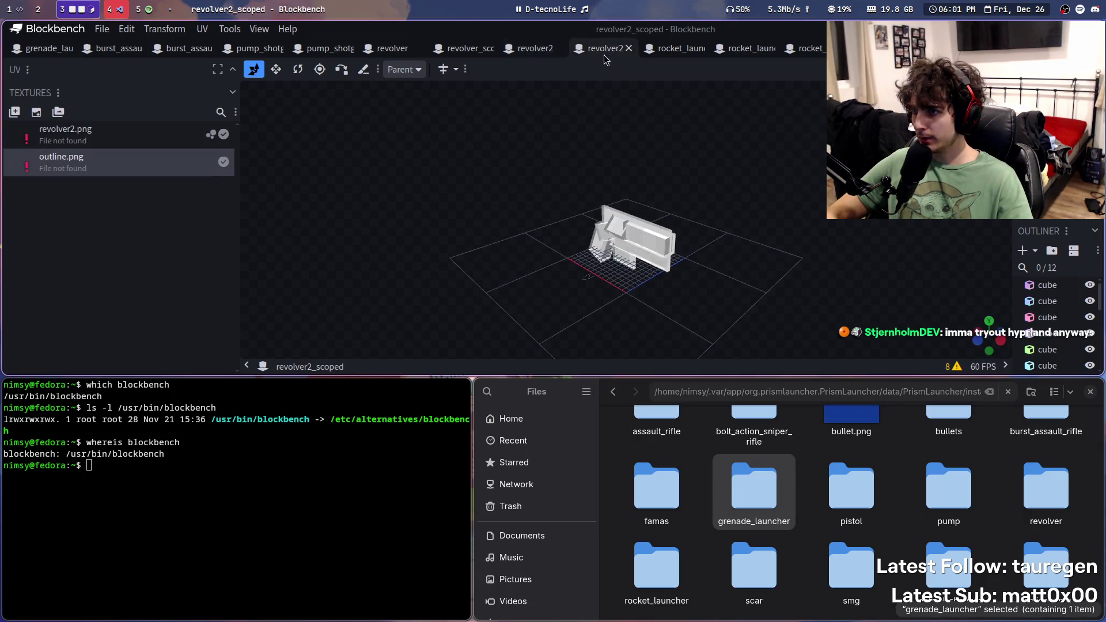
{"action": "right_click", "coordinate": [104, 134]}
{"action": "left_click", "coordinate": [168, 315]}
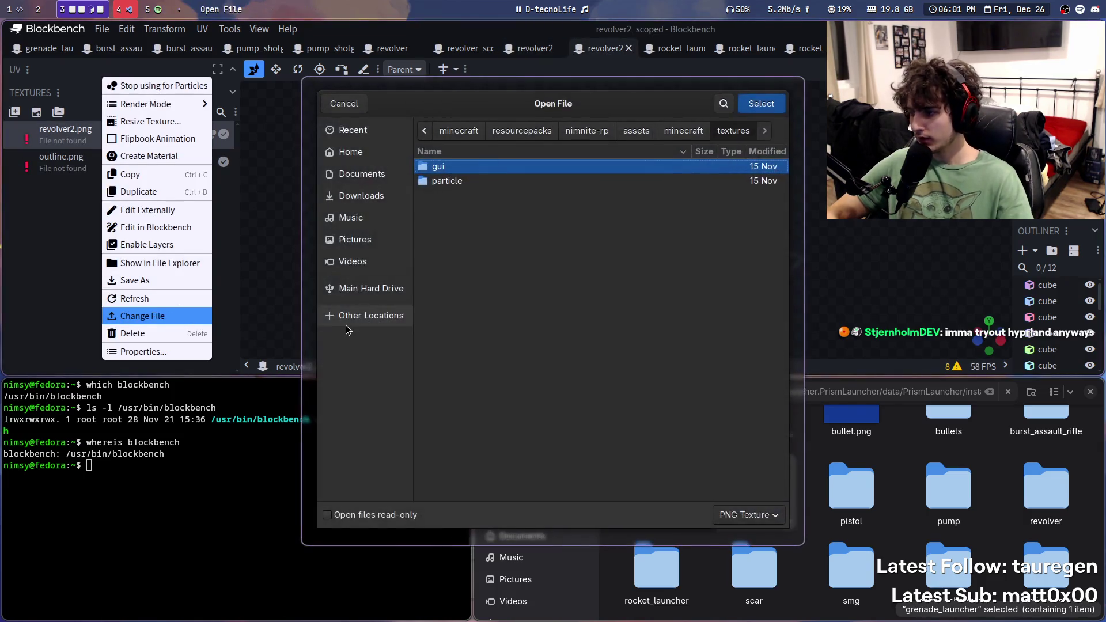
{"action": "key", "text": "ctrl+l"}
{"action": "key", "text": "ctrl+v"}
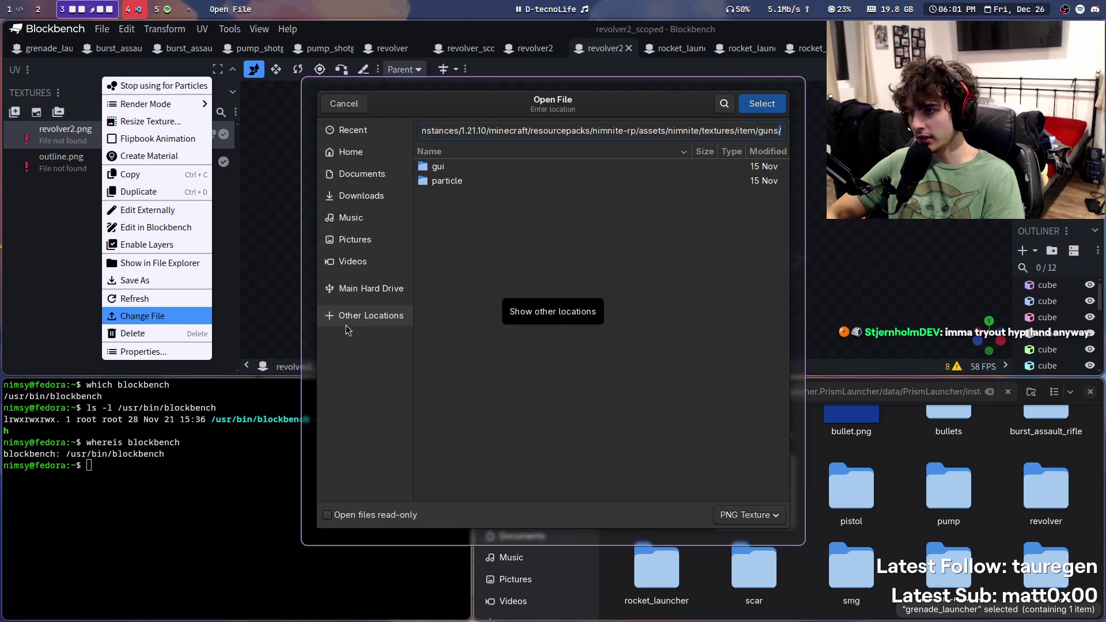
{"action": "key", "text": "Return"}
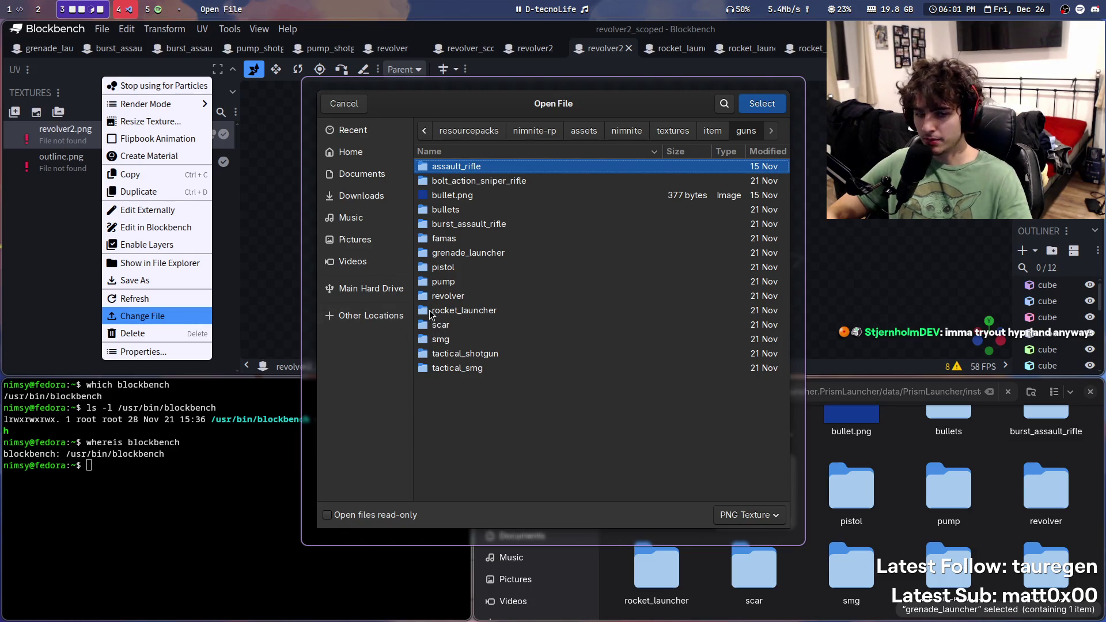
{"action": "double_click", "coordinate": [464, 297]}
{"action": "double_click", "coordinate": [464, 223]}
{"action": "key", "text": "ctrl+s"}
{"action": "key", "text": "ctrl+Tab"}
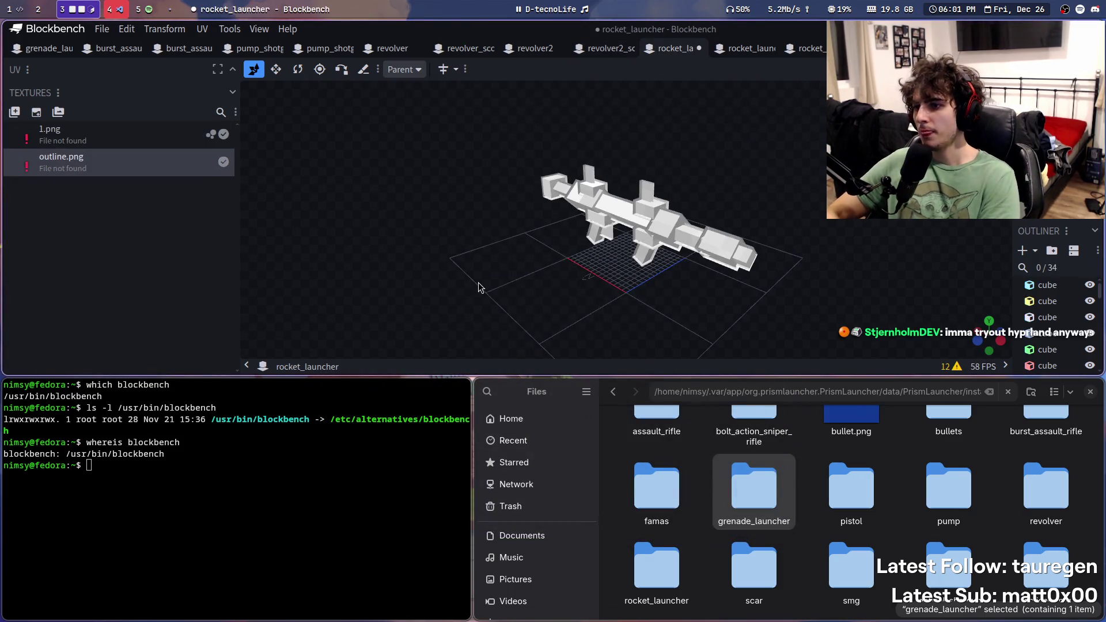
Step: Relink 1.png to guns/rocket_launcher/1.png in the rocket_launcher model and save it
{"action": "right_click", "coordinate": [79, 134]}
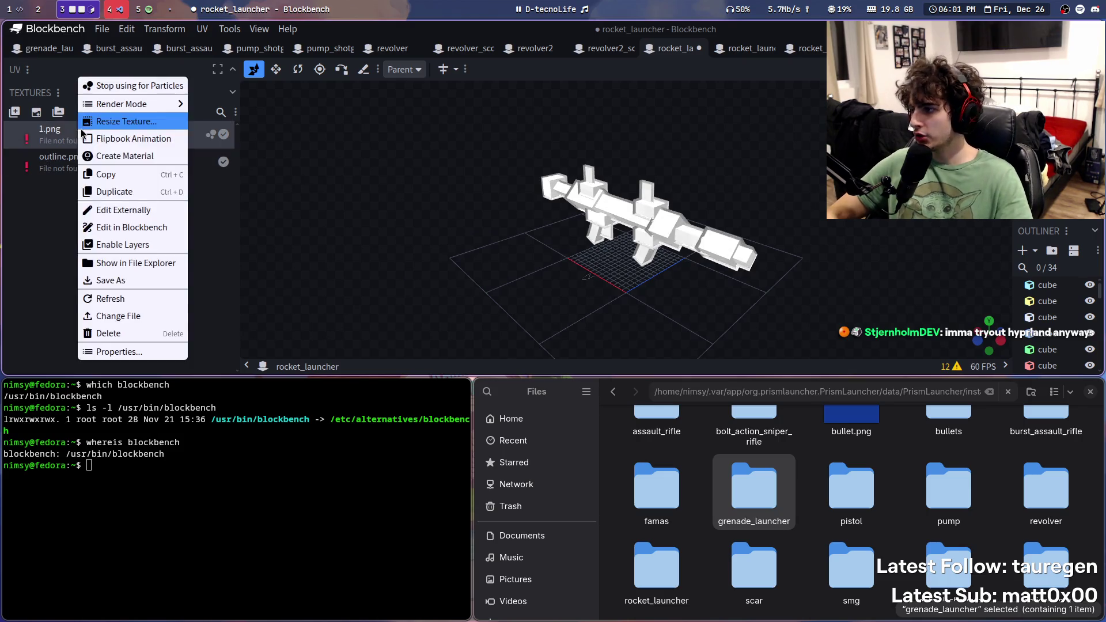
{"action": "left_click", "coordinate": [161, 316]}
{"action": "key", "text": "ctrl+l"}
{"action": "key", "text": "ctrl+v"}
{"action": "key", "text": "Return"}
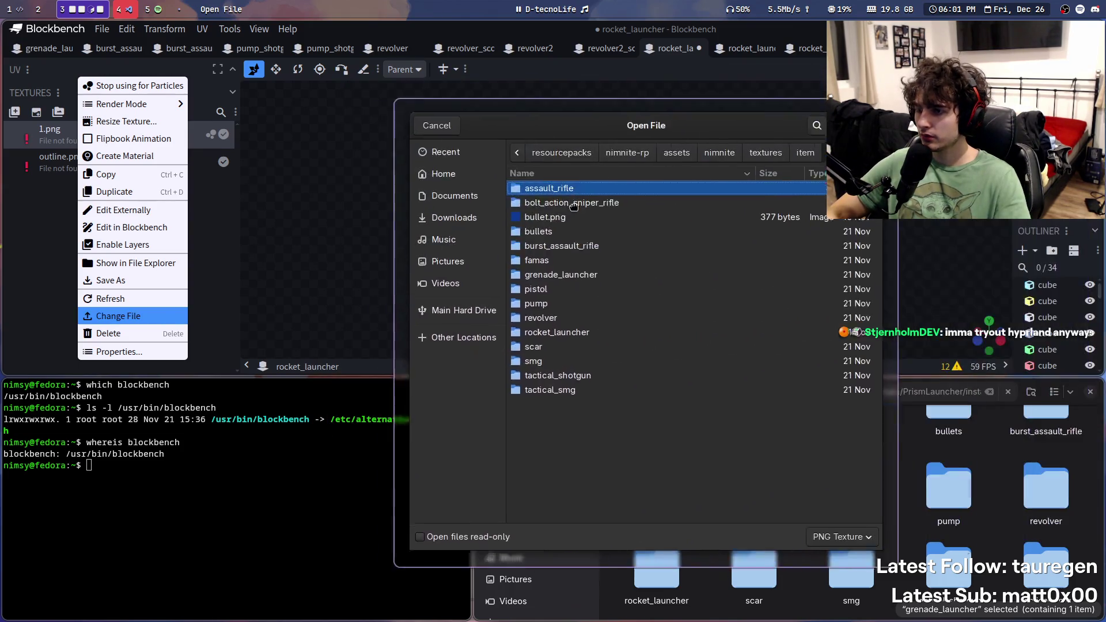
{"action": "double_click", "coordinate": [526, 334]}
{"action": "double_click", "coordinate": [512, 192]}
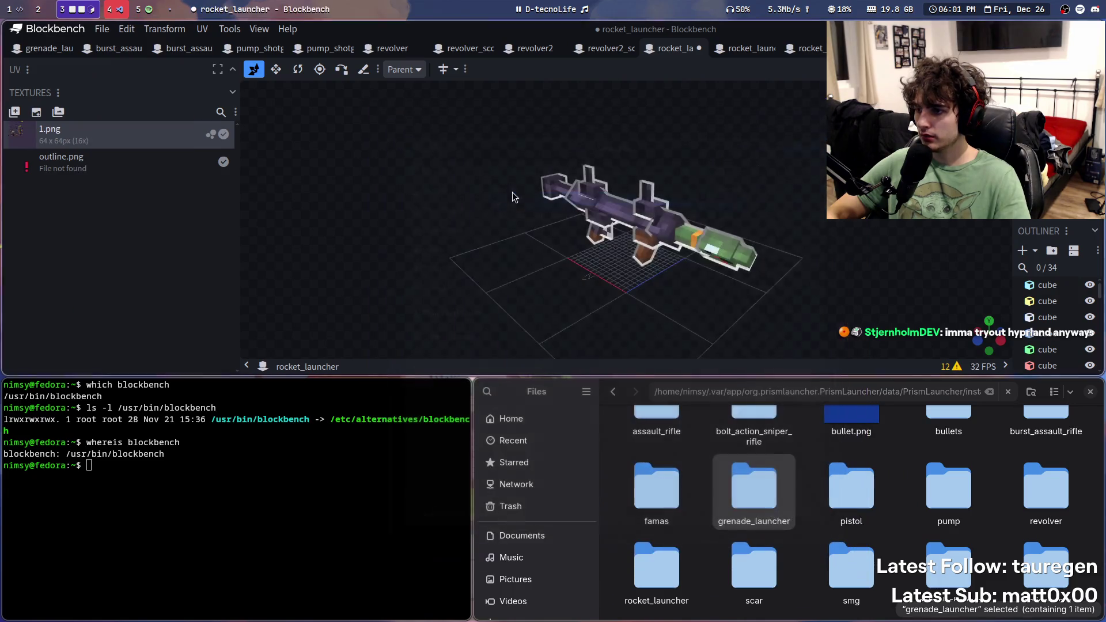
{"action": "key", "text": "ctrl+s"}
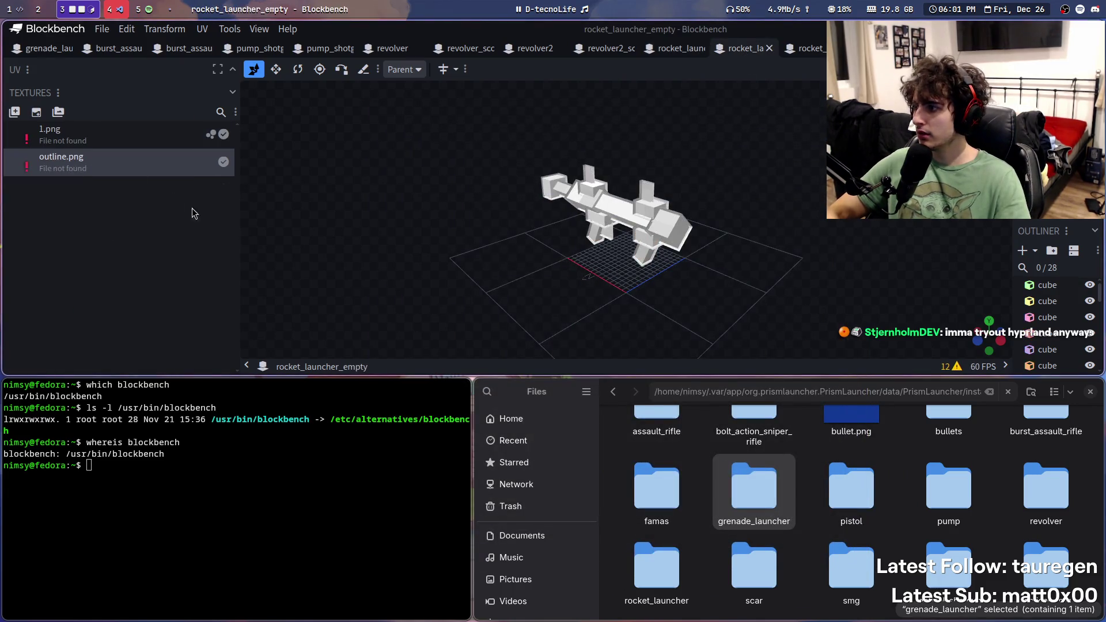
Step: Try relinking outline.png in rocket_launcher_empty, but close the picker without changing it
{"action": "right_click", "coordinate": [97, 158]}
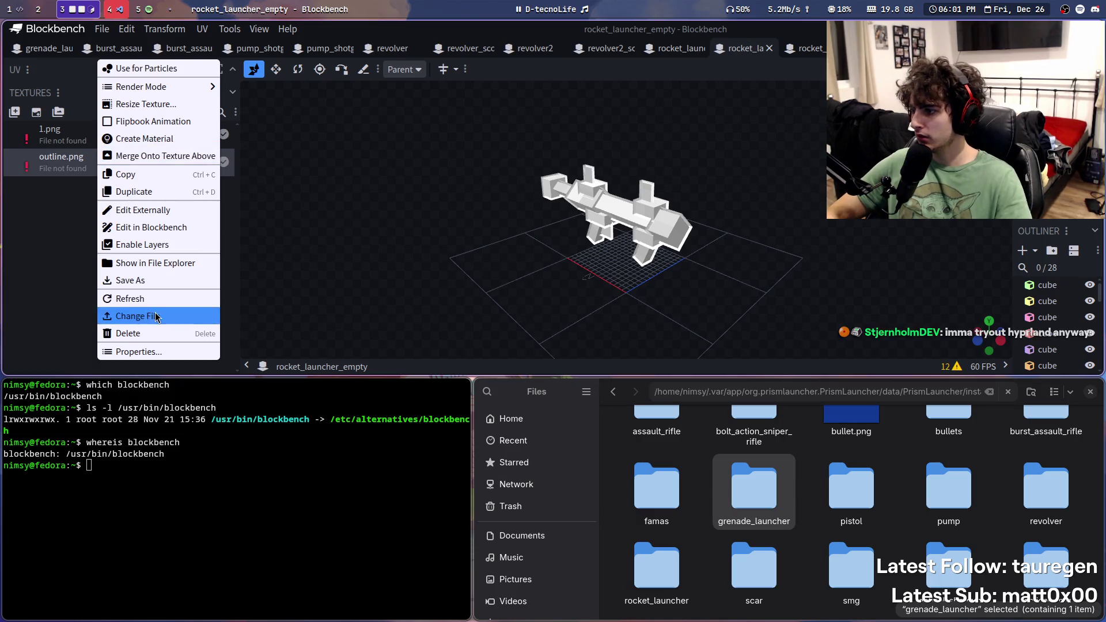
{"action": "left_click", "coordinate": [138, 315]}
{"action": "key", "text": "ctrl+l"}
{"action": "key", "text": "ctrl+v"}
{"action": "key", "text": "Return"}
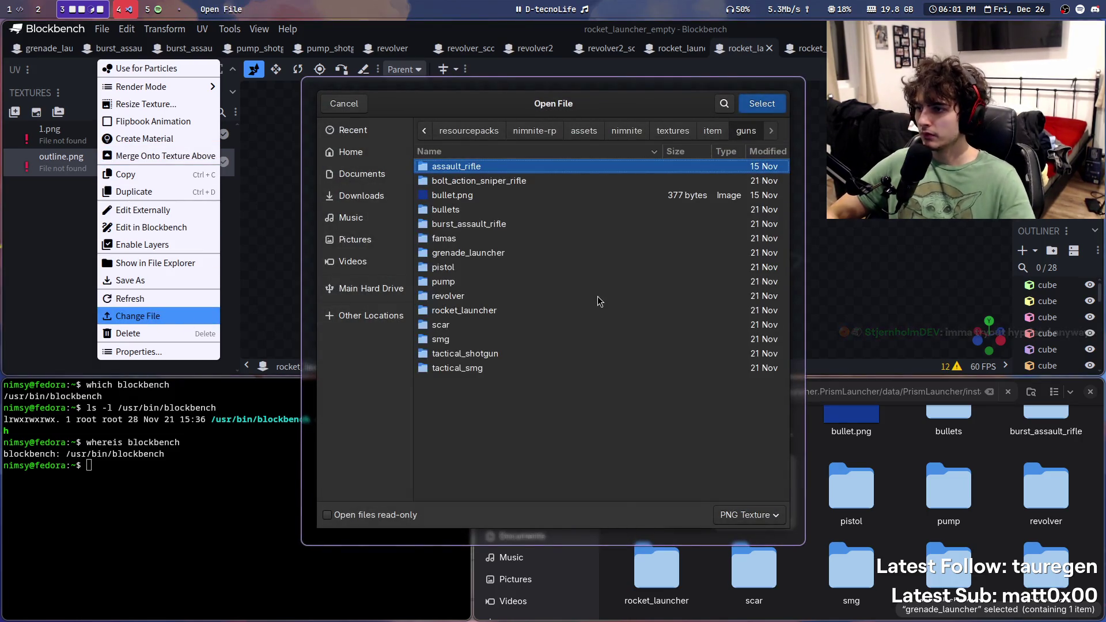
{"action": "double_click", "coordinate": [469, 310]}
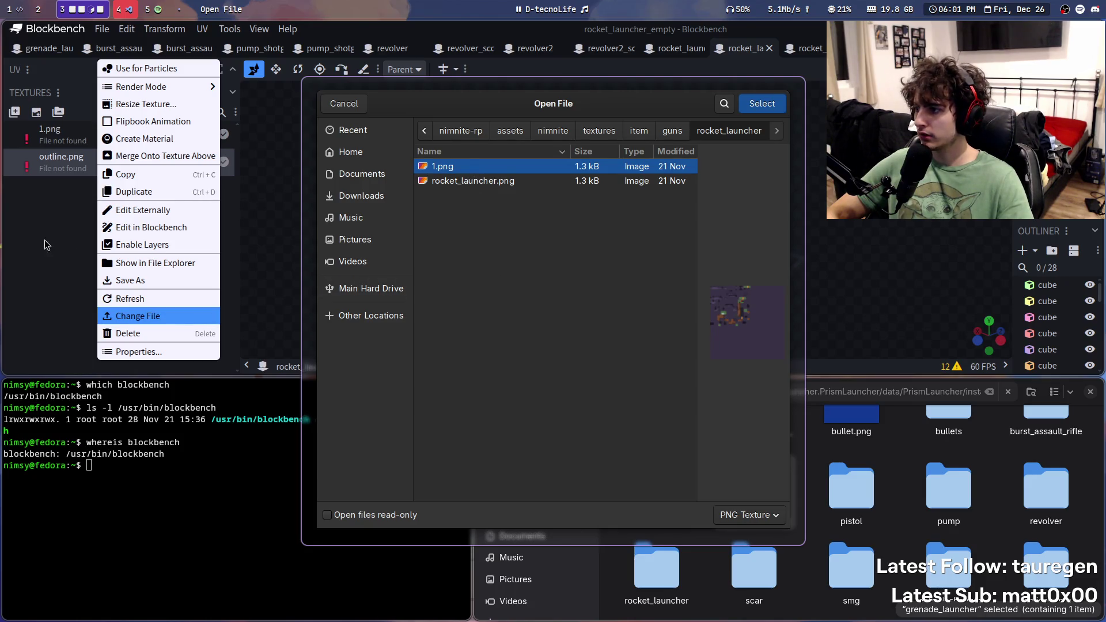
{"action": "key", "text": "Return"}
Step: Relink rocket_launcher_empty's 1.png from the rocket_launcher/ folder and save rocket_launcher_empty.json
{"action": "right_click", "coordinate": [115, 134]}
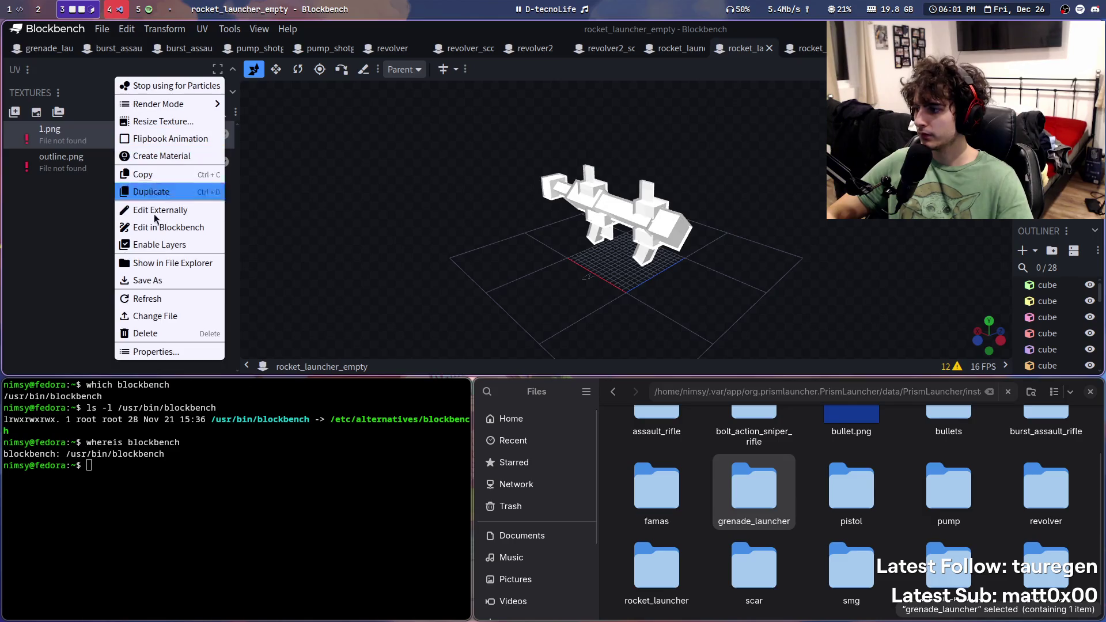
{"action": "left_click", "coordinate": [179, 326]}
{"action": "key", "text": "ctrl+l"}
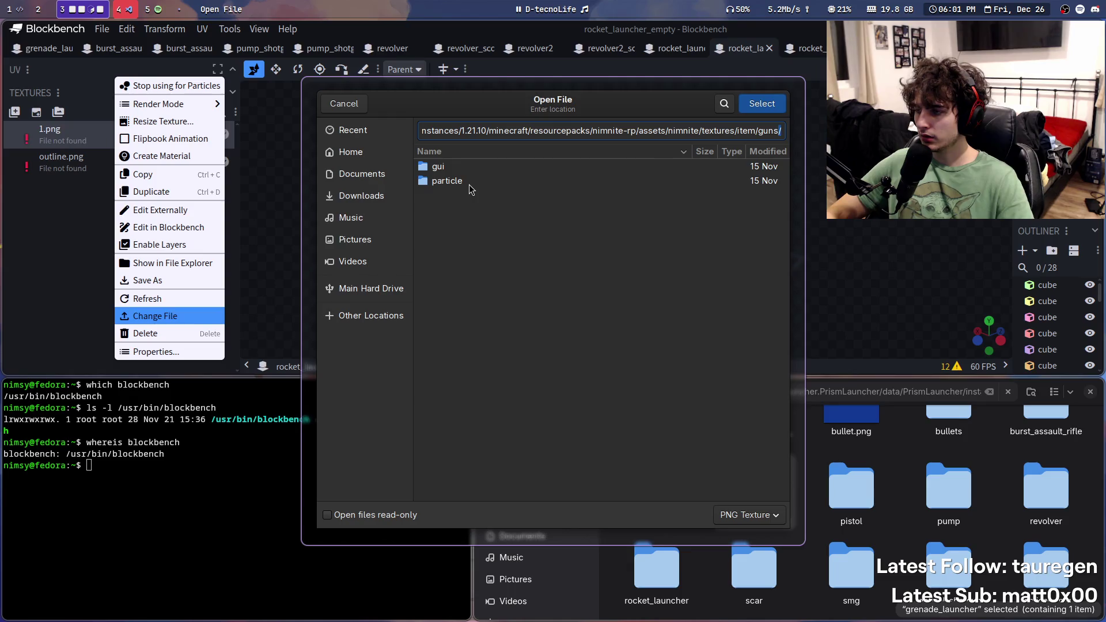
{"action": "key", "text": "Return"}
{"action": "type", "text": "rocket_launcher/"}
{"action": "key", "text": "Return"}
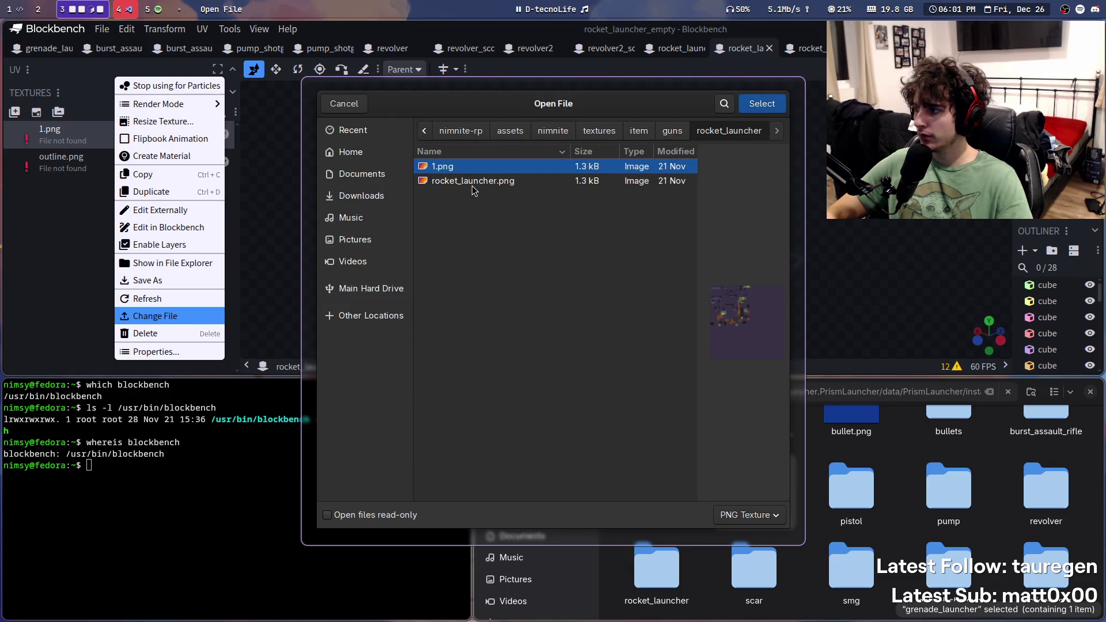
{"action": "key", "text": "Return"}
{"action": "key", "text": "ctrl+s"}
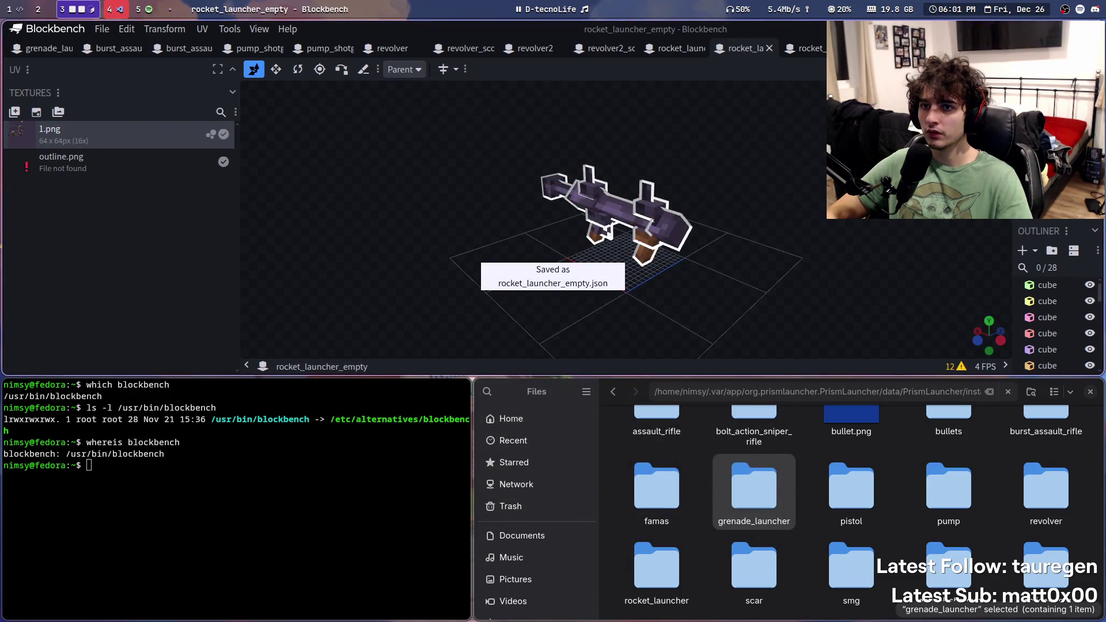
{"action": "left_click", "coordinate": [816, 49]}
{"action": "scroll", "coordinate": [817, 50], "scroll_direction": "down", "scroll_amount": 5}
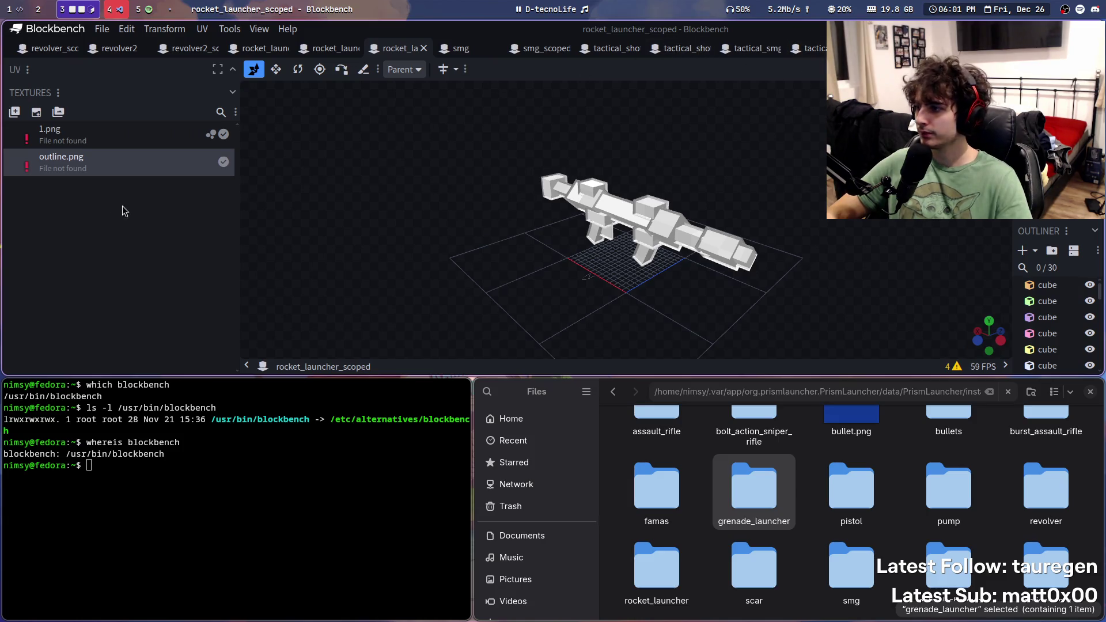
Step: Relink the scoped rocket launcher's missing 1.png to 1.png in guns/rocket_launcher
{"action": "right_click", "coordinate": [69, 136]}
{"action": "left_click", "coordinate": [140, 317]}
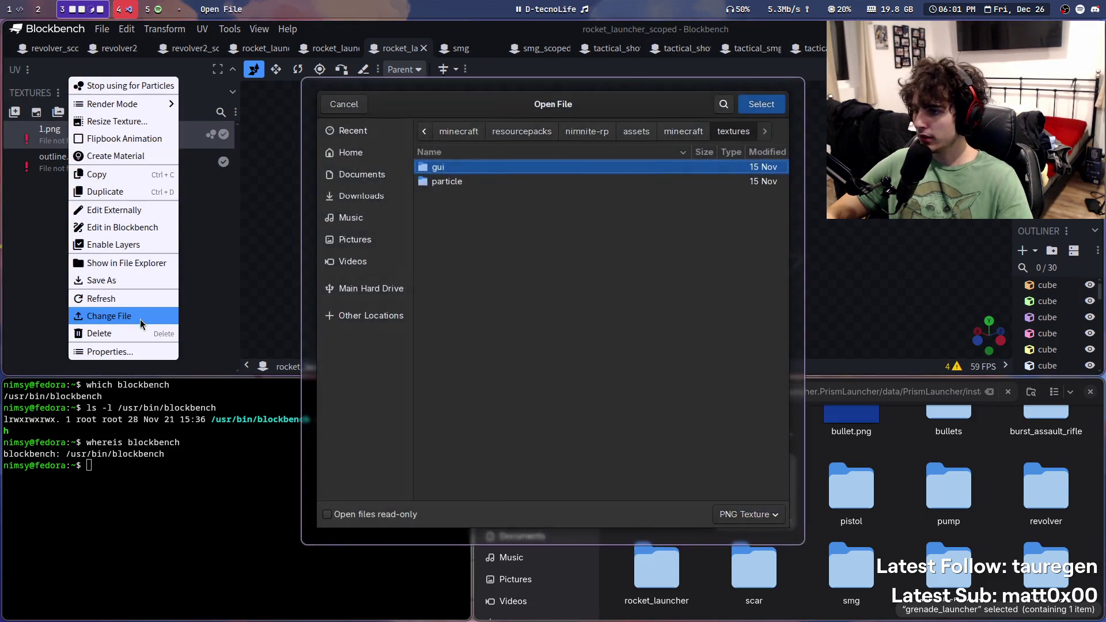
{"action": "key", "text": "ctrl+l"}
{"action": "key", "text": "ctrl+v"}
{"action": "key", "text": "Return"}
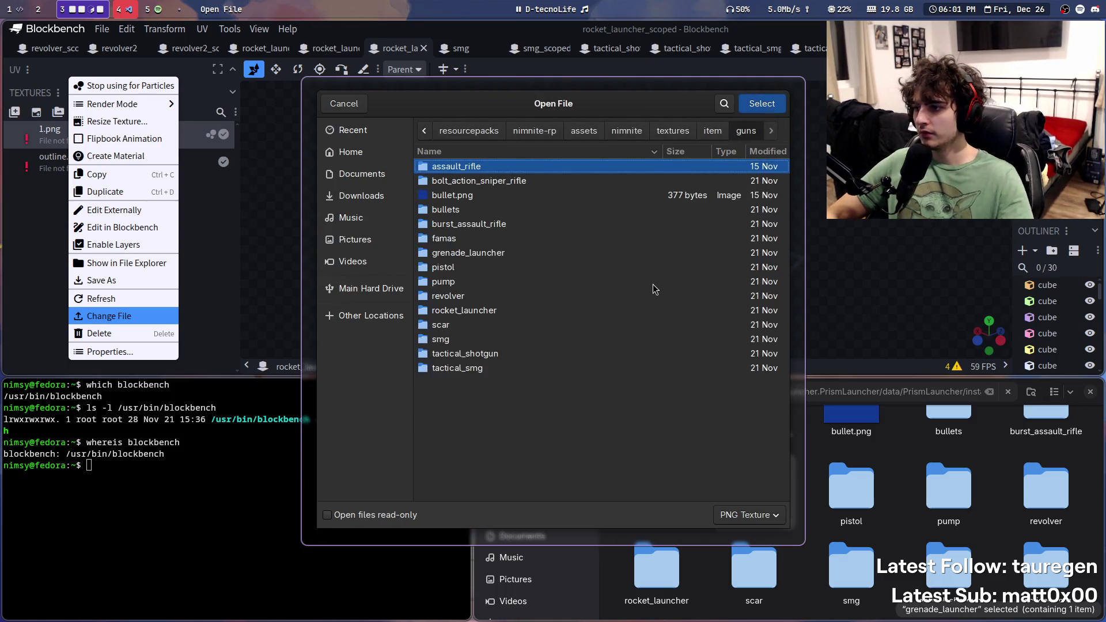
{"action": "double_click", "coordinate": [470, 314]}
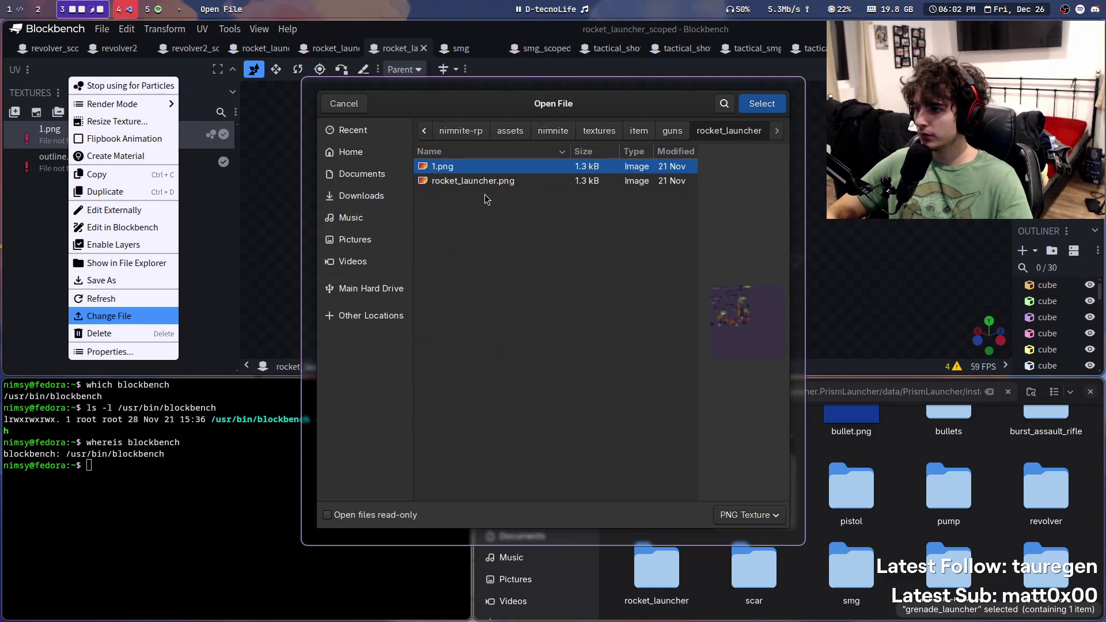
{"action": "double_click", "coordinate": [482, 170]}
Step: In the smg model, relink smg_1.png and smg_4.png to the files in guns/smg
{"action": "left_click", "coordinate": [461, 48]}
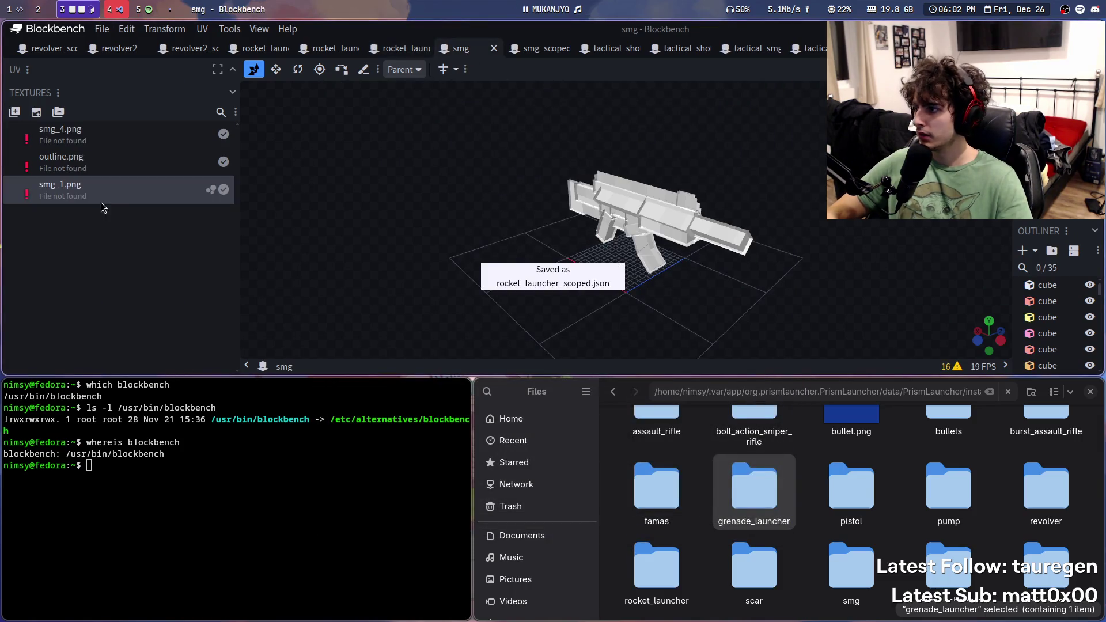
{"action": "right_click", "coordinate": [107, 192]}
{"action": "left_click", "coordinate": [167, 317]}
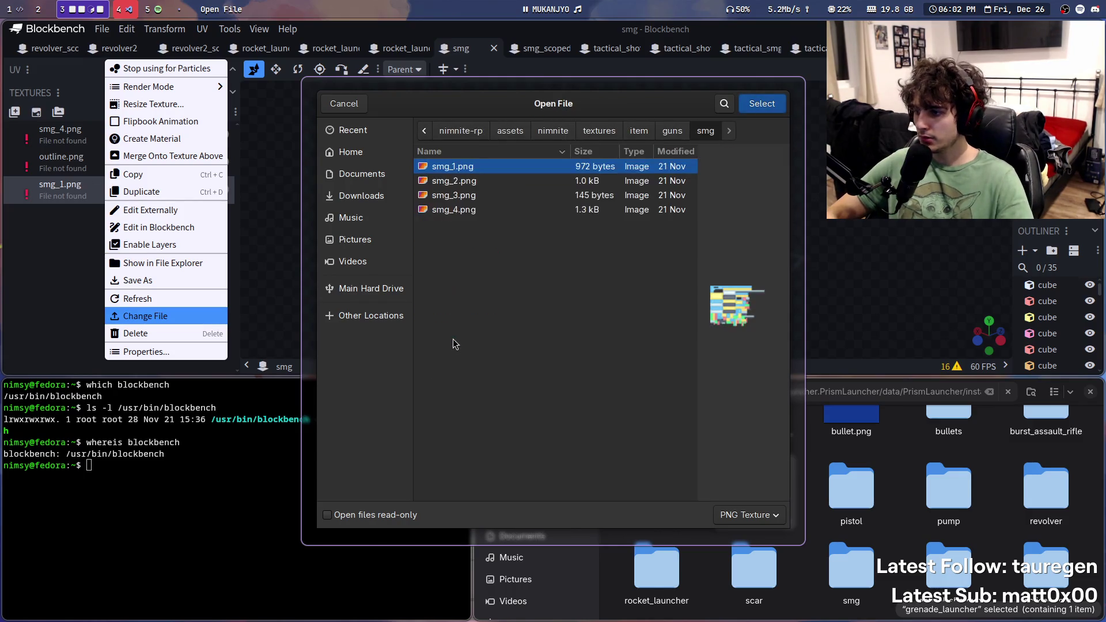
{"action": "double_click", "coordinate": [454, 167]}
{"action": "right_click", "coordinate": [93, 133]}
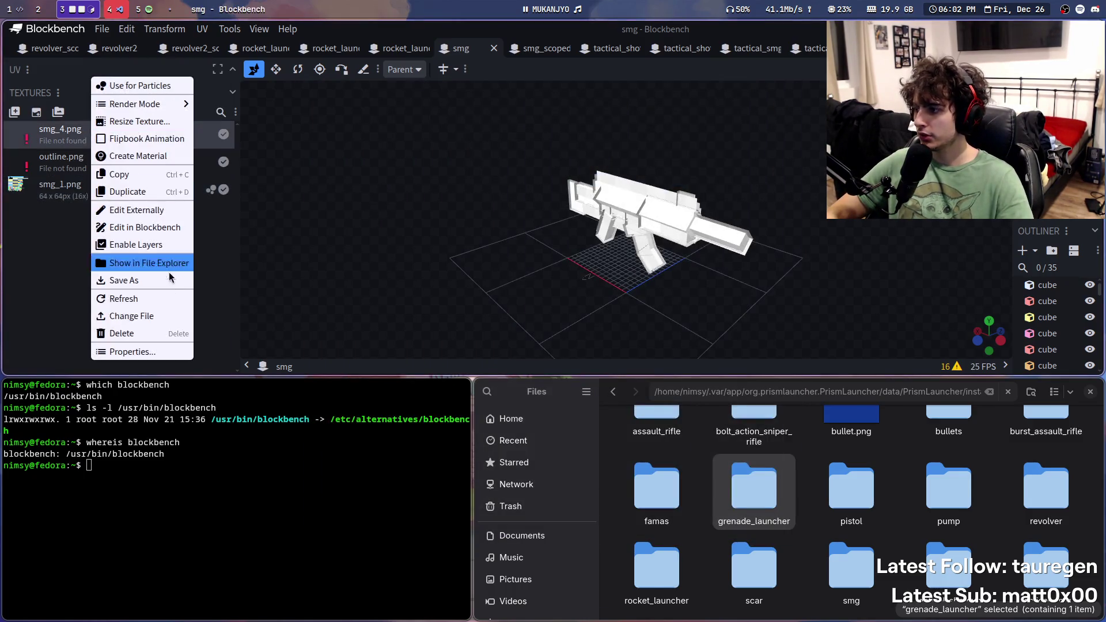
{"action": "left_click", "coordinate": [159, 316]}
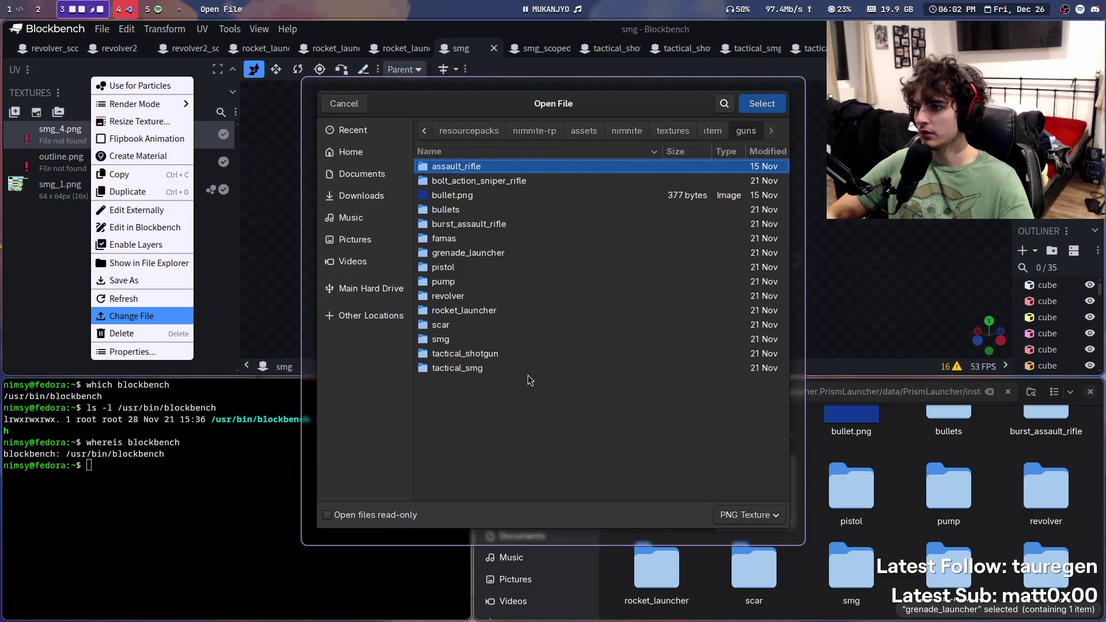
{"action": "double_click", "coordinate": [433, 337]}
{"action": "double_click", "coordinate": [474, 211]}
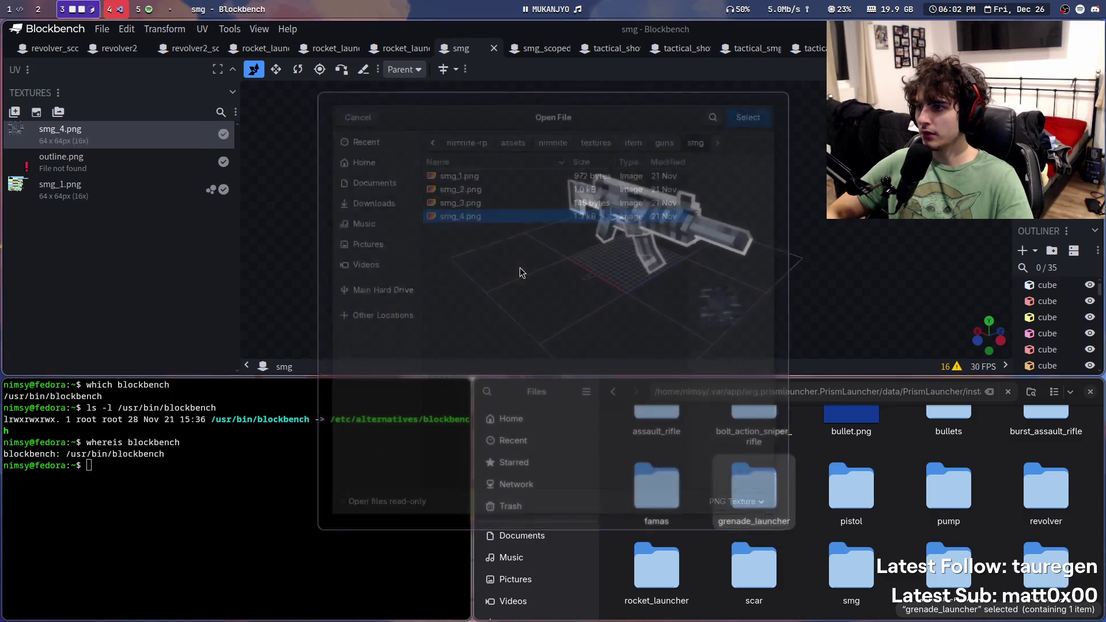
Step: In the smg_scoped model, relink smg_1.png from guns/smg and save
{"action": "left_click", "coordinate": [539, 49]}
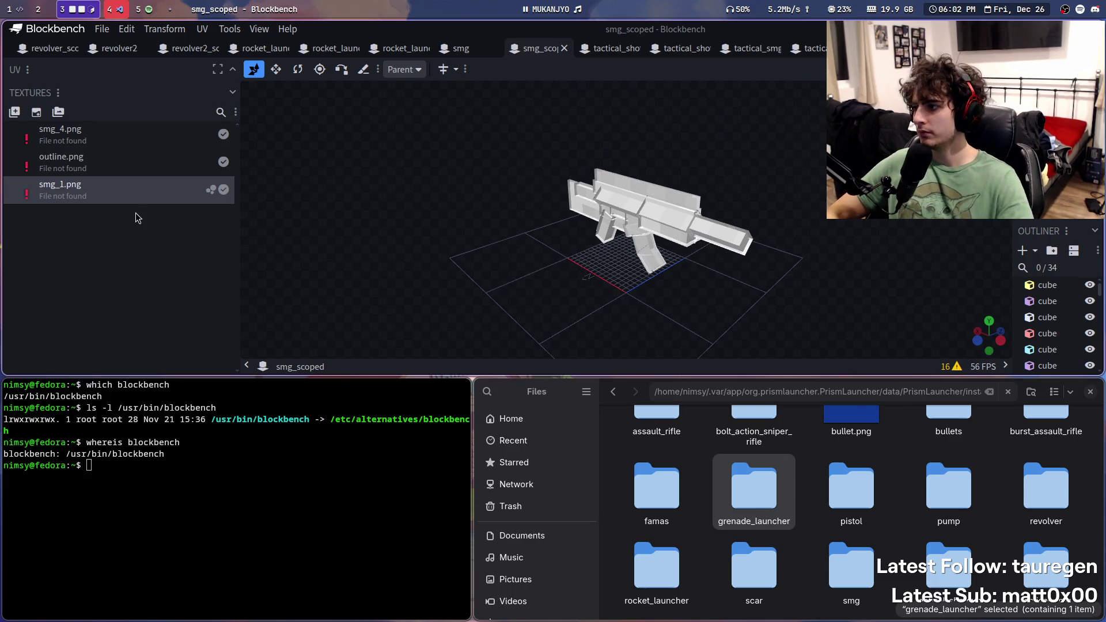
{"action": "right_click", "coordinate": [122, 190]}
{"action": "left_click", "coordinate": [191, 317]}
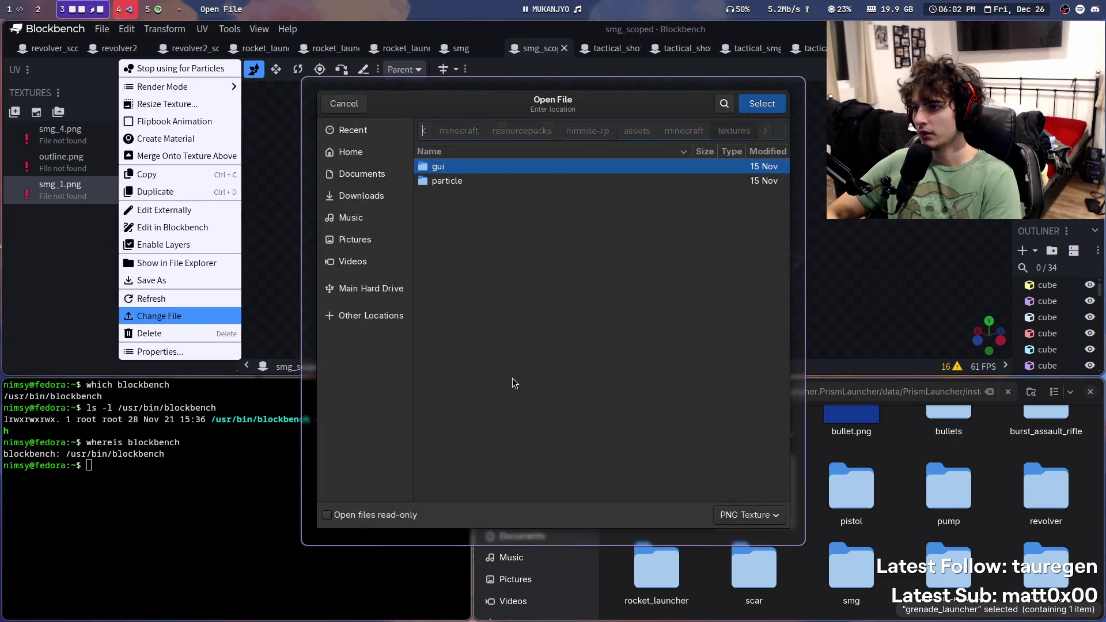
{"action": "double_click", "coordinate": [439, 336]}
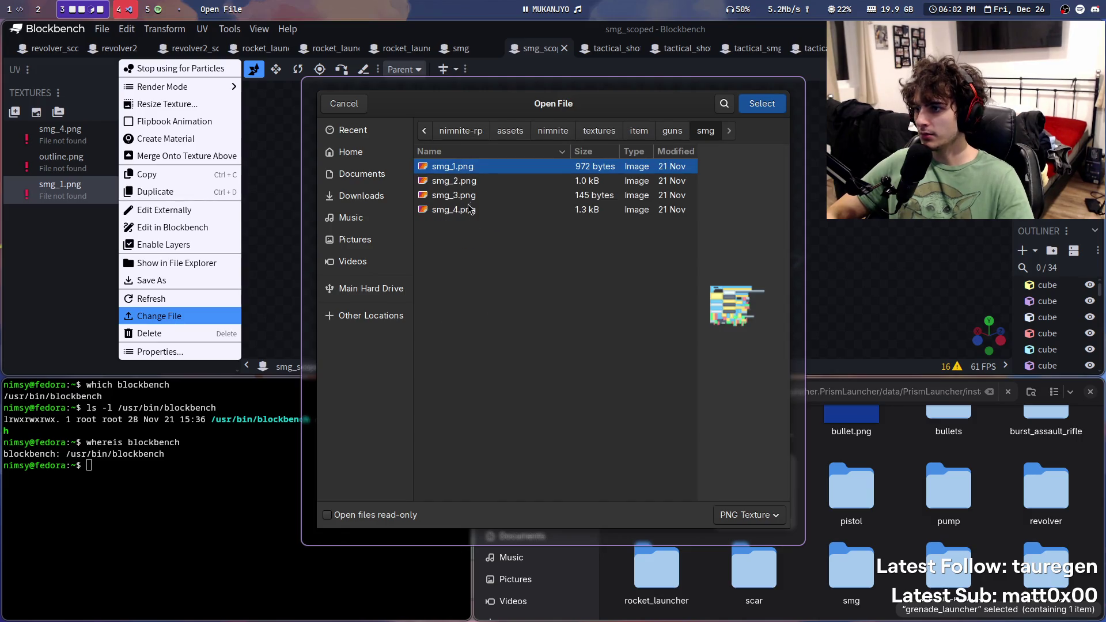
{"action": "double_click", "coordinate": [461, 167]}
{"action": "key", "text": "ctrl+s"}
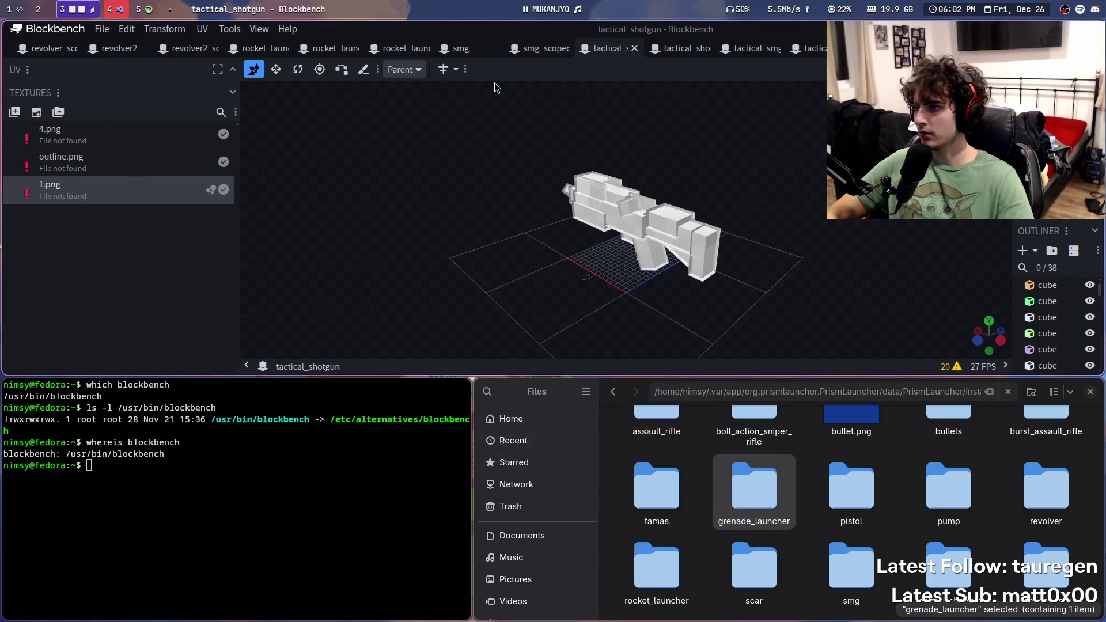
Step: Relink smg_scoped's smg_4.png to guns/smg/smg_4.png and save the model
{"action": "right_click", "coordinate": [91, 134]}
{"action": "left_click", "coordinate": [130, 316]}
{"action": "key", "text": "ctrl+l"}
{"action": "key", "text": "Return"}
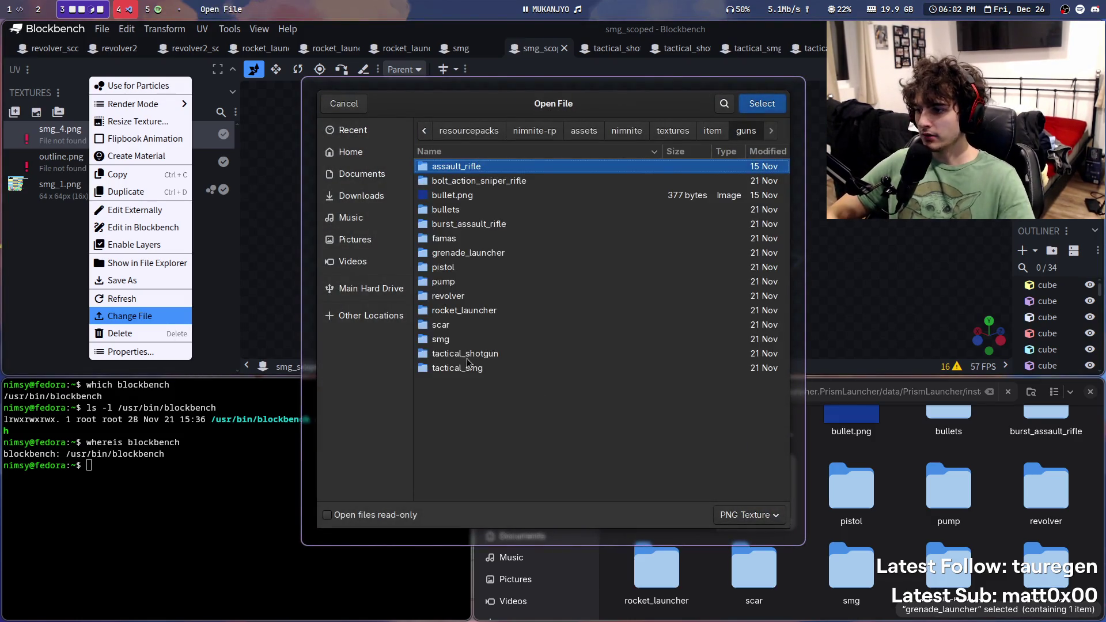
{"action": "double_click", "coordinate": [452, 341]}
{"action": "double_click", "coordinate": [467, 209]}
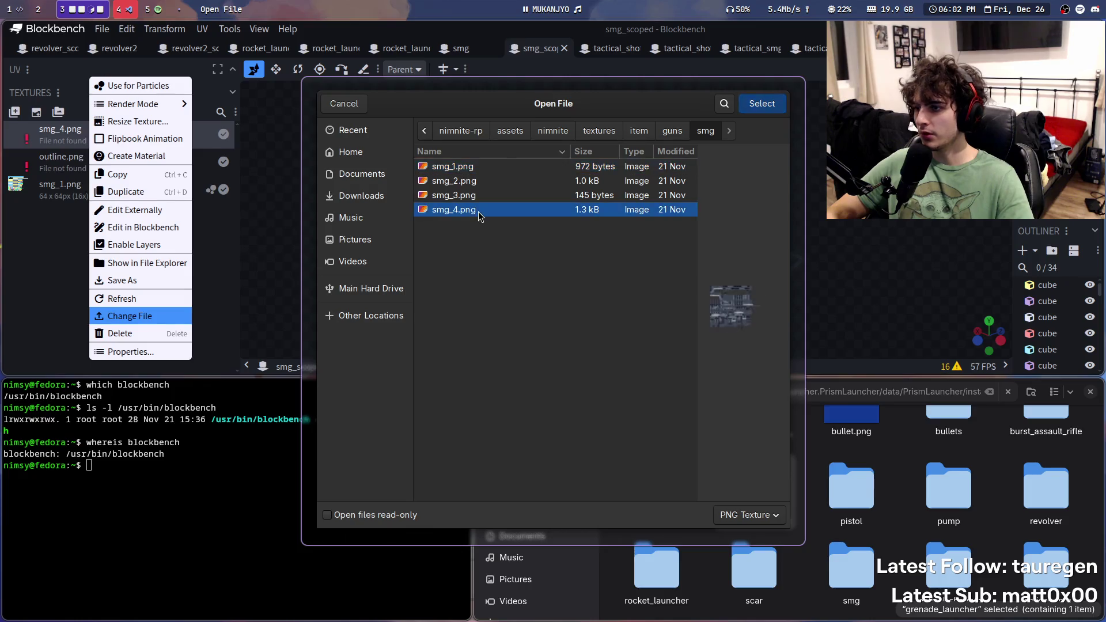
{"action": "key", "text": "ctrl+s"}
Step: In the tactical_shotgun model, relink 1.png to guns/tactical_shotgun/1.png
{"action": "left_click", "coordinate": [611, 48]}
{"action": "right_click", "coordinate": [69, 190]}
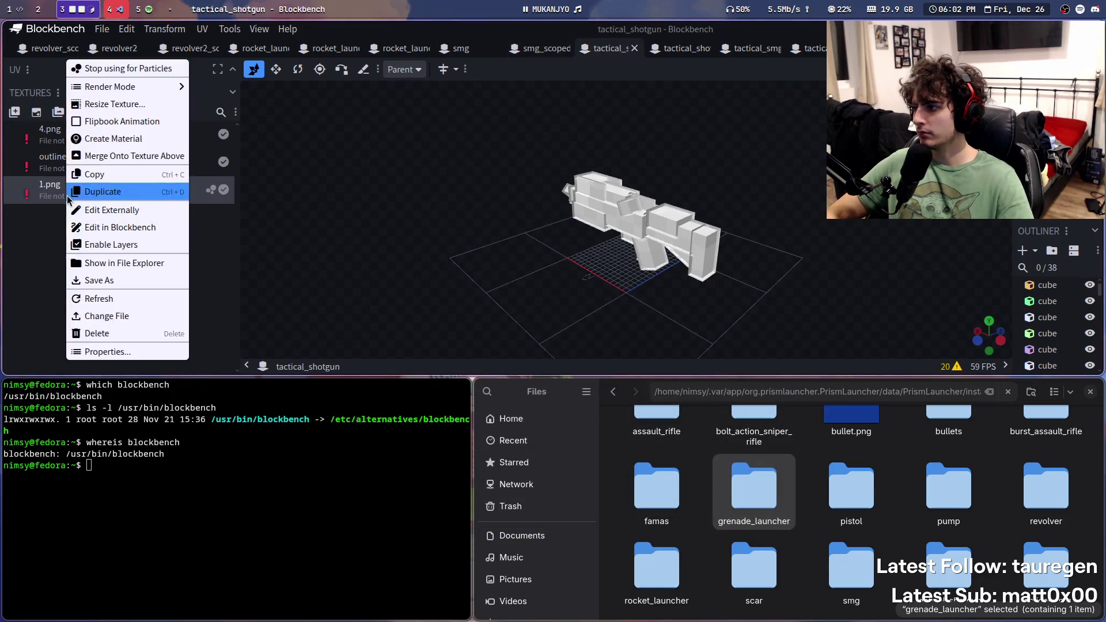
{"action": "left_click", "coordinate": [109, 317]}
{"action": "key", "text": "ctrl+l"}
{"action": "key", "text": "ctrl+v"}
{"action": "key", "text": "Return"}
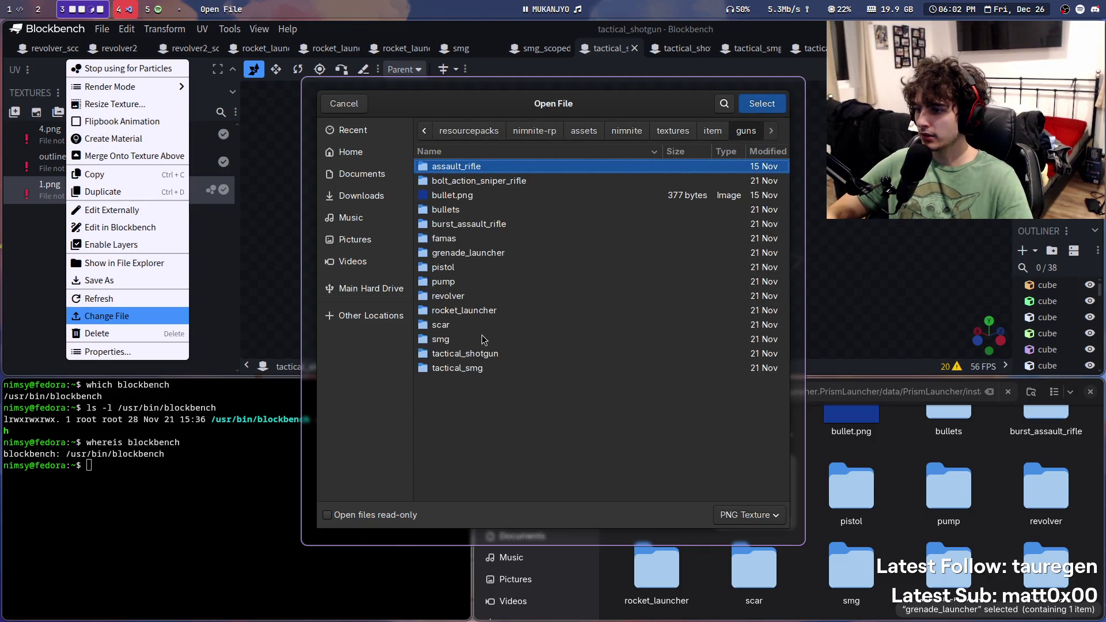
{"action": "double_click", "coordinate": [478, 354]}
{"action": "left_click_drag", "start_coordinate": [450, 173], "coordinate": [1030, 271], "text": "super"}
{"action": "left_click_drag", "start_coordinate": [475, 240], "coordinate": [434, 232], "text": "super"}
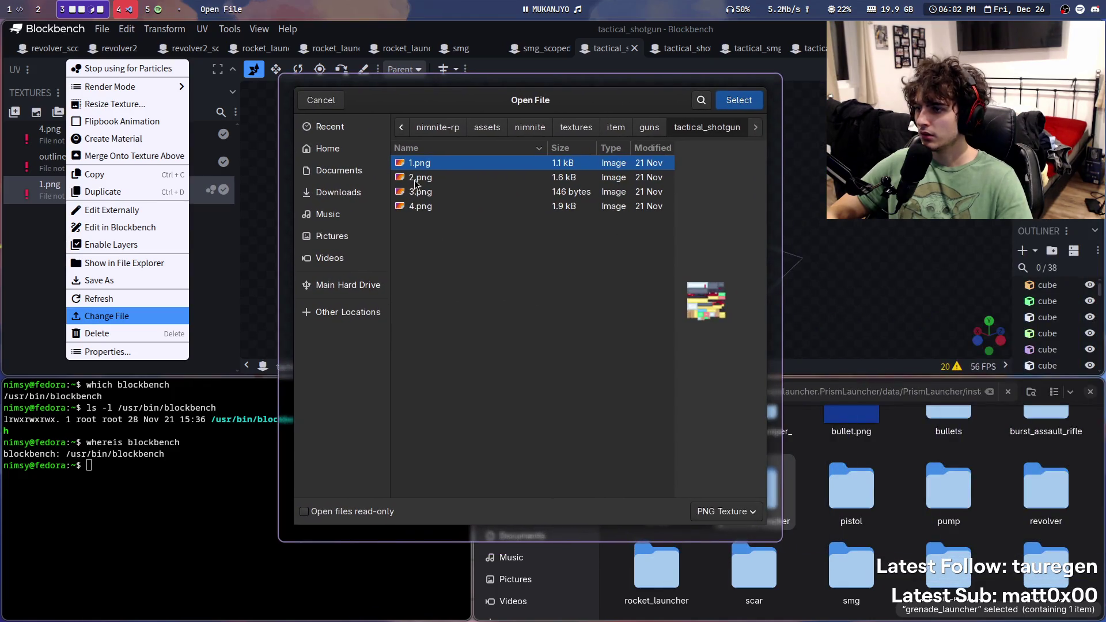
{"action": "double_click", "coordinate": [439, 165]}
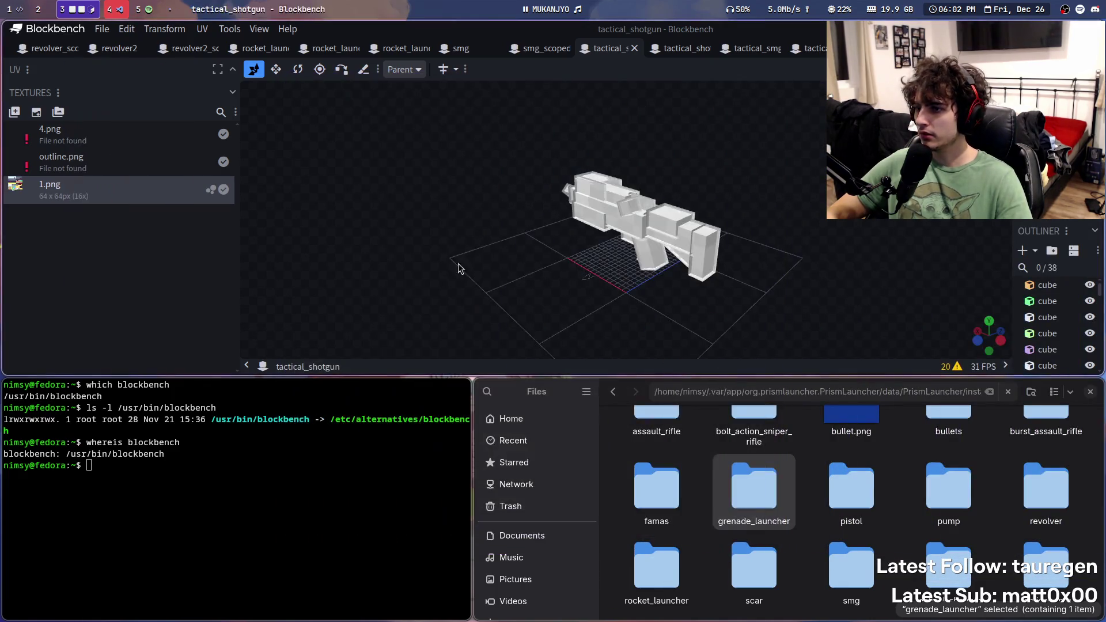
Step: Relink the tactical shotgun's 4.png from guns/tactical_shotgun and save the model
{"action": "right_click", "coordinate": [75, 185]}
{"action": "left_click", "coordinate": [116, 315]}
{"action": "key", "text": "ctrl+l"}
{"action": "key", "text": "ctrl+v"}
{"action": "key", "text": "Return"}
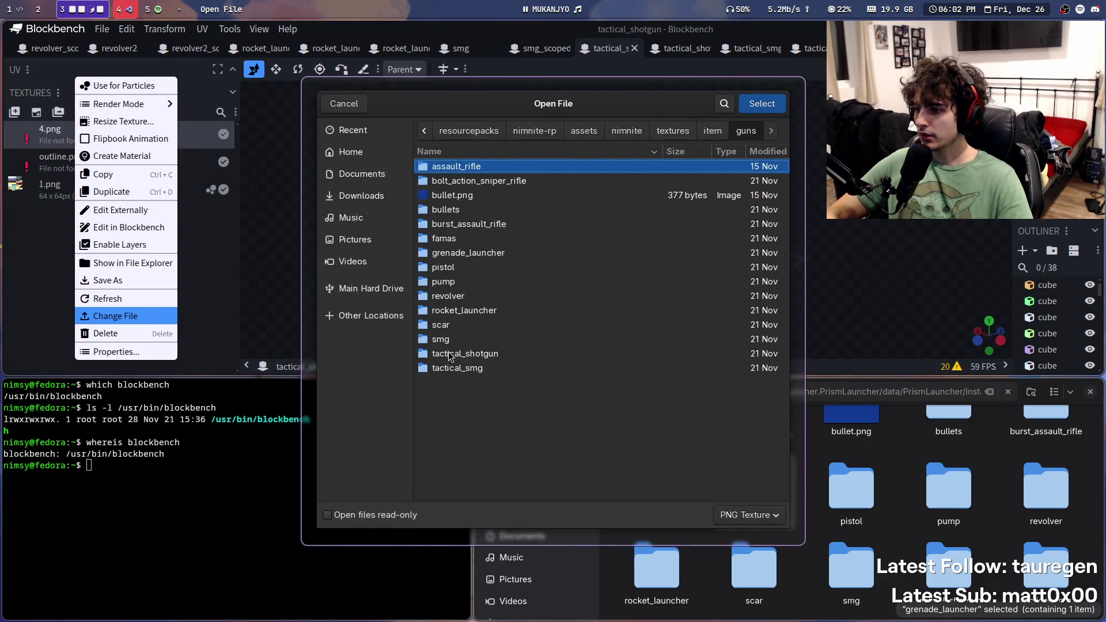
{"action": "double_click", "coordinate": [450, 354]}
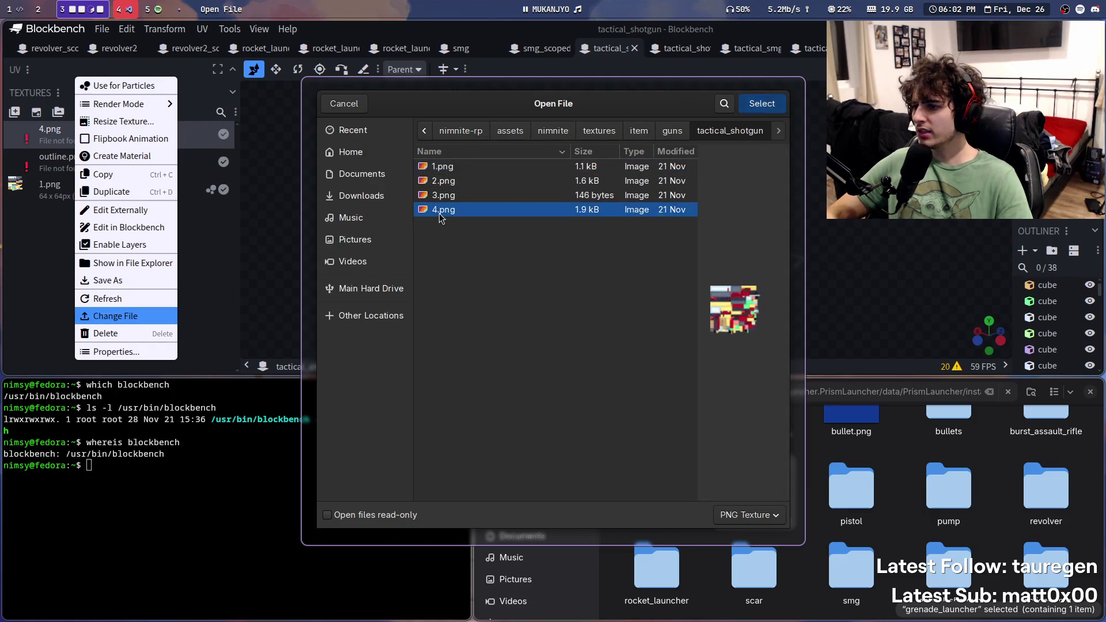
{"action": "double_click", "coordinate": [438, 210]}
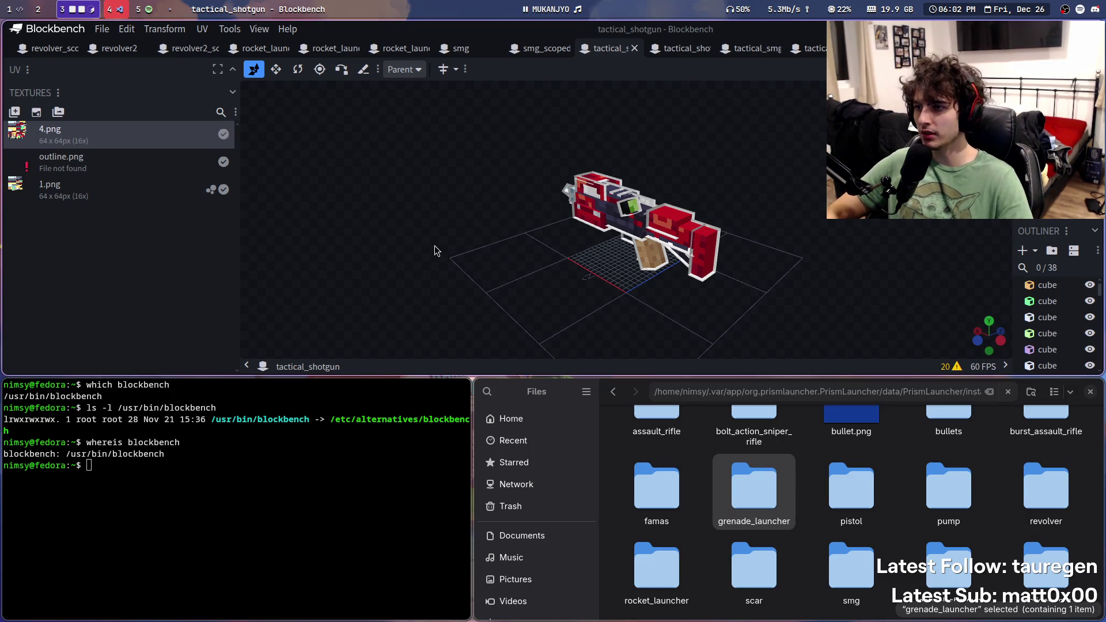
{"action": "key", "text": "ctrl+s"}
{"action": "key", "text": "ctrl+Tab"}
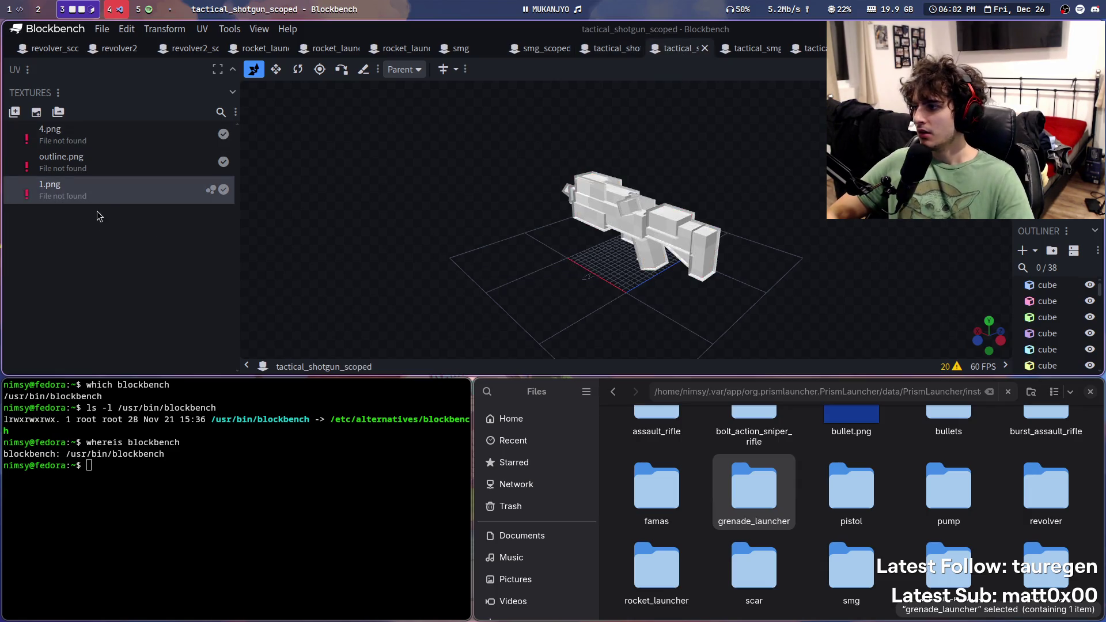
Step: Rearrange the windows, stacking Blockbench above the file manager and closing the terminal
{"action": "right_click", "coordinate": [103, 190]}
{"action": "left_click", "coordinate": [144, 315]}
{"action": "mouse_move", "coordinate": [436, 276]}
{"action": "left_mouse_down", "text": "super"}
{"action": "mouse_move", "coordinate": [1096, 295]}
{"action": "mouse_move", "coordinate": [565, 257]}
{"action": "mouse_move", "coordinate": [617, 294]}
{"action": "mouse_move", "coordinate": [568, 284]}
{"action": "left_mouse_up", "text": "super"}
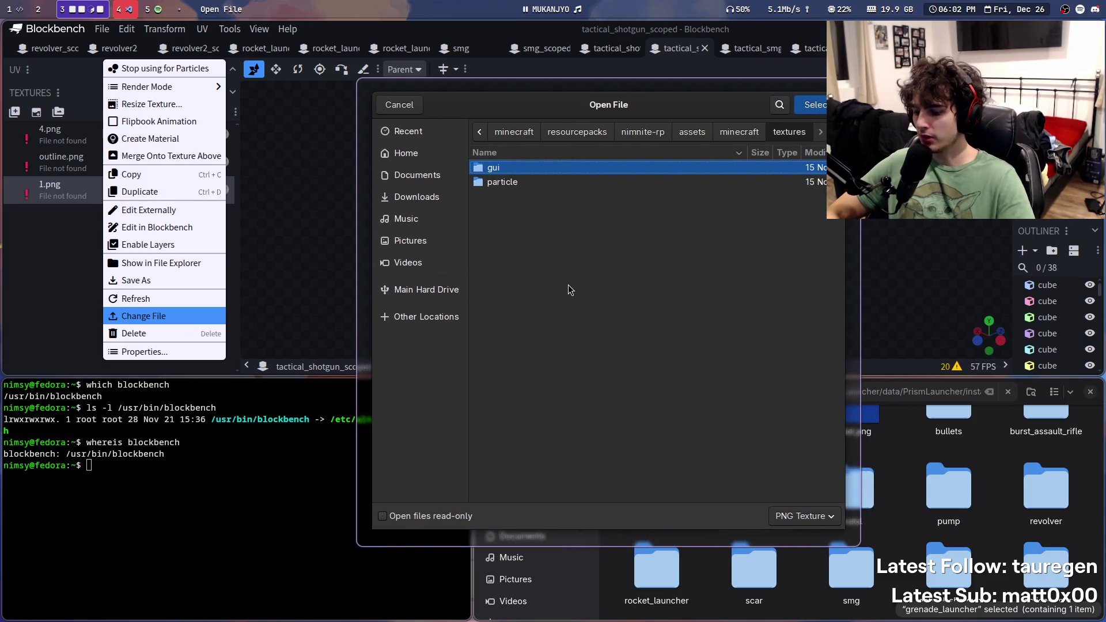
{"action": "key", "text": "ctrl+v"}
{"action": "key", "text": "Return"}
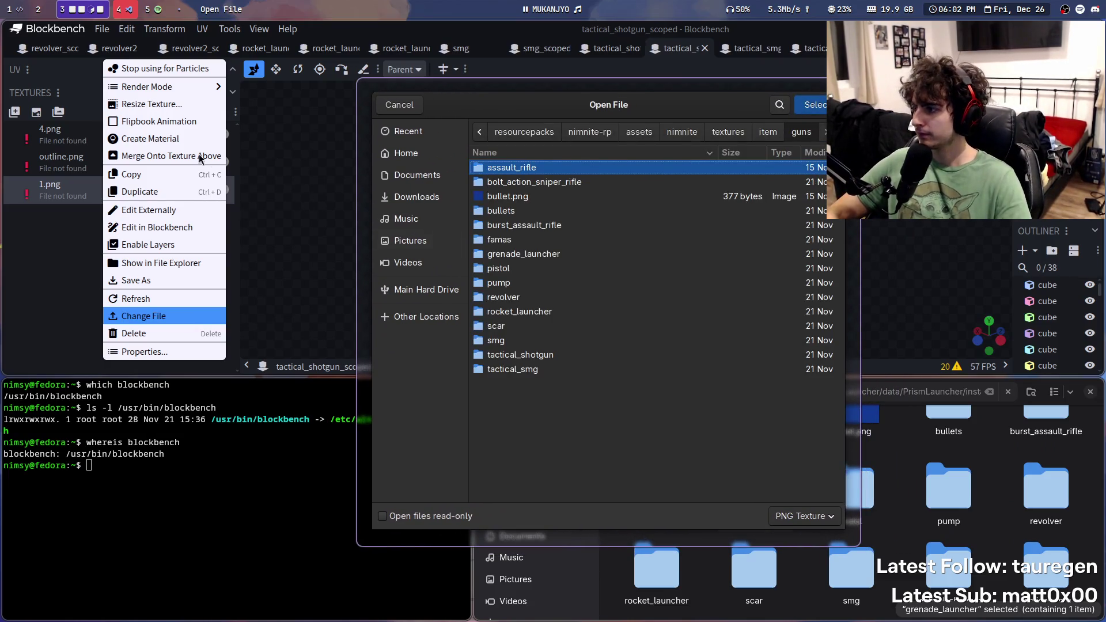
{"action": "left_click", "coordinate": [527, 343]}
{"action": "key", "text": "Escape"}
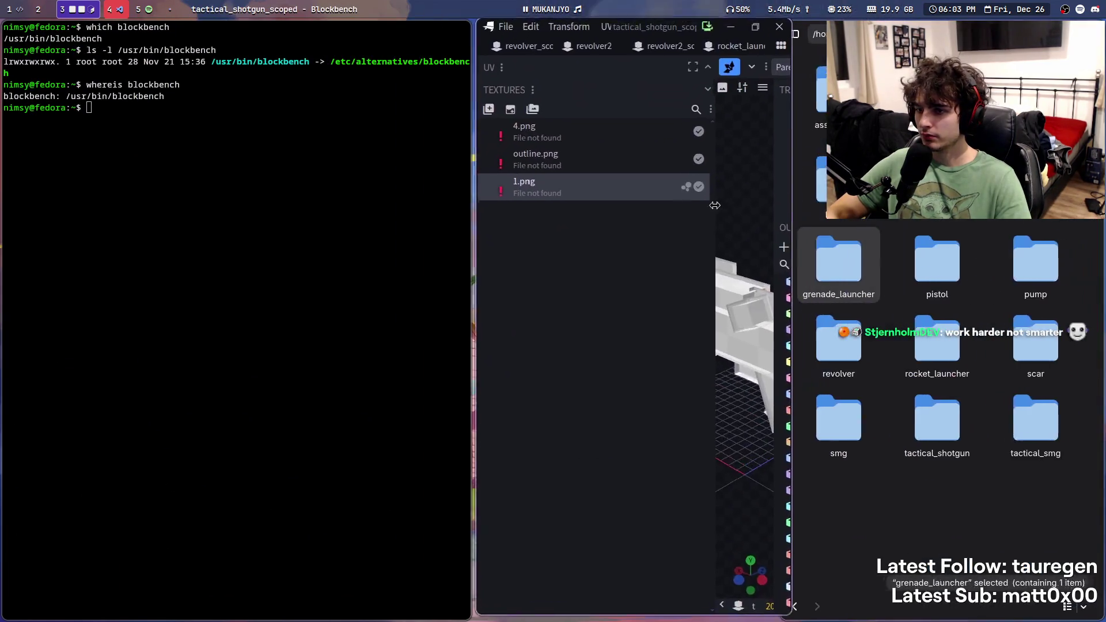
{"action": "key", "text": "super+j"}
{"action": "key", "text": "super+q"}
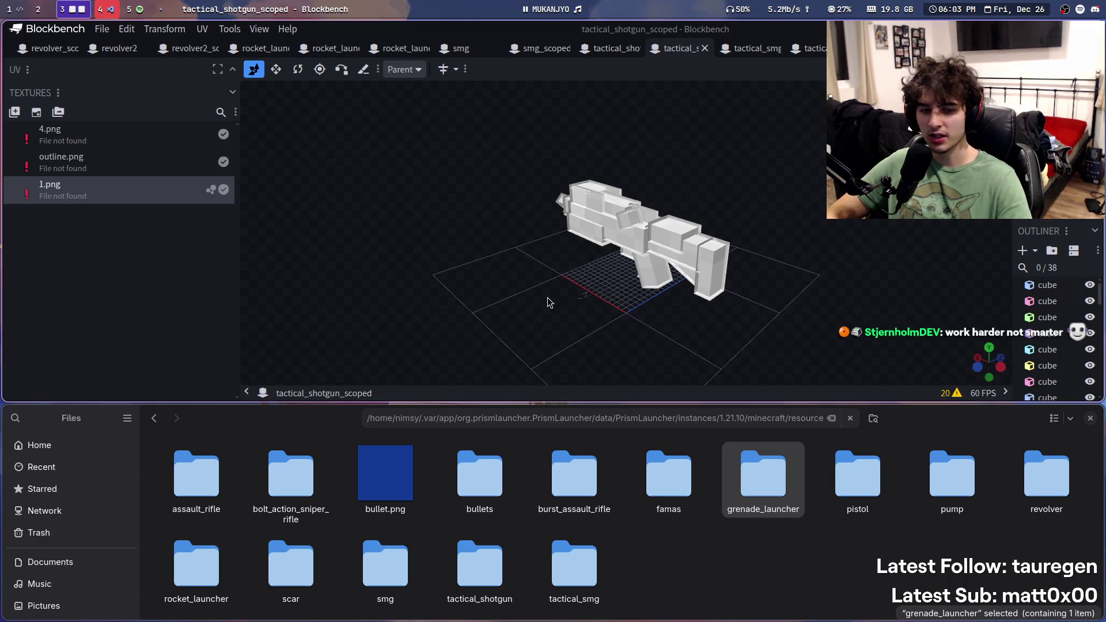
Step: Relink the scoped tactical shotgun's 1.png to guns/tactical_shotgun/1.png
{"action": "right_click", "coordinate": [186, 198]}
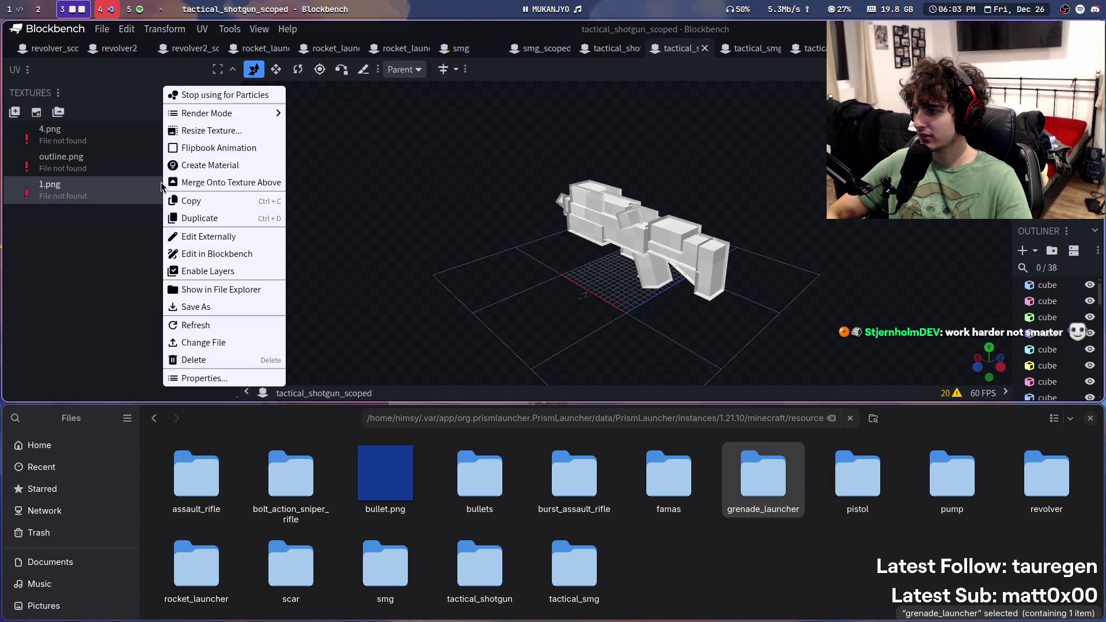
{"action": "left_click", "coordinate": [256, 343]}
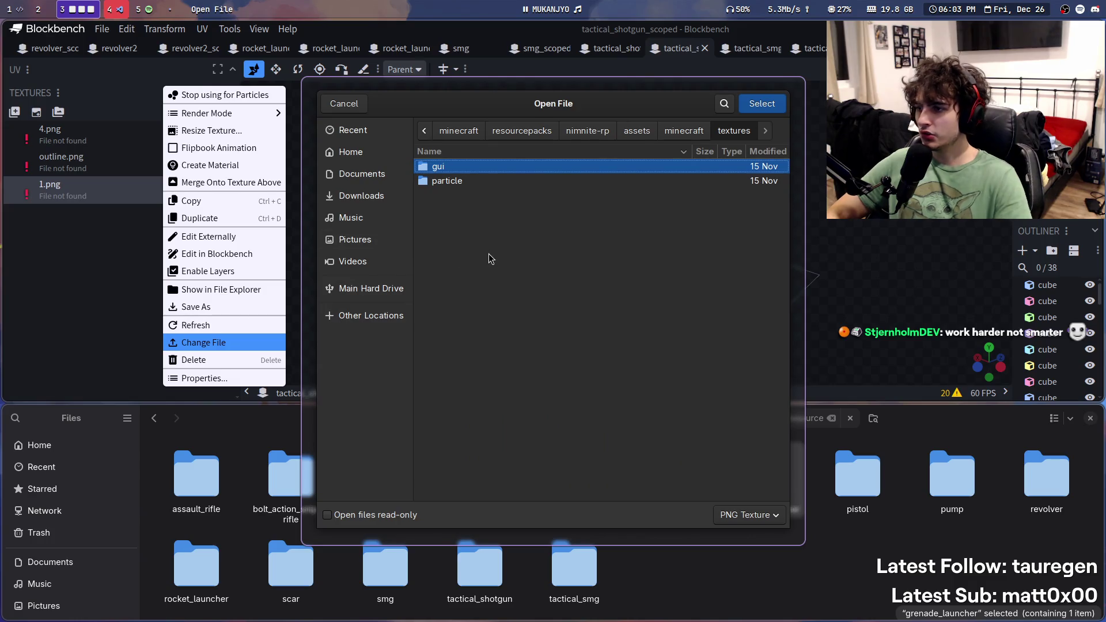
{"action": "key", "text": "ctrl+l"}
{"action": "key", "text": "ctrl+v"}
{"action": "key", "text": "Return"}
{"action": "mouse_move", "coordinate": [489, 258]}
{"action": "left_mouse_down", "text": "super"}
{"action": "mouse_move", "coordinate": [575, 275]}
{"action": "mouse_move", "coordinate": [475, 252]}
{"action": "left_mouse_up", "text": "super"}
{"action": "double_click", "coordinate": [482, 331]}
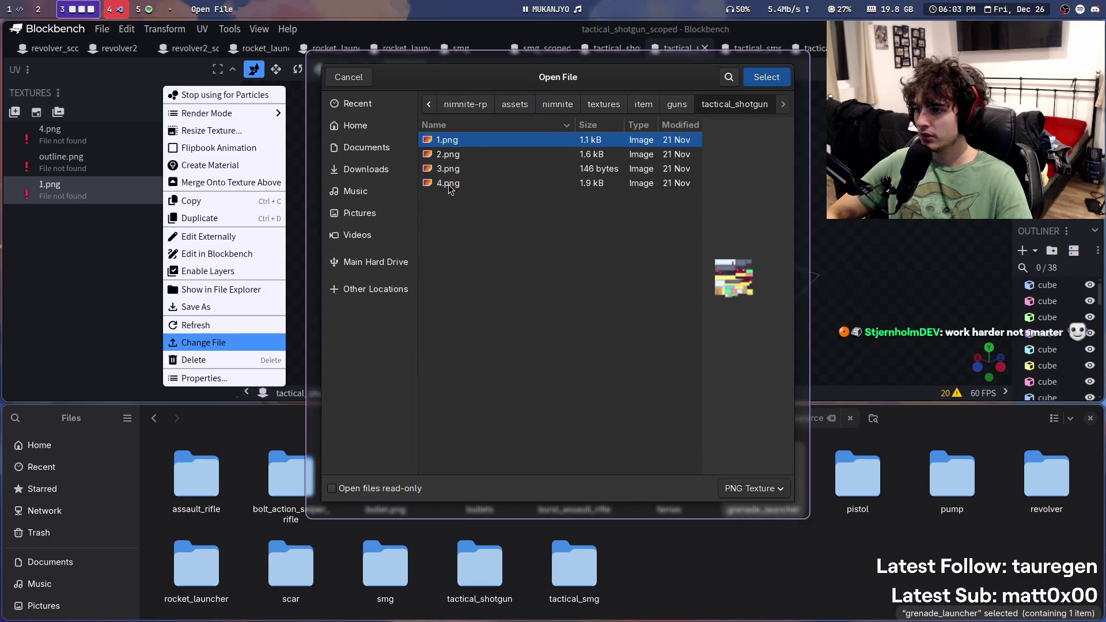
{"action": "double_click", "coordinate": [448, 142]}
Step: Try reloading the missing 4.png texture, then save tactical_shotgun_scoped.json
{"action": "right_click", "coordinate": [98, 133]}
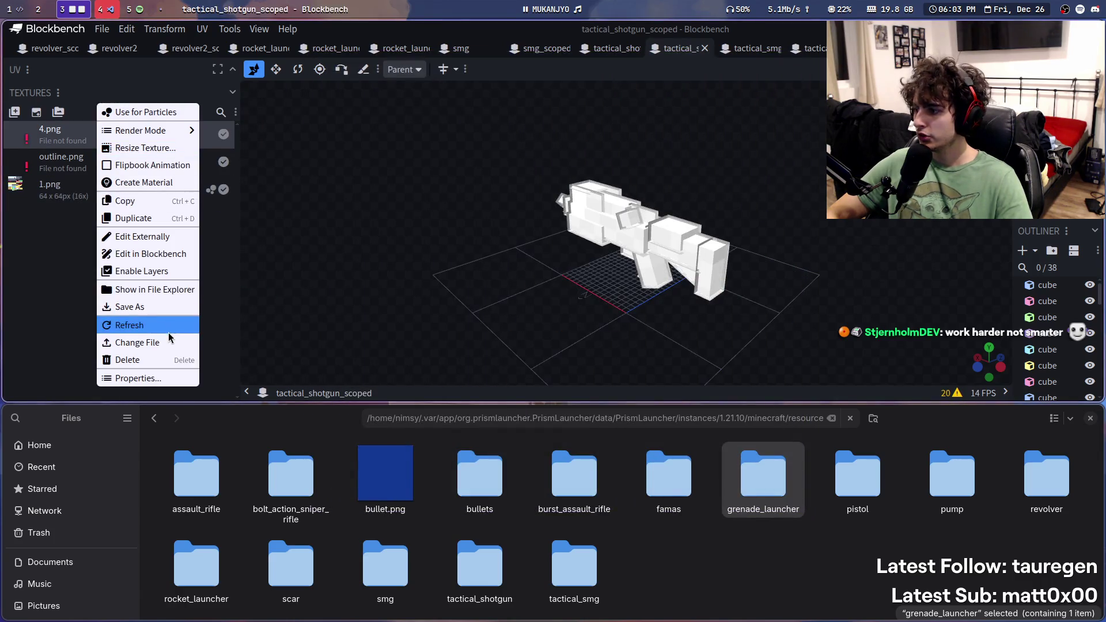
{"action": "left_click", "coordinate": [379, 365]}
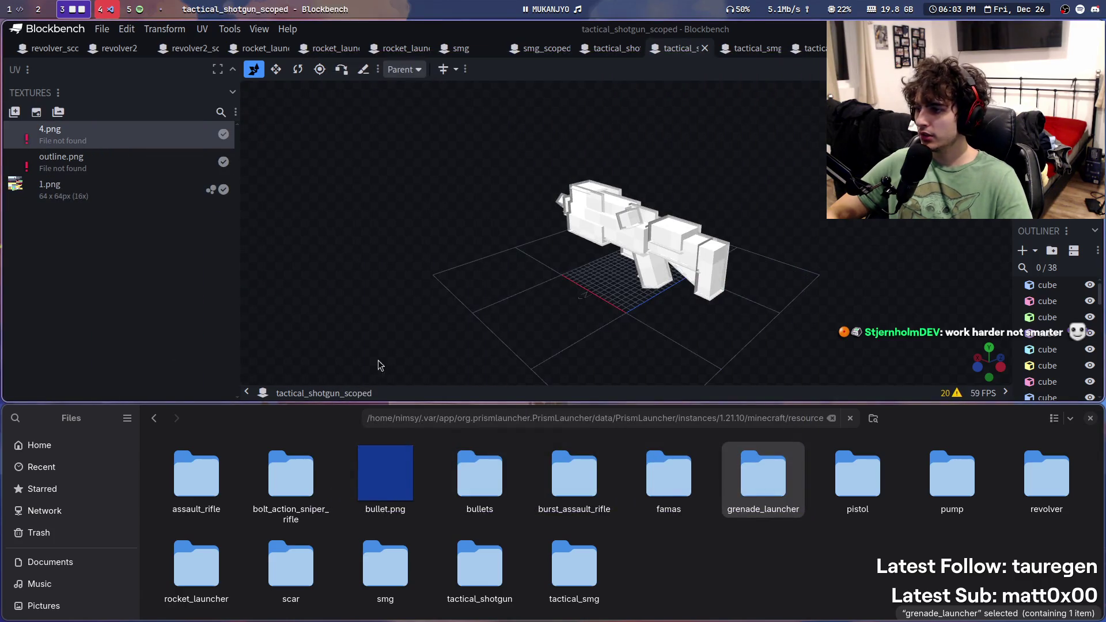
{"action": "right_click", "coordinate": [139, 143]}
{"action": "left_click", "coordinate": [342, 321]}
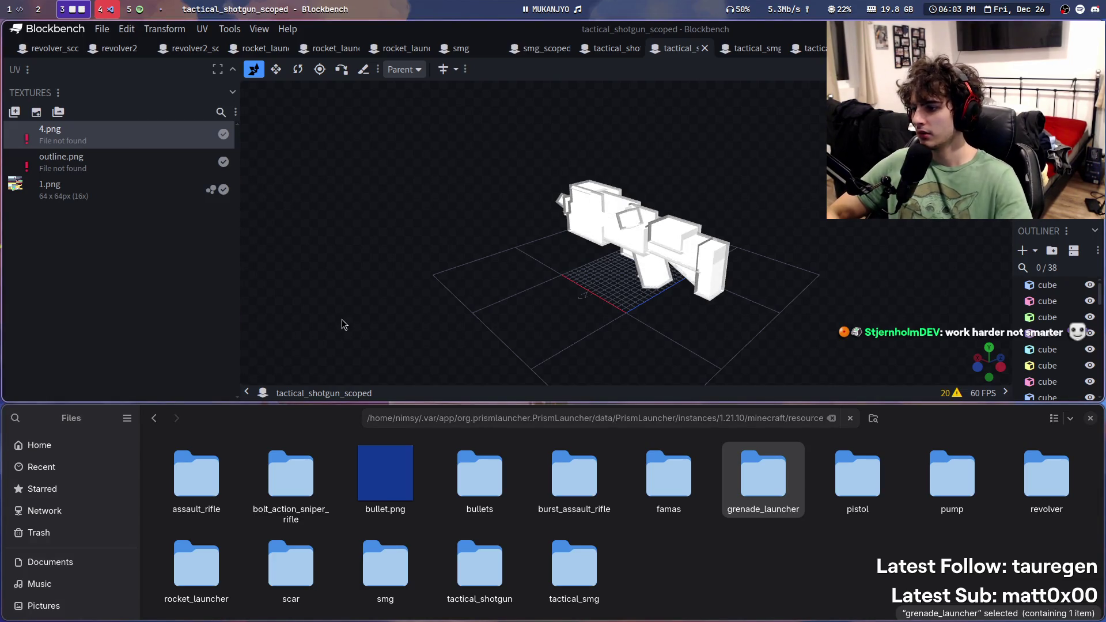
{"action": "right_click", "coordinate": [95, 159]}
{"action": "left_click", "coordinate": [369, 259]}
{"action": "key", "text": "ctrl+s"}
Step: Relink the missing 4.png to 4.png in guns/tactical_shotgun
{"action": "right_click", "coordinate": [129, 162]}
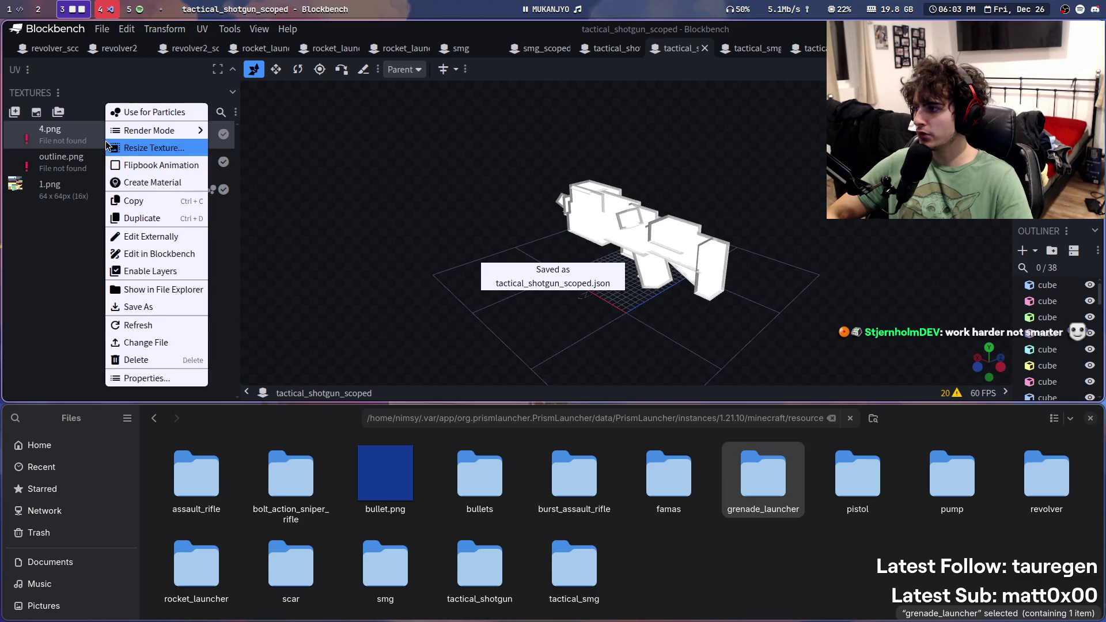
{"action": "left_click", "coordinate": [146, 342]}
{"action": "key", "text": "ctrl+l"}
{"action": "key", "text": "ctrl+v"}
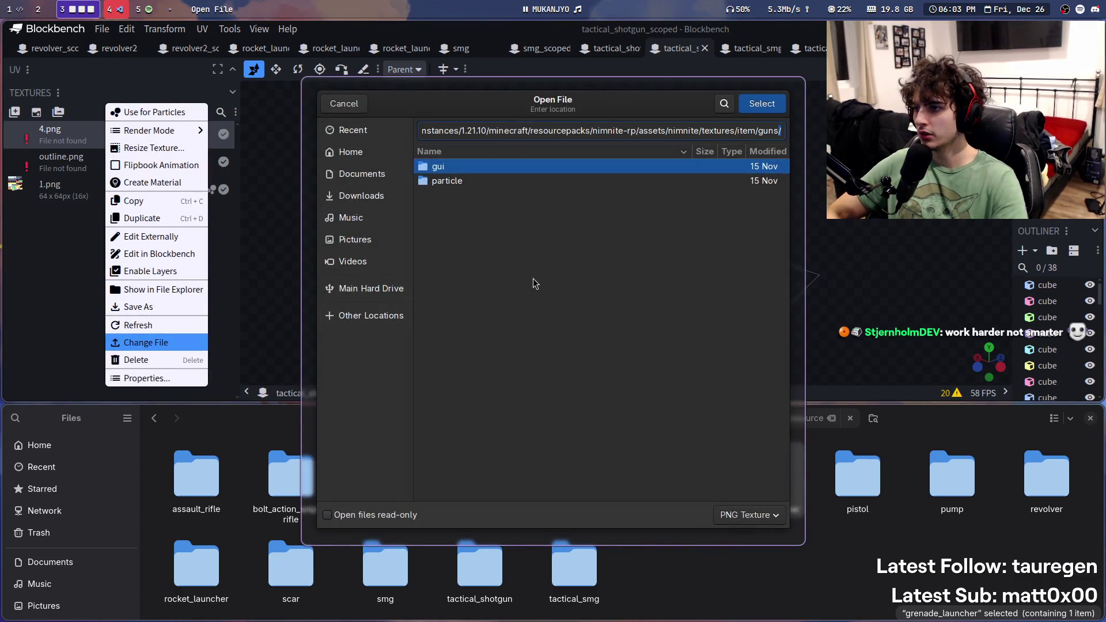
{"action": "key", "text": "Return"}
{"action": "double_click", "coordinate": [480, 353]}
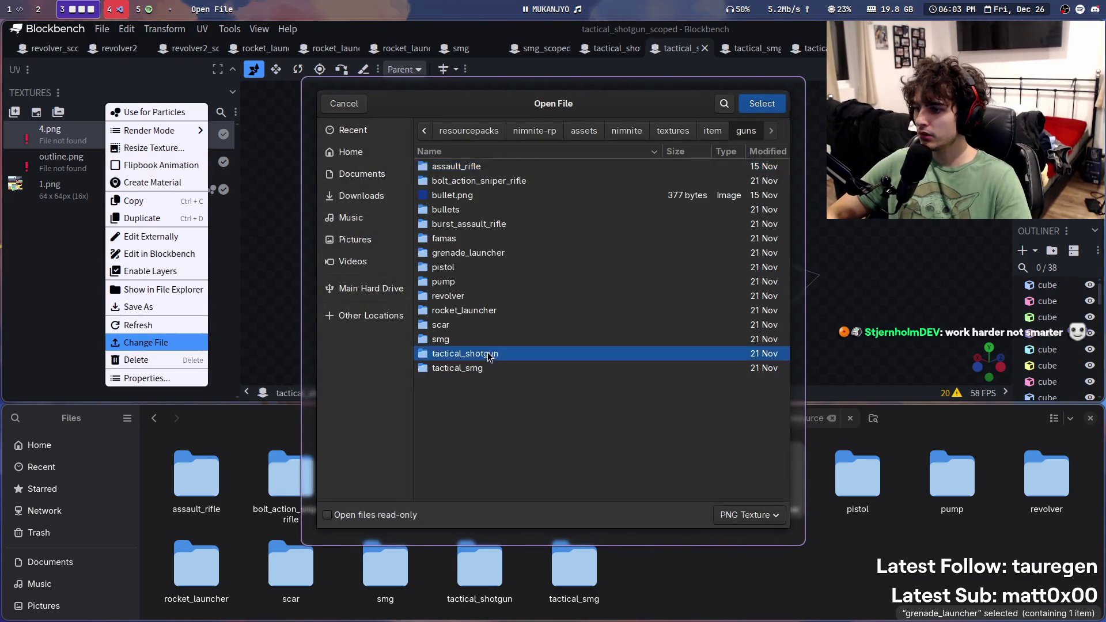
{"action": "left_click", "coordinate": [468, 209]}
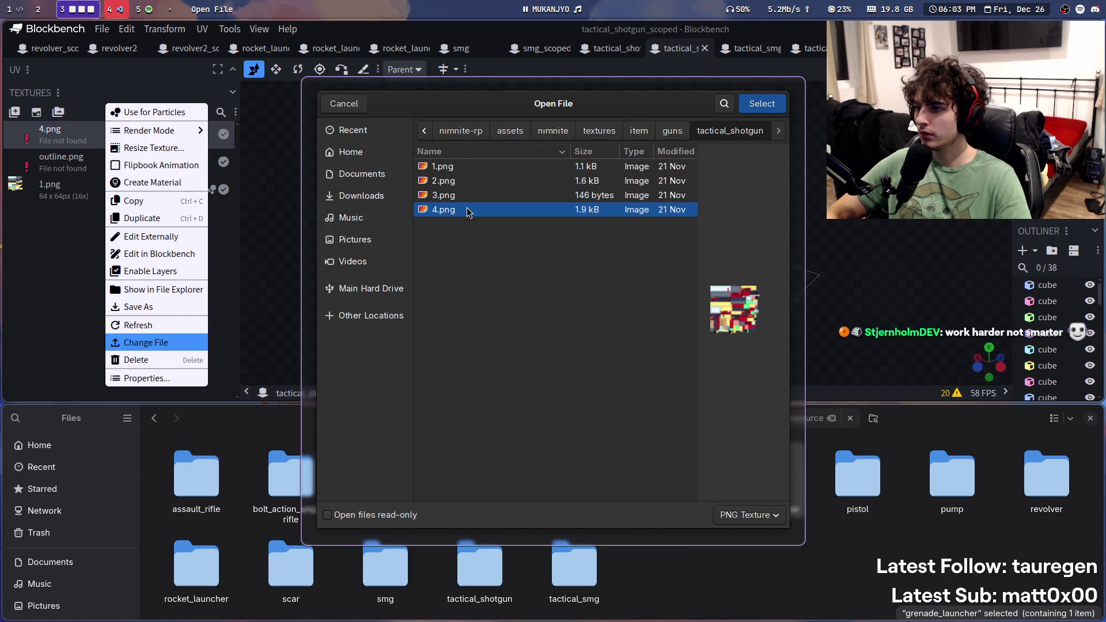
{"action": "double_click", "coordinate": [467, 210]}
{"action": "key", "text": "ctrl+Tab"}
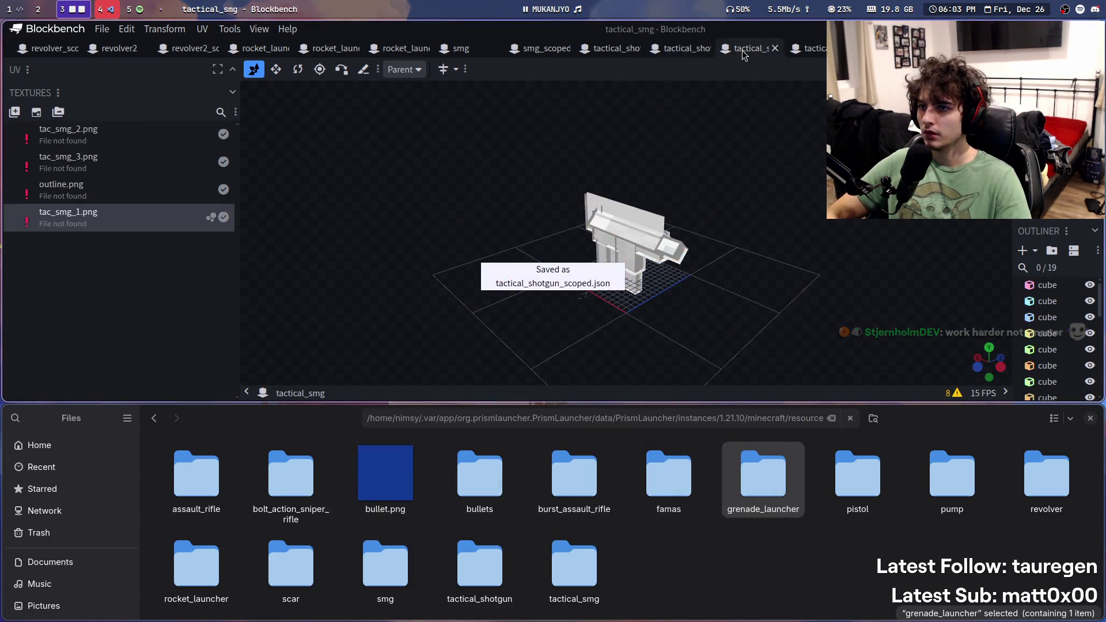
Step: Relink tac_smg_1.png and tac_smg_3.png to their files in guns/tactical_smg
{"action": "right_click", "coordinate": [173, 229]}
{"action": "left_click", "coordinate": [242, 343]}
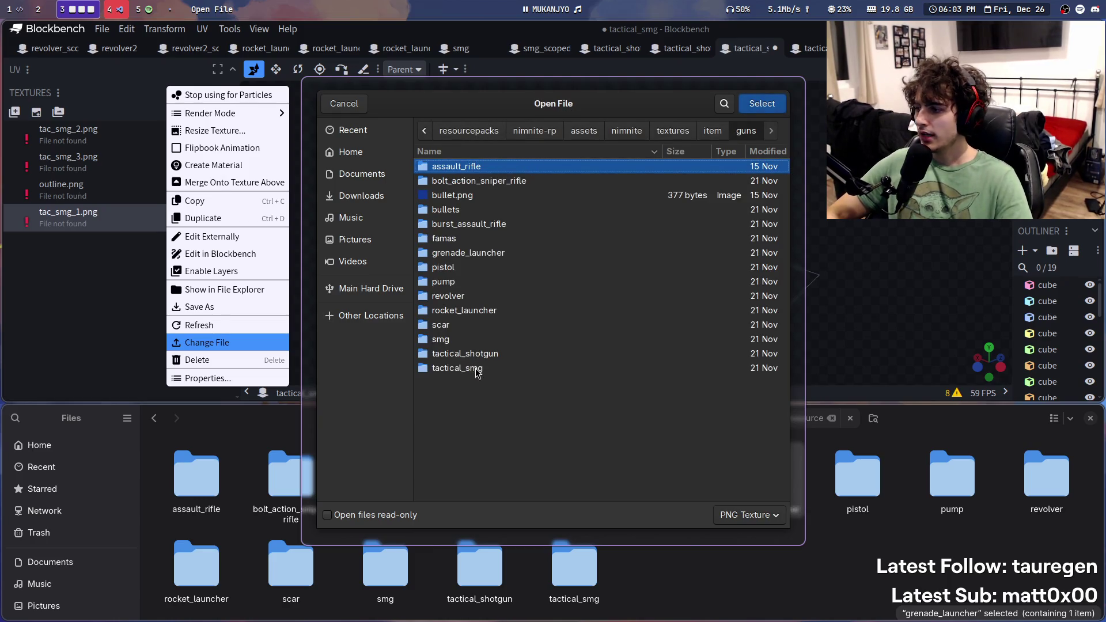
{"action": "left_click", "coordinate": [482, 357]}
{"action": "double_click", "coordinate": [487, 368]}
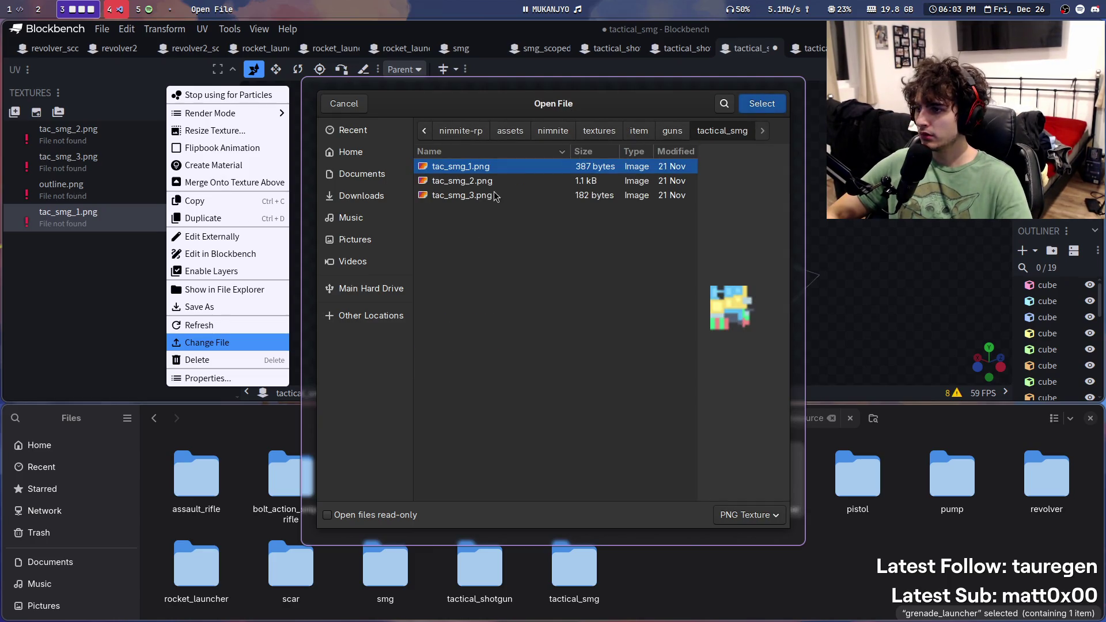
{"action": "double_click", "coordinate": [486, 171]}
{"action": "right_click", "coordinate": [101, 163]}
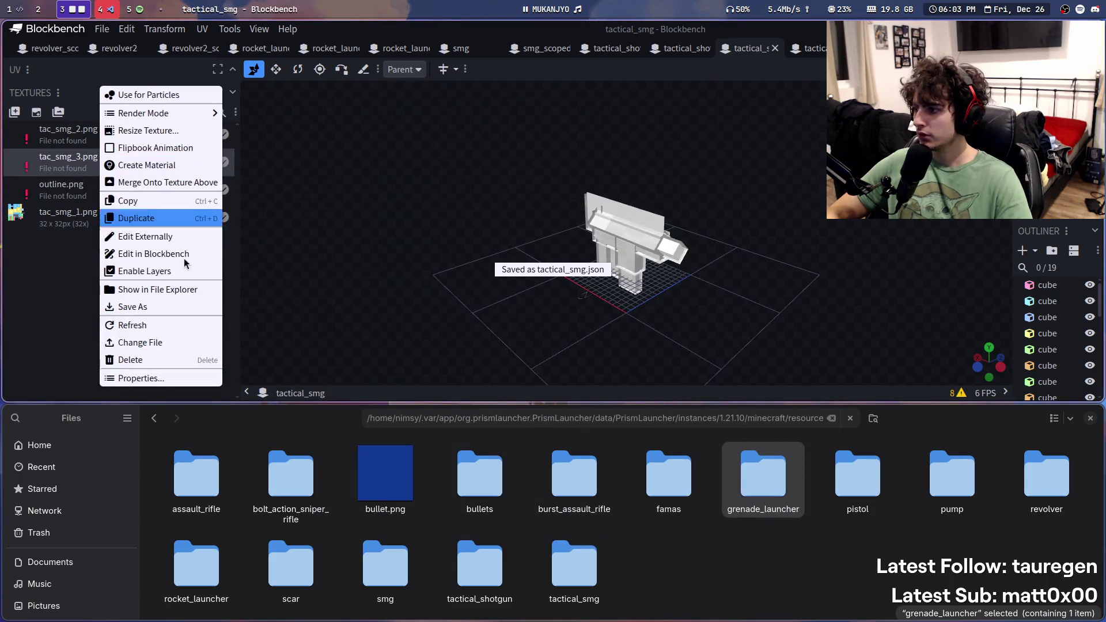
{"action": "left_click", "coordinate": [198, 347]}
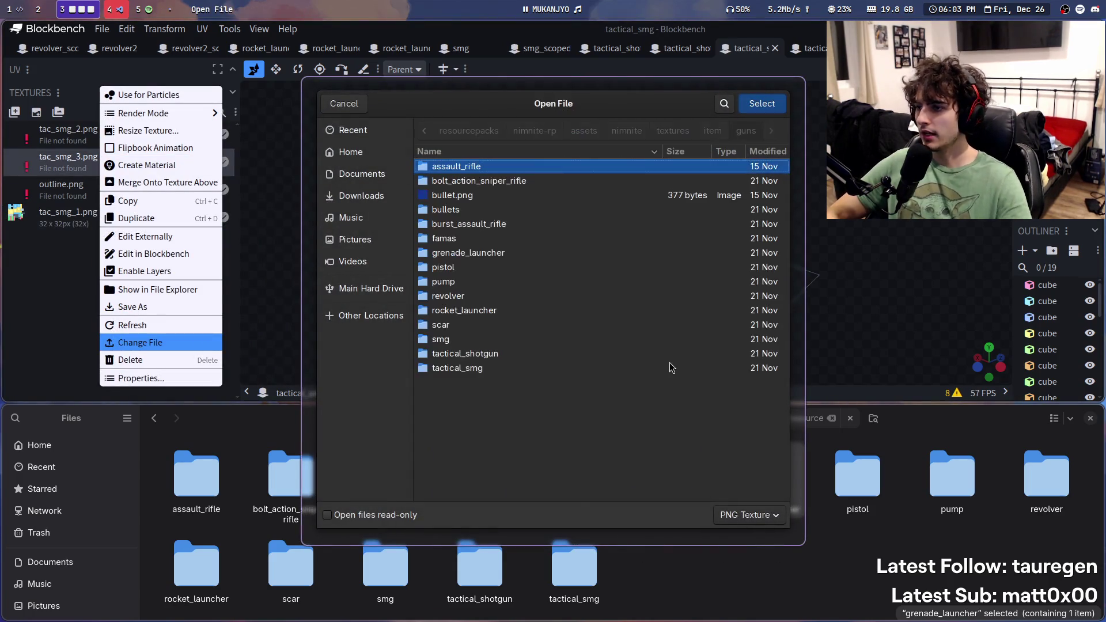
{"action": "double_click", "coordinate": [475, 368]}
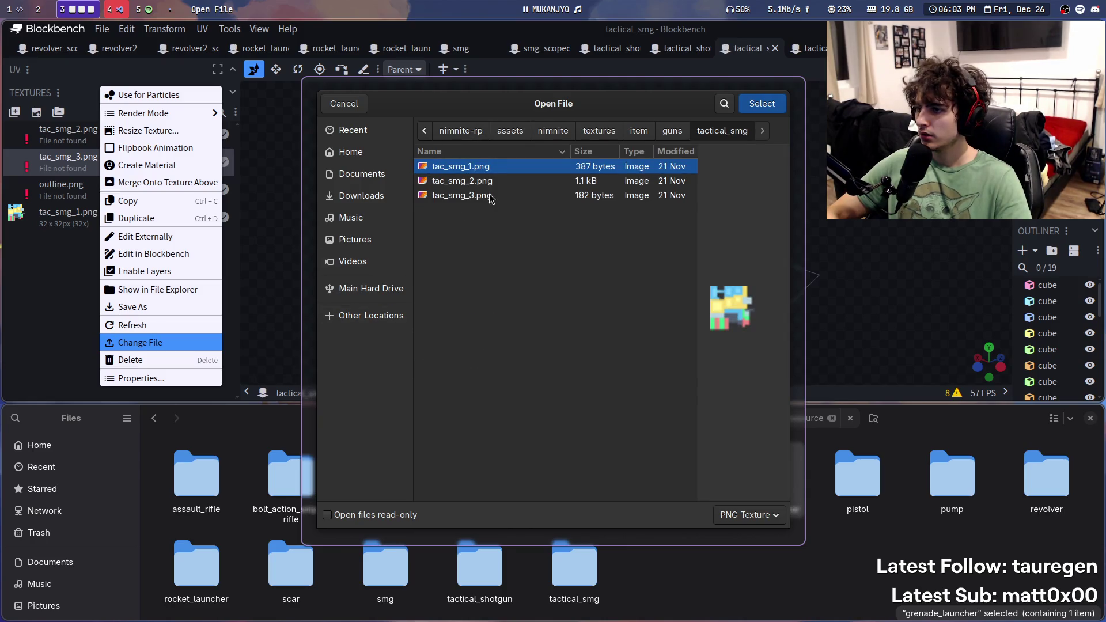
{"action": "double_click", "coordinate": [491, 195]}
Step: Relink tac_smg_2.png from guns/tactical_smg and save tactical_smg.json
{"action": "right_click", "coordinate": [93, 133]}
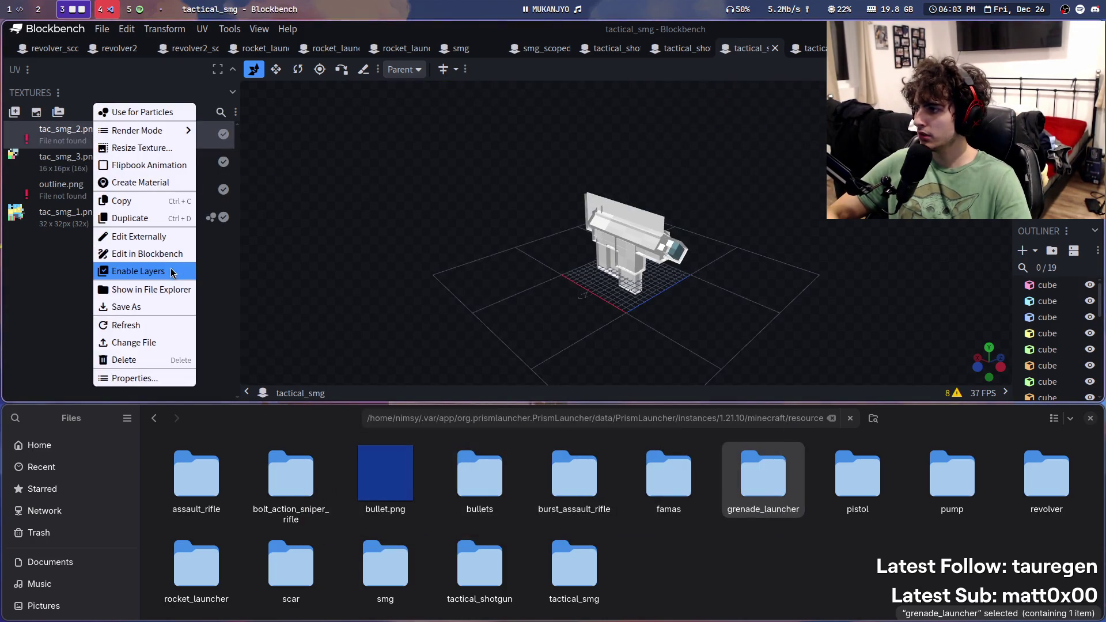
{"action": "left_click", "coordinate": [133, 342]}
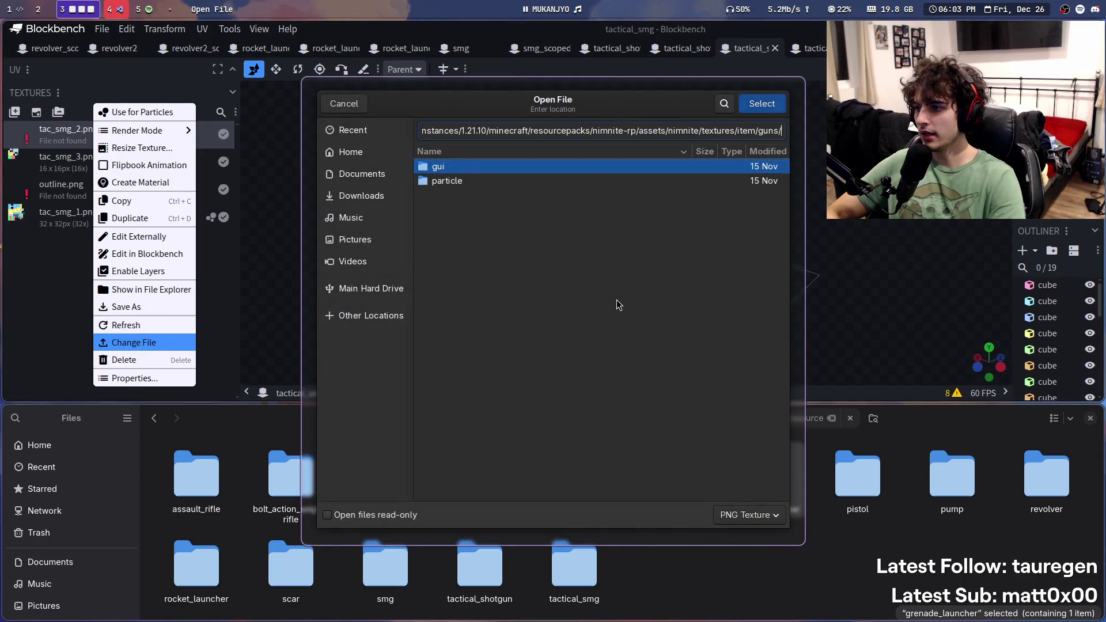
{"action": "double_click", "coordinate": [469, 370]}
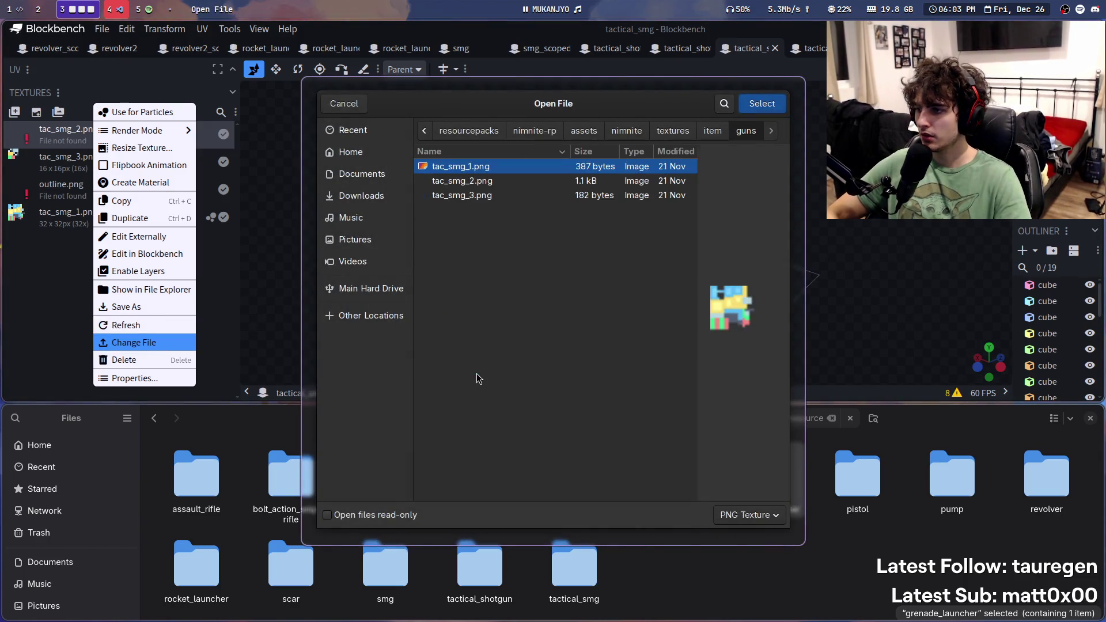
{"action": "double_click", "coordinate": [460, 181]}
{"action": "key", "text": "ctrl+s"}
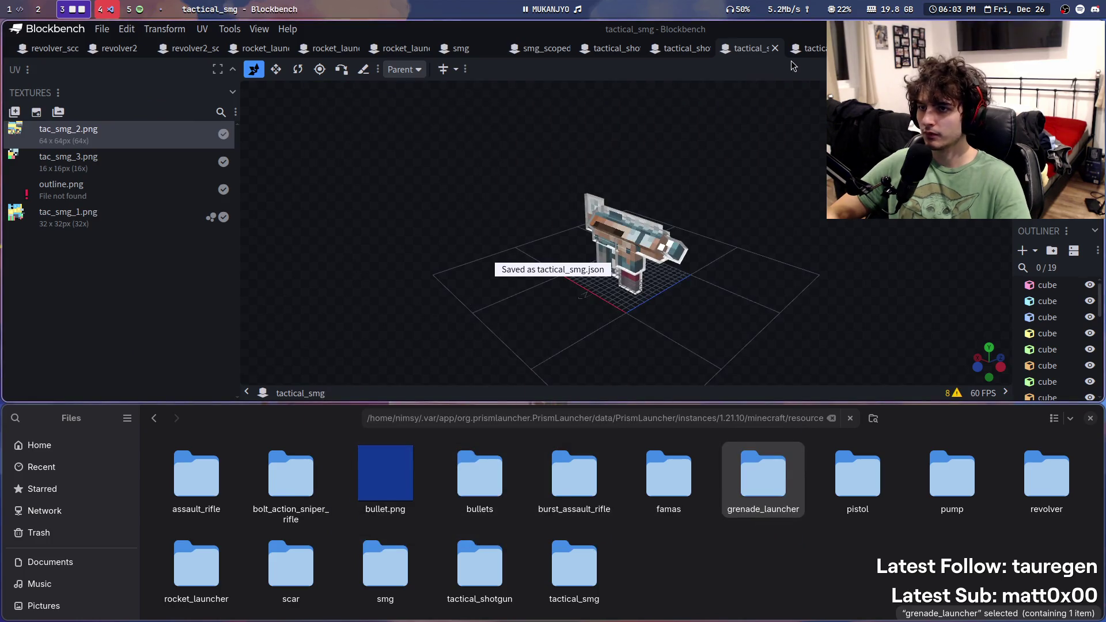
{"action": "left_click", "coordinate": [806, 49]}
{"action": "right_click", "coordinate": [105, 196]}
Step: In tactical_smg_scoped, relink tac_smg_1.png and tac_smg_3.png from guns/tactical_smg
{"action": "left_click", "coordinate": [134, 342]}
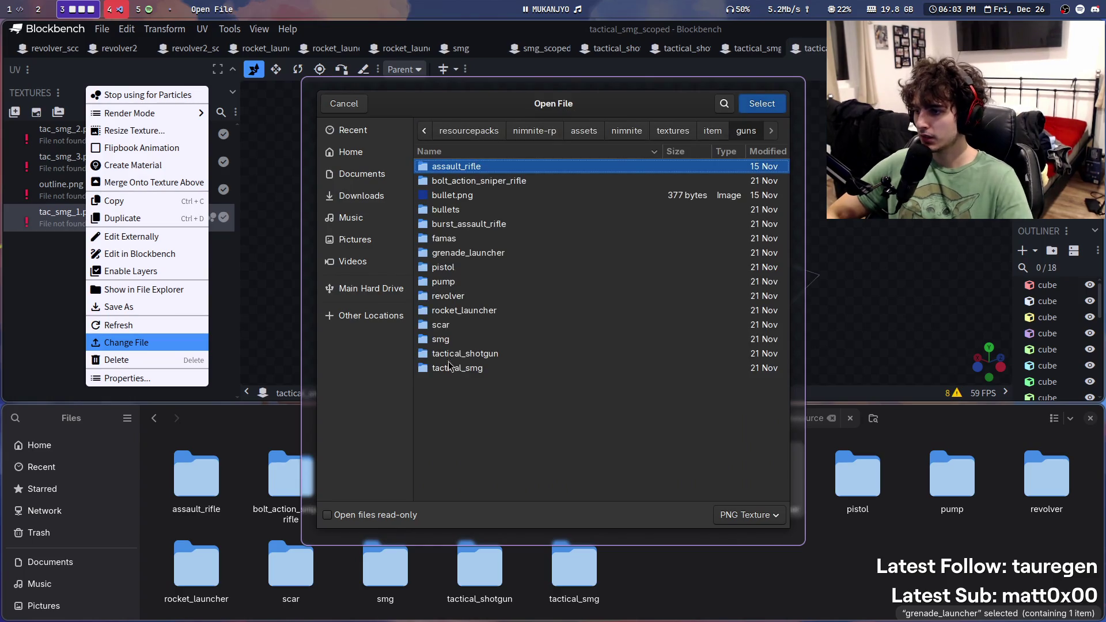
{"action": "double_click", "coordinate": [452, 367]}
{"action": "double_click", "coordinate": [504, 171]}
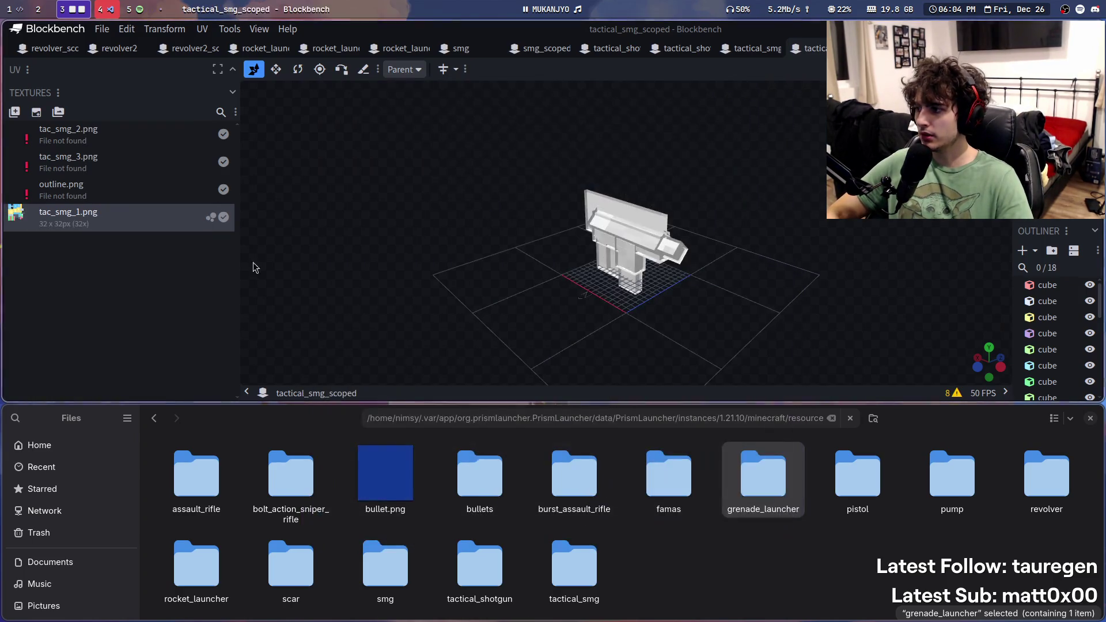
{"action": "right_click", "coordinate": [133, 161]}
{"action": "left_click", "coordinate": [169, 342]}
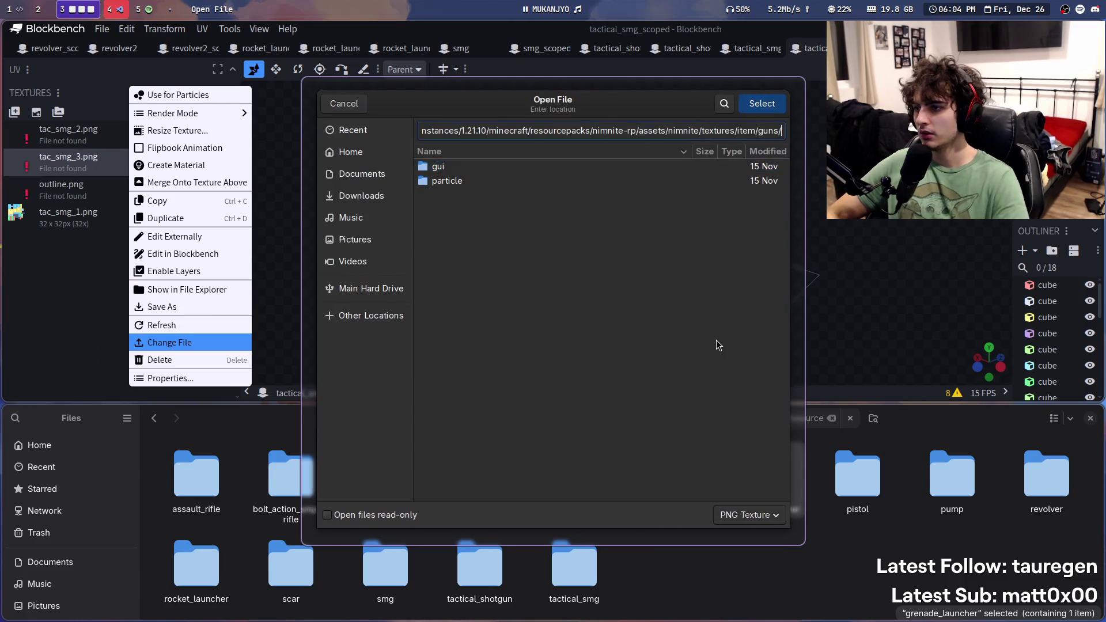
{"action": "double_click", "coordinate": [490, 368]}
{"action": "double_click", "coordinate": [467, 195]}
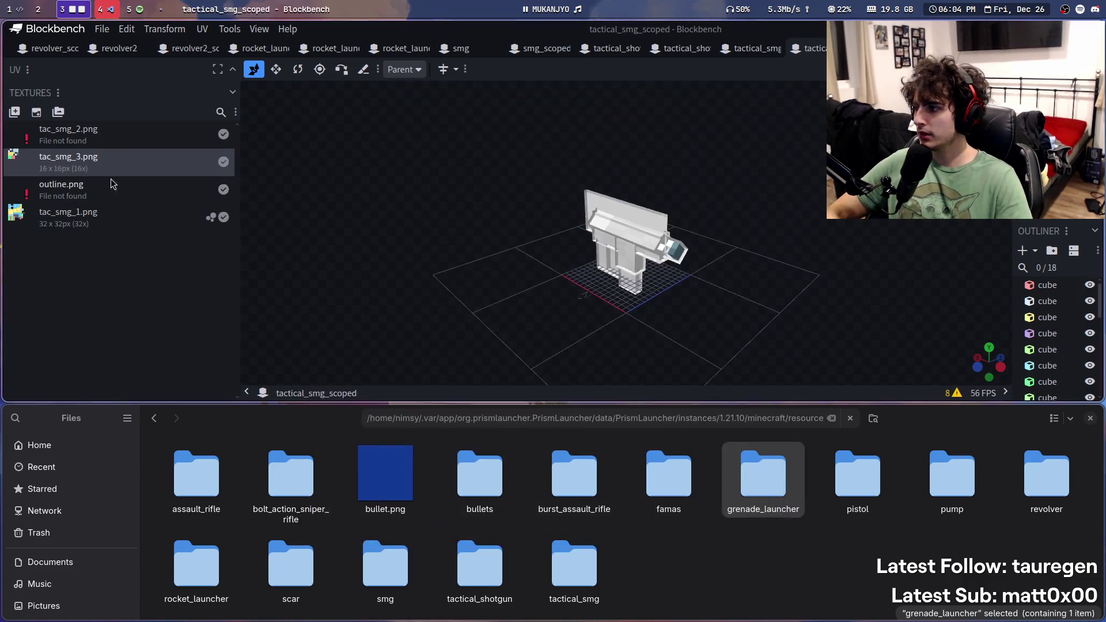
Step: Relink tac_smg_2.png, fixing a duplicate tac_smg_1 link, and save the scoped model
{"action": "right_click", "coordinate": [85, 134]}
{"action": "left_click", "coordinate": [124, 342]}
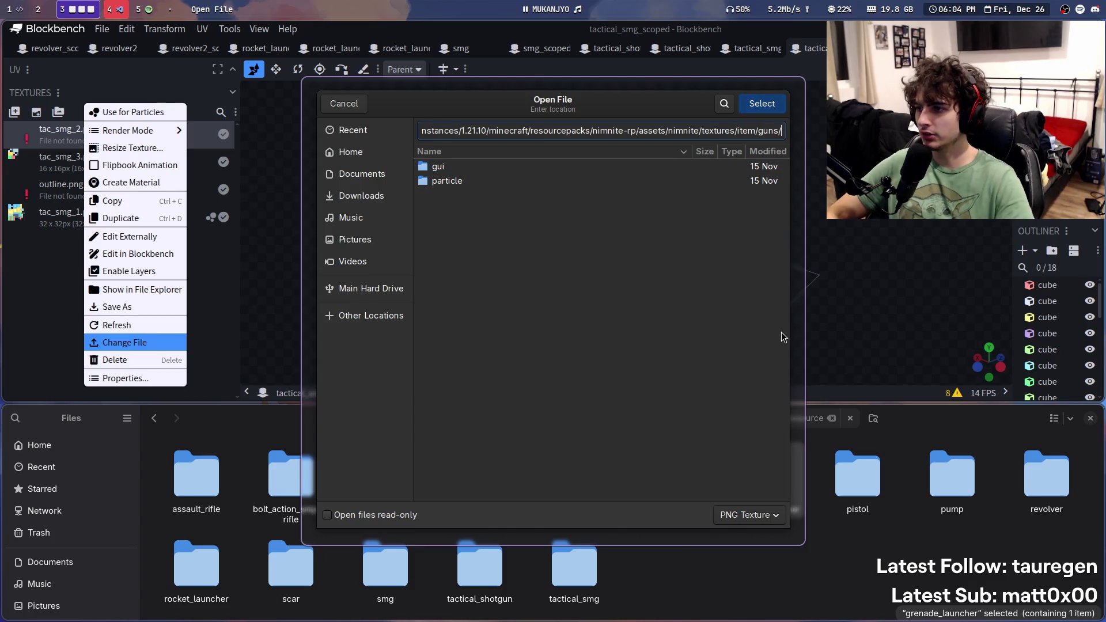
{"action": "double_click", "coordinate": [490, 168]}
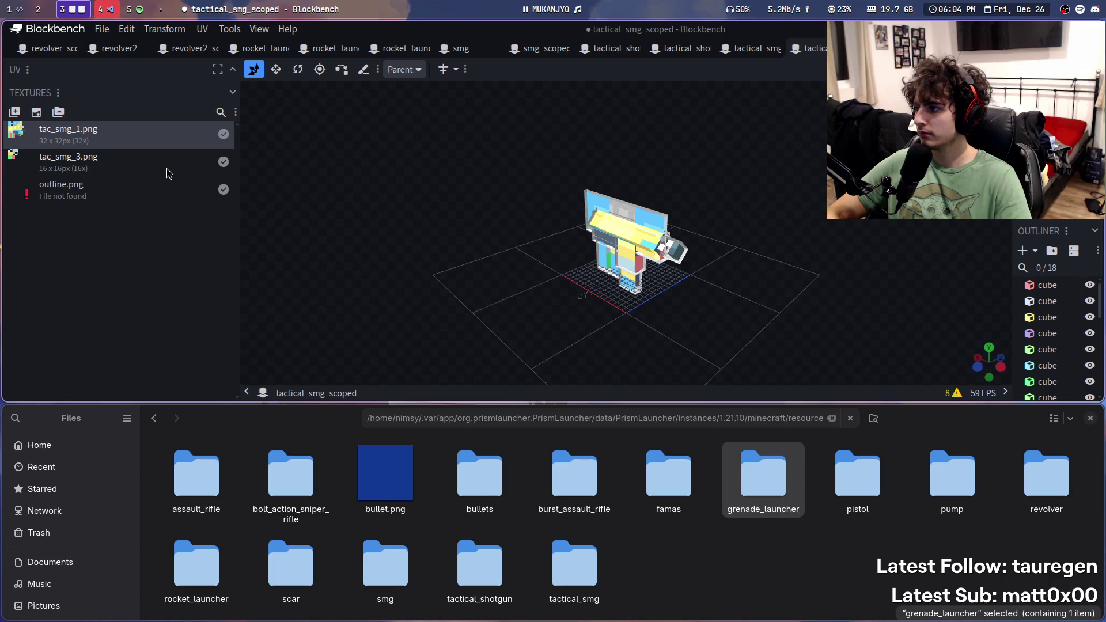
{"action": "right_click", "coordinate": [109, 130]}
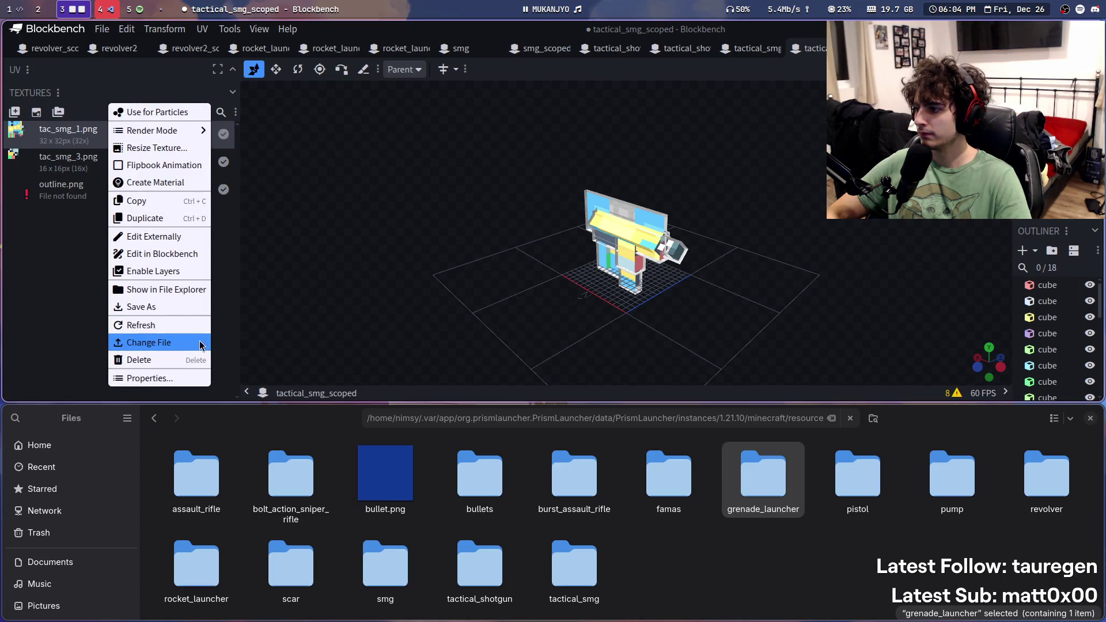
{"action": "left_click", "coordinate": [149, 342]}
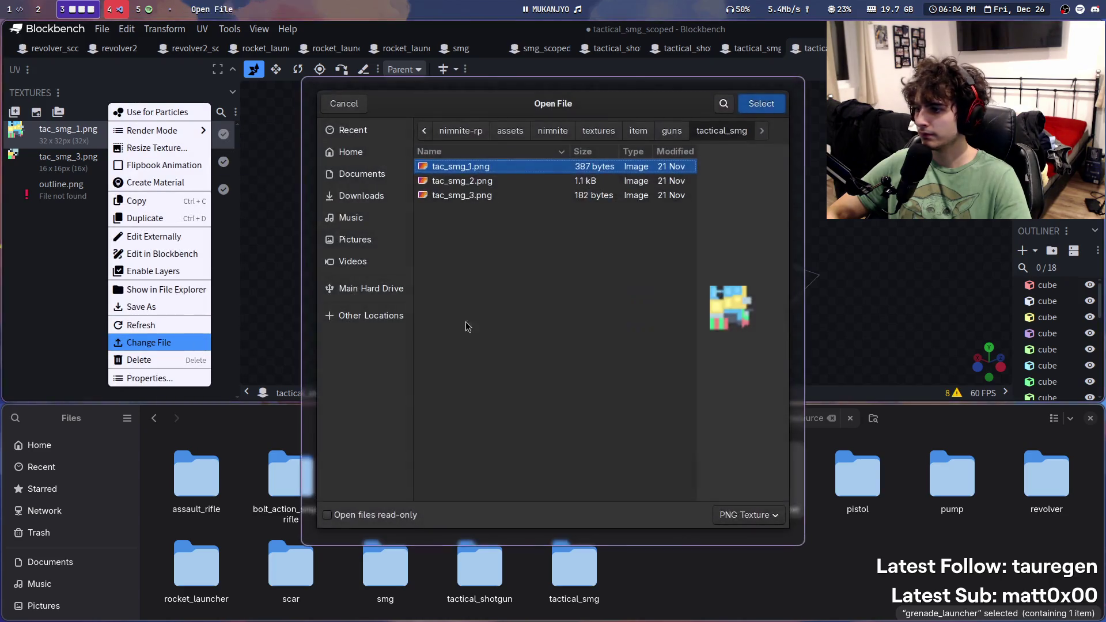
{"action": "double_click", "coordinate": [490, 182]}
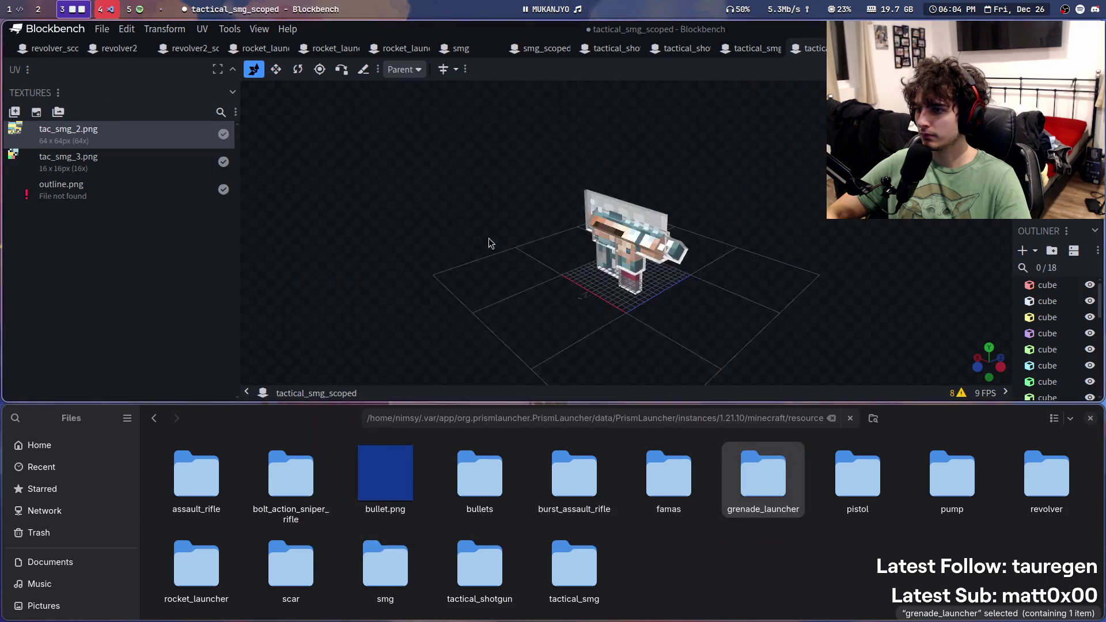
{"action": "mouse_move", "coordinate": [917, 221]}
{"action": "left_mouse_down"}
{"action": "mouse_move", "coordinate": [555, 199]}
{"action": "mouse_move", "coordinate": [531, 267]}
{"action": "left_mouse_up"}
{"action": "key", "text": "ctrl+s"}
Step: Copy the 32×32 tac_smg_1.png from tactical_smg into the scoped model and save it
{"action": "left_click", "coordinate": [748, 47]}
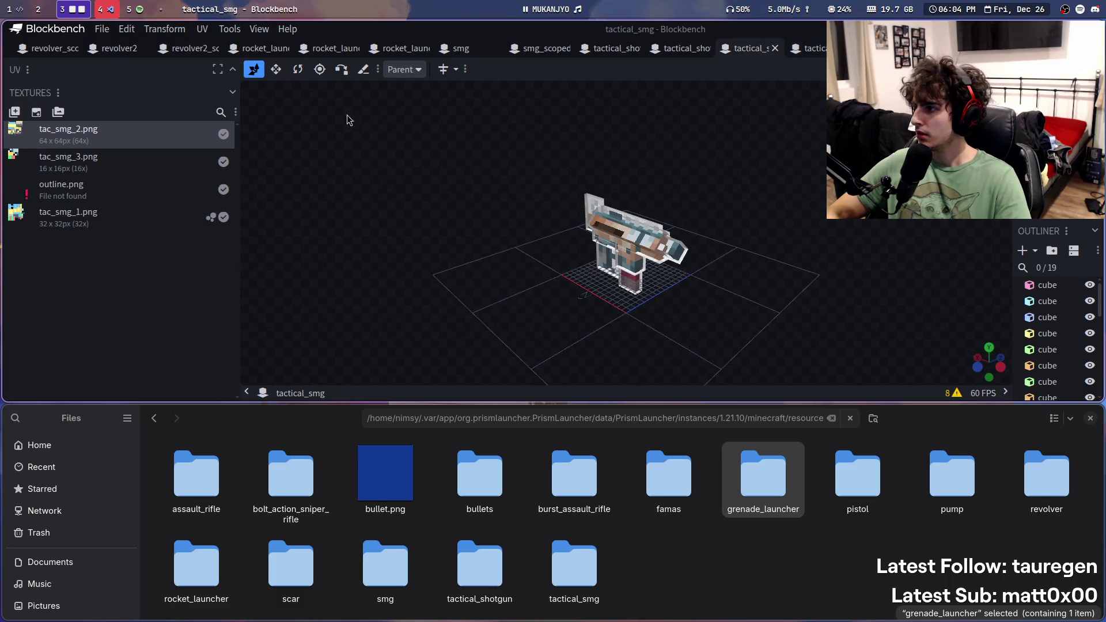
{"action": "left_click", "coordinate": [140, 224]}
{"action": "mouse_move", "coordinate": [141, 218]}
{"action": "left_mouse_down"}
{"action": "mouse_move", "coordinate": [209, 259]}
{"action": "mouse_move", "coordinate": [155, 260]}
{"action": "left_mouse_up"}
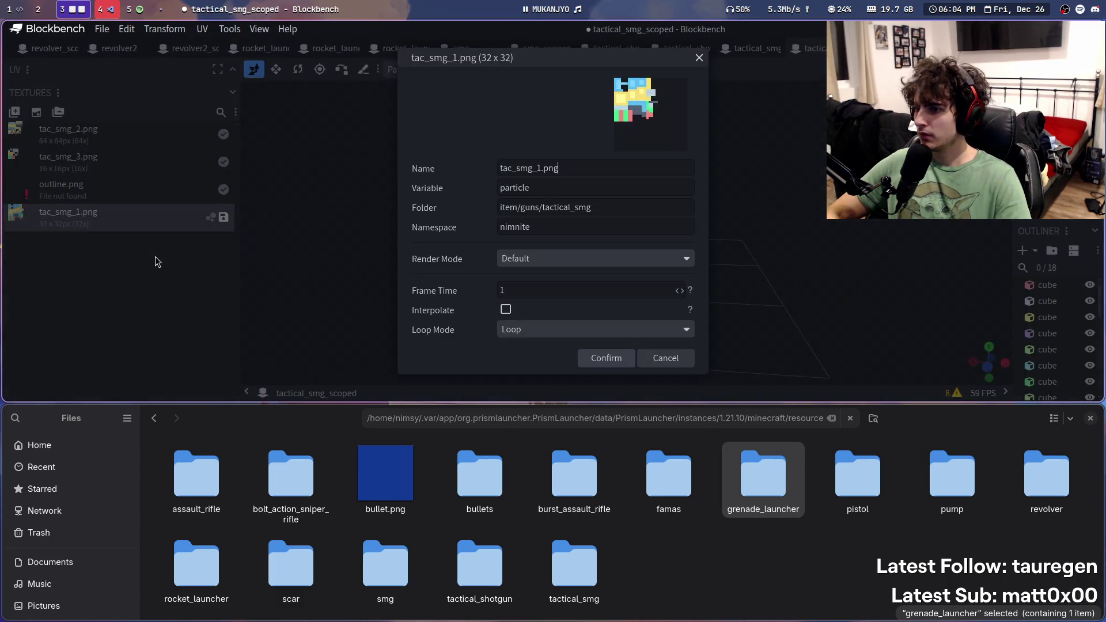
{"action": "left_click", "coordinate": [601, 359]}
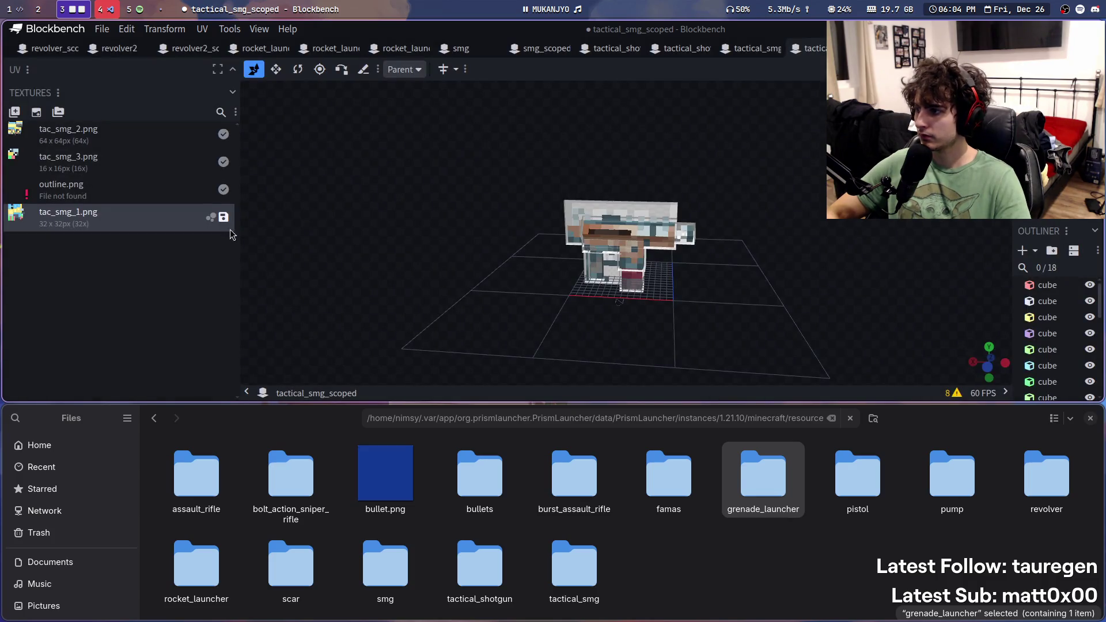
{"action": "left_click", "coordinate": [224, 219]}
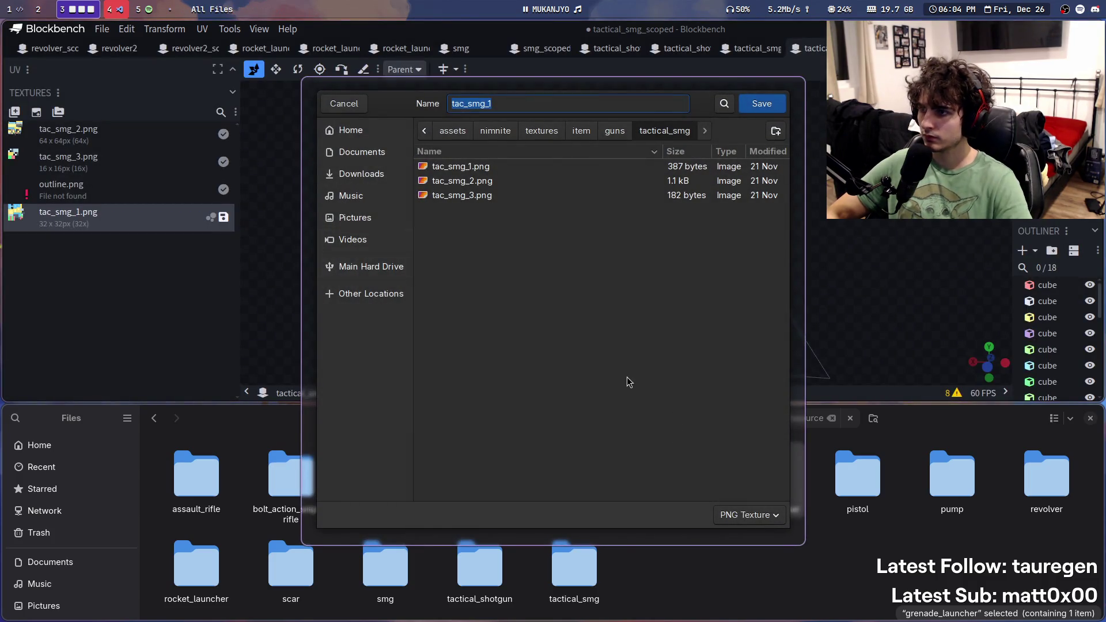
{"action": "key", "text": "Return"}
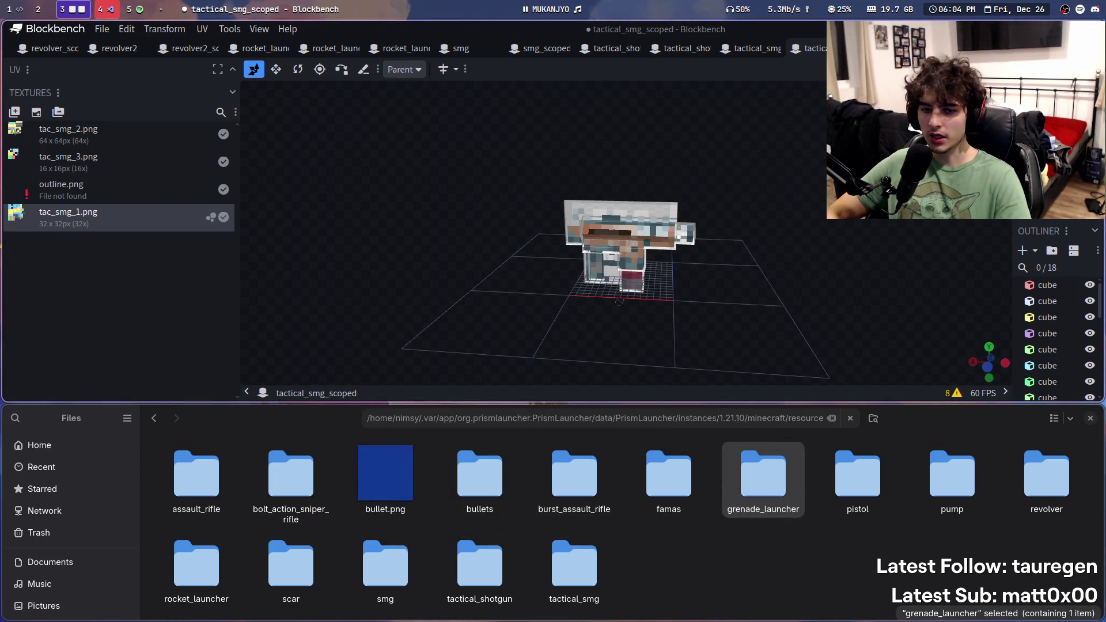
{"action": "key", "text": "ctrl+Tab"}
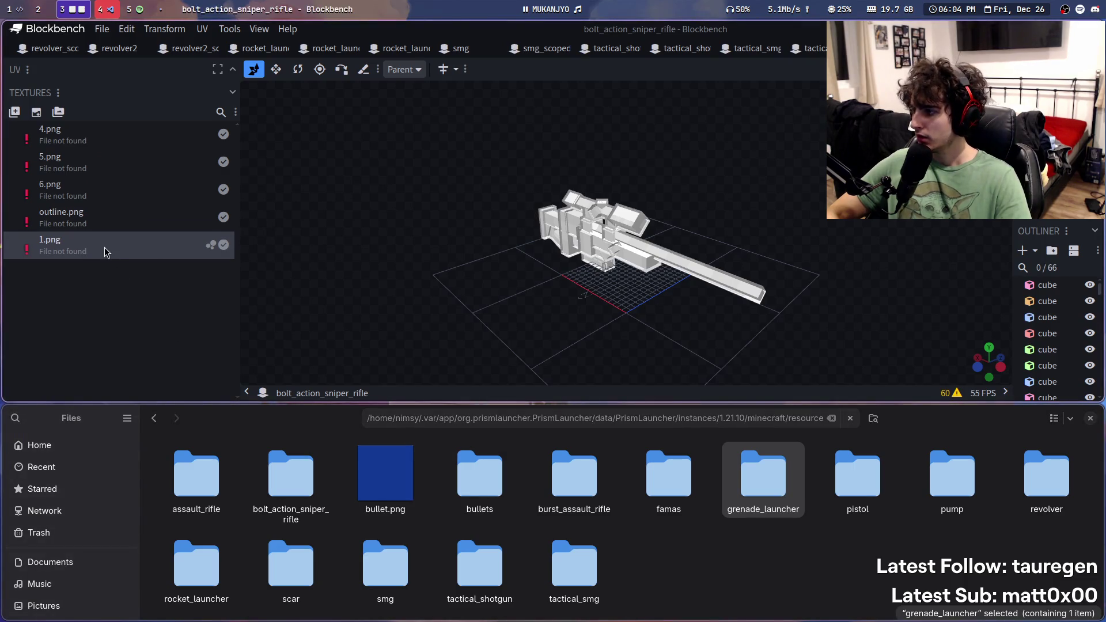
Step: Start relinking 1.png, back out, and copy the current folder path from the Files window
{"action": "right_click", "coordinate": [101, 253]}
{"action": "left_click", "coordinate": [168, 347]}
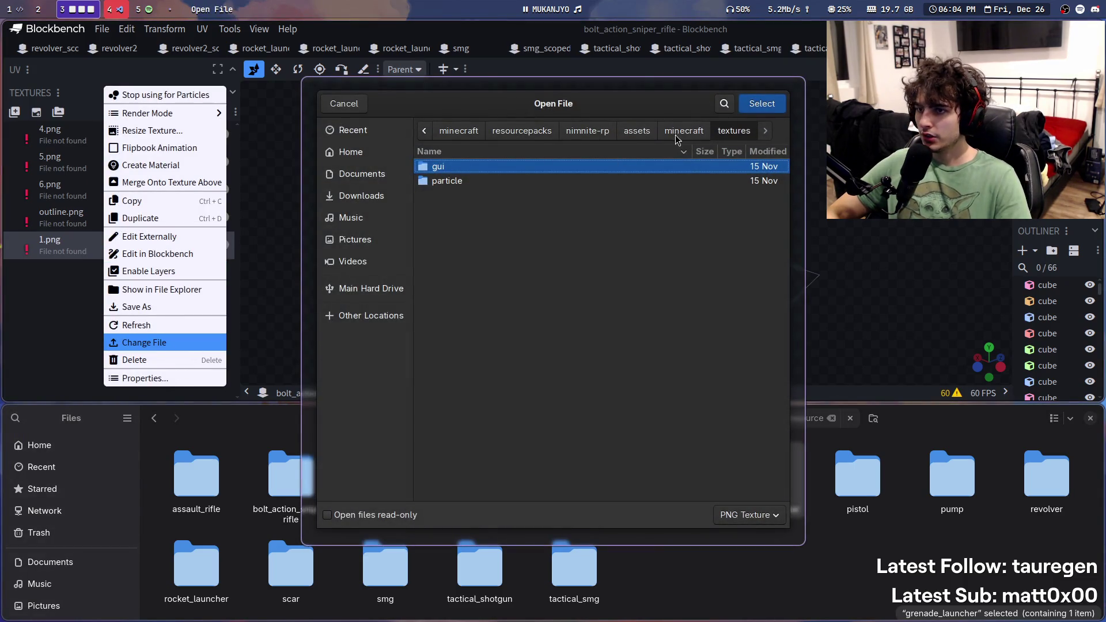
{"action": "key", "text": "Return"}
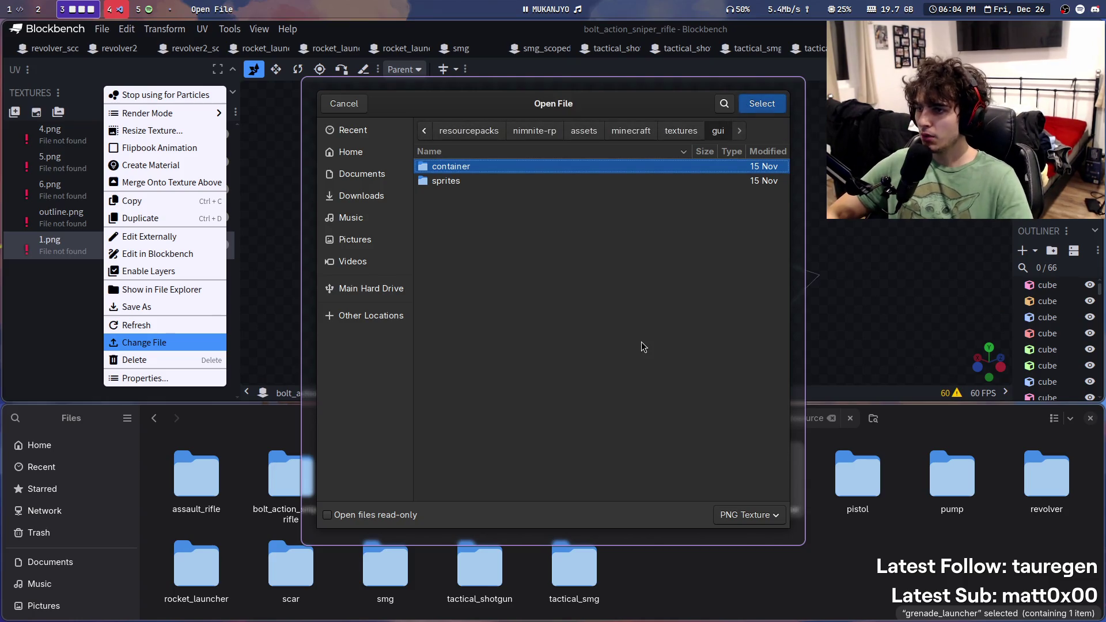
{"action": "key", "text": "ctrl+l"}
{"action": "key", "text": "Escape"}
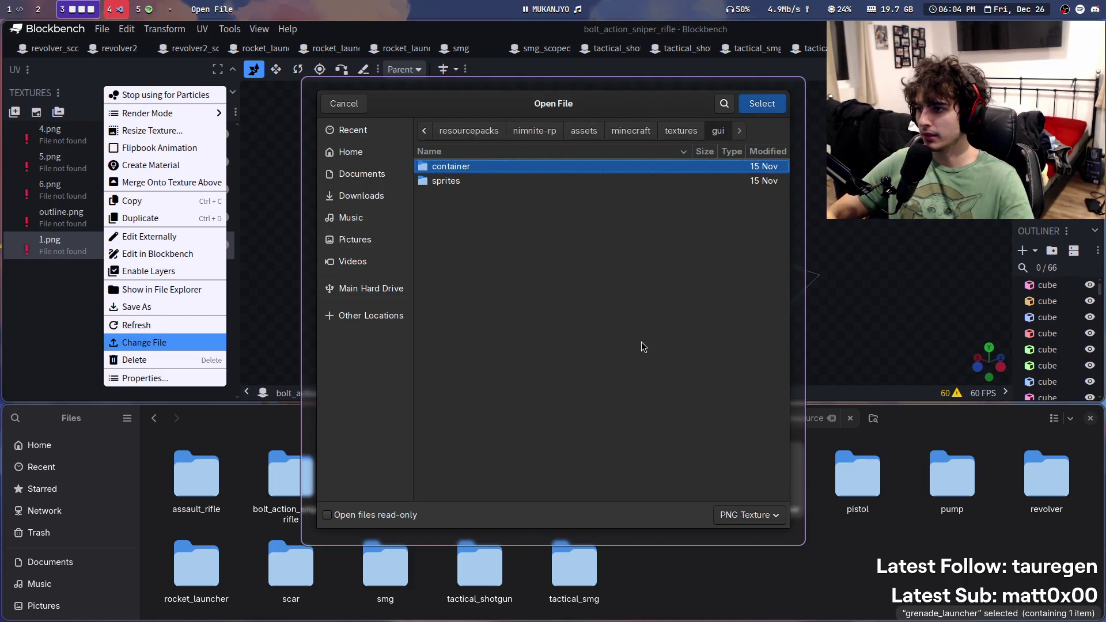
{"action": "key", "text": "Escape"}
{"action": "left_click", "coordinate": [754, 418]}
{"action": "key", "text": "ctrl+a"}
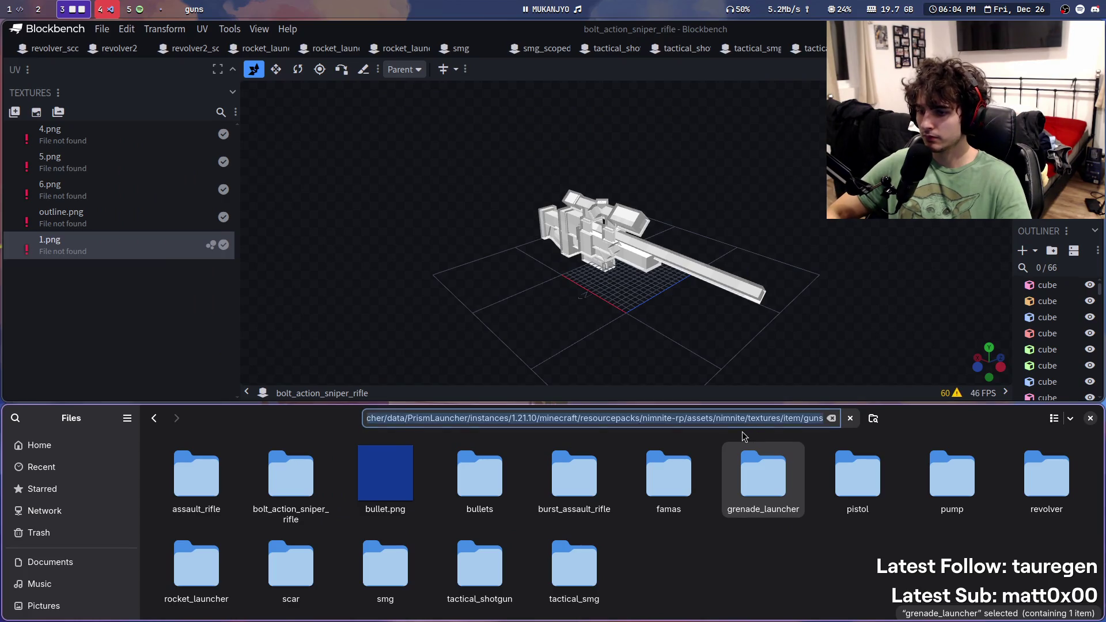
Step: Relink the missing 1.png to 1.png in the guns/bolt_action_sniper_rifle folder
{"action": "right_click", "coordinate": [88, 254]}
{"action": "left_click", "coordinate": [142, 343]}
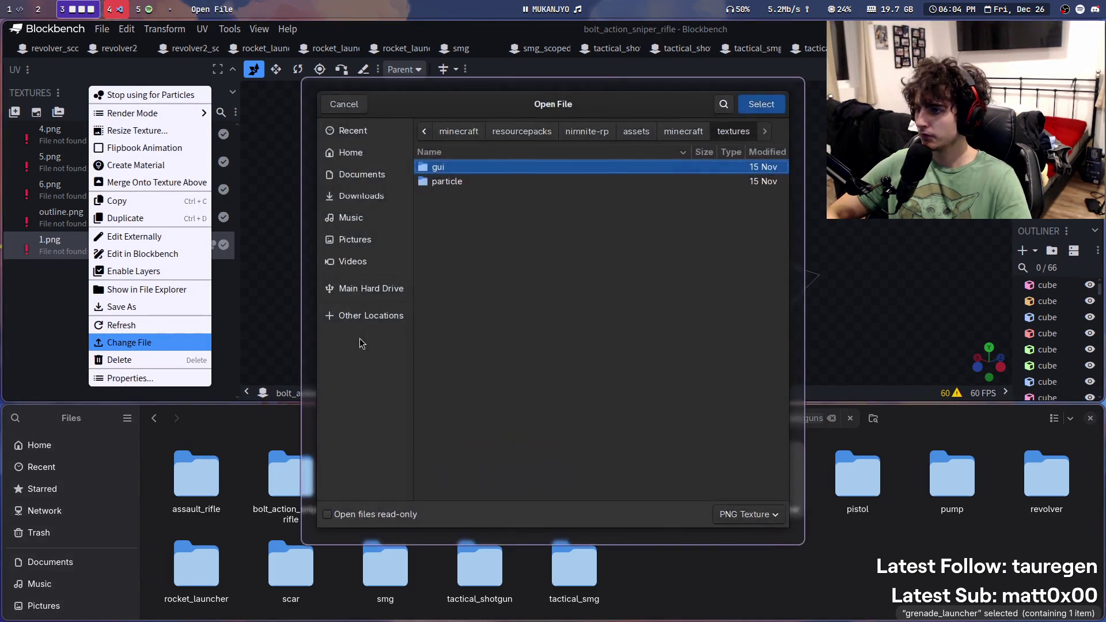
{"action": "key", "text": "ctrl+v"}
{"action": "key", "text": "Return"}
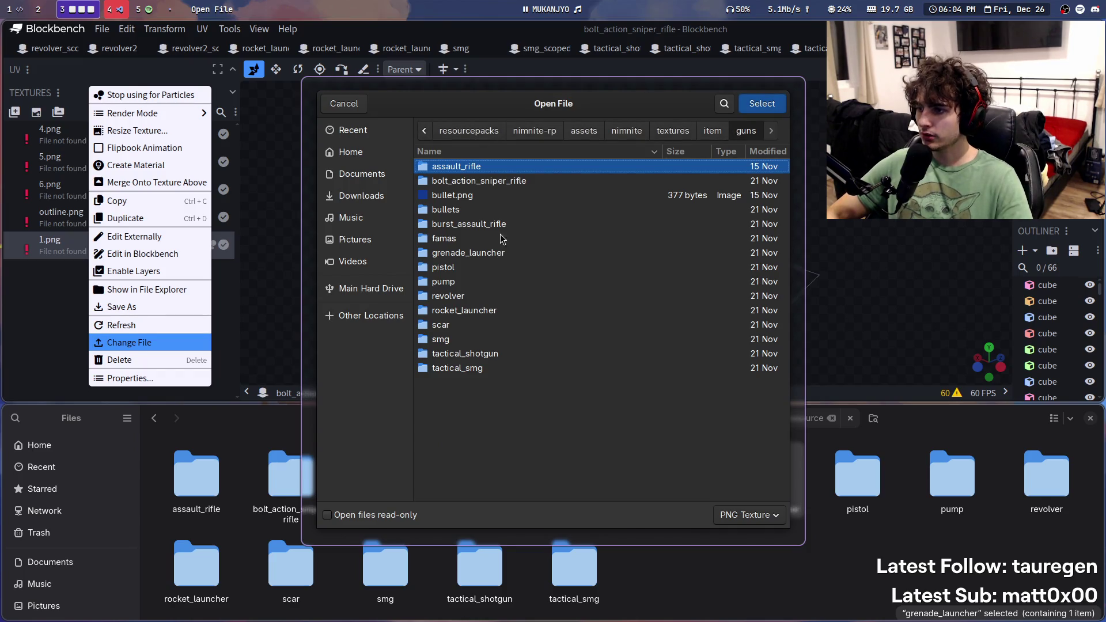
{"action": "left_click", "coordinate": [507, 182]}
{"action": "double_click", "coordinate": [507, 182]}
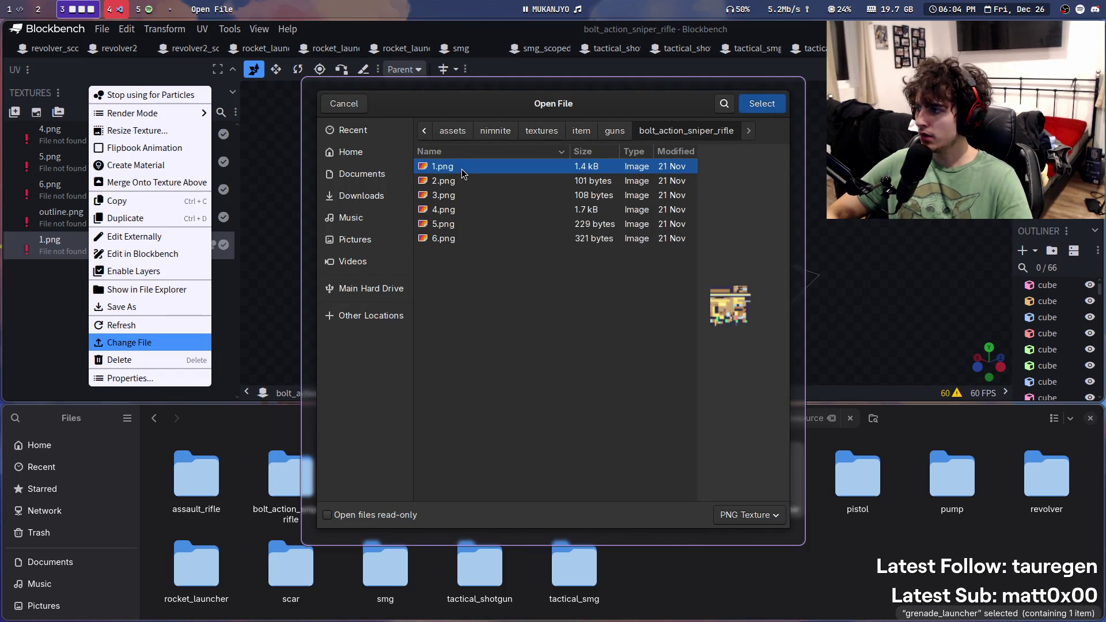
{"action": "double_click", "coordinate": [462, 168]}
Step: Relink 6.png, 5.png and 4.png to their matching files in bolt_action_sniper_rifle
{"action": "right_click", "coordinate": [81, 189]}
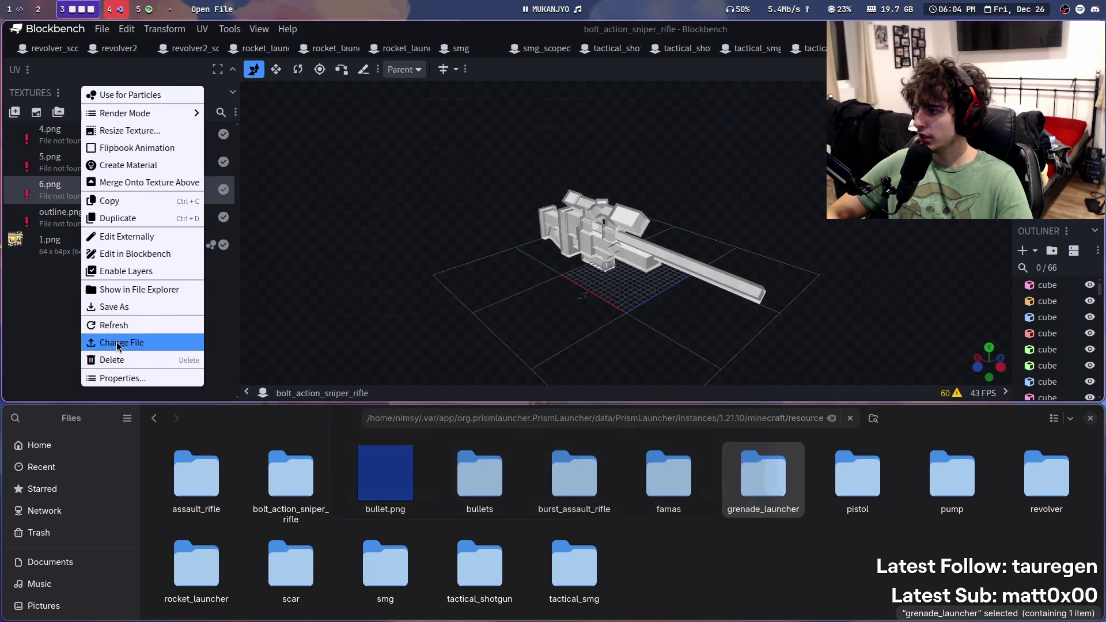
{"action": "left_click", "coordinate": [117, 343]}
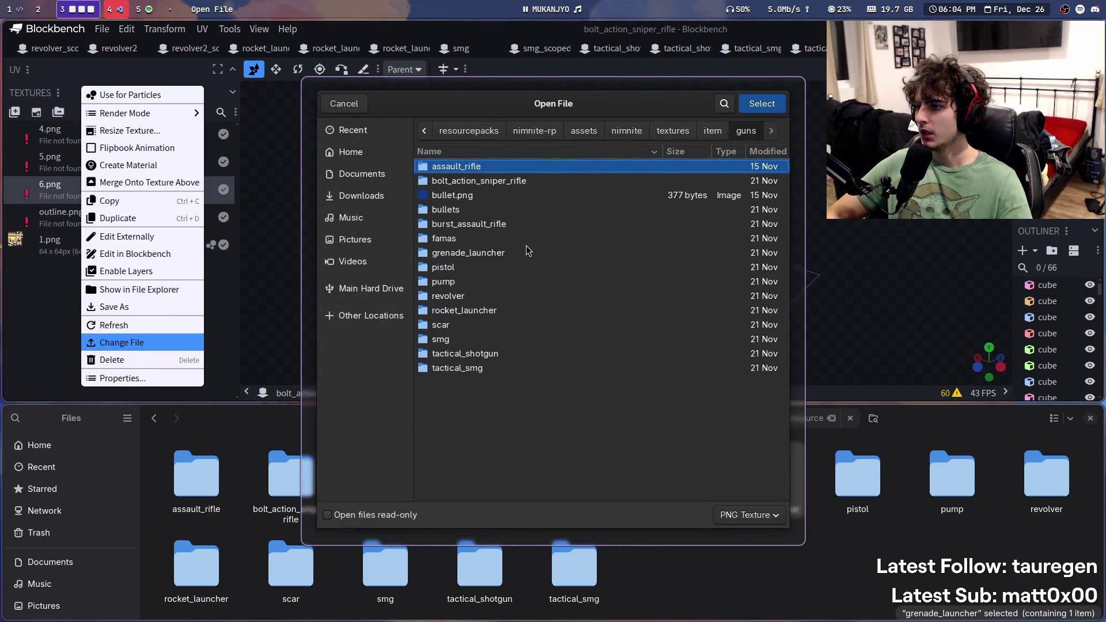
{"action": "double_click", "coordinate": [483, 181]}
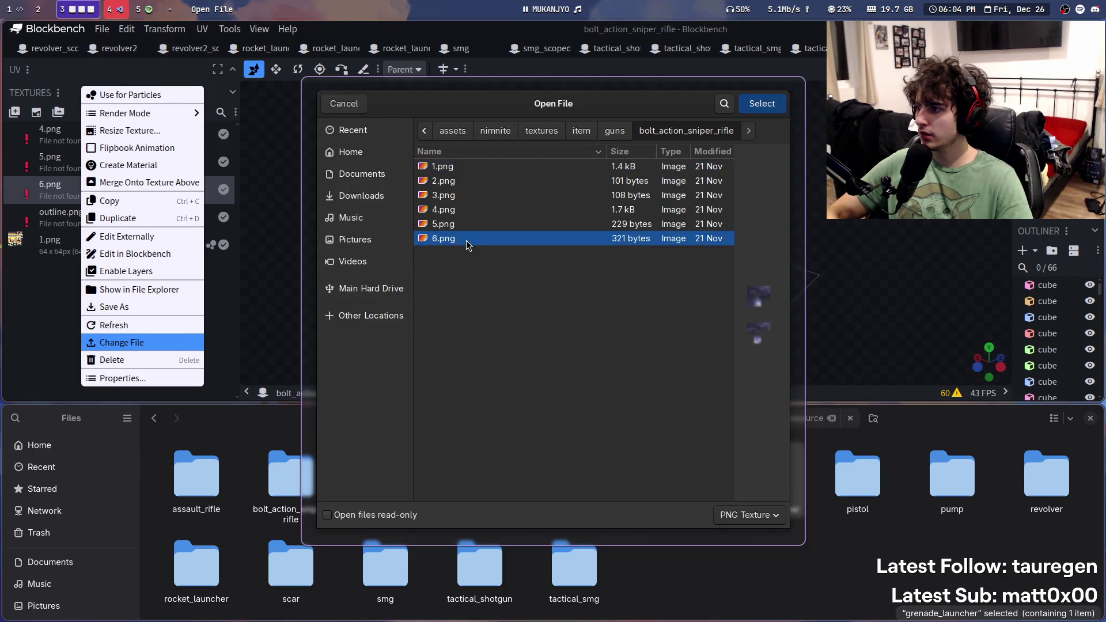
{"action": "double_click", "coordinate": [465, 239]}
{"action": "right_click", "coordinate": [75, 163]}
{"action": "left_click", "coordinate": [151, 350]}
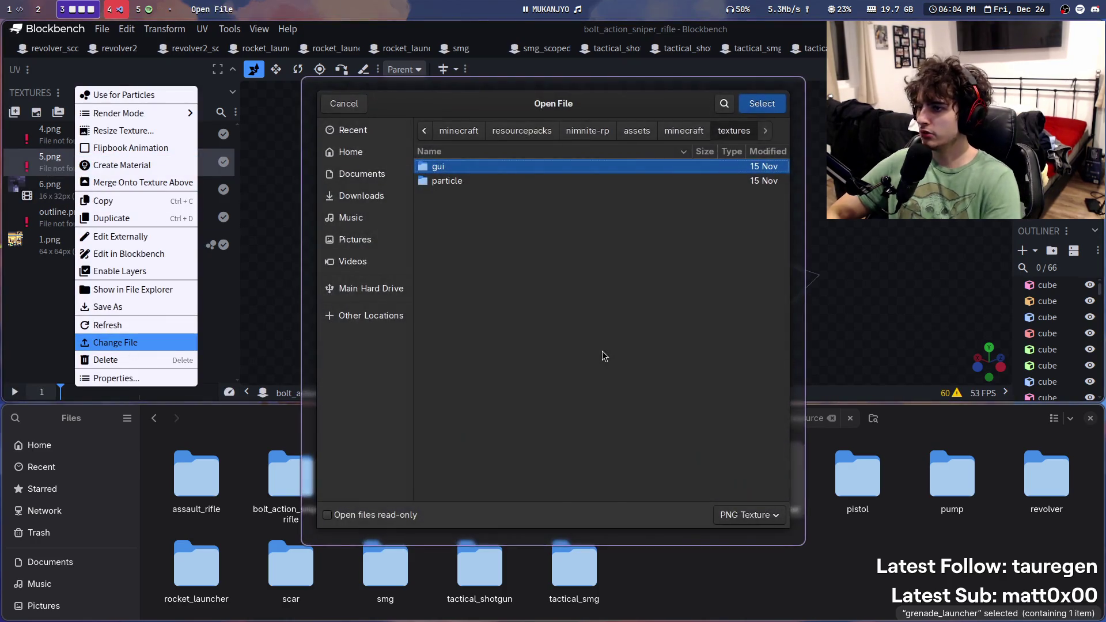
{"action": "double_click", "coordinate": [466, 181]}
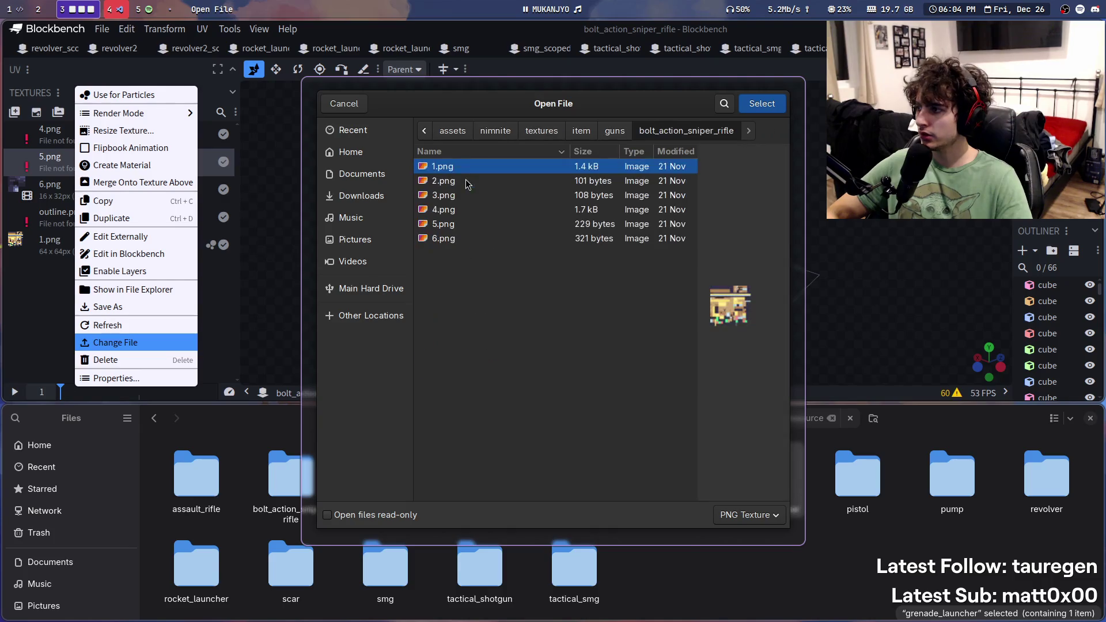
{"action": "double_click", "coordinate": [443, 224]}
{"action": "right_click", "coordinate": [87, 134]}
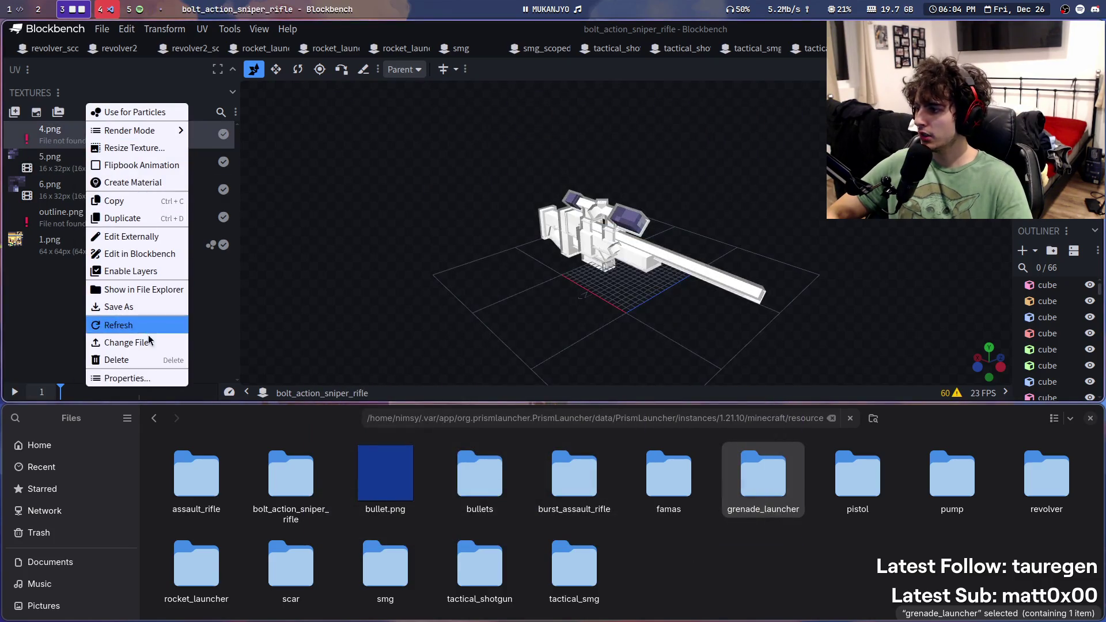
{"action": "left_click", "coordinate": [126, 342]}
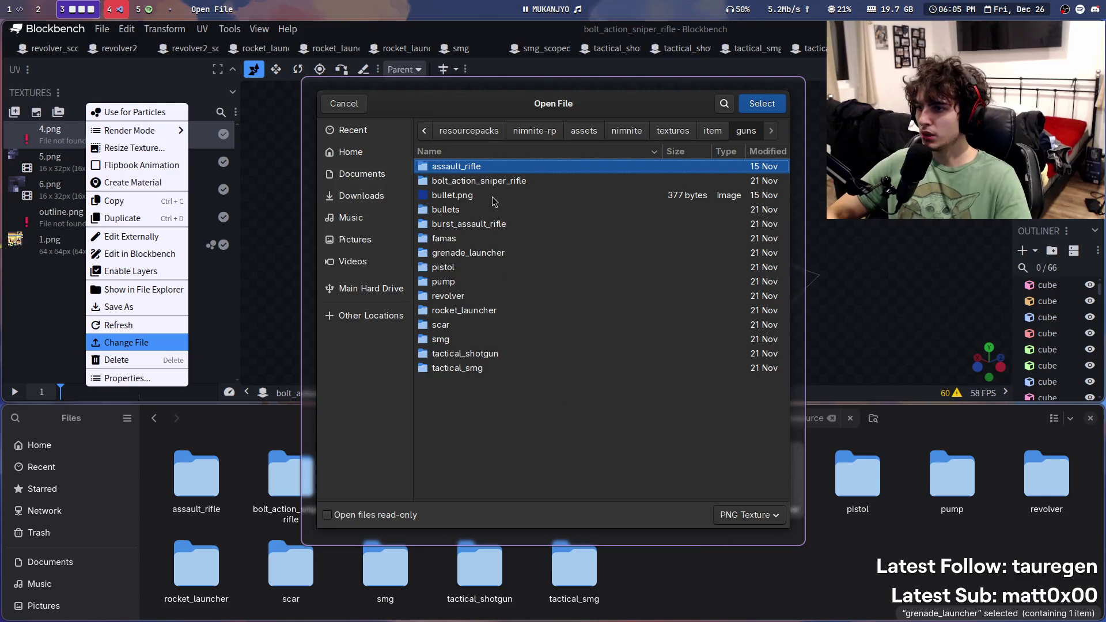
{"action": "double_click", "coordinate": [493, 179]}
{"action": "double_click", "coordinate": [477, 209]}
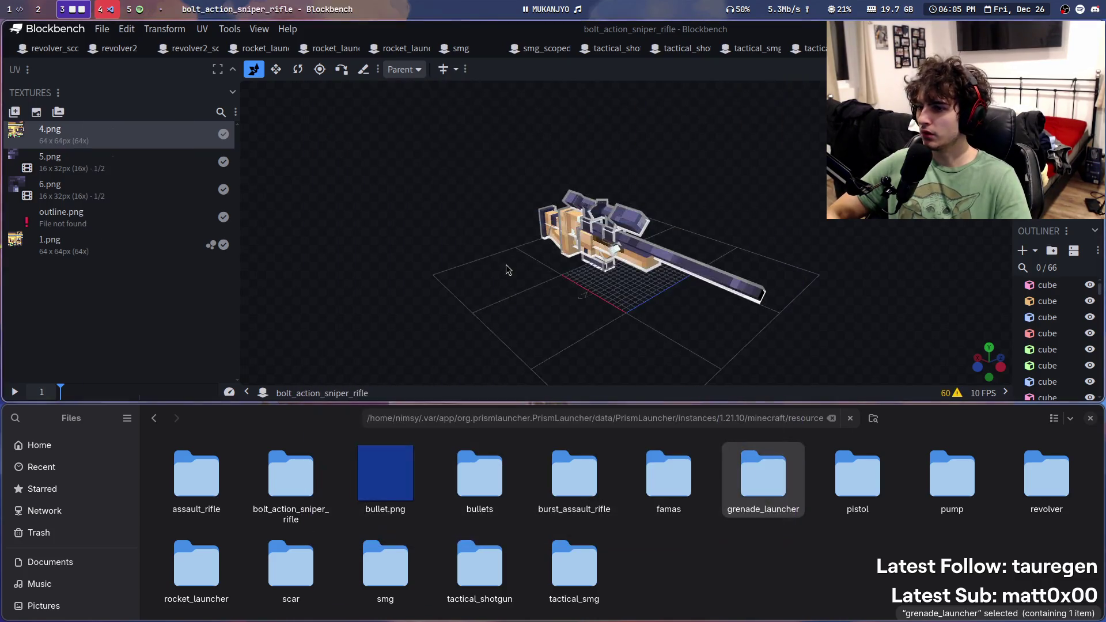
Step: Save the bolt_action_sniper_rifle model, then save the tactical_smg_scoped model
{"action": "key", "text": "ctrl+s"}
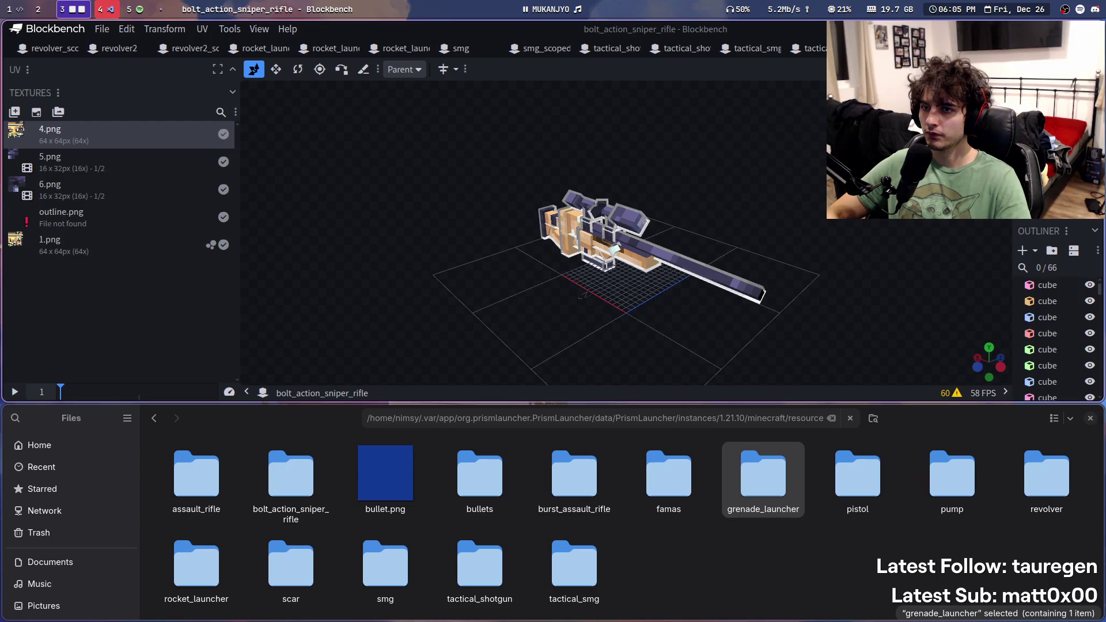
{"action": "left_click", "coordinate": [814, 48]}
{"action": "key", "text": "ctrl+s"}
{"action": "key", "text": "ctrl+Tab"}
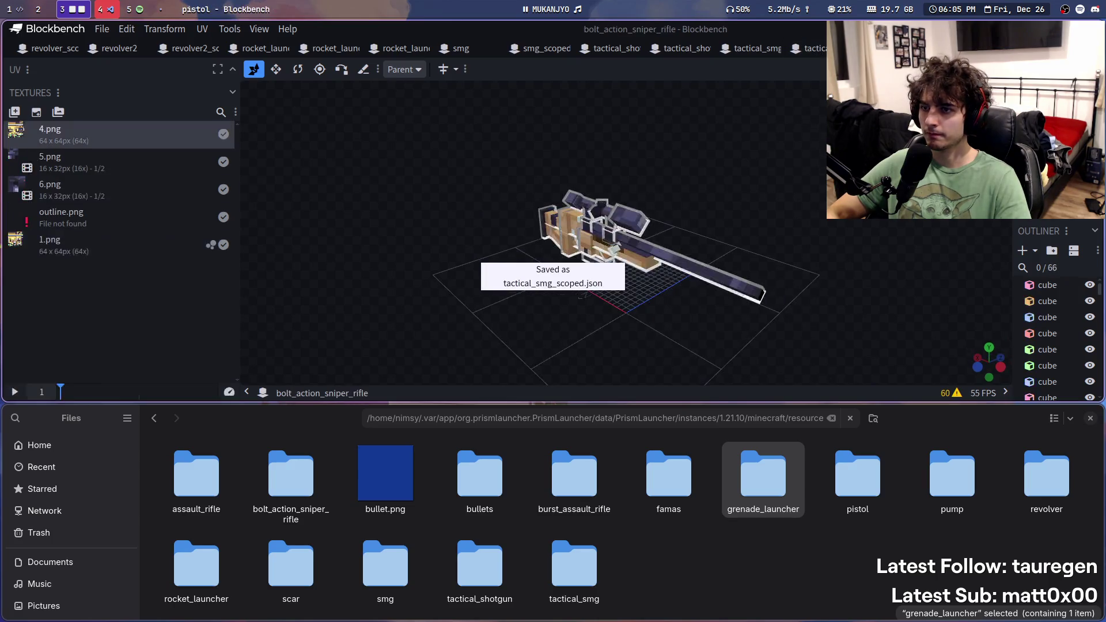
{"action": "key", "text": "ctrl+Tab"}
{"action": "key", "text": "ctrl+Tab"}
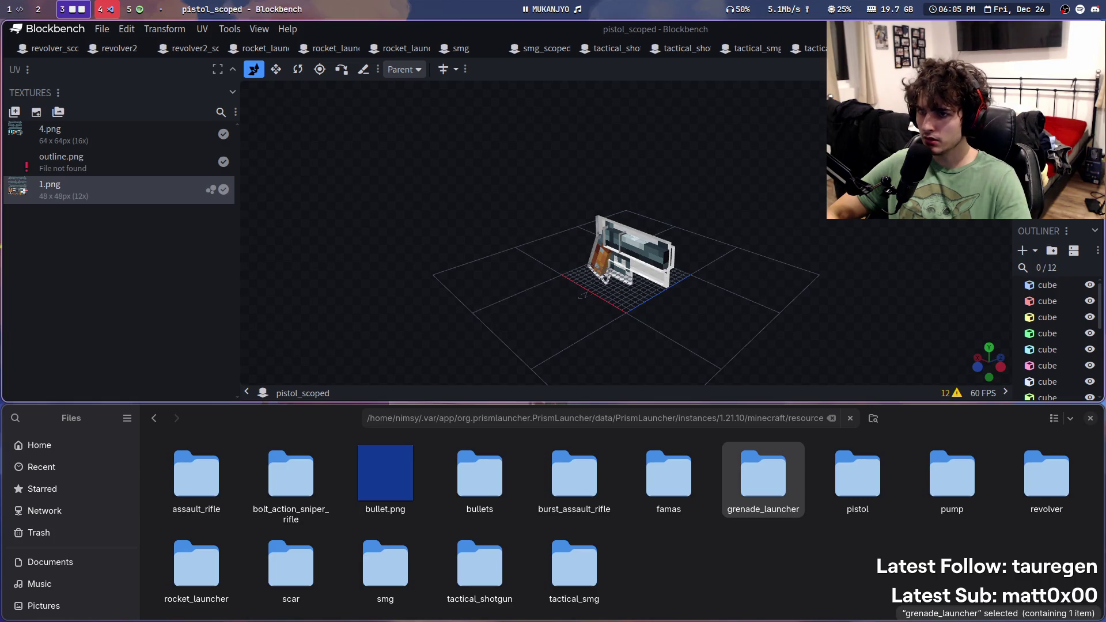
Step: Compare pistol and pistol_scoped from top-down and side views, selecting the cube under the barrel
{"action": "key", "text": "ctrl+shift+Tab"}
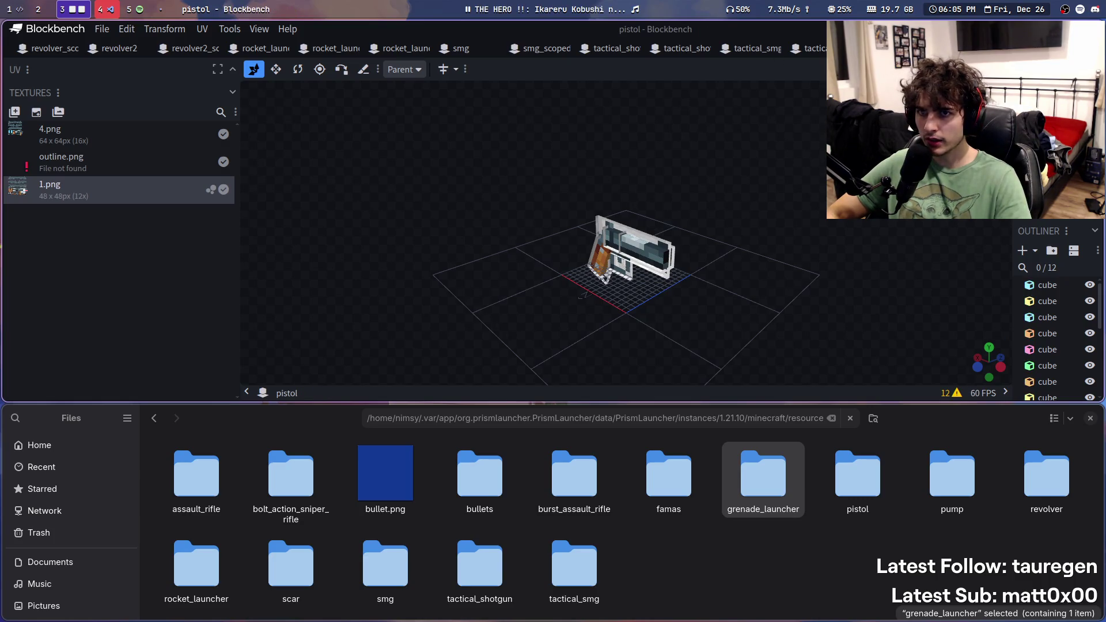
{"action": "key", "text": "ctrl+Tab"}
{"action": "scroll", "coordinate": [755, 321], "scroll_direction": "up", "scroll_amount": 3}
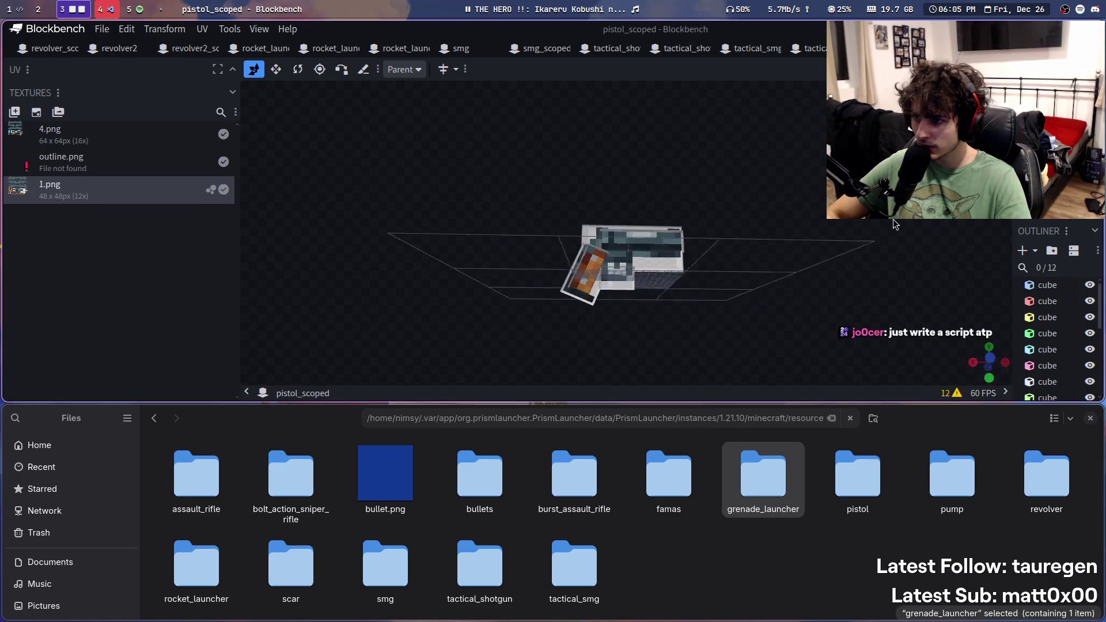
{"action": "mouse_move", "coordinate": [754, 321]}
{"action": "left_mouse_down"}
{"action": "mouse_move", "coordinate": [730, 346]}
{"action": "mouse_move", "coordinate": [662, 354]}
{"action": "left_mouse_up"}
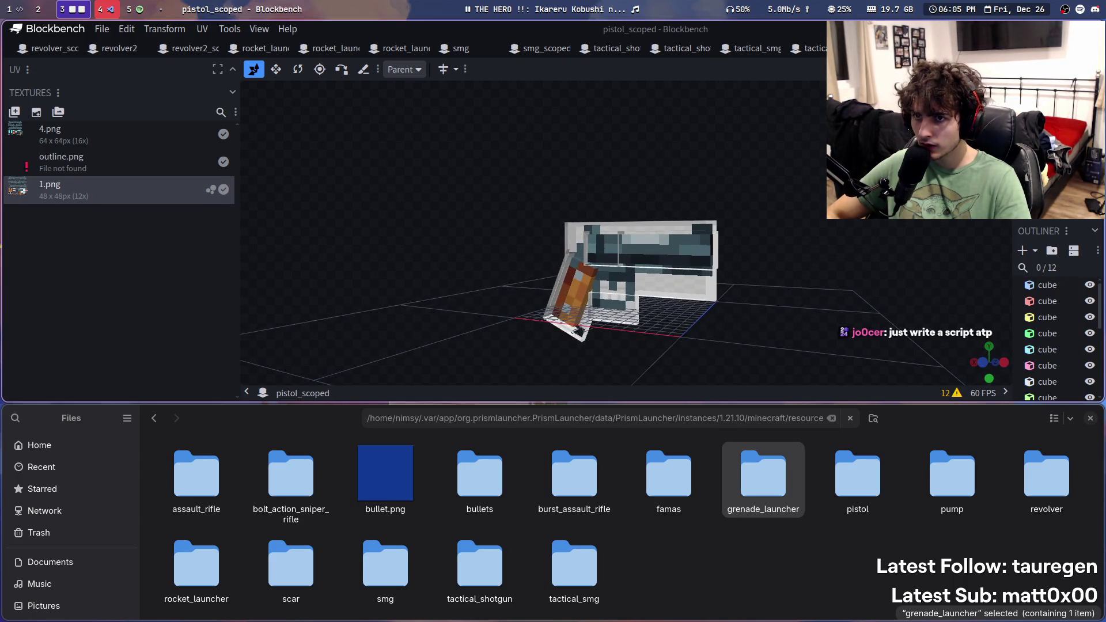
{"action": "key", "text": "ctrl+shift+Tab"}
{"action": "scroll", "coordinate": [828, 225], "scroll_direction": "up", "scroll_amount": 5}
{"action": "mouse_move", "coordinate": [828, 225]}
{"action": "left_mouse_down"}
{"action": "mouse_move", "coordinate": [807, 267]}
{"action": "mouse_move", "coordinate": [869, 259]}
{"action": "left_mouse_up"}
{"action": "key", "text": "ctrl+Tab"}
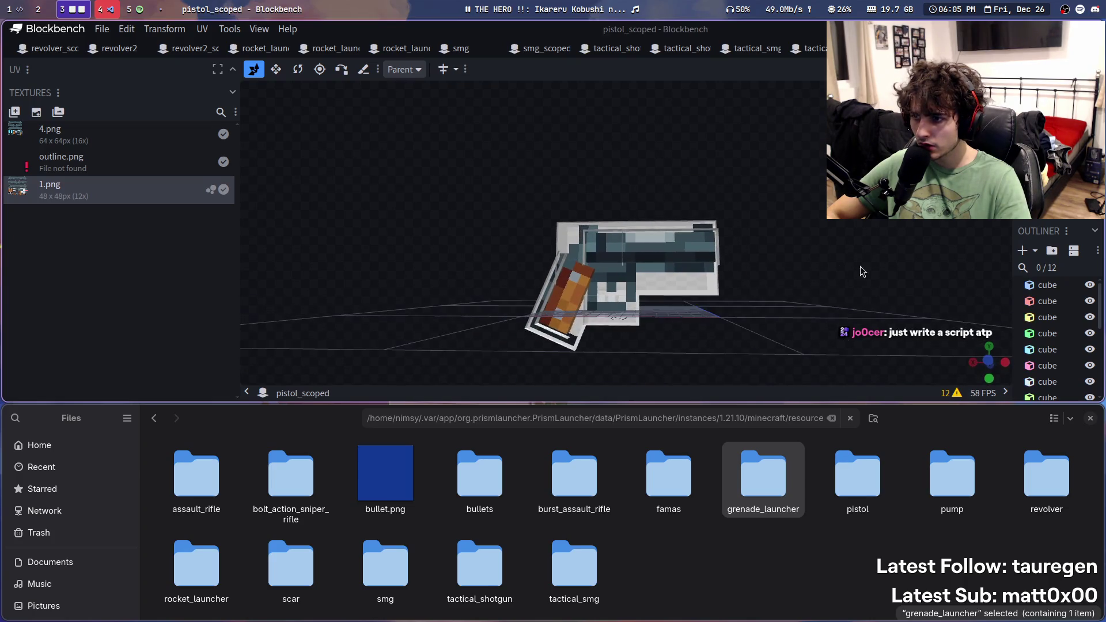
{"action": "left_click", "coordinate": [609, 323]}
{"action": "left_click", "coordinate": [635, 327]}
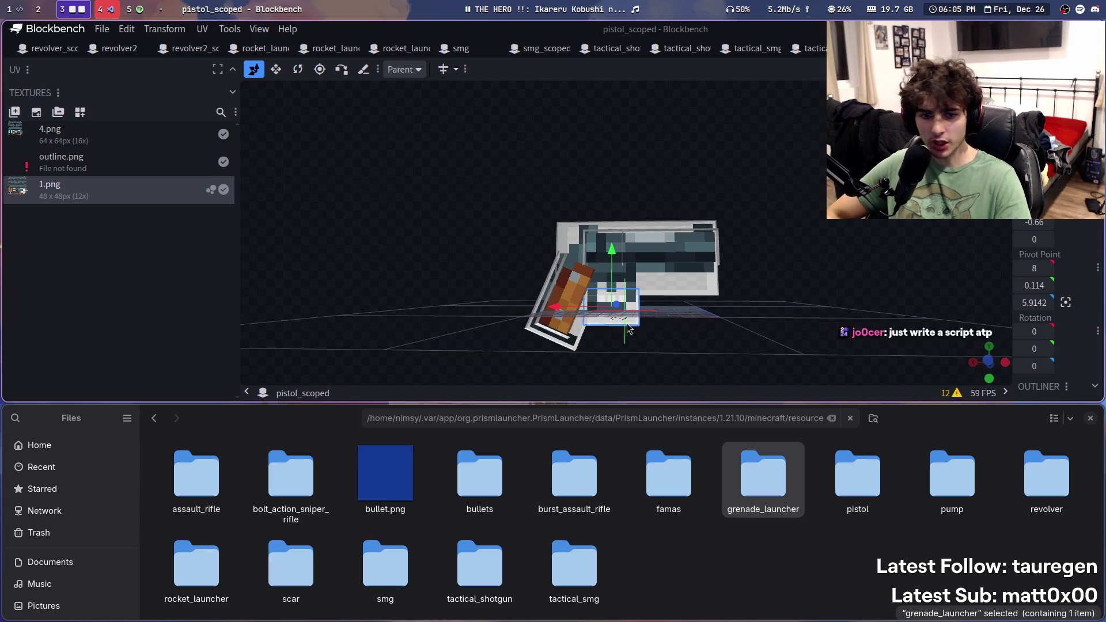
Step: Orbit pistol_scoped to a top-front angle and compare it again with the pistol model
{"action": "scroll", "coordinate": [415, 48], "scroll_direction": "up", "scroll_amount": 5}
{"action": "scroll", "coordinate": [414, 48], "scroll_direction": "down", "scroll_amount": 5}
{"action": "left_click_drag", "start_coordinate": [793, 314], "coordinate": [808, 327]}
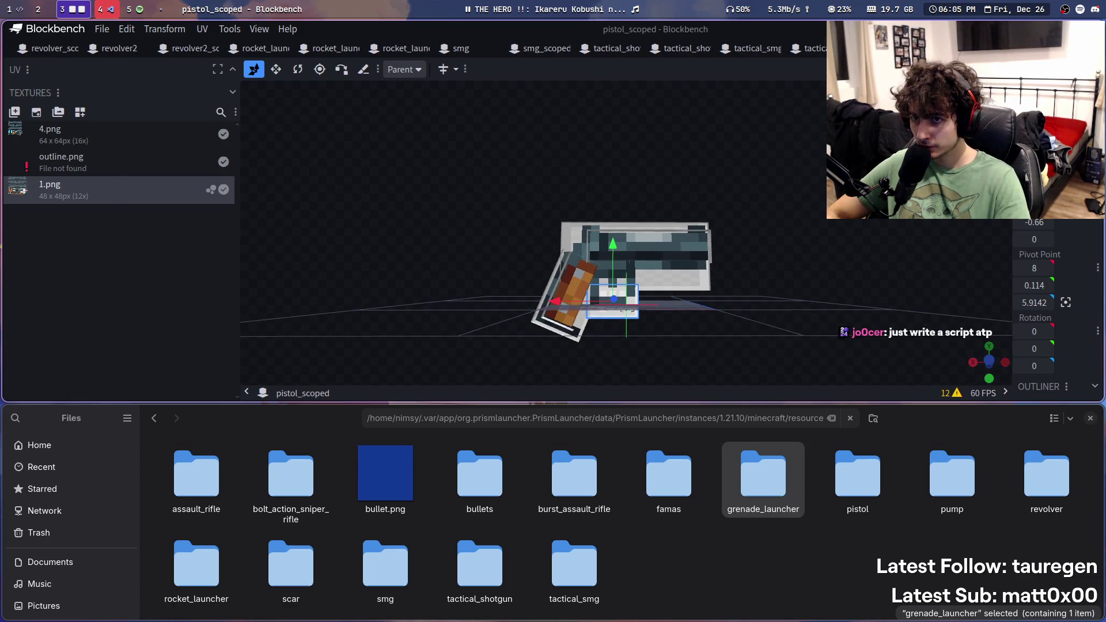
{"action": "key", "text": "ctrl+shift+Tab"}
{"action": "scroll", "coordinate": [760, 302], "scroll_direction": "up", "scroll_amount": 5}
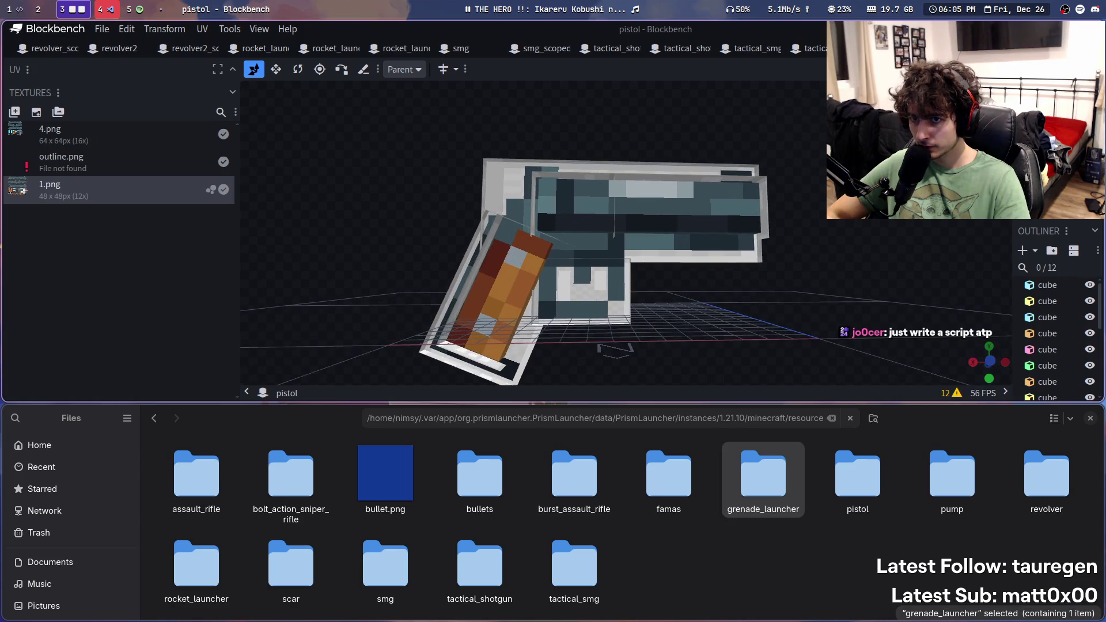
{"action": "key", "text": "ctrl+Tab"}
{"action": "scroll", "coordinate": [608, 222], "scroll_direction": "up", "scroll_amount": 3}
{"action": "left_click_drag", "start_coordinate": [576, 259], "coordinate": [608, 205]}
{"action": "key", "text": "ctrl+shift+Tab"}
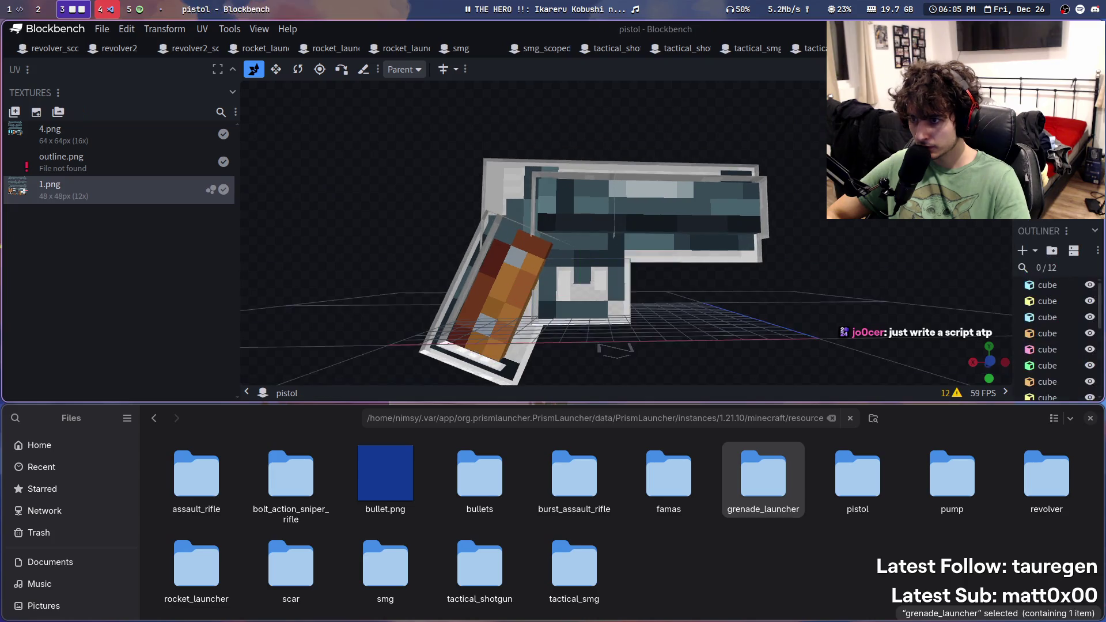
{"action": "key", "text": "ctrl+Tab"}
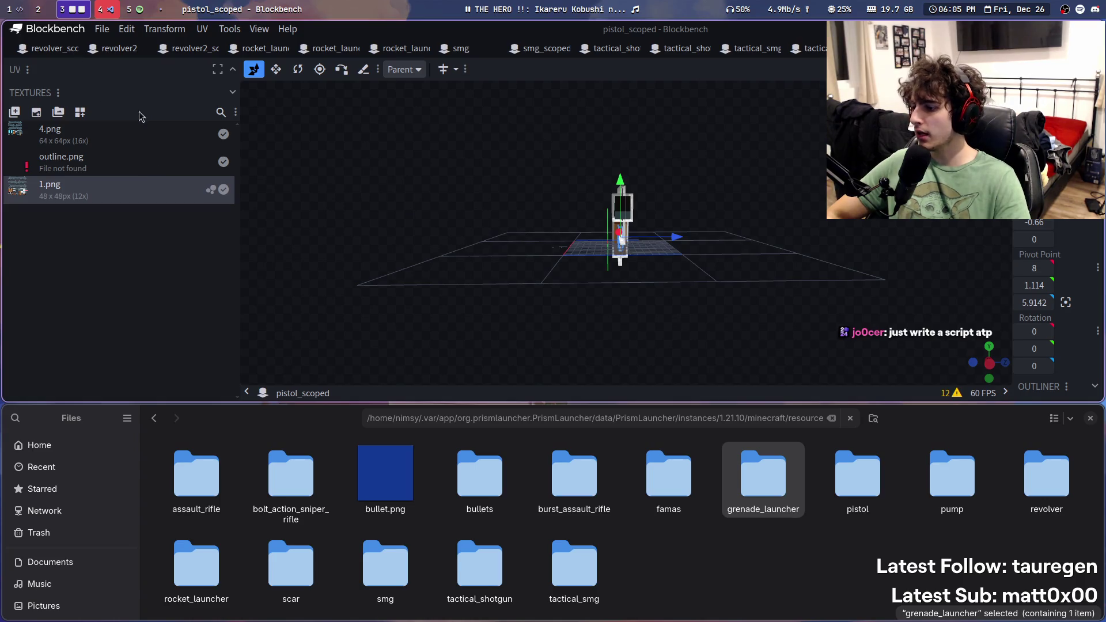
{"action": "left_click", "coordinate": [763, 478]}
Step: Go up to the textures folder in Files and make the window taller
{"action": "left_click", "coordinate": [784, 418]}
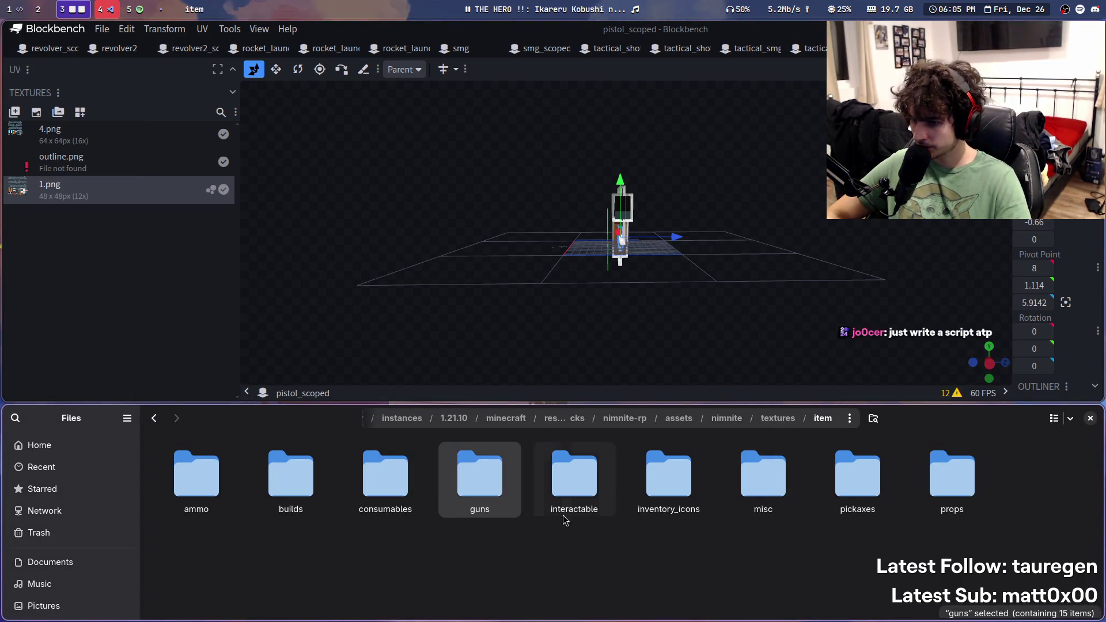
{"action": "left_click", "coordinate": [778, 419]}
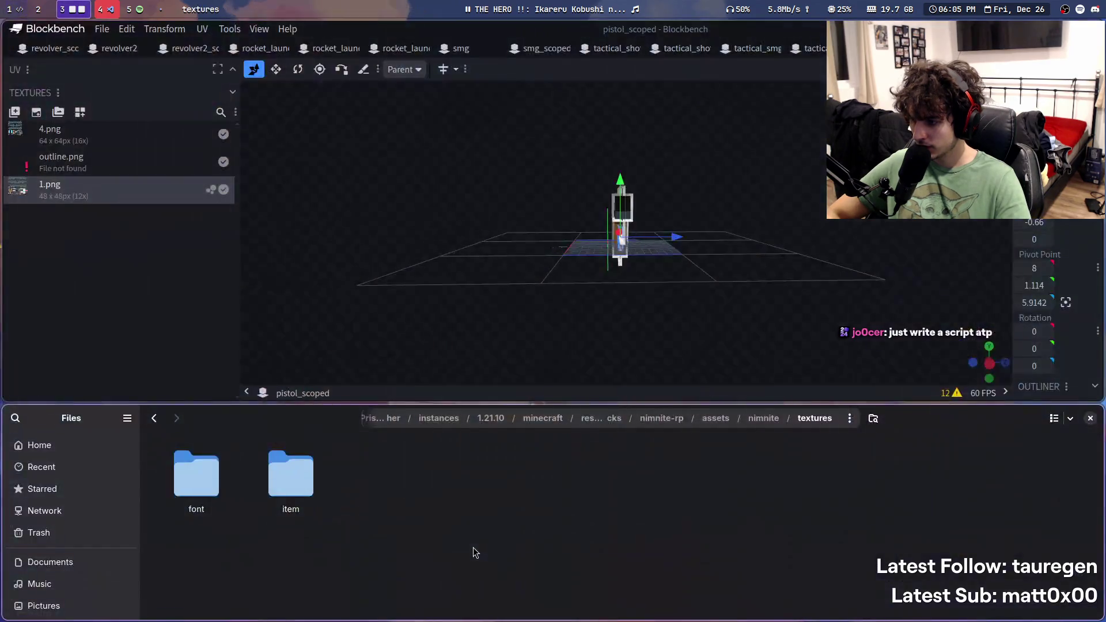
{"action": "mouse_move", "coordinate": [471, 552]}
{"action": "right_mouse_down", "text": "super"}
{"action": "mouse_move", "coordinate": [516, 263]}
{"action": "mouse_move", "coordinate": [442, 257]}
{"action": "mouse_move", "coordinate": [465, 277]}
{"action": "mouse_move", "coordinate": [440, 345]}
{"action": "mouse_move", "coordinate": [444, 430]}
{"action": "right_mouse_up", "text": "super"}
{"action": "left_click", "coordinate": [764, 168]}
{"action": "double_click", "coordinate": [476, 237]}
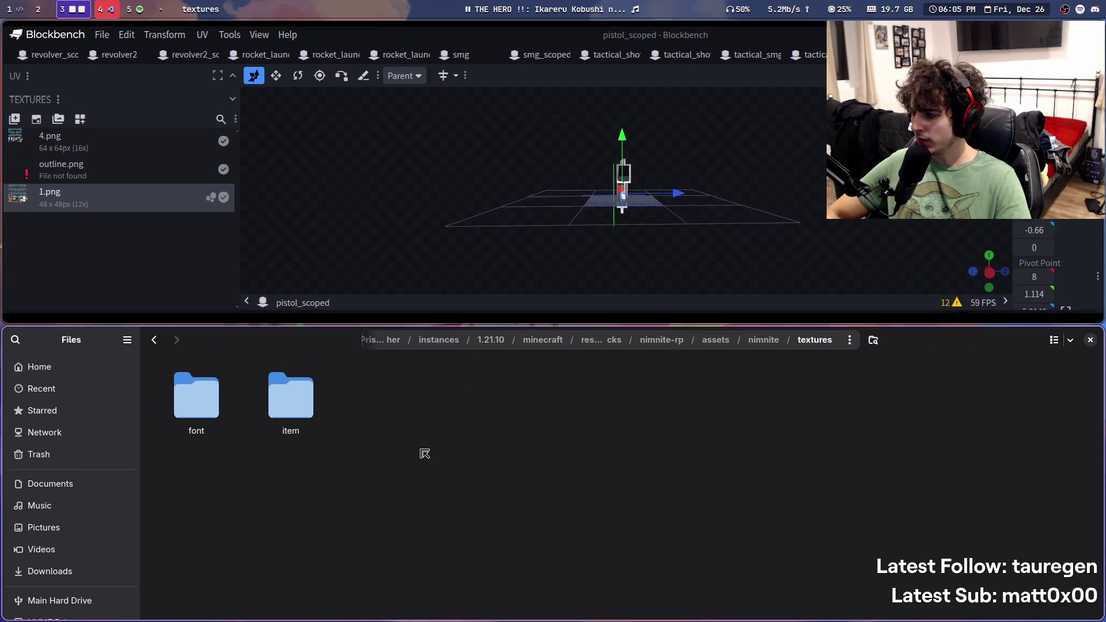
Step: Open item, then misc to show outline.png, and reveal the misc folder's full path
{"action": "double_click", "coordinate": [287, 403]}
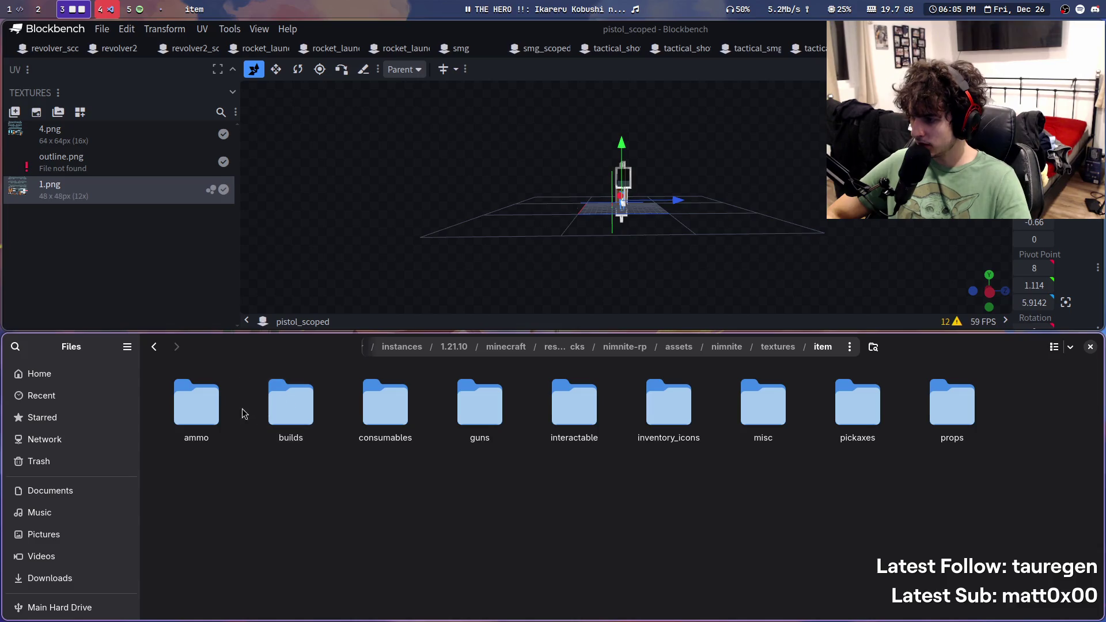
{"action": "double_click", "coordinate": [480, 406]}
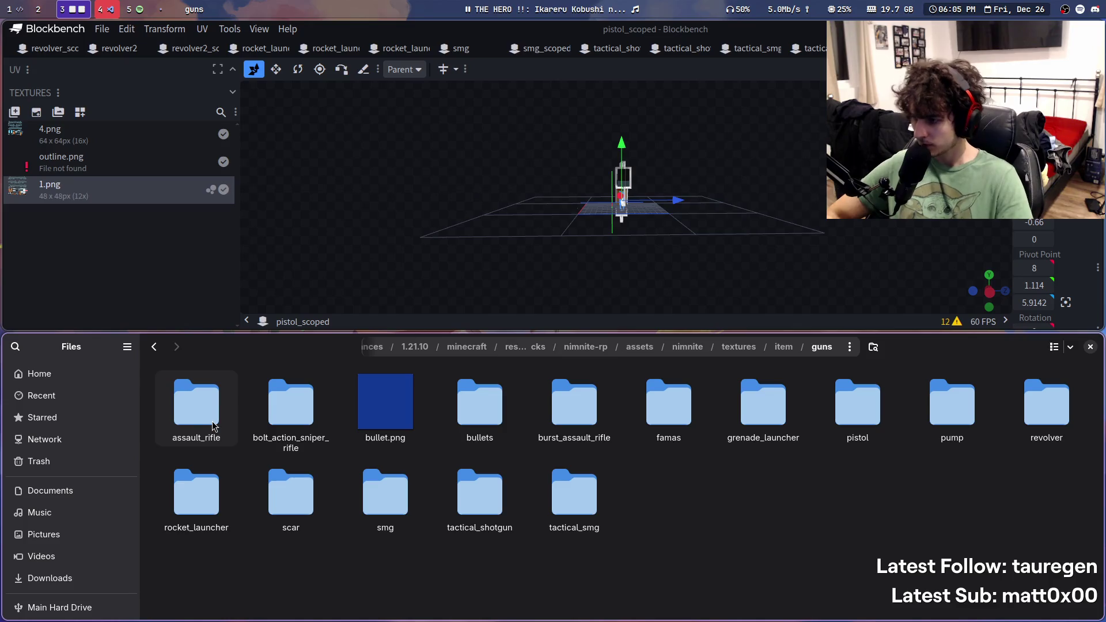
{"action": "left_click", "coordinate": [779, 347]}
{"action": "double_click", "coordinate": [748, 403]}
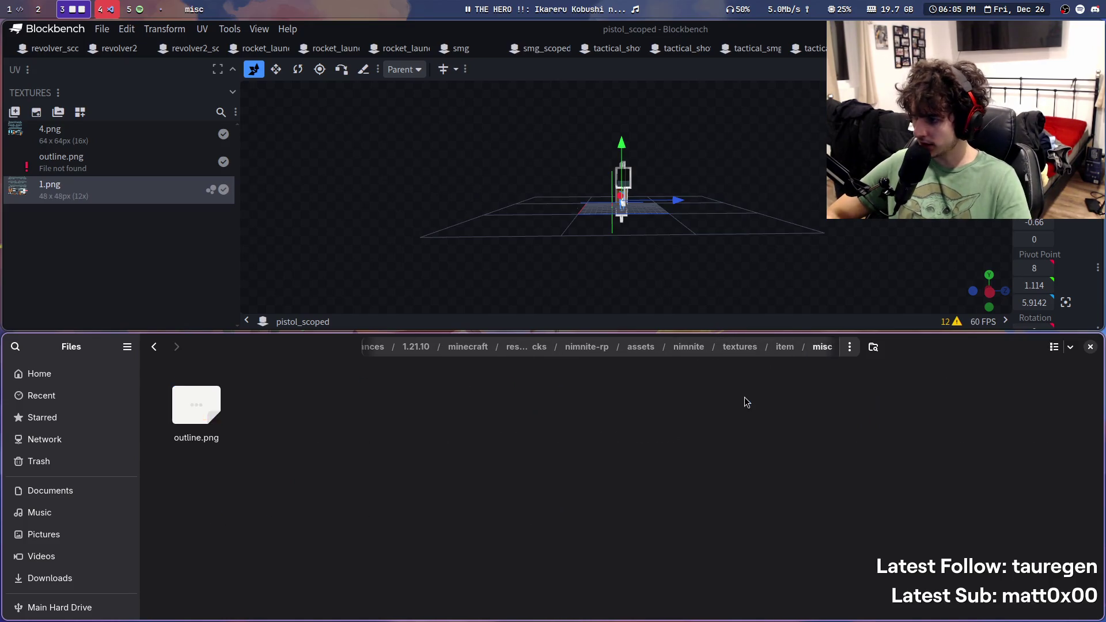
{"action": "mouse_move", "coordinate": [219, 443]}
{"action": "left_mouse_down"}
{"action": "mouse_move", "coordinate": [279, 343]}
{"action": "mouse_move", "coordinate": [343, 543]}
{"action": "left_mouse_up"}
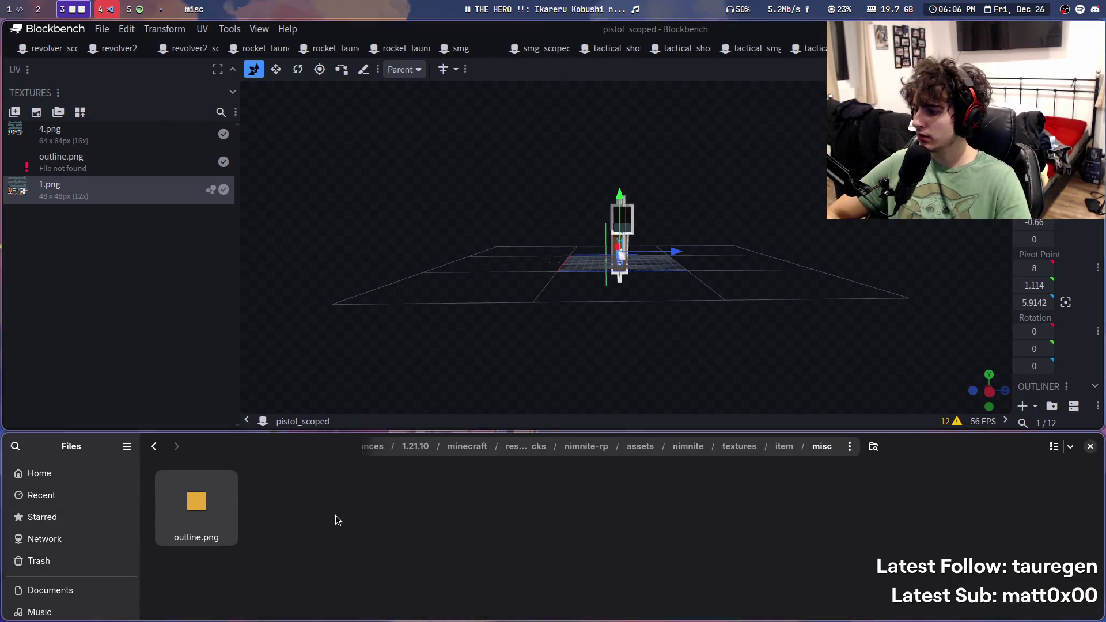
{"action": "left_click", "coordinate": [810, 453]}
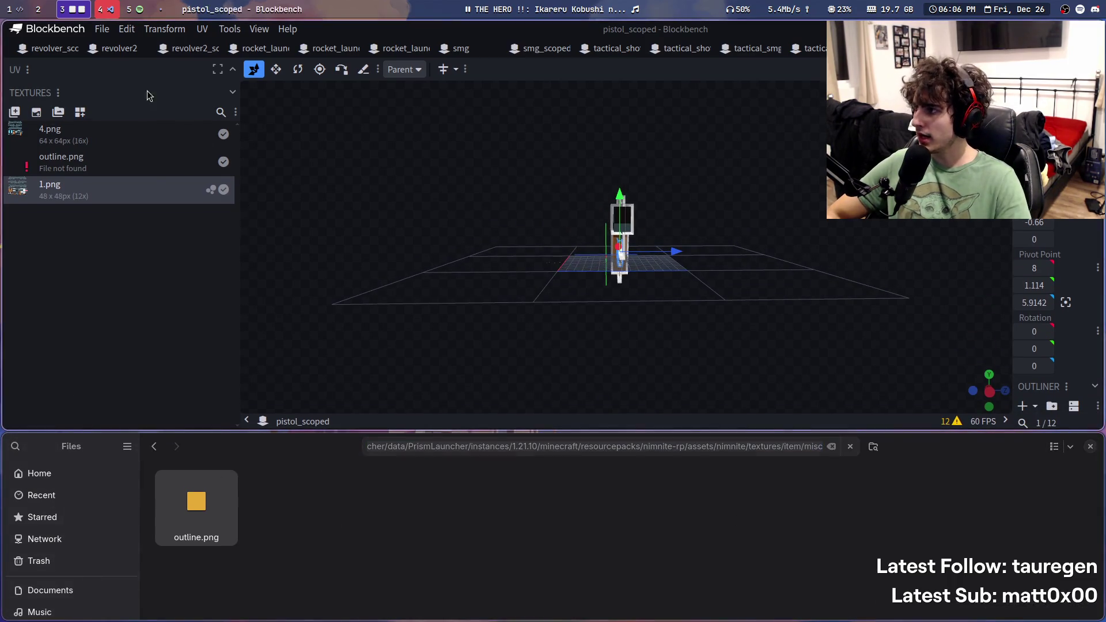
Step: Try dragging misc/outline.png from Files onto pistol_scoped's texture list
{"action": "right_click", "coordinate": [88, 164]}
{"action": "left_click_drag", "start_coordinate": [196, 507], "coordinate": [41, 176]}
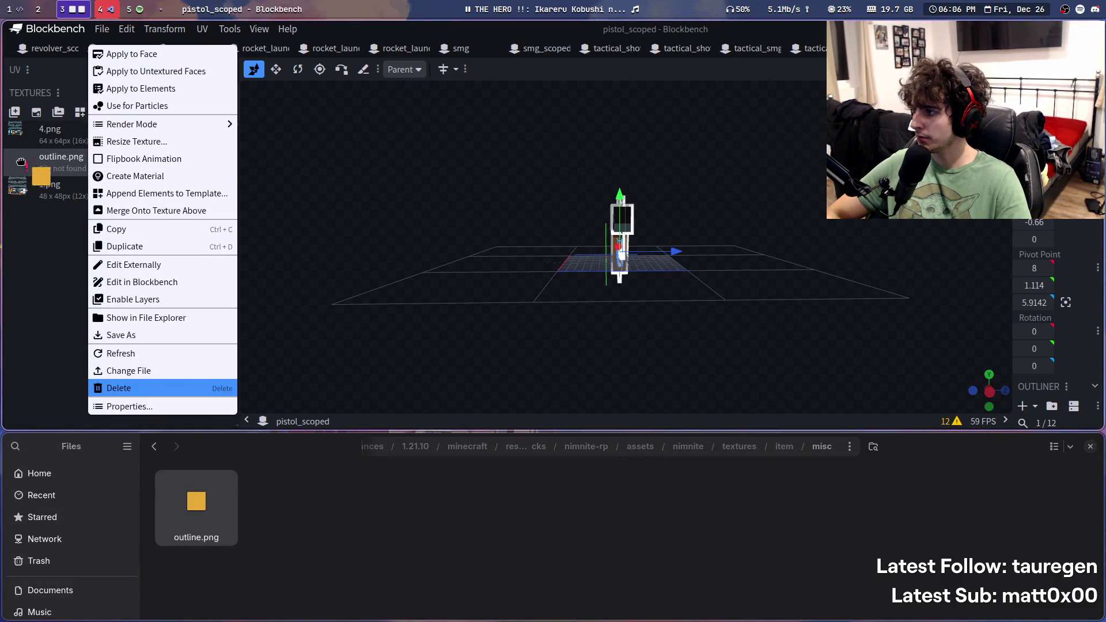
{"action": "left_click", "coordinate": [302, 279]}
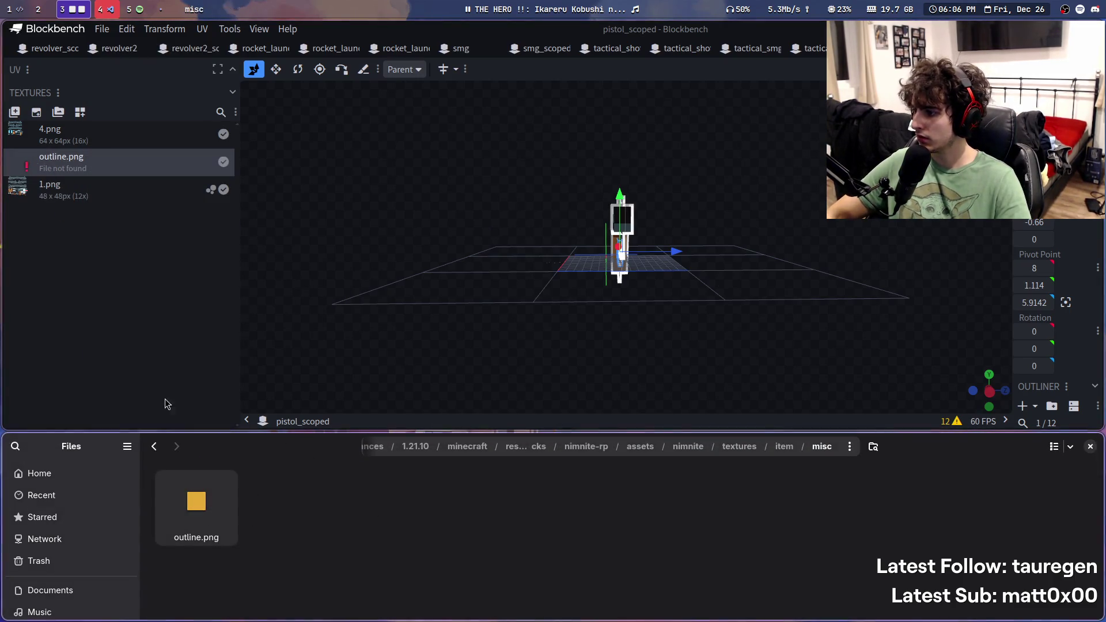
{"action": "mouse_move", "coordinate": [195, 500]}
{"action": "left_mouse_down"}
{"action": "mouse_move", "coordinate": [65, 159]}
{"action": "mouse_move", "coordinate": [62, 171]}
{"action": "left_mouse_up"}
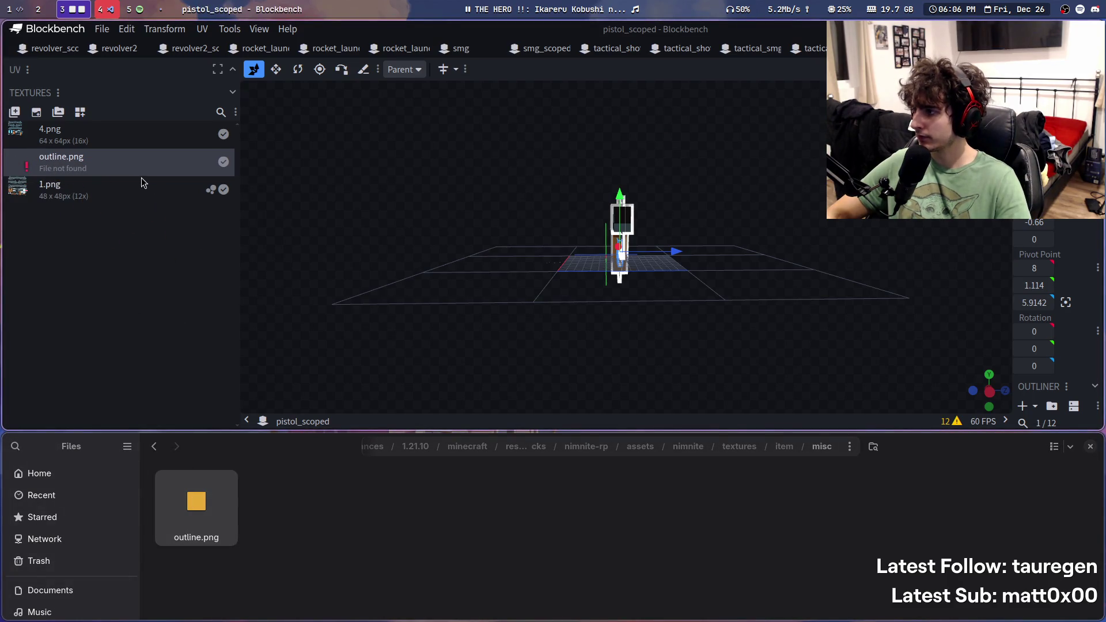
Step: Relink pistol_scoped's outline.png by pasting the misc/outline.png path, and save the model
{"action": "right_click", "coordinate": [118, 167]}
{"action": "left_click", "coordinate": [173, 370]}
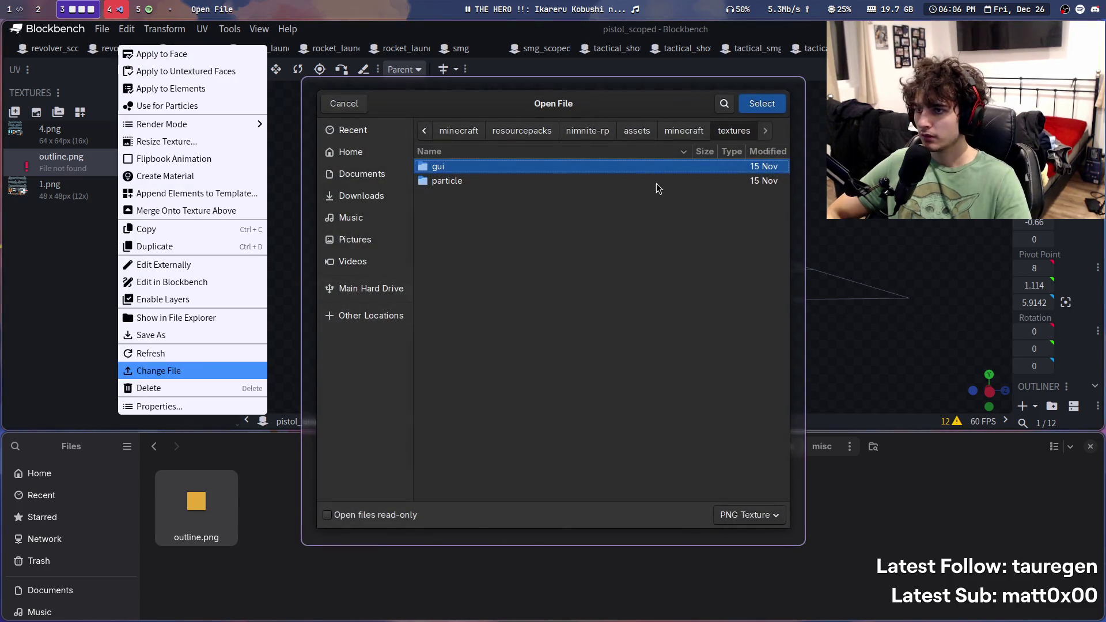
{"action": "key", "text": "ctrl+v"}
{"action": "key", "text": "Return"}
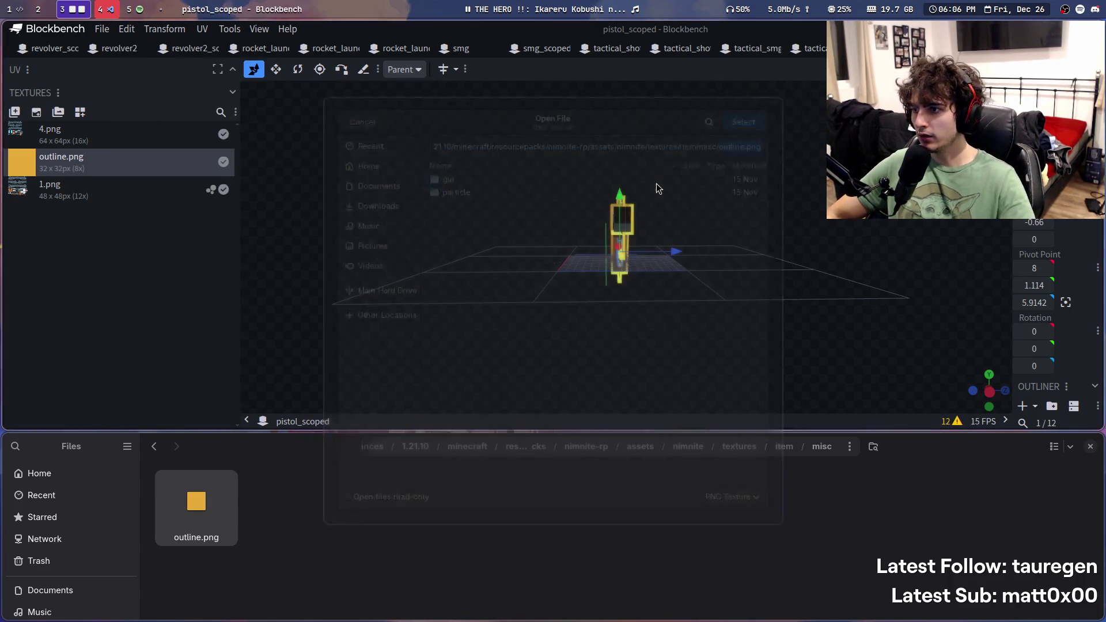
{"action": "key", "text": "ctrl+Tab"}
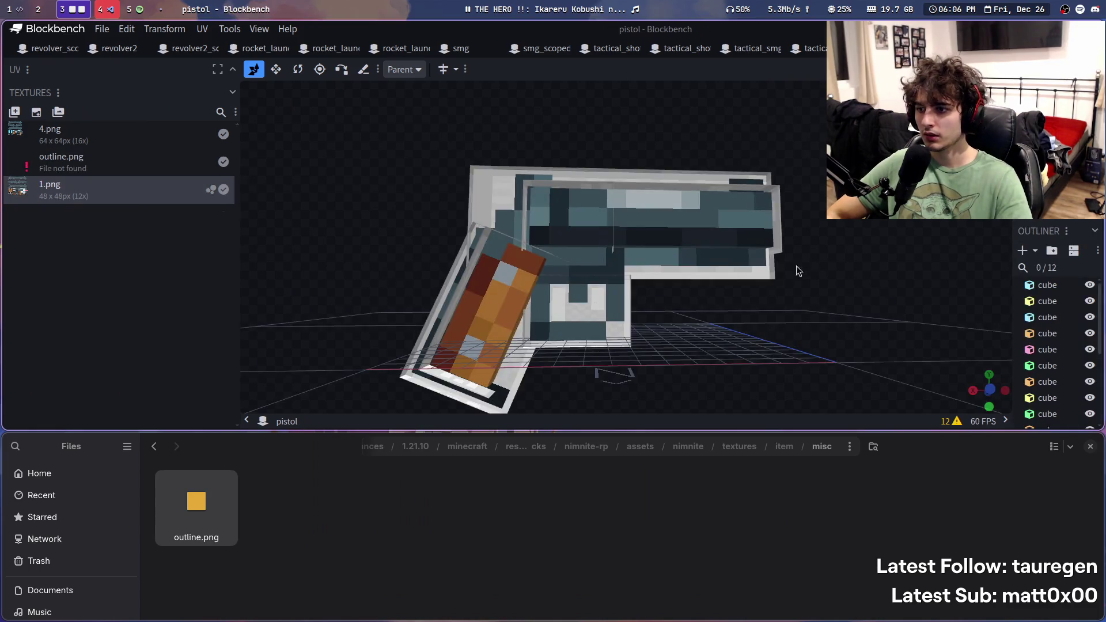
{"action": "key", "text": "ctrl+Tab"}
{"action": "key", "text": "ctrl+s"}
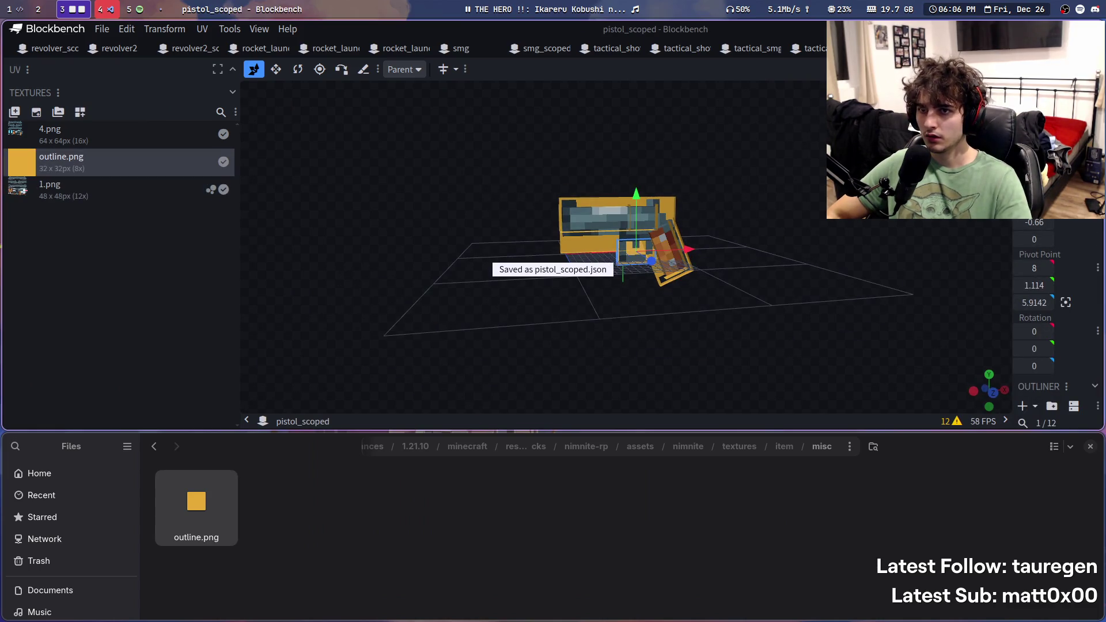
Step: Relink the pistol model's outline.png to misc/outline.png and save it
{"action": "key", "text": "ctrl+Tab"}
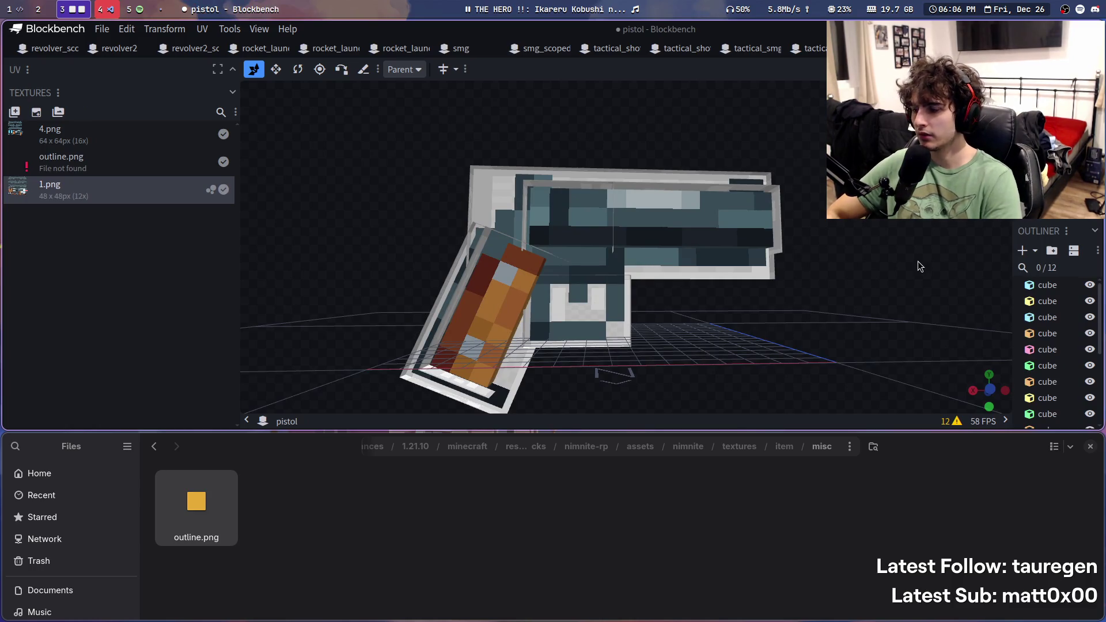
{"action": "right_click", "coordinate": [117, 161]}
{"action": "left_click", "coordinate": [200, 372]}
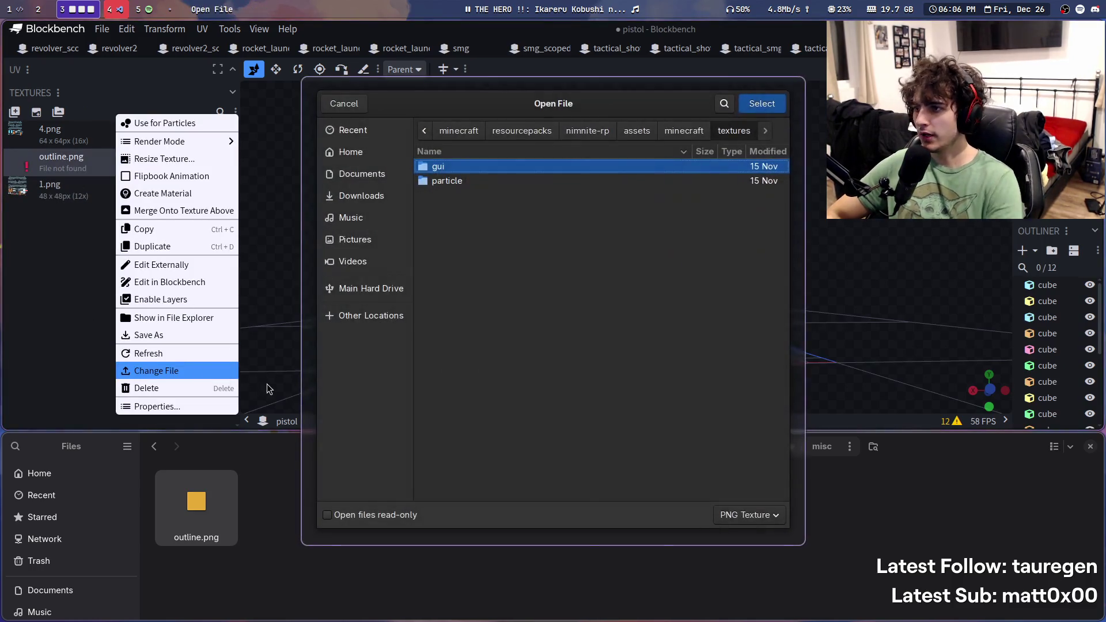
{"action": "key", "text": "Return"}
{"action": "key", "text": "ctrl+s"}
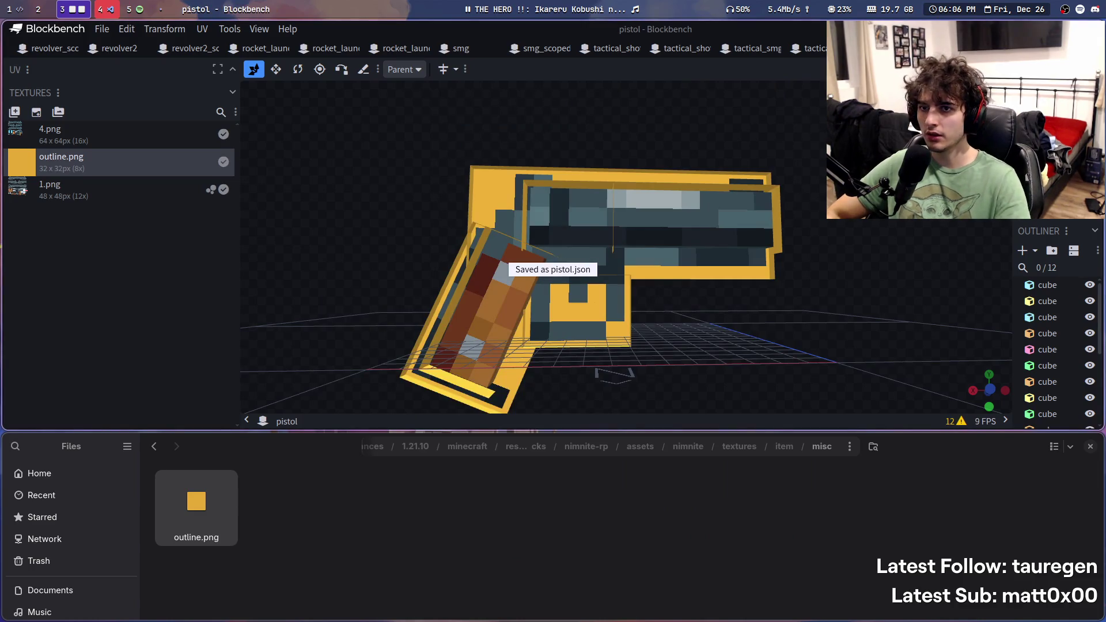
{"action": "key", "text": "ctrl+Tab"}
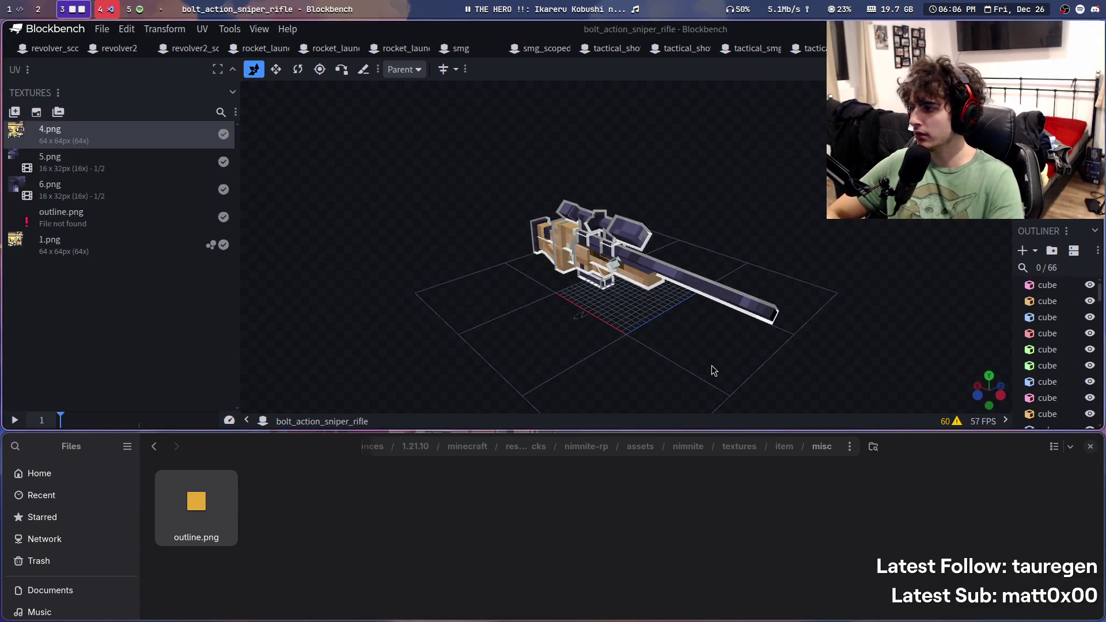
Step: Relink bolt_action_sniper_rifle's outline.png to the pasted misc/outline.png path and save
{"action": "right_click", "coordinate": [117, 217]}
{"action": "left_click", "coordinate": [173, 370]}
{"action": "key", "text": "ctrl+v"}
{"action": "key", "text": "Return"}
{"action": "key", "text": "ctrl+s"}
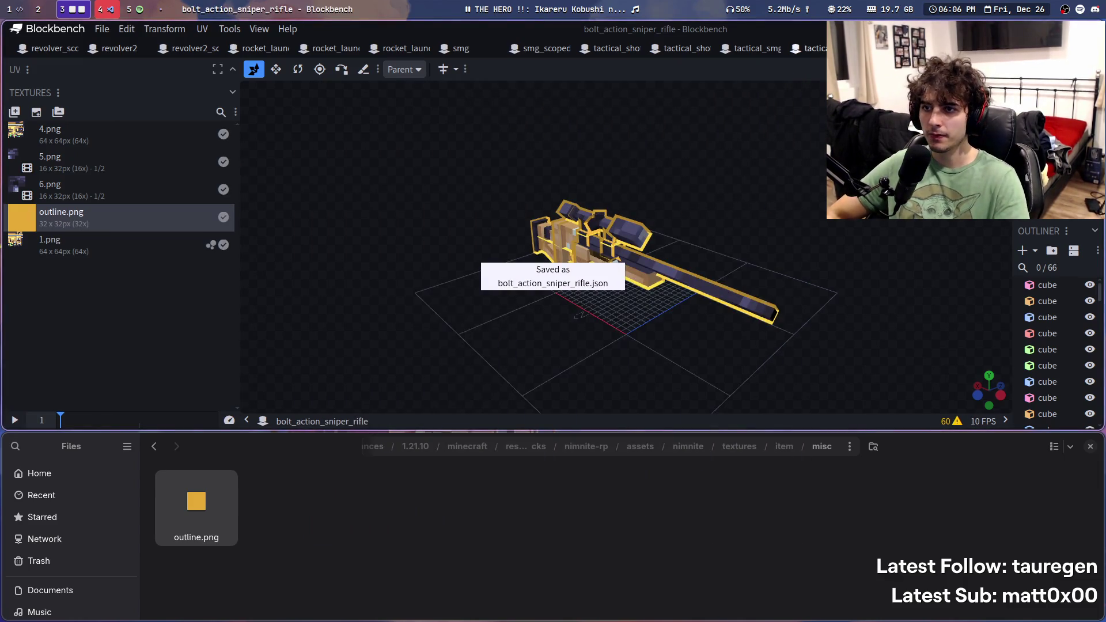
Step: Relink outline.png in the tactical_smg_scoped model and save it
{"action": "key", "text": "ctrl+Tab"}
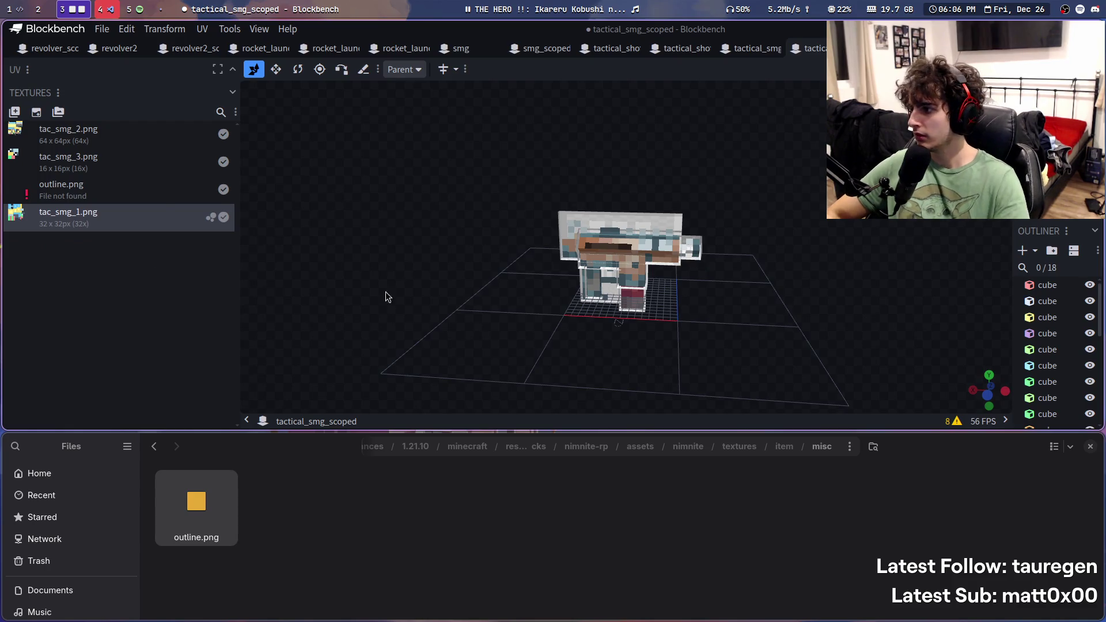
{"action": "right_click", "coordinate": [44, 190]}
{"action": "left_click", "coordinate": [144, 370]}
{"action": "key", "text": "ctrl+v"}
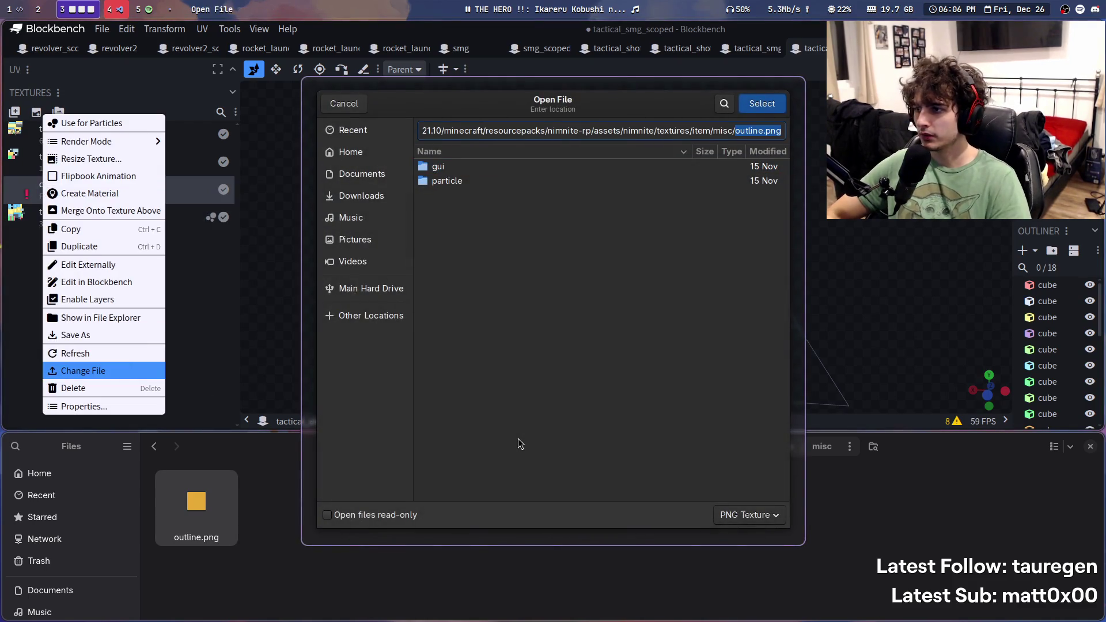
{"action": "key", "text": "Return"}
{"action": "key", "text": "ctrl+s"}
Step: Relink outline.png in the tactical_smg model and save it
{"action": "left_click", "coordinate": [751, 48]}
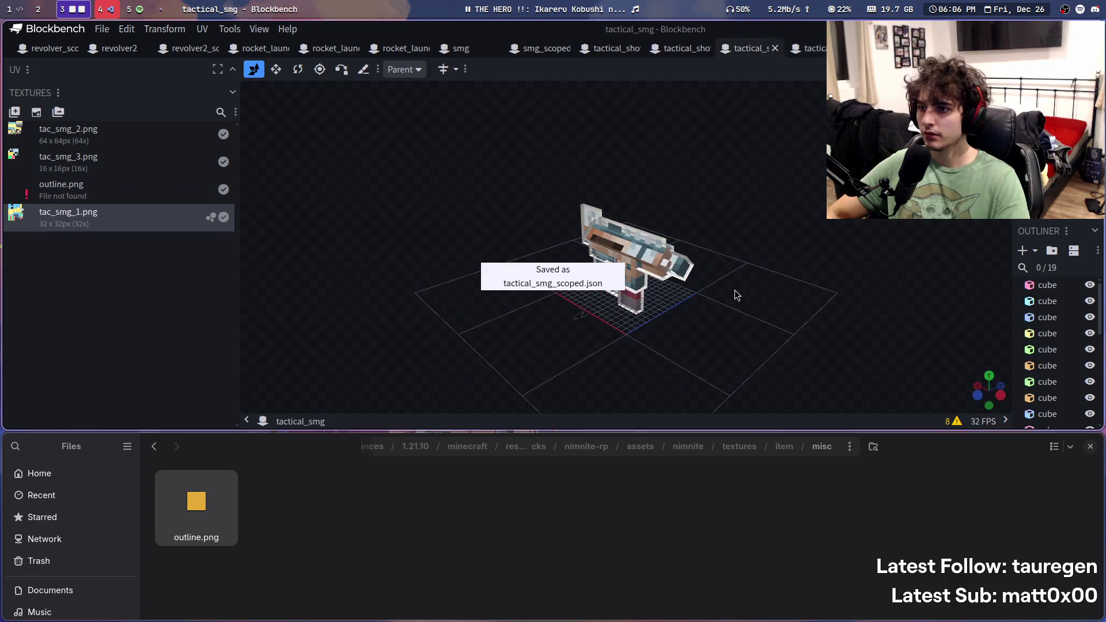
{"action": "right_click", "coordinate": [58, 186]}
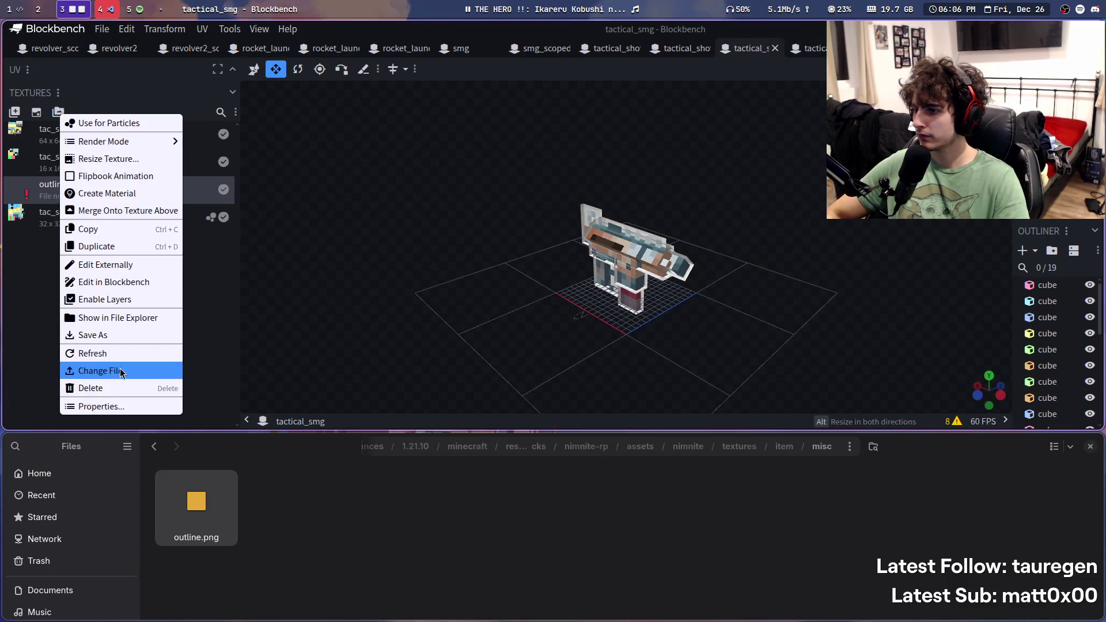
{"action": "left_click", "coordinate": [124, 370]}
{"action": "type", "text": "outline.png"}
{"action": "key", "text": "Return"}
{"action": "key", "text": "ctrl+s"}
Step: Close the finished tabs (tactical_smg, smg, sniper rifle, pistols) until rocket_launcher is active
{"action": "middle_click", "coordinate": [668, 51]}
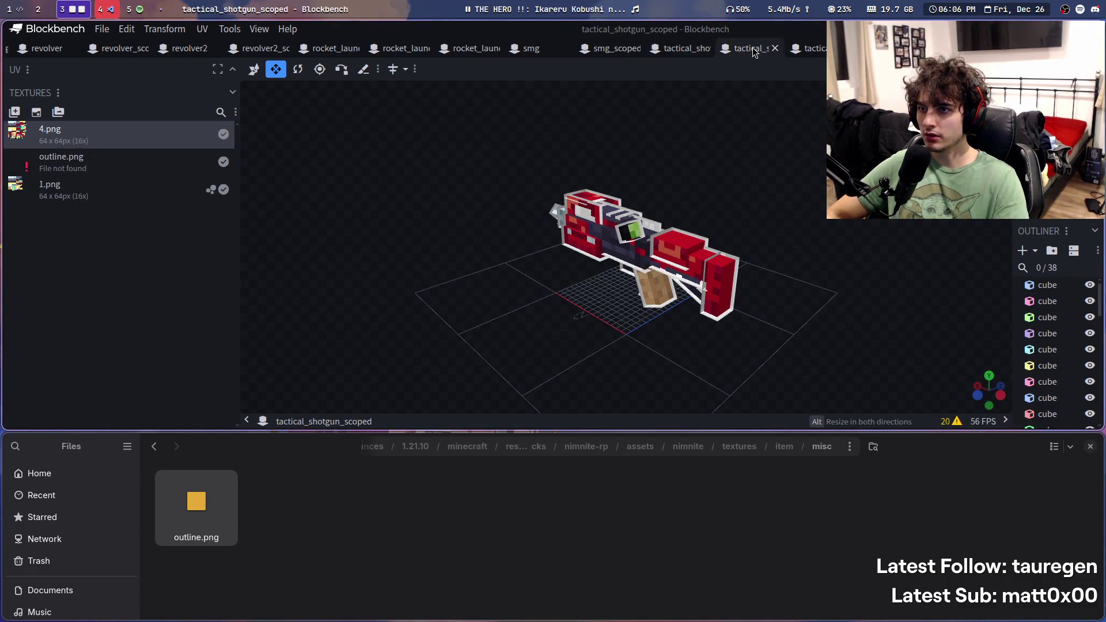
{"action": "left_click", "coordinate": [752, 47]}
{"action": "middle_click", "coordinate": [745, 57]}
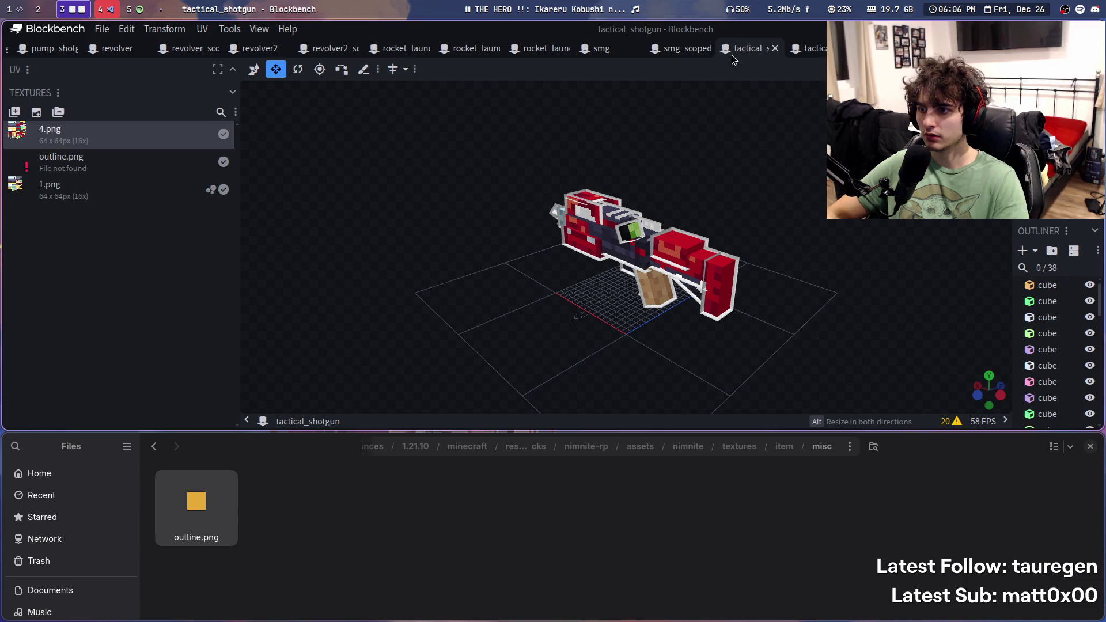
{"action": "middle_click", "coordinate": [820, 53]}
{"action": "middle_click", "coordinate": [820, 53]}
{"action": "middle_click", "coordinate": [820, 53]}
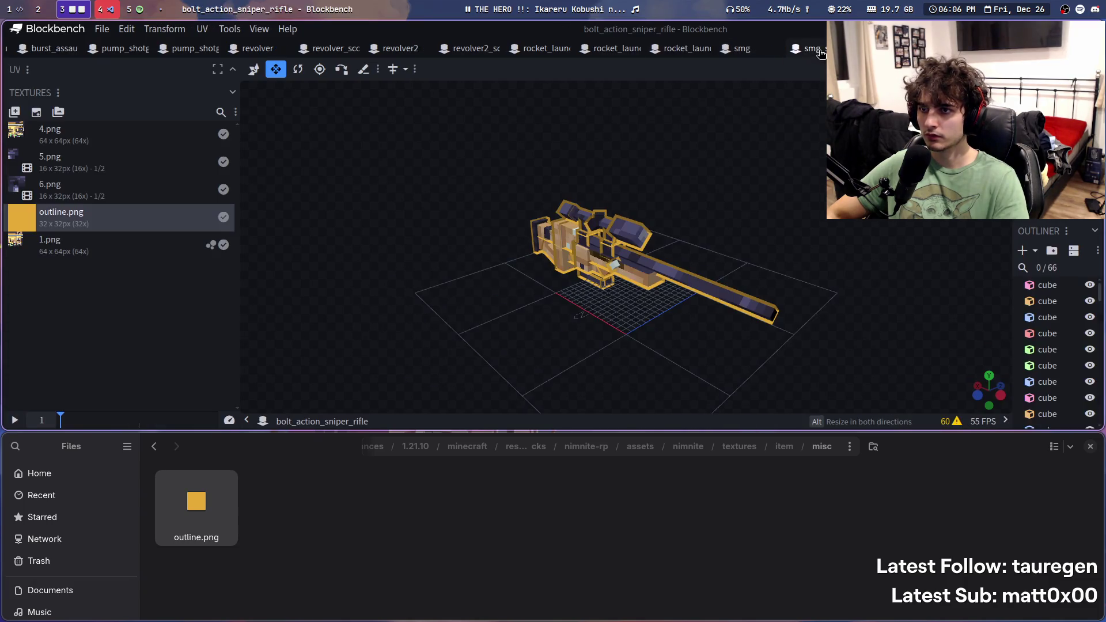
{"action": "middle_click", "coordinate": [820, 53]}
{"action": "middle_click", "coordinate": [820, 53]}
{"action": "middle_click", "coordinate": [820, 53]}
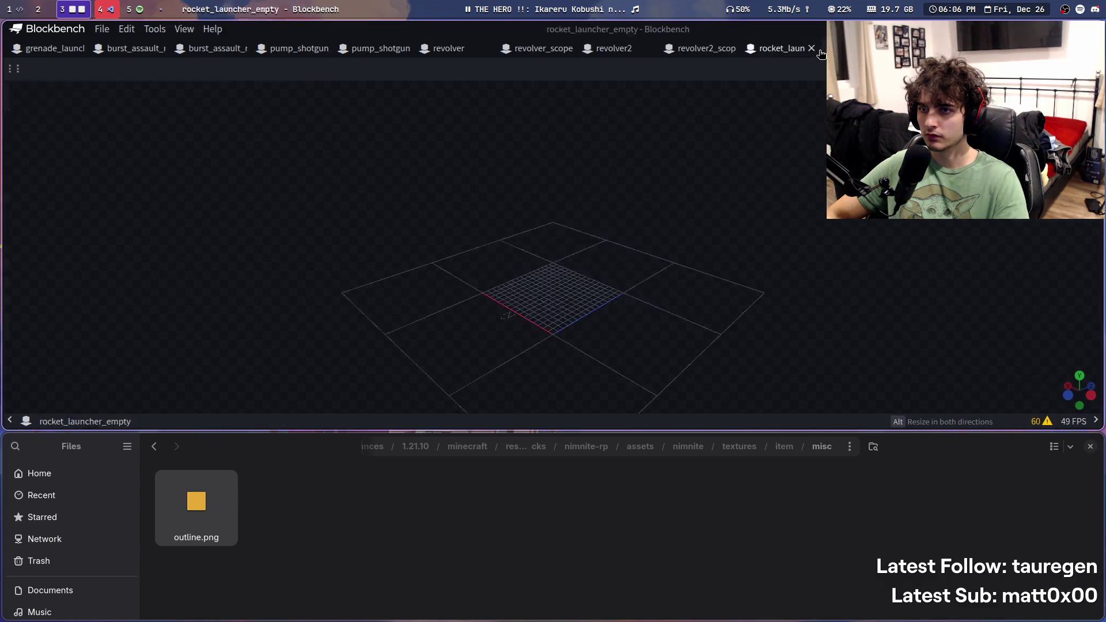
{"action": "middle_click", "coordinate": [820, 53]}
{"action": "middle_click", "coordinate": [820, 53]}
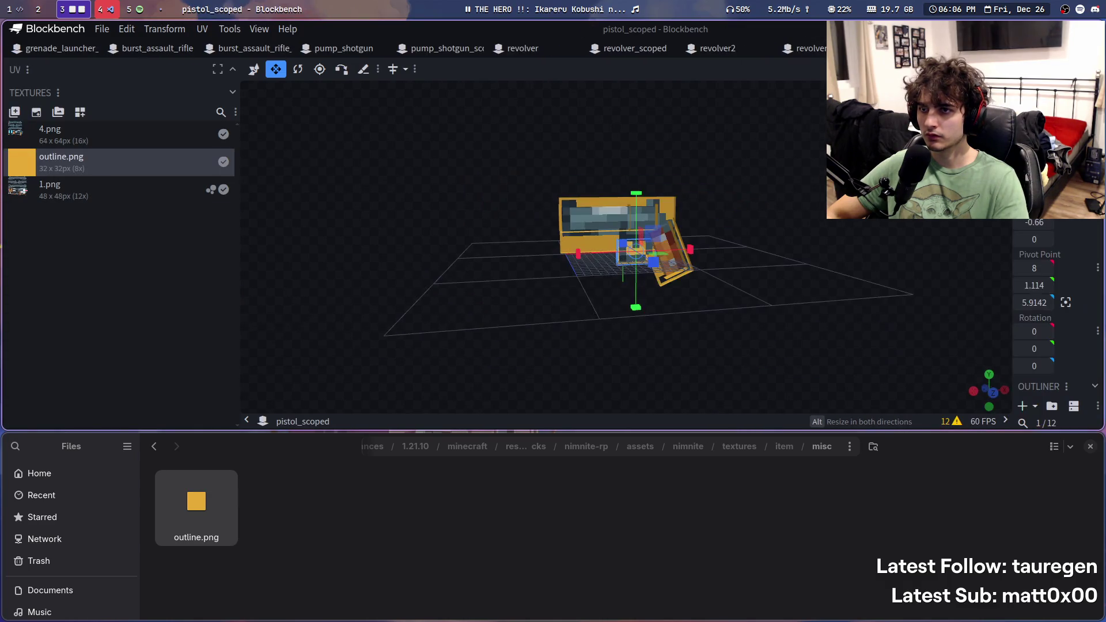
{"action": "middle_click", "coordinate": [820, 53]}
{"action": "middle_click", "coordinate": [820, 53]}
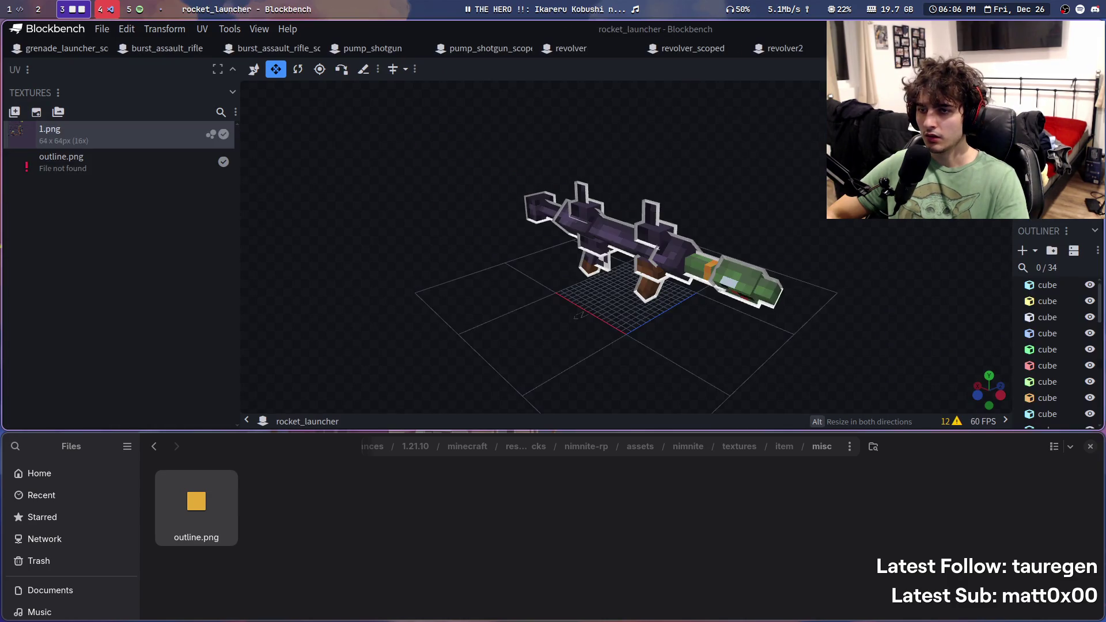
{"action": "right_click", "coordinate": [121, 171]}
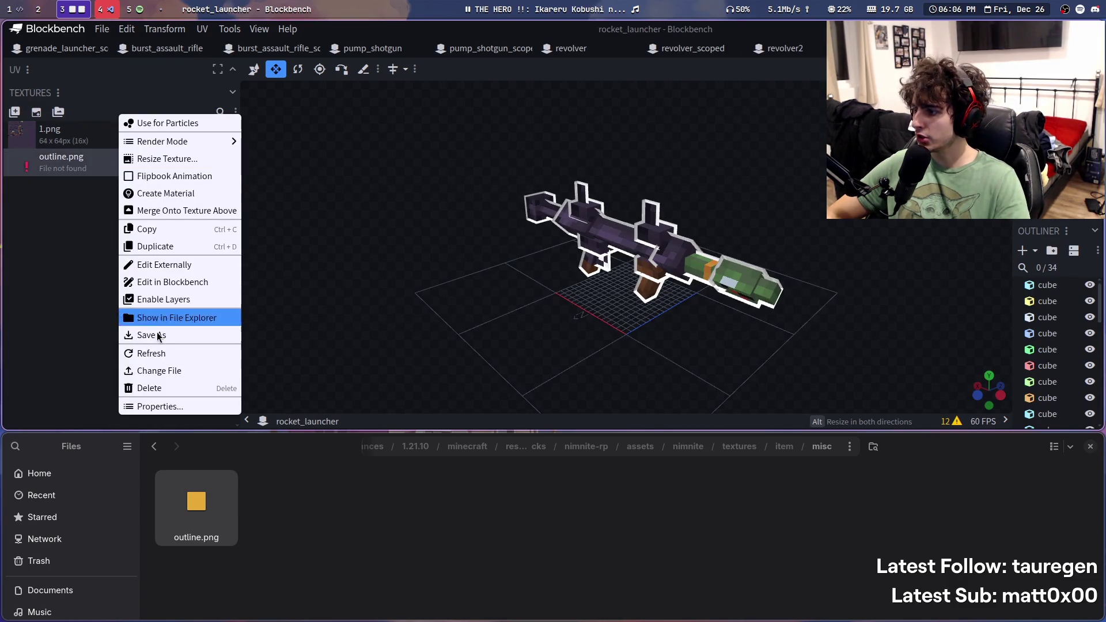
Step: Relink outline.png in the rocket_launcher model, save it, and close the tab
{"action": "left_click", "coordinate": [155, 372]}
{"action": "key", "text": "Return"}
{"action": "key", "text": "ctrl+s"}
{"action": "key", "text": "ctrl+w"}
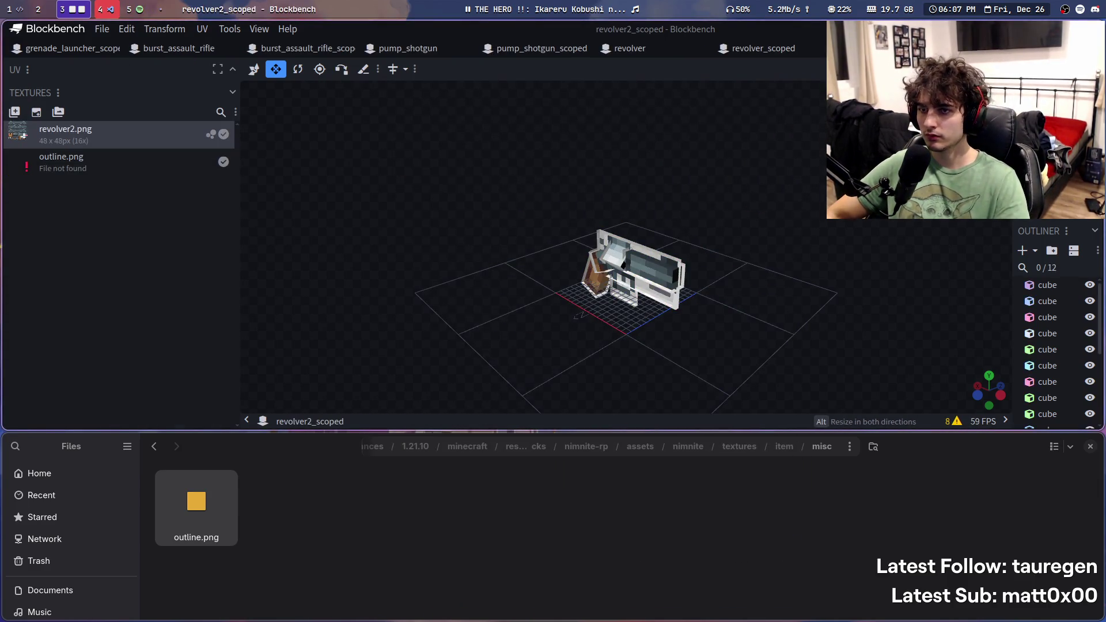
Step: Relink the missing outline.png texture in revolver2_scoped and save the model
{"action": "right_click", "coordinate": [119, 170]}
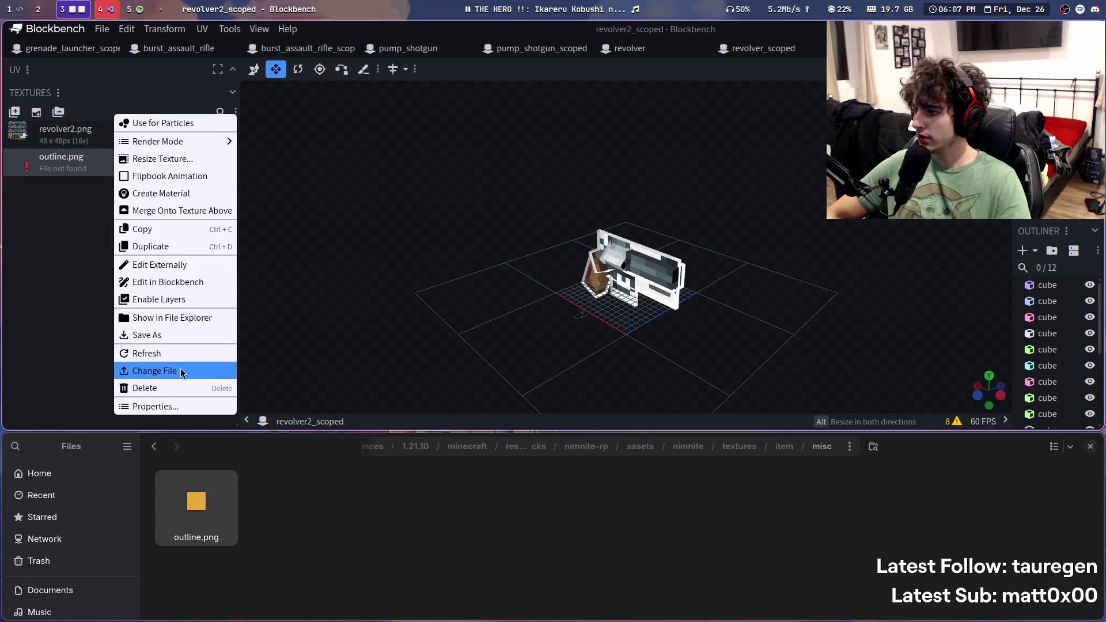
{"action": "left_click", "coordinate": [213, 371]}
{"action": "type", "text": "o"}
{"action": "key", "text": "Return"}
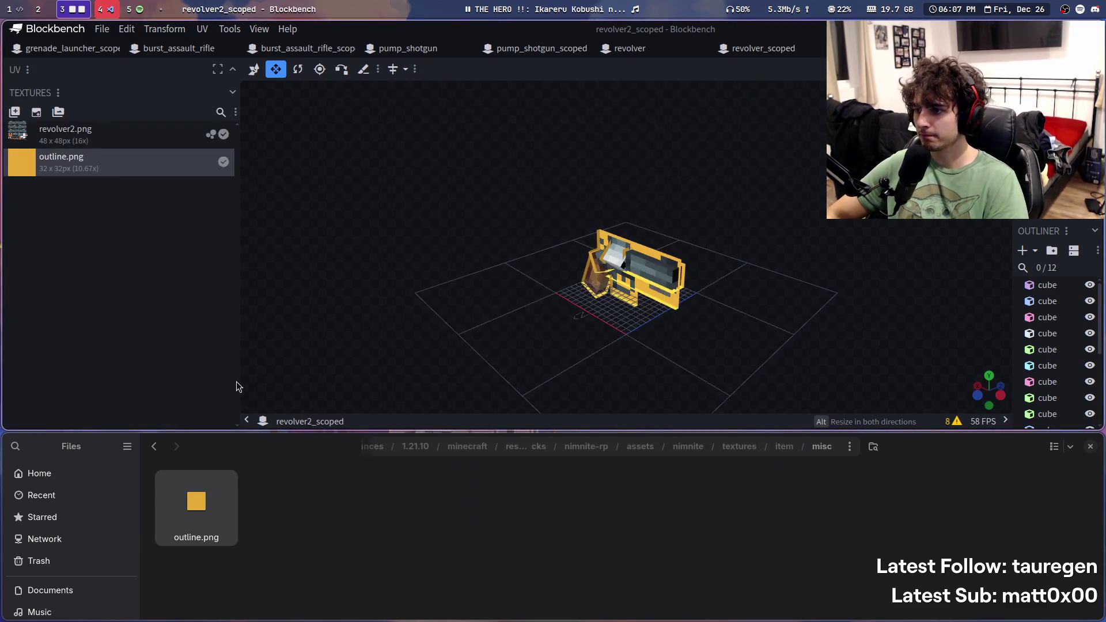
{"action": "key", "text": "ctrl+s"}
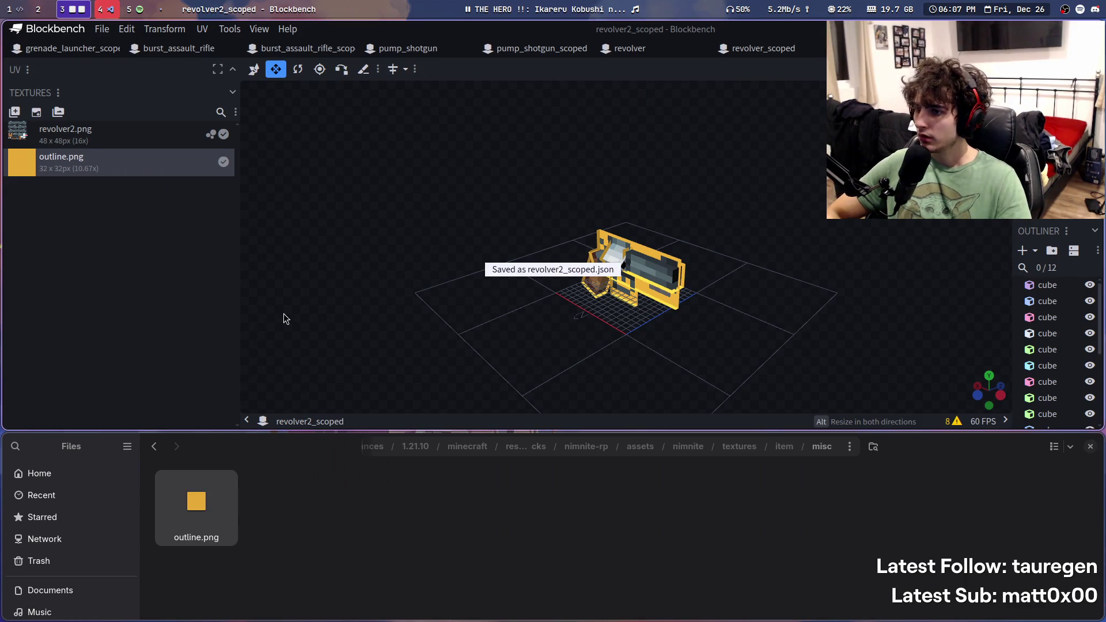
{"action": "key", "text": "ctrl+shift+Tab"}
Step: Relink outline.png in the revolver2 model from the pasted path, save it, and close it
{"action": "right_click", "coordinate": [109, 164]}
{"action": "right_click", "coordinate": [64, 165]}
{"action": "left_click", "coordinate": [115, 370]}
{"action": "key", "text": "ctrl+v"}
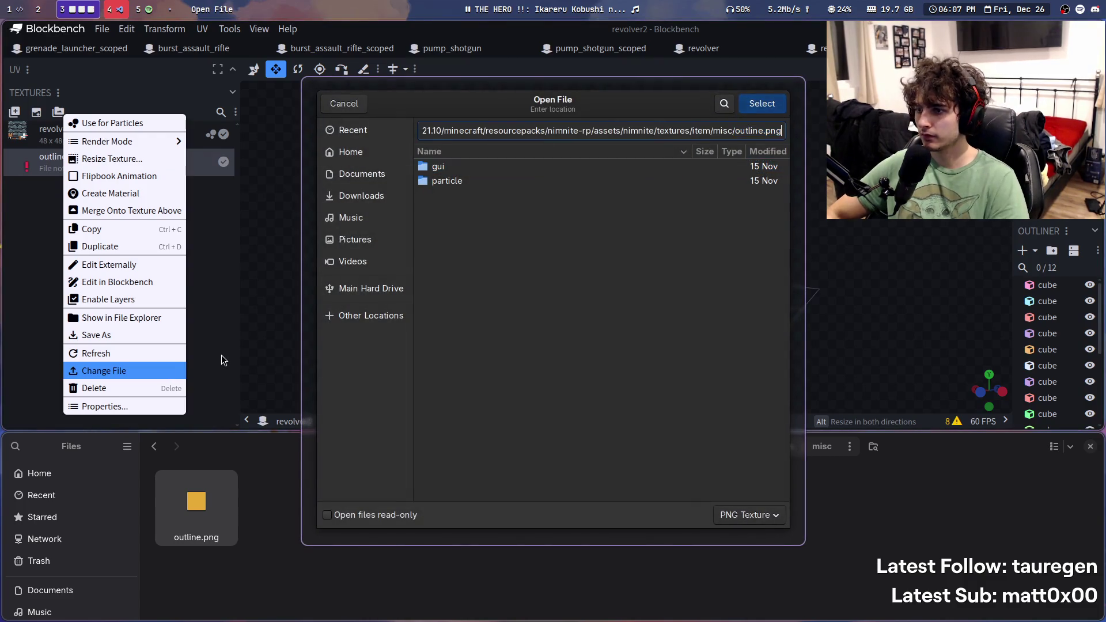
{"action": "key", "text": "Return"}
{"action": "key", "text": "ctrl+s"}
{"action": "key", "text": "ctrl+w"}
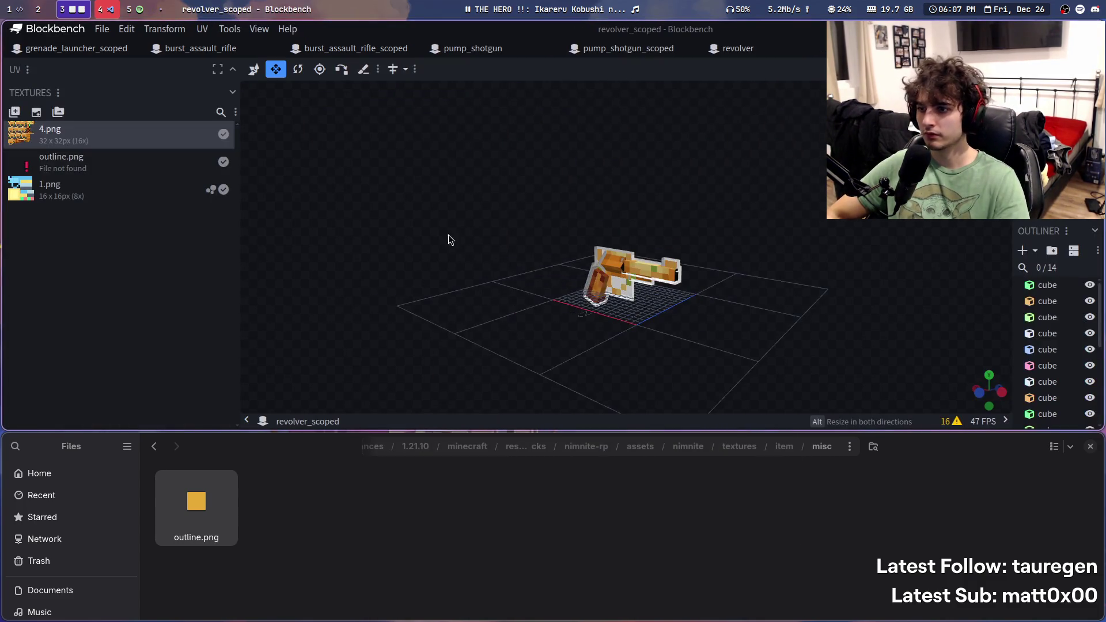
Step: Relink outline.png in revolver_scoped, save it, and close the tab
{"action": "right_click", "coordinate": [92, 164]}
{"action": "left_click", "coordinate": [157, 379]}
{"action": "key", "text": "ctrl+v"}
{"action": "key", "text": "Return"}
{"action": "key", "text": "ctrl+s"}
{"action": "key", "text": "ctrl+w"}
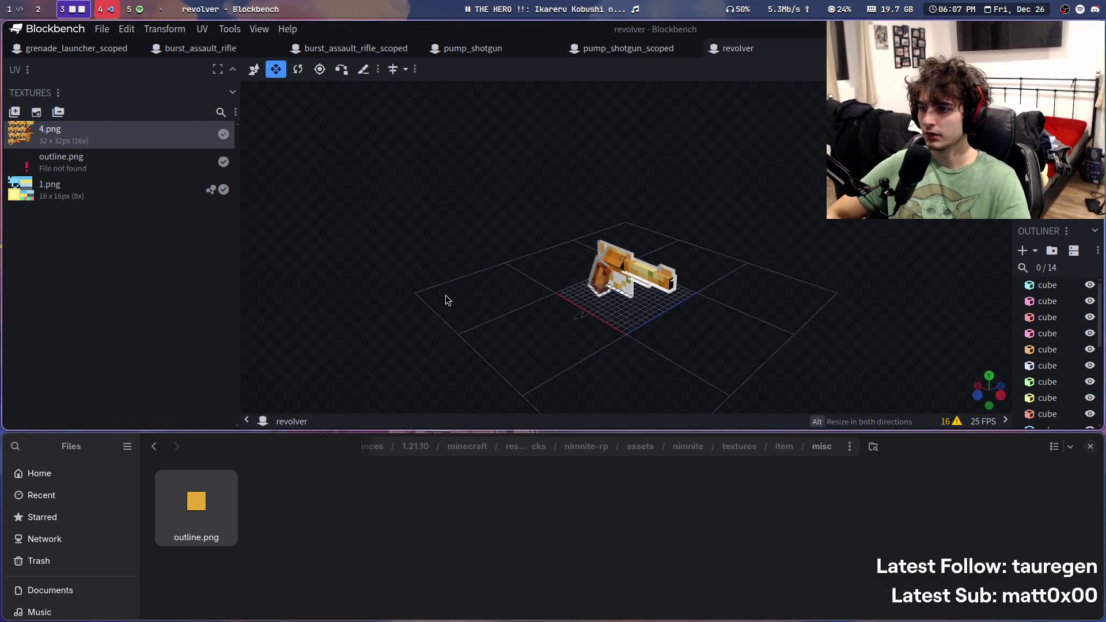
Step: Relink the missing outline.png texture in the revolver model
{"action": "right_click", "coordinate": [66, 162]}
{"action": "left_click", "coordinate": [124, 371]}
{"action": "key", "text": "ctrl+v"}
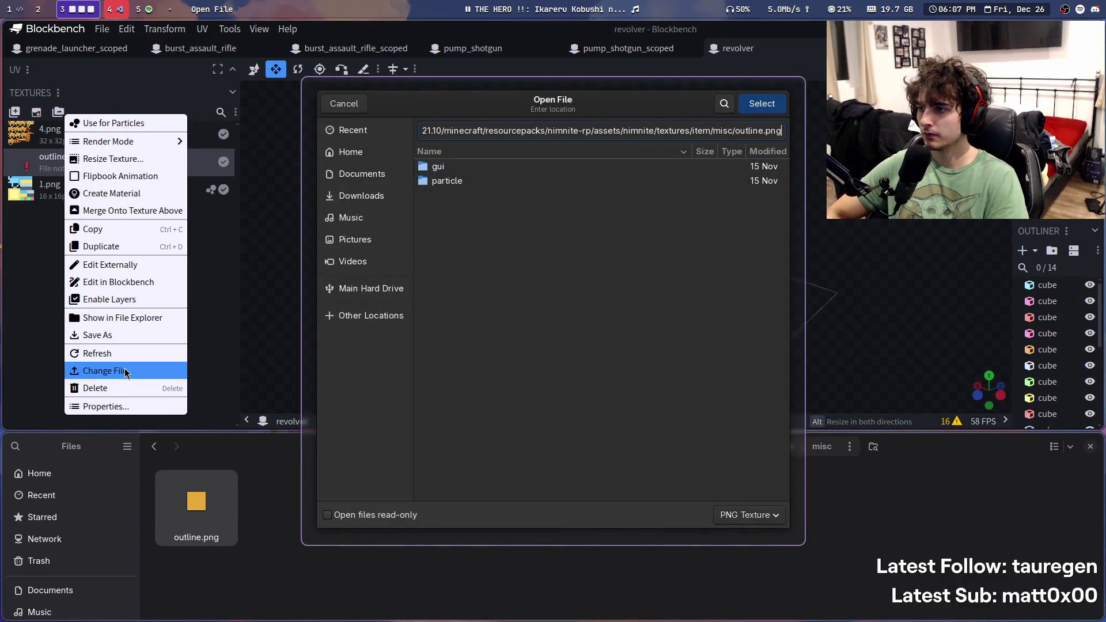
{"action": "key", "text": "Return"}
Step: Relink outline.png in pump_shotgun_scoped by picking the file after a path error, then save
{"action": "left_click", "coordinate": [620, 54]}
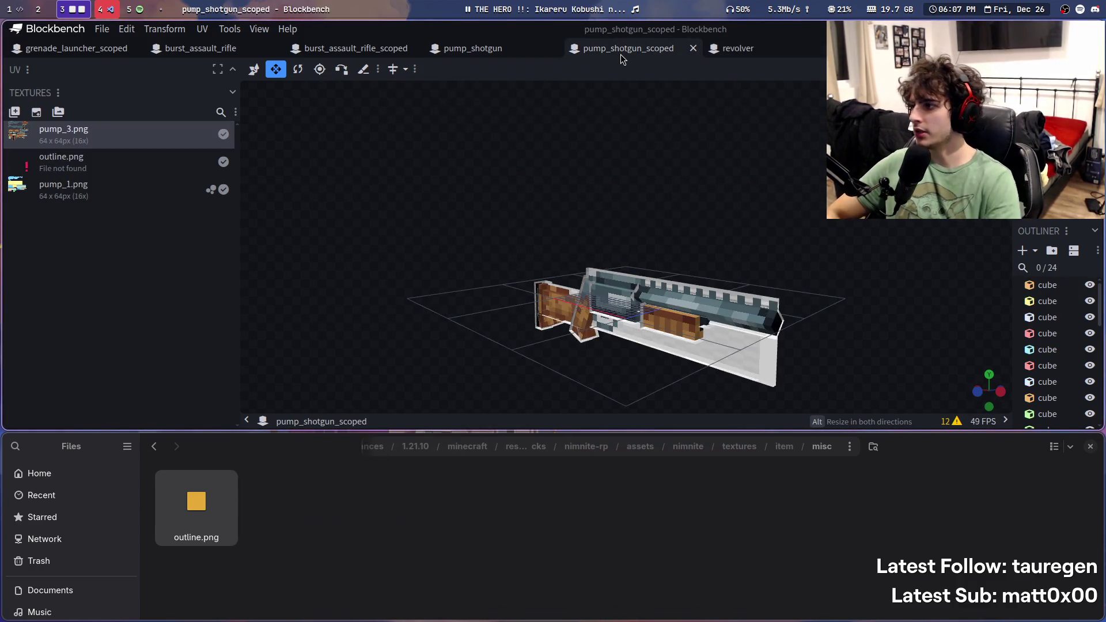
{"action": "right_click", "coordinate": [68, 163]}
{"action": "left_click", "coordinate": [157, 372]}
{"action": "key", "text": "ctrl+v"}
{"action": "key", "text": "Return"}
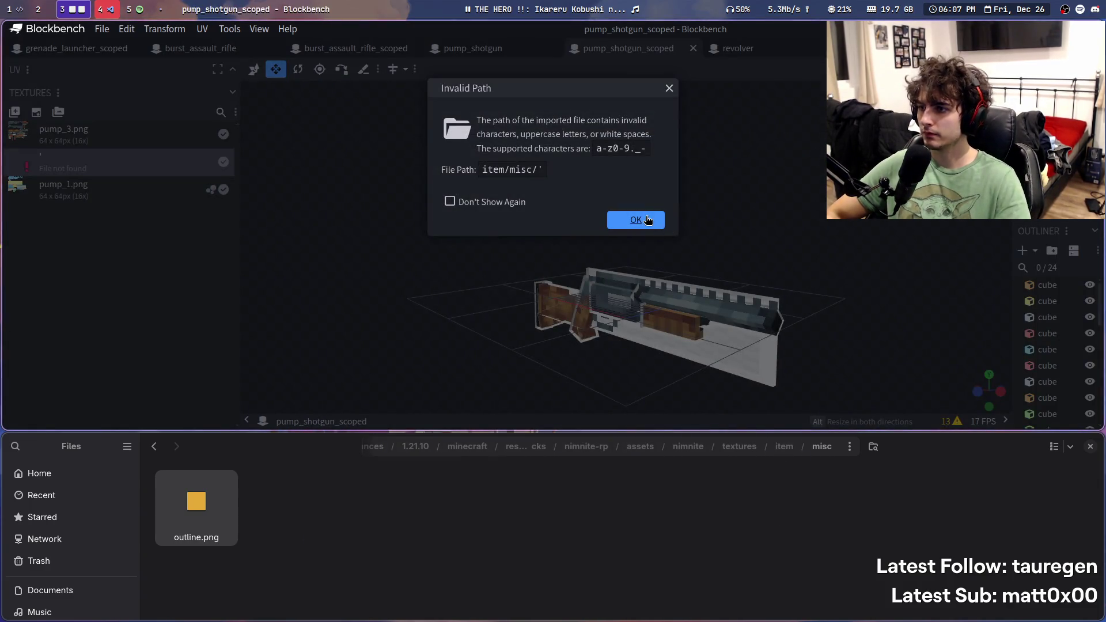
{"action": "left_click", "coordinate": [635, 220]}
{"action": "right_click", "coordinate": [115, 162]}
{"action": "left_click", "coordinate": [156, 370]}
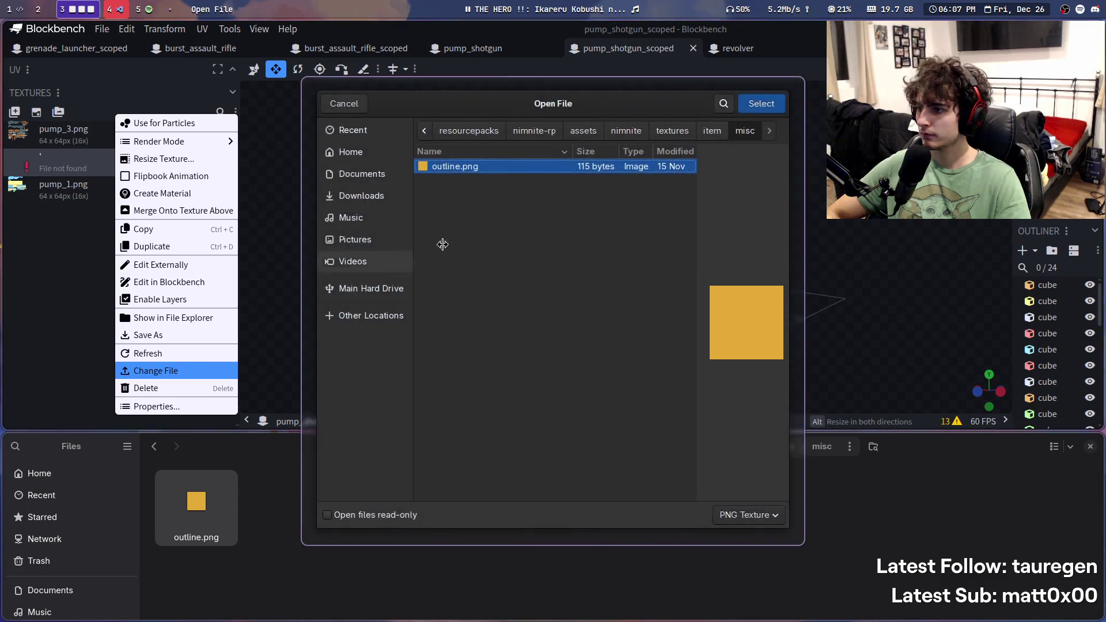
{"action": "double_click", "coordinate": [460, 171]}
{"action": "key", "text": "ctrl+s"}
{"action": "mouse_move", "coordinate": [617, 311]}
{"action": "left_mouse_down"}
{"action": "mouse_move", "coordinate": [582, 314]}
{"action": "mouse_move", "coordinate": [628, 311]}
{"action": "left_mouse_up"}
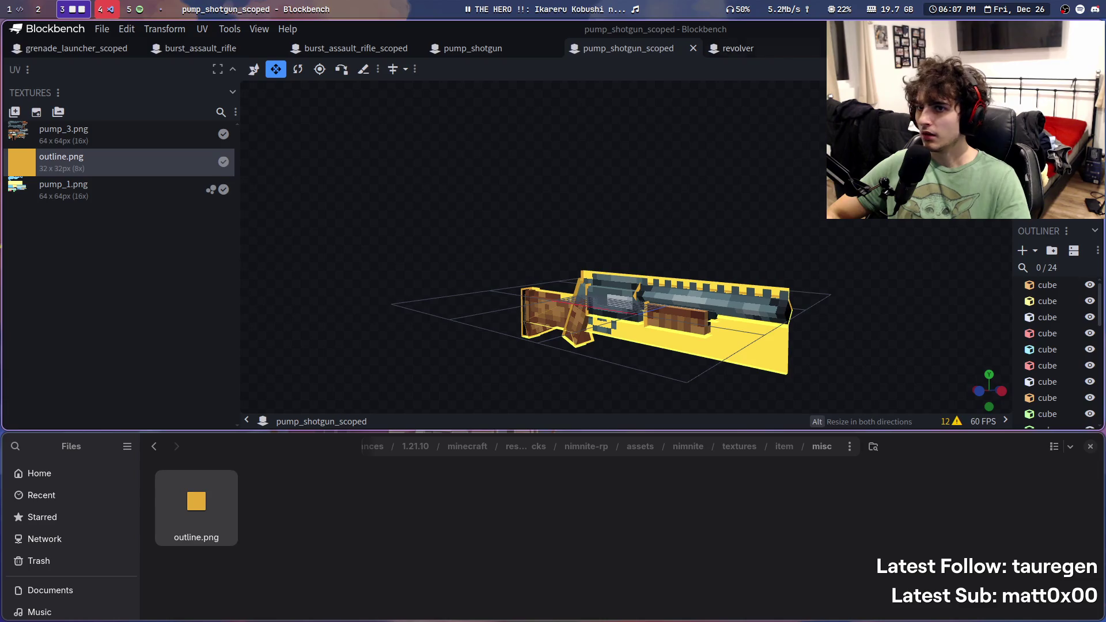
Step: Relink outline.png in the pump_shotgun model using the pasted file location
{"action": "left_click", "coordinate": [740, 49]}
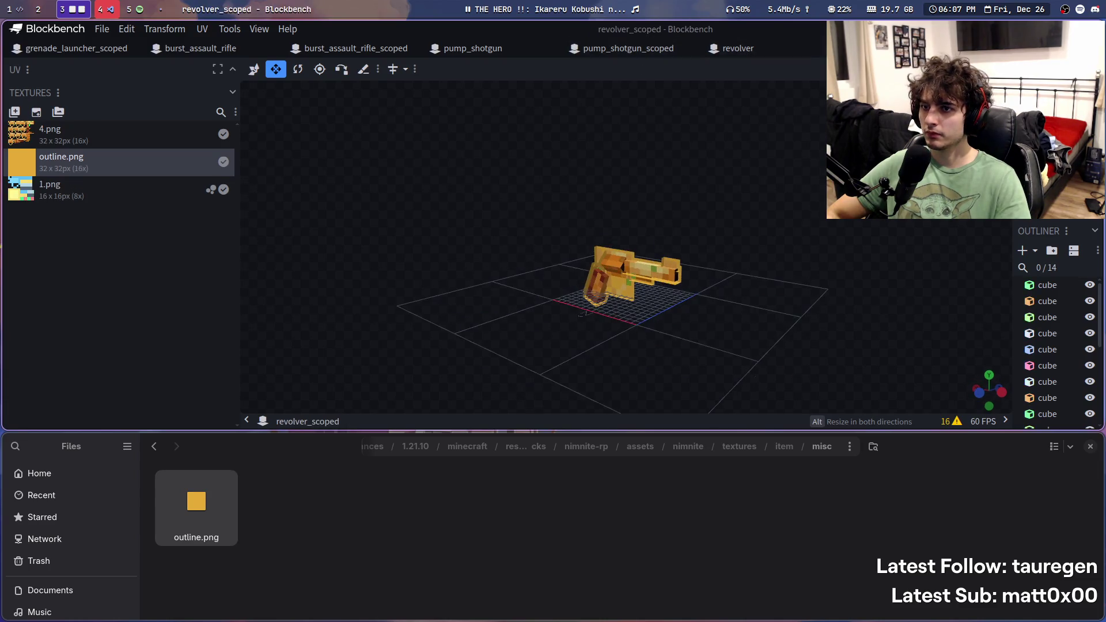
{"action": "left_click", "coordinate": [548, 53]}
{"action": "right_click", "coordinate": [92, 162]}
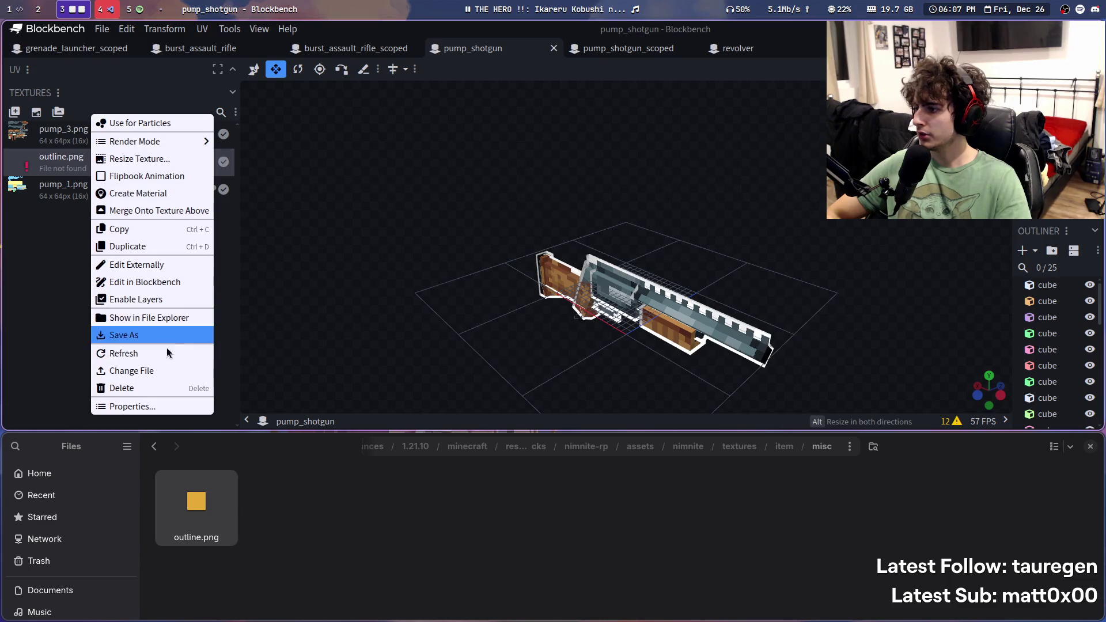
{"action": "left_click", "coordinate": [165, 371]}
{"action": "key", "text": "ctrl+l"}
{"action": "key", "text": "ctrl+v"}
{"action": "key", "text": "Return"}
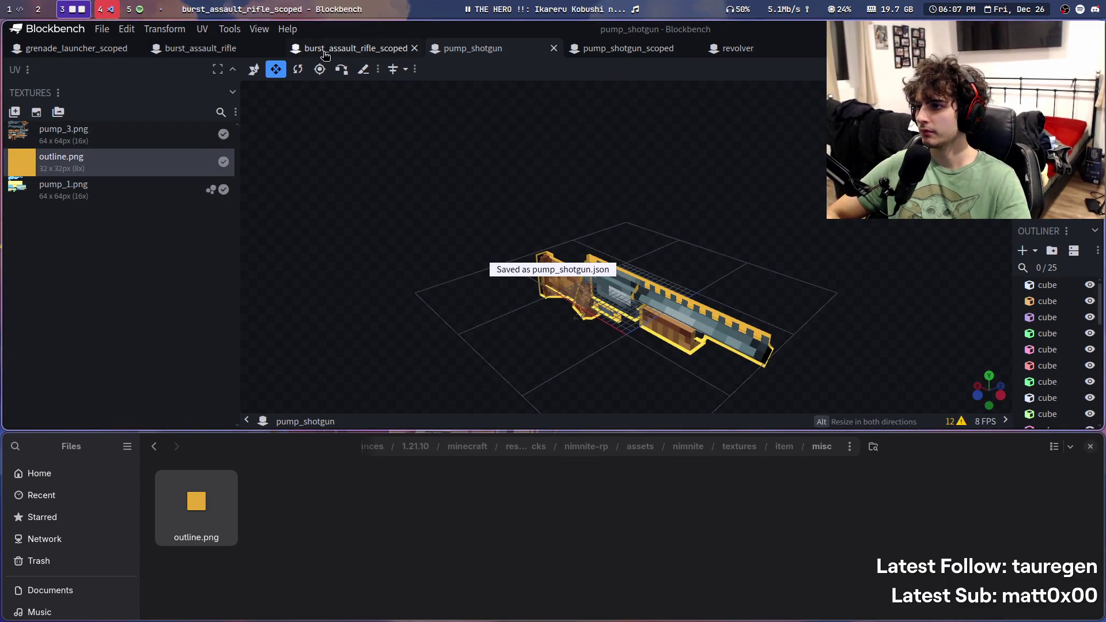
Step: Relink outline.png in burst_assault_rifle_scoped and save the model
{"action": "left_click", "coordinate": [326, 50]}
{"action": "right_click", "coordinate": [148, 212]}
{"action": "left_click", "coordinate": [227, 369]}
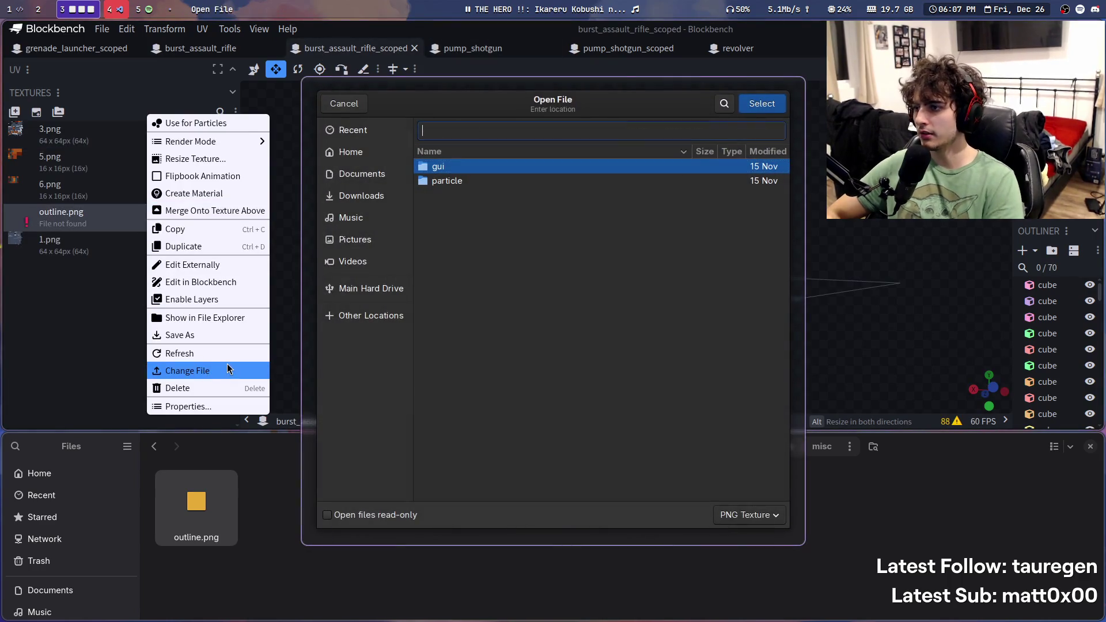
{"action": "key", "text": "ctrl+v"}
{"action": "key", "text": "Return"}
{"action": "key", "text": "ctrl+s"}
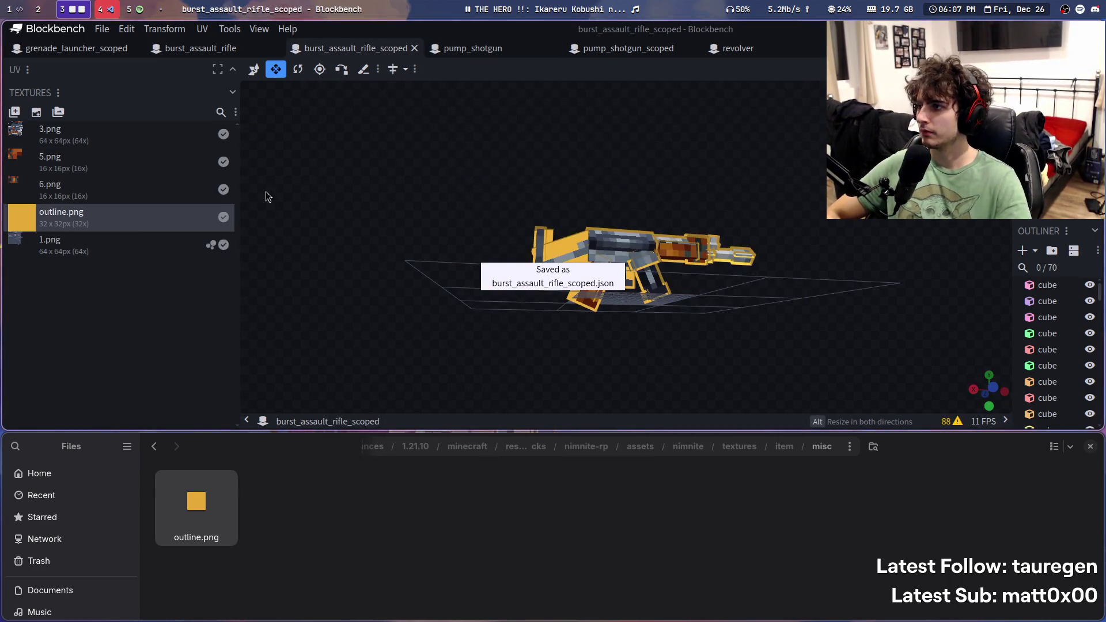
Step: Relink outline.png in the burst_assault_rifle model and save it
{"action": "left_click", "coordinate": [201, 48]}
{"action": "right_click", "coordinate": [69, 253]}
{"action": "right_click", "coordinate": [39, 218]}
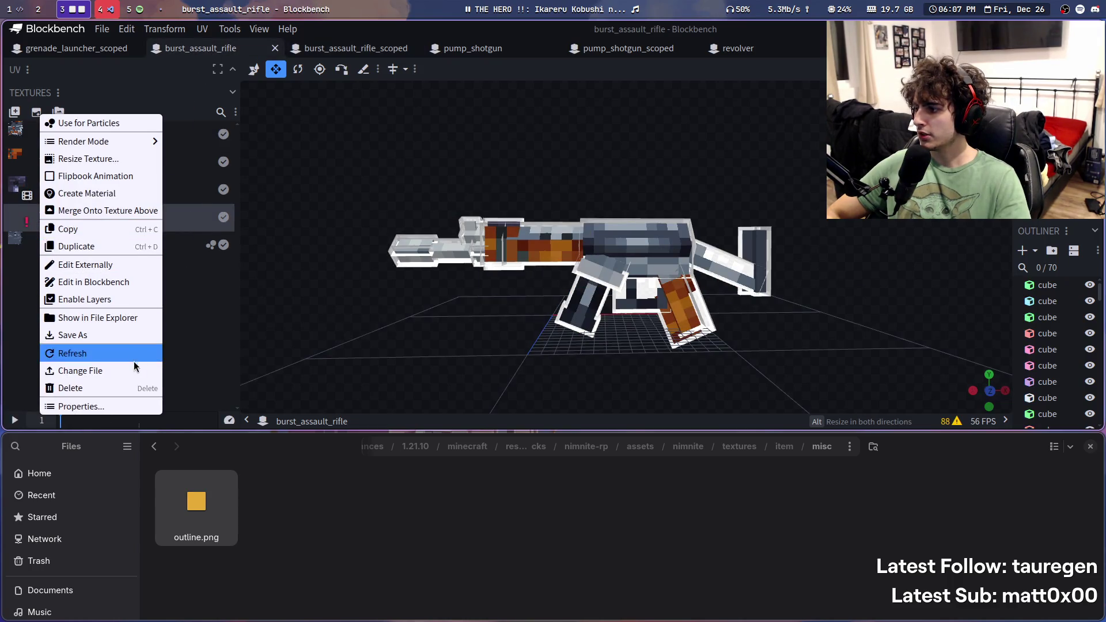
{"action": "left_click", "coordinate": [136, 369]}
{"action": "key", "text": "ctrl+l"}
{"action": "key", "text": "ctrl+v"}
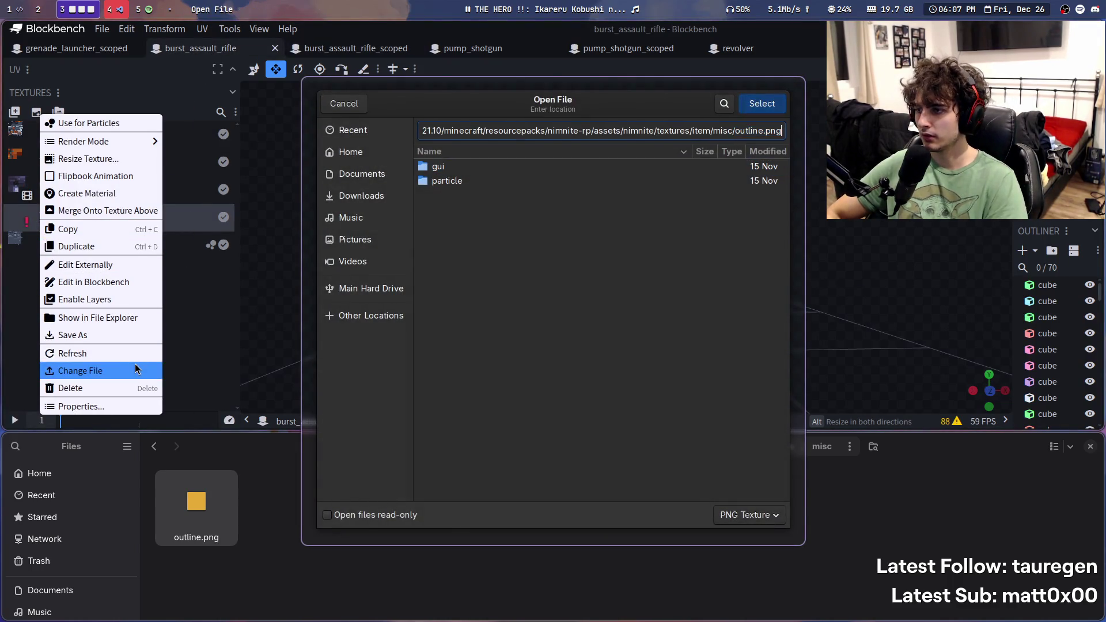
{"action": "key", "text": "Return"}
{"action": "key", "text": "ctrl+s"}
Step: Relink the missing outline.png texture in grenade_launcher_scoped
{"action": "left_click", "coordinate": [71, 50]}
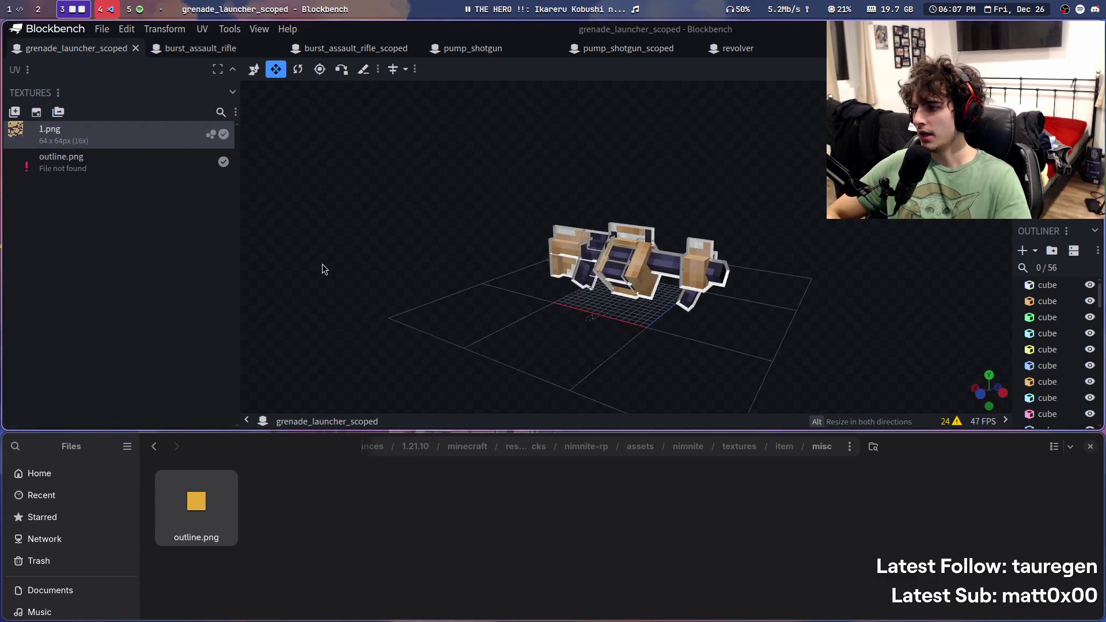
{"action": "right_click", "coordinate": [114, 154]}
{"action": "left_click", "coordinate": [168, 369]}
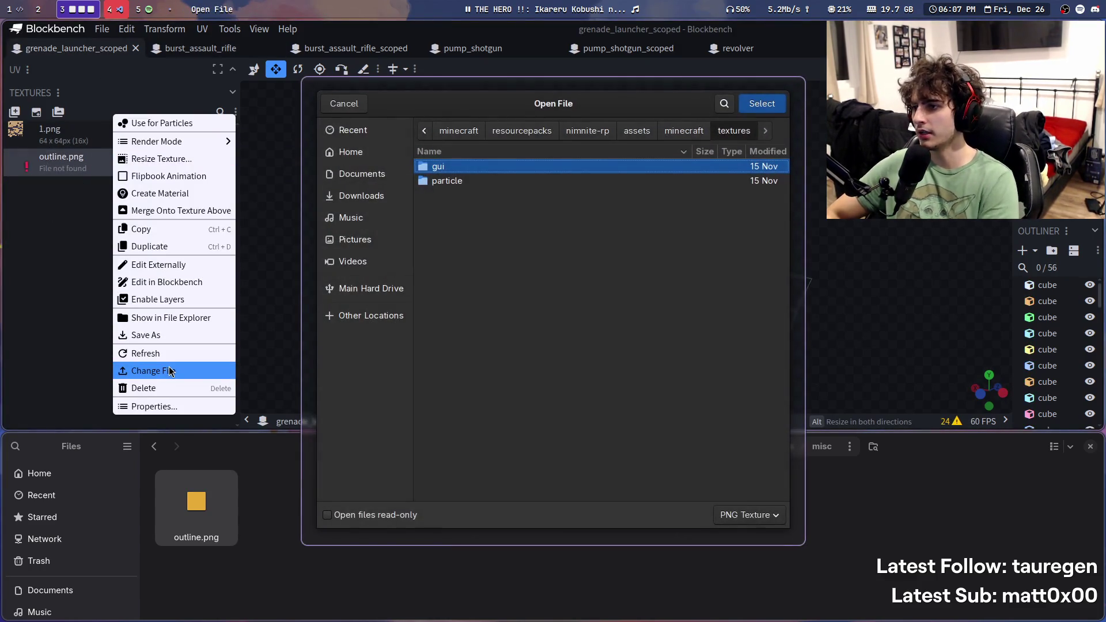
{"action": "key", "text": "ctrl+l"}
{"action": "key", "text": "ctrl+v"}
{"action": "key", "text": "Return"}
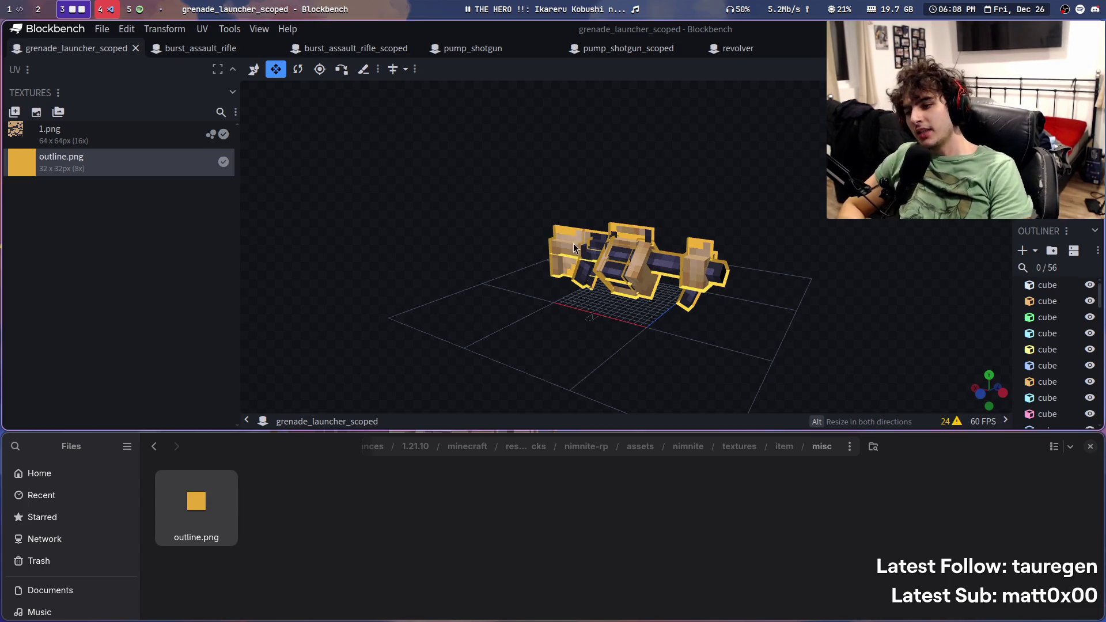
Step: Orbit the grenade launcher to inspect its outline, enlarge the file manager, and open the item textures folder
{"action": "scroll", "coordinate": [584, 348], "scroll_direction": "up", "scroll_amount": 3}
{"action": "mouse_move", "coordinate": [791, 328]}
{"action": "left_mouse_down"}
{"action": "mouse_move", "coordinate": [910, 250]}
{"action": "mouse_move", "coordinate": [534, 259]}
{"action": "mouse_move", "coordinate": [495, 422]}
{"action": "left_mouse_up"}
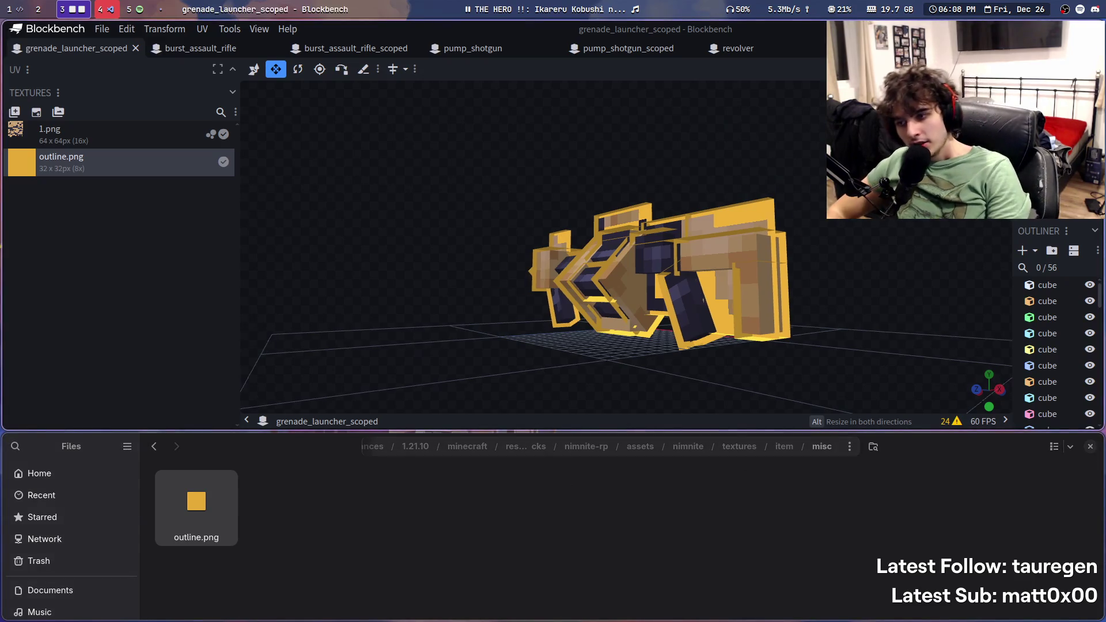
{"action": "left_click_drag", "start_coordinate": [810, 278], "coordinate": [723, 345]}
{"action": "mouse_move", "coordinate": [547, 346]}
{"action": "left_mouse_down"}
{"action": "mouse_move", "coordinate": [765, 362]}
{"action": "mouse_move", "coordinate": [749, 403]}
{"action": "left_mouse_up"}
{"action": "right_click_drag", "start_coordinate": [743, 504], "coordinate": [746, 403], "text": "super"}
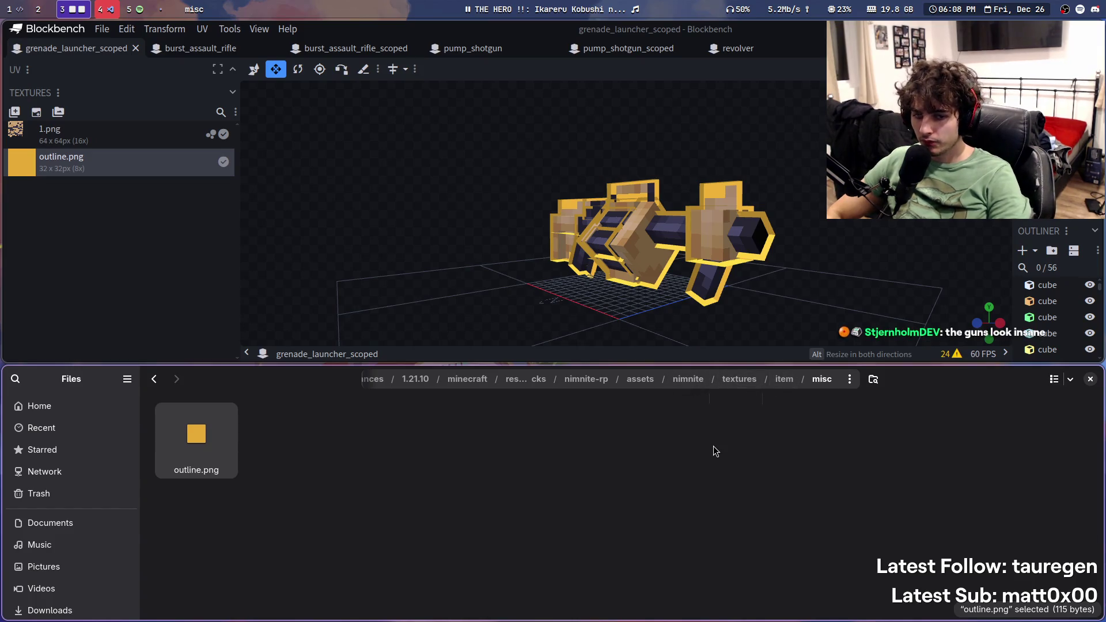
{"action": "mouse_move", "coordinate": [666, 342]}
{"action": "left_mouse_down"}
{"action": "mouse_move", "coordinate": [811, 272]}
{"action": "mouse_move", "coordinate": [808, 284]}
{"action": "mouse_move", "coordinate": [893, 250]}
{"action": "mouse_move", "coordinate": [589, 169]}
{"action": "mouse_move", "coordinate": [864, 285]}
{"action": "mouse_move", "coordinate": [872, 278]}
{"action": "mouse_move", "coordinate": [834, 323]}
{"action": "left_mouse_up"}
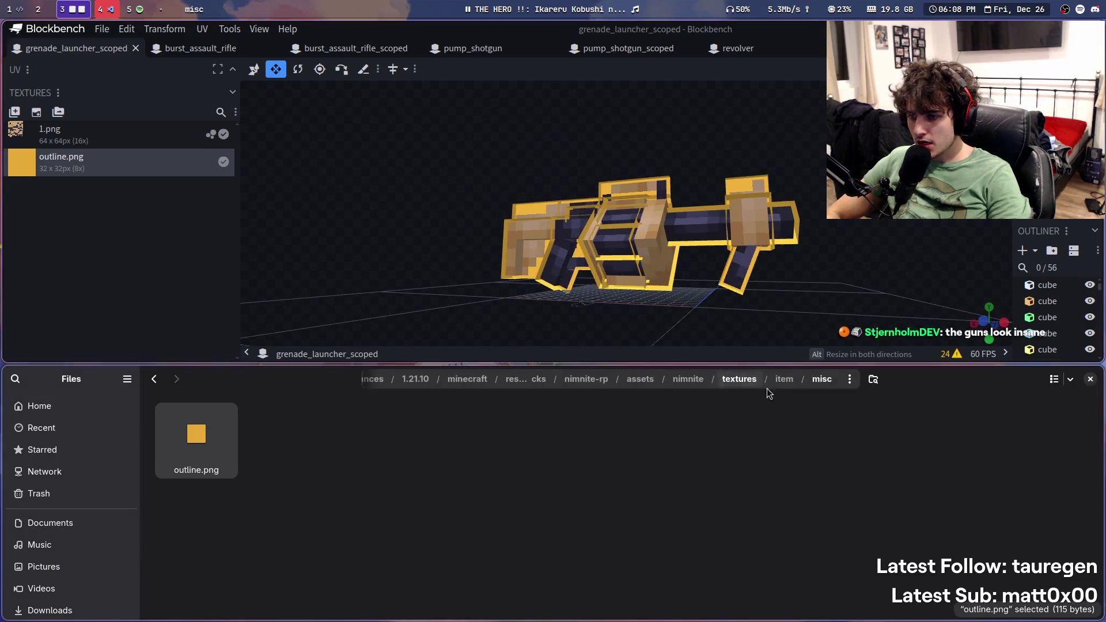
{"action": "key", "text": "super+s"}
{"action": "type", "text": "3:20:04 - [prog] all models added"}
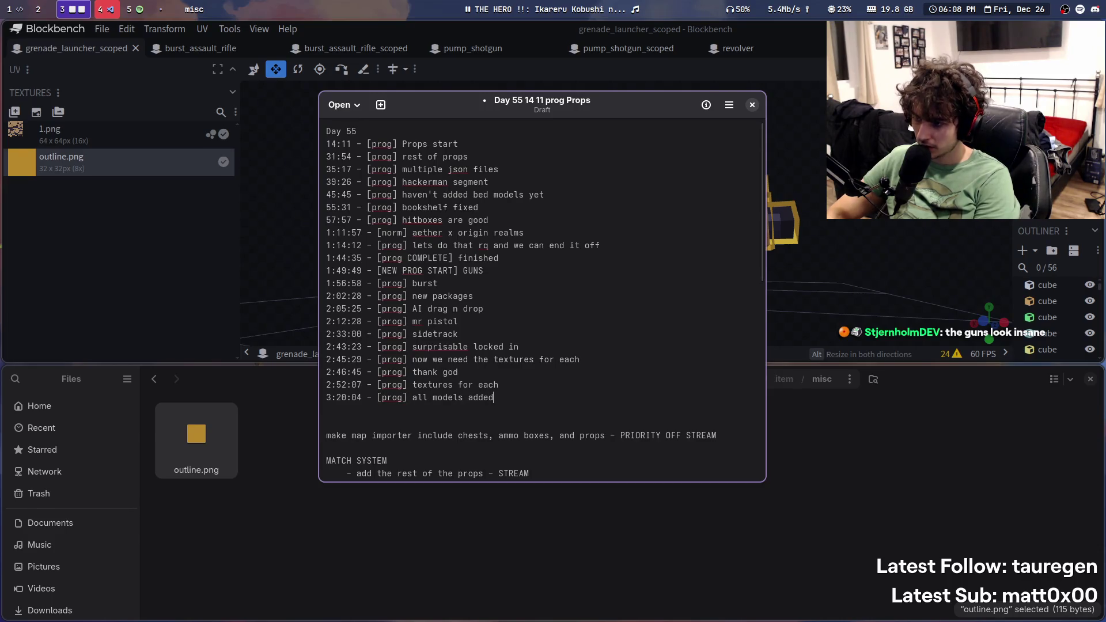
{"action": "key", "text": "super+s"}
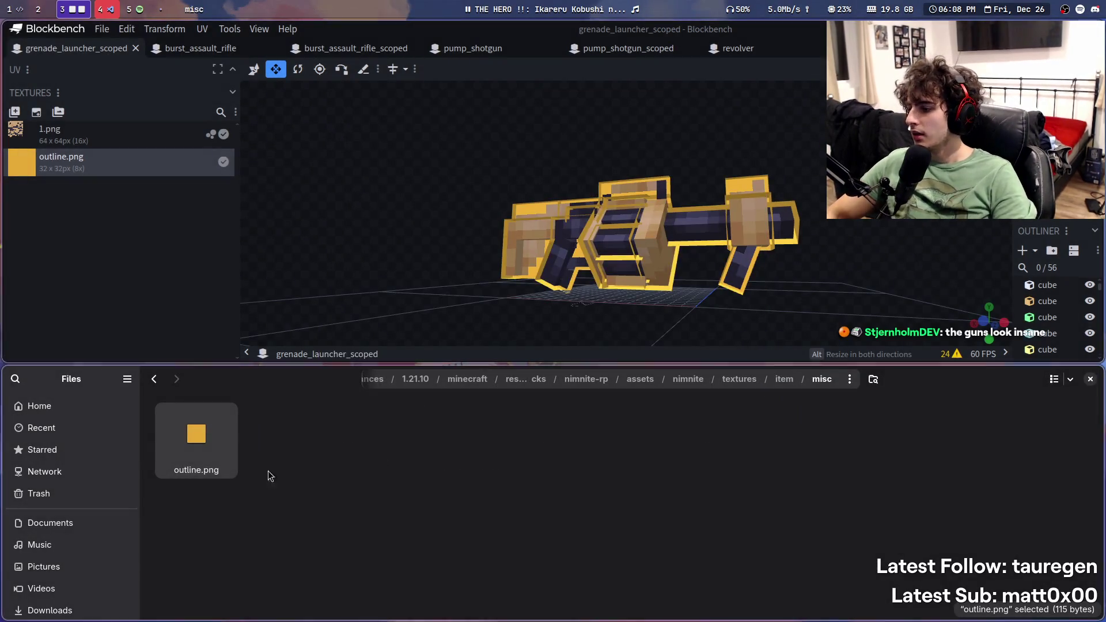
{"action": "left_click", "coordinate": [783, 380]}
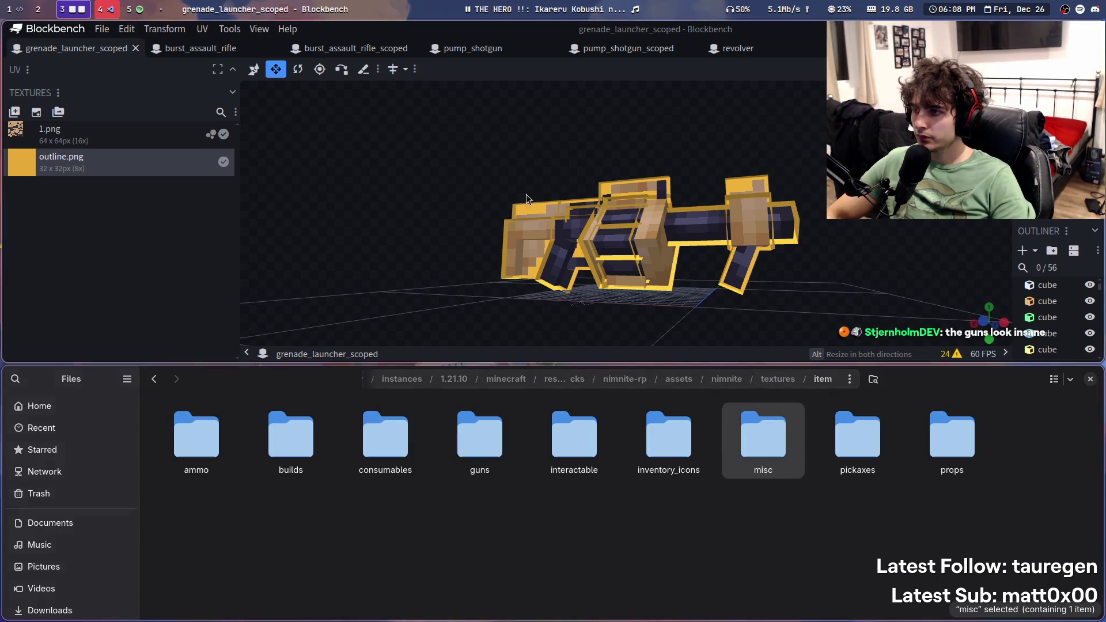
Step: Close all the open gun model tabs
{"action": "middle_click", "coordinate": [53, 49]}
{"action": "middle_click", "coordinate": [53, 49]}
{"action": "middle_click", "coordinate": [54, 49]}
{"action": "middle_click", "coordinate": [54, 49]}
{"action": "middle_click", "coordinate": [54, 49]}
{"action": "middle_click", "coordinate": [54, 49]}
{"action": "middle_click", "coordinate": [54, 49]}
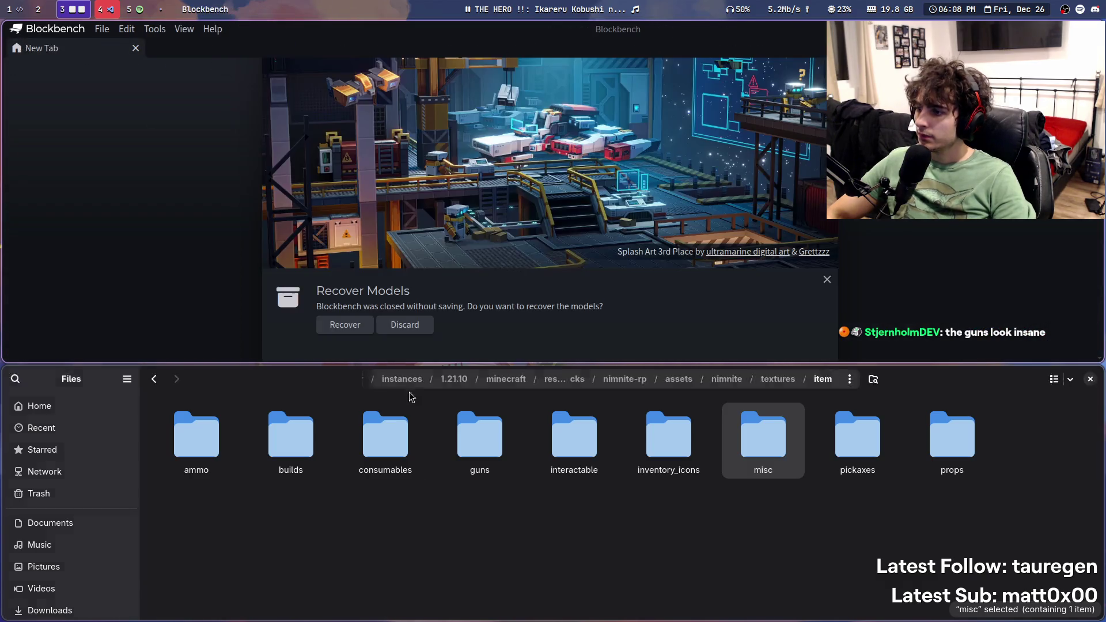
Step: Browse to the guns models' tactical_smg folder and open both tactical SMG models in Blockbench
{"action": "key", "text": "super+j"}
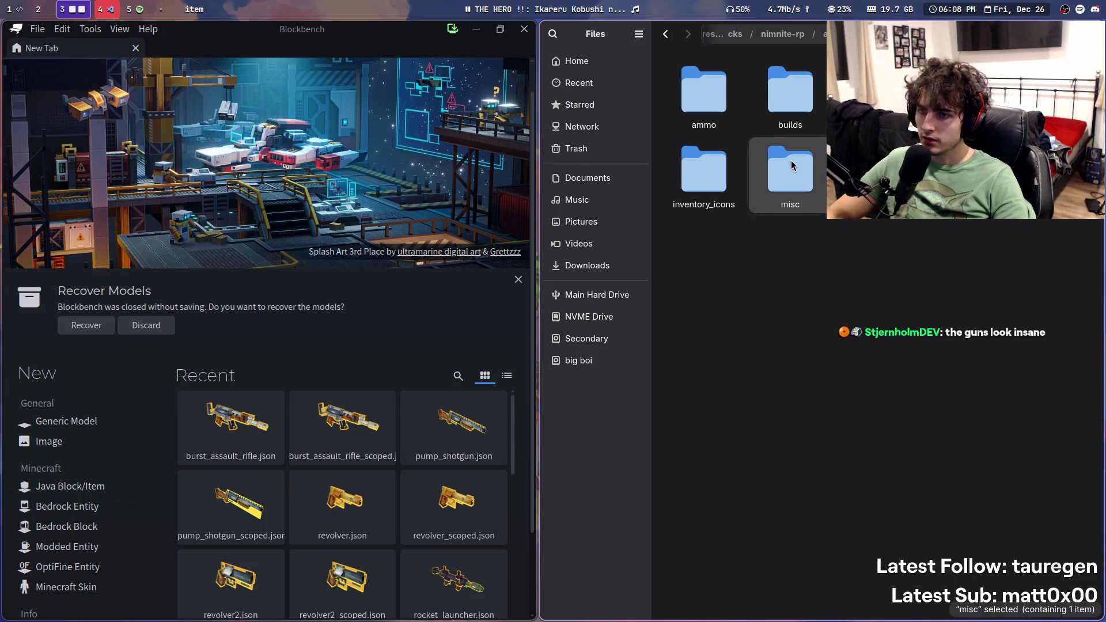
{"action": "key", "text": "alt+Up"}
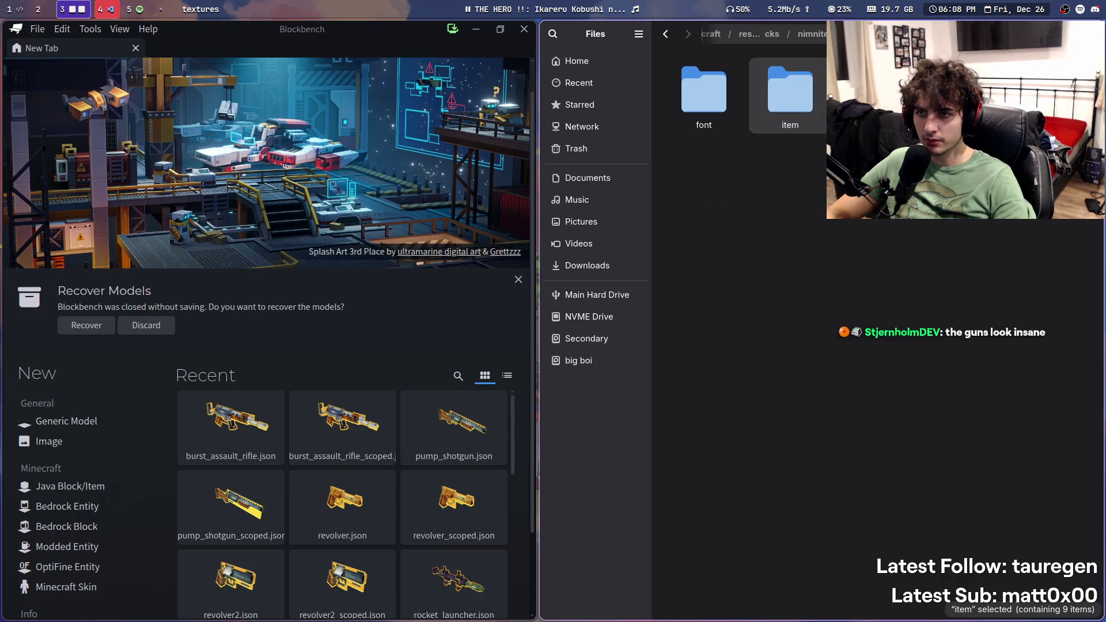
{"action": "key", "text": "alt+Up"}
{"action": "key", "text": "Left"}
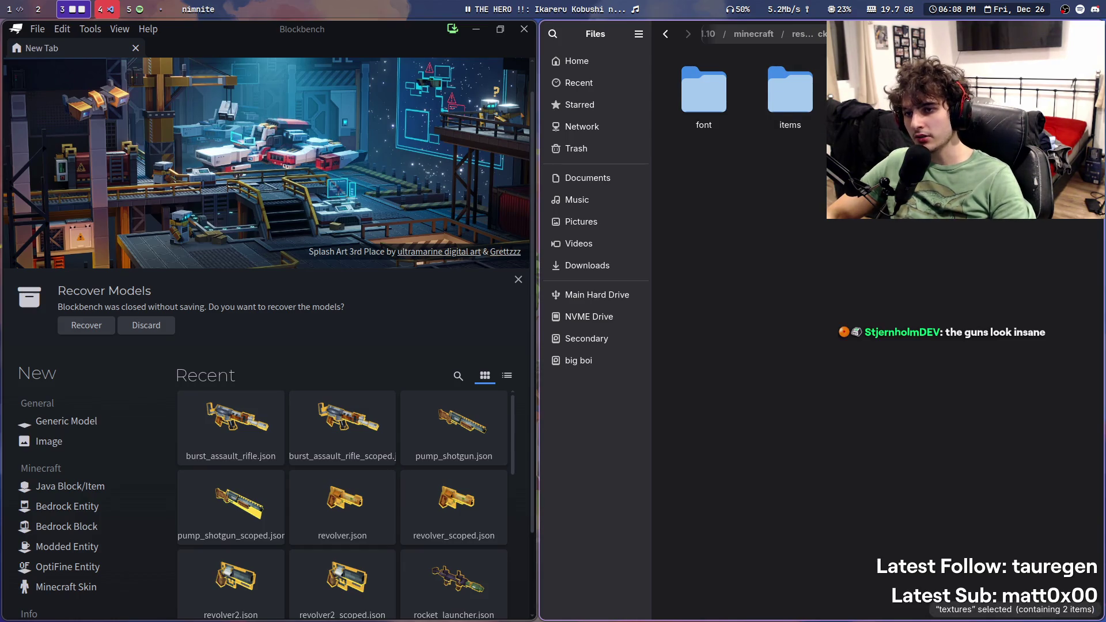
{"action": "key", "text": "Return"}
{"action": "key", "text": "Down"}
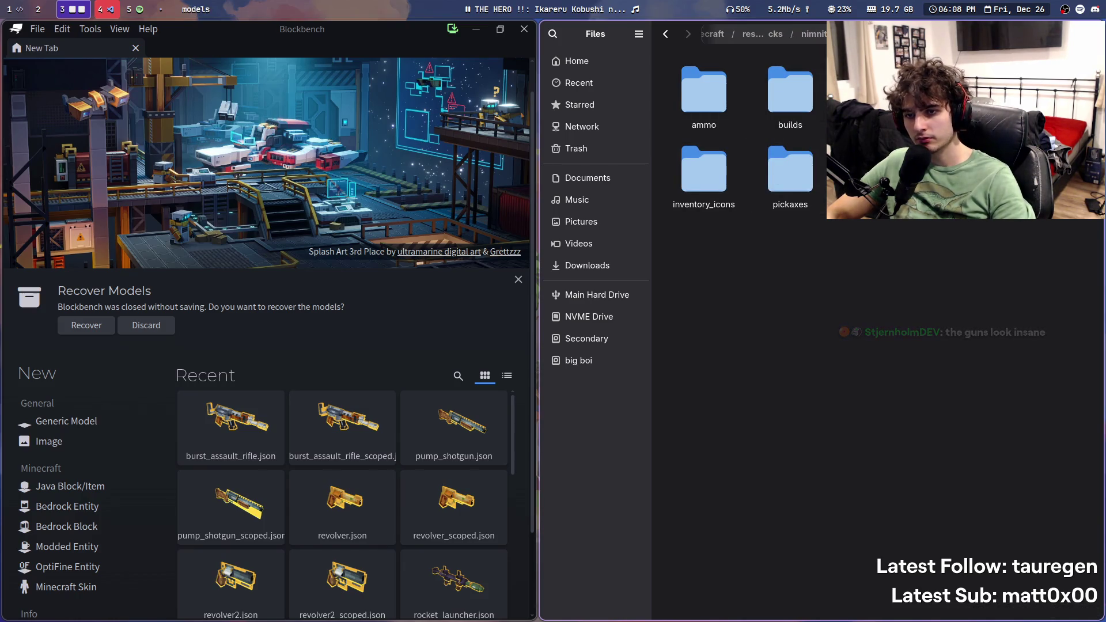
{"action": "key", "text": "Return"}
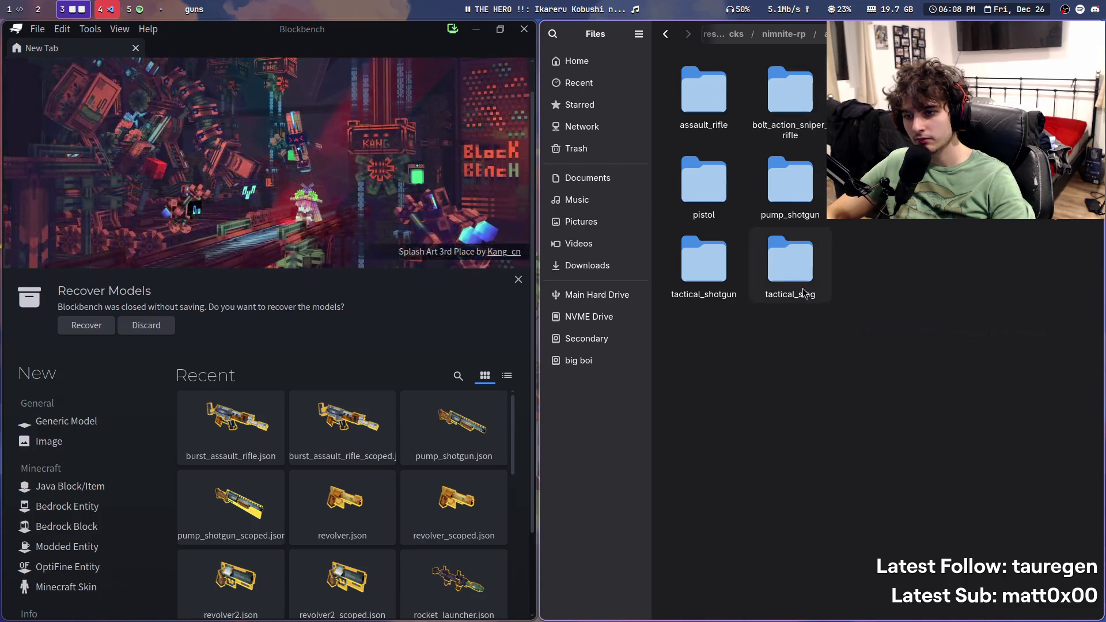
{"action": "double_click", "coordinate": [806, 288]}
{"action": "key", "text": "ctrl+a"}
{"action": "left_click_drag", "start_coordinate": [809, 92], "coordinate": [395, 279]}
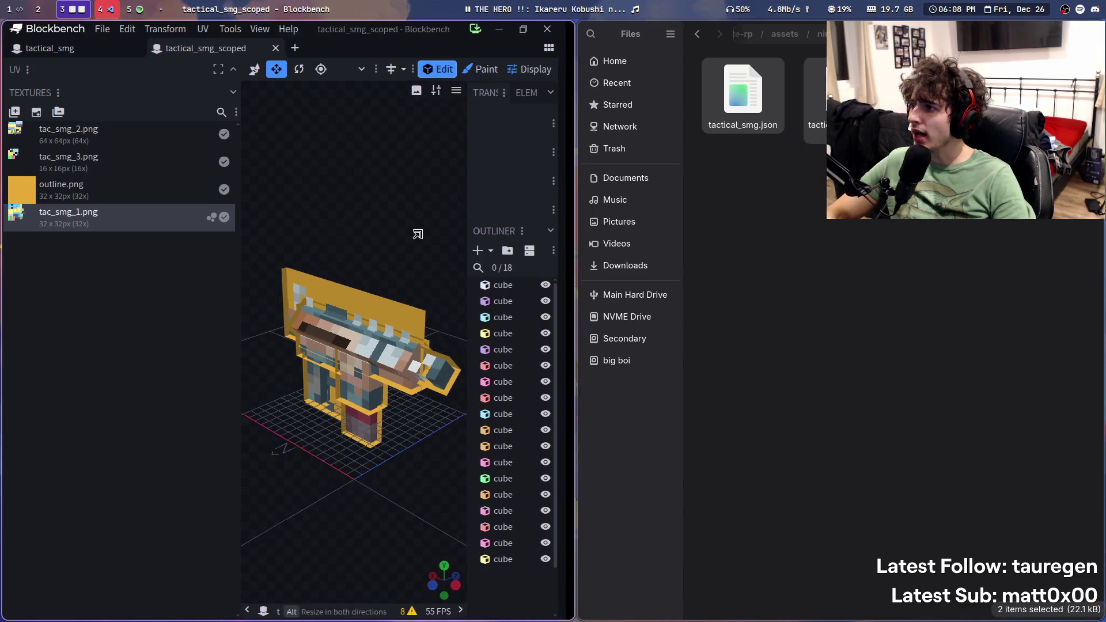
Step: Inspect tactical_smg and tactical_smg_scoped from a few angles, then close both tabs
{"action": "right_click_drag", "start_coordinate": [494, 236], "coordinate": [513, 237], "text": "super"}
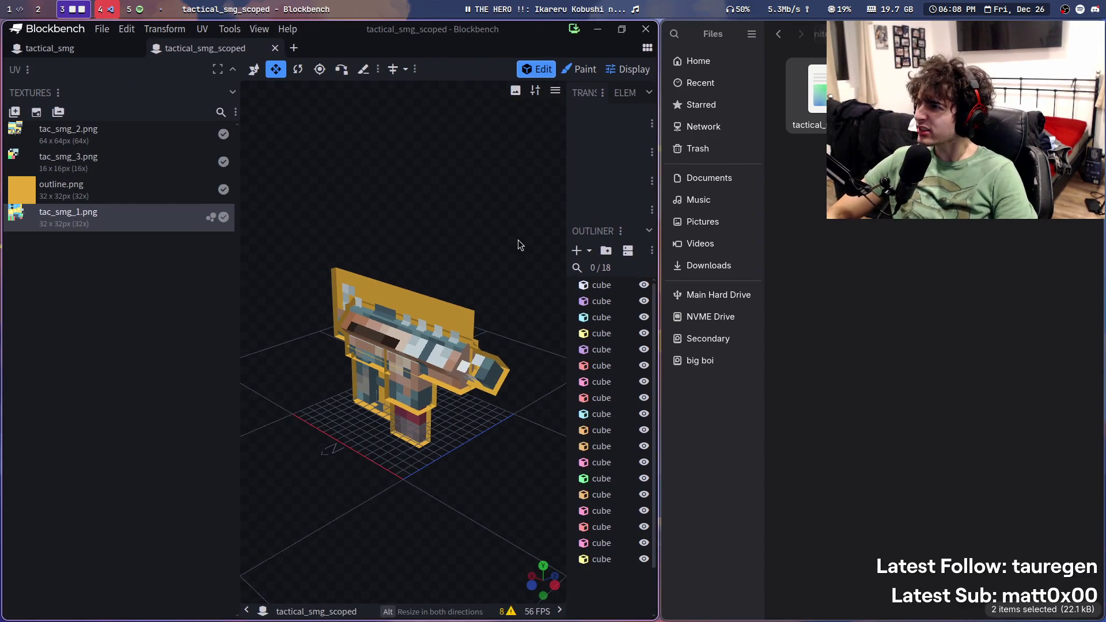
{"action": "left_click", "coordinate": [39, 52]}
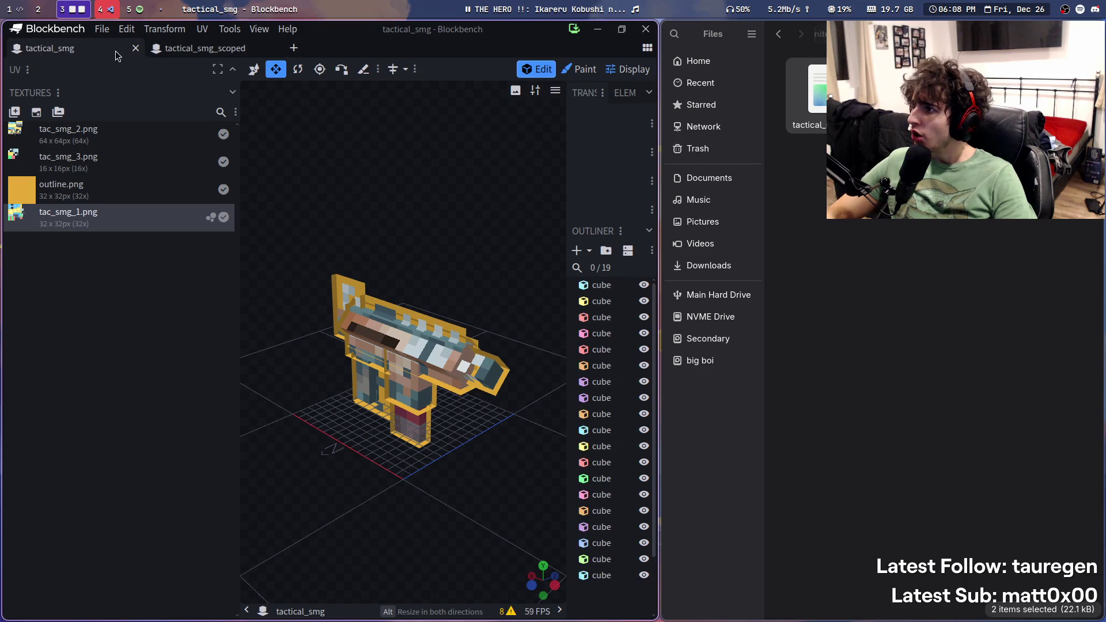
{"action": "left_click", "coordinate": [196, 48]}
{"action": "left_click", "coordinate": [402, 291]}
{"action": "left_click_drag", "start_coordinate": [438, 198], "coordinate": [440, 195]}
{"action": "left_click", "coordinate": [104, 55]}
{"action": "mouse_move", "coordinate": [438, 138]}
{"action": "left_mouse_down"}
{"action": "mouse_move", "coordinate": [489, 130]}
{"action": "mouse_move", "coordinate": [485, 110]}
{"action": "left_mouse_up"}
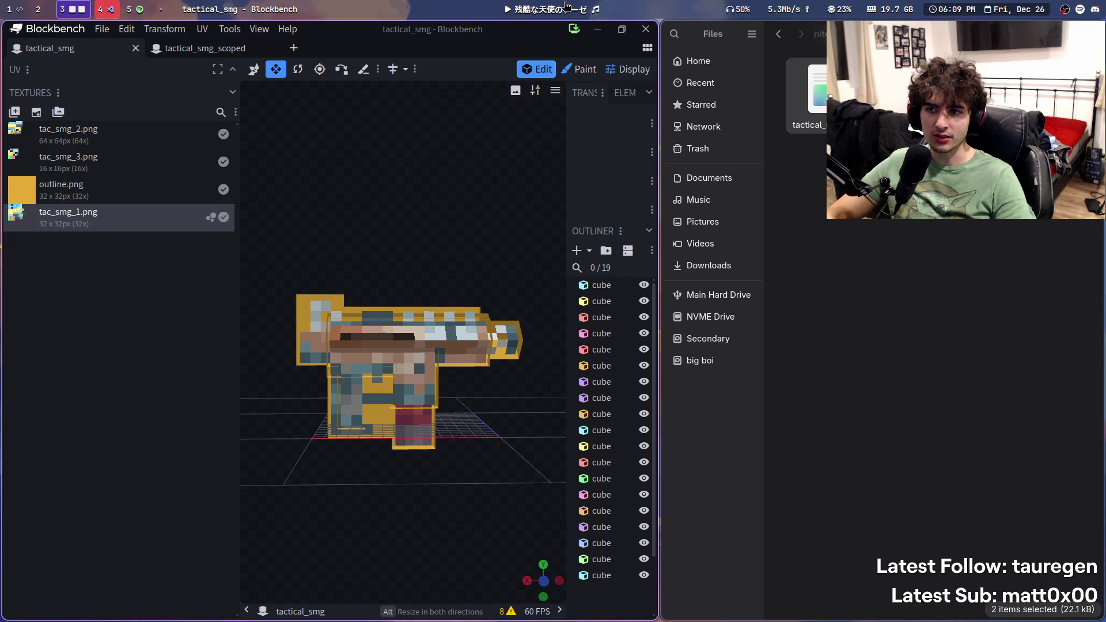
{"action": "middle_click", "coordinate": [96, 53]}
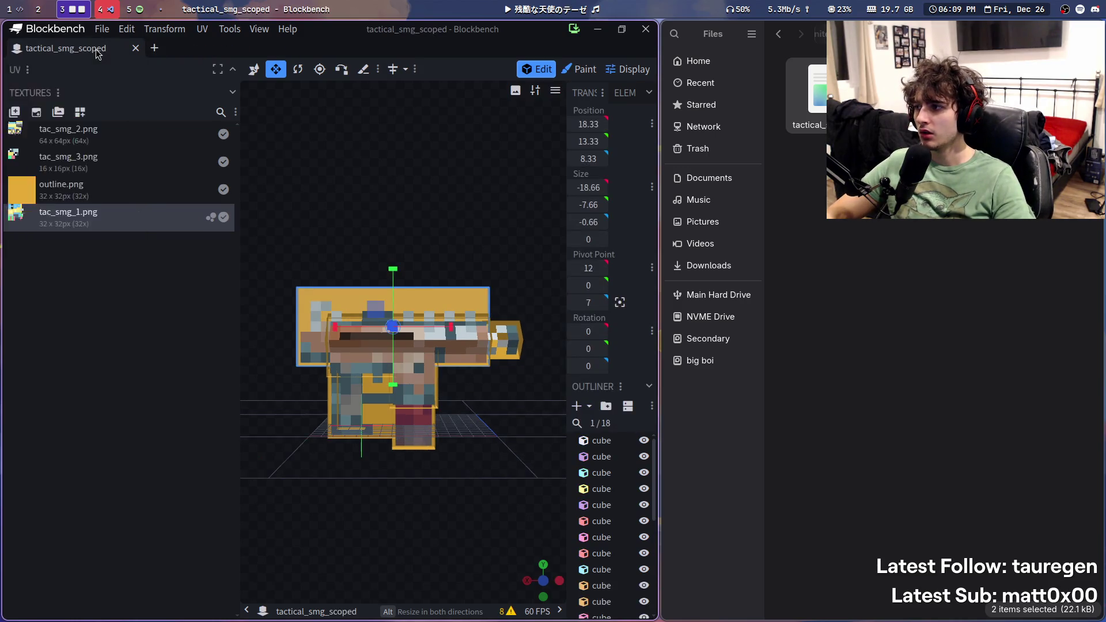
{"action": "middle_click", "coordinate": [95, 51]}
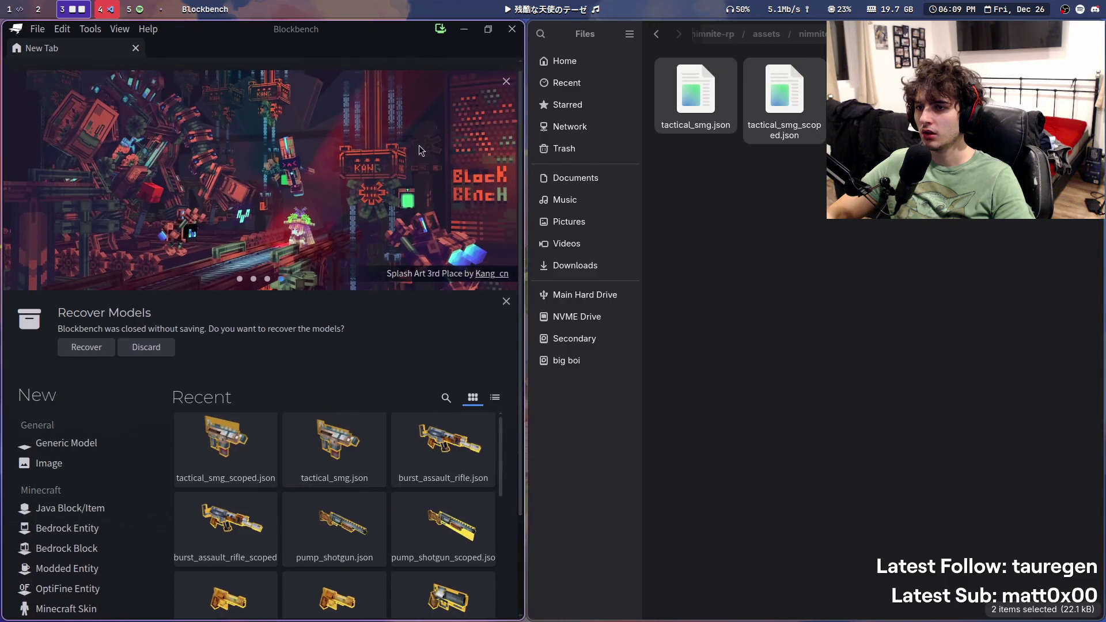
Step: Open both tactical shotgun models from the tactical_shotgun folder and dismiss the missing-file warning
{"action": "key", "text": "alt+Left"}
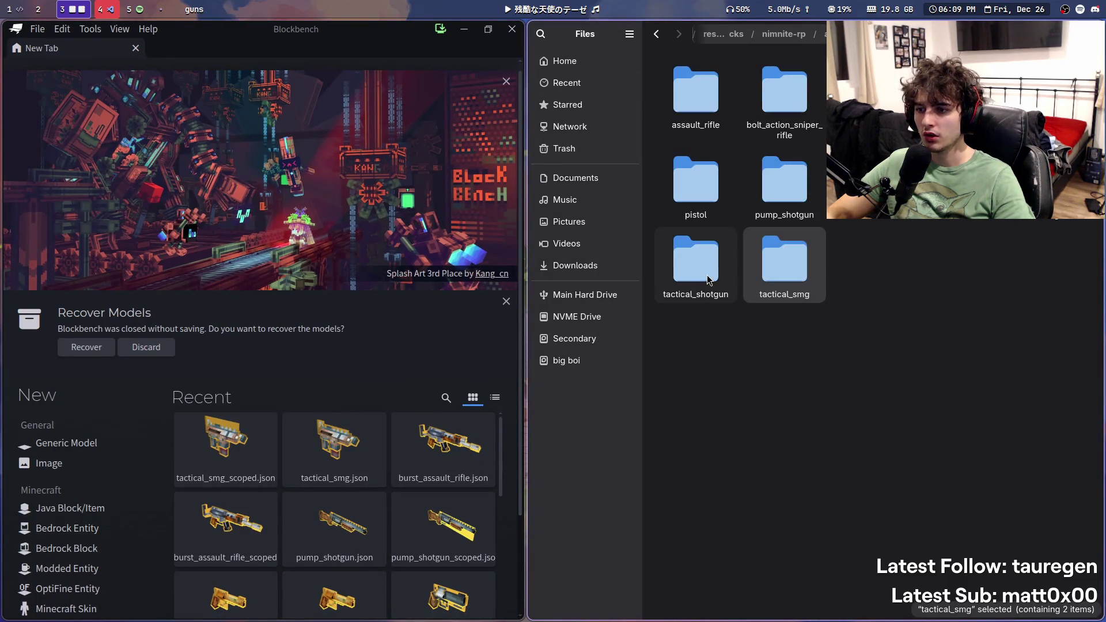
{"action": "double_click", "coordinate": [714, 265]}
{"action": "left_click_drag", "start_coordinate": [683, 98], "coordinate": [405, 180]}
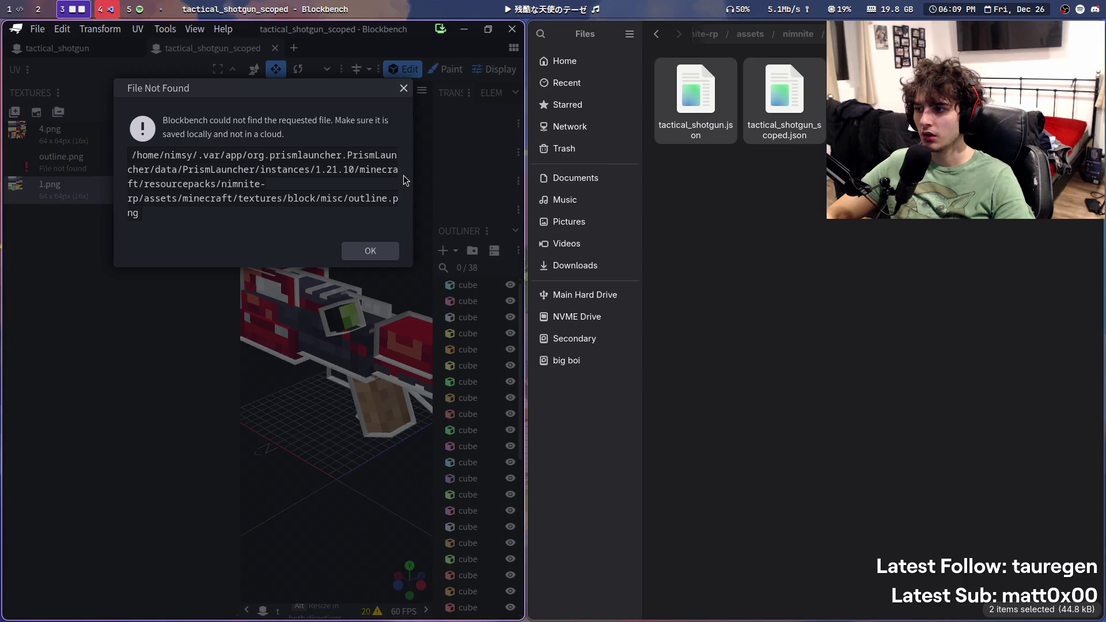
{"action": "left_click", "coordinate": [367, 253]}
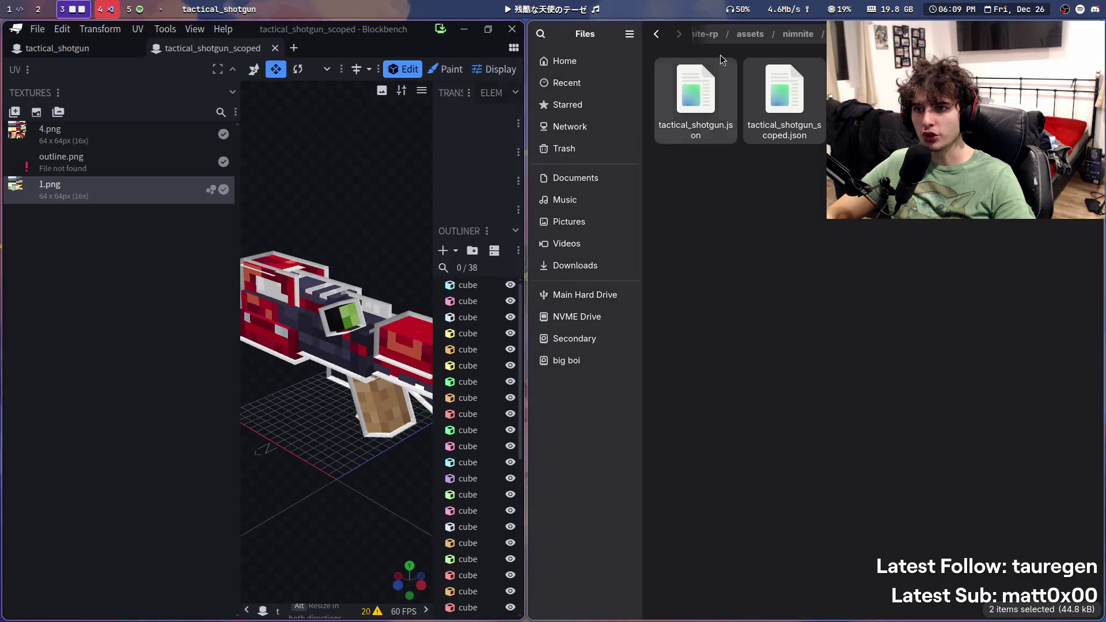
Step: Load textures/item/misc/outline.png into the scoped shotgun model and save it
{"action": "key", "text": "alt+Left"}
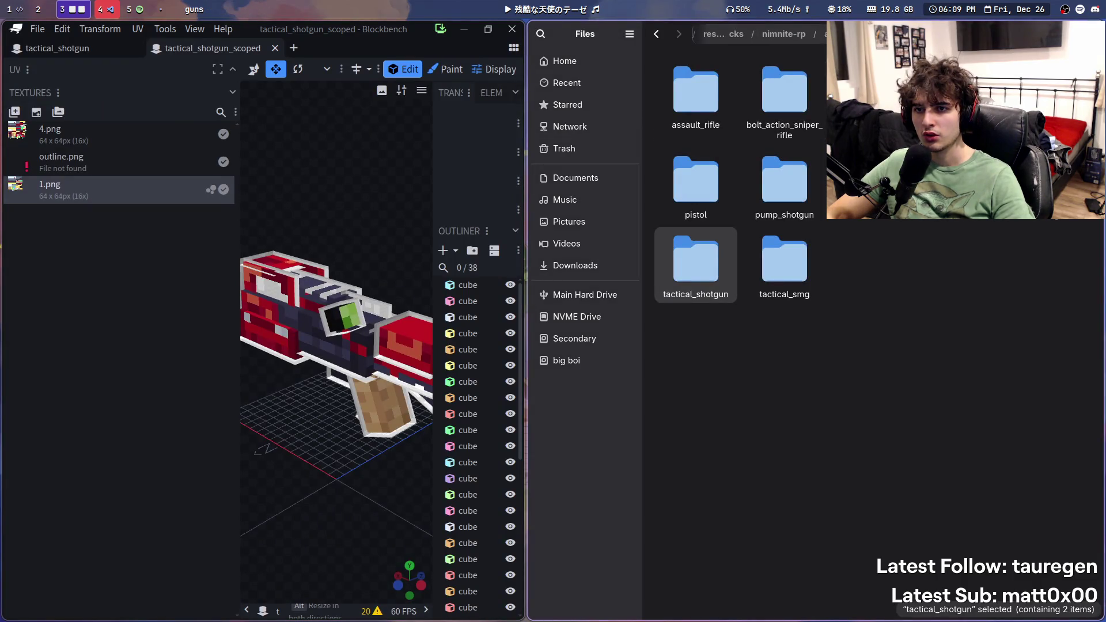
{"action": "right_click", "coordinate": [1007, 120]}
{"action": "key", "text": "Escape"}
{"action": "key", "text": "alt+Up"}
{"action": "key", "text": "alt+Up"}
{"action": "key", "text": "alt+Up"}
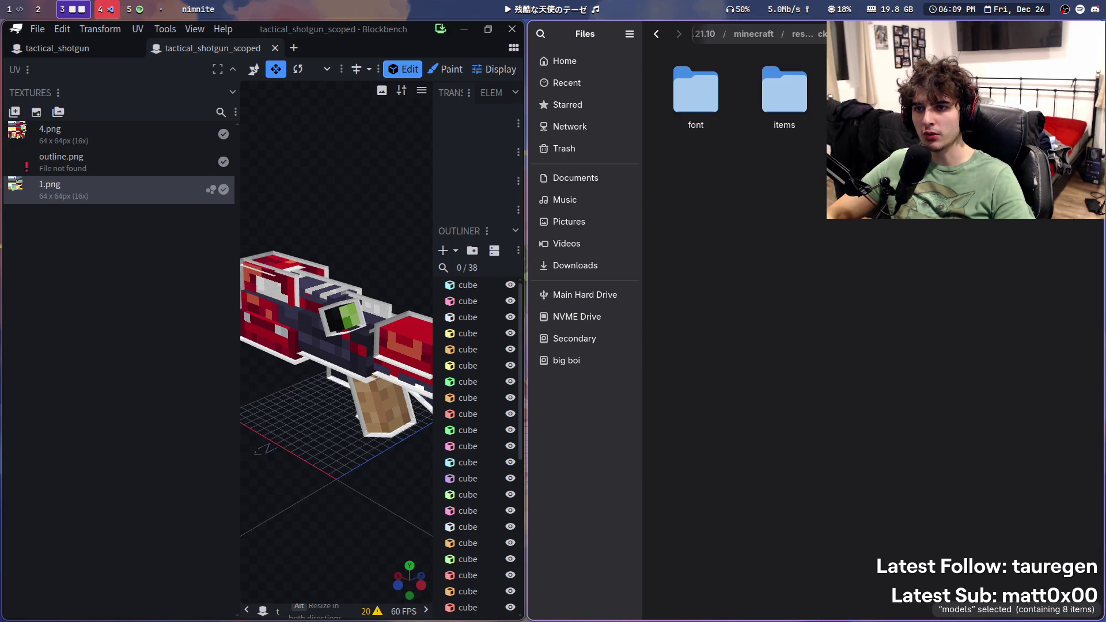
{"action": "key", "text": "Right"}
{"action": "key", "text": "Return"}
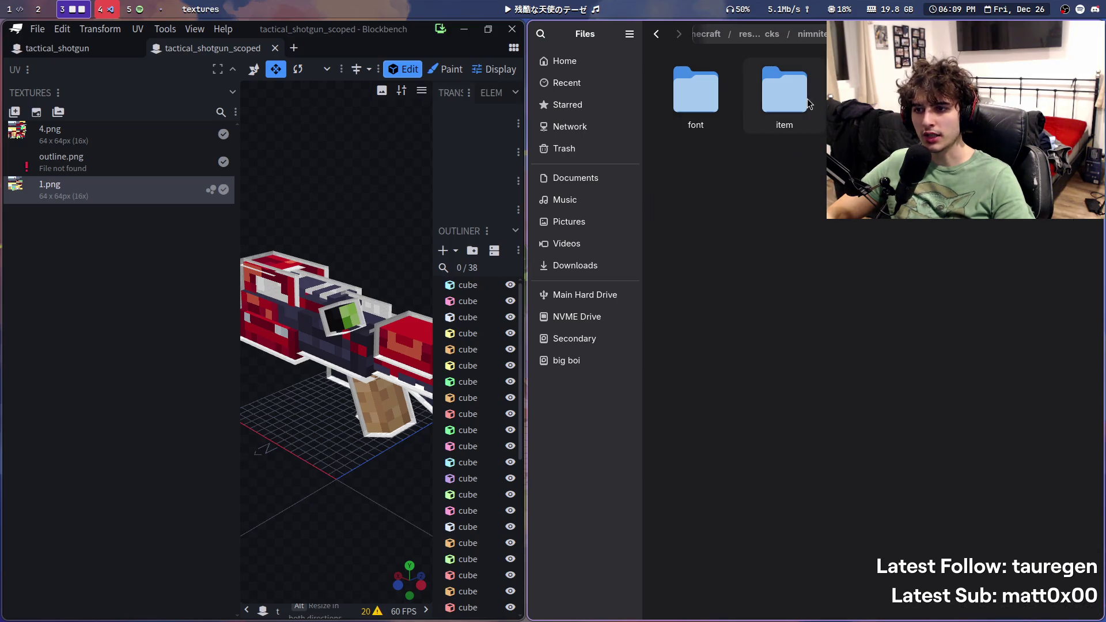
{"action": "double_click", "coordinate": [801, 103]}
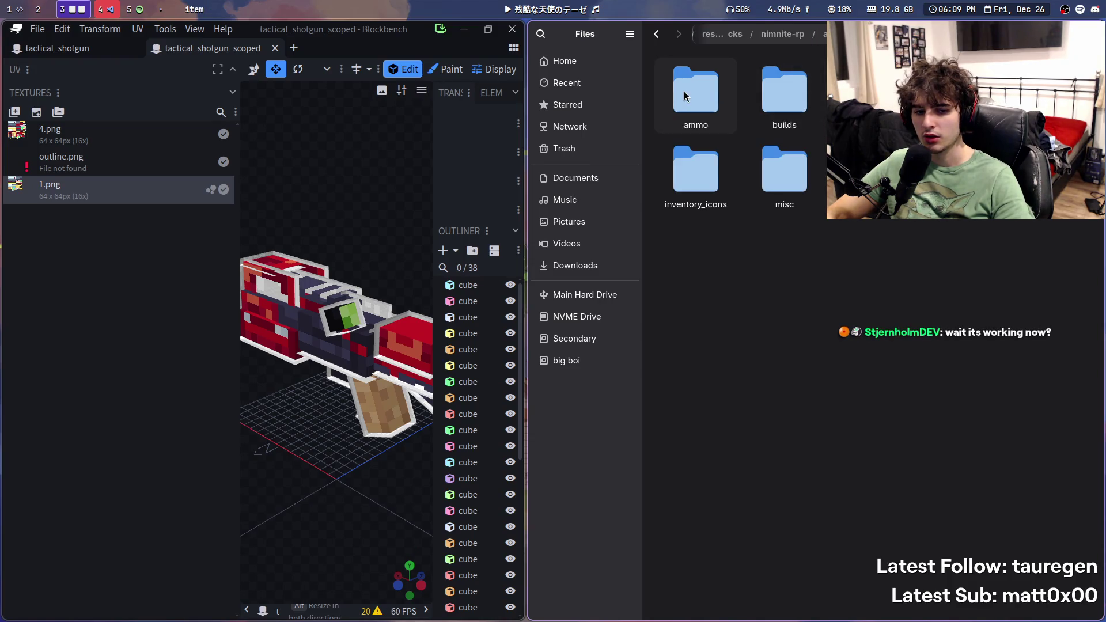
{"action": "double_click", "coordinate": [774, 194]}
{"action": "mouse_move", "coordinate": [702, 110]}
{"action": "left_mouse_down"}
{"action": "mouse_move", "coordinate": [91, 198]}
{"action": "mouse_move", "coordinate": [123, 183]}
{"action": "left_mouse_up"}
{"action": "left_click", "coordinate": [182, 181]}
{"action": "key", "text": "ctrl+s"}
Step: Relink outline.png in tactical_shotgun, save it, and close both shotgun tabs
{"action": "left_click", "coordinate": [95, 52]}
{"action": "mouse_move", "coordinate": [696, 92]}
{"action": "left_mouse_down"}
{"action": "mouse_move", "coordinate": [553, 63]}
{"action": "mouse_move", "coordinate": [266, 168]}
{"action": "mouse_move", "coordinate": [67, 161]}
{"action": "left_mouse_up"}
{"action": "left_click_drag", "start_coordinate": [696, 92], "coordinate": [77, 172]}
{"action": "mouse_move", "coordinate": [691, 89]}
{"action": "left_mouse_down"}
{"action": "mouse_move", "coordinate": [37, 172]}
{"action": "mouse_move", "coordinate": [58, 166]}
{"action": "left_mouse_up"}
{"action": "right_click", "coordinate": [96, 166]}
{"action": "left_click", "coordinate": [167, 421]}
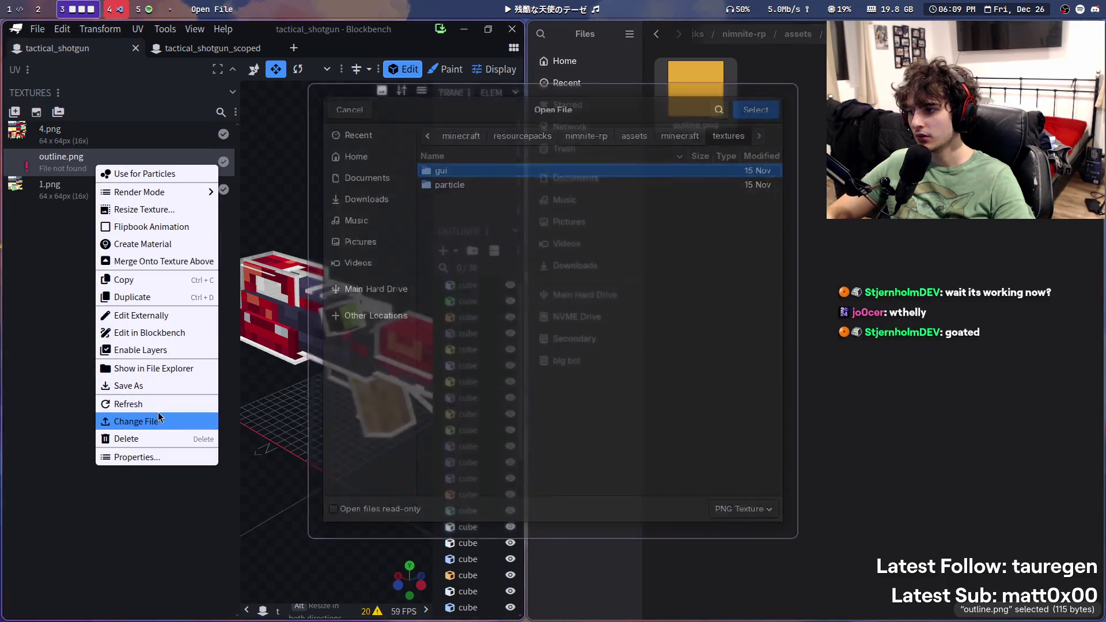
{"action": "key", "text": "ctrl+l"}
{"action": "key", "text": "ctrl+v"}
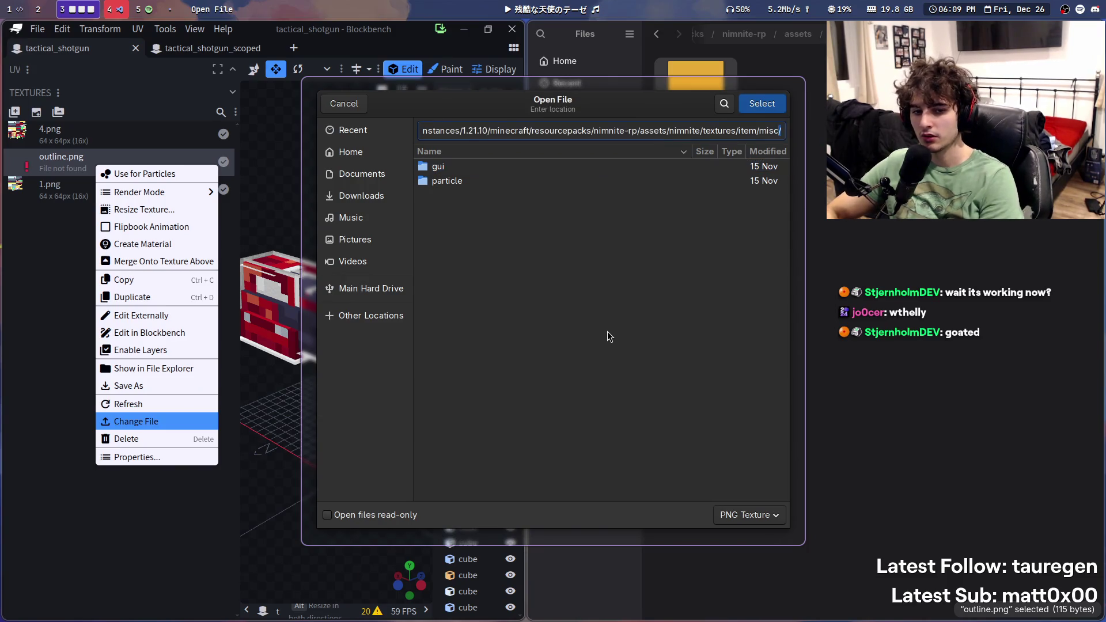
{"action": "key", "text": "Return"}
{"action": "key", "text": "ctrl+s"}
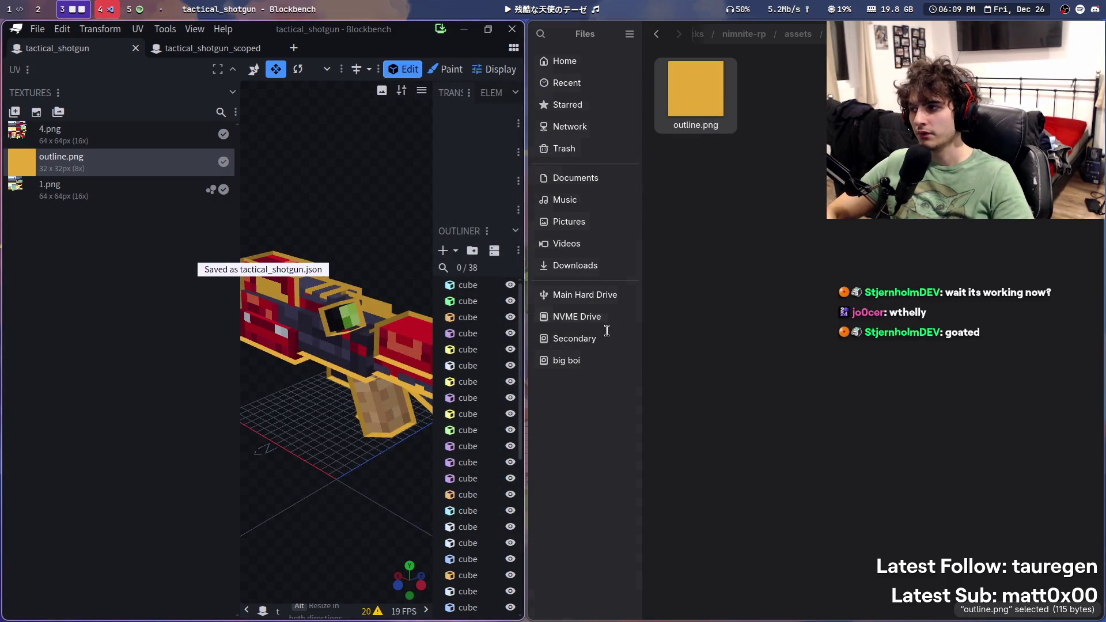
{"action": "left_click", "coordinate": [136, 48]}
{"action": "middle_click", "coordinate": [114, 51]}
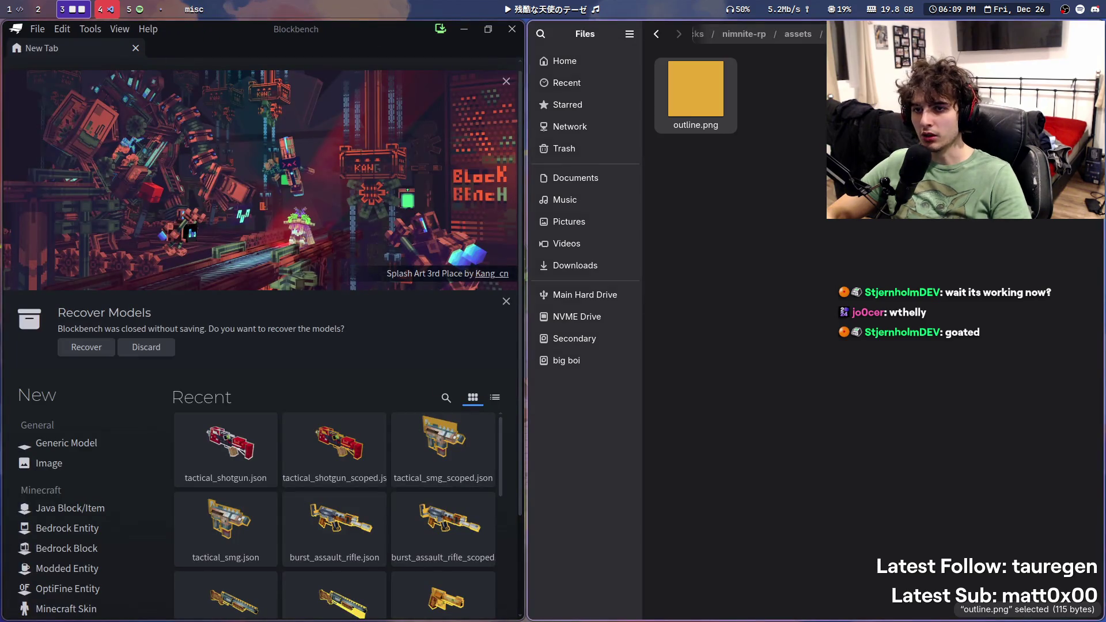
Step: Open bolt_action_sniper_rifle.json from the guns folder and orbit it to a side view
{"action": "key", "text": "alt+Left"}
{"action": "key", "text": "alt+Left"}
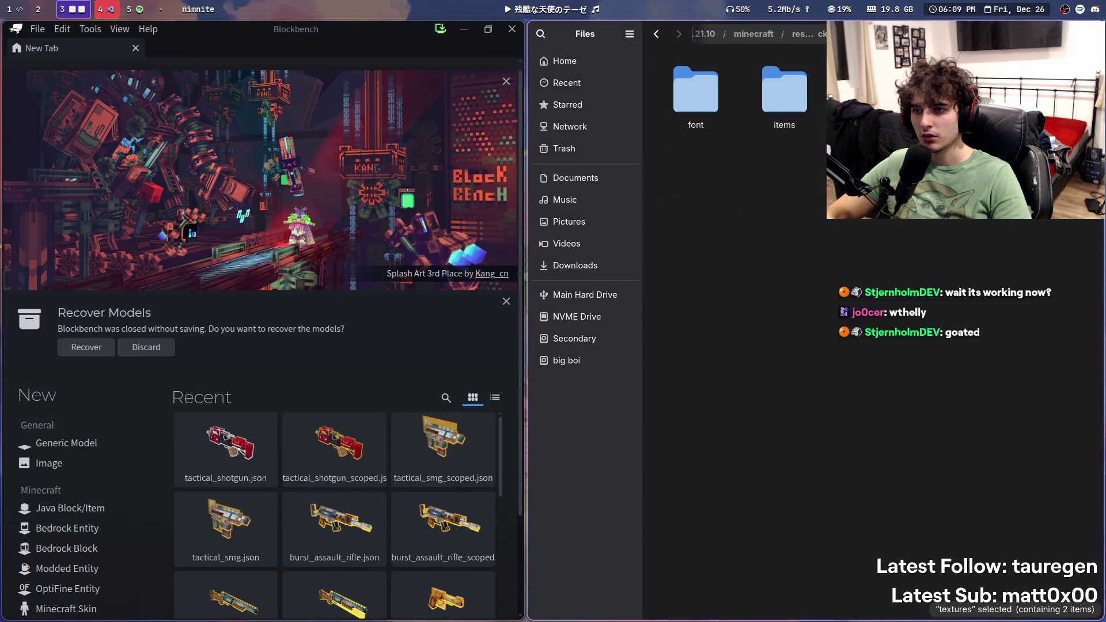
{"action": "key", "text": "alt+Left"}
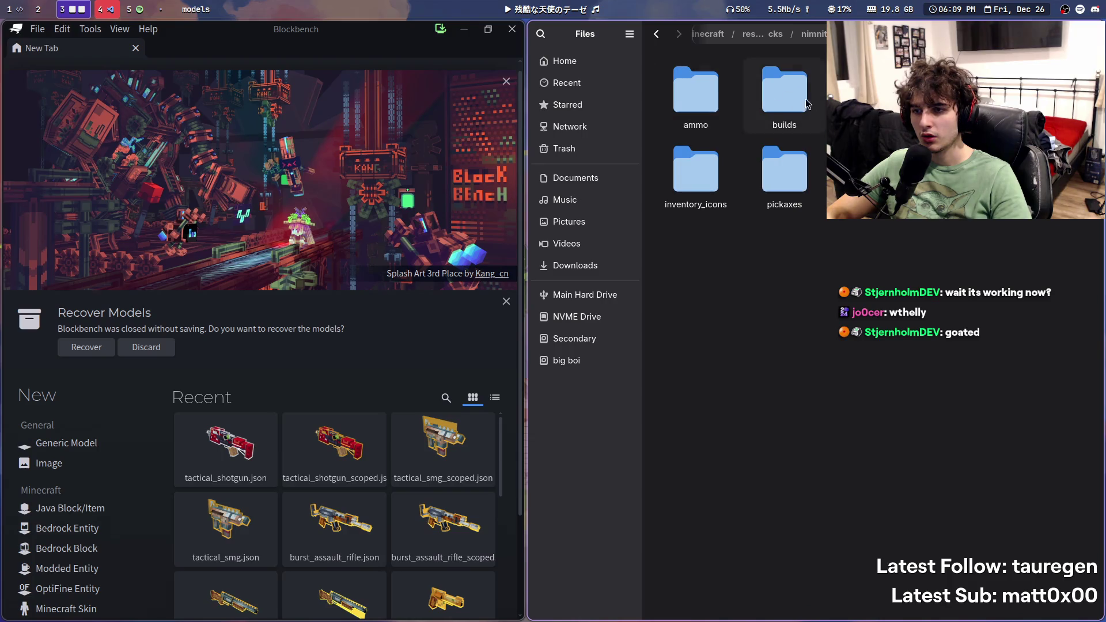
{"action": "key", "text": "alt+Right"}
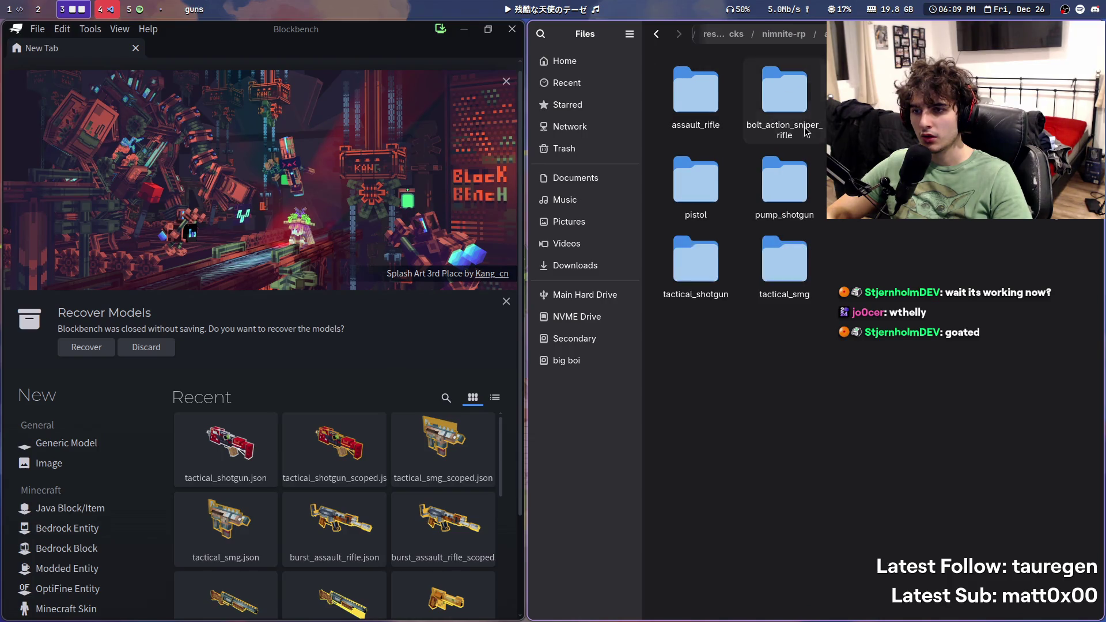
{"action": "double_click", "coordinate": [784, 92]}
{"action": "mouse_move", "coordinate": [695, 95]}
{"action": "left_mouse_down"}
{"action": "mouse_move", "coordinate": [337, 207]}
{"action": "mouse_move", "coordinate": [353, 510]}
{"action": "mouse_move", "coordinate": [499, 284]}
{"action": "mouse_move", "coordinate": [343, 254]}
{"action": "mouse_move", "coordinate": [440, 452]}
{"action": "mouse_move", "coordinate": [582, 265]}
{"action": "mouse_move", "coordinate": [269, 324]}
{"action": "left_mouse_up"}
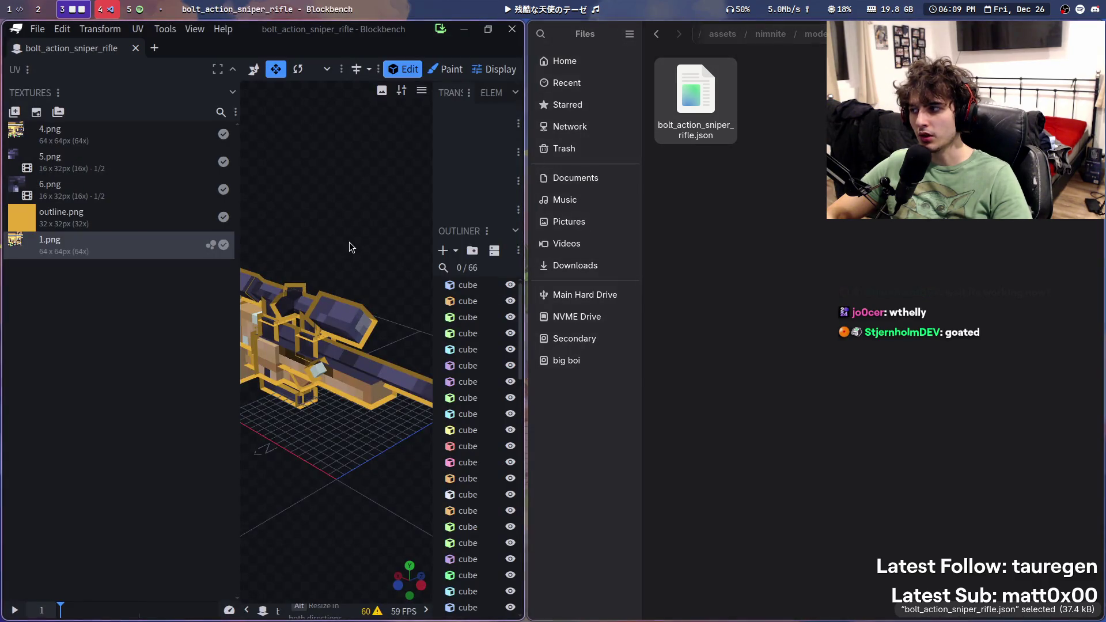
{"action": "scroll", "coordinate": [348, 250], "scroll_direction": "down", "scroll_amount": 5}
{"action": "scroll", "coordinate": [350, 258], "scroll_direction": "up", "scroll_amount": 2}
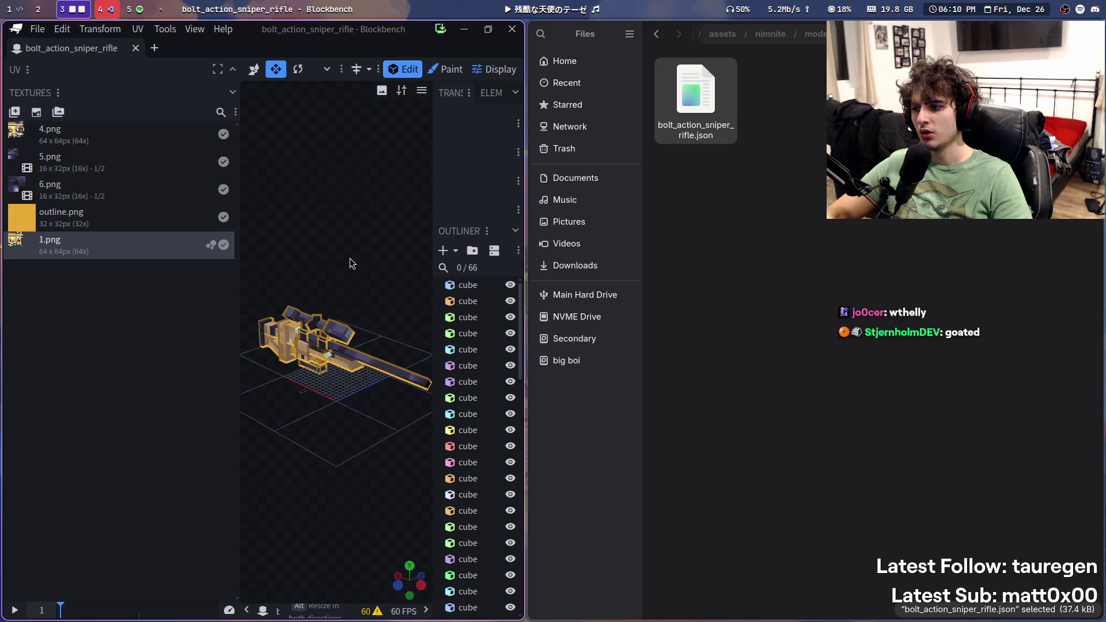
{"action": "left_click_drag", "start_coordinate": [350, 258], "coordinate": [415, 218]}
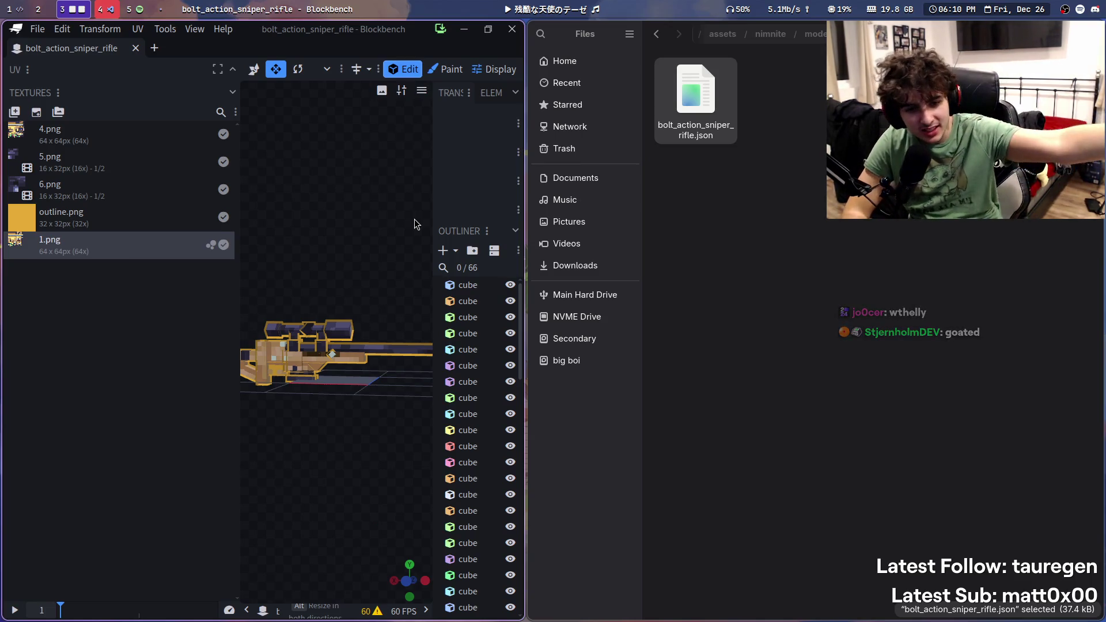
Step: Start music, skip through several songs, then close the file browser window
{"action": "left_click", "coordinate": [567, 7]}
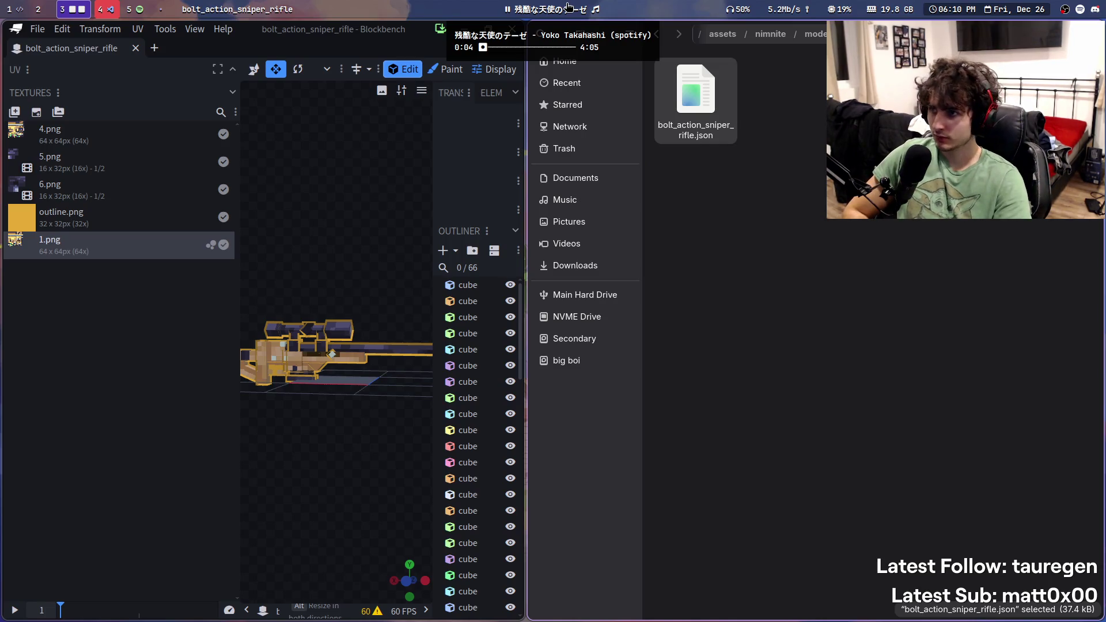
{"action": "right_click", "coordinate": [570, 8]}
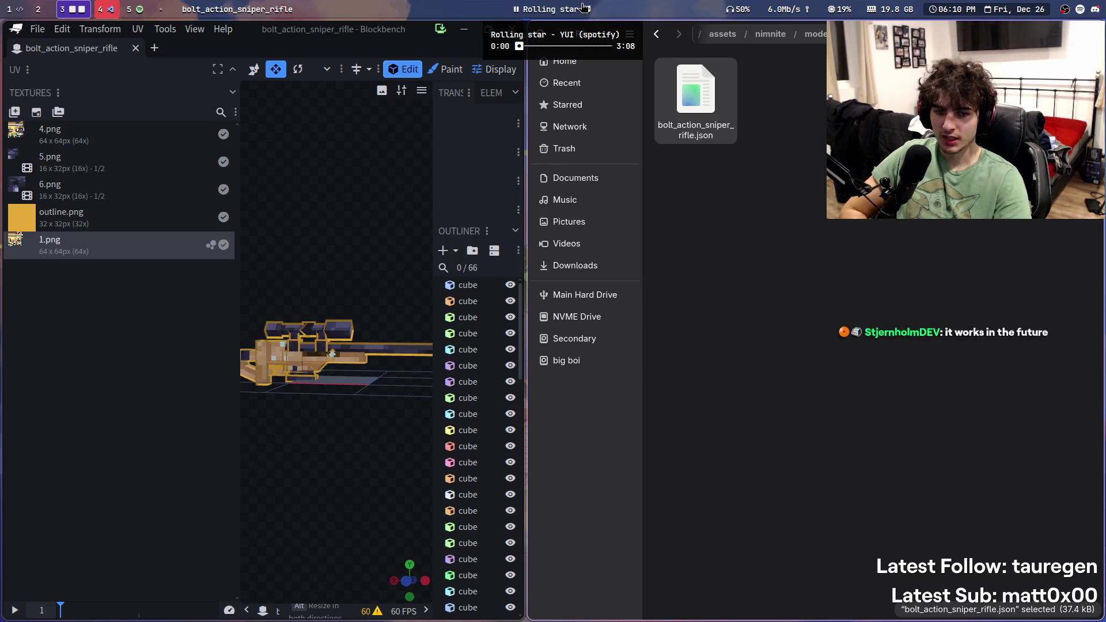
{"action": "right_click", "coordinate": [568, 7]}
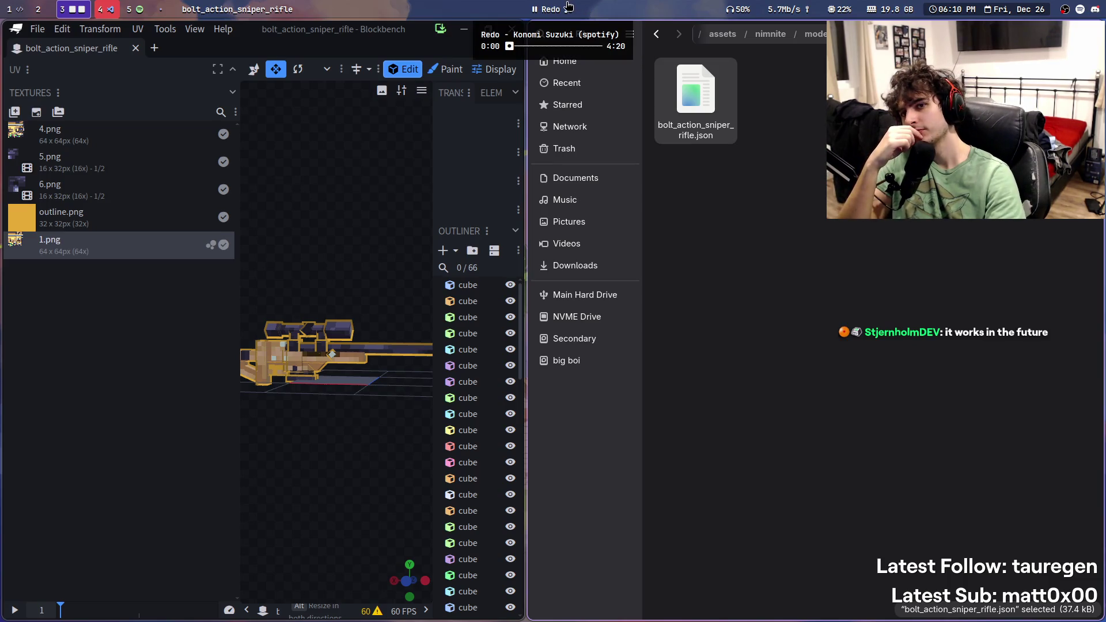
{"action": "right_click", "coordinate": [568, 6]}
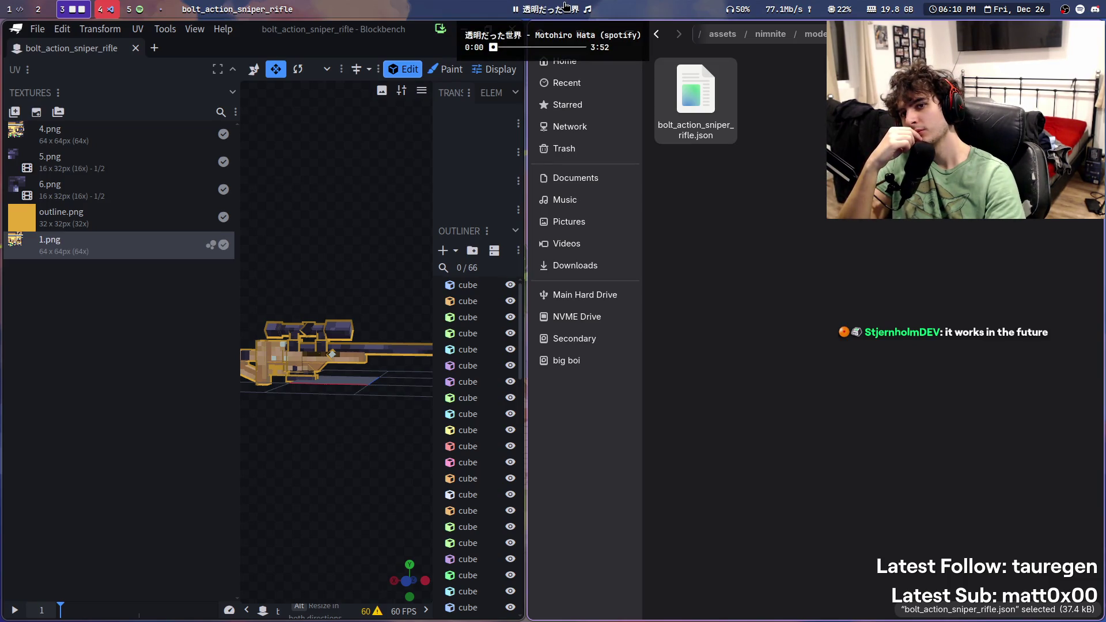
{"action": "right_click", "coordinate": [566, 7]}
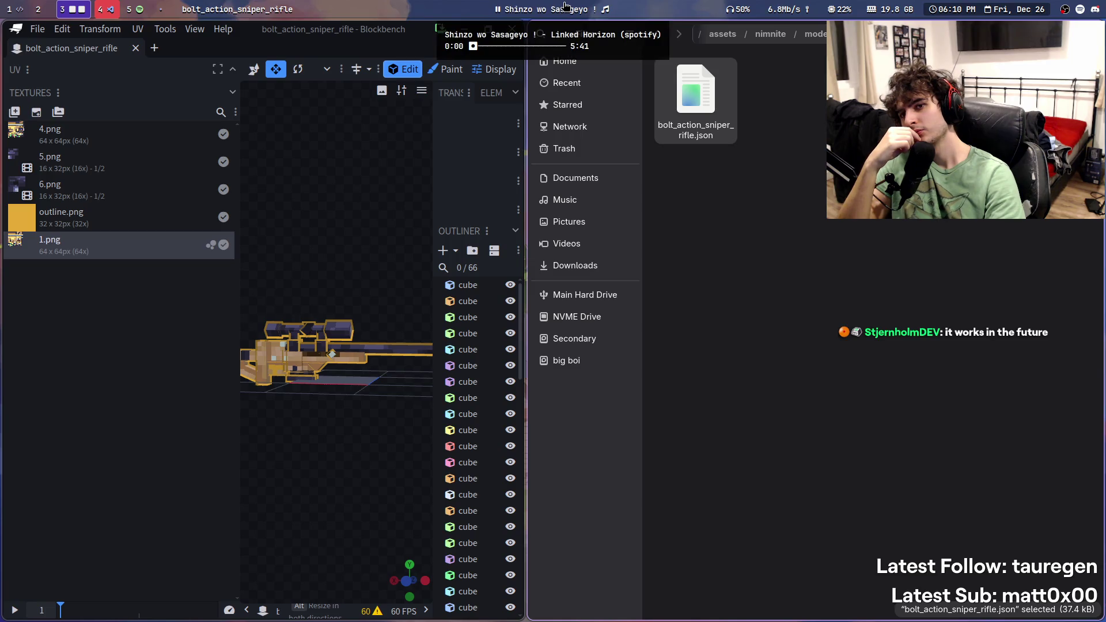
{"action": "left_click", "coordinate": [852, 318]}
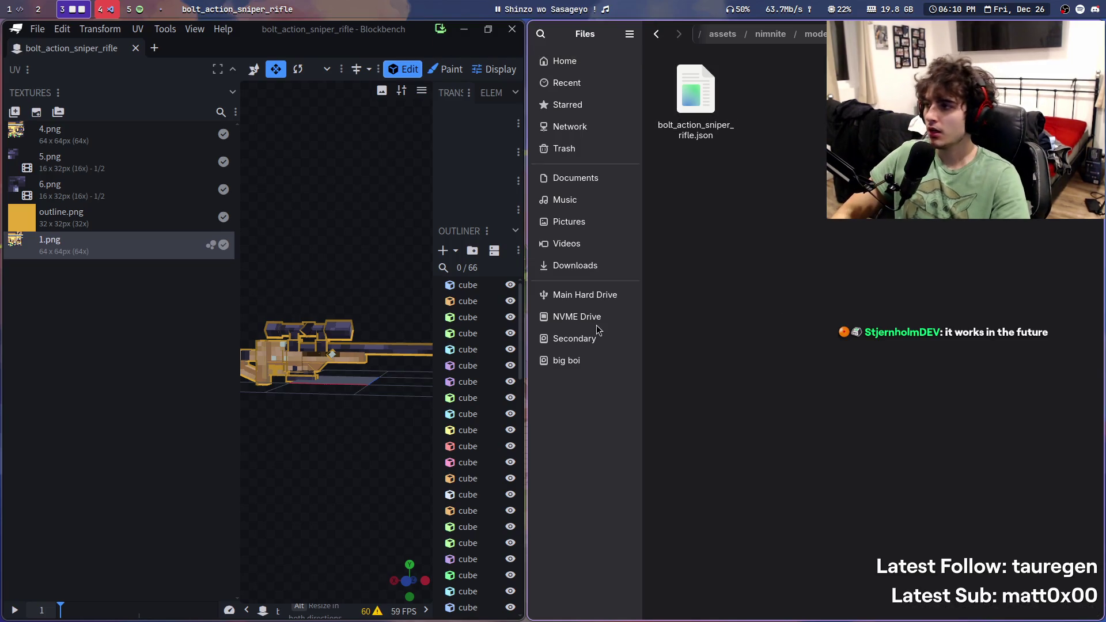
{"action": "key", "text": "ctrl+w"}
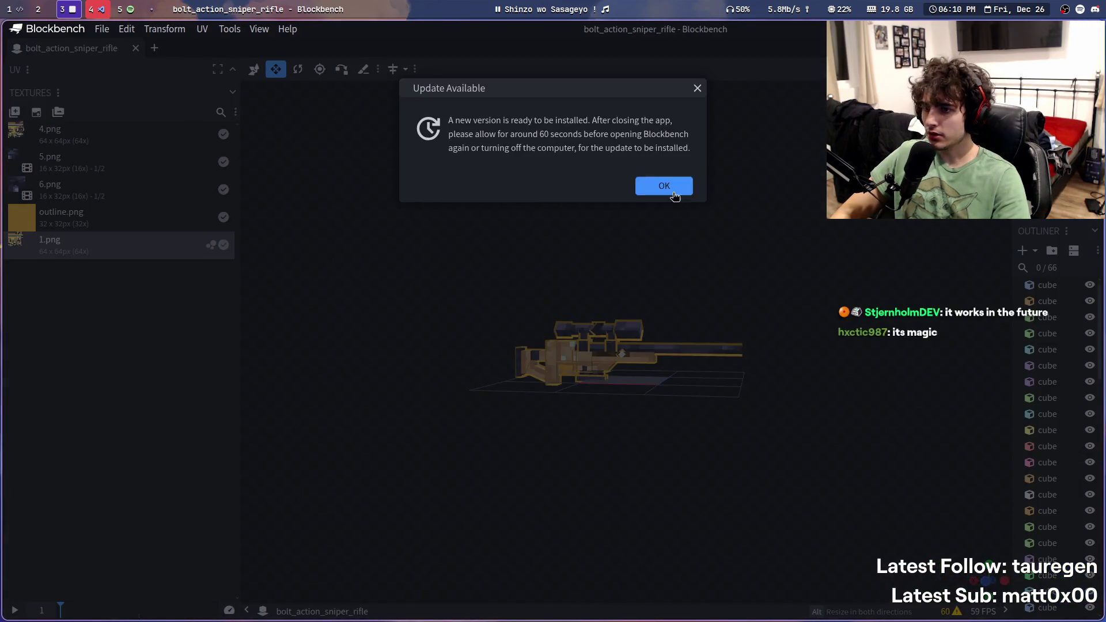
Step: Dismiss Blockbench's update notice, reload Minecraft's resource packs with F3+T, then hide Minecraft and switch to the code editor workspace
{"action": "left_click", "coordinate": [661, 193]}
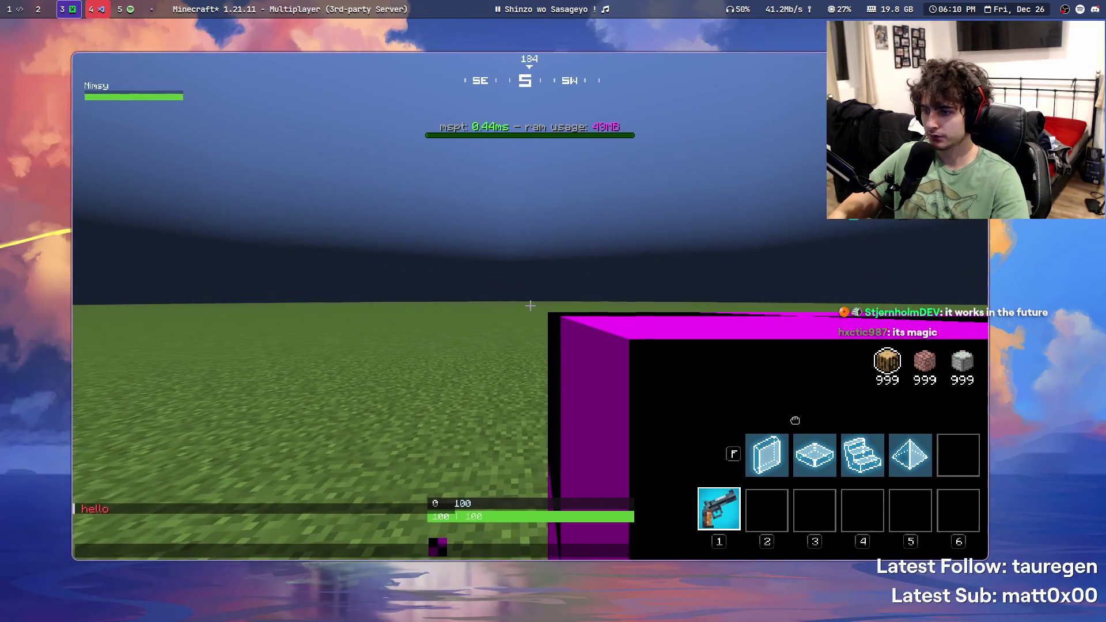
{"action": "key", "text": "F3+t"}
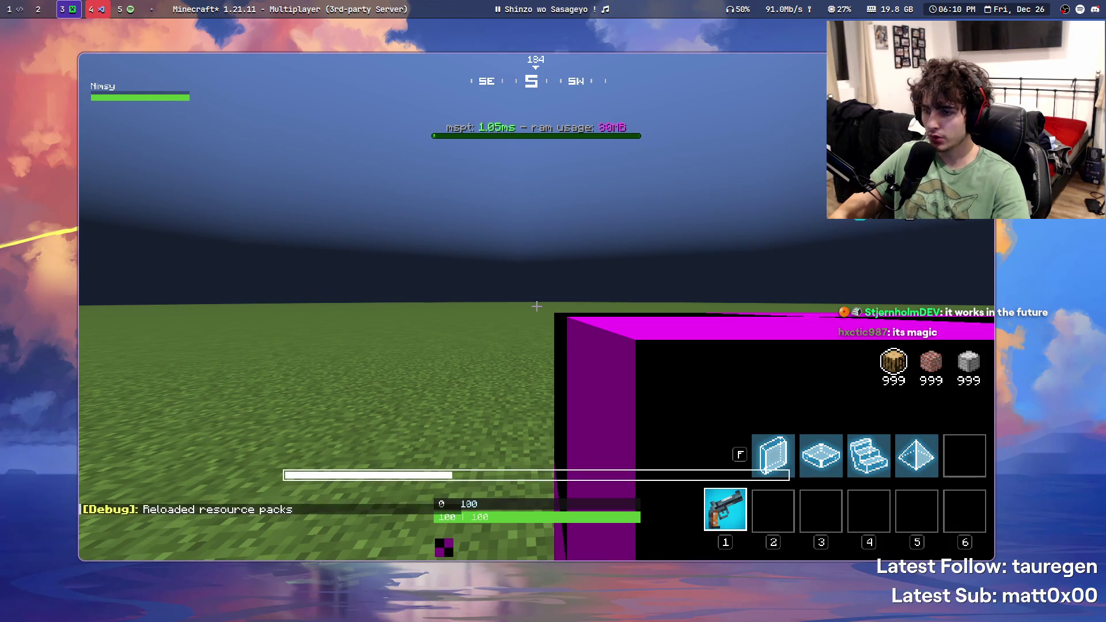
{"action": "key", "text": "t"}
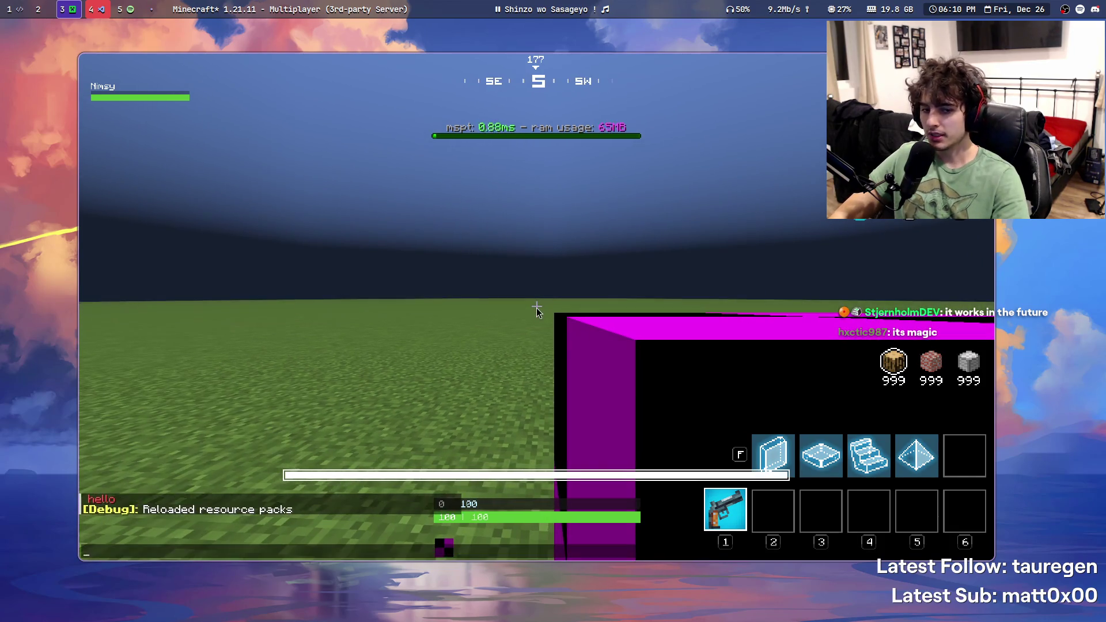
{"action": "key", "text": "super+q"}
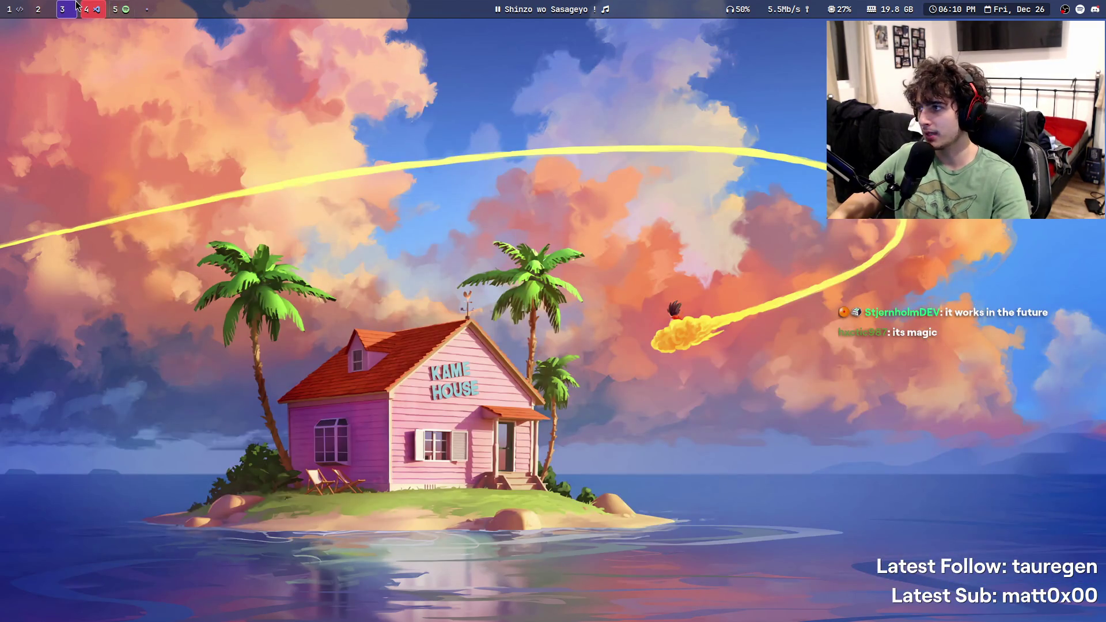
{"action": "left_click", "coordinate": [92, 9]}
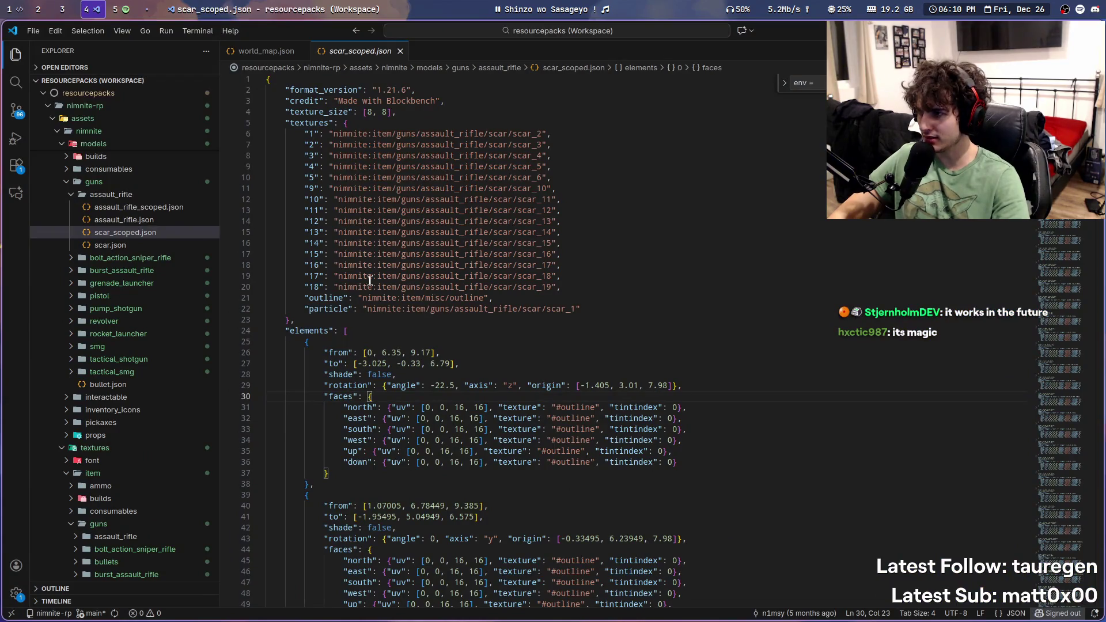
Step: Open models/guns/assault_rifle/assault_rifle_scoped.json and bring up the Day 55 stream notes
{"action": "scroll", "coordinate": [180, 355], "scroll_direction": "up", "scroll_amount": 5}
{"action": "scroll", "coordinate": [180, 355], "scroll_direction": "down", "scroll_amount": 4}
{"action": "scroll", "coordinate": [170, 340], "scroll_direction": "up", "scroll_amount": 4}
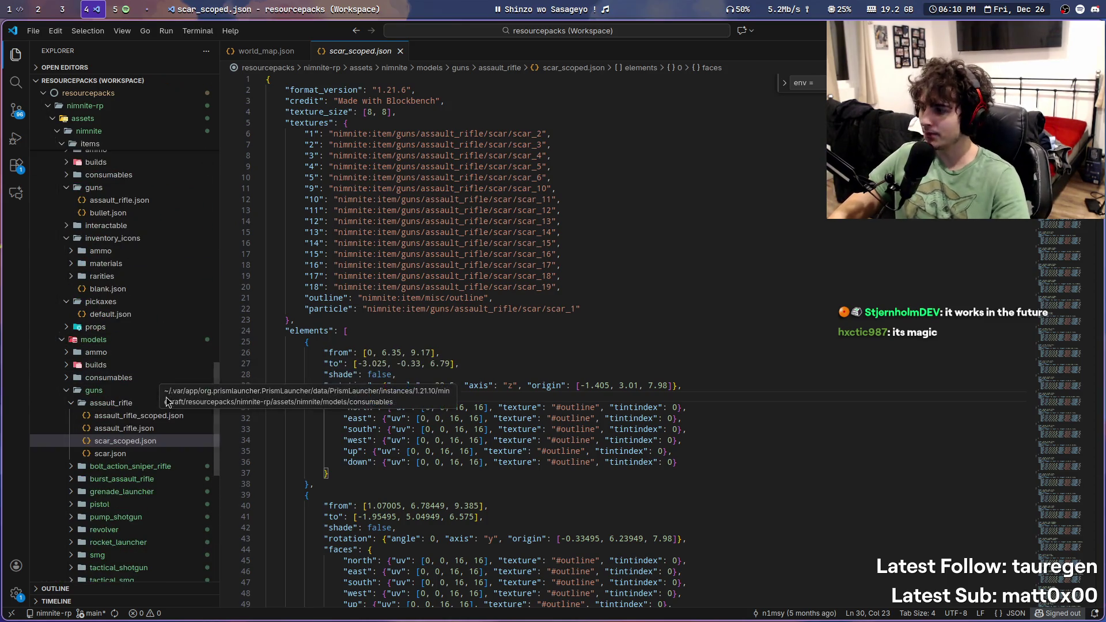
{"action": "scroll", "coordinate": [166, 402], "scroll_direction": "down", "scroll_amount": 2}
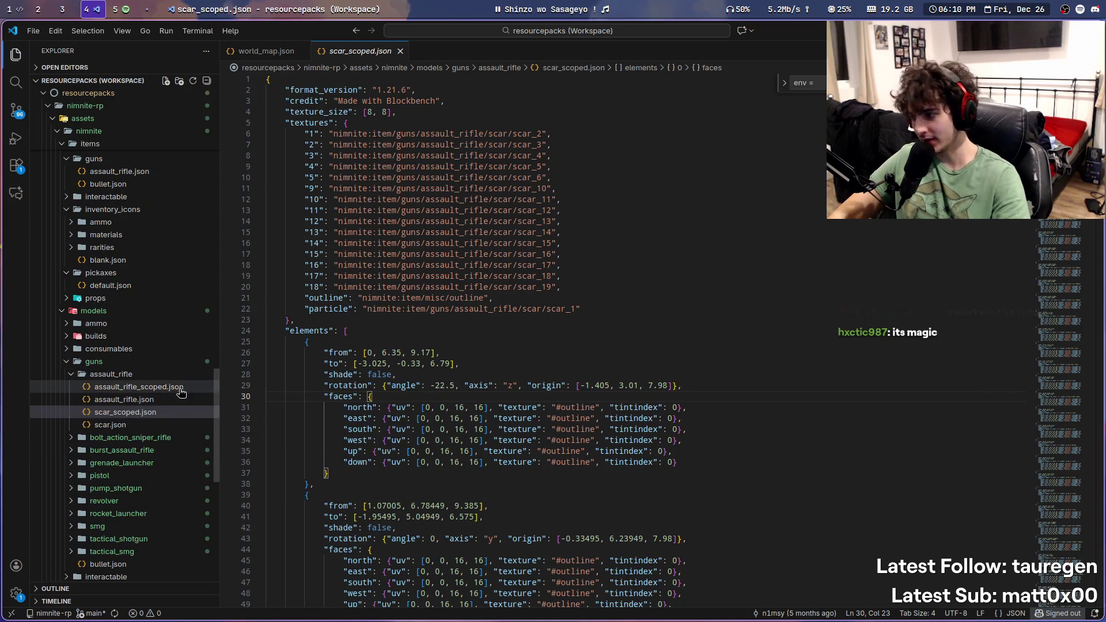
{"action": "left_click", "coordinate": [180, 390]}
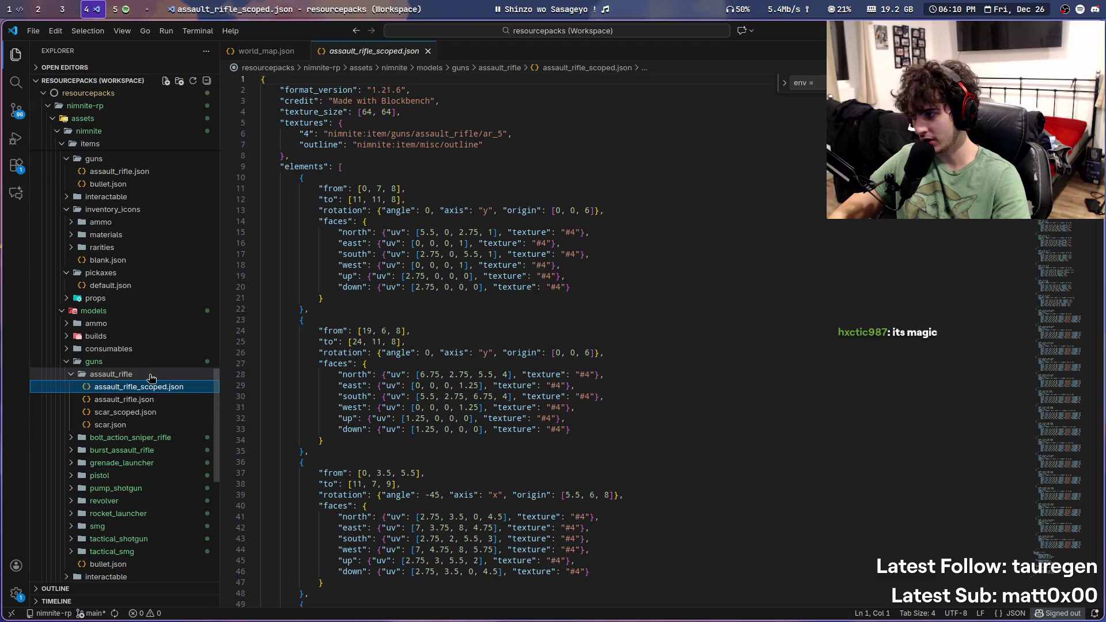
{"action": "key", "text": "super+n"}
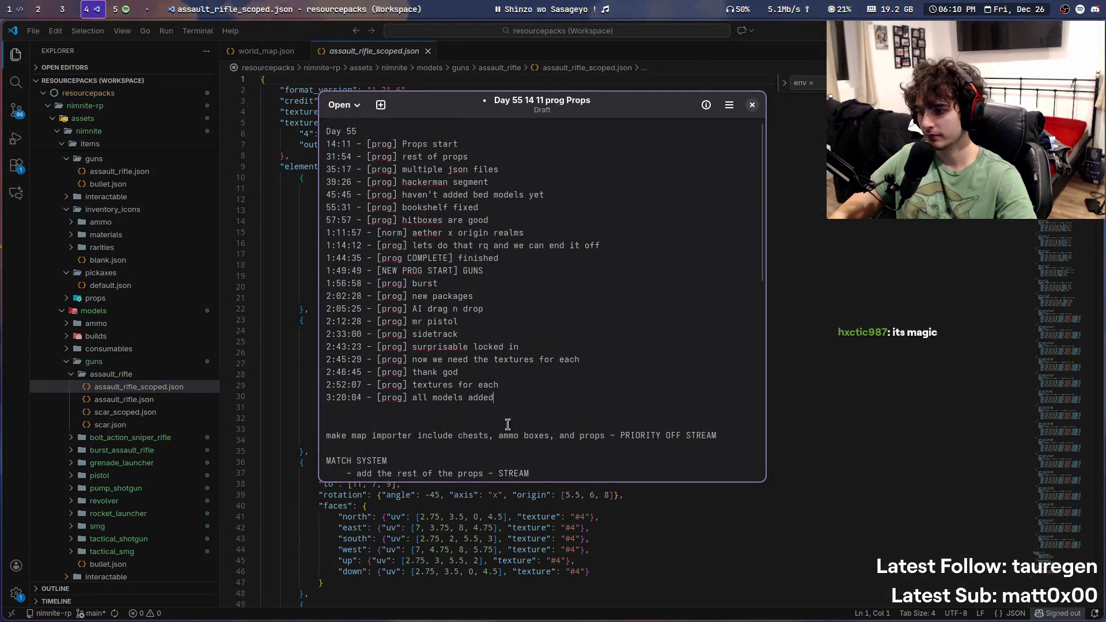
Step: Add the line '3:22:36 - [prog] actually adding the models' to the Day 55 notes and close them
{"action": "key", "text": "Return"}
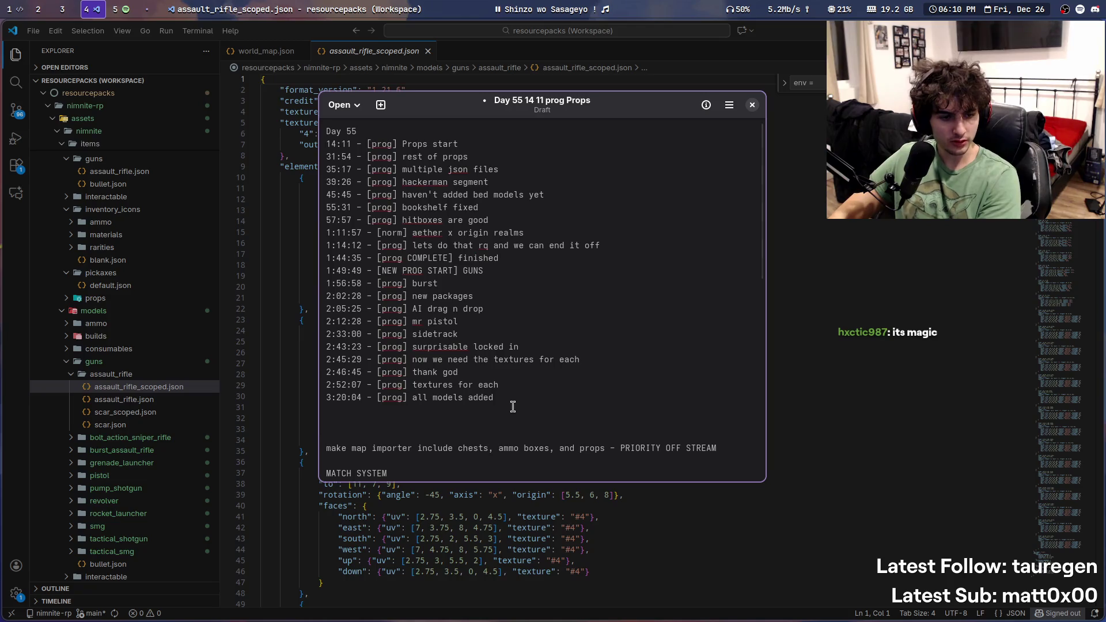
{"action": "type", "text": "3:22:36 - [prog"}
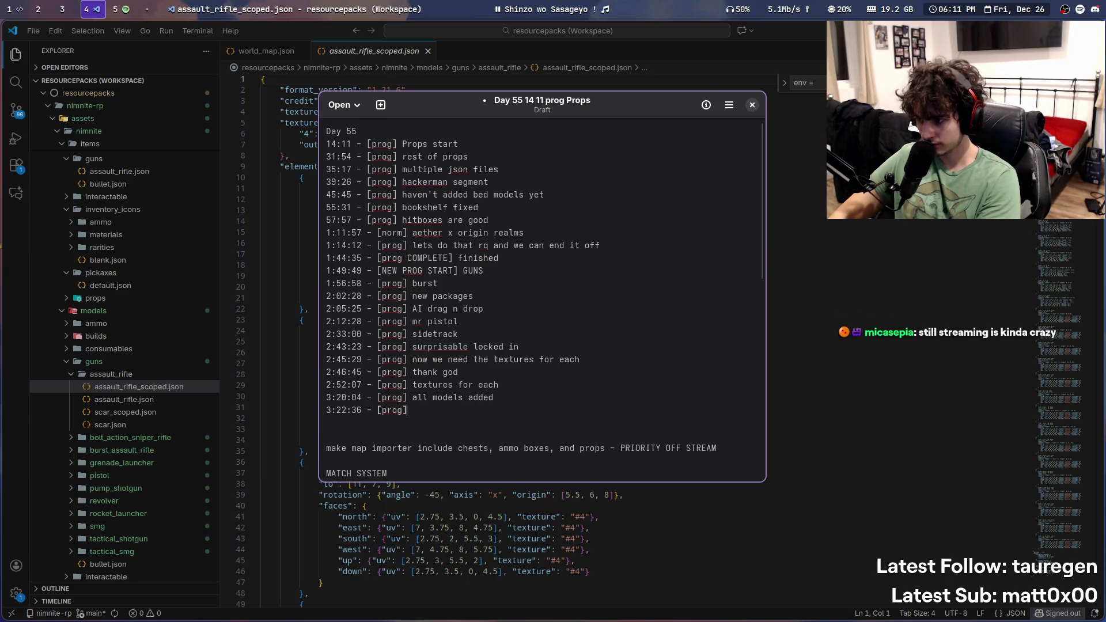
{"action": "type", "text": "he models"}
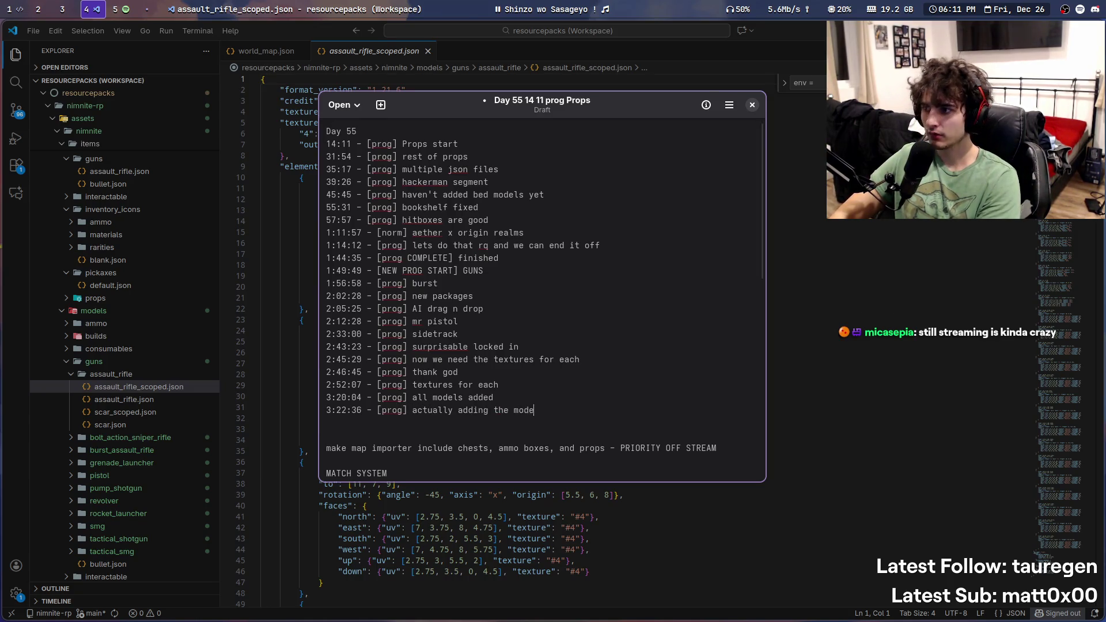
{"action": "key", "text": "super+s"}
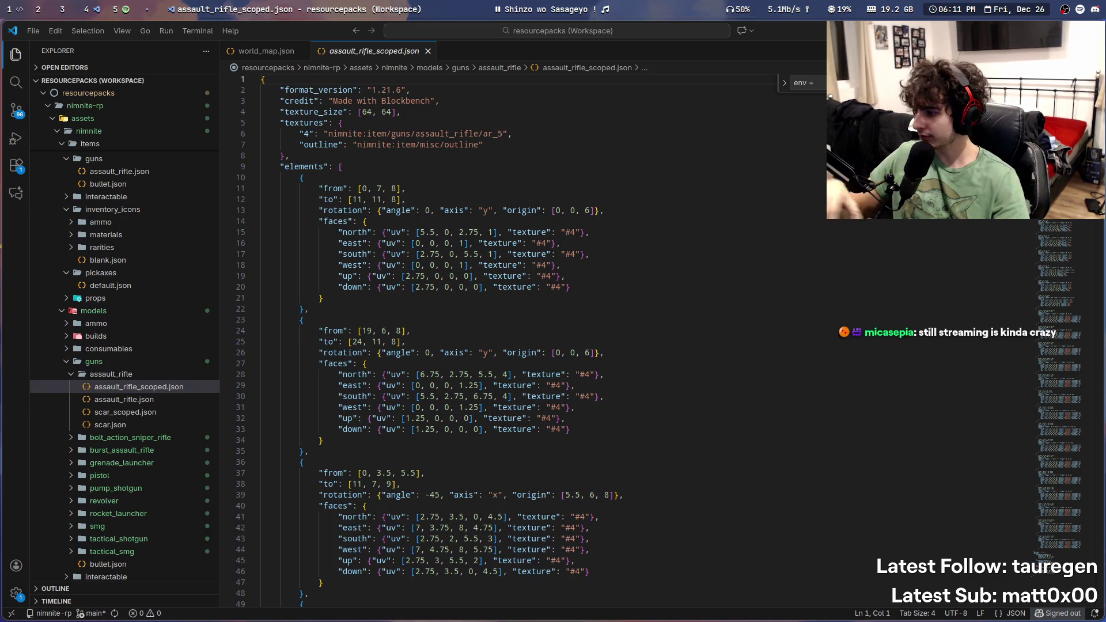
Step: Open items/guns/assault_rifle.json and paste a duplicate of it into the guns folder
{"action": "left_click", "coordinate": [72, 377]}
{"action": "scroll", "coordinate": [115, 374], "scroll_direction": "up", "scroll_amount": 5}
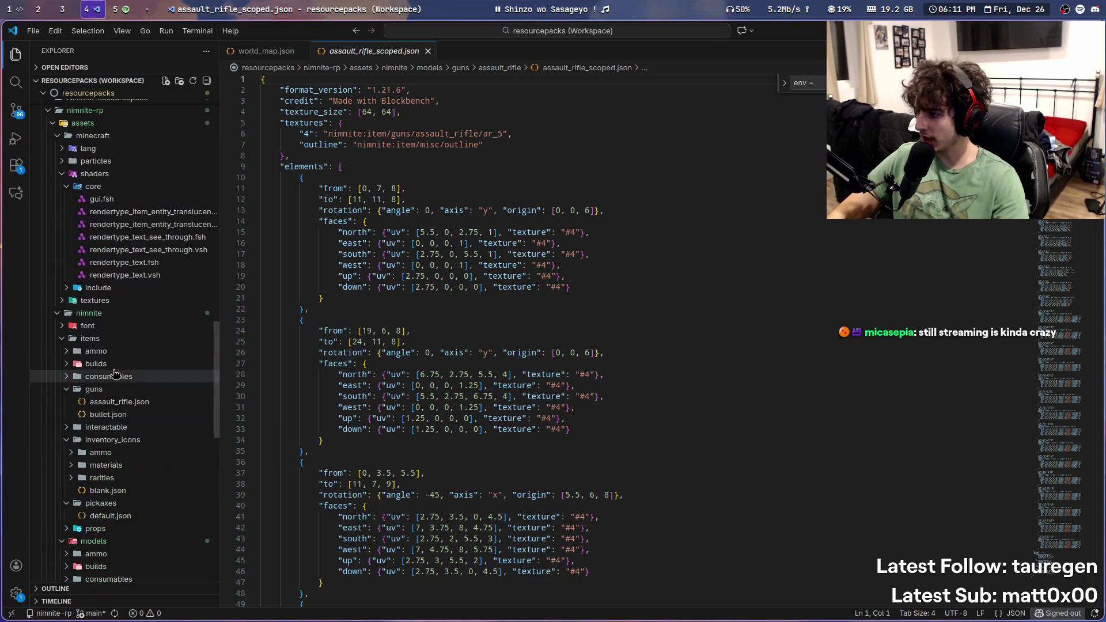
{"action": "left_click", "coordinate": [90, 403]}
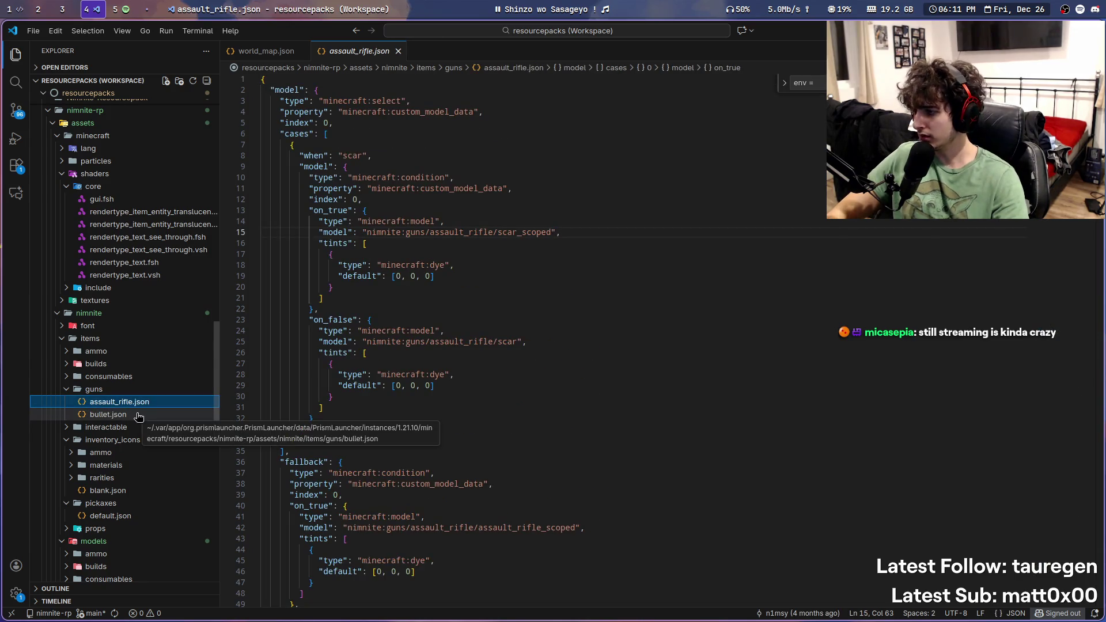
{"action": "scroll", "coordinate": [148, 419], "scroll_direction": "down", "scroll_amount": 5}
{"action": "scroll", "coordinate": [148, 418], "scroll_direction": "up", "scroll_amount": 2}
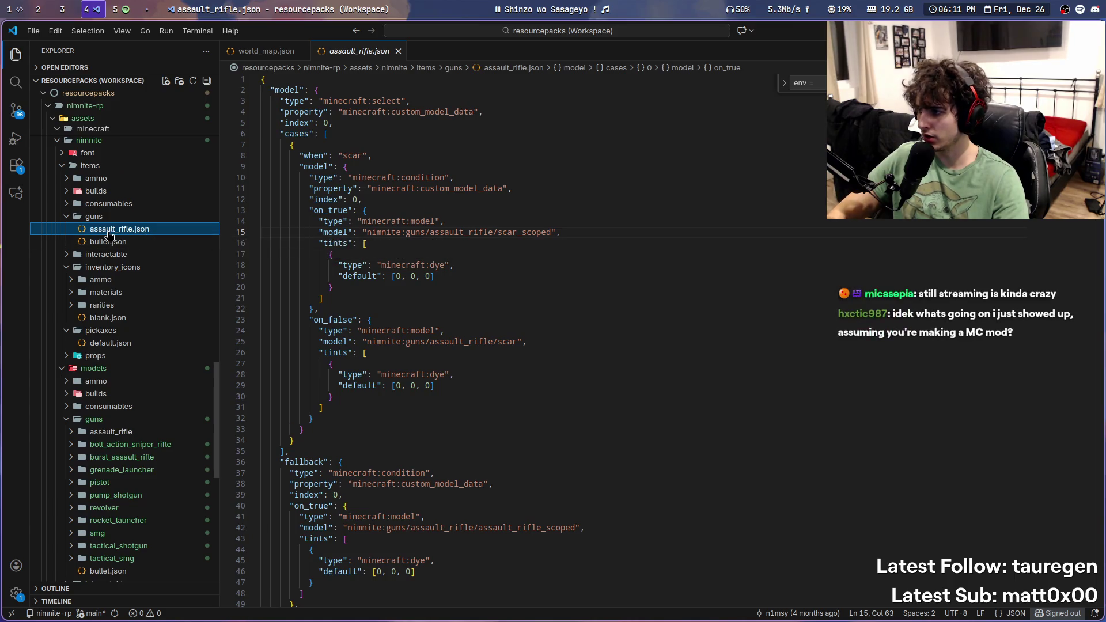
{"action": "key", "text": "ctrl+c"}
{"action": "key", "text": "ctrl+v"}
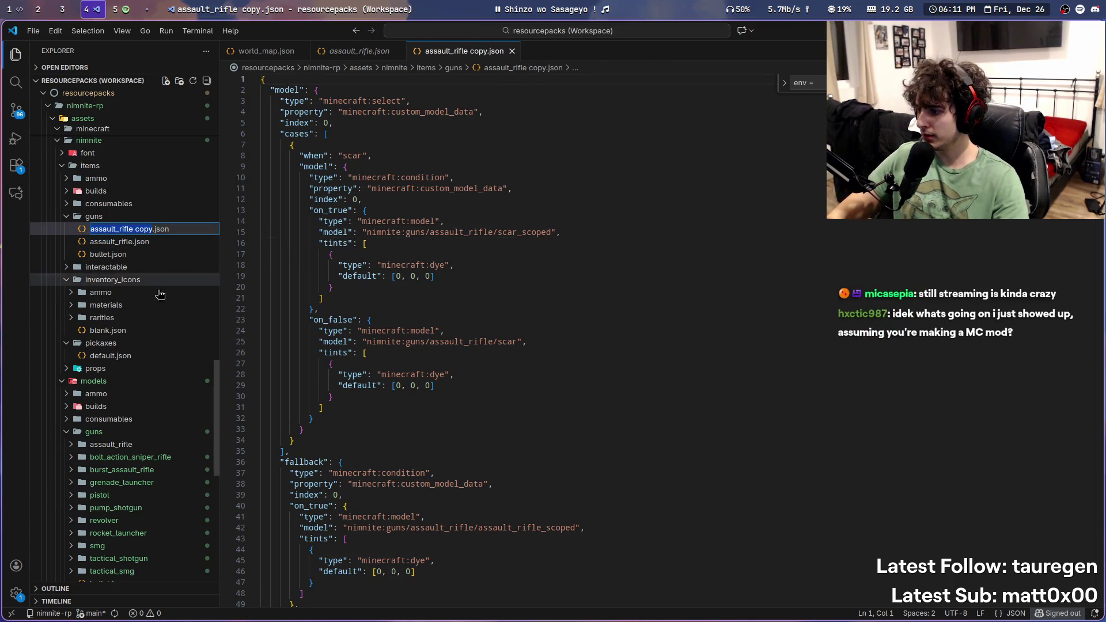
Step: Rename the duplicated item file to pistol.json
{"action": "scroll", "coordinate": [170, 374], "scroll_direction": "down", "scroll_amount": 2}
{"action": "scroll", "coordinate": [165, 297], "scroll_direction": "down", "scroll_amount": 1}
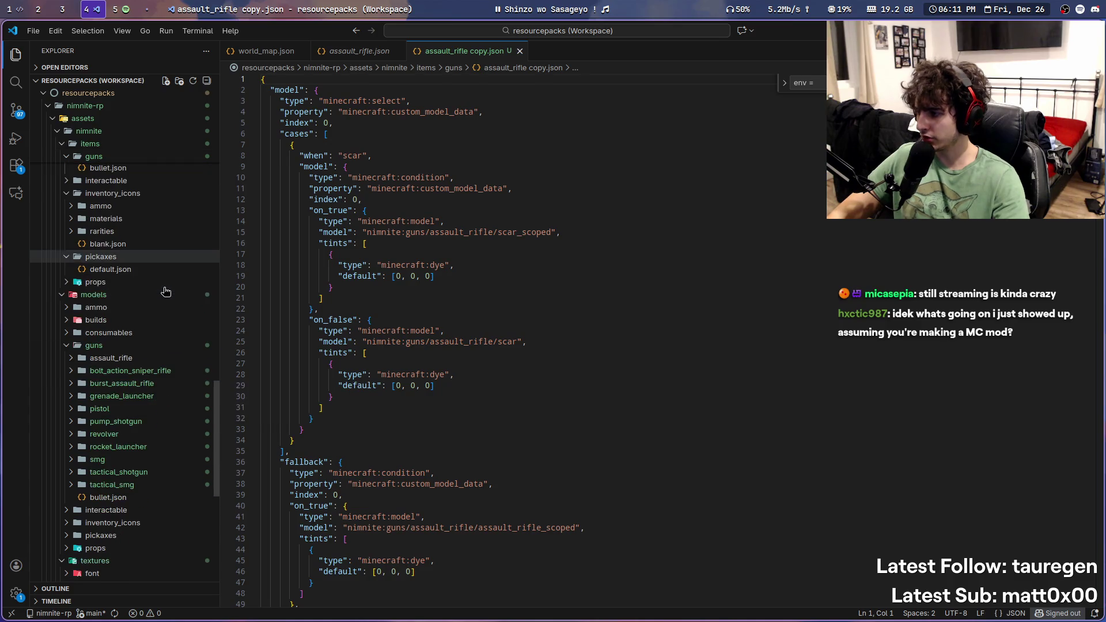
{"action": "key", "text": "F2"}
{"action": "type", "text": "pistol"}
{"action": "key", "text": "Return"}
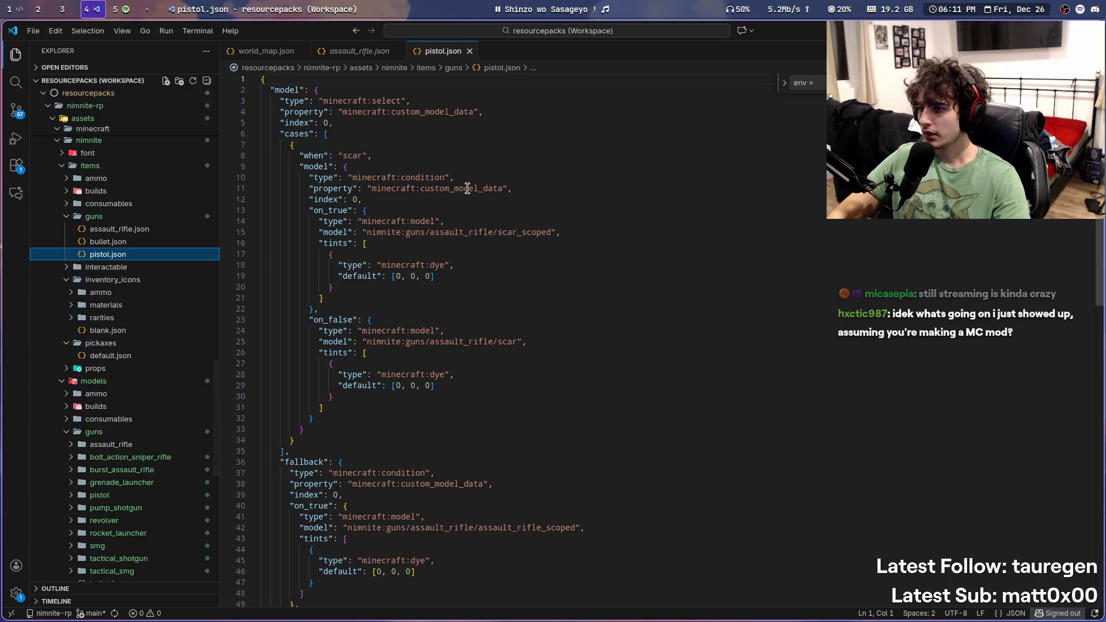
Step: Delete the entire cases array, lines 6–35, from pistol.json
{"action": "double_click", "coordinate": [460, 188]}
{"action": "double_click", "coordinate": [352, 156]}
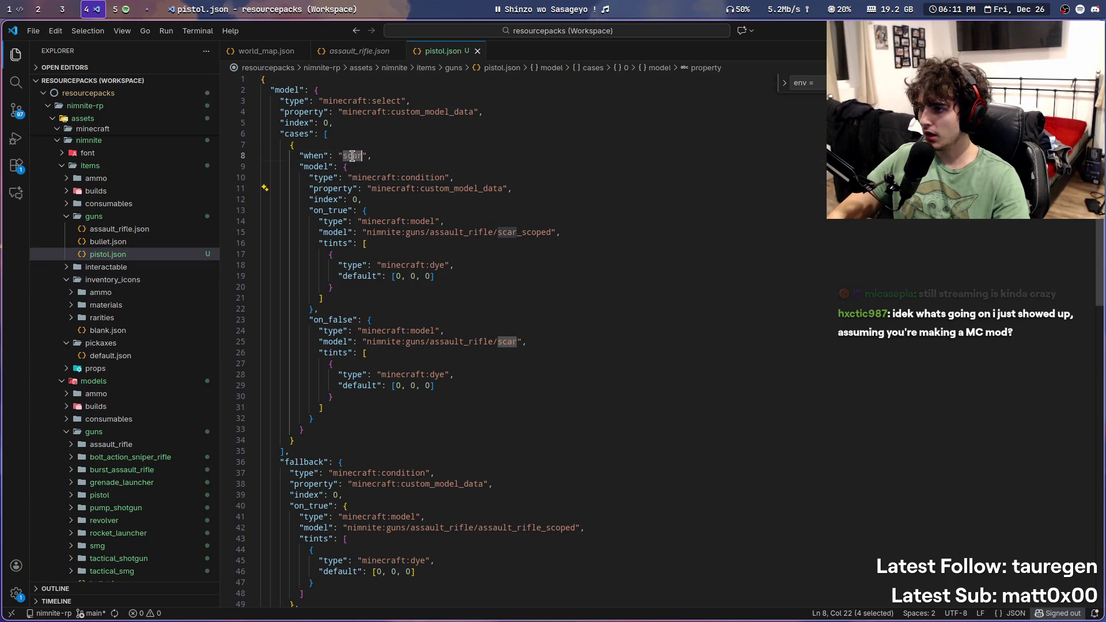
{"action": "left_click", "coordinate": [289, 145]}
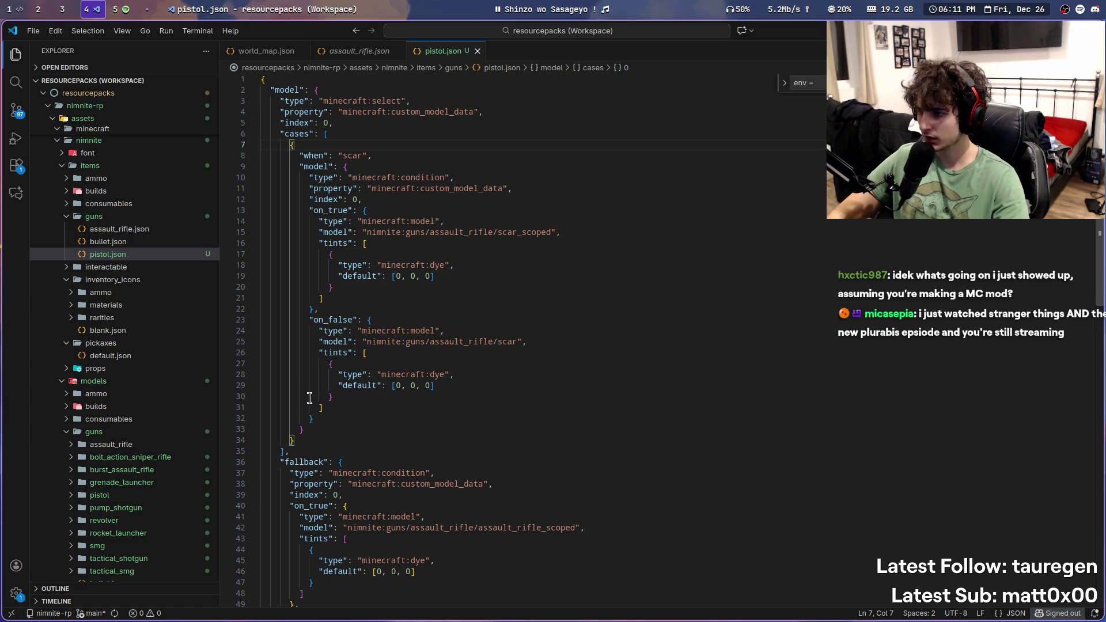
{"action": "mouse_move", "coordinate": [295, 440]}
{"action": "left_mouse_down"}
{"action": "mouse_move", "coordinate": [165, 168]}
{"action": "mouse_move", "coordinate": [165, 143]}
{"action": "left_mouse_up"}
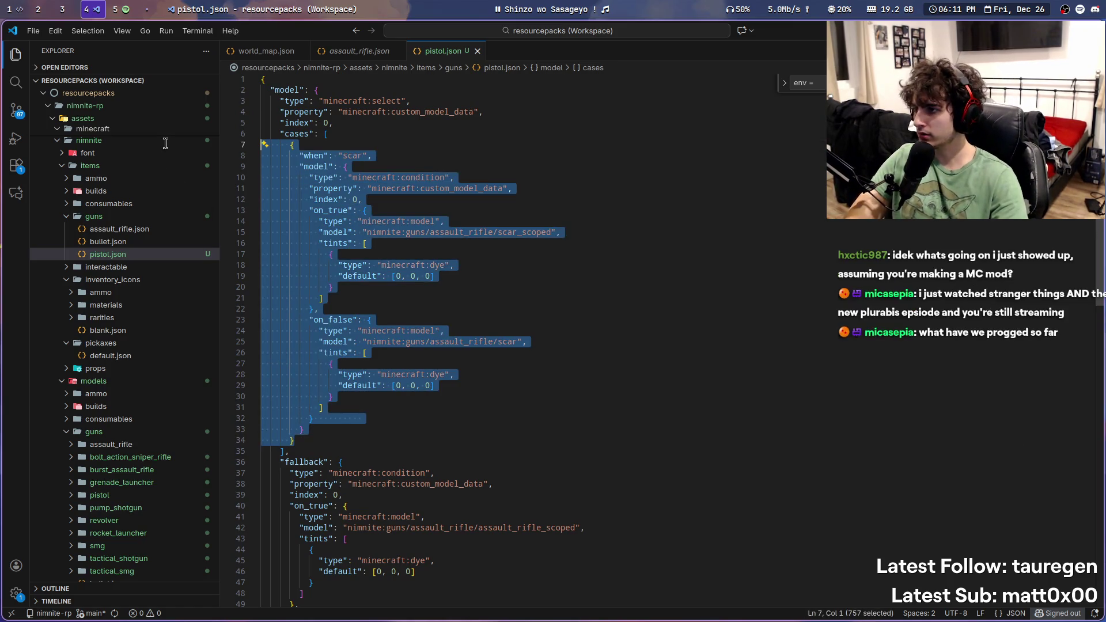
{"action": "left_click", "coordinate": [265, 135]}
{"action": "mouse_move", "coordinate": [289, 450]}
{"action": "left_mouse_down"}
{"action": "mouse_move", "coordinate": [265, 142]}
{"action": "mouse_move", "coordinate": [198, 133]}
{"action": "left_mouse_up"}
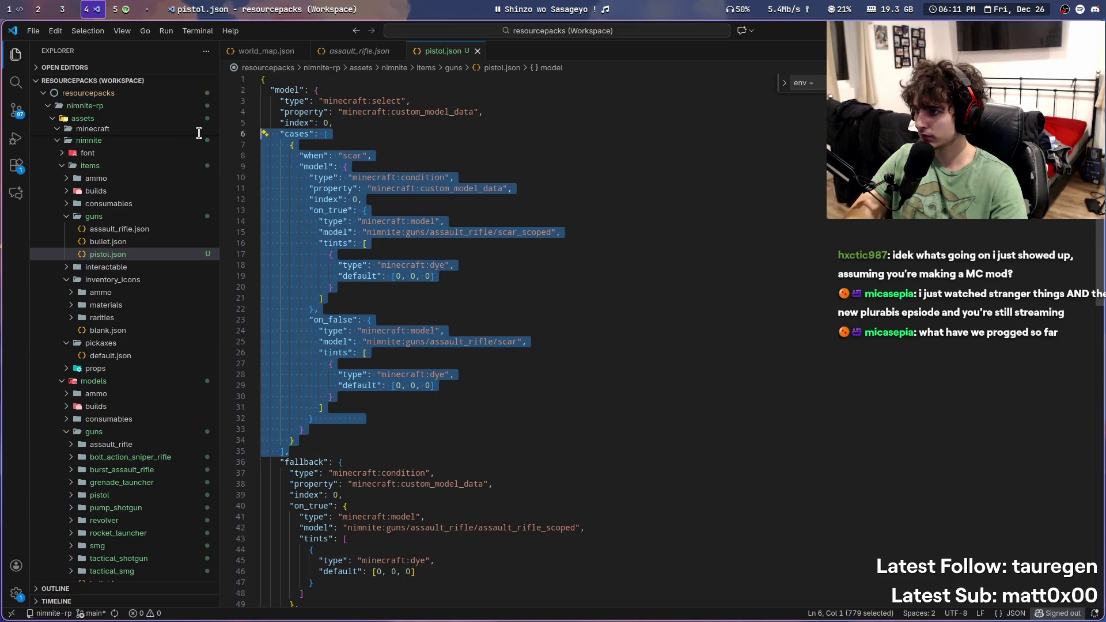
{"action": "key", "text": "BackSpace"}
{"action": "key", "text": "BackSpace"}
Step: Change the scoped model path to nimnite:guns/pistol/pistol_scoped and save
{"action": "double_click", "coordinate": [527, 210]}
{"action": "double_click", "coordinate": [442, 210]}
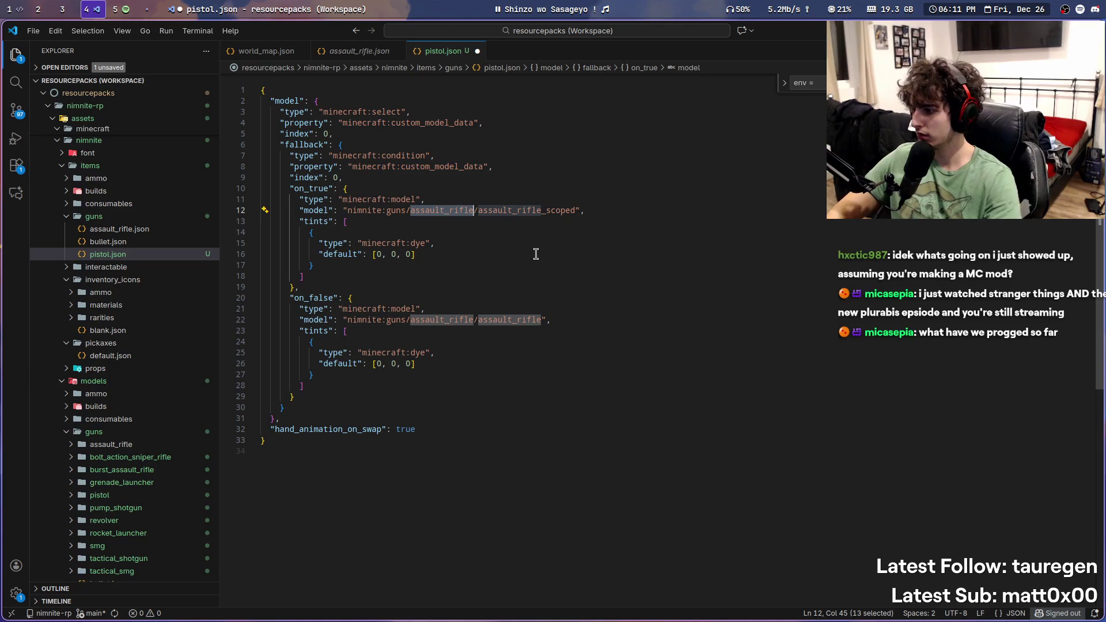
{"action": "type", "text": "pistol"}
{"action": "double_click", "coordinate": [488, 211]}
{"action": "type", "text": "pisto"}
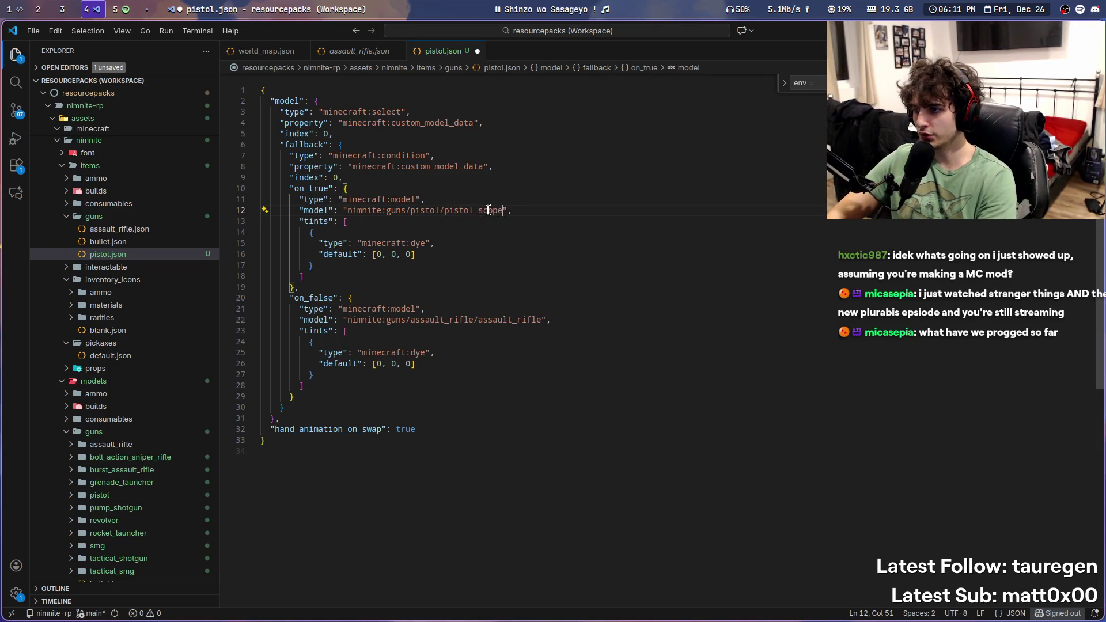
{"action": "type", "text": "d"}
{"action": "key", "text": "ctrl+s"}
Step: Point the on_false model at nimnite:guns/pistol/pistol, save pistol.json, and return to Minecraft
{"action": "left_click", "coordinate": [449, 321]}
{"action": "double_click", "coordinate": [438, 320]}
{"action": "type", "text": "pistol"}
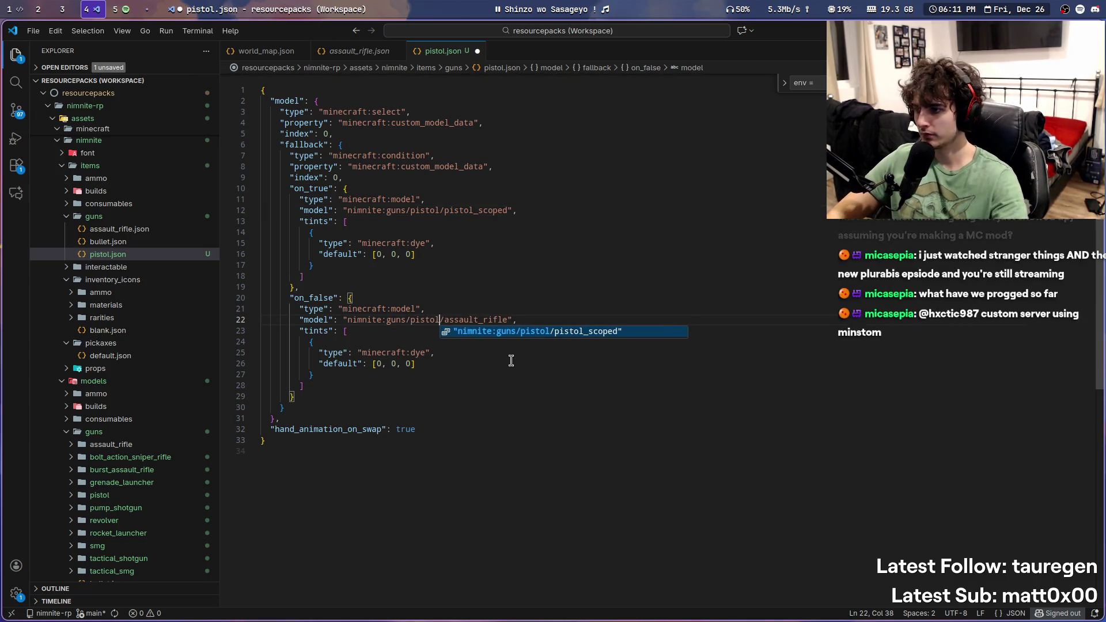
{"action": "key", "text": "Escape"}
{"action": "left_click", "coordinate": [498, 320]}
{"action": "double_click", "coordinate": [494, 320]}
{"action": "type", "text": "pistol"}
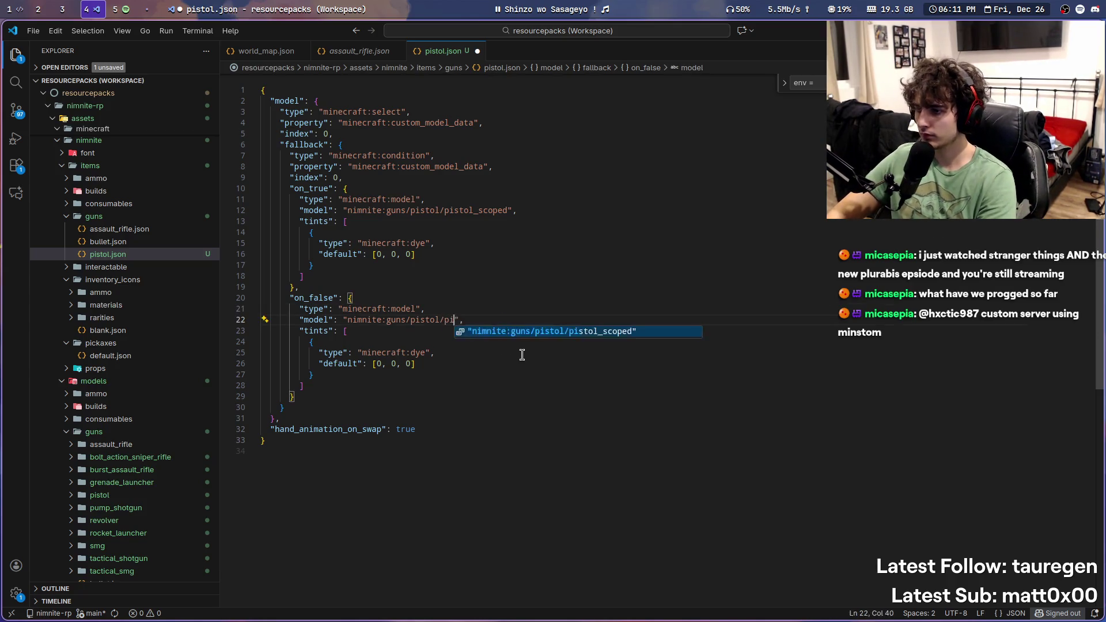
{"action": "key", "text": "Escape"}
{"action": "key", "text": "ctrl+s"}
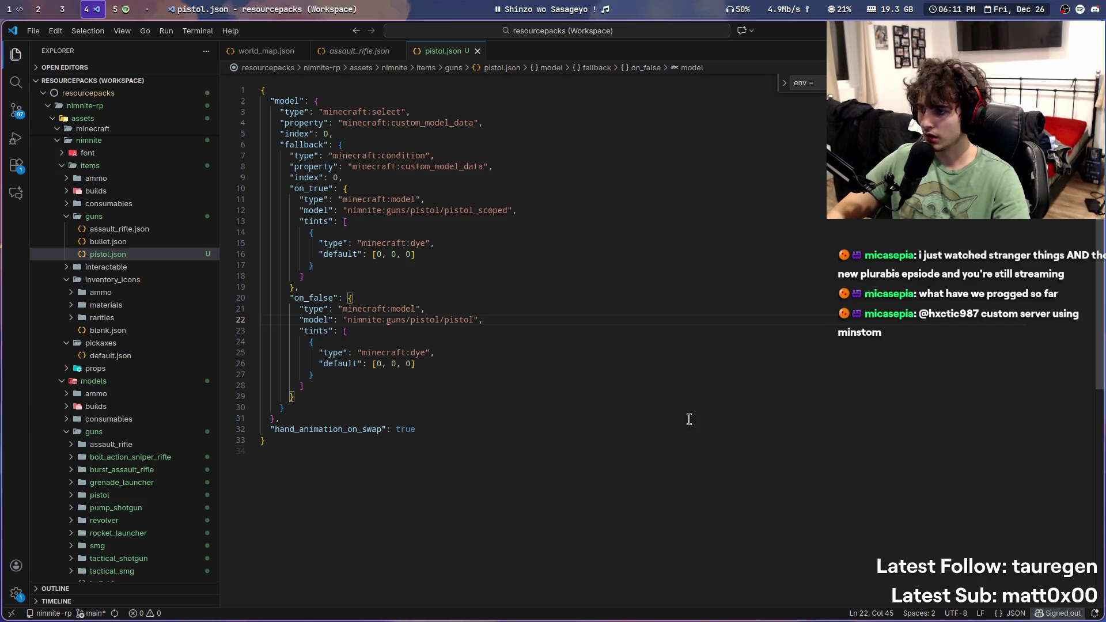
{"action": "key", "text": "alt+Tab"}
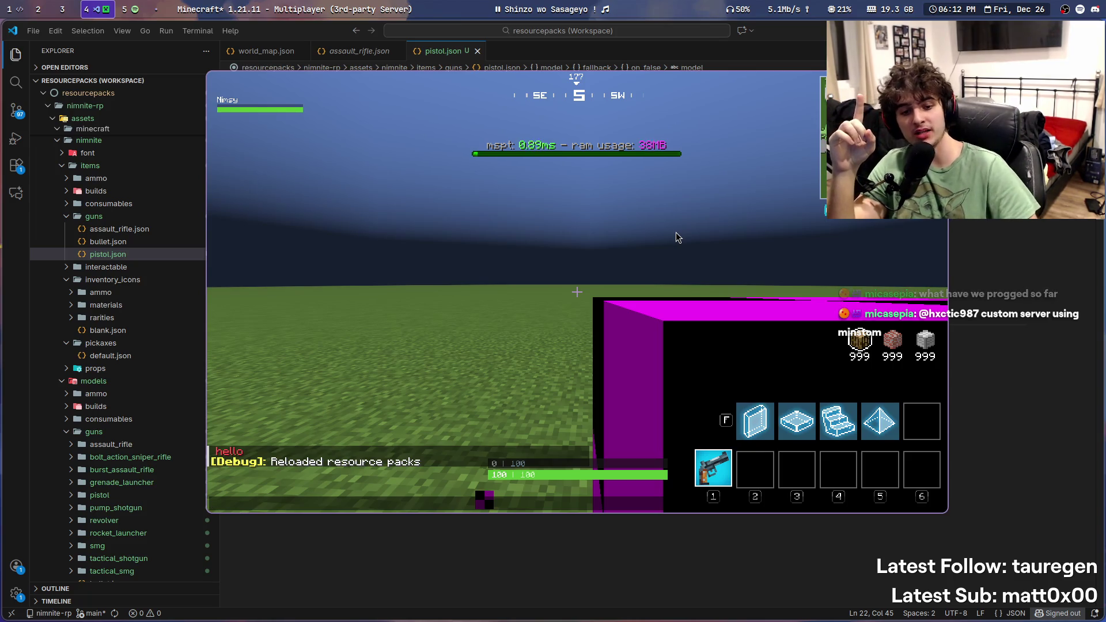
Step: Reload Minecraft's resource packs with F3+T to test the pistol, then switch to IntelliJ IDEA workspace 1
{"action": "key", "text": "t"}
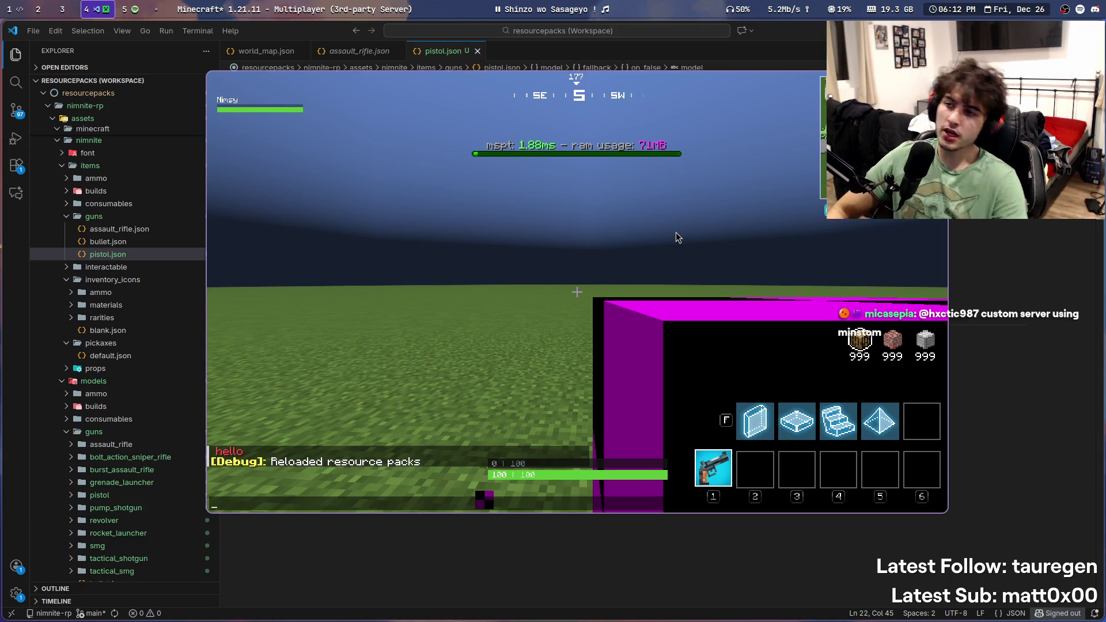
{"action": "key", "text": "Escape"}
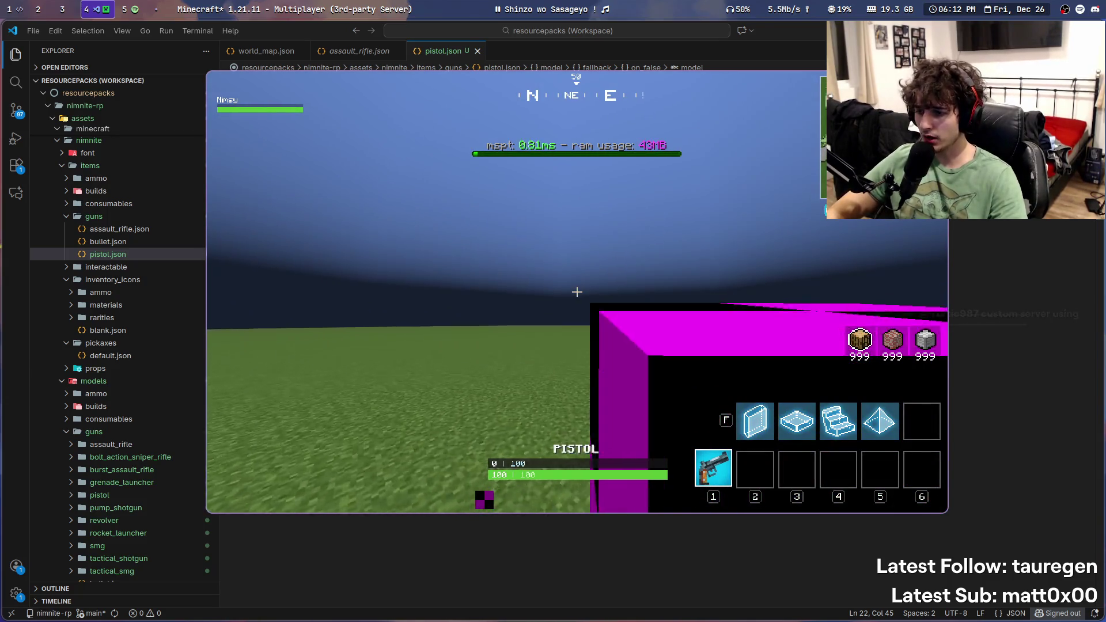
{"action": "key", "text": "t"}
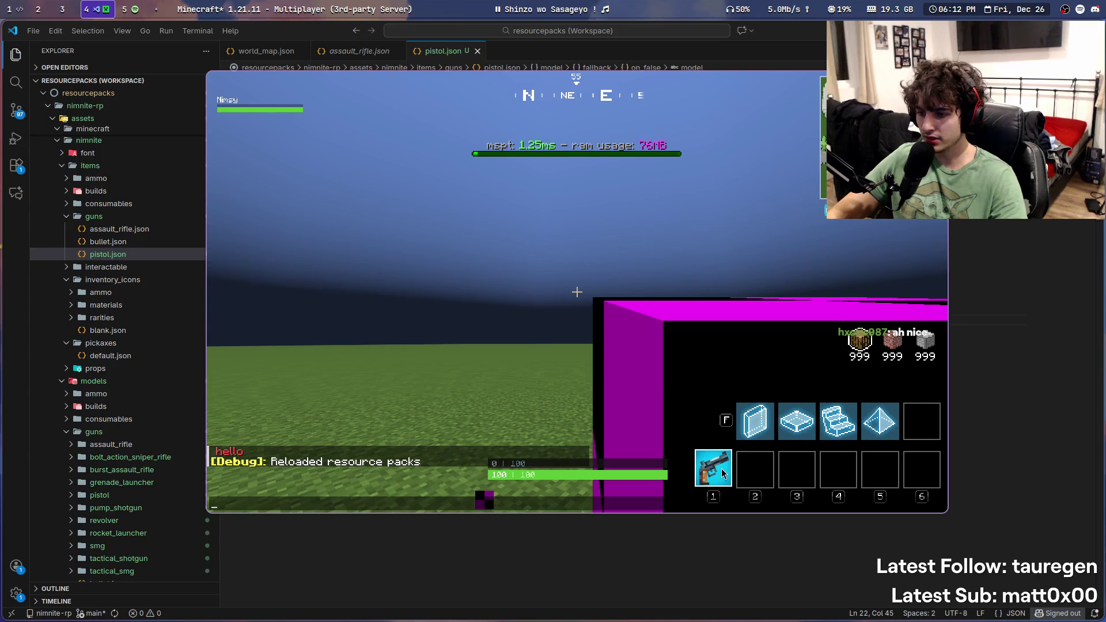
{"action": "key", "text": "Escape"}
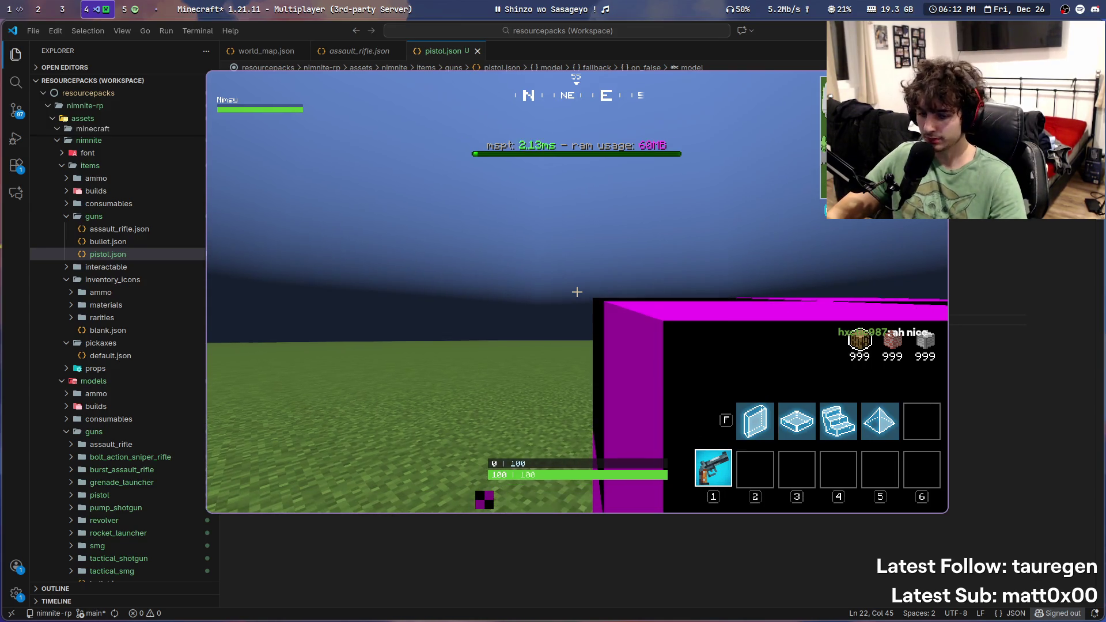
{"action": "key", "text": "F3+t"}
{"action": "key", "text": "super+1"}
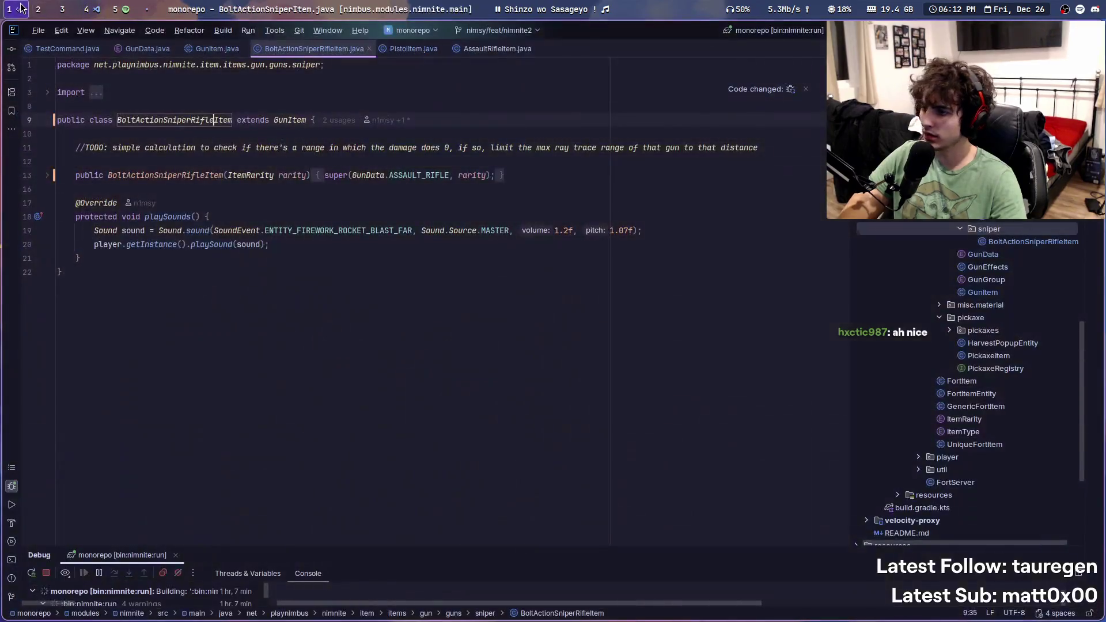
Step: Jump from PistolItem.java to the PISTOL entry in GunData.java and review its rarity stats
{"action": "left_click", "coordinate": [381, 202]}
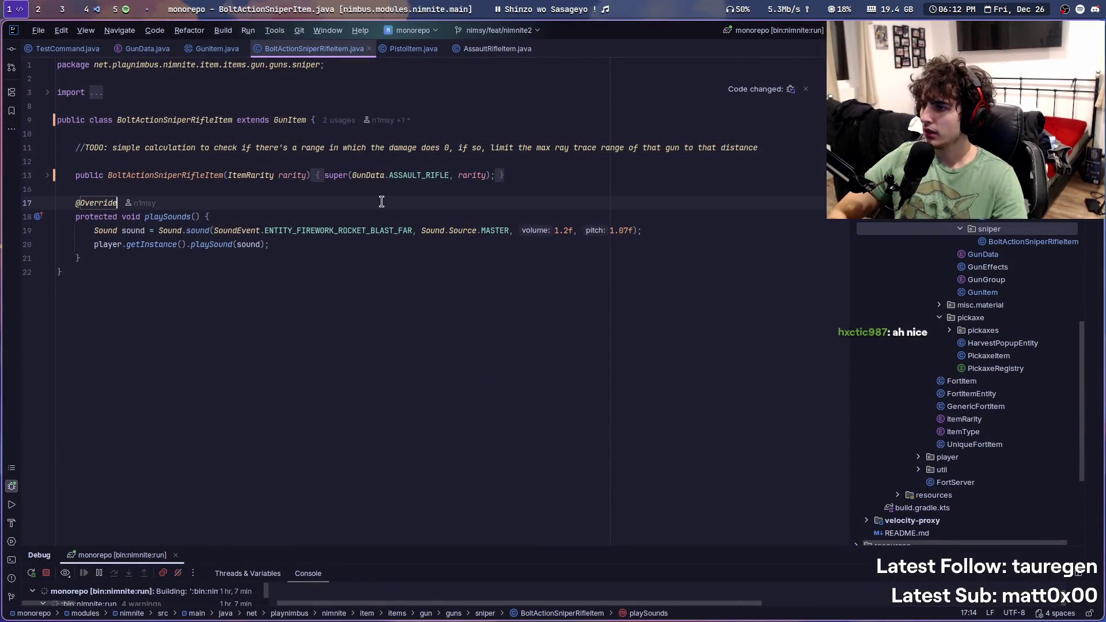
{"action": "scroll", "coordinate": [1012, 306], "scroll_direction": "up", "scroll_amount": 5}
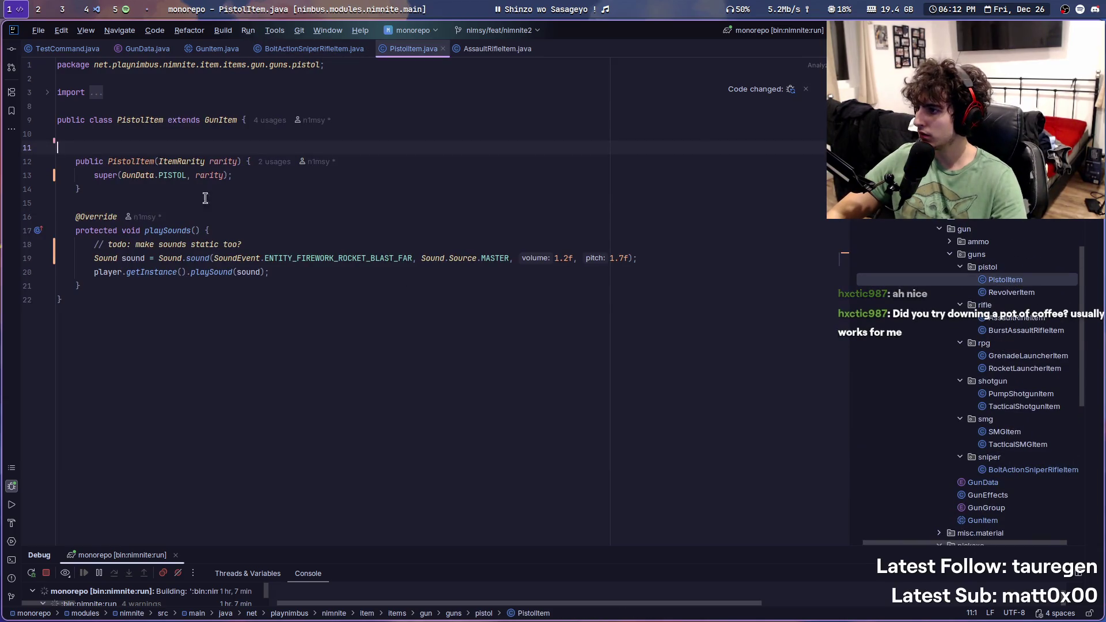
{"action": "left_click", "coordinate": [172, 176], "text": "ctrl"}
{"action": "scroll", "coordinate": [411, 273], "scroll_direction": "up", "scroll_amount": 3}
{"action": "scroll", "coordinate": [412, 274], "scroll_direction": "up", "scroll_amount": 15}
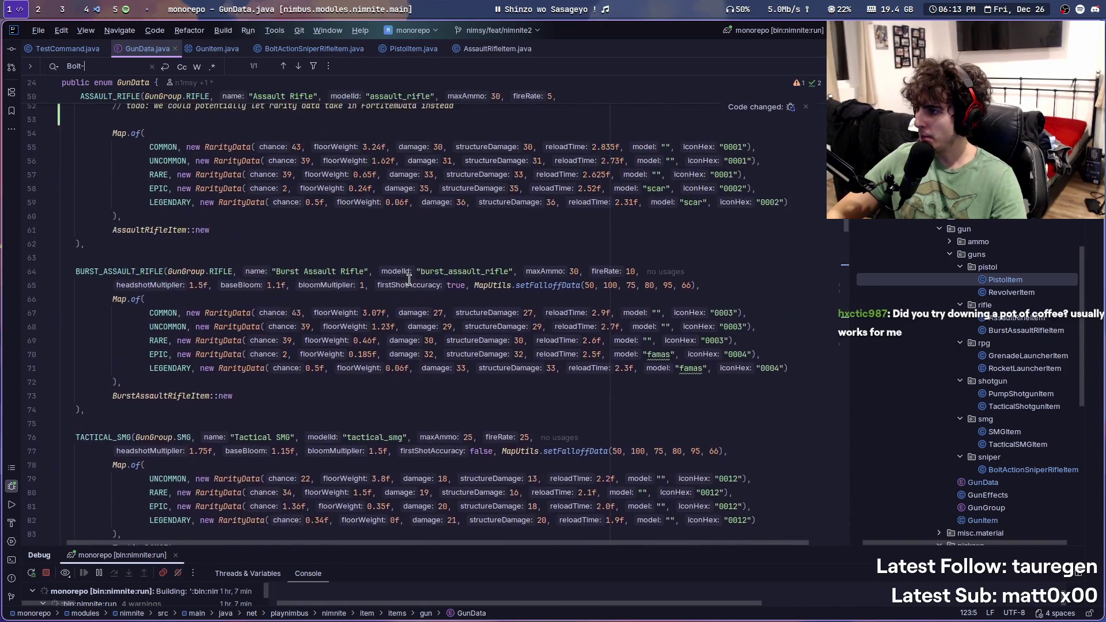
{"action": "scroll", "coordinate": [409, 279], "scroll_direction": "up", "scroll_amount": 7}
{"action": "scroll", "coordinate": [408, 281], "scroll_direction": "down", "scroll_amount": 14}
{"action": "scroll", "coordinate": [409, 281], "scroll_direction": "down", "scroll_amount": 14}
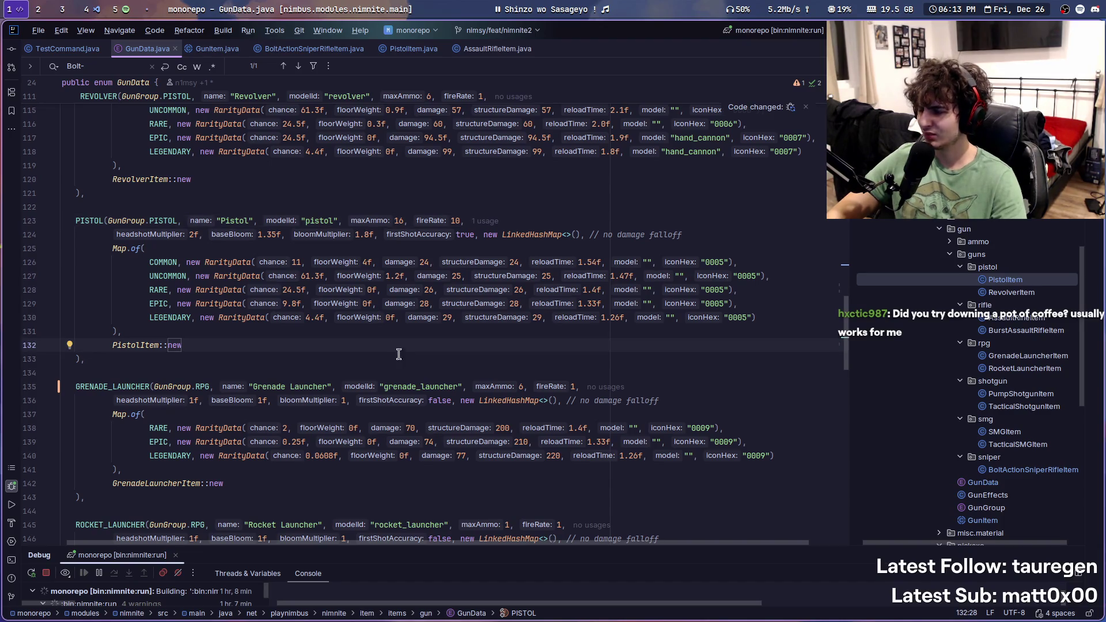
{"action": "scroll", "coordinate": [1004, 444], "scroll_direction": "down", "scroll_amount": 1}
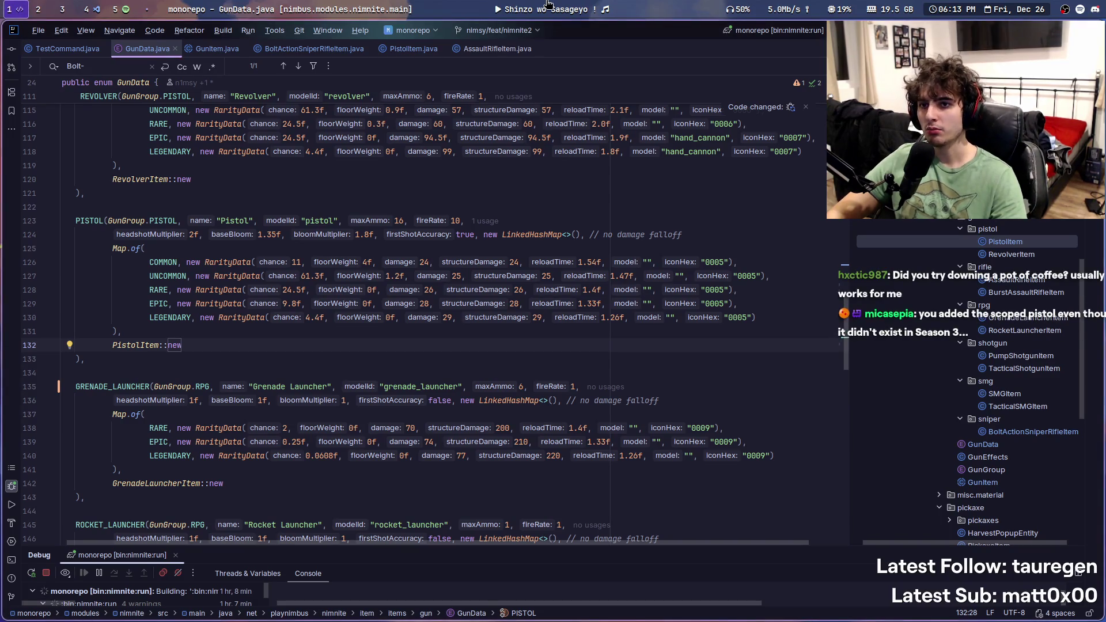
{"action": "mouse_move", "coordinate": [547, 4]}
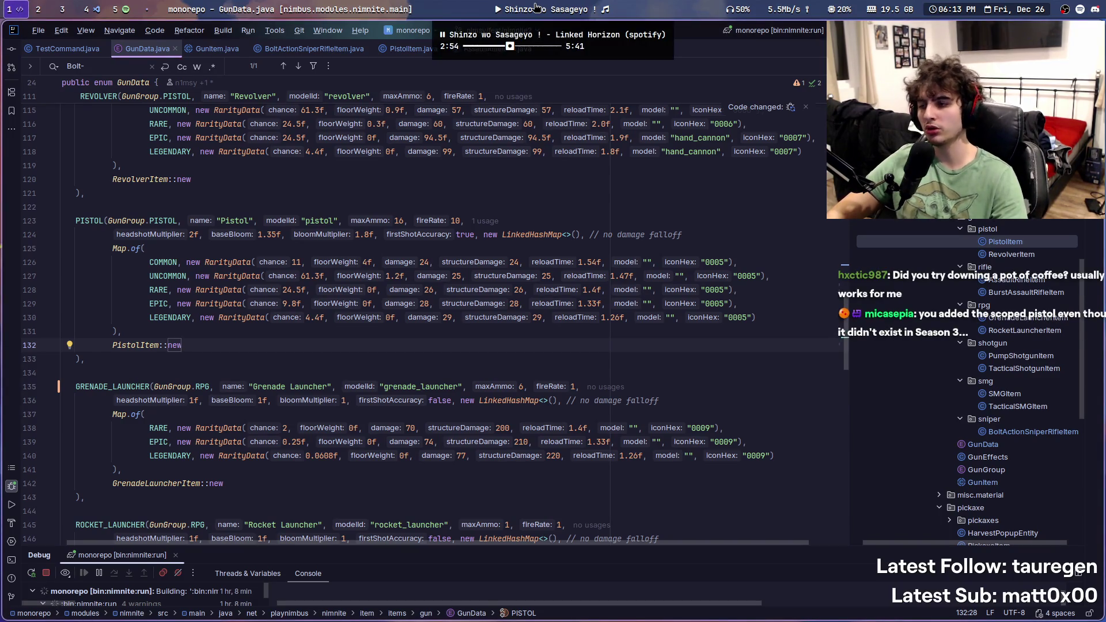
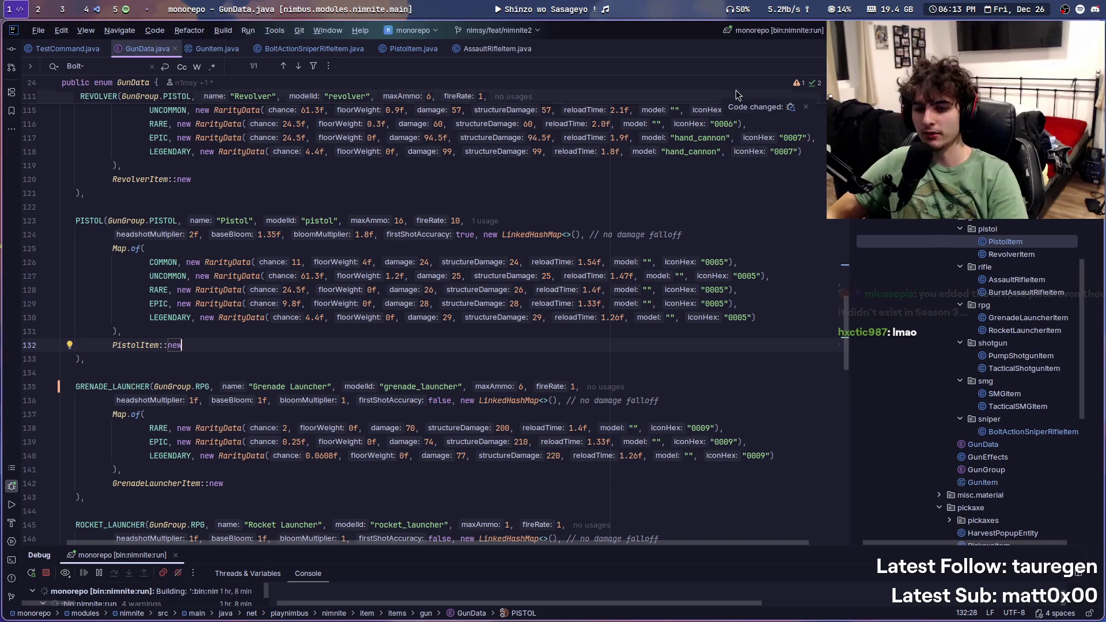
Step: Start the music, then open GunItem.java at the GunItem constructor from the project tree
{"action": "left_click", "coordinate": [580, 7]}
{"action": "mouse_move", "coordinate": [582, 7]}
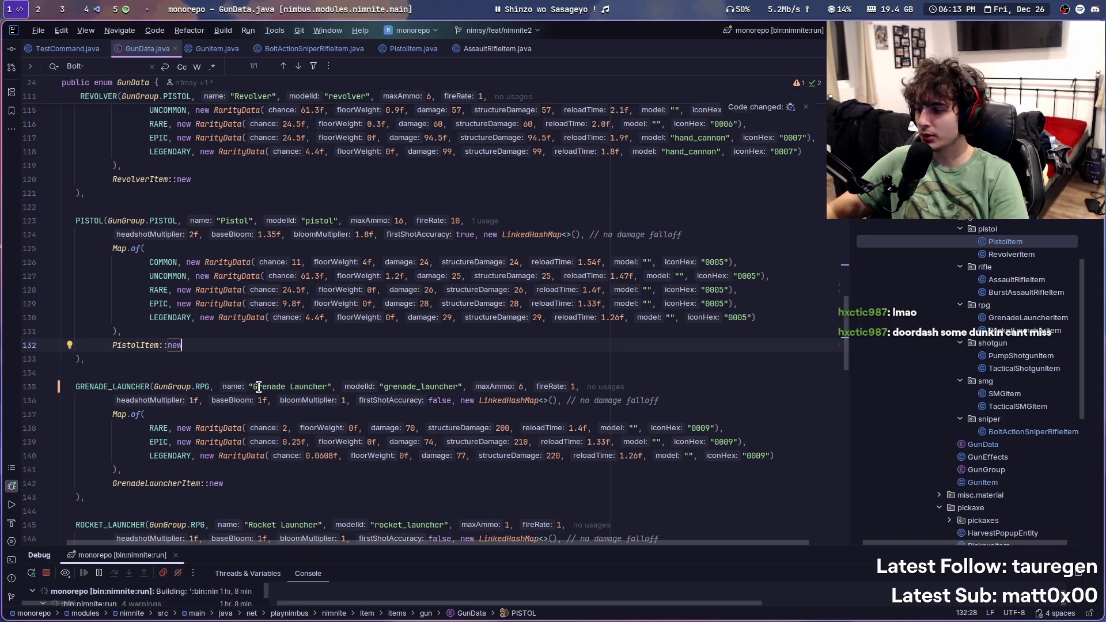
{"action": "scroll", "coordinate": [285, 366], "scroll_direction": "up", "scroll_amount": 2}
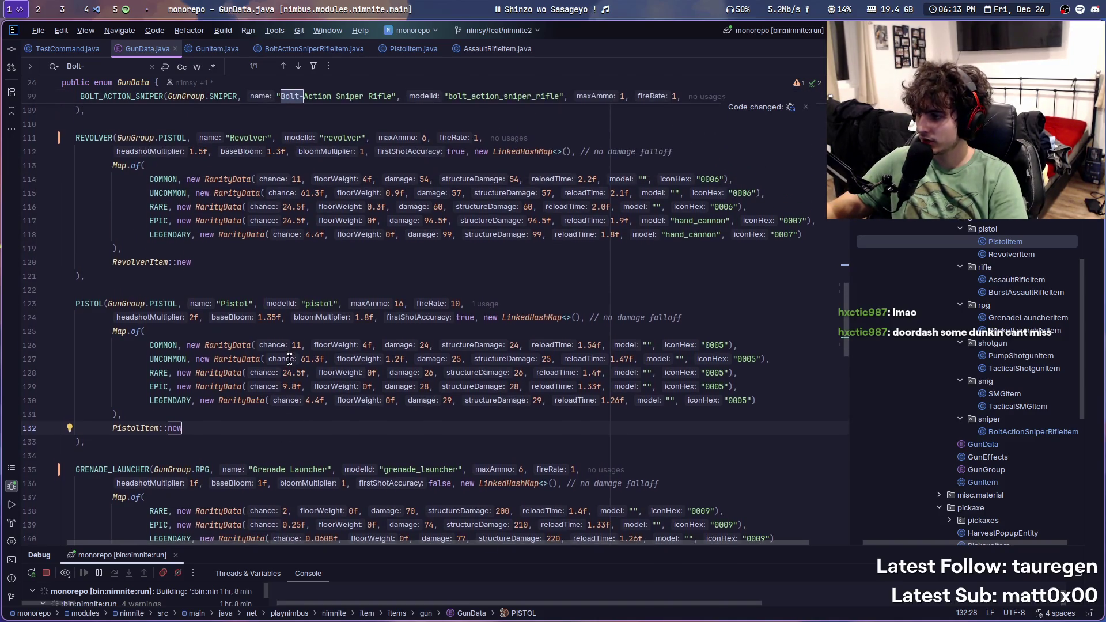
{"action": "double_click", "coordinate": [1008, 482]}
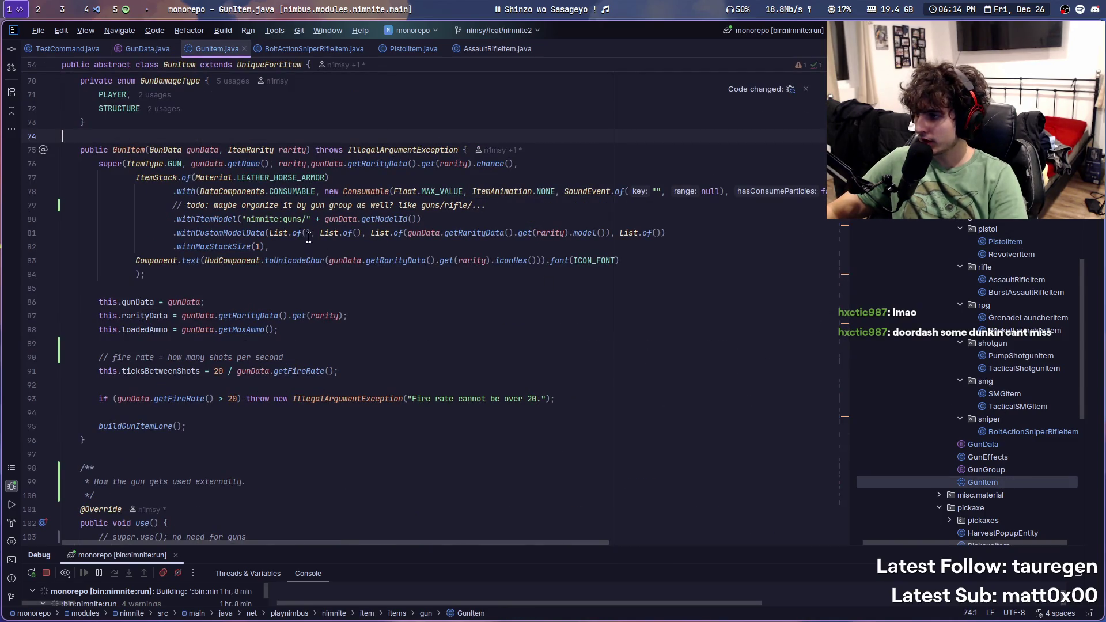
Step: Hot-reload the modified gun code with Compile and Reload Modified Files, then bring Minecraft forward
{"action": "double_click", "coordinate": [383, 219]}
{"action": "right_click", "coordinate": [562, 125]}
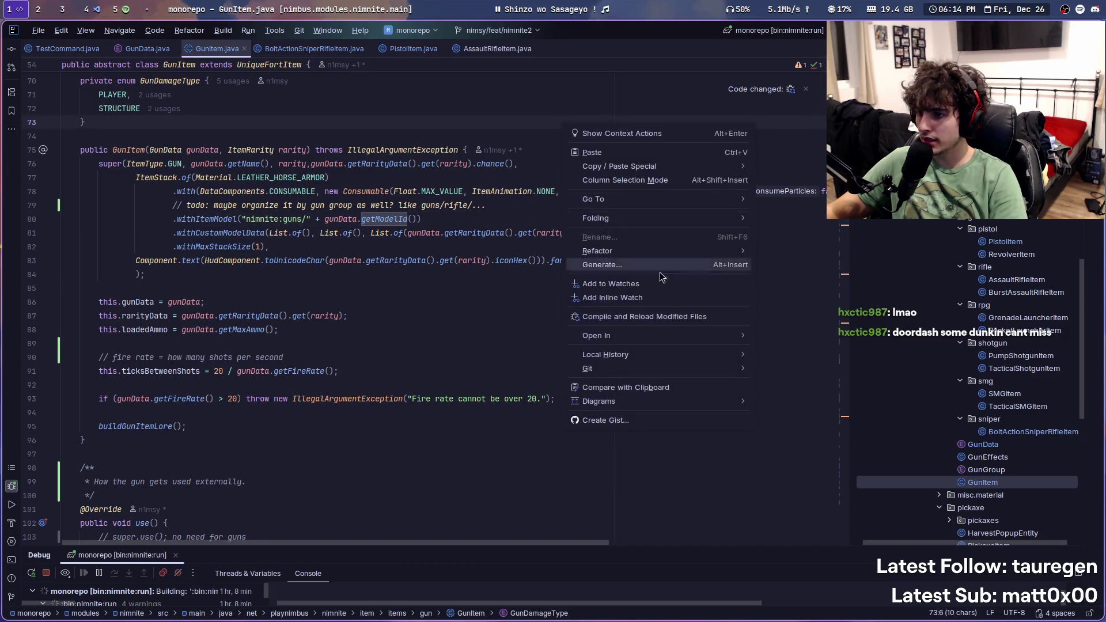
{"action": "left_click", "coordinate": [713, 317]}
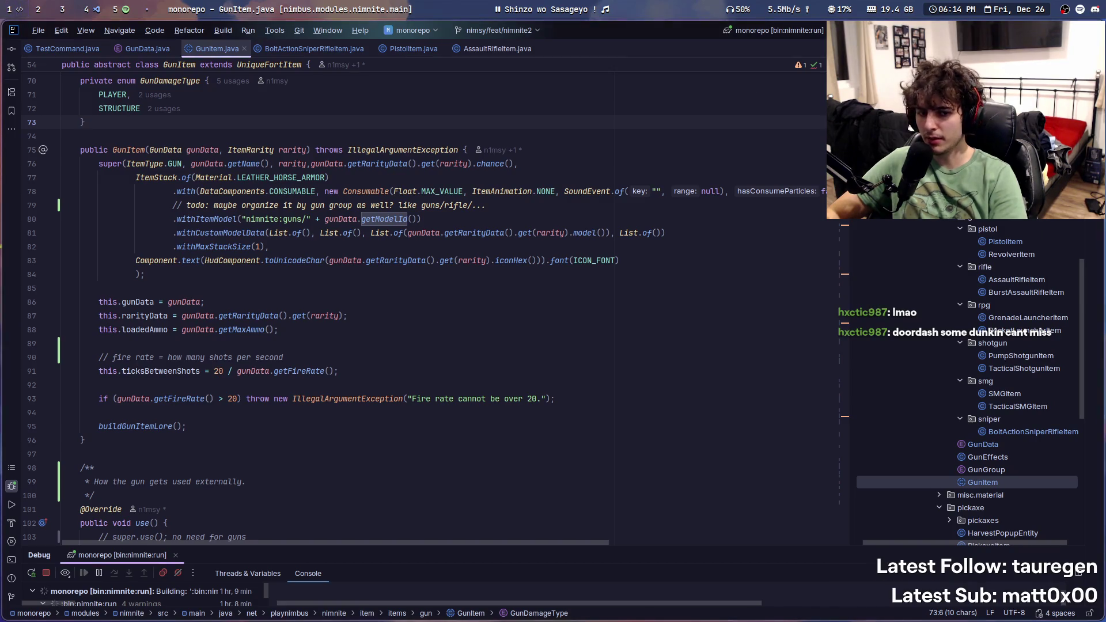
{"action": "key", "text": "super+s"}
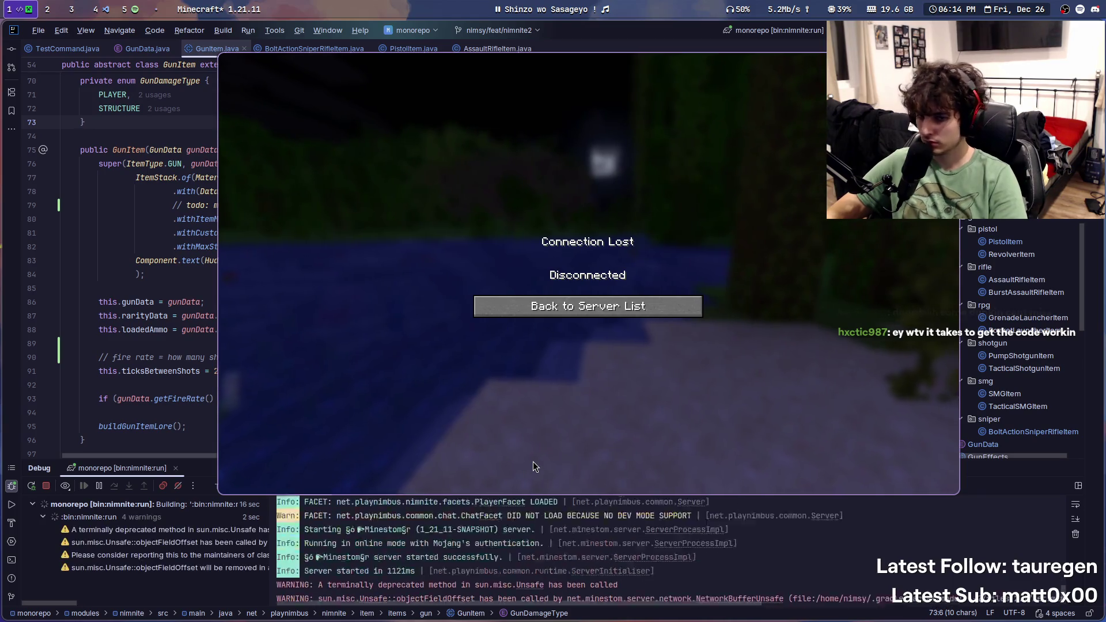
Step: Rejoin the nimnite server, run /test to get the pistol, and view it in third person
{"action": "left_click", "coordinate": [532, 305]}
{"action": "double_click", "coordinate": [531, 115]}
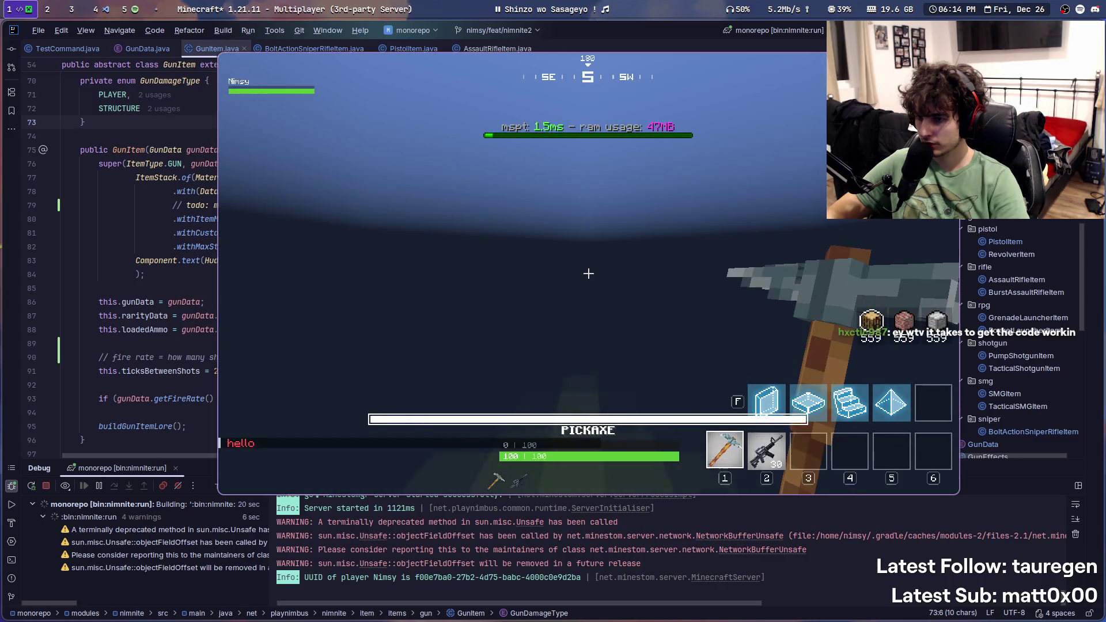
{"action": "type", "text": "/test"}
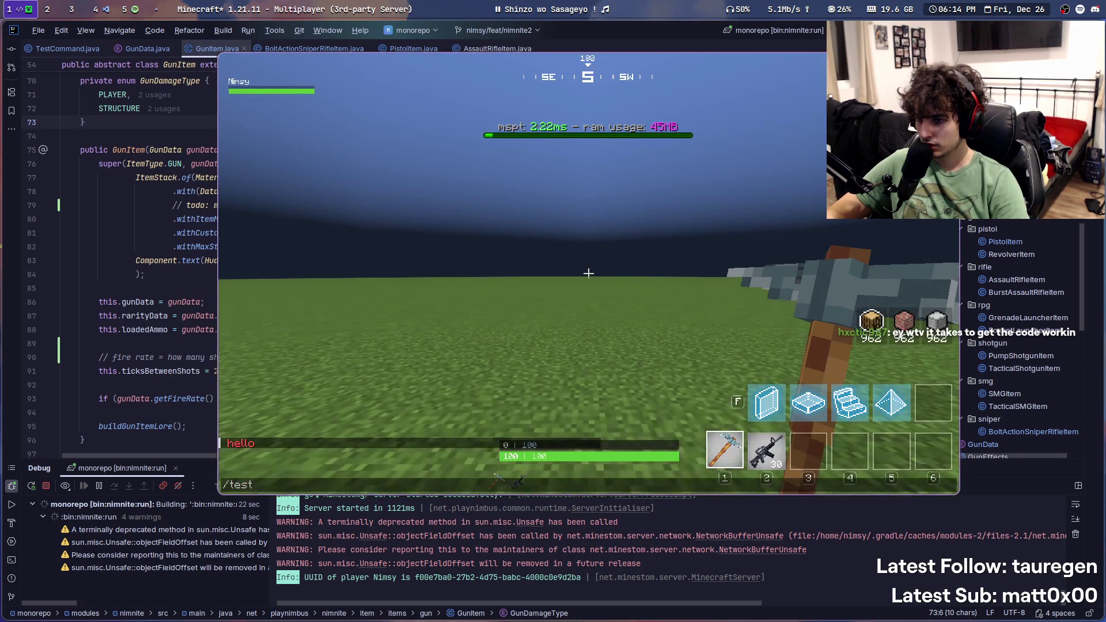
{"action": "key", "text": "Return"}
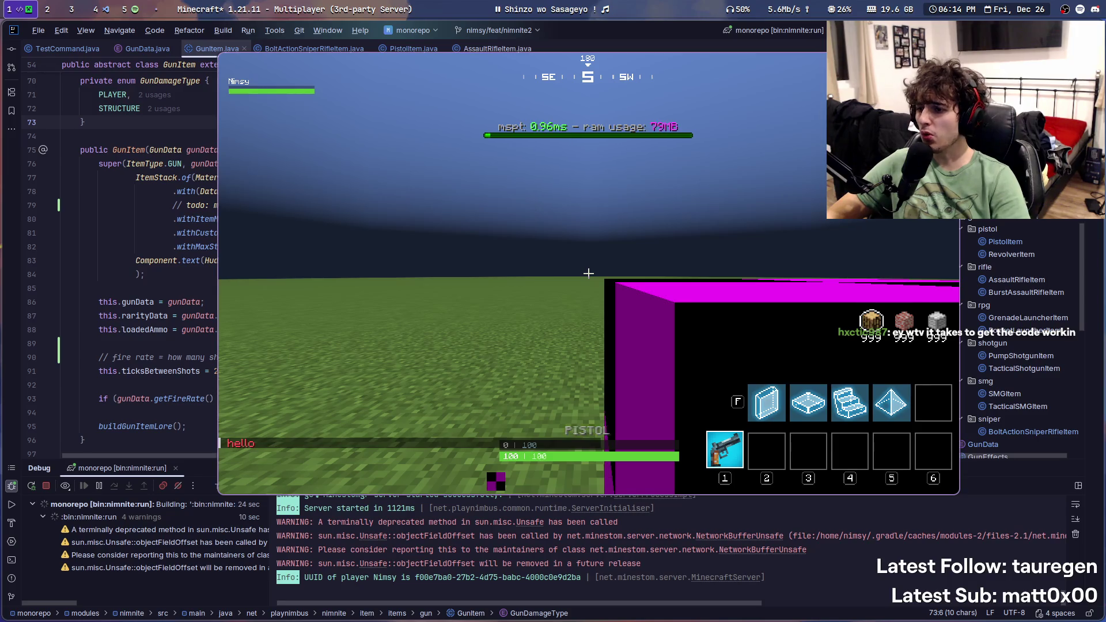
{"action": "key", "text": "F5"}
{"action": "key", "text": "F5"}
{"action": "key", "text": "F5"}
{"action": "key", "text": "super+q"}
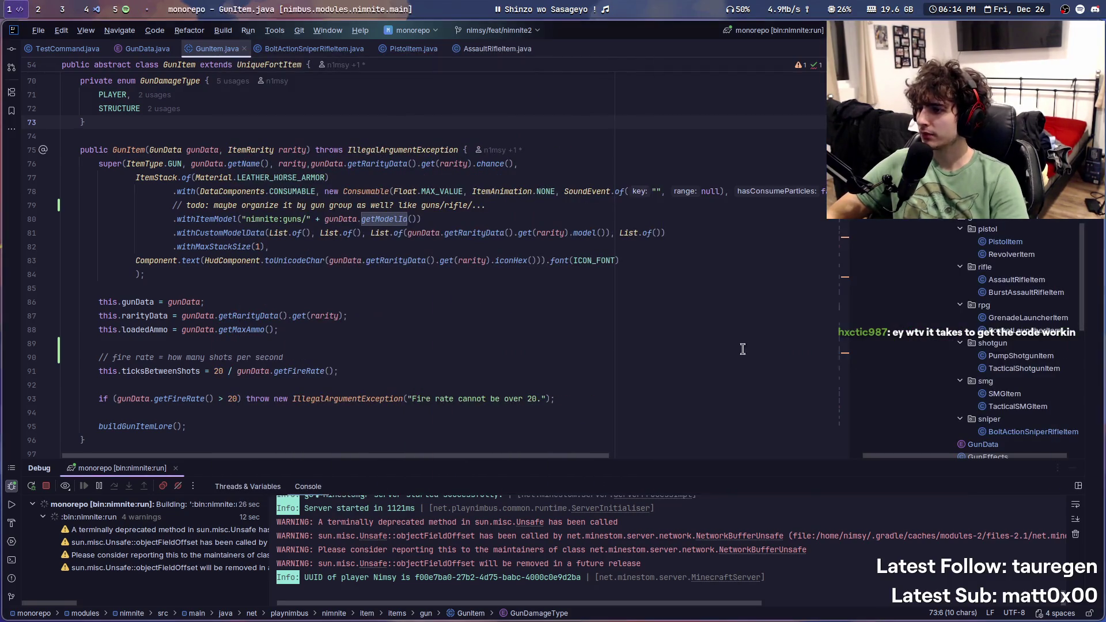
Step: Add System.out.println(gunData.getModelId()) after the super call in the GunItem constructor
{"action": "scroll", "coordinate": [440, 328], "scroll_direction": "up", "scroll_amount": 2}
{"action": "double_click", "coordinate": [292, 302]}
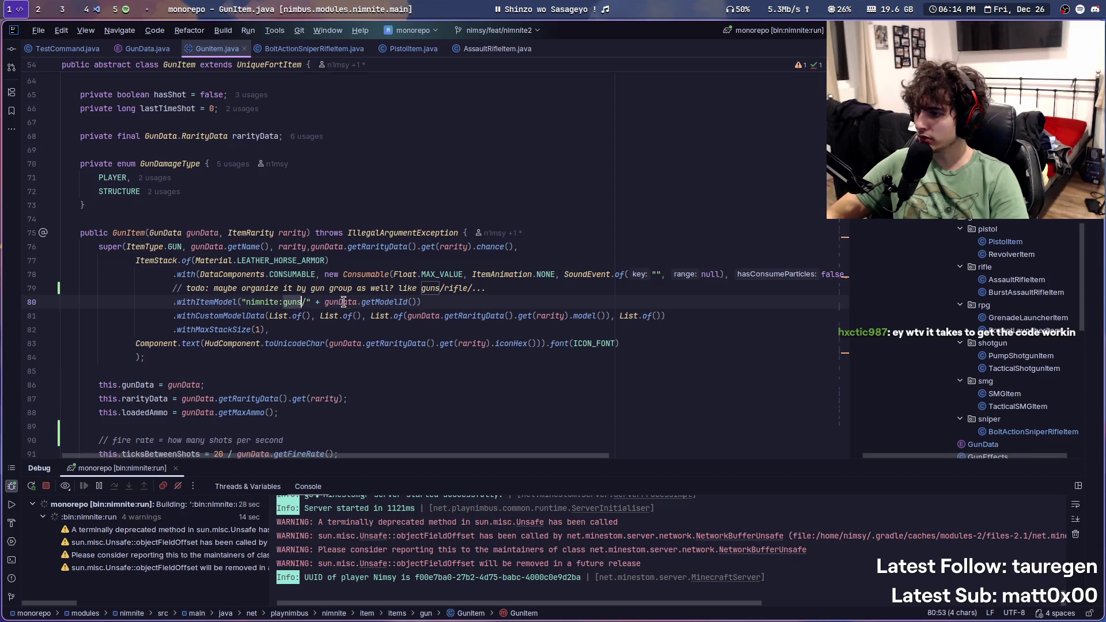
{"action": "double_click", "coordinate": [369, 304]}
{"action": "scroll", "coordinate": [277, 340], "scroll_direction": "down", "scroll_amount": 3}
{"action": "left_click", "coordinate": [253, 233]}
{"action": "key", "text": "Return"}
{"action": "type", "text": "sout"}
{"action": "key", "text": "Return"}
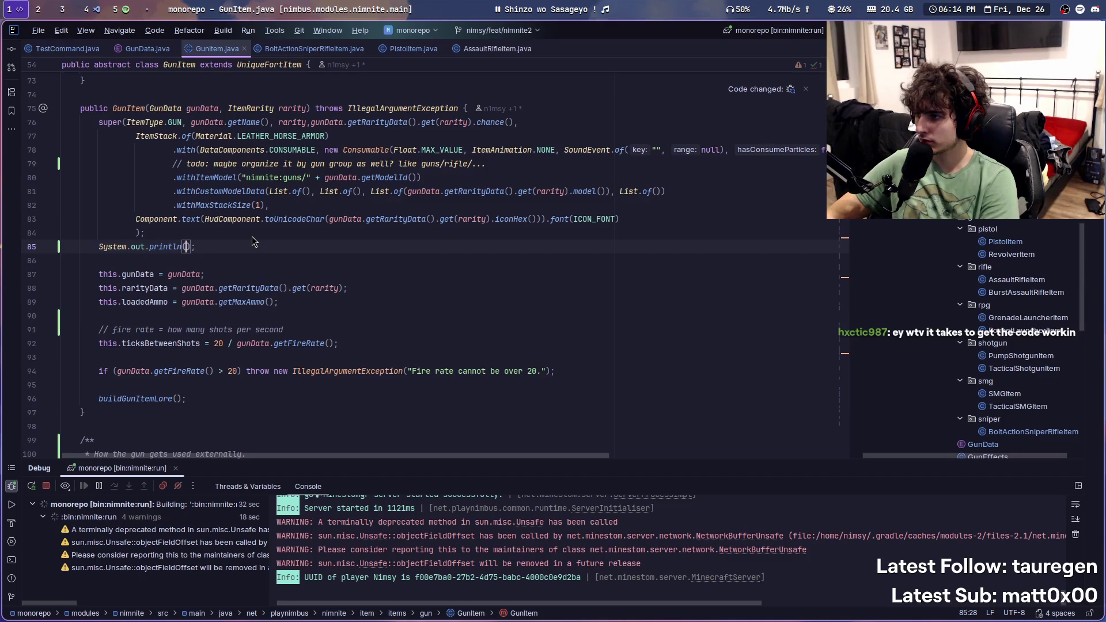
{"action": "type", "text": "gunData.getMax"}
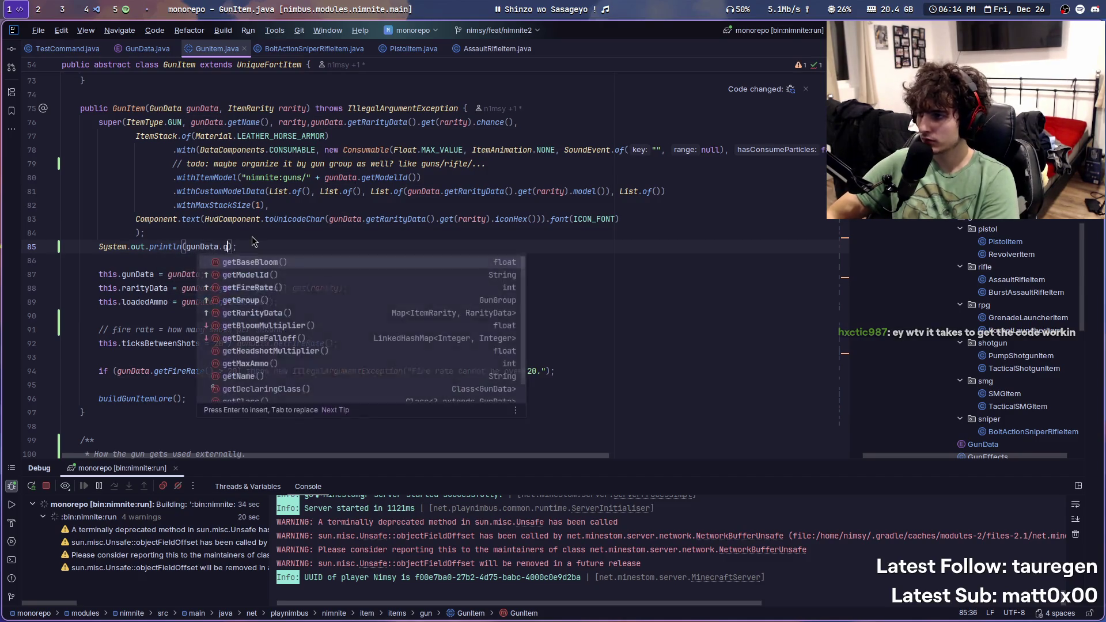
{"action": "key", "text": "Return"}
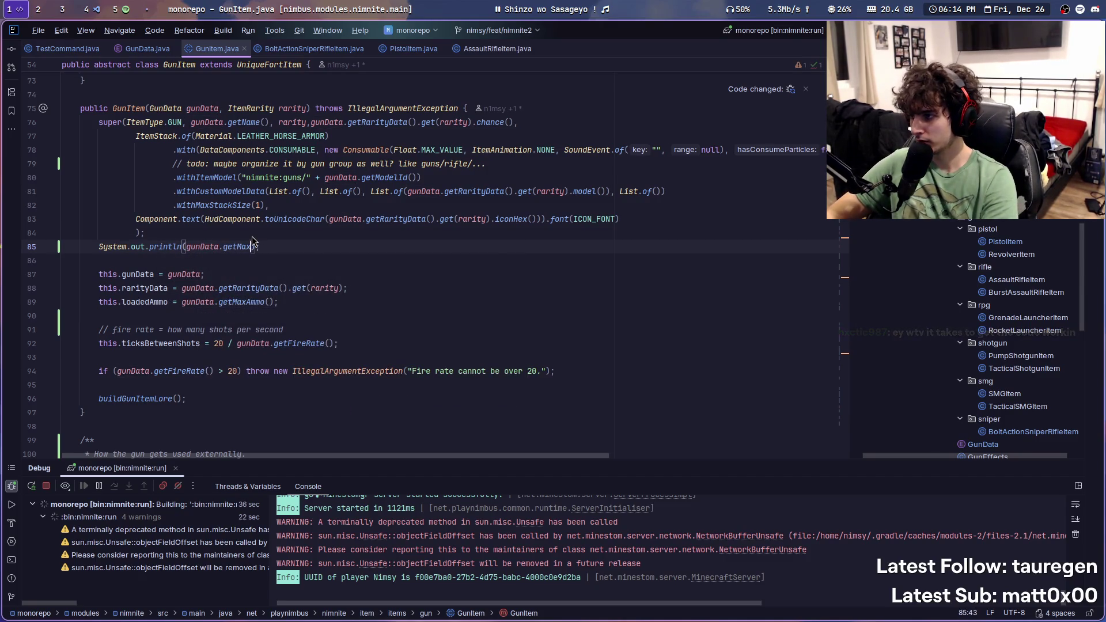
{"action": "key", "text": "Return"}
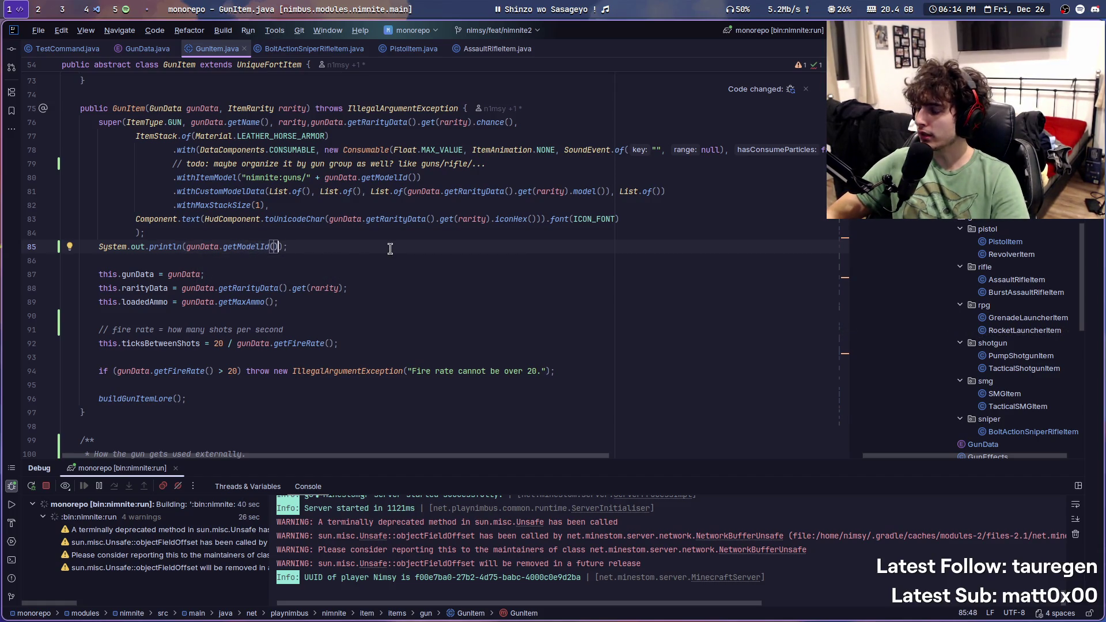
Step: Hot-reload, rerun /test to print 'pistol' in the console, then delete the print line
{"action": "right_click", "coordinate": [624, 168]}
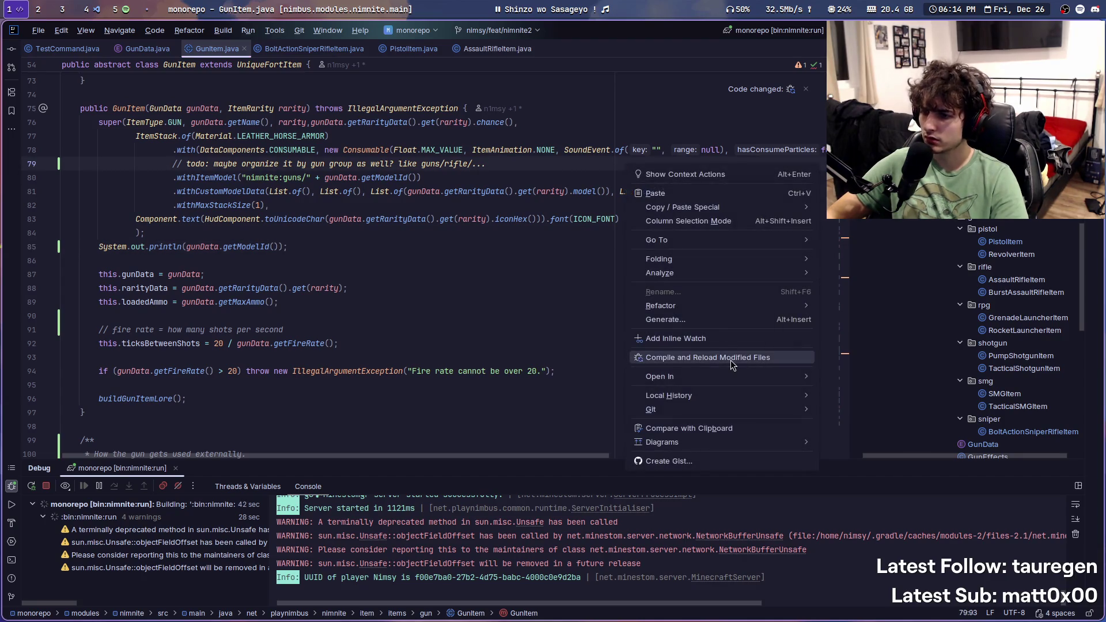
{"action": "left_click", "coordinate": [730, 358]}
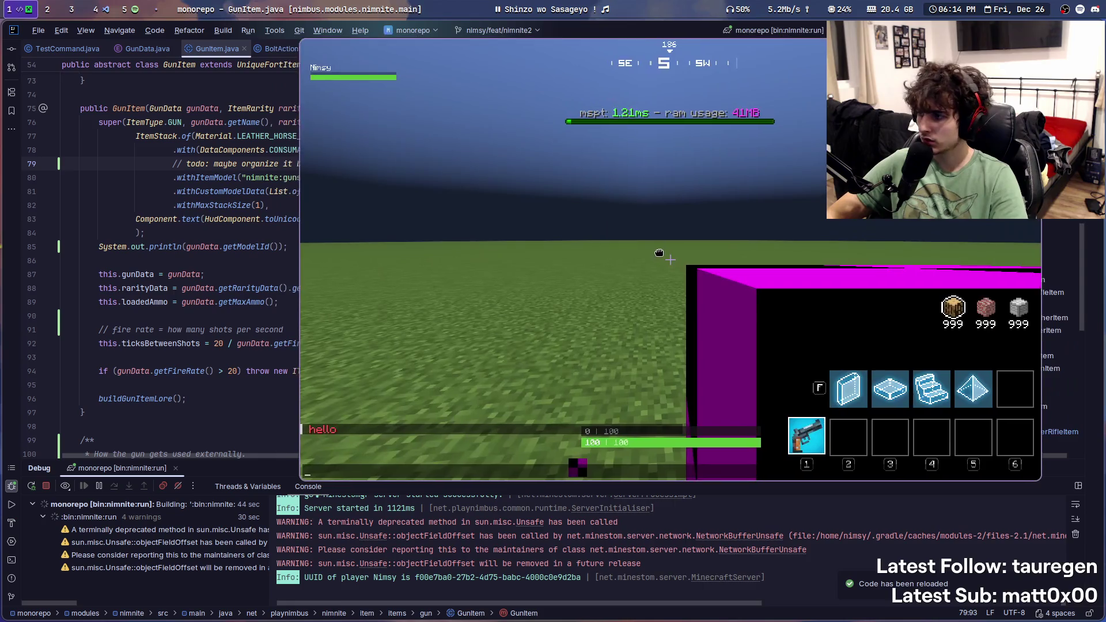
{"action": "left_click_drag", "start_coordinate": [659, 253], "coordinate": [612, 263], "text": "super"}
{"action": "key", "text": "Escape"}
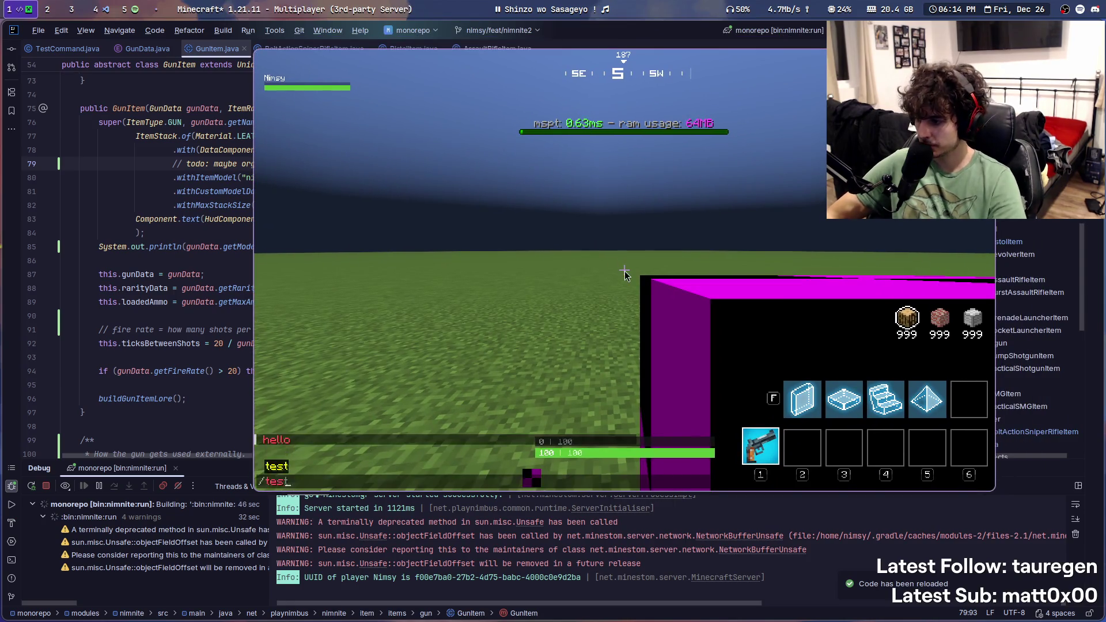
{"action": "key", "text": "super+s"}
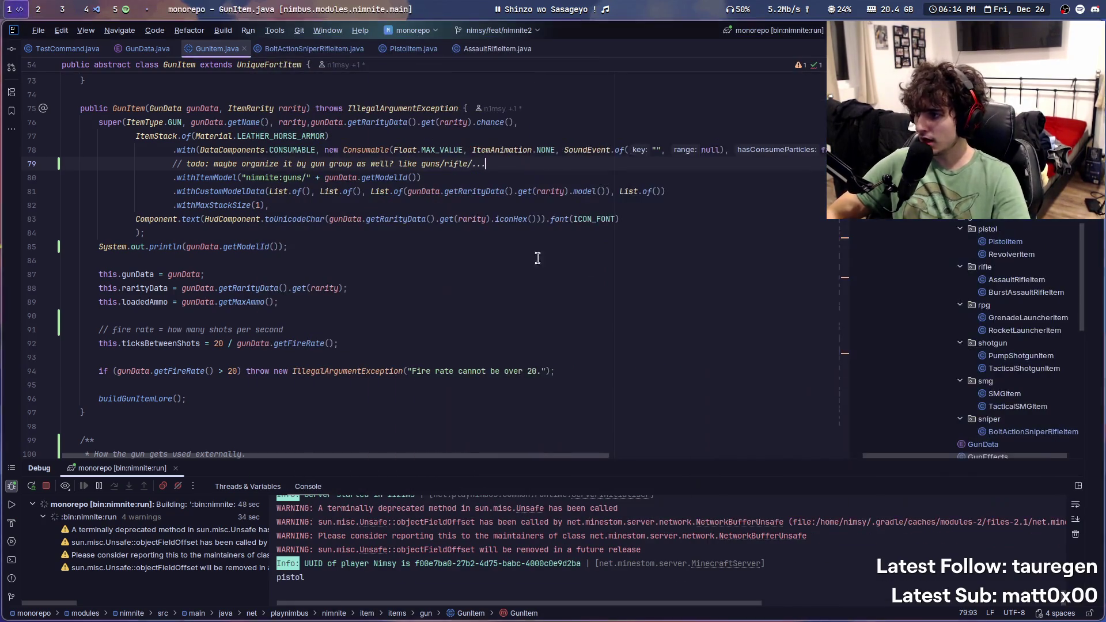
{"action": "key", "text": "ctrl+y"}
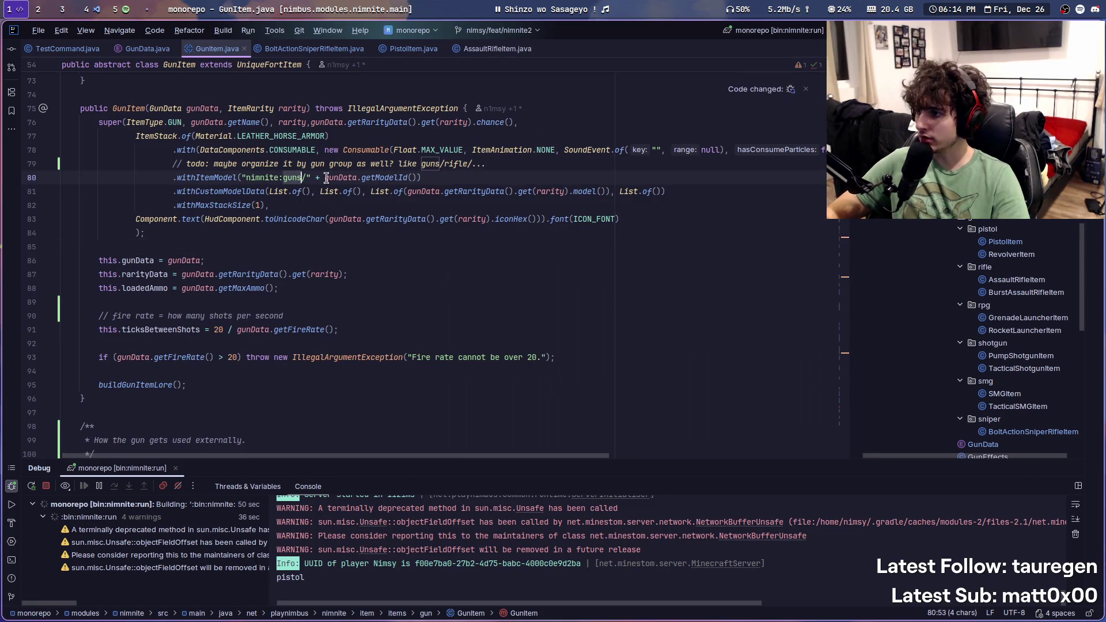
{"action": "key", "text": "super+4"}
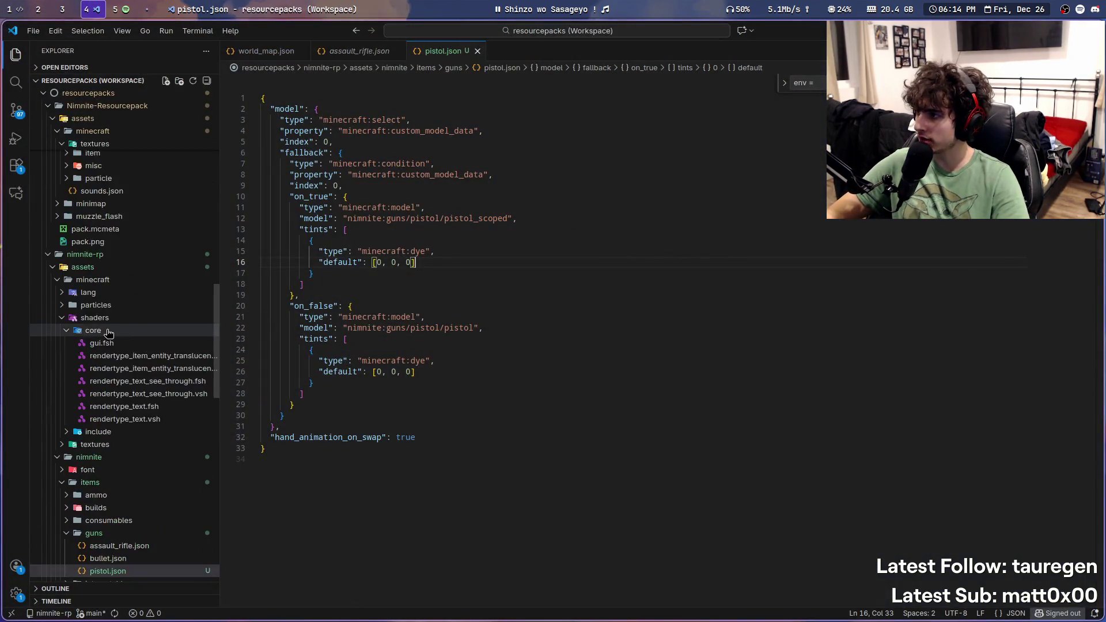
Step: Review the scoped and unscoped pistol model paths in pistol.json
{"action": "scroll", "coordinate": [103, 345], "scroll_direction": "down", "scroll_amount": 3}
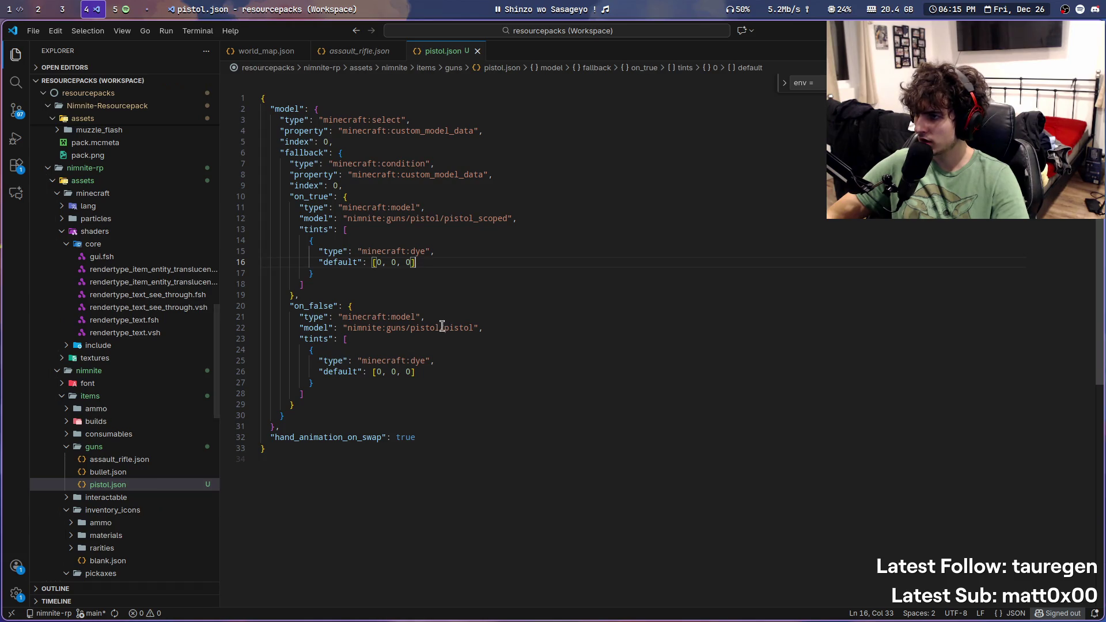
{"action": "double_click", "coordinate": [390, 217]}
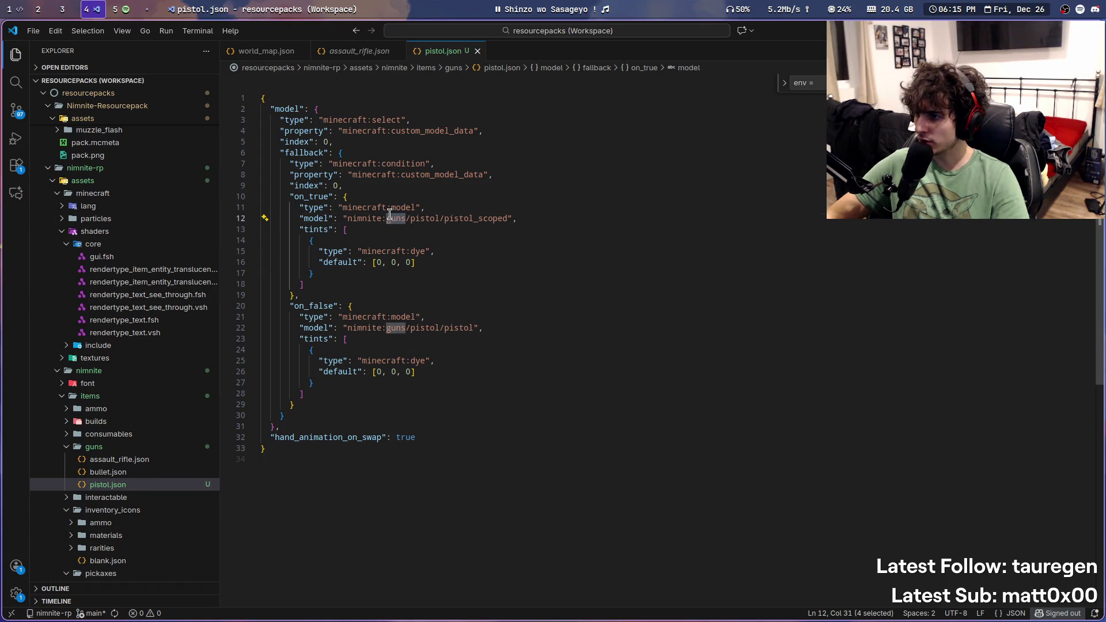
{"action": "scroll", "coordinate": [210, 313], "scroll_direction": "down", "scroll_amount": 5}
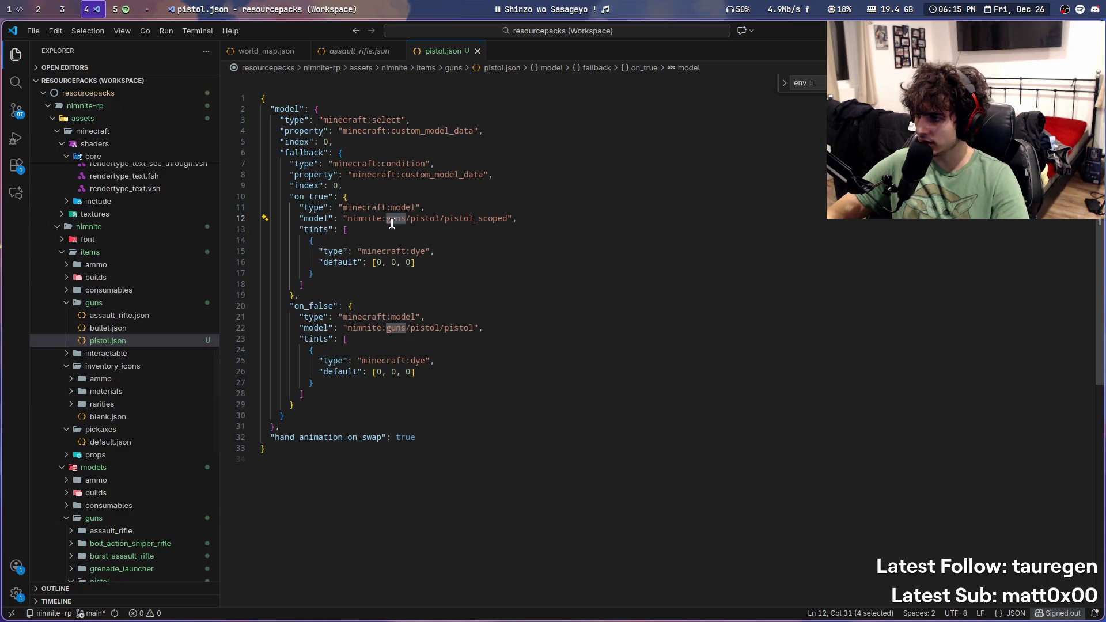
{"action": "left_click", "coordinate": [344, 451]}
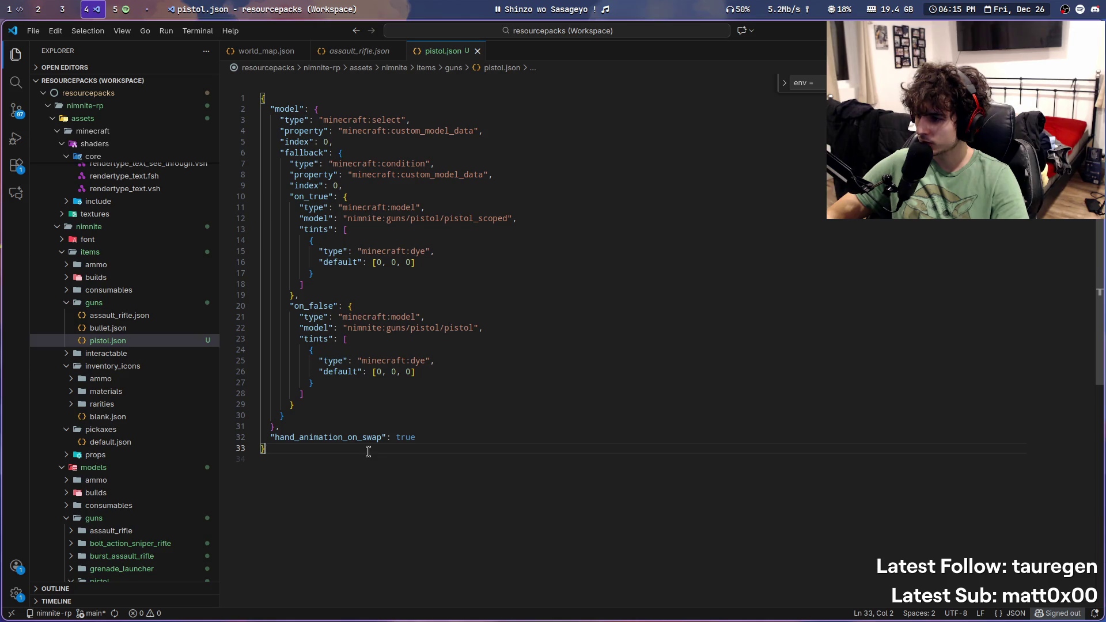
{"action": "double_click", "coordinate": [422, 327]}
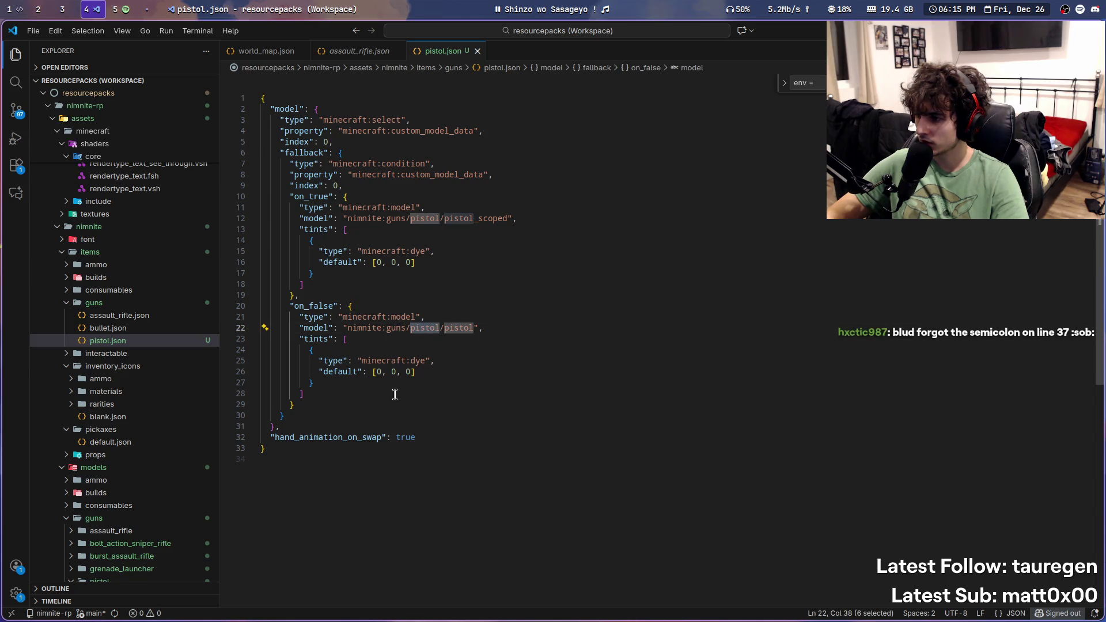
{"action": "scroll", "coordinate": [394, 394], "scroll_direction": "down", "scroll_amount": 1}
{"action": "left_click", "coordinate": [407, 444]}
Step: Glance at Minecraft, then delete the empty last line of pistol.json
{"action": "key", "text": "super+s"}
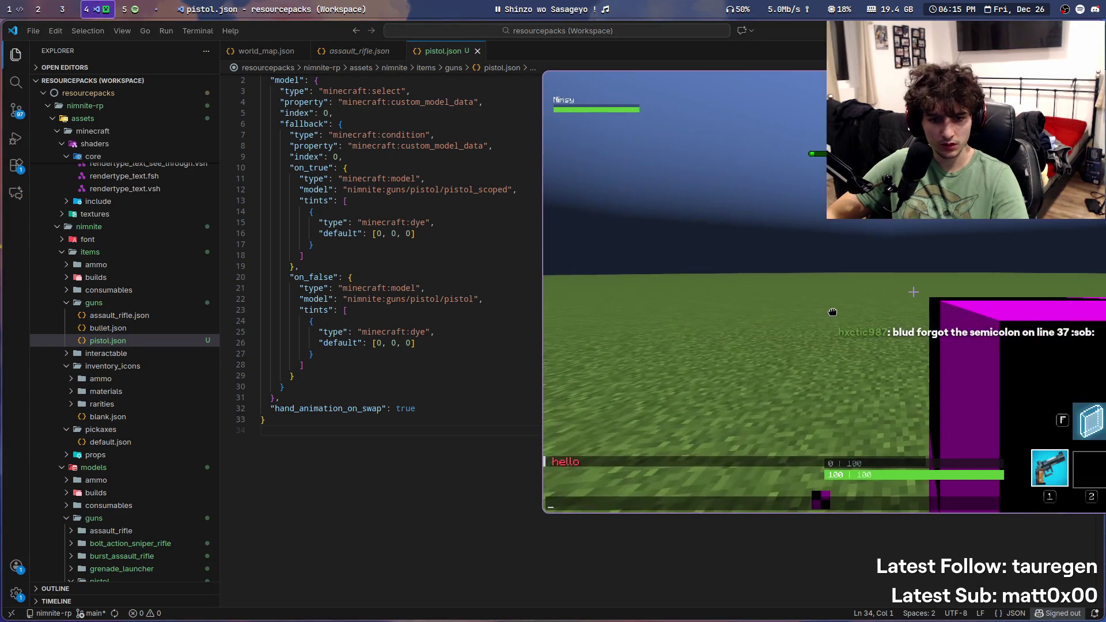
{"action": "key", "text": "super+s"}
{"action": "scroll", "coordinate": [655, 389], "scroll_direction": "up", "scroll_amount": 1}
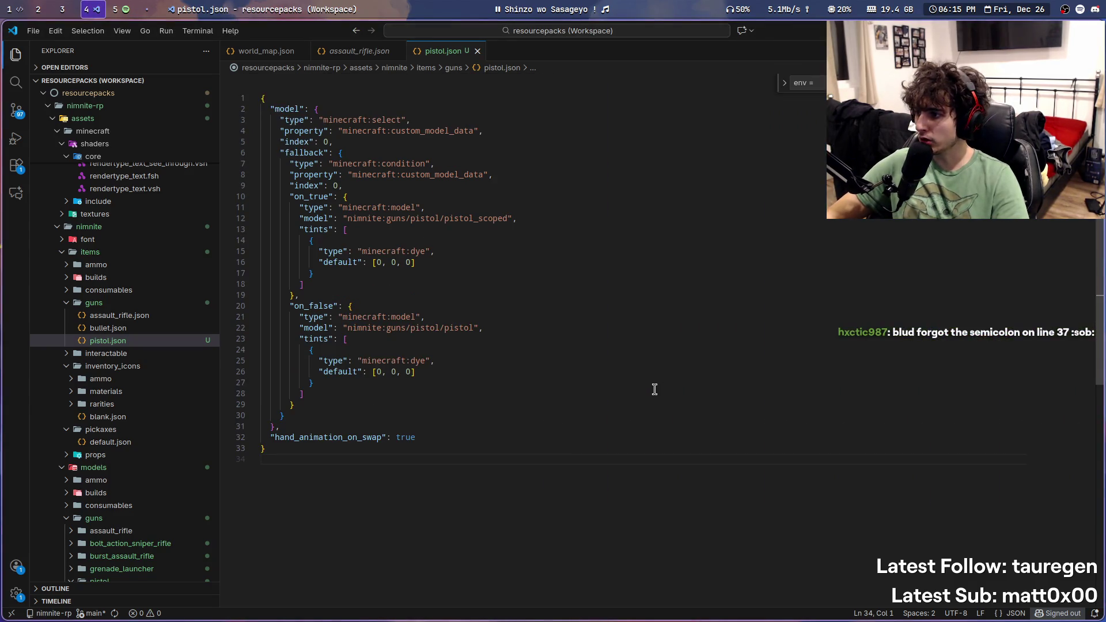
{"action": "key", "text": "BackSpace"}
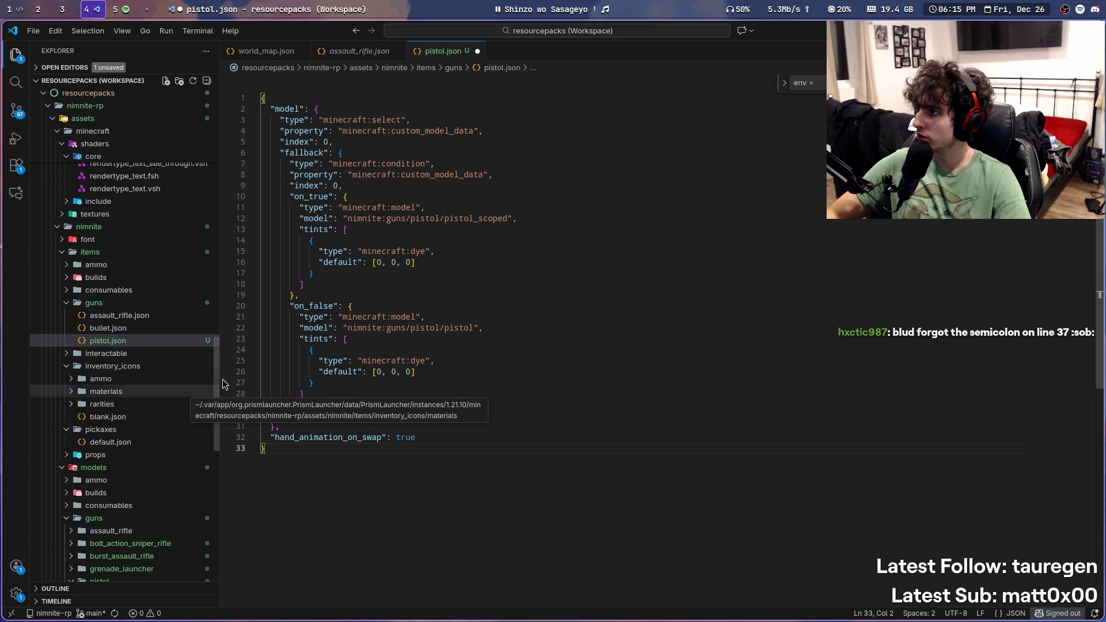
{"action": "left_click", "coordinate": [18, 5]}
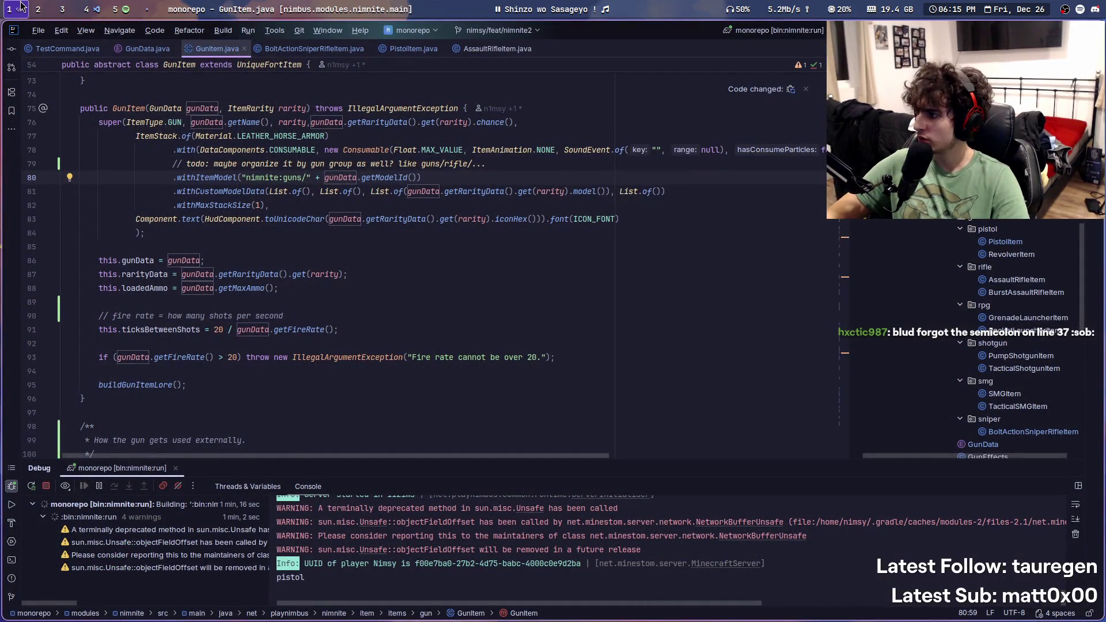
Step: Open PistolItem.java and hot-reload the modified classes with Compile and Reload Modified Files
{"action": "scroll", "coordinate": [289, 290], "scroll_direction": "up", "scroll_amount": 7}
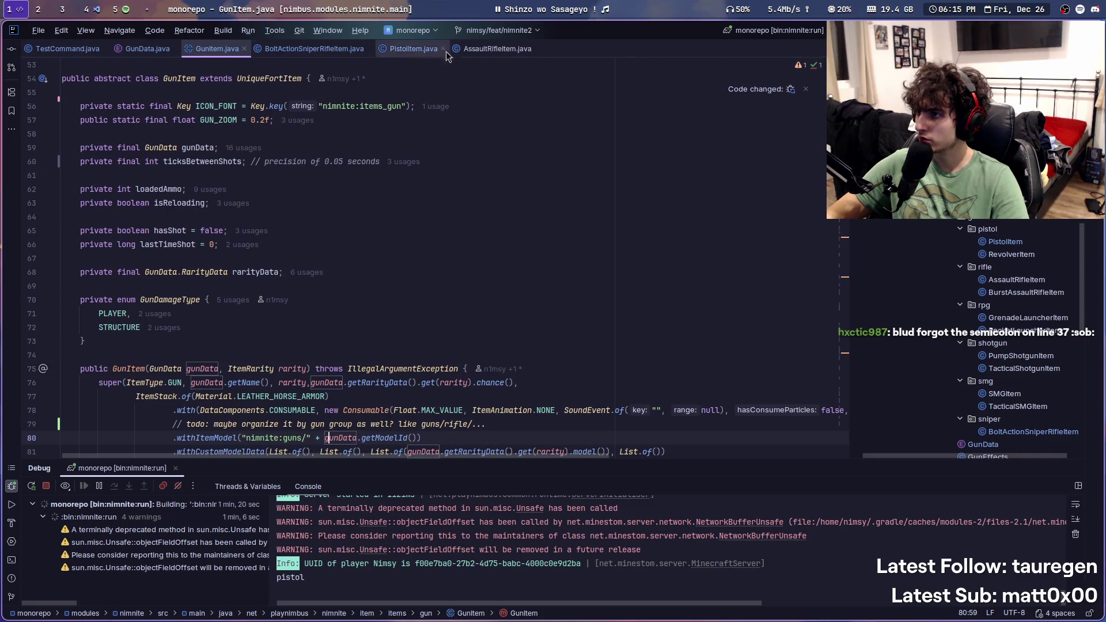
{"action": "left_click", "coordinate": [414, 50]}
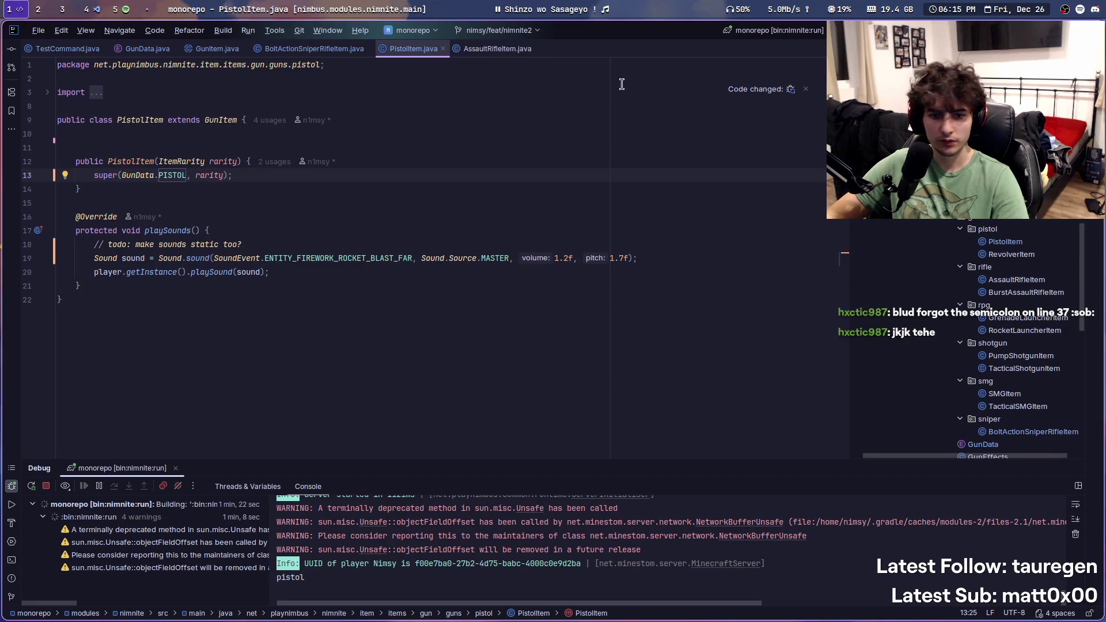
{"action": "key", "text": "alt+Tab"}
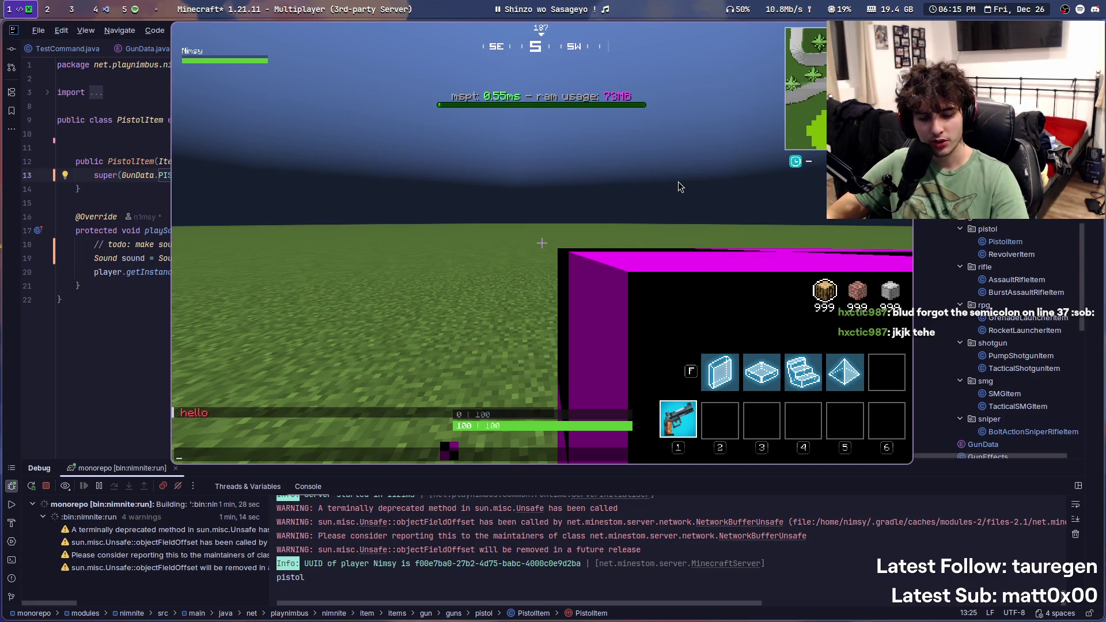
{"action": "key", "text": "alt+Tab"}
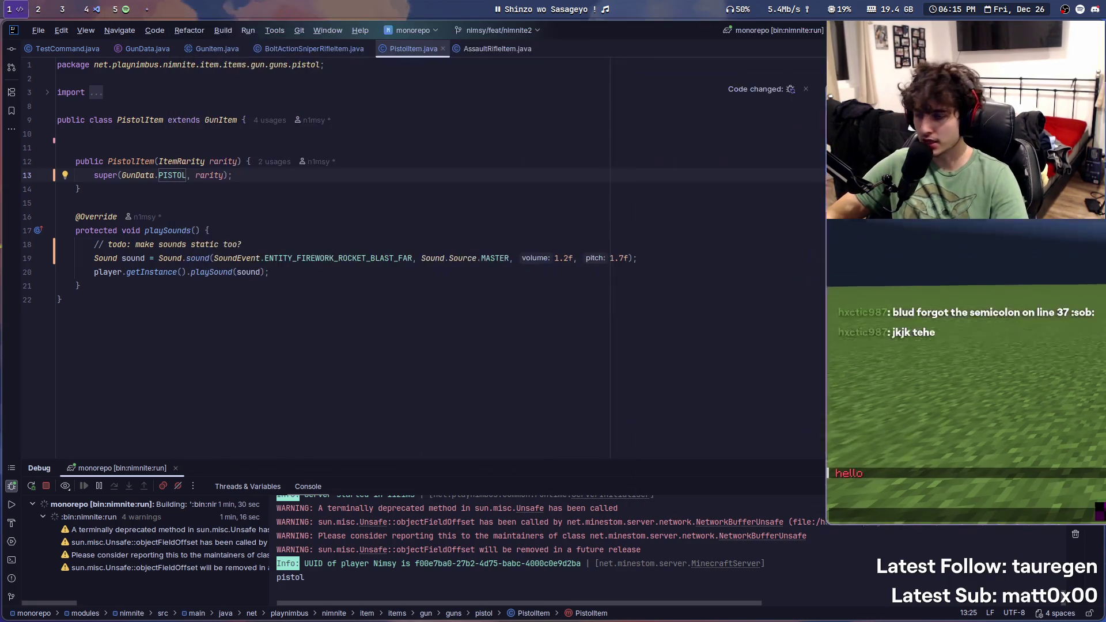
{"action": "right_click", "coordinate": [507, 122]}
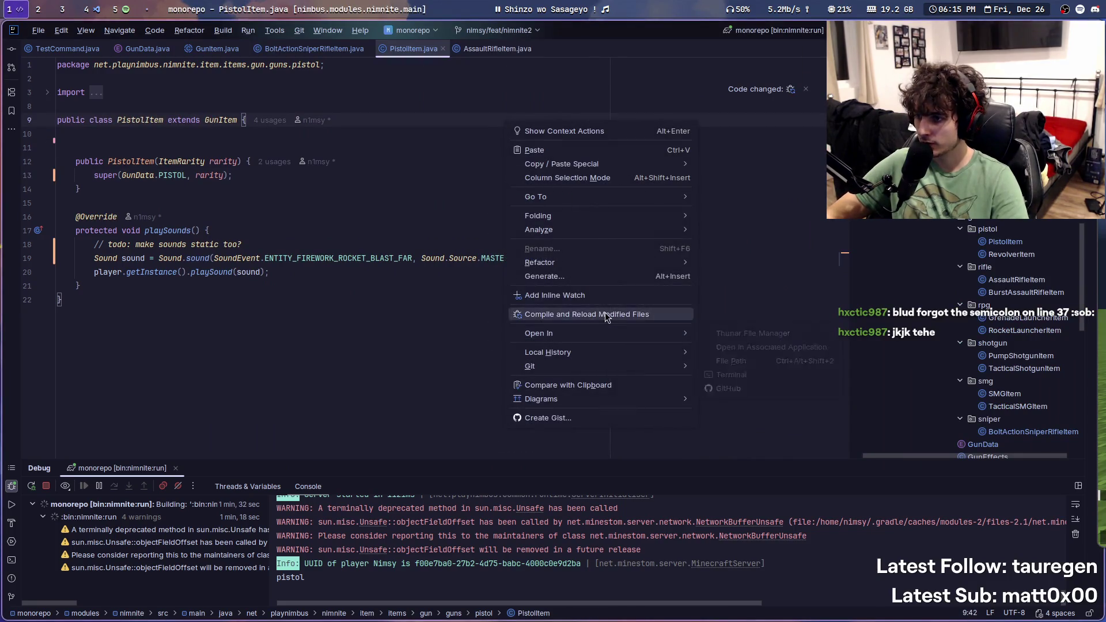
{"action": "left_click", "coordinate": [604, 314]}
{"action": "key", "text": "alt+Tab"}
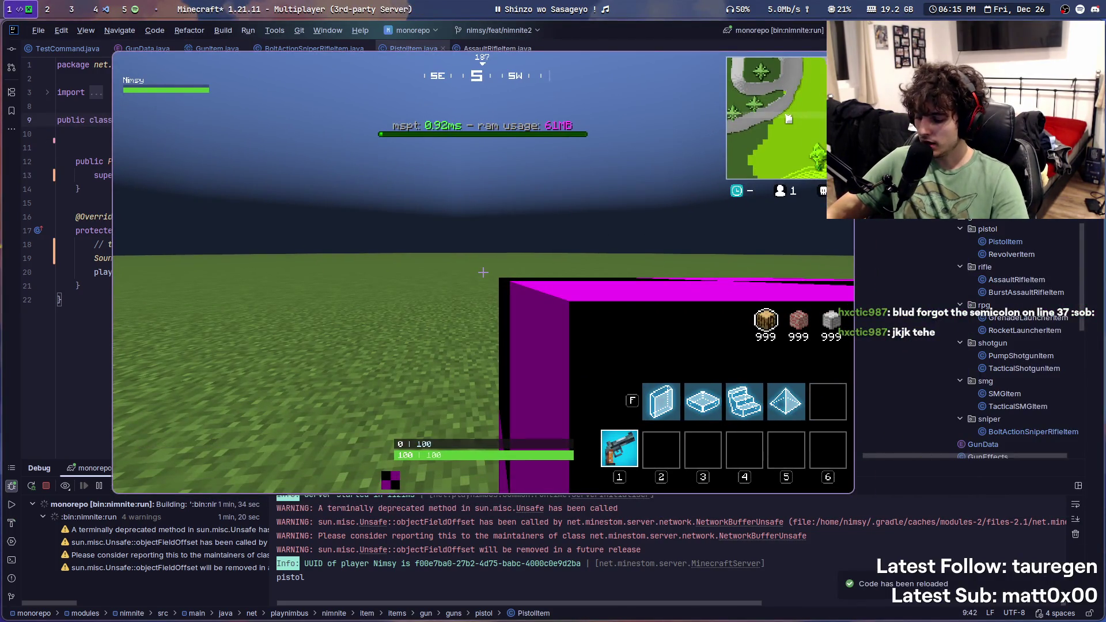
Step: Reload resource packs with F3+T and toggle third-person view to inspect the still-missing pistol model
{"action": "key", "text": "F3+t"}
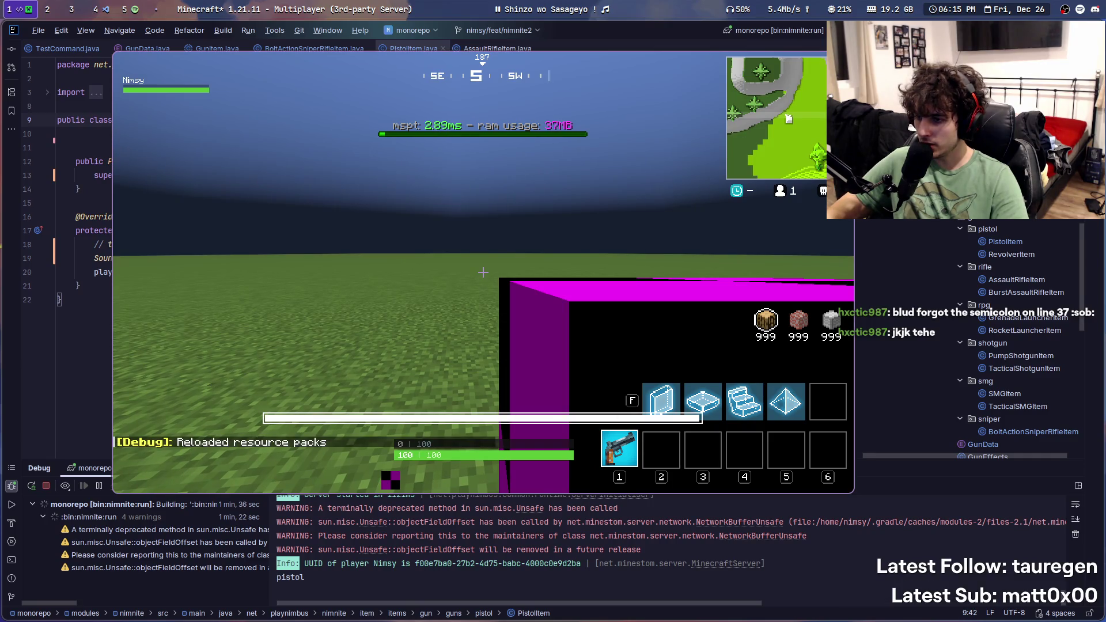
{"action": "key", "text": "F5"}
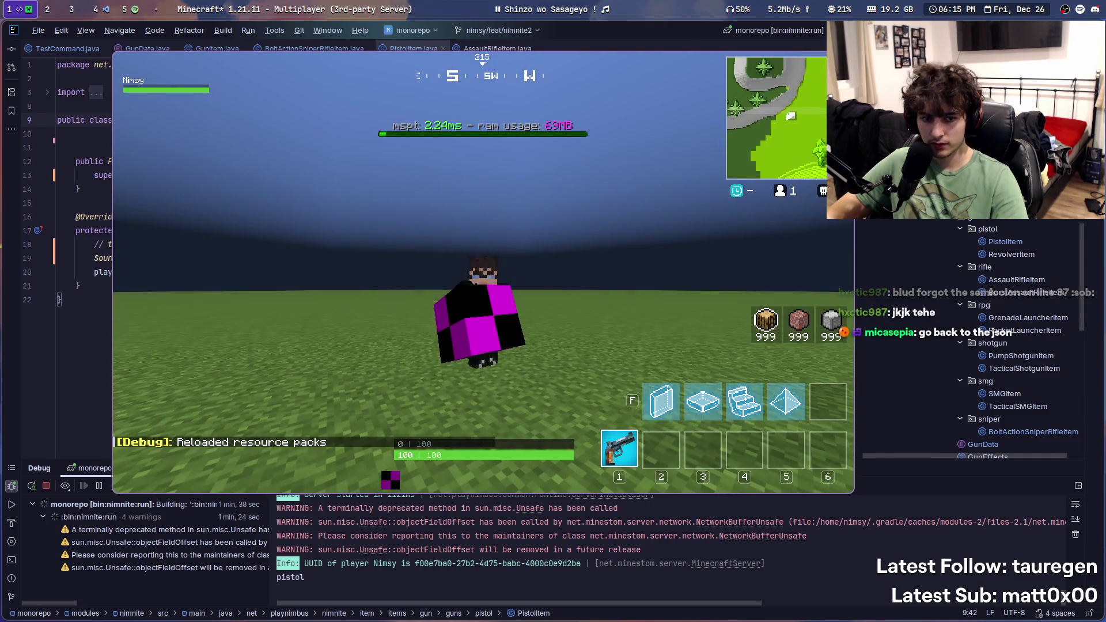
{"action": "key", "text": "F5"}
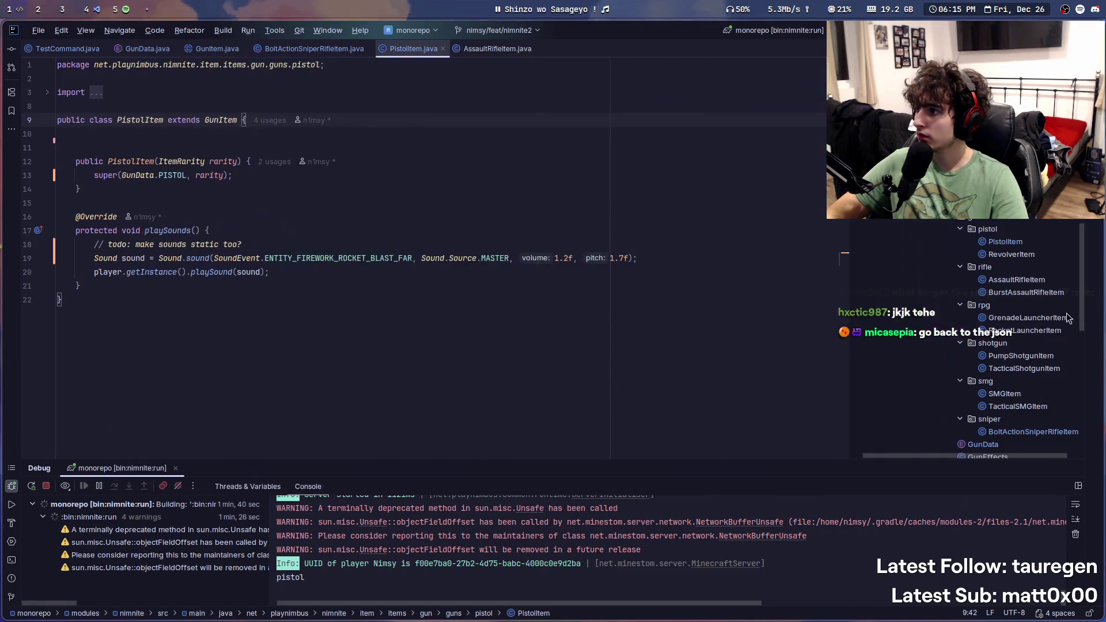
{"action": "key", "text": "super+4"}
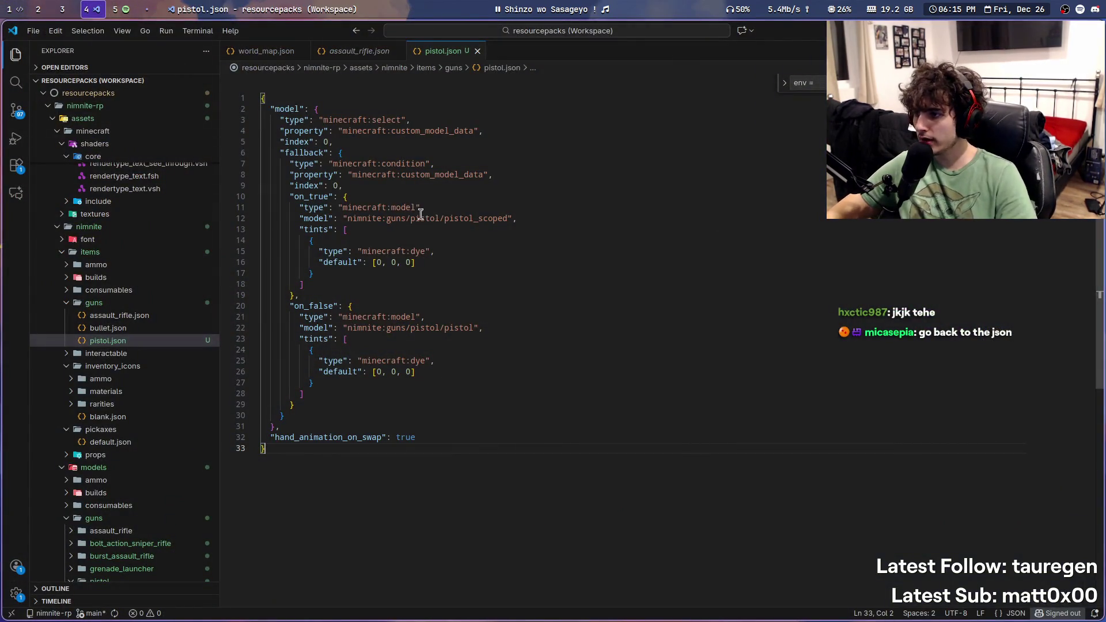
Step: Browse the pistol and guns texture folders in the VS Code explorer
{"action": "double_click", "coordinate": [363, 219]}
{"action": "scroll", "coordinate": [151, 345], "scroll_direction": "down", "scroll_amount": 10}
{"action": "scroll", "coordinate": [151, 344], "scroll_direction": "down", "scroll_amount": 3}
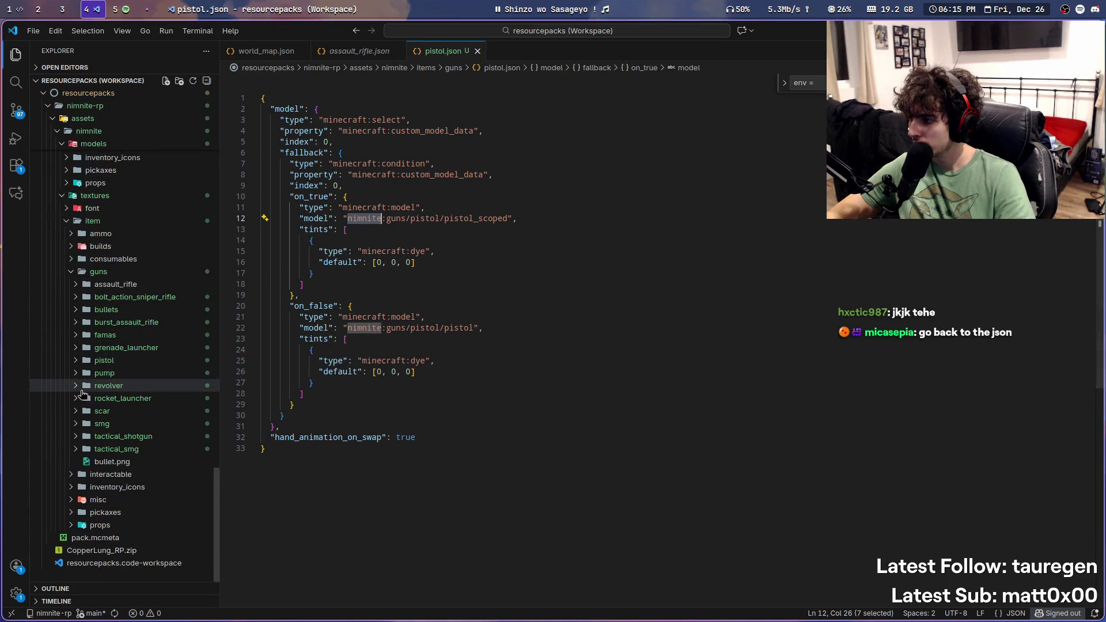
{"action": "left_click", "coordinate": [75, 362]}
{"action": "left_click", "coordinate": [75, 362]}
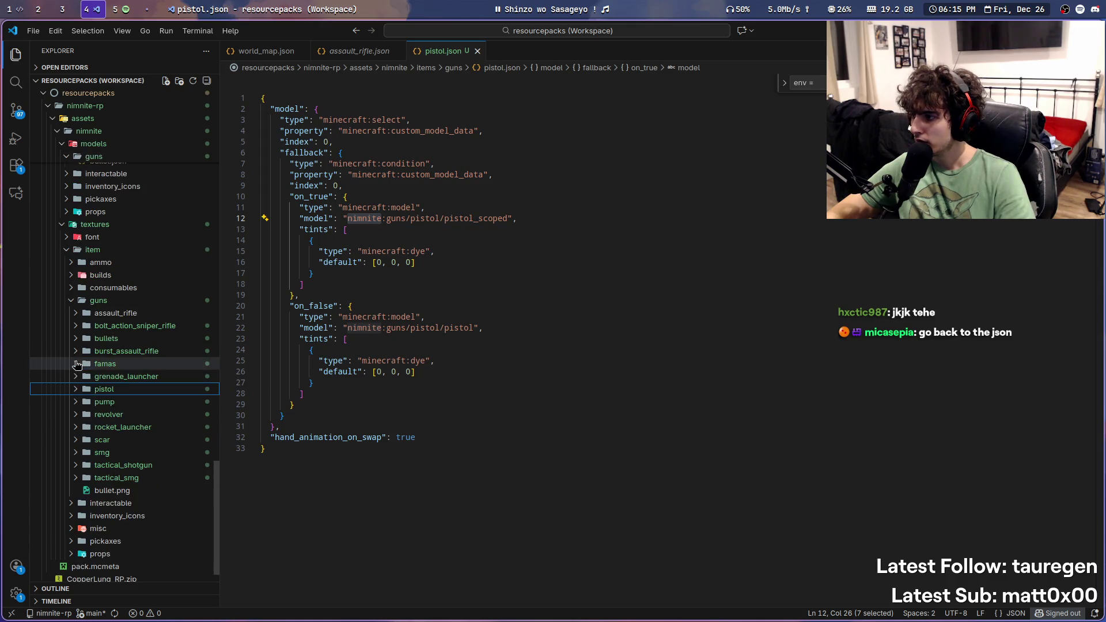
{"action": "left_click", "coordinate": [71, 303]}
{"action": "scroll", "coordinate": [76, 403], "scroll_direction": "up", "scroll_amount": 5}
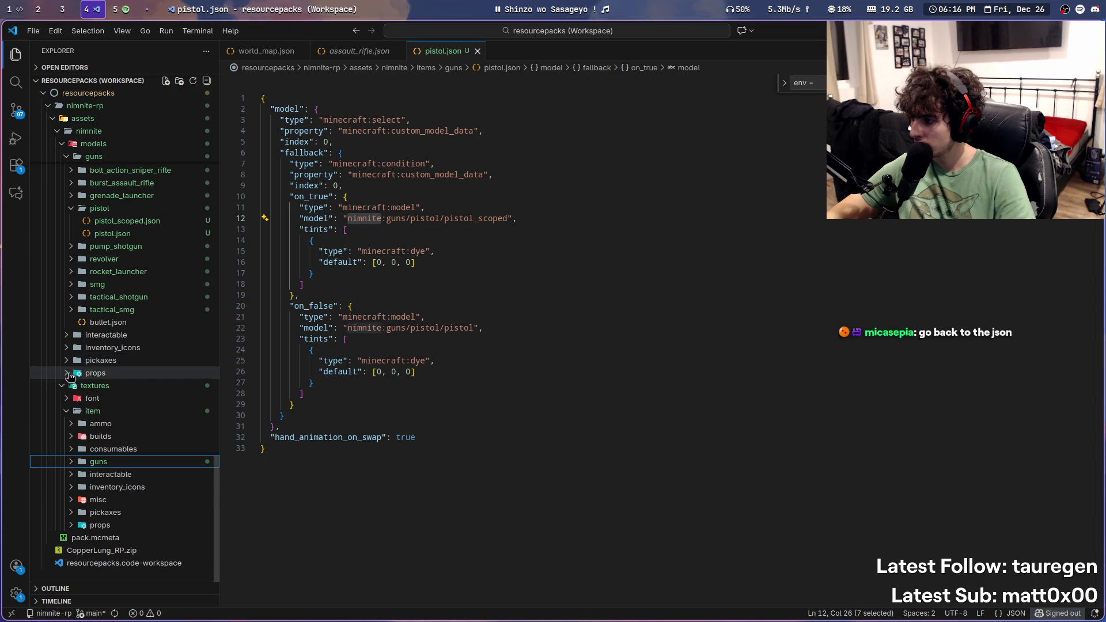
{"action": "scroll", "coordinate": [69, 391], "scroll_direction": "up", "scroll_amount": 4}
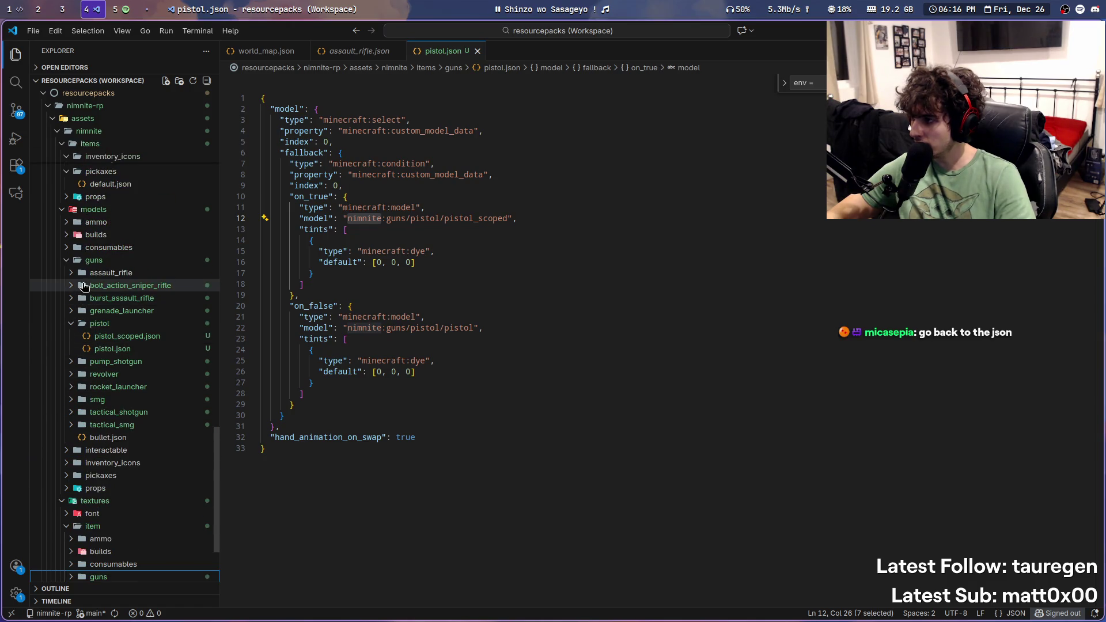
{"action": "scroll", "coordinate": [105, 391], "scroll_direction": "up", "scroll_amount": 4}
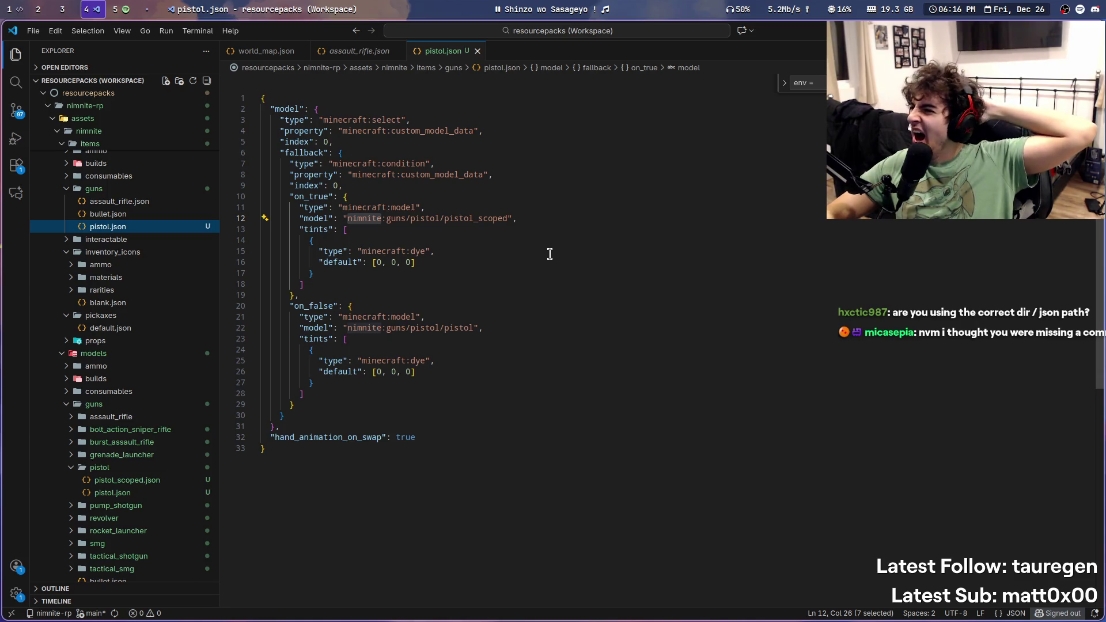
Step: Copy all of assault_rifle.json, paste it over pistol.json, and save
{"action": "left_click", "coordinate": [363, 100]}
{"action": "left_click", "coordinate": [358, 51]}
{"action": "key", "text": "ctrl+a"}
{"action": "key", "text": "ctrl+c"}
{"action": "left_click", "coordinate": [443, 51]}
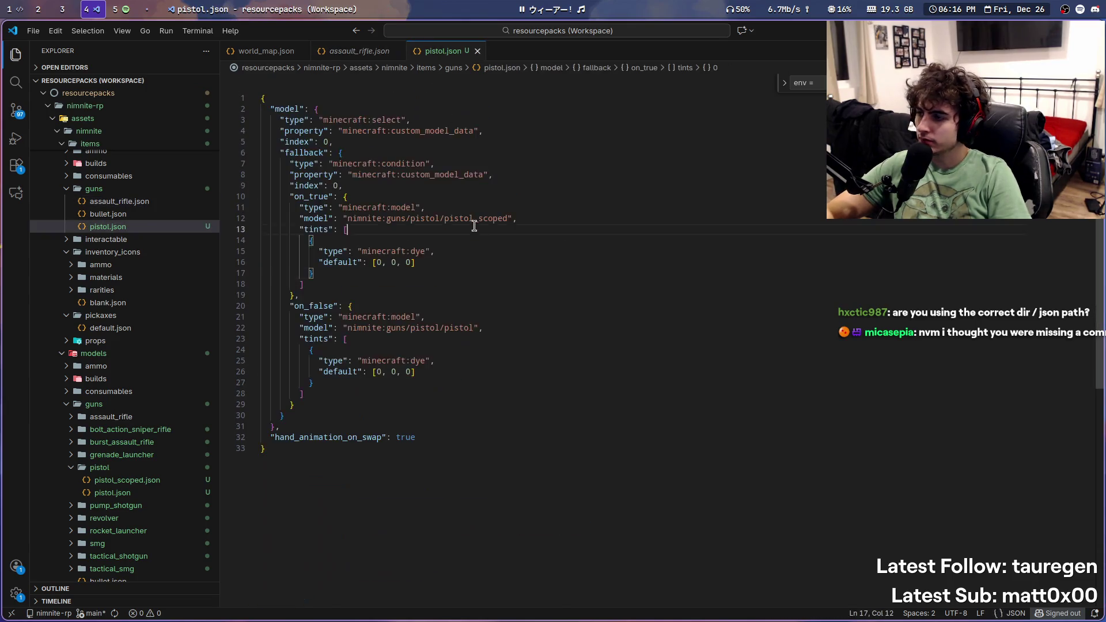
{"action": "key", "text": "ctrl+a"}
{"action": "key", "text": "ctrl+v"}
{"action": "key", "text": "ctrl+s"}
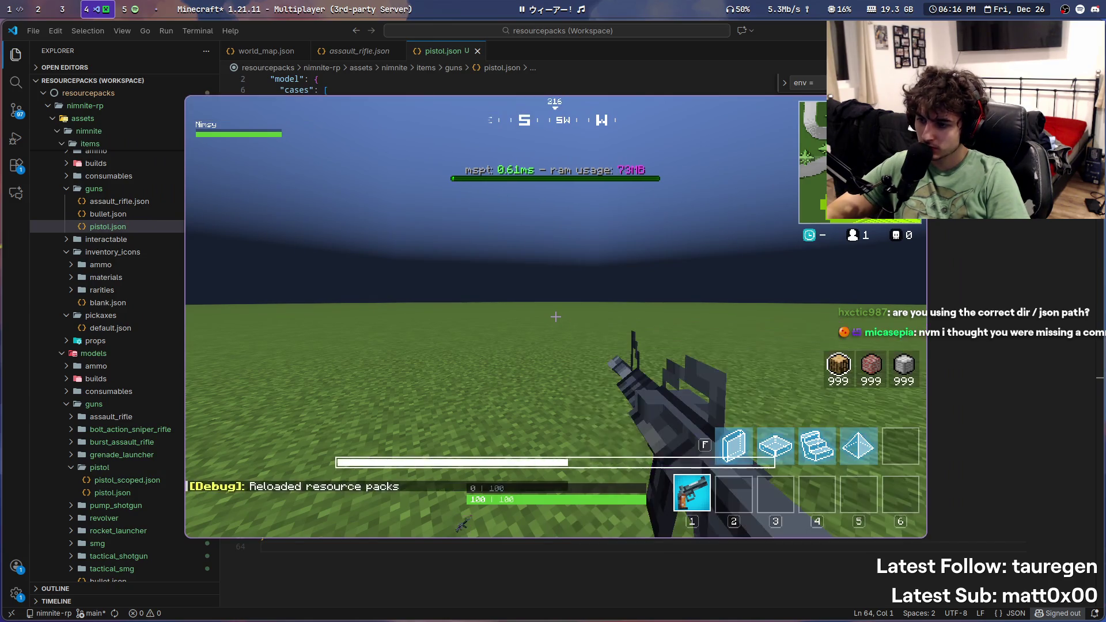
Step: Leave Minecraft, undo the paste in pistol.json, and save the restored file
{"action": "key", "text": "t"}
{"action": "left_click_drag", "start_coordinate": [499, 278], "coordinate": [509, 278], "text": "super"}
{"action": "key", "text": "super+shift+5"}
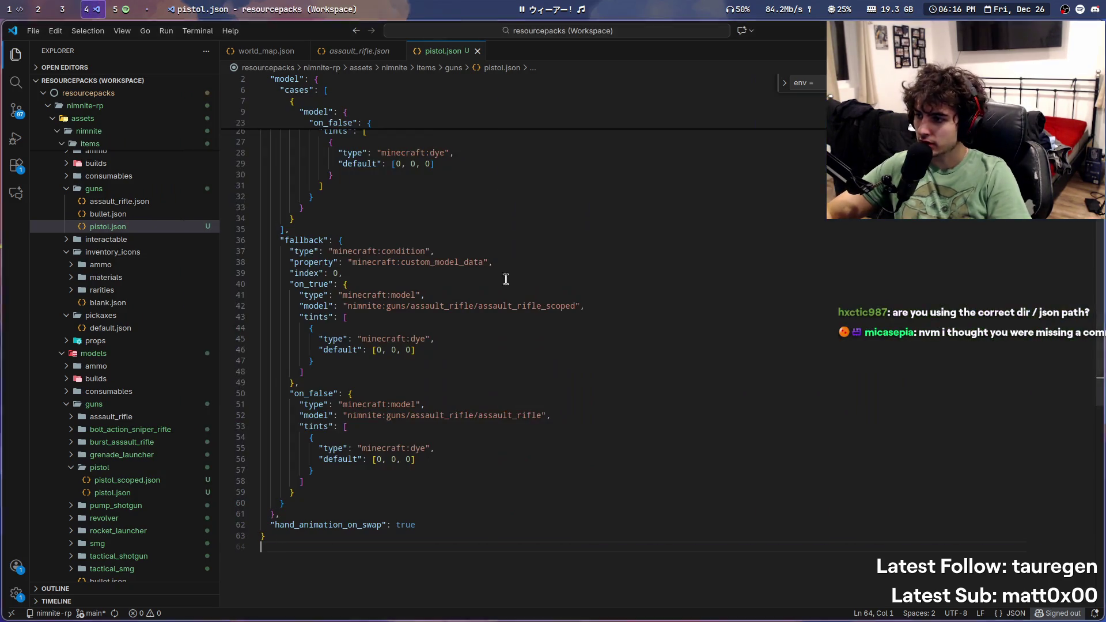
{"action": "key", "text": "ctrl+z"}
{"action": "scroll", "coordinate": [534, 343], "scroll_direction": "up", "scroll_amount": 1}
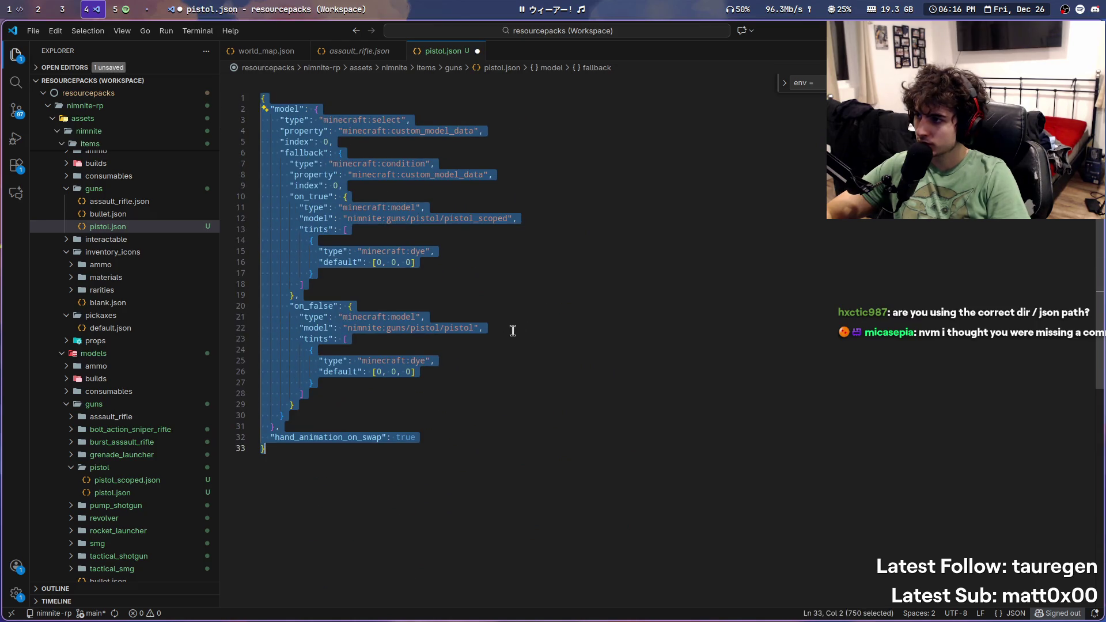
{"action": "left_click", "coordinate": [512, 258]}
{"action": "key", "text": "ctrl+s"}
Step: Compare assault_rifle.json against pistol.json and inspect the end of its fallback block
{"action": "left_click", "coordinate": [353, 52]}
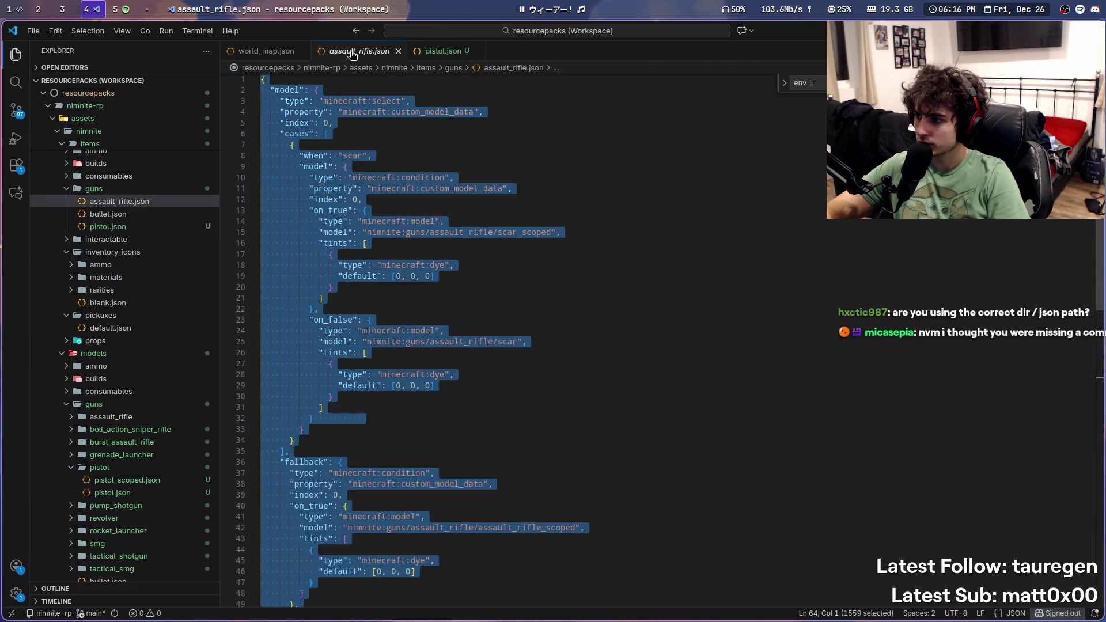
{"action": "left_click", "coordinate": [284, 134]}
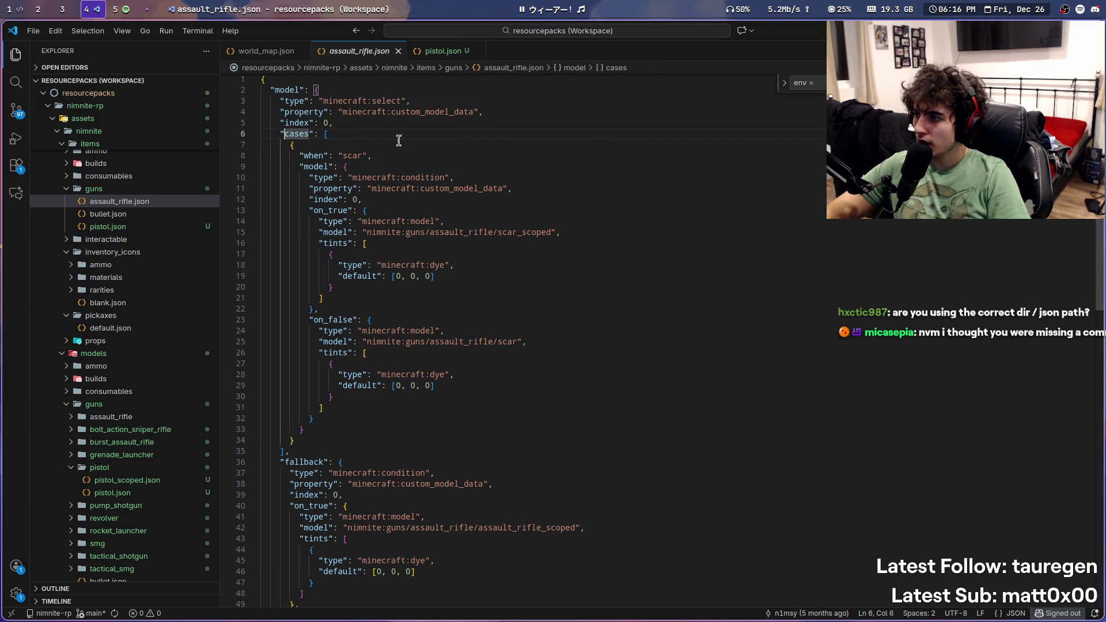
{"action": "left_click", "coordinate": [442, 51]}
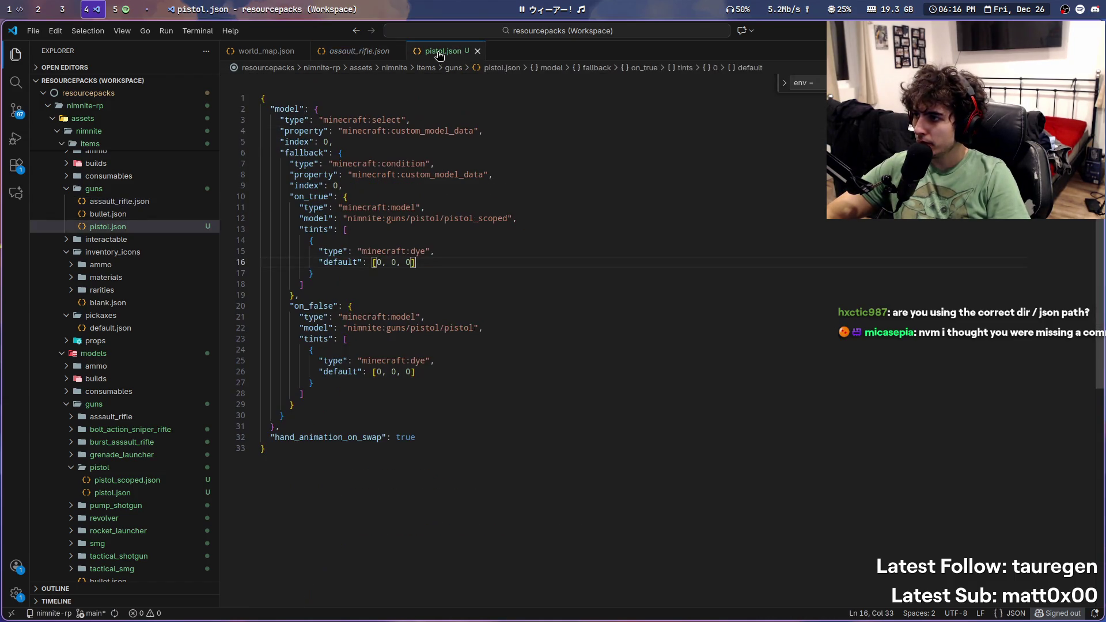
{"action": "left_click", "coordinate": [370, 53]}
{"action": "scroll", "coordinate": [425, 258], "scroll_direction": "down", "scroll_amount": 6}
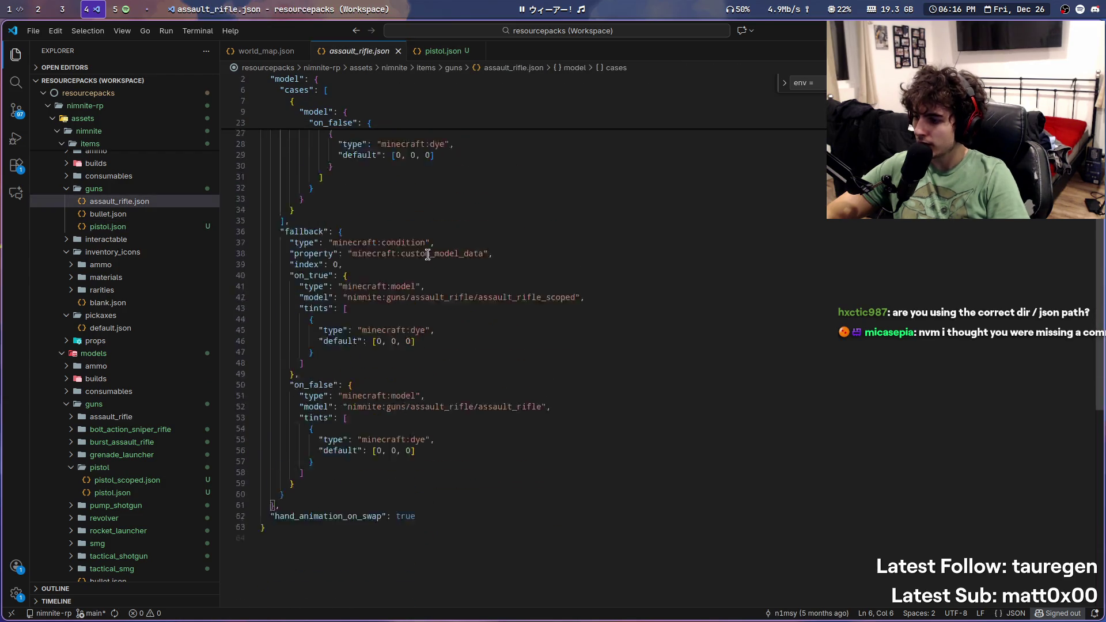
{"action": "left_click", "coordinate": [270, 390]}
Step: Select and delete the cases block, lines 6–35, in assault_rifle.json
{"action": "scroll", "coordinate": [322, 374], "scroll_direction": "up", "scroll_amount": 10}
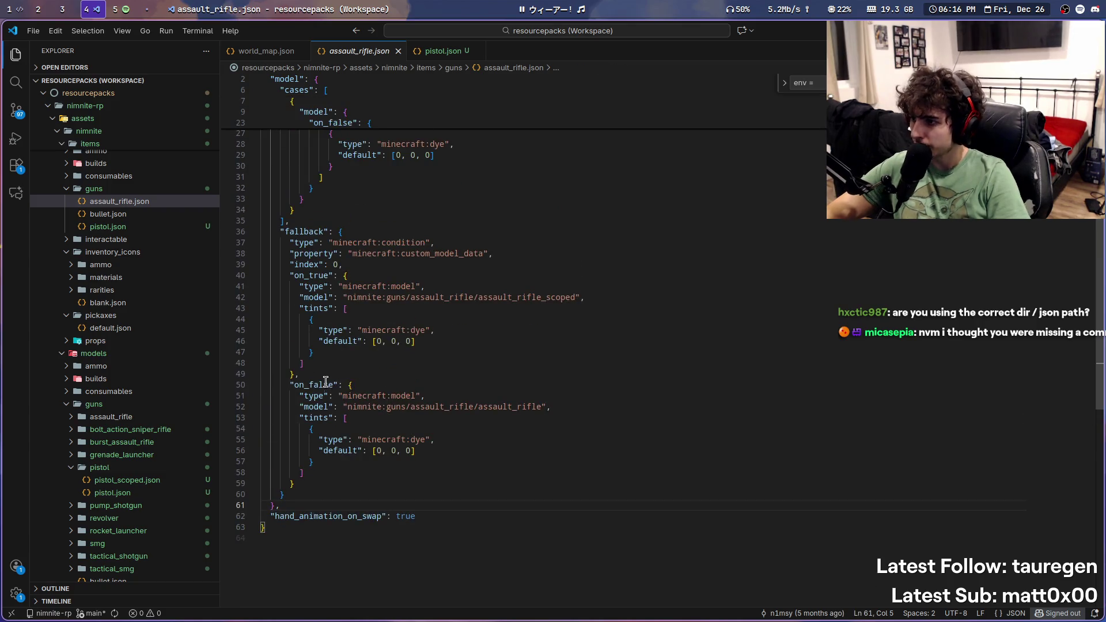
{"action": "scroll", "coordinate": [326, 377], "scroll_direction": "up", "scroll_amount": 1}
{"action": "left_click", "coordinate": [280, 153]}
{"action": "left_click", "coordinate": [324, 154]}
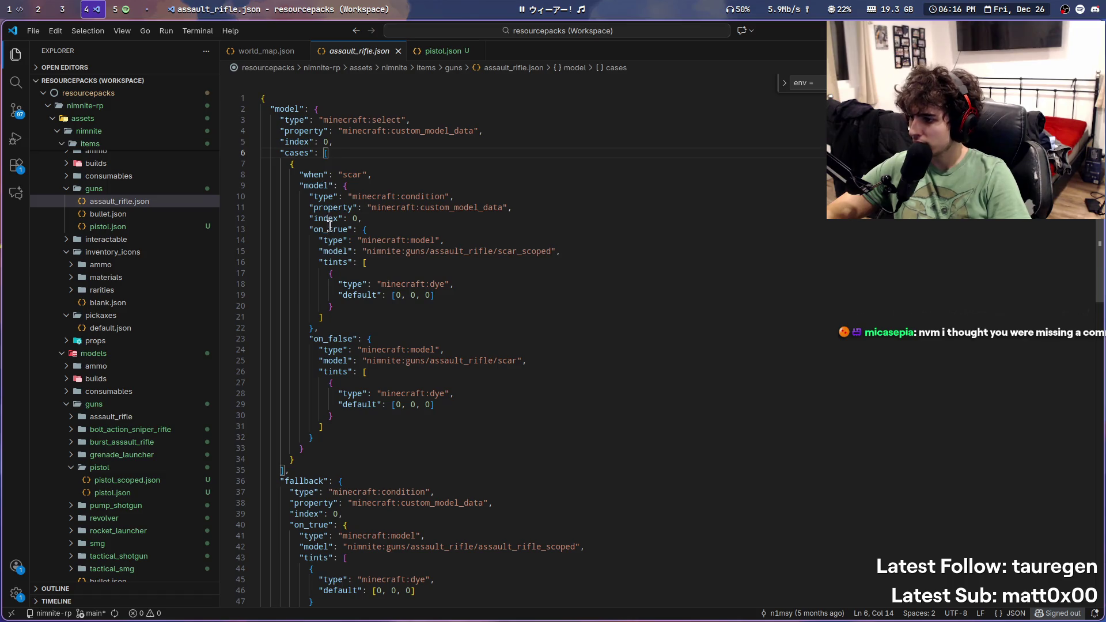
{"action": "scroll", "coordinate": [329, 224], "scroll_direction": "down", "scroll_amount": 1}
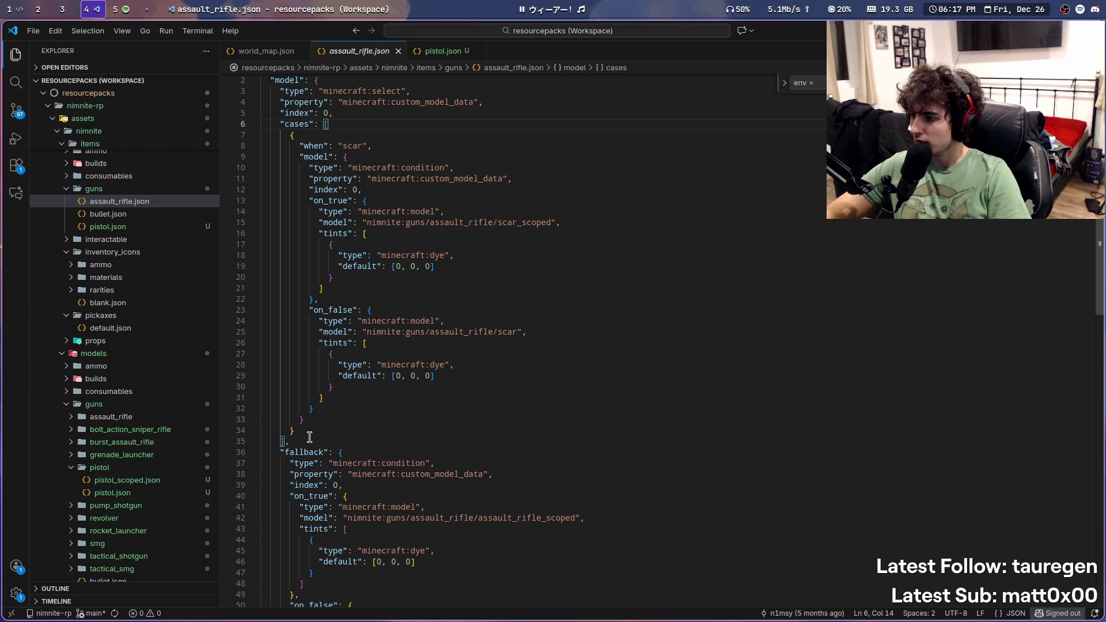
{"action": "left_click_drag", "start_coordinate": [309, 437], "coordinate": [346, 116]}
{"action": "key", "text": "BackSpace"}
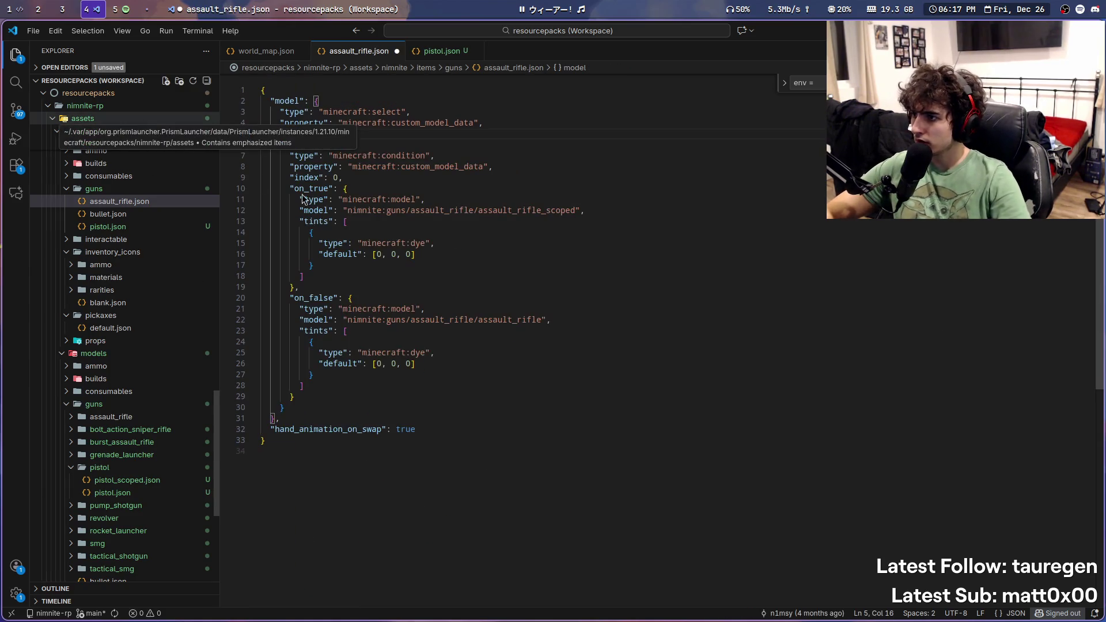
Step: Copy the trimmed assault_rifle.json definition into pistol.json, save, and reload resource packs
{"action": "key", "text": "ctrl+a"}
{"action": "key", "text": "ctrl+c"}
{"action": "key", "text": "ctrl+z"}
{"action": "key", "text": "ctrl+Page_Down"}
{"action": "key", "text": "ctrl+v"}
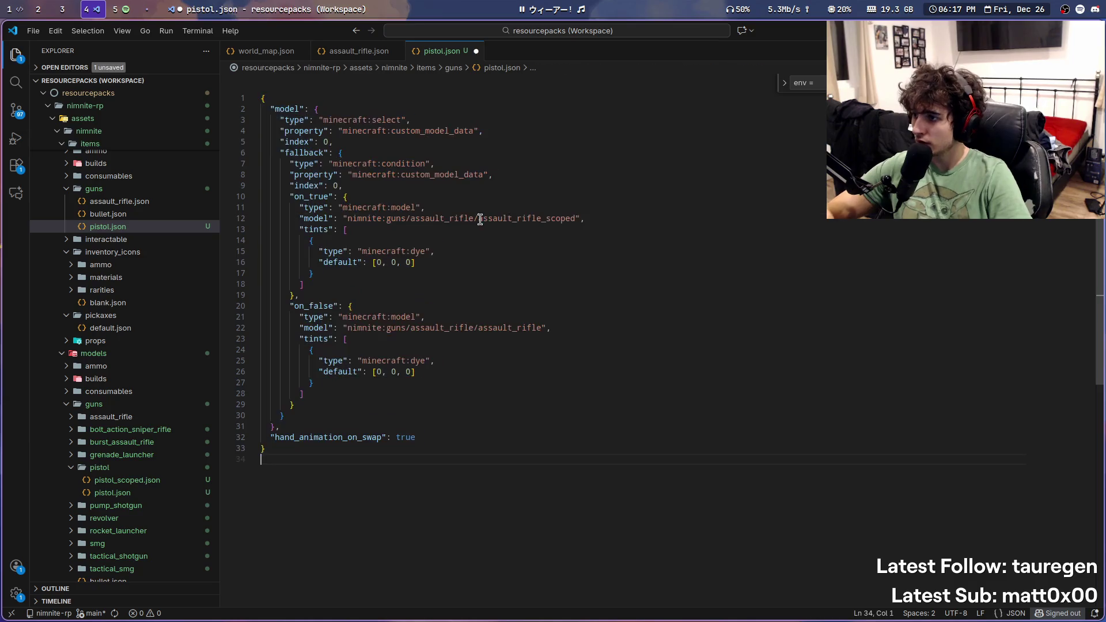
{"action": "key", "text": "ctrl+s"}
{"action": "key", "text": "super+s"}
{"action": "key", "text": "F3+t"}
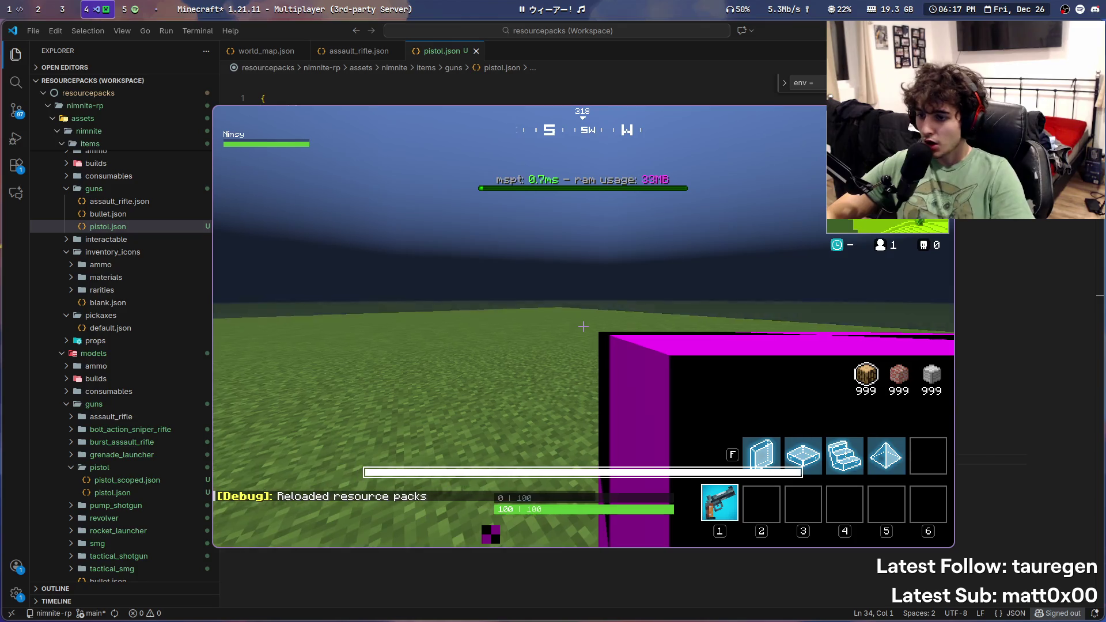
Step: Change both model paths to pistol/pistol_scoped and pistol/pistol, save, and recheck in Minecraft
{"action": "key", "text": "t"}
{"action": "left_click_drag", "start_coordinate": [544, 316], "coordinate": [898, 313], "text": "super"}
{"action": "key", "text": "super+s"}
{"action": "key", "text": "Tab"}
{"action": "key", "text": "Tab"}
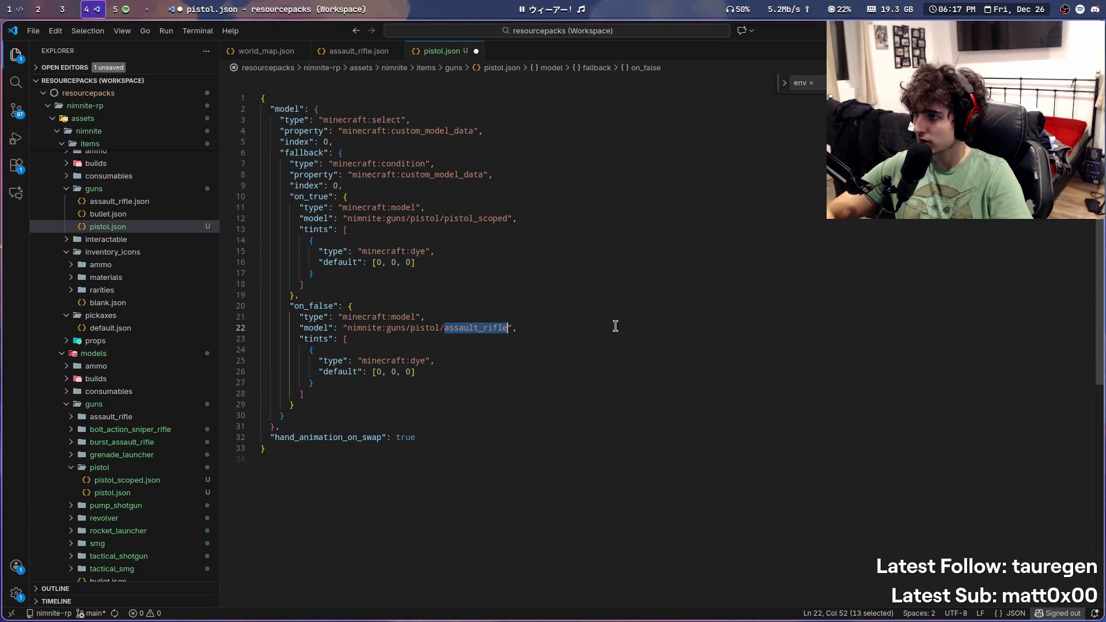
{"action": "key", "text": "ctrl+z"}
{"action": "key", "text": "ctrl+z"}
{"action": "key", "text": "ctrl+shift+z"}
{"action": "key", "text": "ctrl+shift+z"}
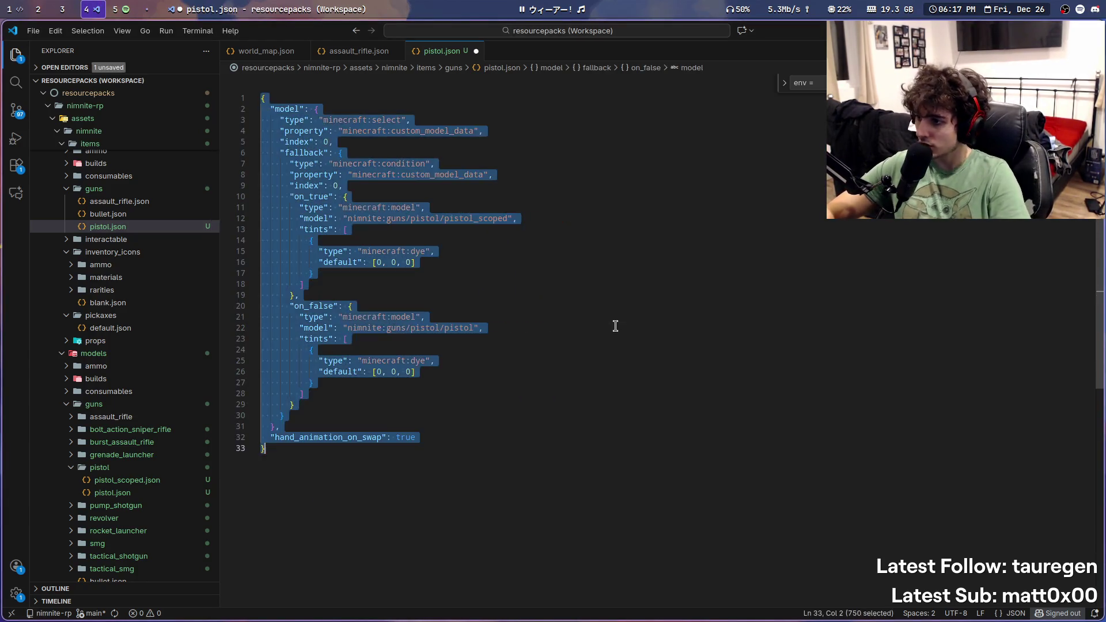
{"action": "key", "text": "ctrl+s"}
{"action": "key", "text": "super+s"}
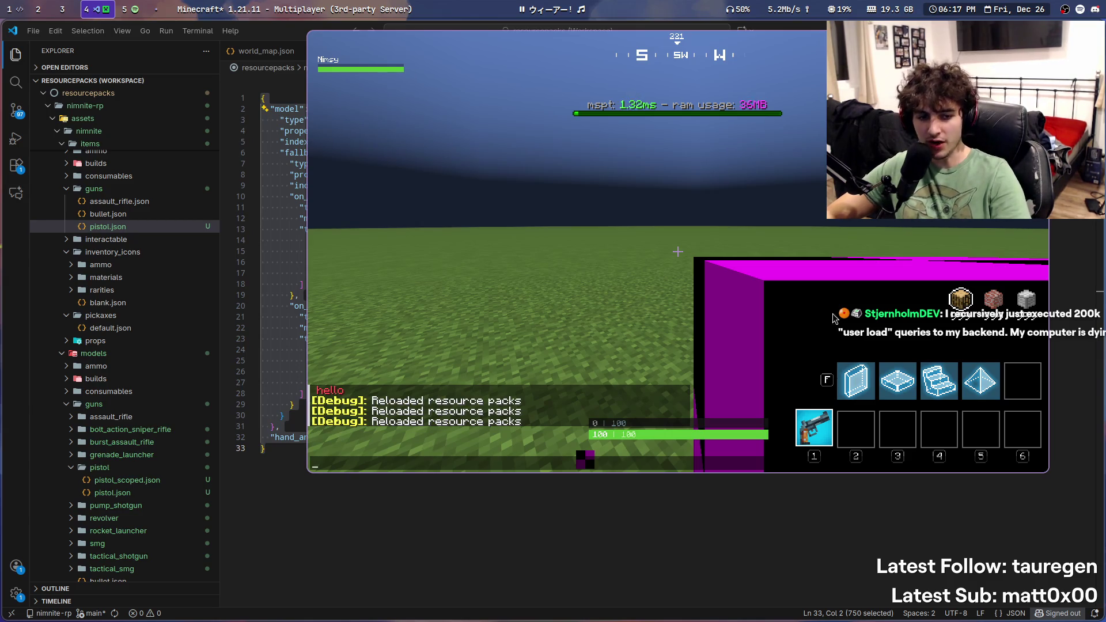
{"action": "key", "text": "Escape"}
{"action": "key", "text": "super+s"}
{"action": "left_click", "coordinate": [569, 361]}
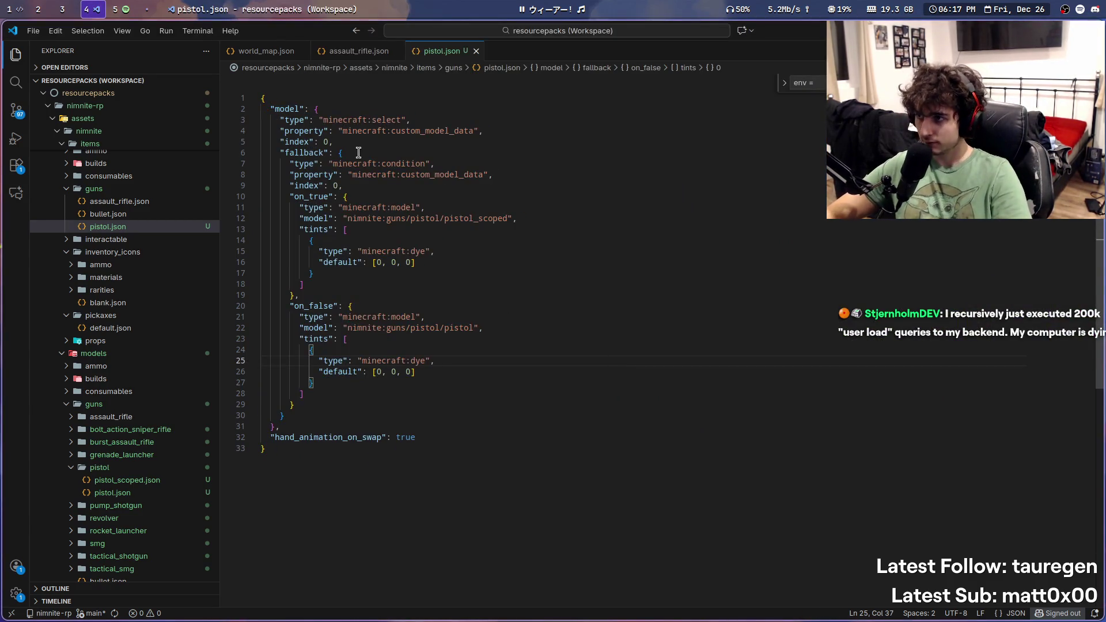
Step: Select the "cases" block in assault_rifle.json to copy it
{"action": "left_click", "coordinate": [364, 52]}
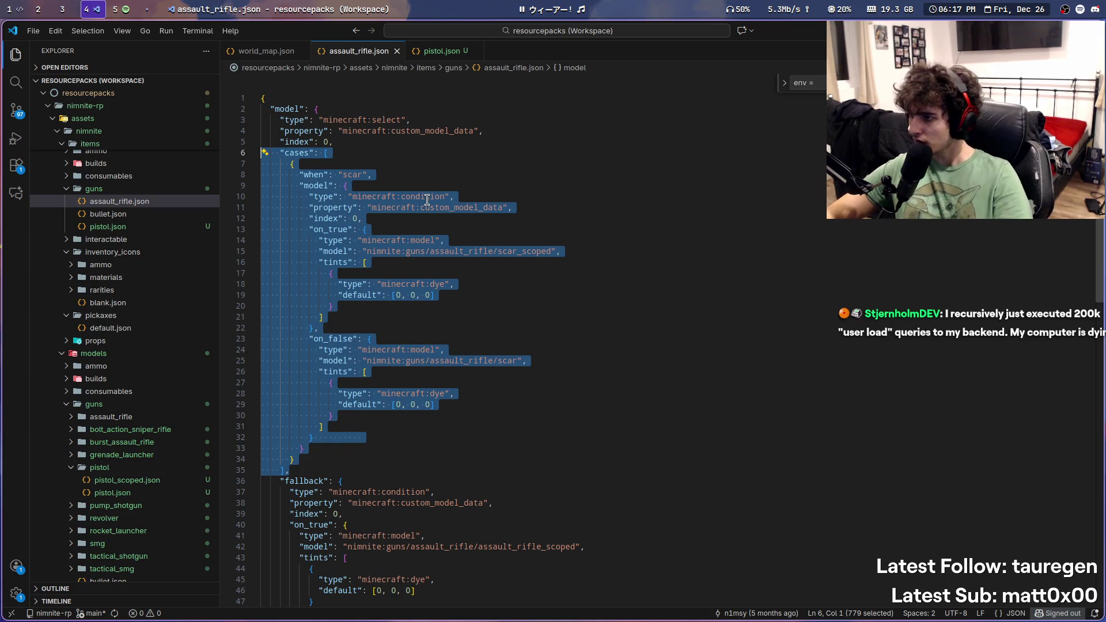
{"action": "left_click", "coordinate": [323, 153]}
{"action": "scroll", "coordinate": [415, 246], "scroll_direction": "down", "scroll_amount": 3}
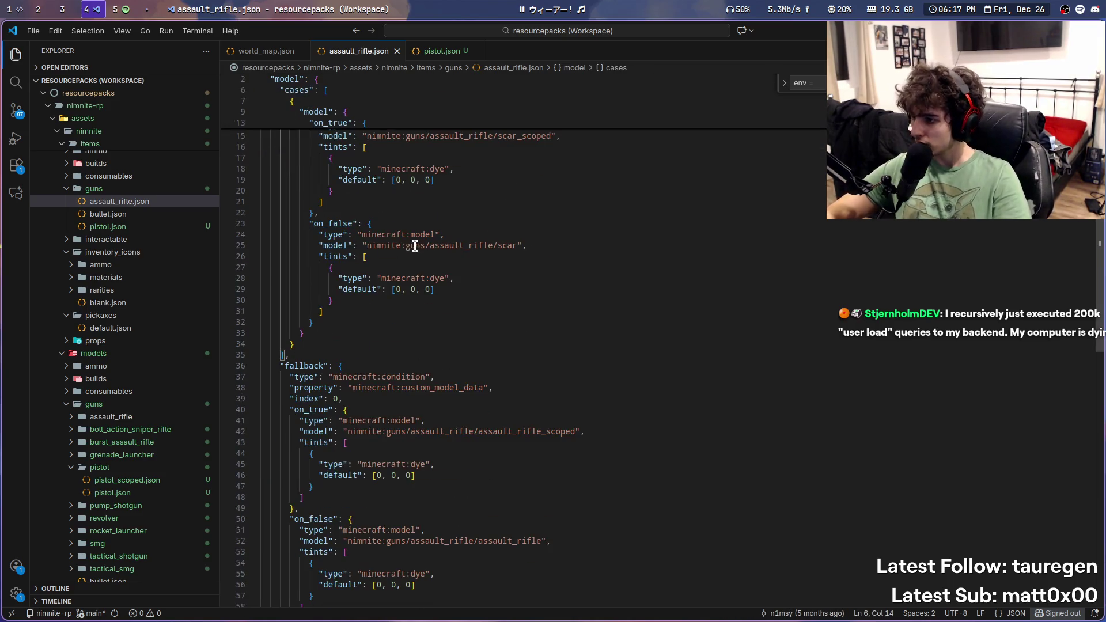
{"action": "scroll", "coordinate": [346, 341], "scroll_direction": "up", "scroll_amount": 3}
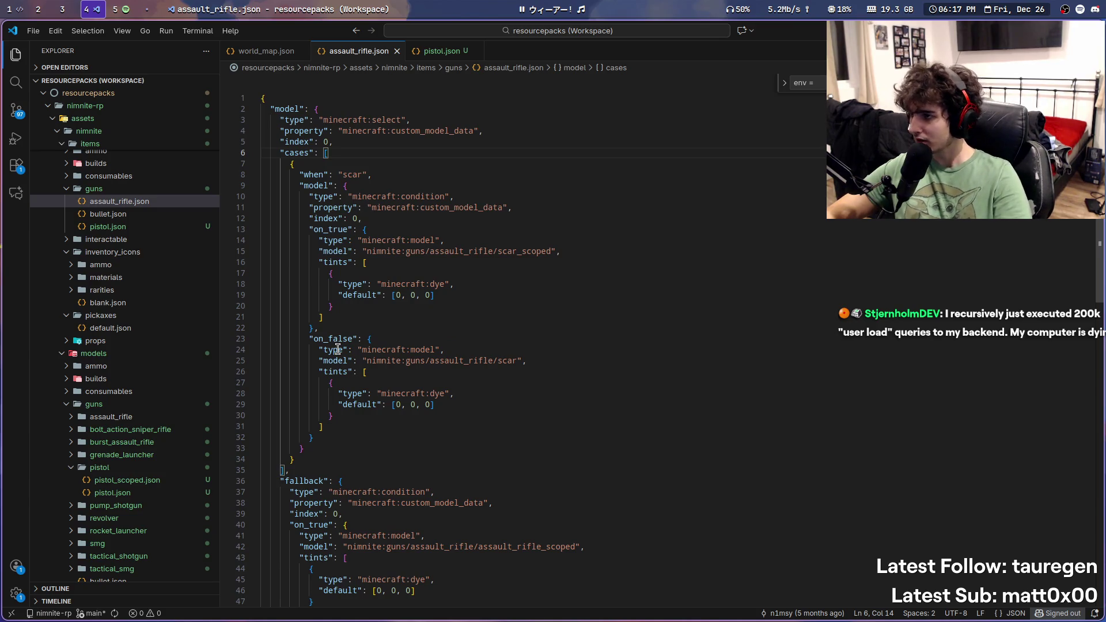
{"action": "scroll", "coordinate": [337, 350], "scroll_direction": "down", "scroll_amount": 5}
{"action": "scroll", "coordinate": [337, 350], "scroll_direction": "down", "scroll_amount": 3}
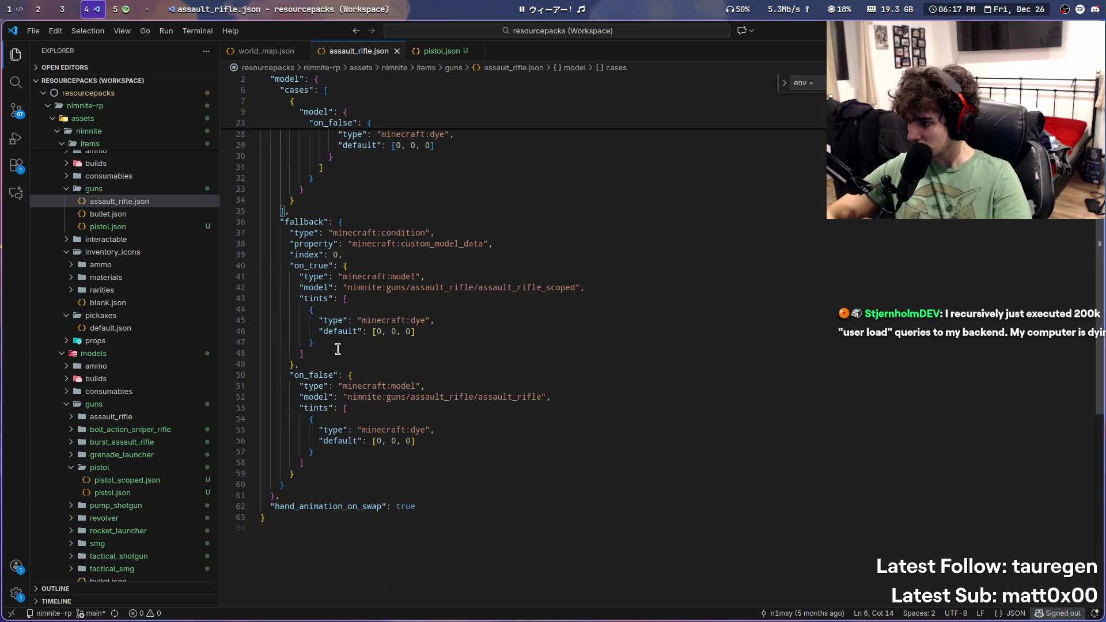
{"action": "scroll", "coordinate": [338, 349], "scroll_direction": "up", "scroll_amount": 6}
{"action": "mouse_move", "coordinate": [288, 416]}
{"action": "left_mouse_down"}
{"action": "mouse_move", "coordinate": [310, 262]}
{"action": "mouse_move", "coordinate": [236, 154]}
{"action": "left_mouse_up"}
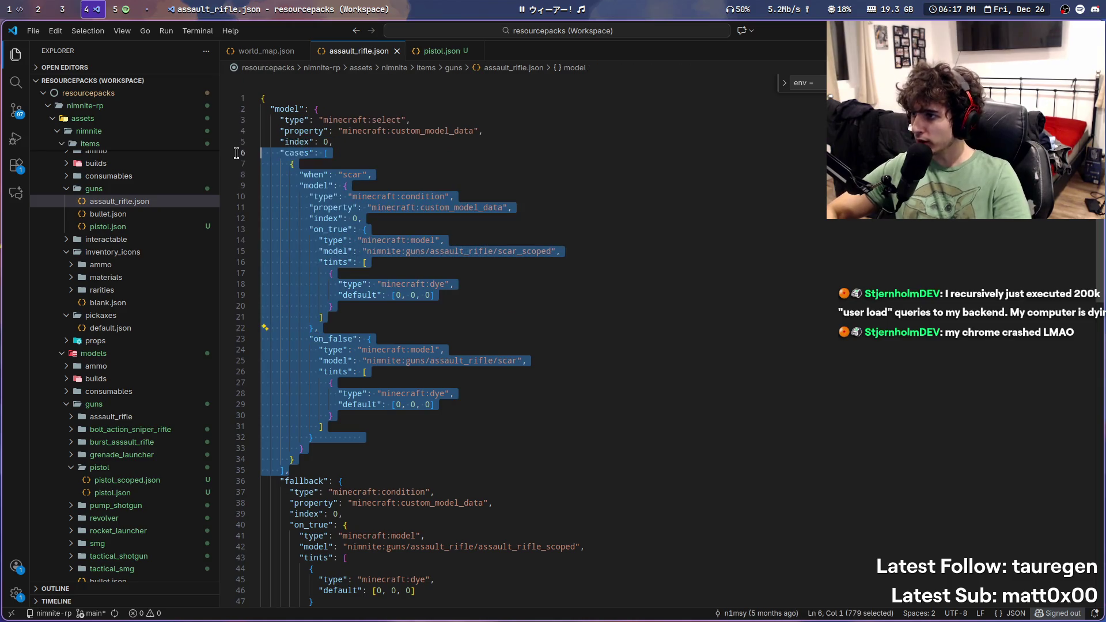
Step: Paste the cases block into pistol.json on a new line after "index": 0
{"action": "left_click", "coordinate": [442, 51]}
{"action": "left_click", "coordinate": [391, 142]}
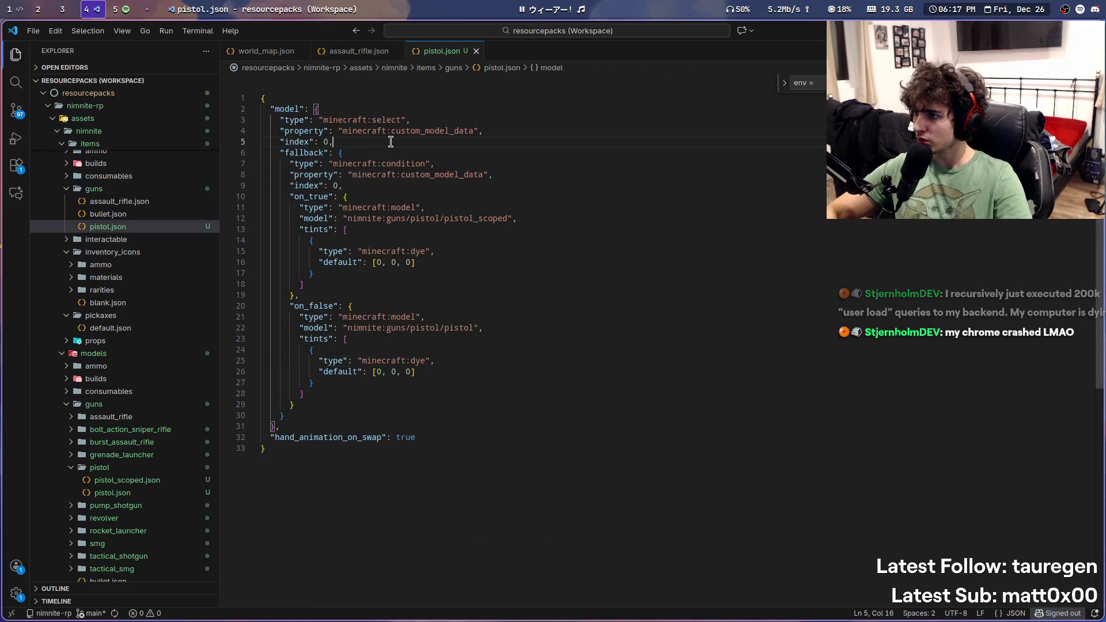
{"action": "key", "text": "Return"}
{"action": "key", "text": "ctrl+v"}
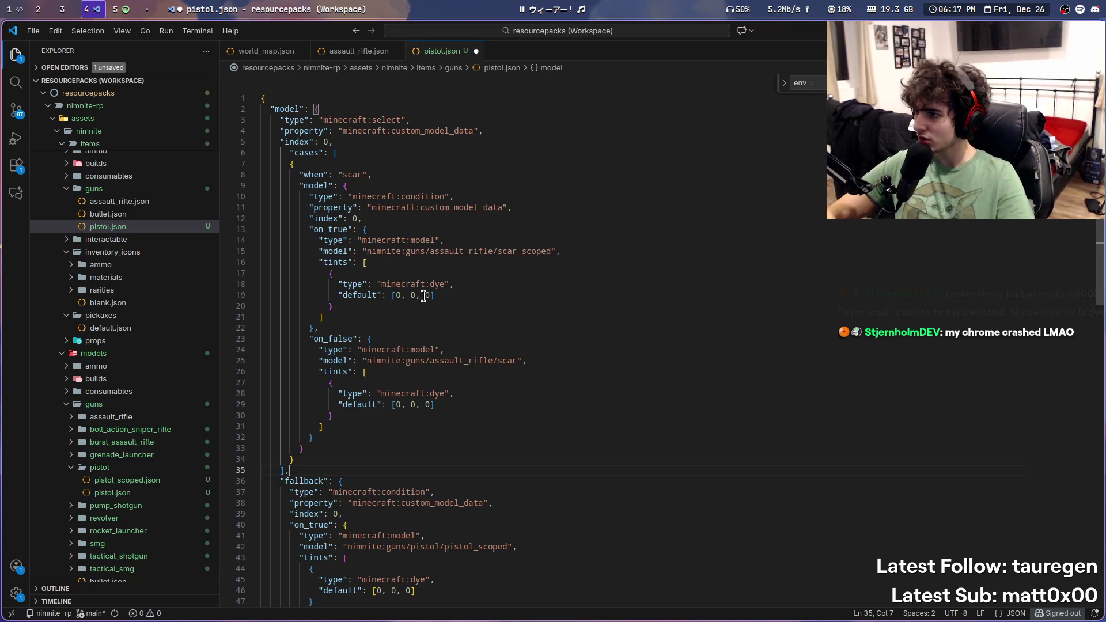
{"action": "left_click_drag", "start_coordinate": [320, 458], "coordinate": [250, 156]}
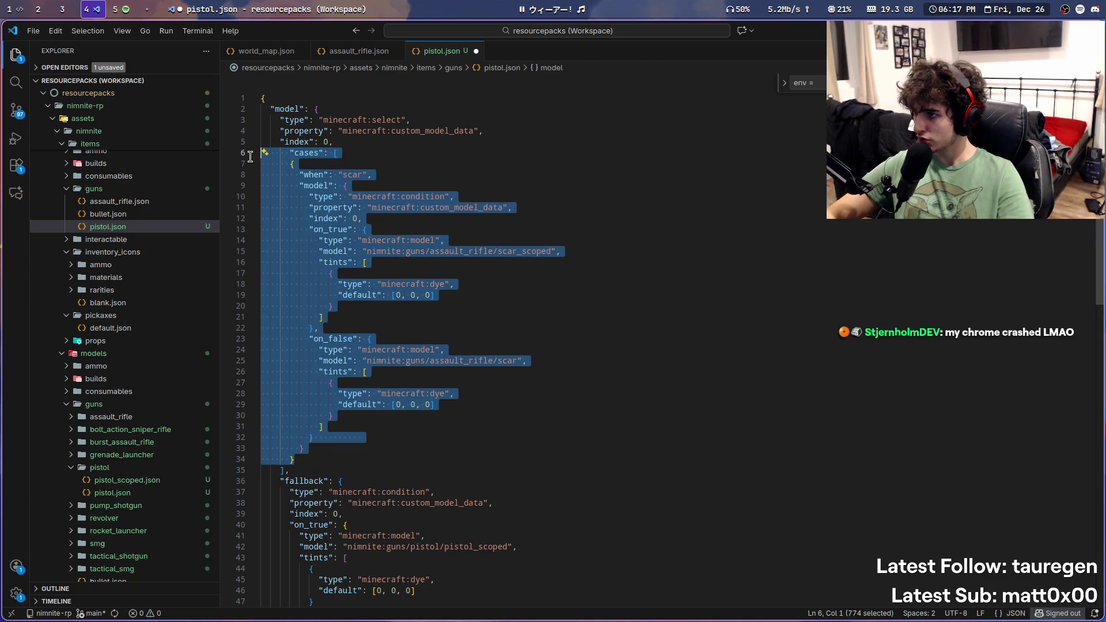
{"action": "left_click", "coordinate": [436, 171]}
Step: Fix the cases indentation, delete the scar case body, and save pistol.json
{"action": "left_click", "coordinate": [288, 154]}
{"action": "key", "text": "BackSpace"}
{"action": "left_click_drag", "start_coordinate": [316, 453], "coordinate": [238, 174]}
{"action": "key", "text": "BackSpace"}
{"action": "key", "text": "BackSpace"}
{"action": "key", "text": "ctrl+s"}
{"action": "left_click_drag", "start_coordinate": [584, 356], "coordinate": [448, 341], "text": "super"}
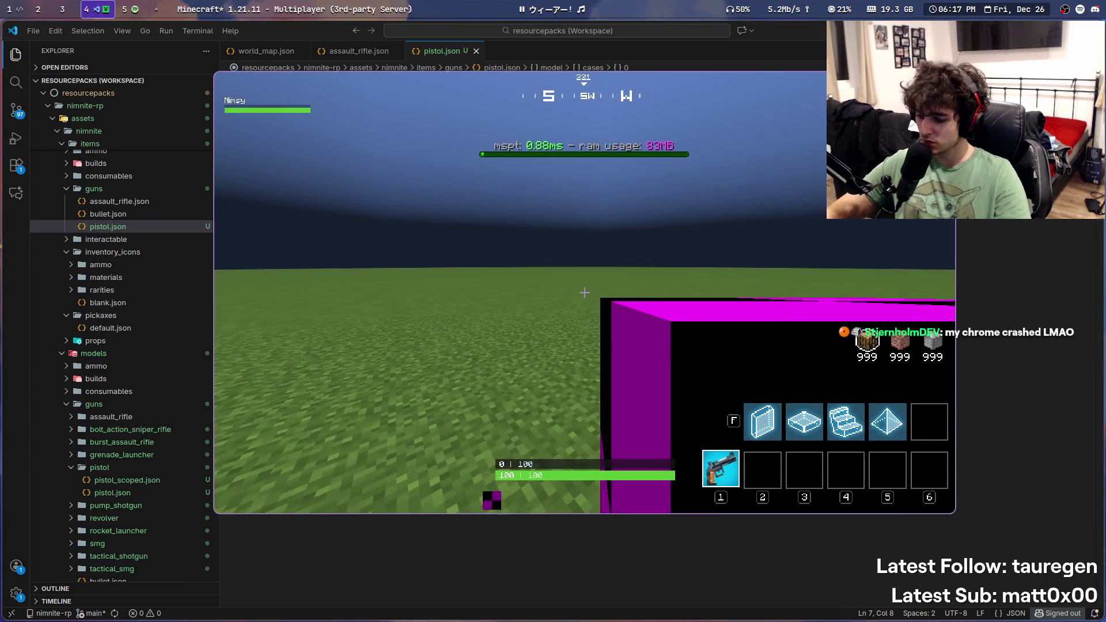
Step: Reload resource packs with F3+T, then restore the full scar case in pistol.json and save
{"action": "key", "text": "F3+t"}
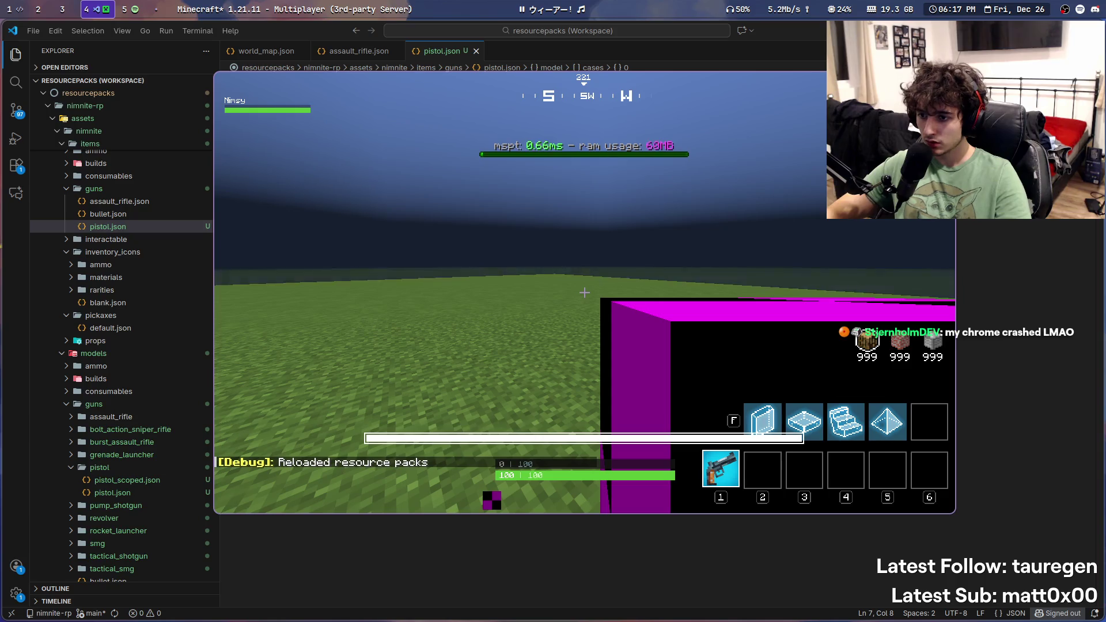
{"action": "key", "text": "t"}
{"action": "key", "text": "alt+Tab"}
{"action": "key", "text": "ctrl+Tab"}
{"action": "key", "text": "ctrl+Tab"}
{"action": "key", "text": "ctrl+a"}
{"action": "key", "text": "ctrl+v"}
{"action": "scroll", "coordinate": [312, 375], "scroll_direction": "up", "scroll_amount": 3}
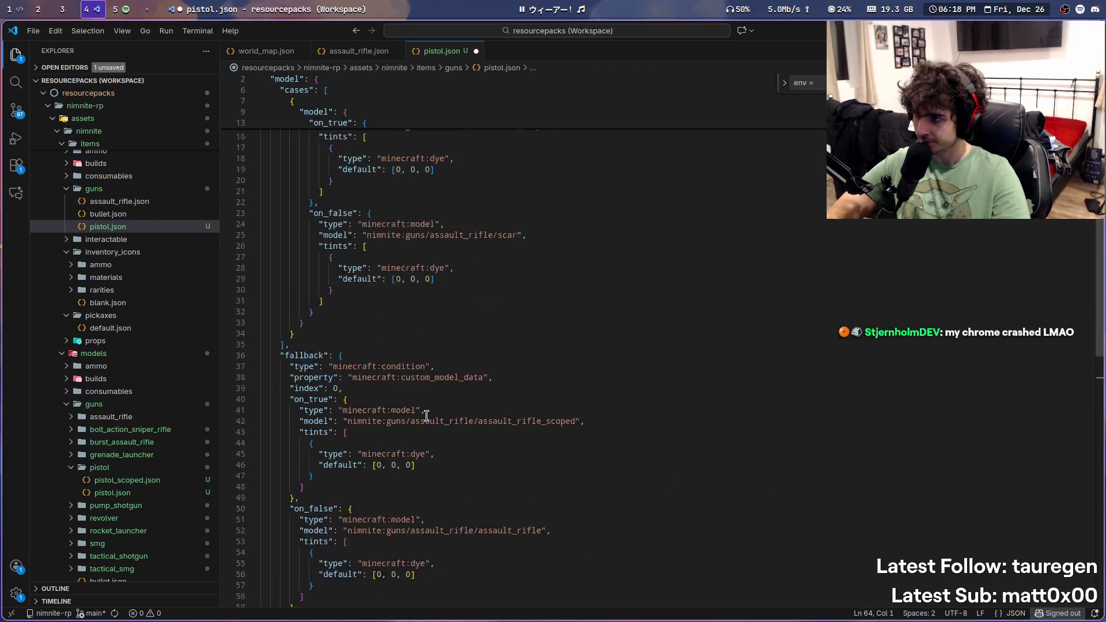
{"action": "scroll", "coordinate": [312, 376], "scroll_direction": "up", "scroll_amount": 3}
{"action": "left_click", "coordinate": [294, 164]}
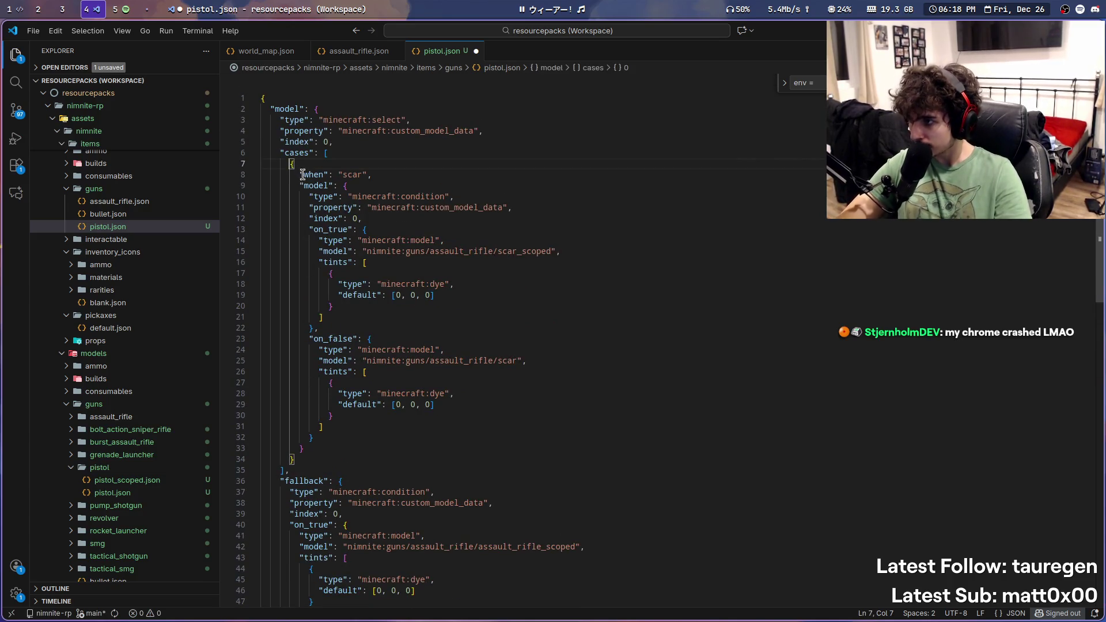
{"action": "left_click", "coordinate": [291, 164]}
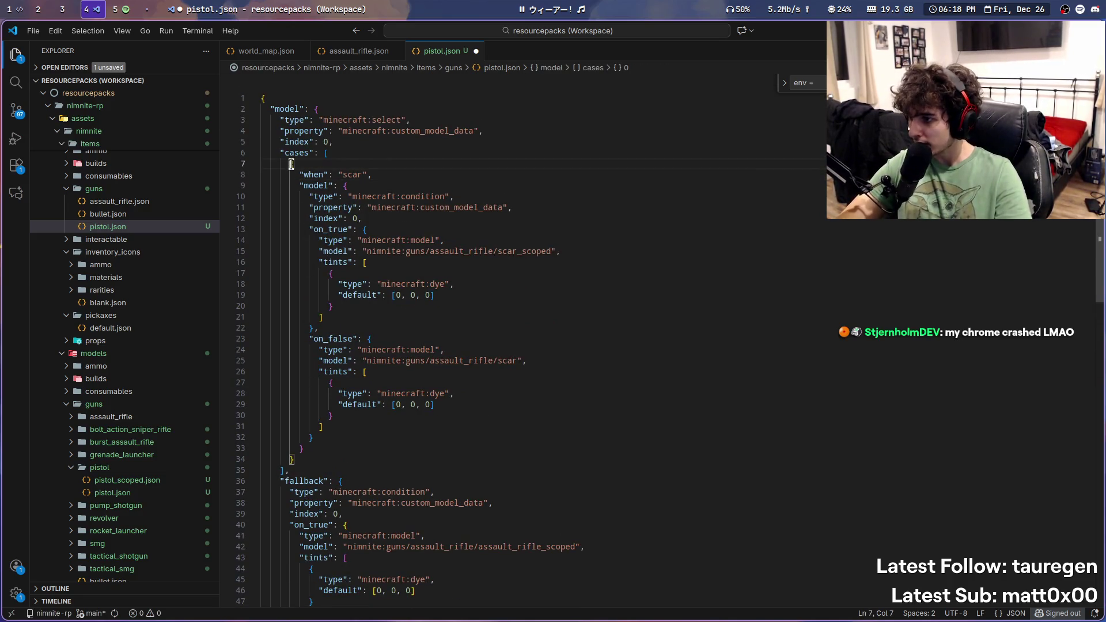
{"action": "mouse_move", "coordinate": [318, 448]}
{"action": "left_mouse_down"}
{"action": "mouse_move", "coordinate": [205, 279]}
{"action": "mouse_move", "coordinate": [172, 177]}
{"action": "left_mouse_up"}
{"action": "key", "text": "ctrl+s"}
Step: Check the held gun in game, then empty the scar case, save and reload again
{"action": "key", "text": "alt+Tab"}
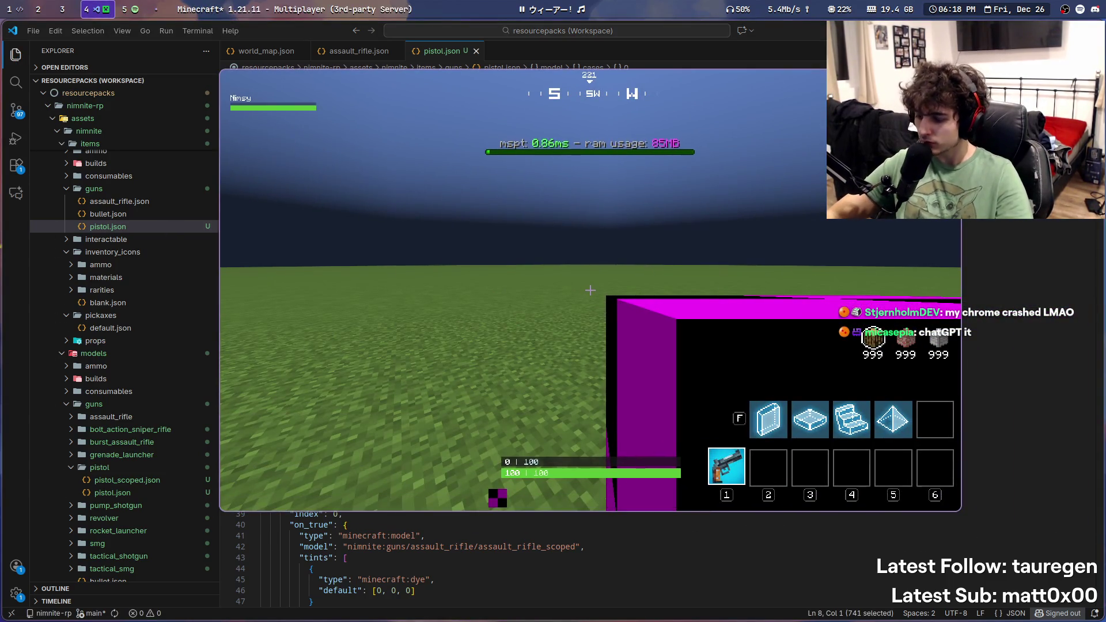
{"action": "key", "text": "t"}
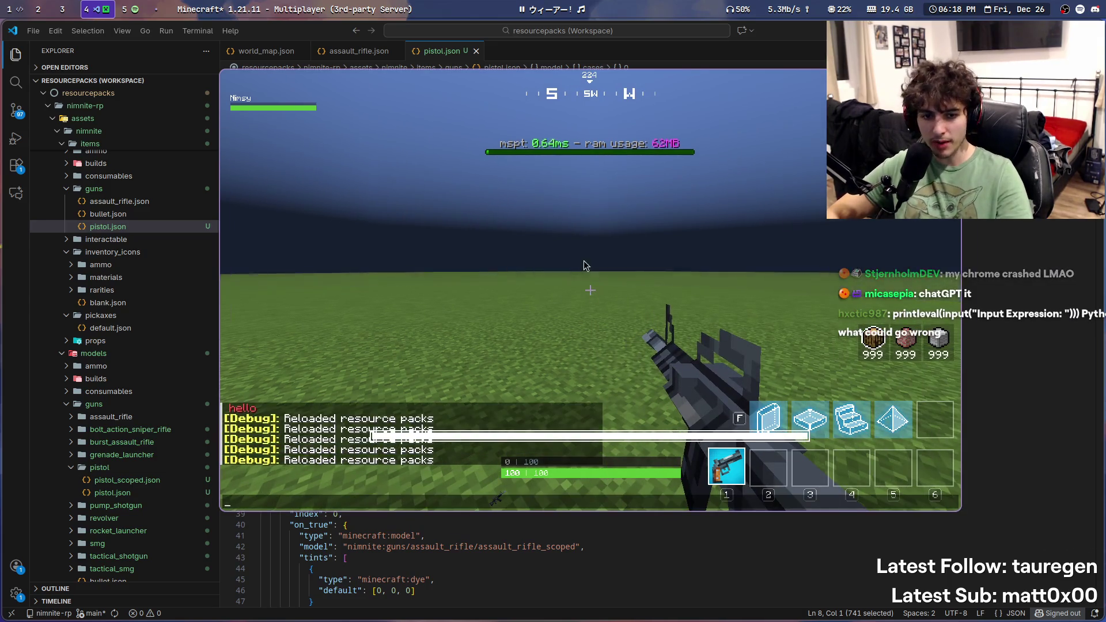
{"action": "key", "text": "alt+Tab"}
{"action": "key", "text": "BackSpace"}
{"action": "key", "text": "BackSpace"}
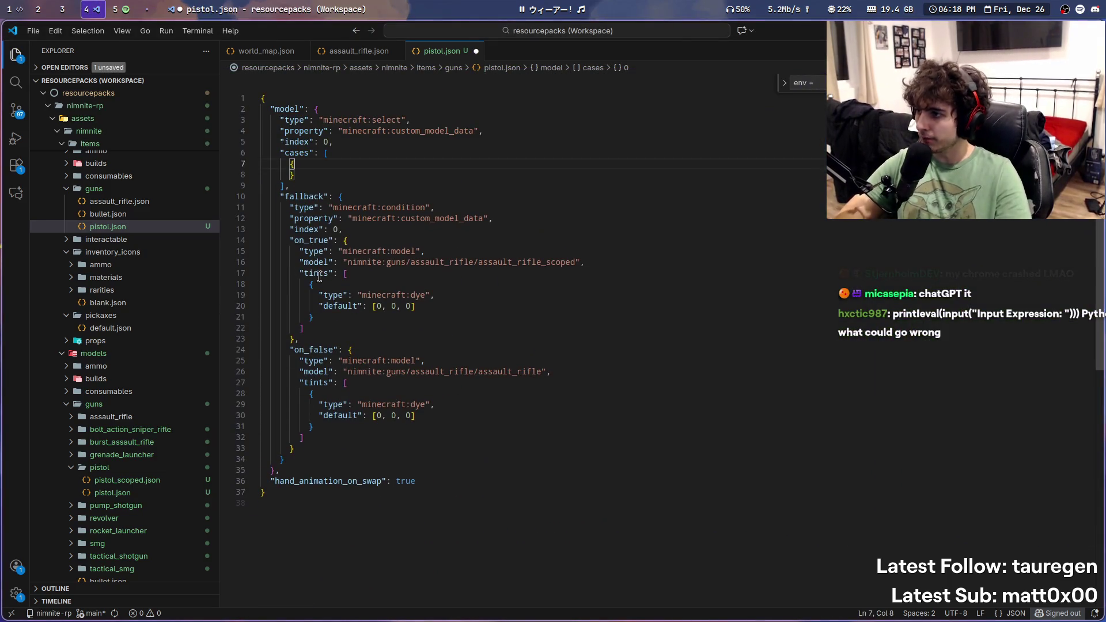
{"action": "key", "text": "ctrl+s"}
{"action": "key", "text": "alt+Tab"}
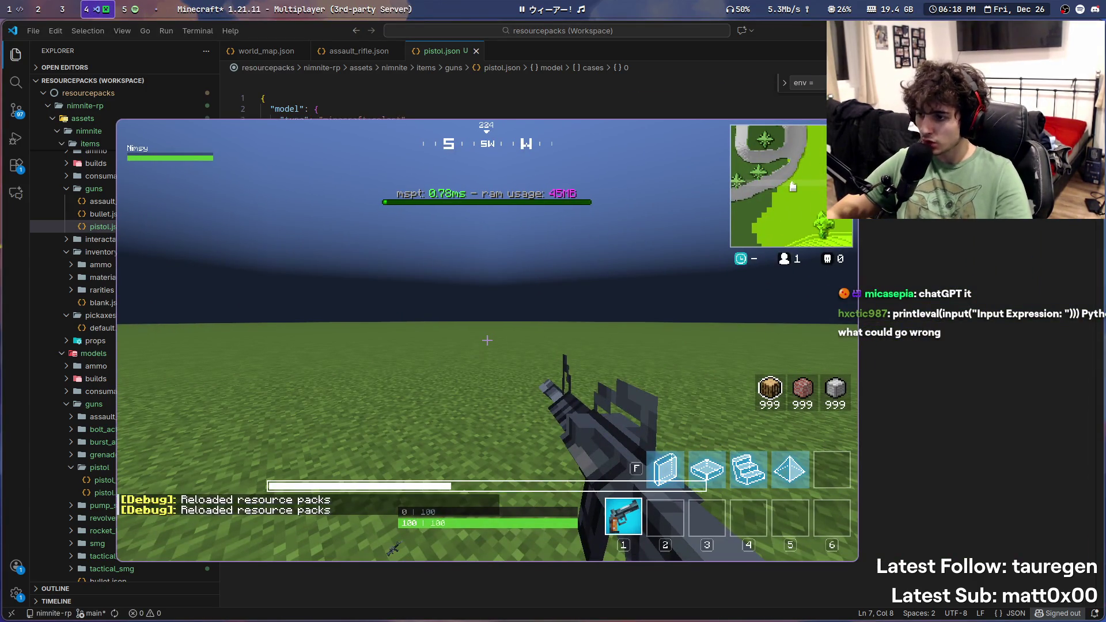
{"action": "key", "text": "t"}
{"action": "key", "text": "alt+Tab"}
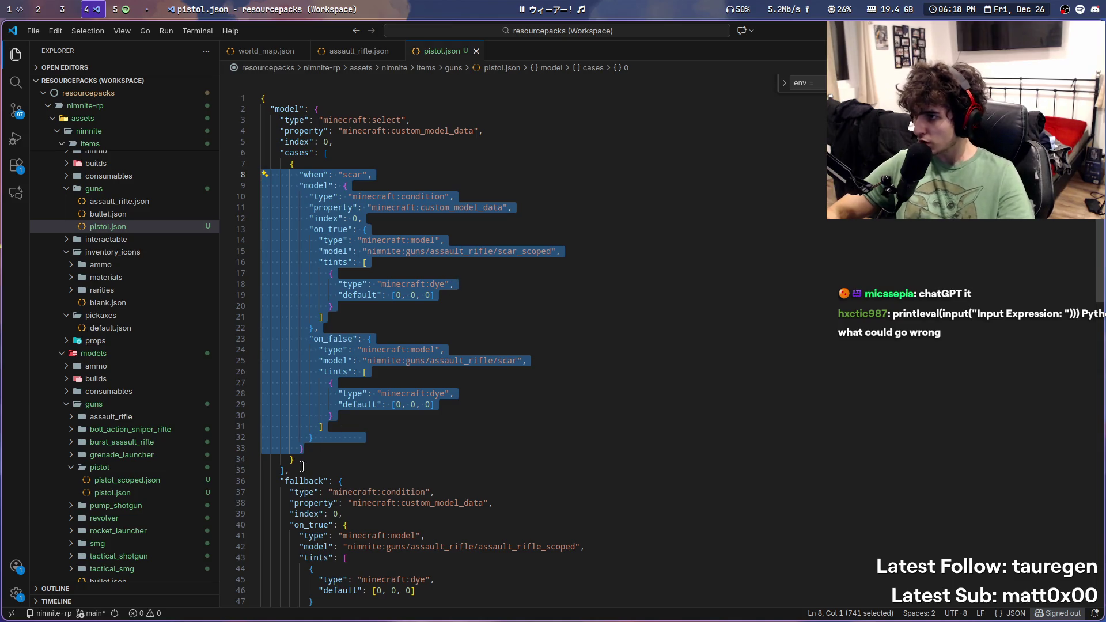
Step: Delete the whole cases block from pistol.json, save, recheck in game, then switch to IntelliJ
{"action": "left_click_drag", "start_coordinate": [302, 467], "coordinate": [262, 152]}
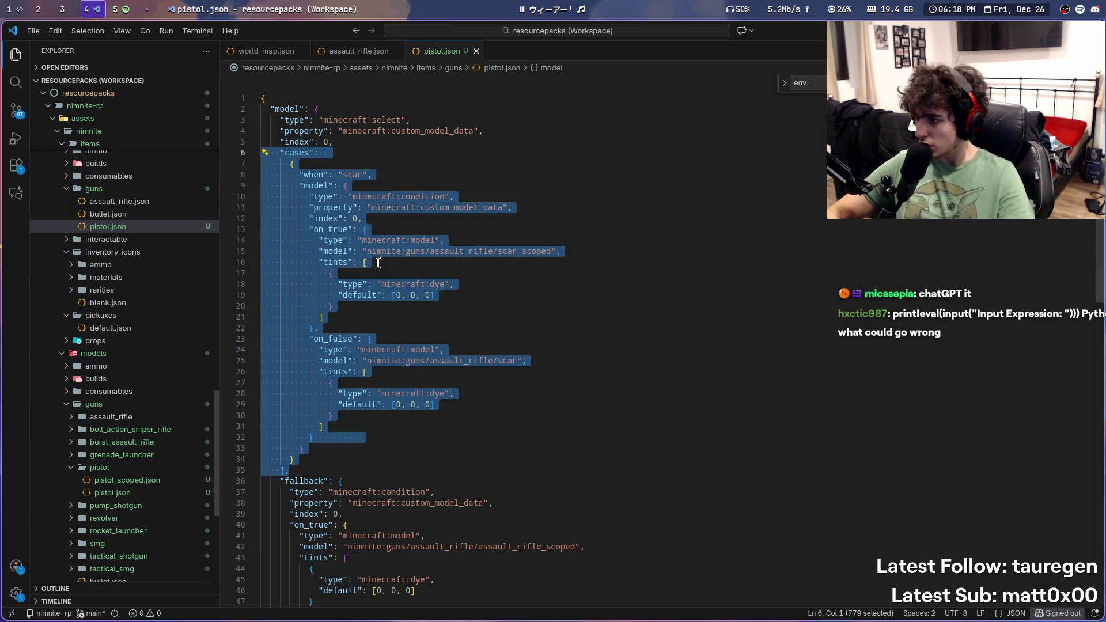
{"action": "key", "text": "BackSpace"}
{"action": "key", "text": "BackSpace"}
{"action": "key", "text": "ctrl+s"}
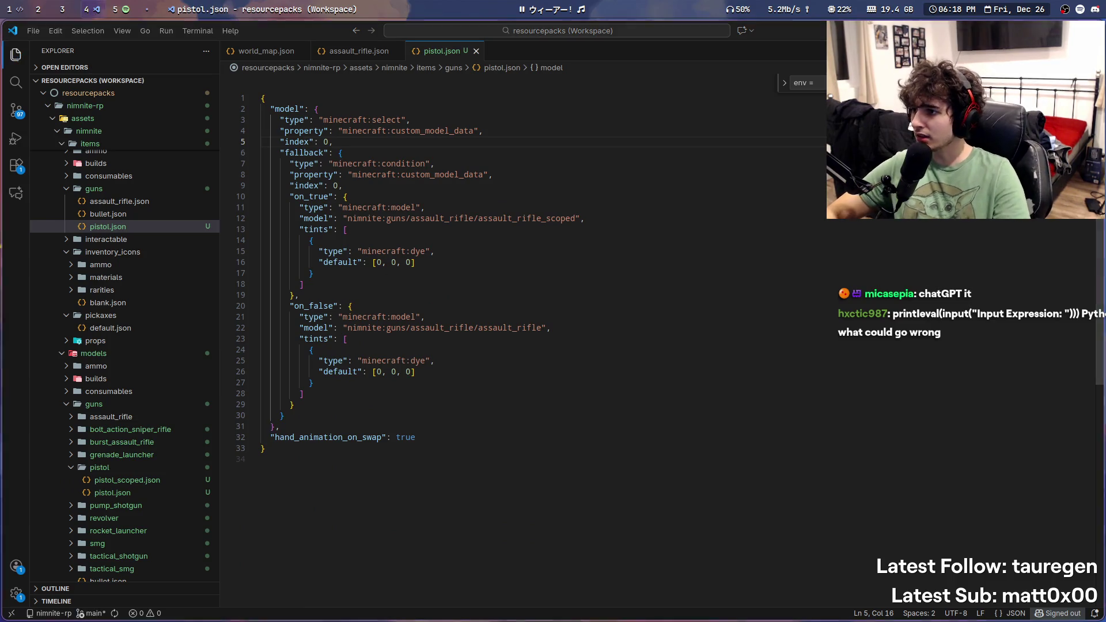
{"action": "key", "text": "alt+Tab"}
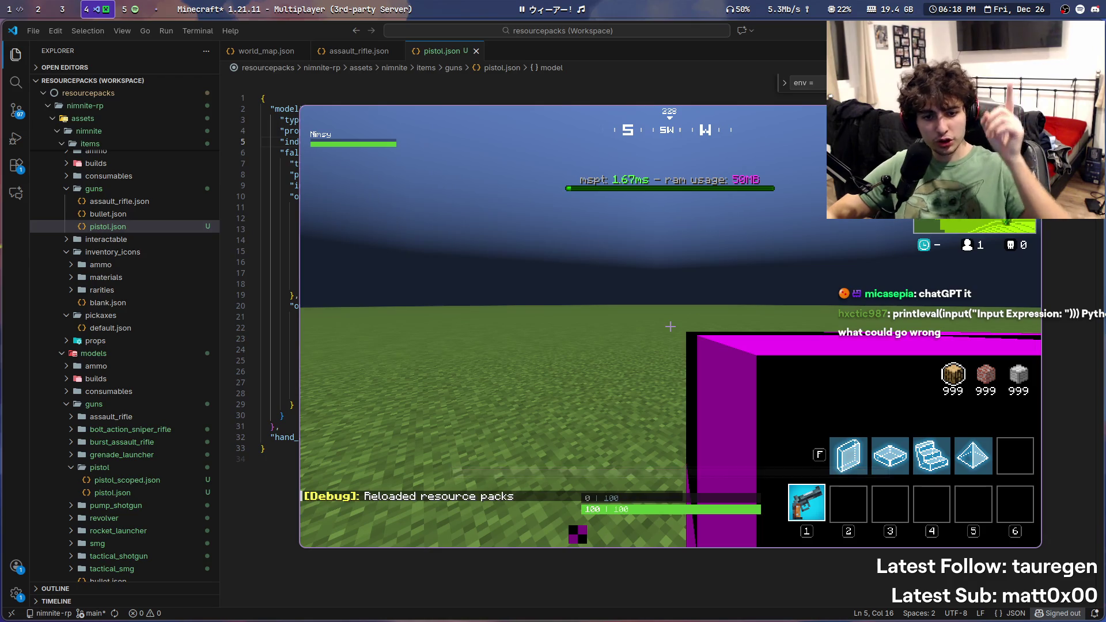
{"action": "key", "text": "t"}
{"action": "key", "text": "alt+Tab"}
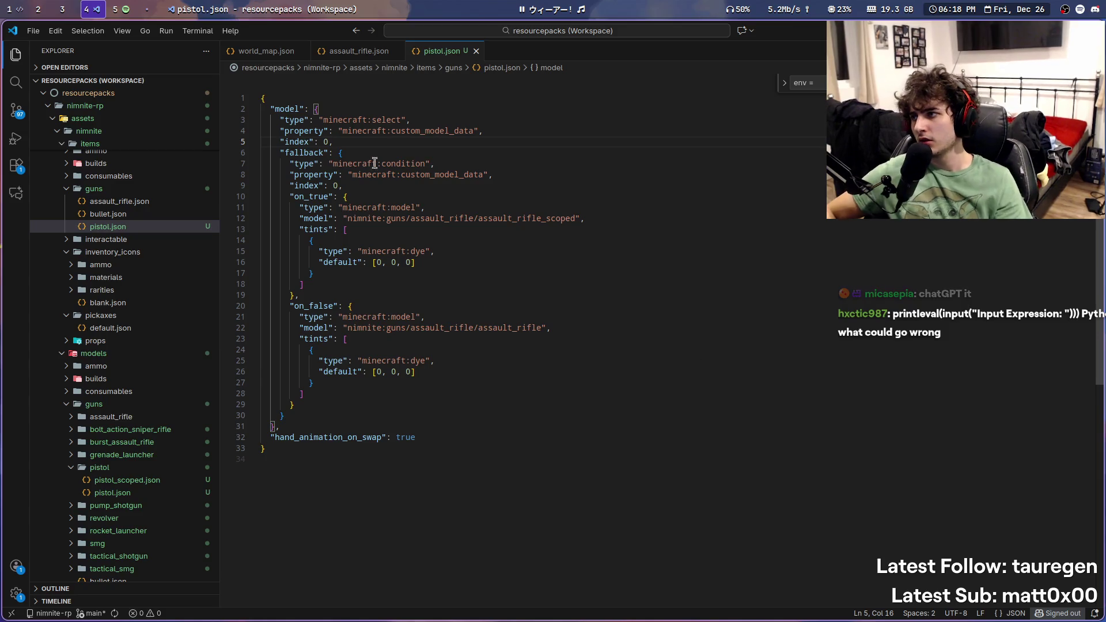
{"action": "left_click", "coordinate": [15, 10]}
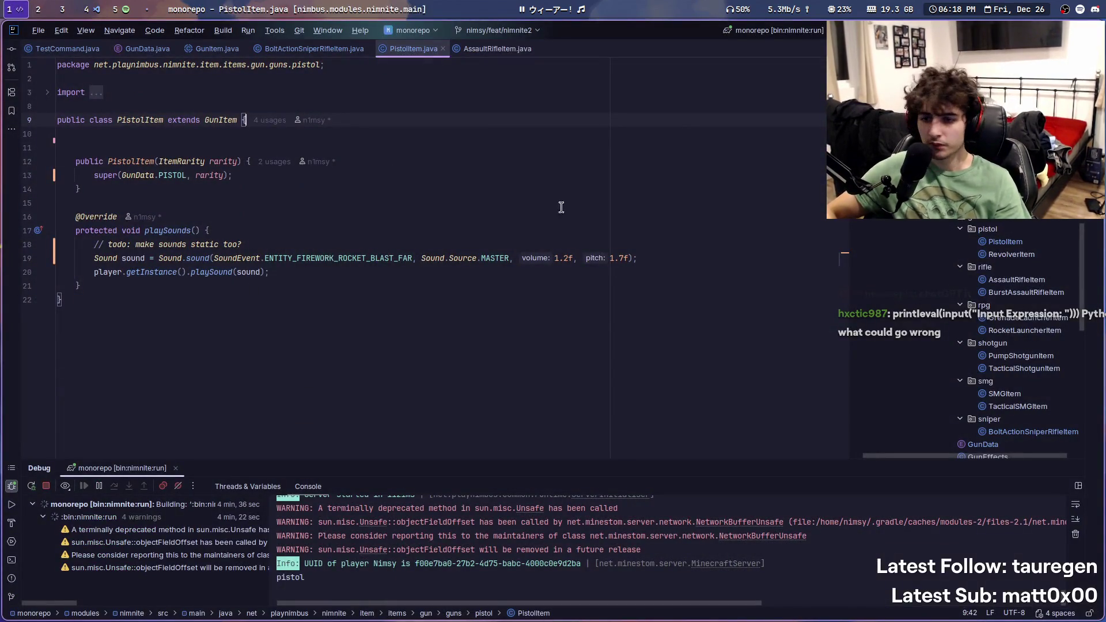
Step: Open GunItem and trace how withCustomModelData uses getRarityData's model value on line 81
{"action": "scroll", "coordinate": [990, 239], "scroll_direction": "down", "scroll_amount": 6}
{"action": "double_click", "coordinate": [986, 254]}
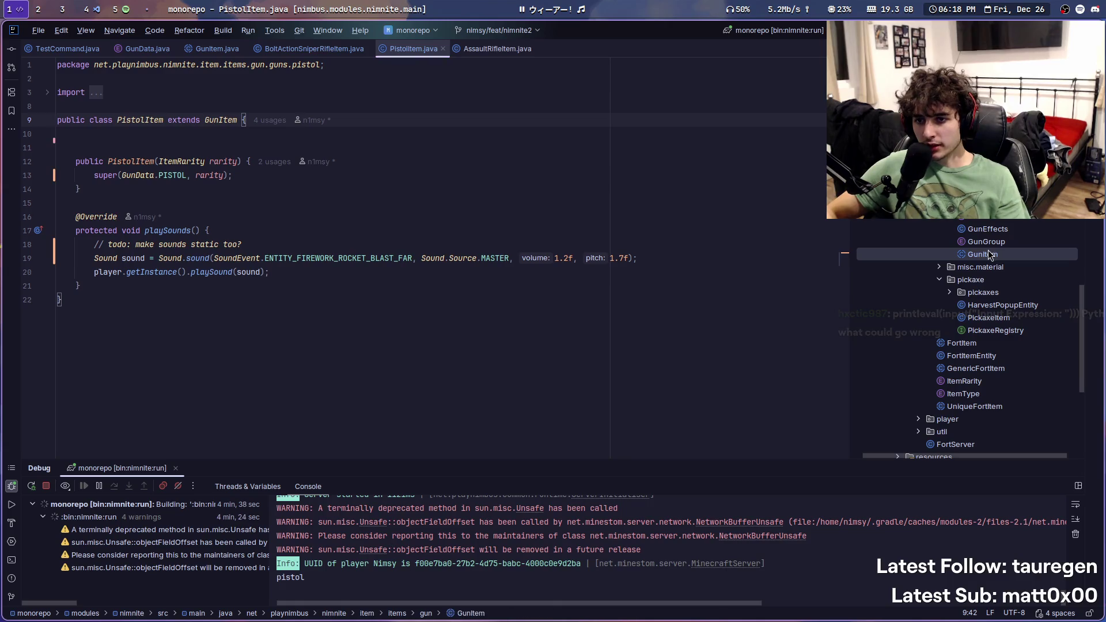
{"action": "scroll", "coordinate": [469, 248], "scroll_direction": "down", "scroll_amount": 3}
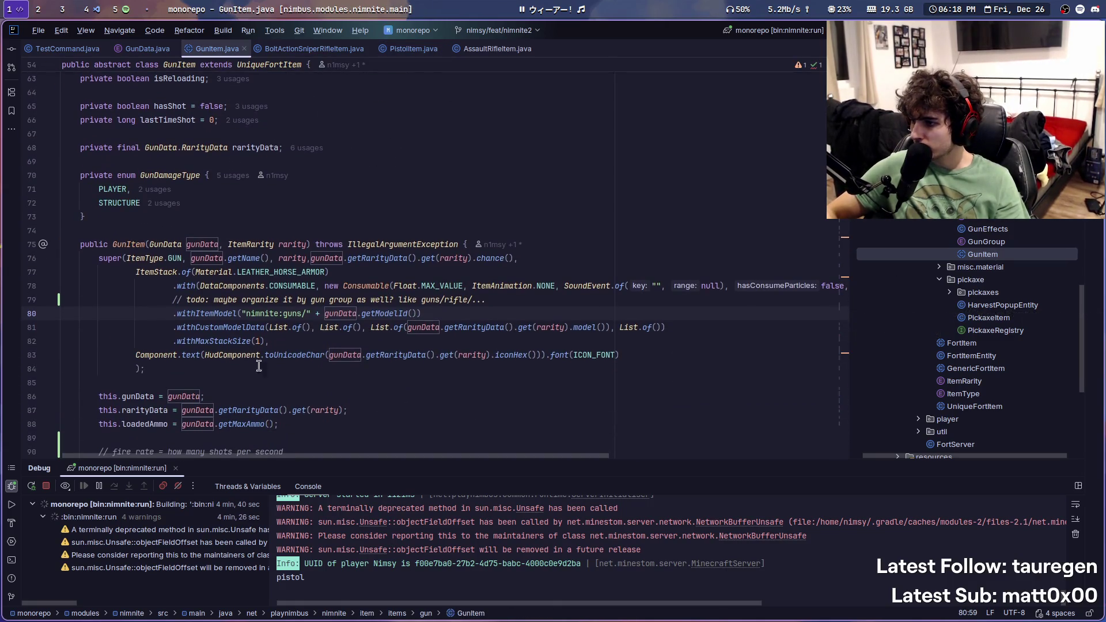
{"action": "left_click", "coordinate": [459, 327]}
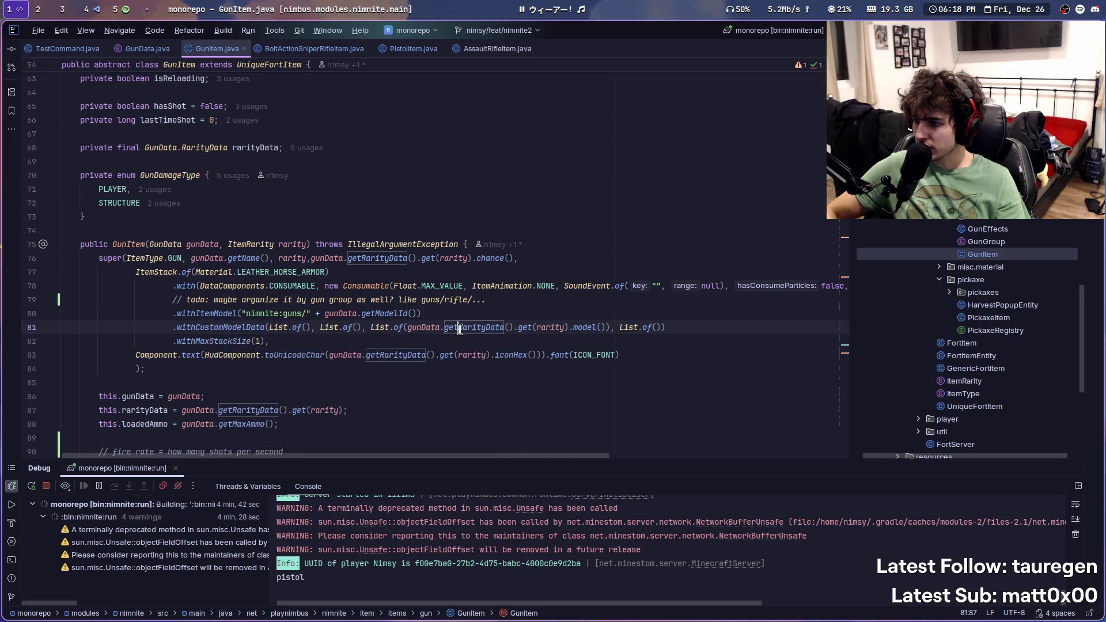
{"action": "left_click", "coordinate": [581, 327], "text": "ctrl"}
{"action": "key", "text": "ctrl+alt+Left"}
{"action": "mouse_move", "coordinate": [579, 327]}
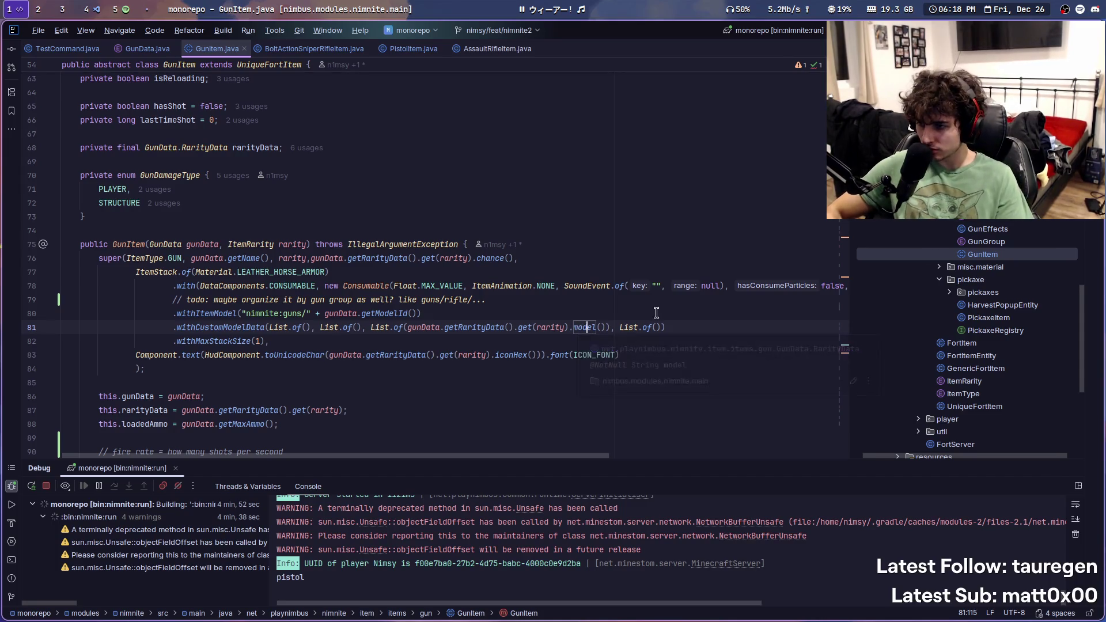
{"action": "left_click", "coordinate": [228, 324]}
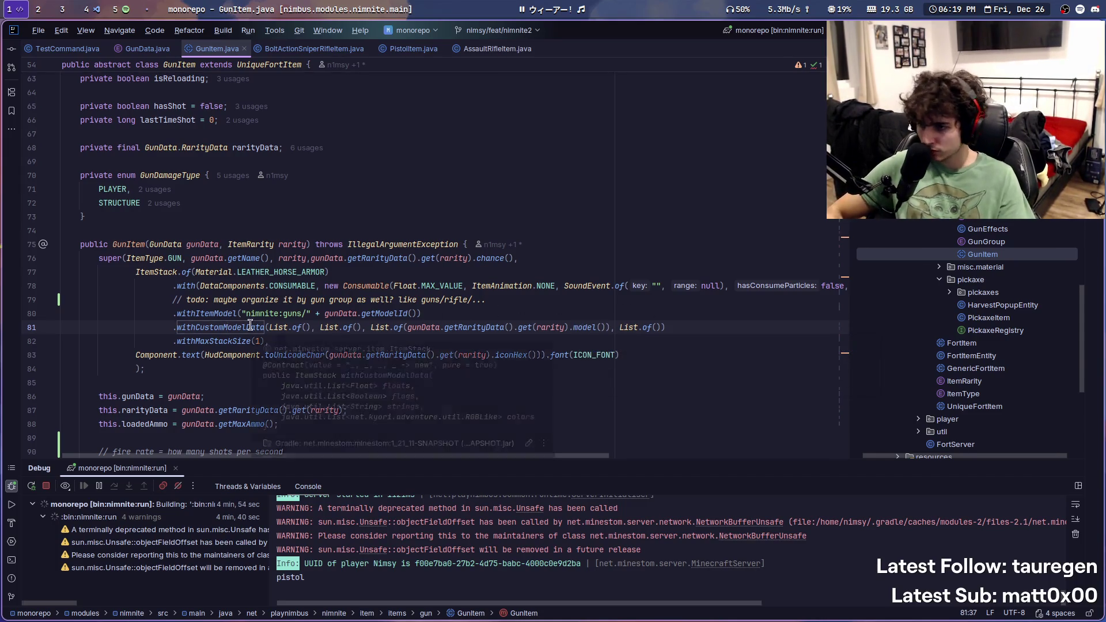
{"action": "left_click", "coordinate": [443, 327]}
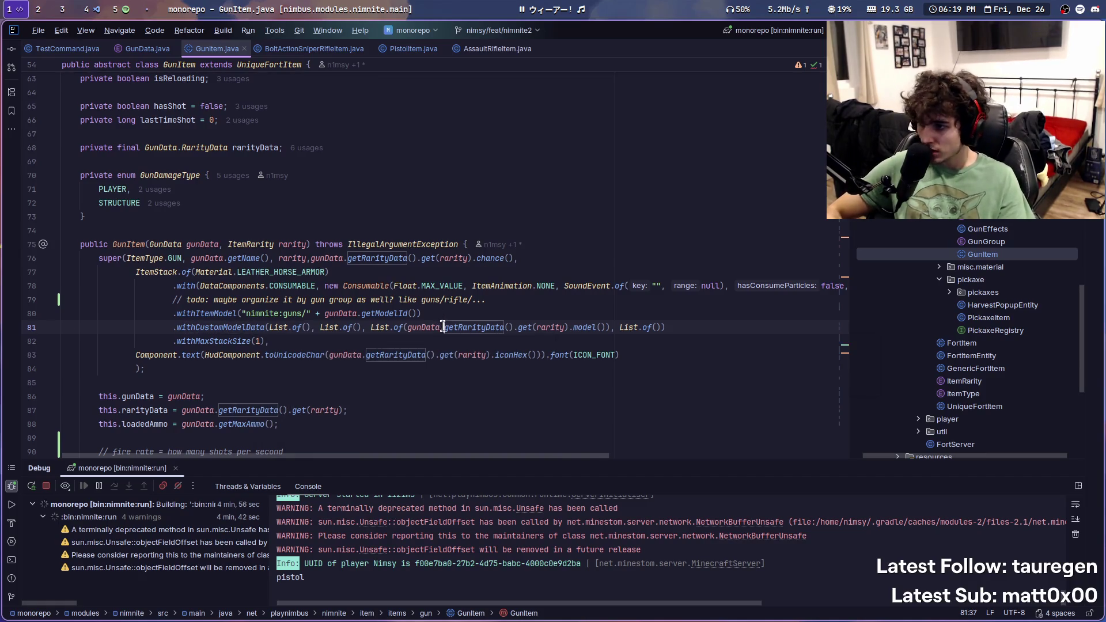
{"action": "mouse_move", "coordinate": [511, 330]}
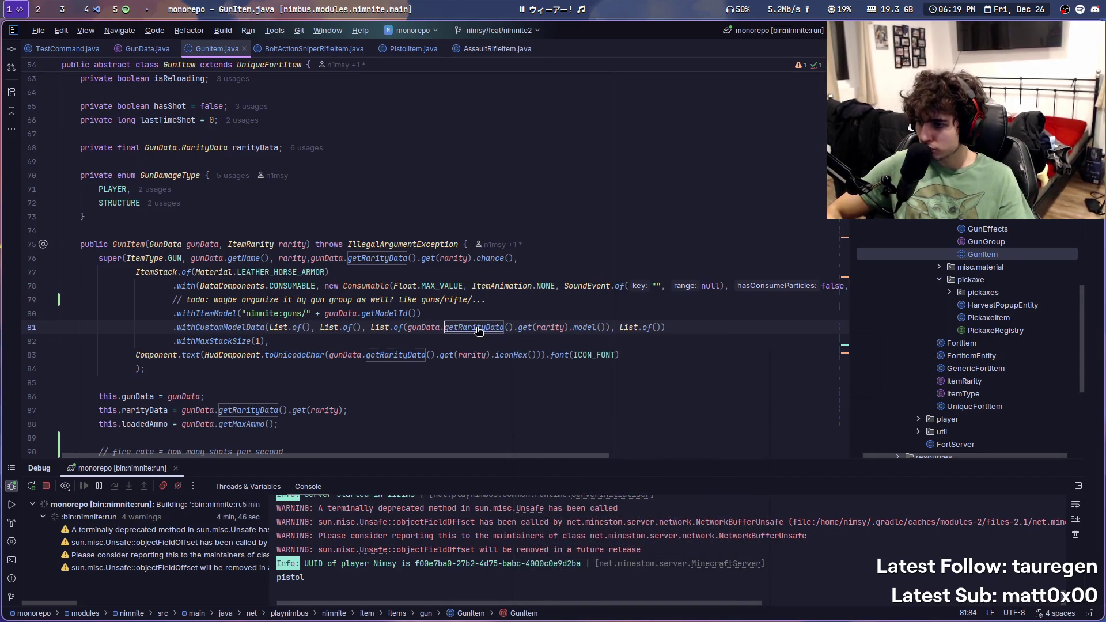
Step: Open GunData.java to see where each gun's rarity model values are defined
{"action": "scroll", "coordinate": [246, 285], "scroll_direction": "up", "scroll_amount": 1}
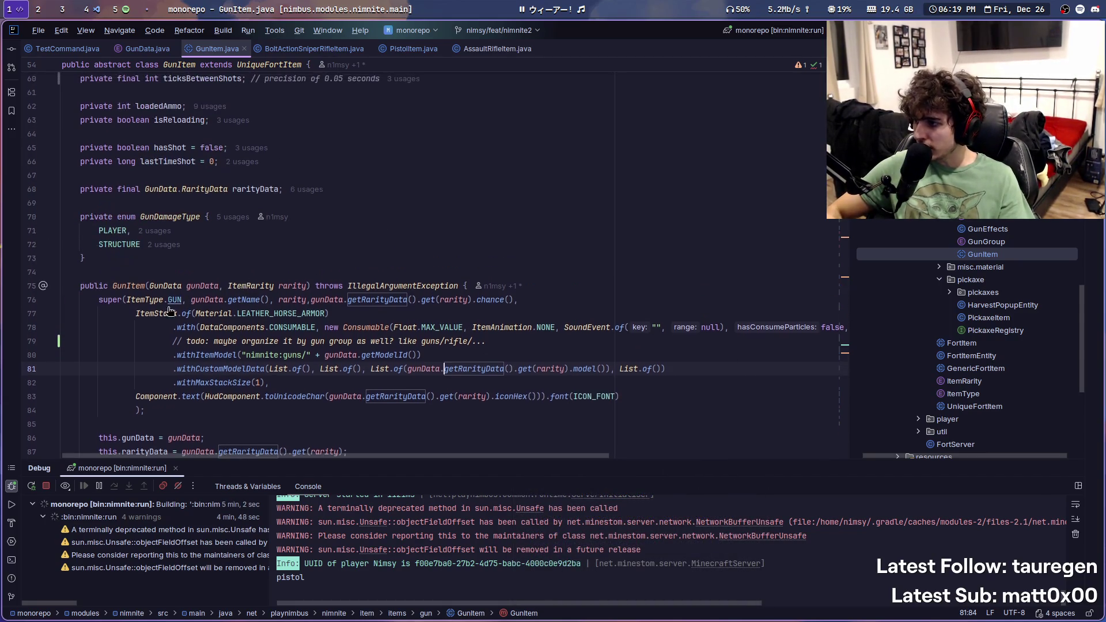
{"action": "left_click", "coordinate": [180, 286], "text": "ctrl"}
{"action": "scroll", "coordinate": [184, 289], "scroll_direction": "down", "scroll_amount": 20}
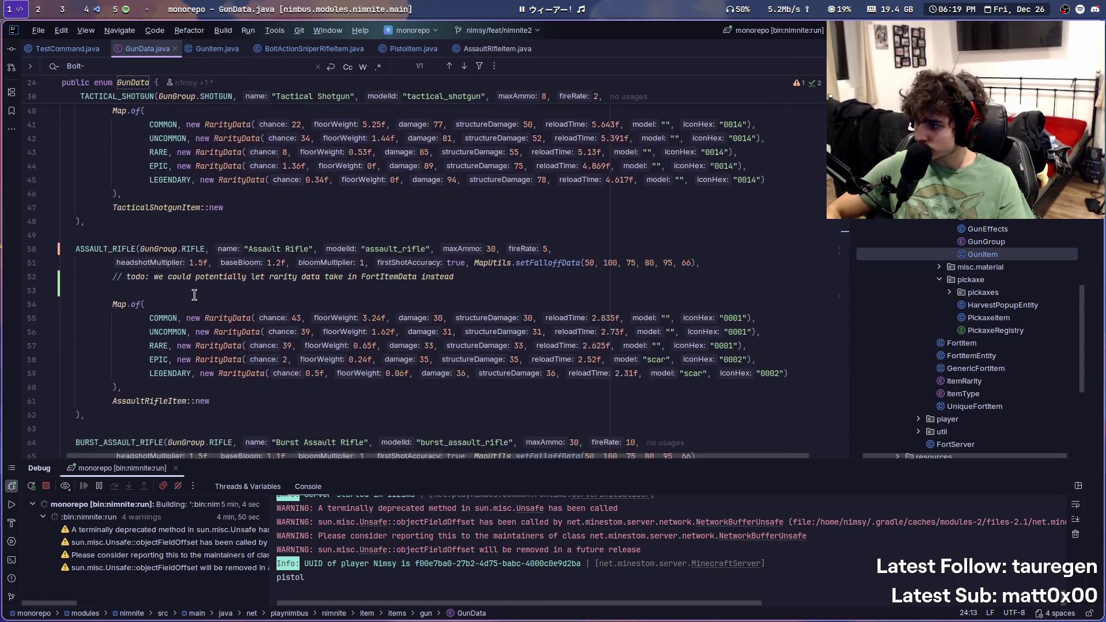
Step: Inspect the PISTOL entry's empty model "" on line 126 of GunData.java, then go to VS Code
{"action": "scroll", "coordinate": [194, 295], "scroll_direction": "down", "scroll_amount": 12}
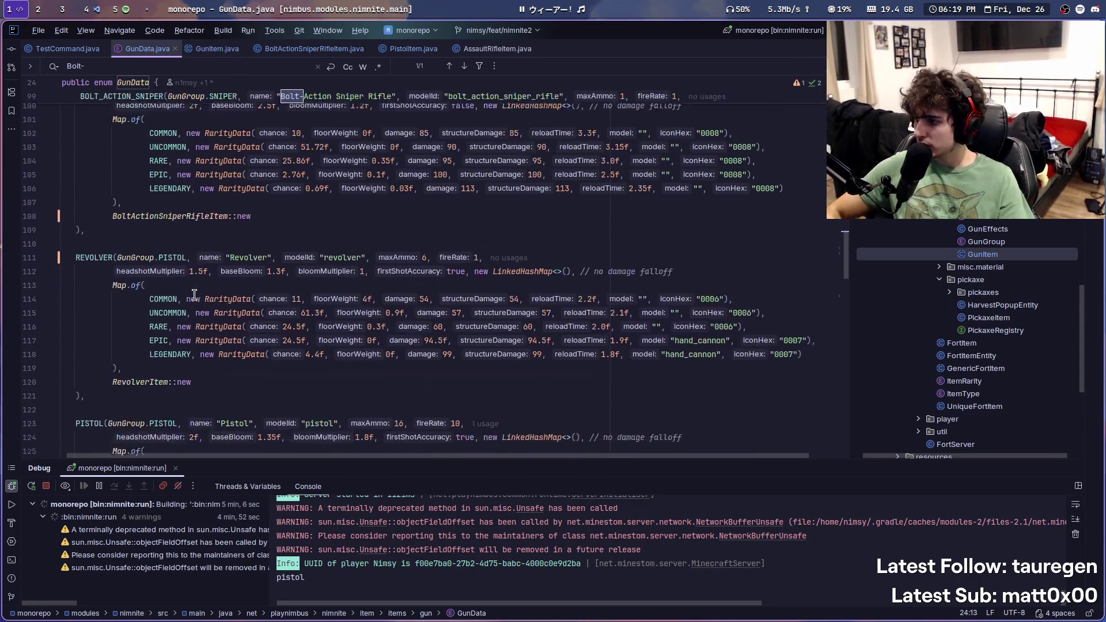
{"action": "scroll", "coordinate": [194, 295], "scroll_direction": "up", "scroll_amount": 1}
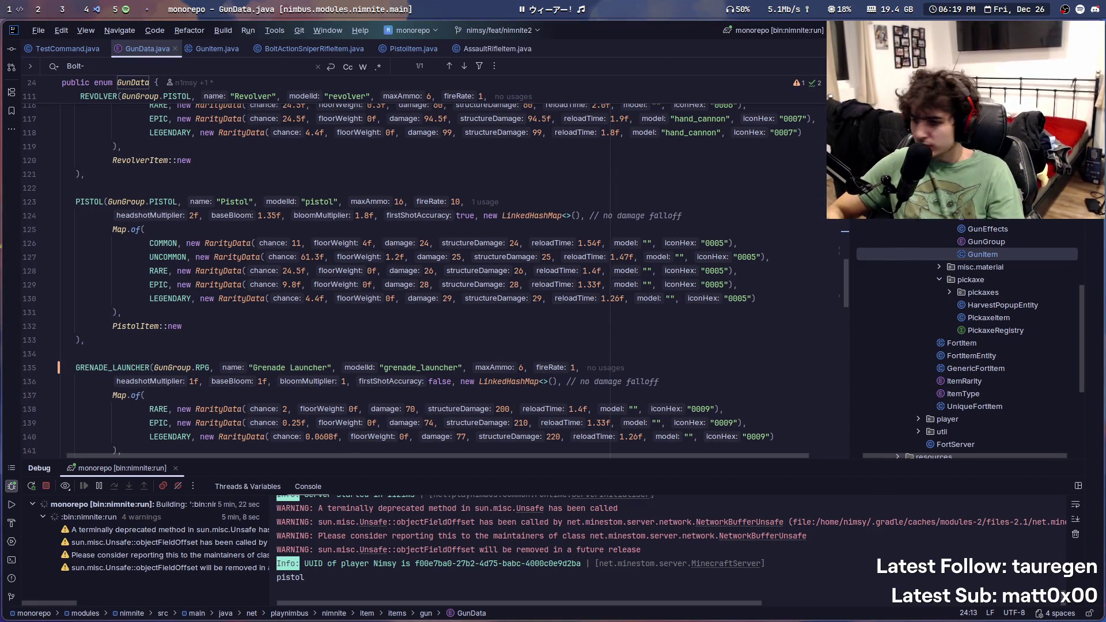
{"action": "scroll", "coordinate": [440, 303], "scroll_direction": "down", "scroll_amount": 3}
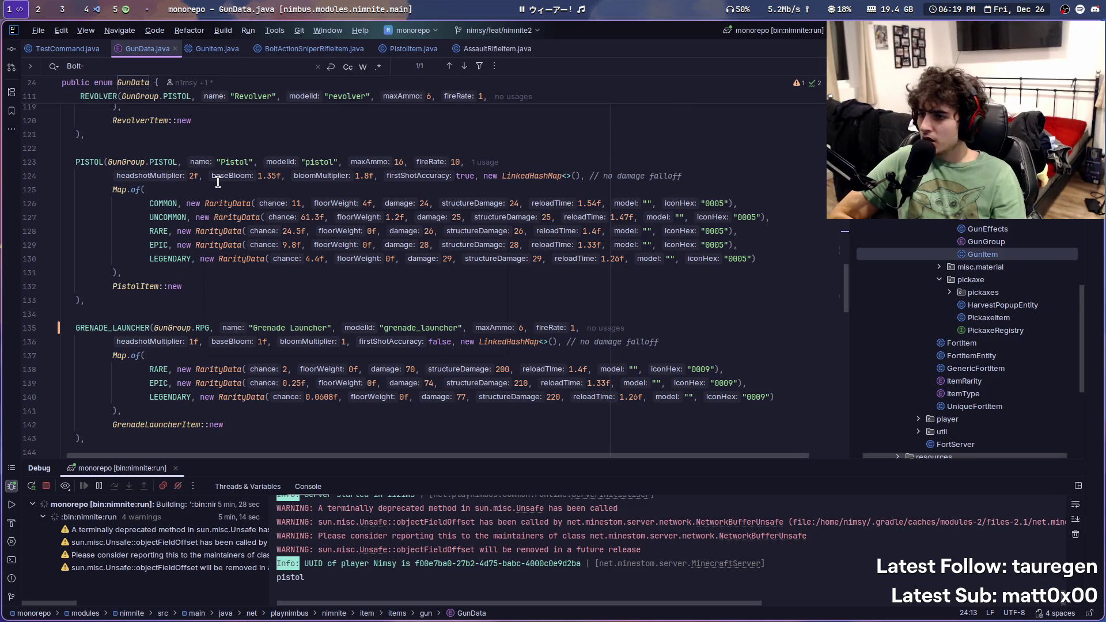
{"action": "left_click", "coordinate": [647, 205]}
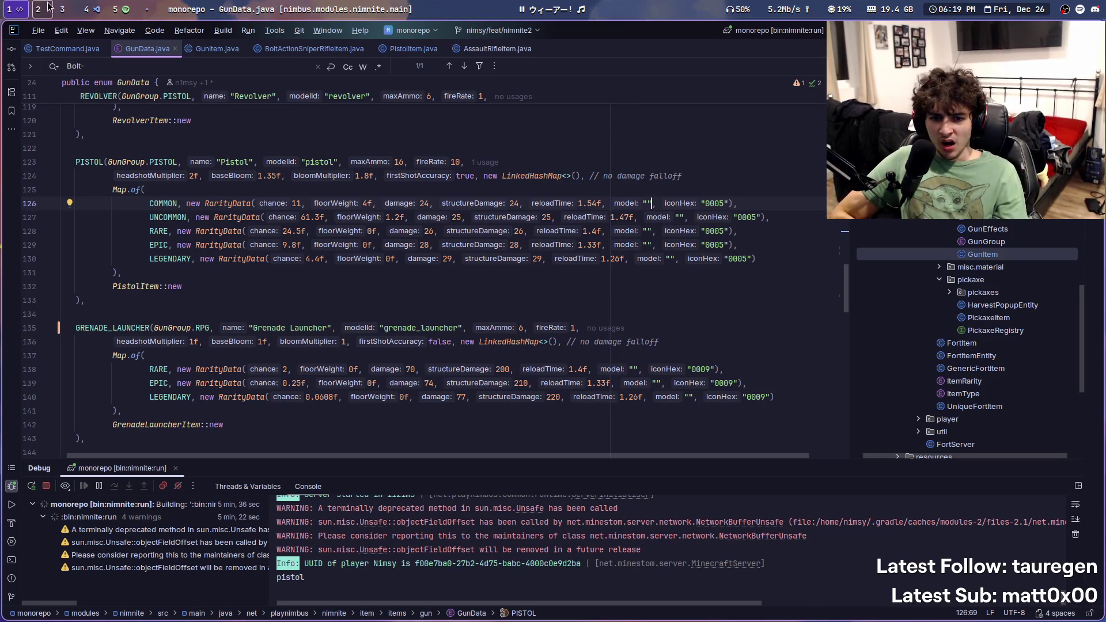
{"action": "left_click", "coordinate": [98, 7]}
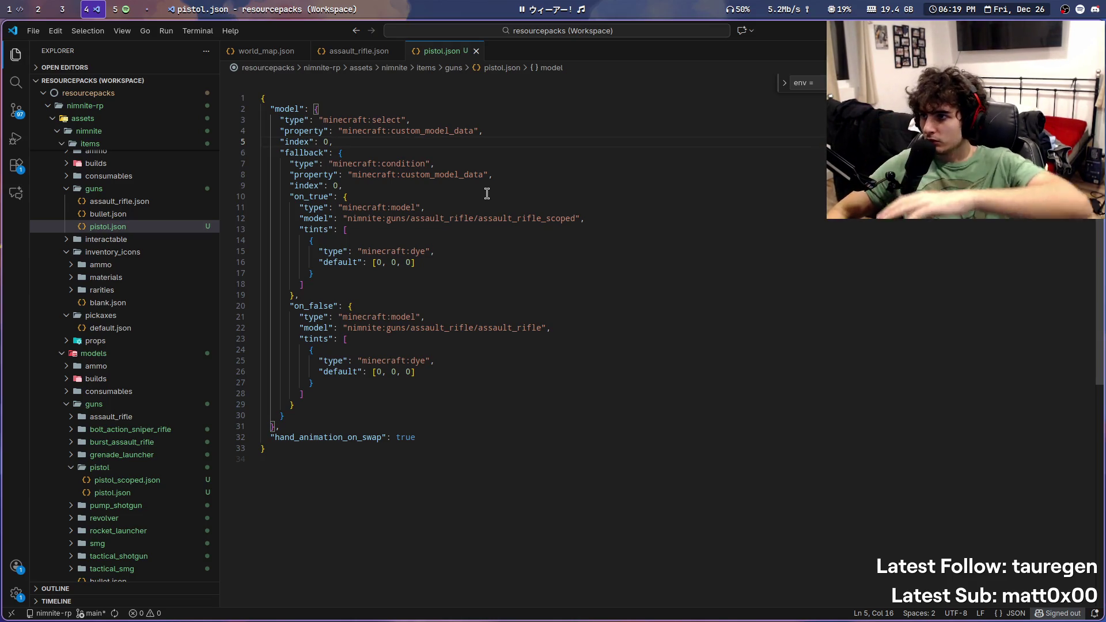
Step: Undo to restore the cases block in pistol.json, save, and reload packs in Minecraft
{"action": "key", "text": "ctrl+z"}
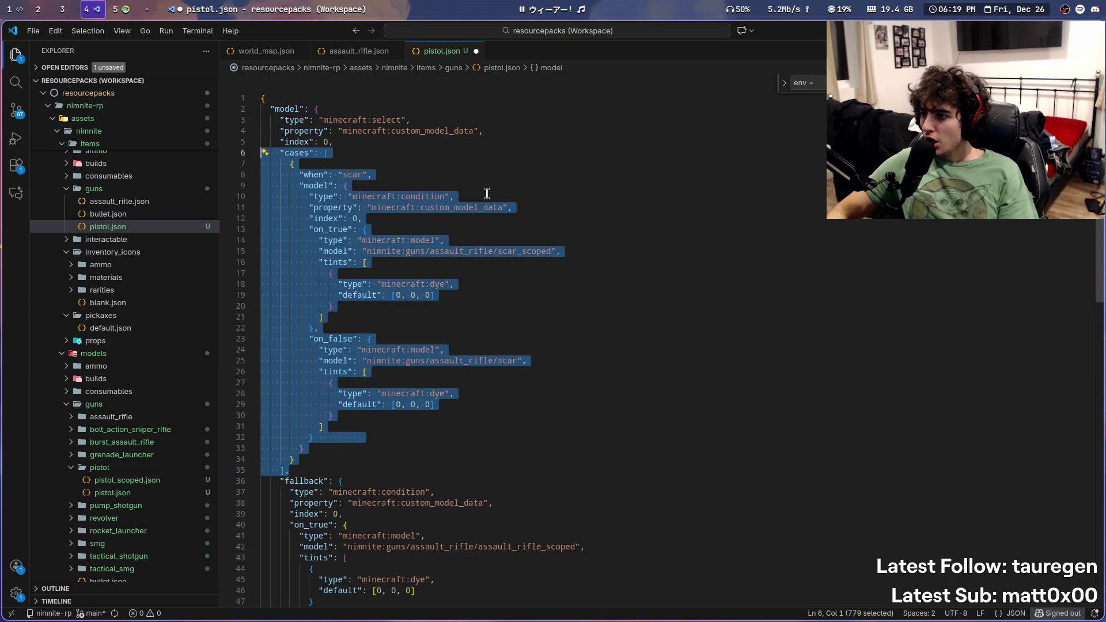
{"action": "left_click", "coordinate": [487, 192]}
{"action": "left_click", "coordinate": [515, 249]}
{"action": "left_click", "coordinate": [483, 251]}
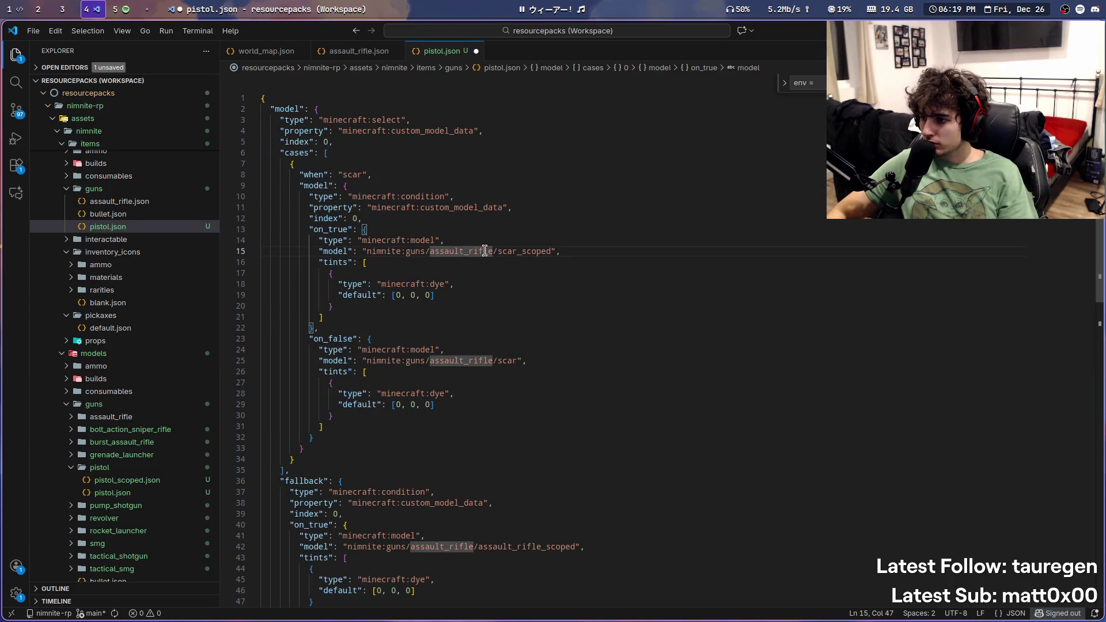
{"action": "scroll", "coordinate": [525, 346], "scroll_direction": "down", "scroll_amount": 4}
{"action": "scroll", "coordinate": [526, 345], "scroll_direction": "up", "scroll_amount": 4}
{"action": "key", "text": "ctrl+s"}
{"action": "key", "text": "alt+Tab"}
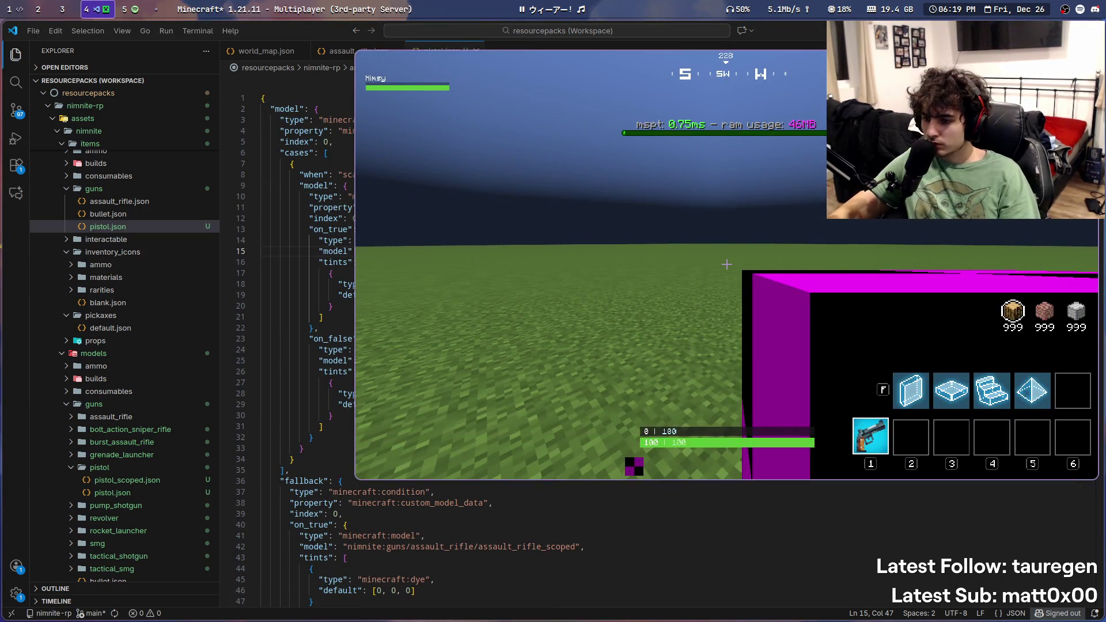
{"action": "key", "text": "F3+t"}
{"action": "key", "text": "Escape"}
{"action": "key", "text": "Escape"}
{"action": "key", "text": "t"}
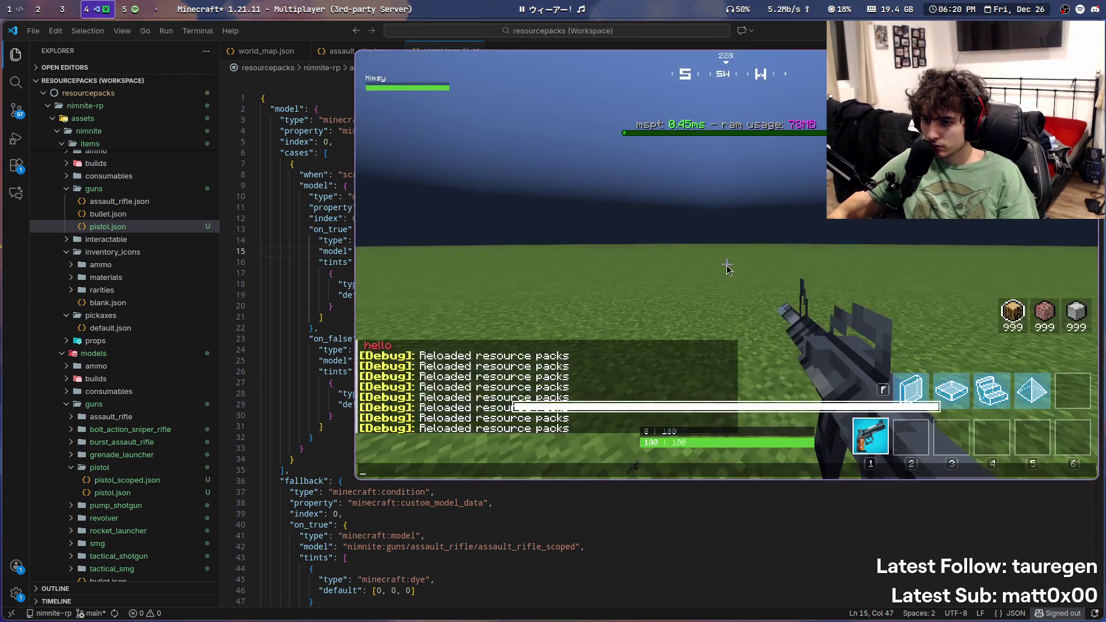
{"action": "key", "text": "alt+Tab"}
Step: Replace every assault_rifle in the model paths with pistol and save
{"action": "double_click", "coordinate": [465, 251]}
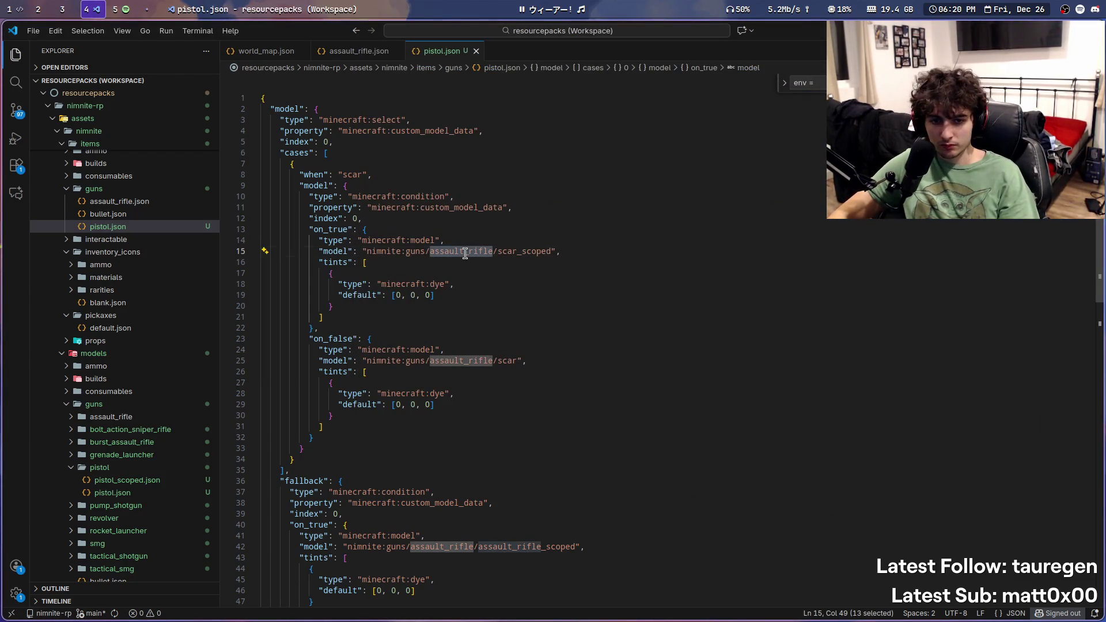
{"action": "key", "text": "ctrl+shift+l"}
{"action": "scroll", "coordinate": [498, 253], "scroll_direction": "down", "scroll_amount": 5}
{"action": "scroll", "coordinate": [499, 253], "scroll_direction": "up", "scroll_amount": 5}
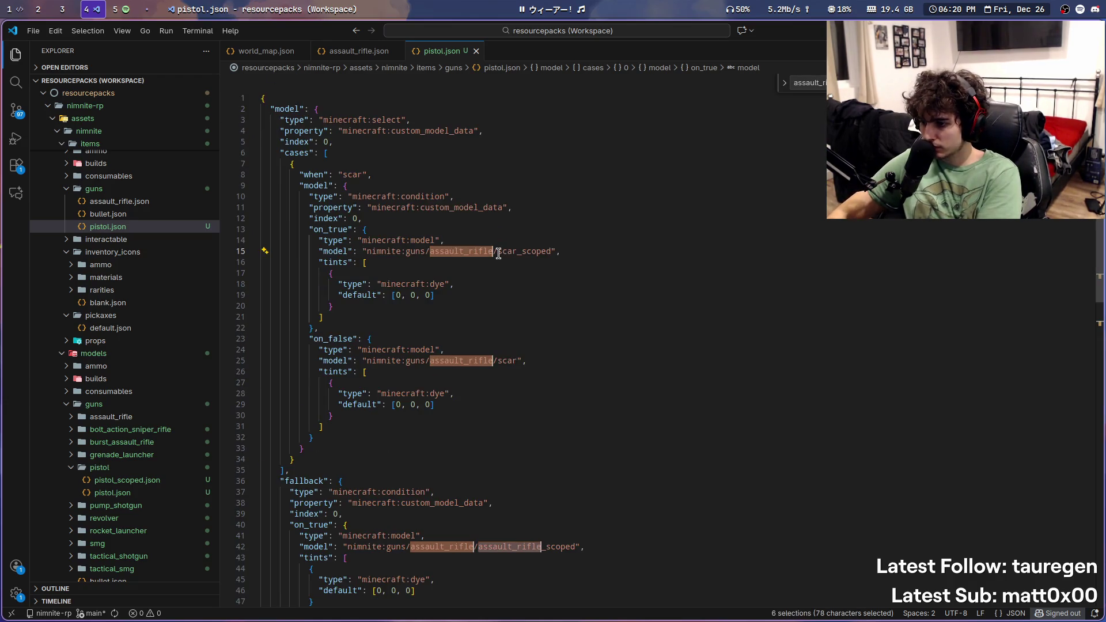
{"action": "type", "text": "pistol"}
{"action": "key", "text": "ctrl+s"}
{"action": "key", "text": "Escape"}
{"action": "key", "text": "Escape"}
Step: Rename scar_scoped to pistol_scoped and scar to pistol in the case's model paths
{"action": "key", "text": "ctrl+shift+Right"}
{"action": "scroll", "coordinate": [610, 288], "scroll_direction": "up", "scroll_amount": 3}
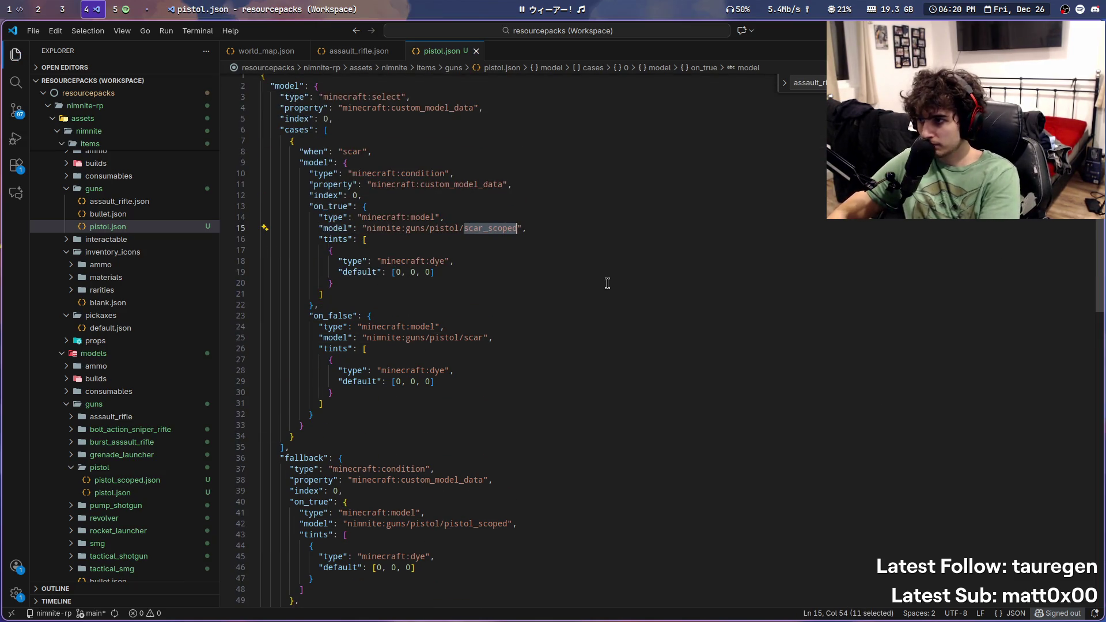
{"action": "type", "text": "pistol_scoped"}
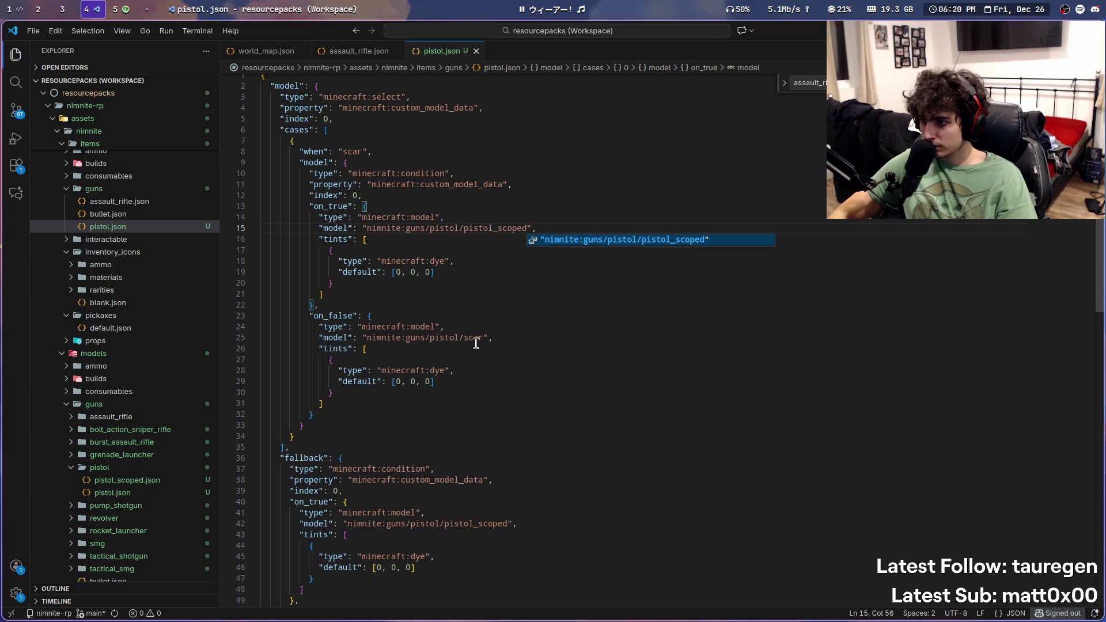
{"action": "double_click", "coordinate": [477, 340]}
{"action": "type", "text": "pistol"}
{"action": "key", "text": "Escape"}
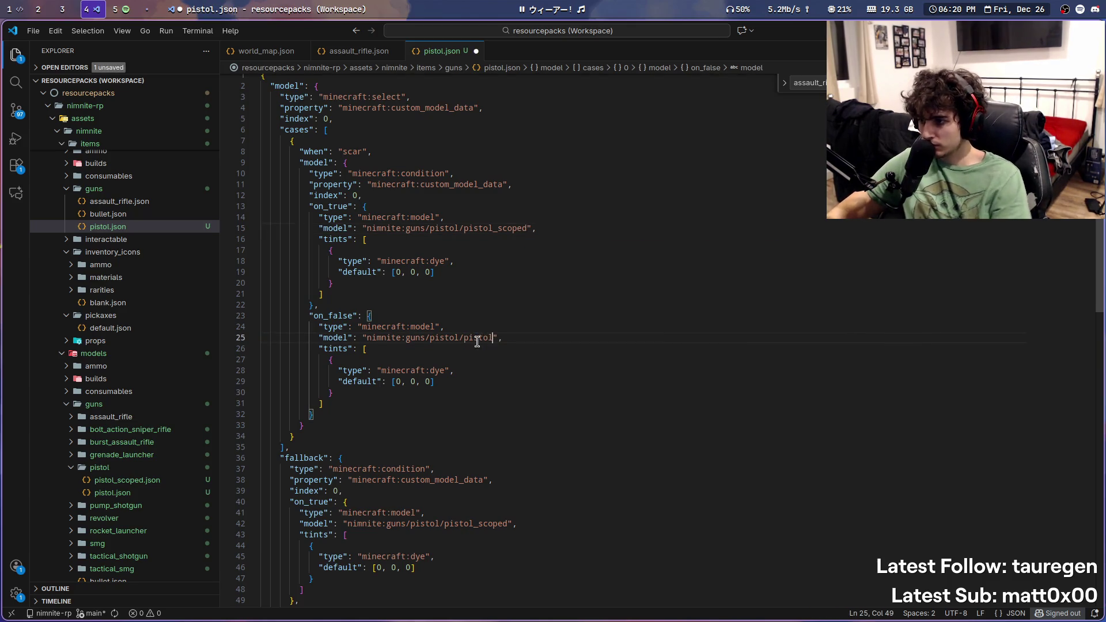
Step: Compare with the fallback's pistol_scoped path and check the held pistol in game
{"action": "scroll", "coordinate": [518, 342], "scroll_direction": "down", "scroll_amount": 3}
{"action": "scroll", "coordinate": [518, 342], "scroll_direction": "up", "scroll_amount": 3}
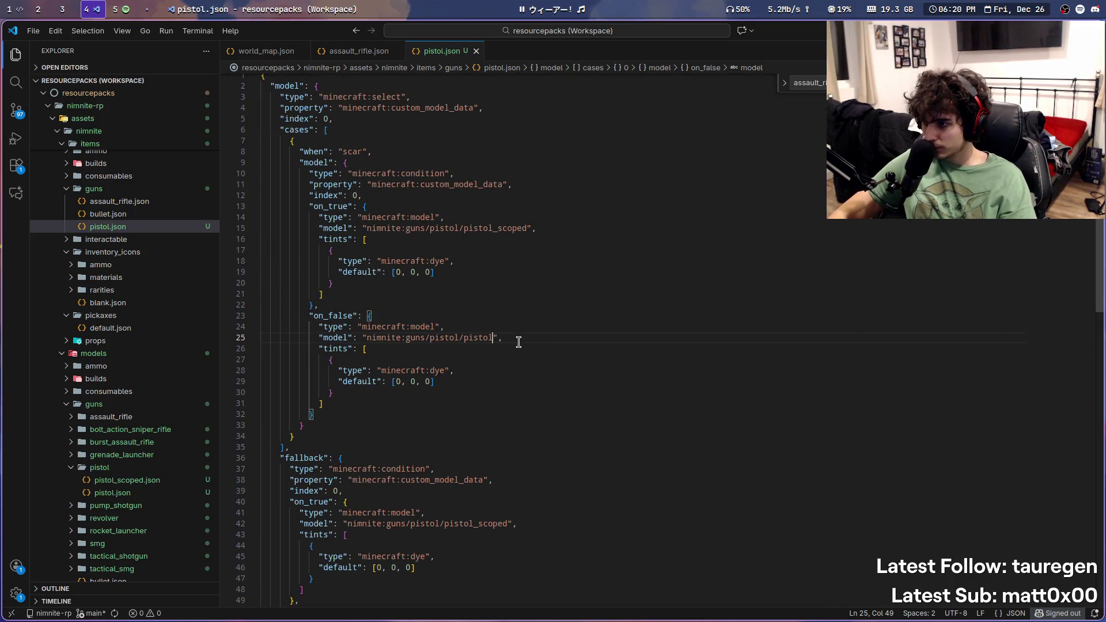
{"action": "scroll", "coordinate": [518, 342], "scroll_direction": "down", "scroll_amount": 5}
{"action": "double_click", "coordinate": [479, 323]}
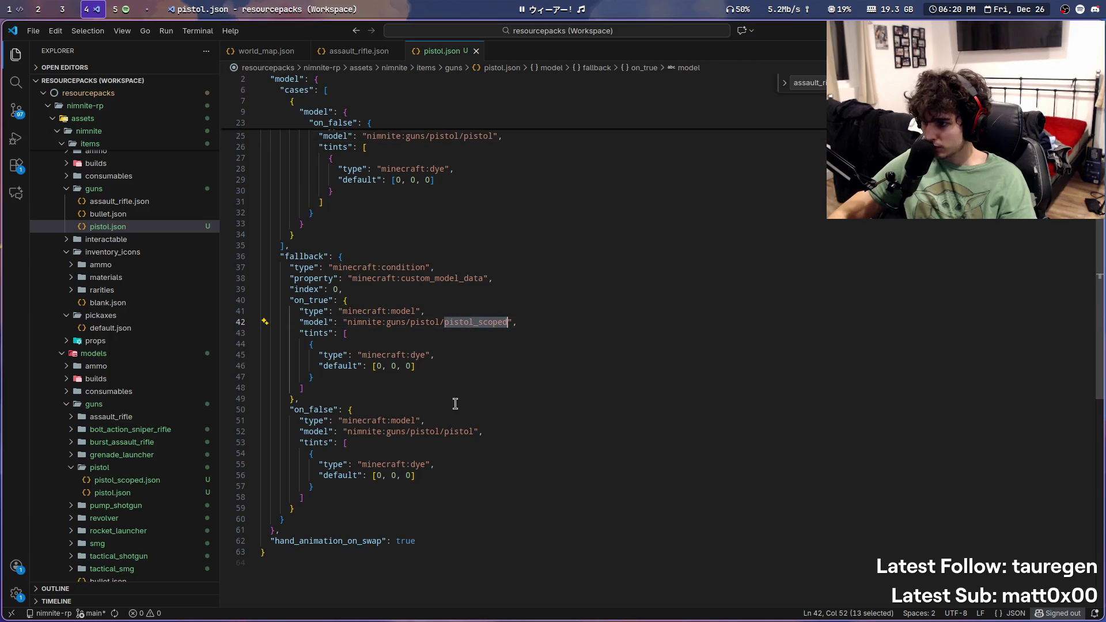
{"action": "key", "text": "super+s"}
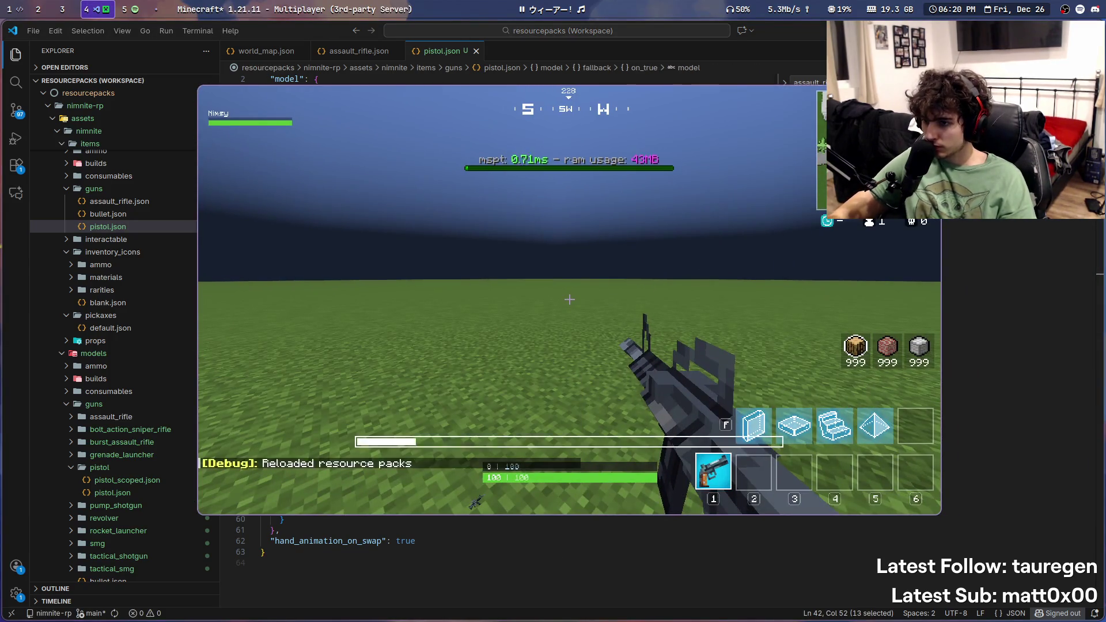
{"action": "mouse_move", "coordinate": [569, 300]}
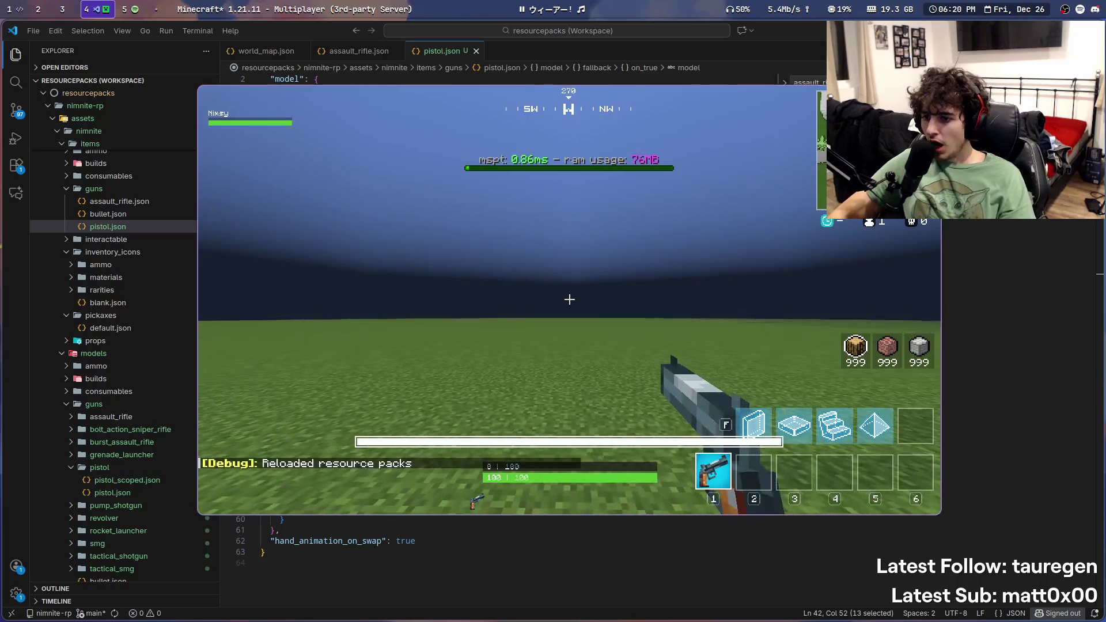
{"action": "key", "text": "super+s"}
{"action": "scroll", "coordinate": [516, 311], "scroll_direction": "up", "scroll_amount": 5}
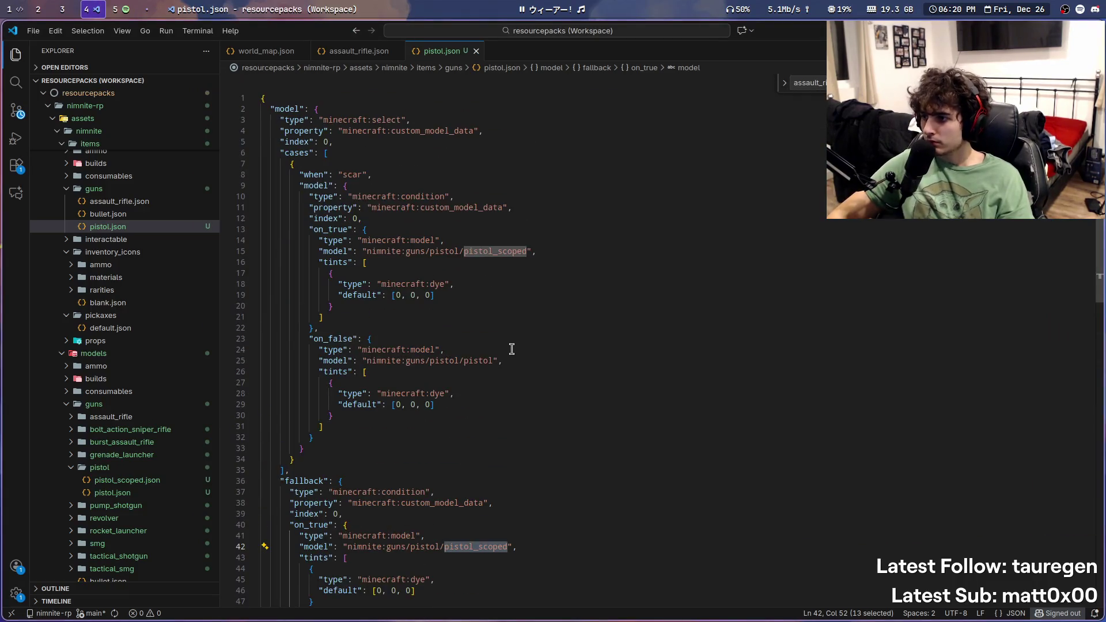
{"action": "left_click", "coordinate": [308, 233]}
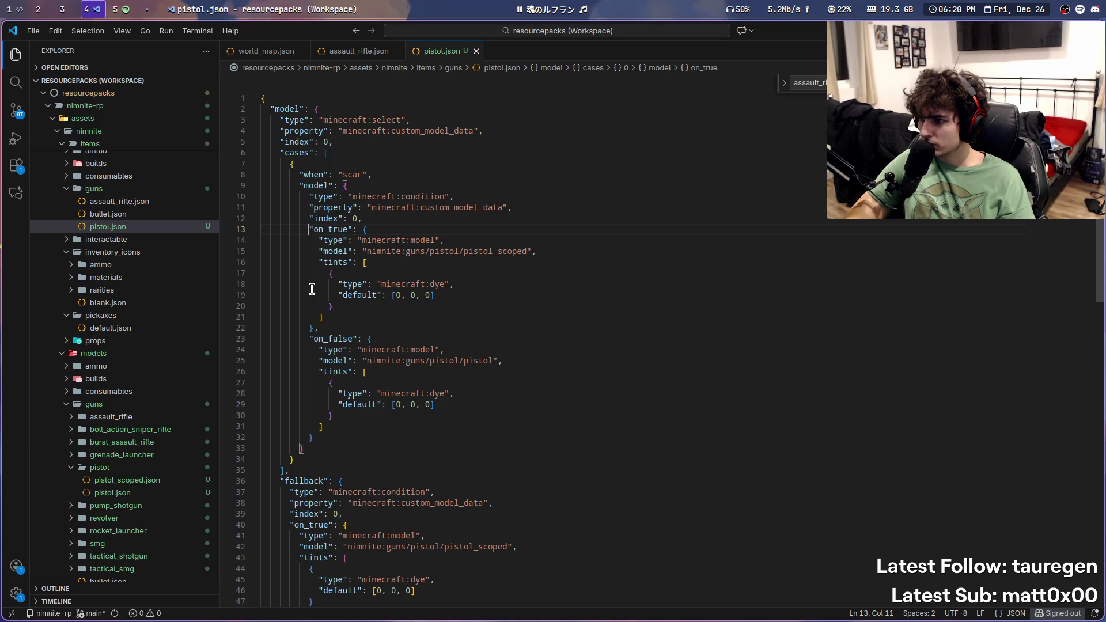
Step: Highlight custom_model_data on line 11 of pistol.json, then switch to the Spotify workspace
{"action": "left_click", "coordinate": [412, 196]}
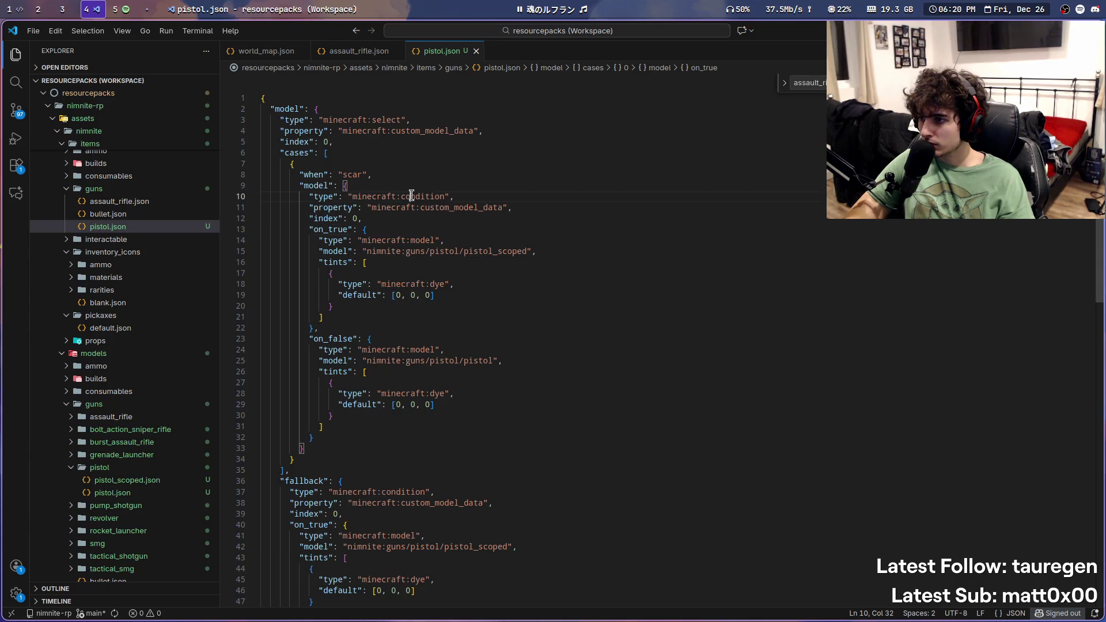
{"action": "left_click", "coordinate": [421, 208]}
{"action": "key", "text": "super+5"}
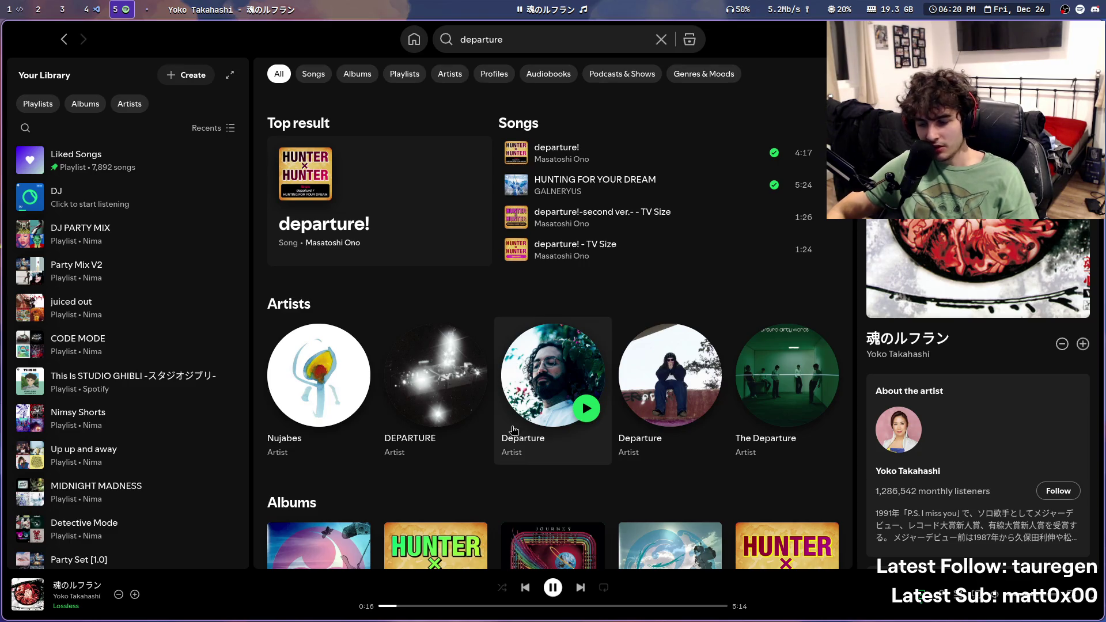
Step: Like 魂のルフラン, play Akano's "Kamado Tanjirou no Uta" from a 'kimetsu' search, then return to VS Code
{"action": "left_click", "coordinate": [553, 588]}
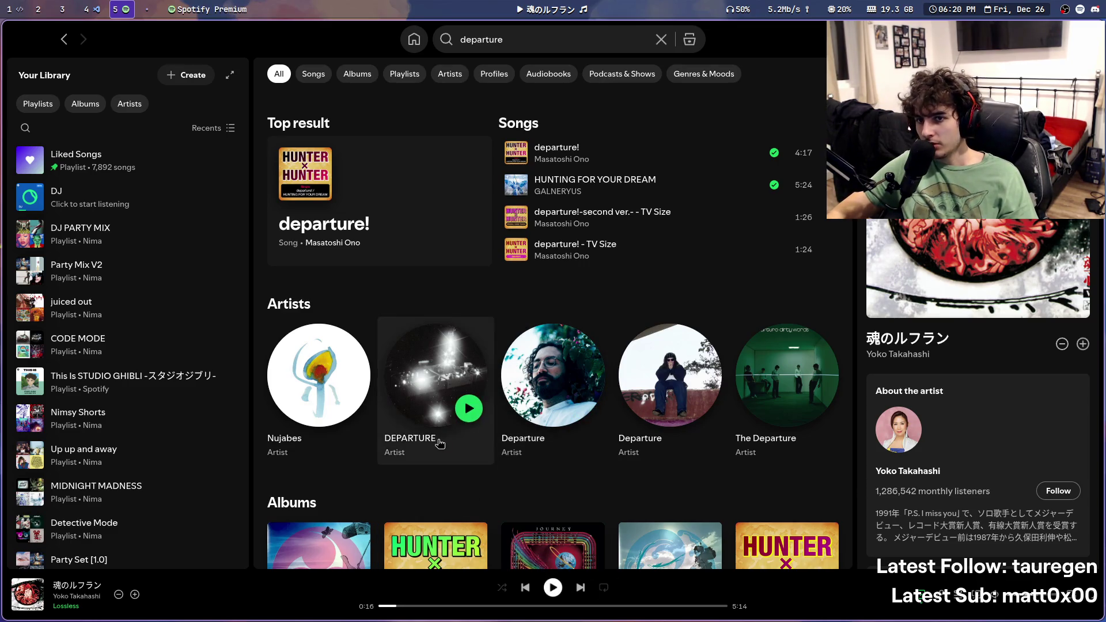
{"action": "left_click", "coordinate": [138, 594]}
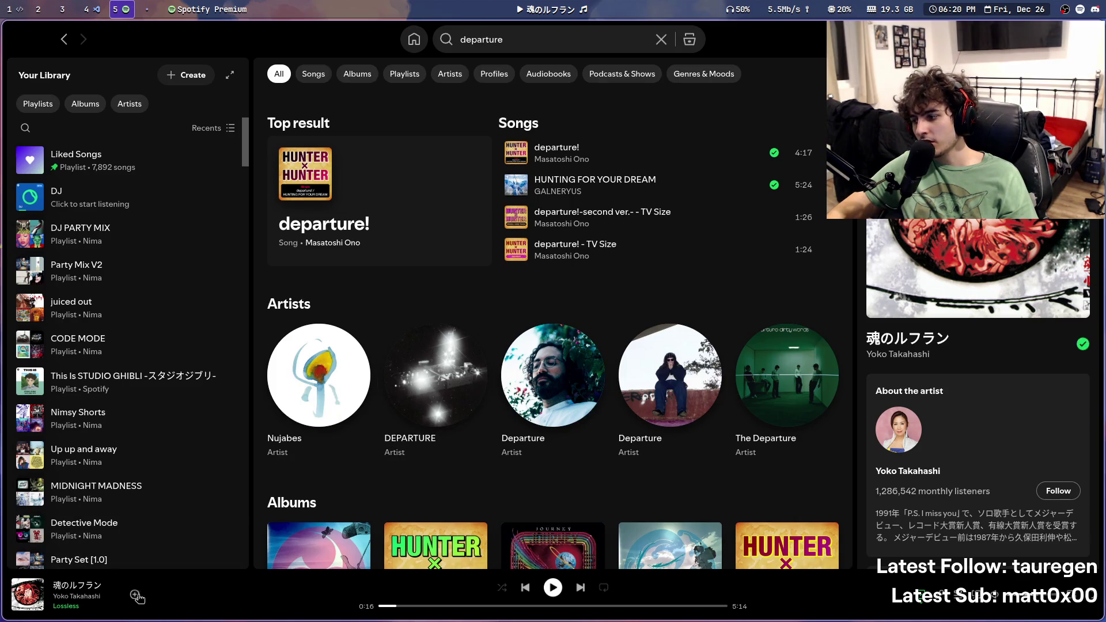
{"action": "left_click", "coordinate": [496, 35]}
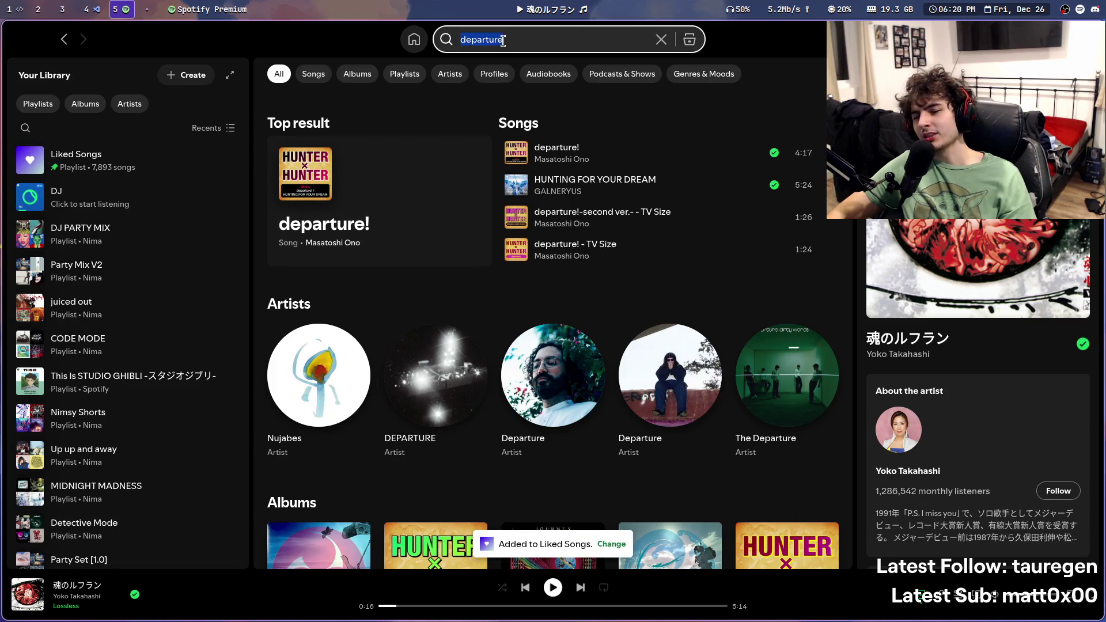
{"action": "type", "text": "kimetsu"}
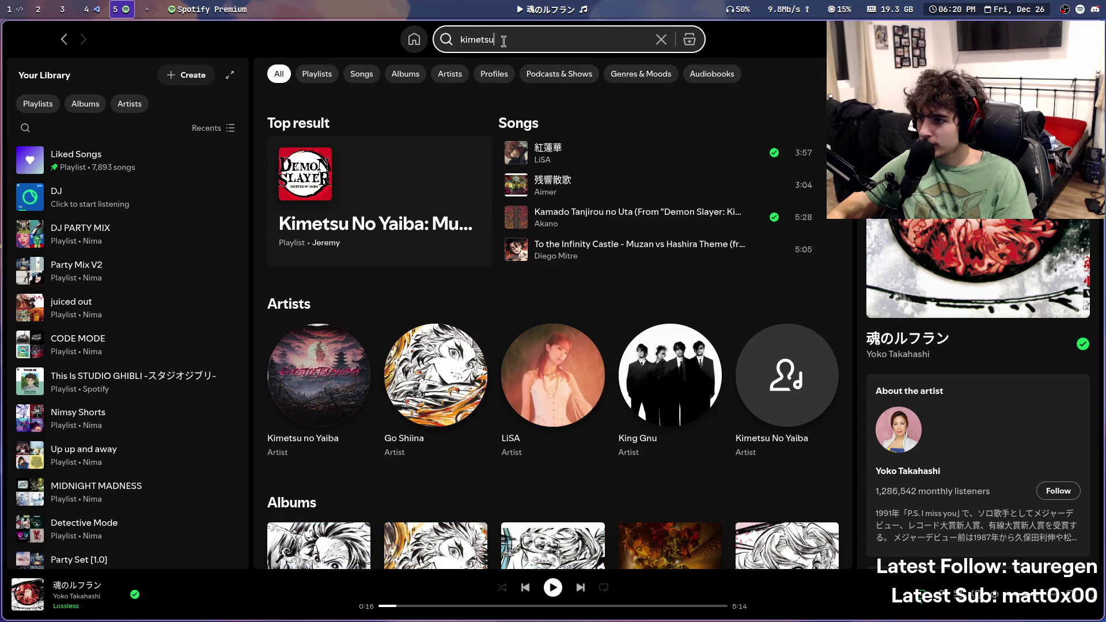
{"action": "left_click", "coordinate": [513, 219]}
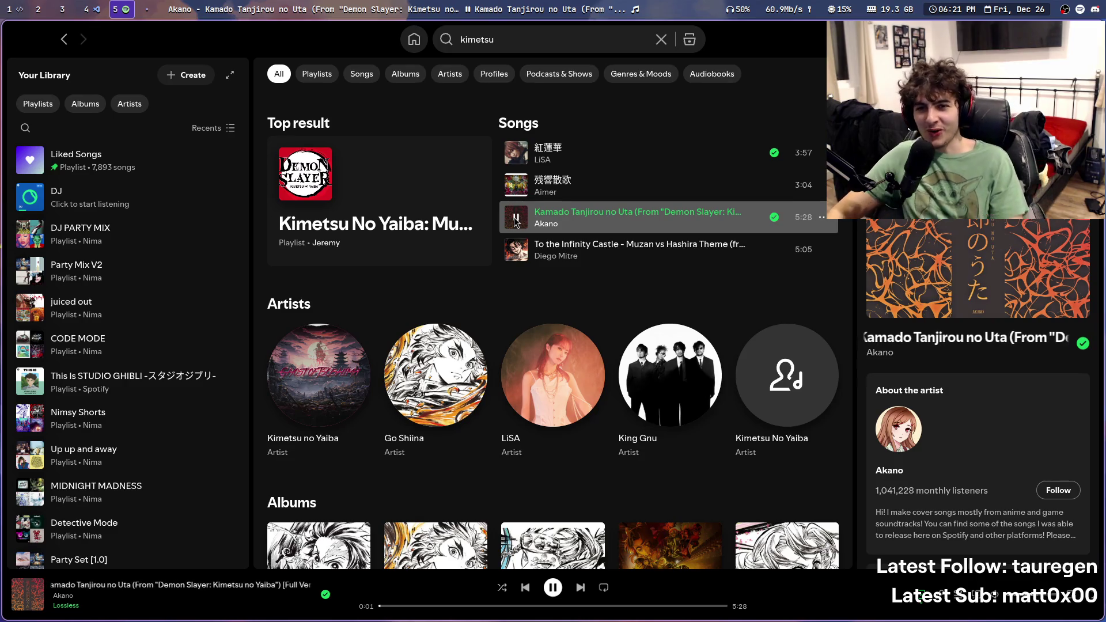
{"action": "key", "text": "super+4"}
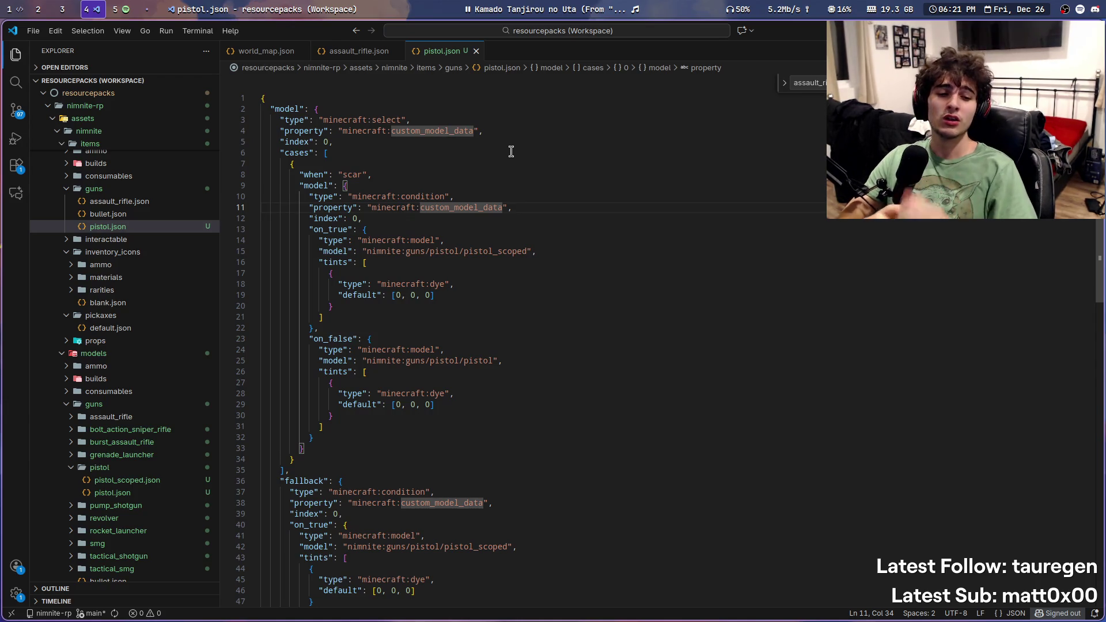
{"action": "key", "text": "super+5"}
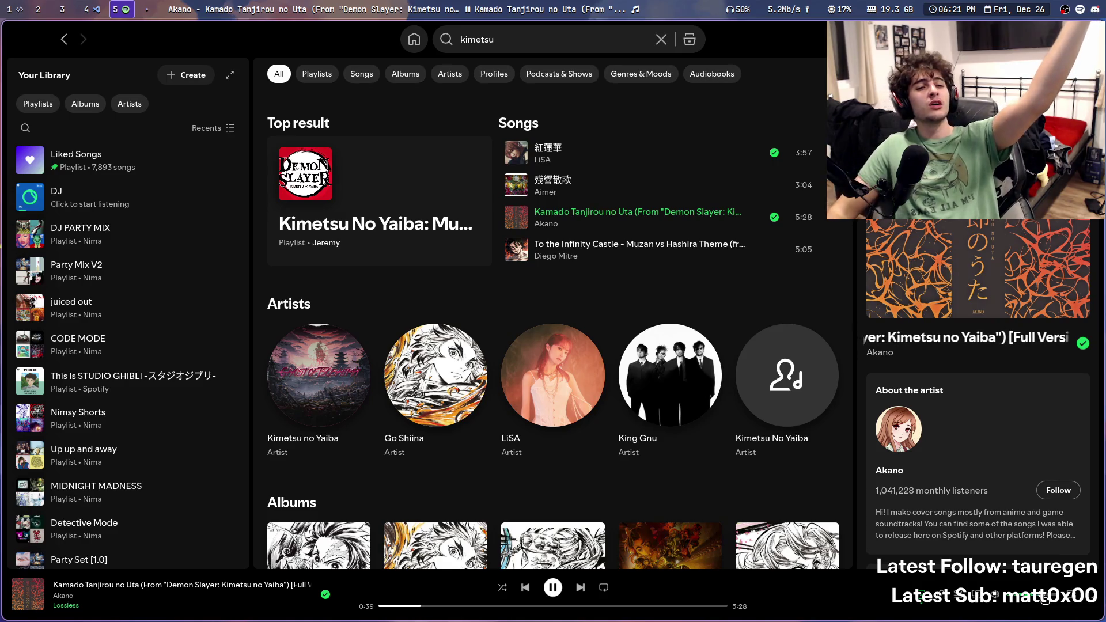
{"action": "key", "text": "super+4"}
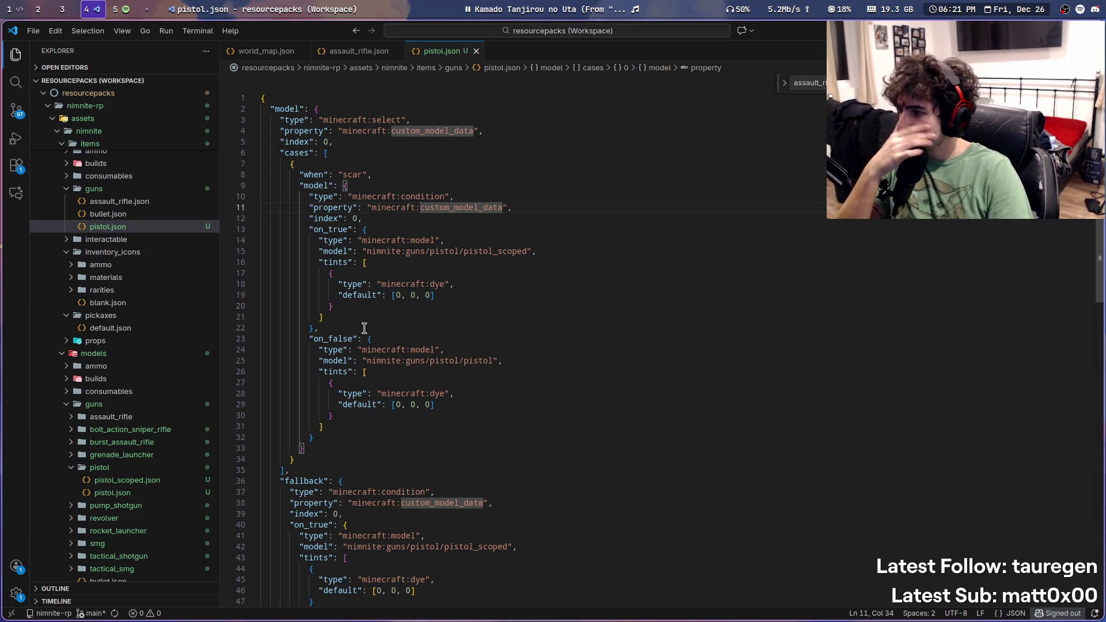
Step: Highlight the minecraft namespace, the cases key and the scar value in pistol.json
{"action": "double_click", "coordinate": [357, 197]}
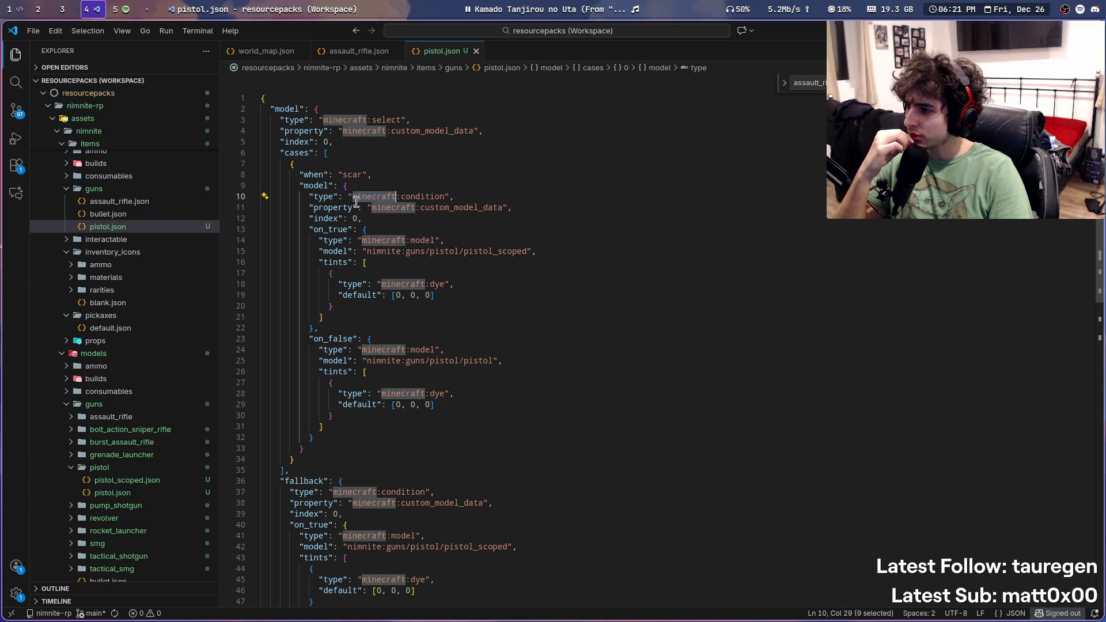
{"action": "double_click", "coordinate": [293, 154]}
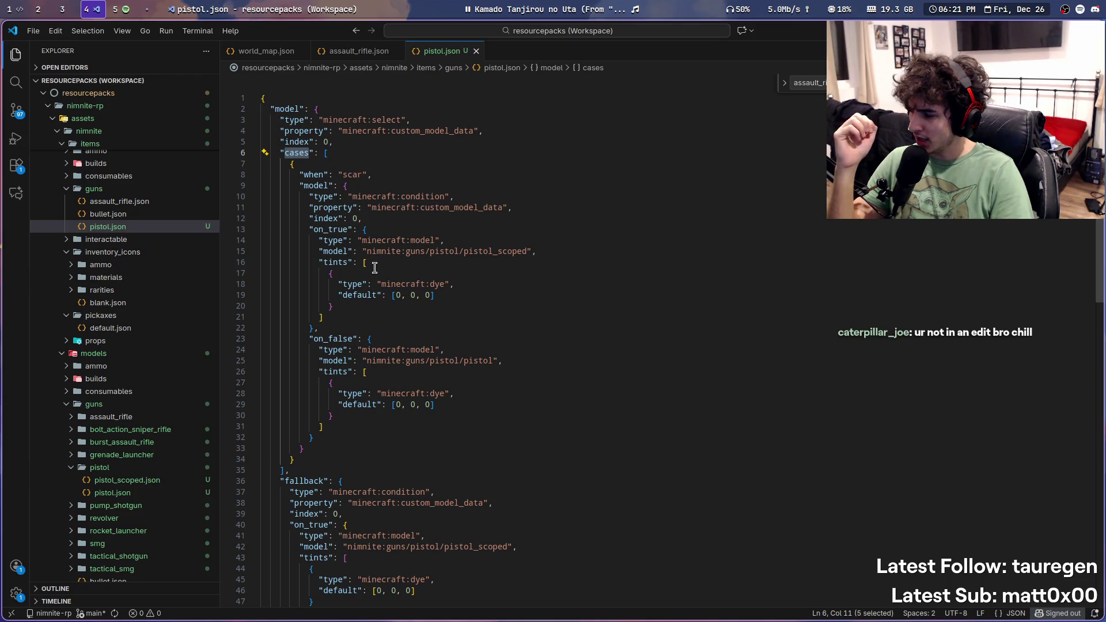
{"action": "double_click", "coordinate": [353, 174]}
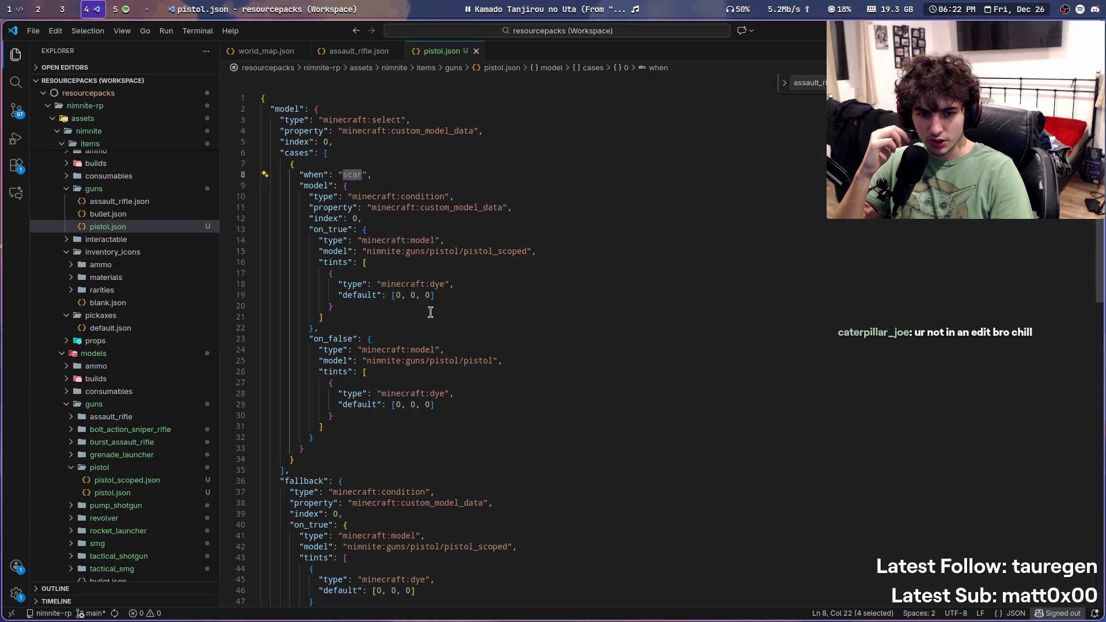
{"action": "scroll", "coordinate": [434, 319], "scroll_direction": "down", "scroll_amount": 3}
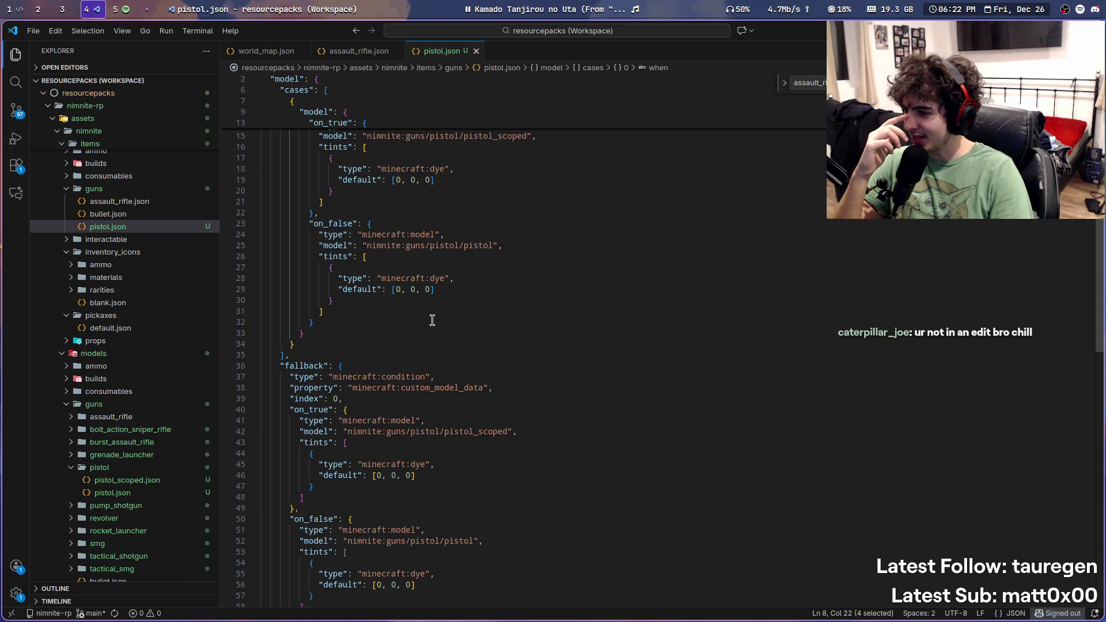
{"action": "scroll", "coordinate": [428, 321], "scroll_direction": "down", "scroll_amount": 2}
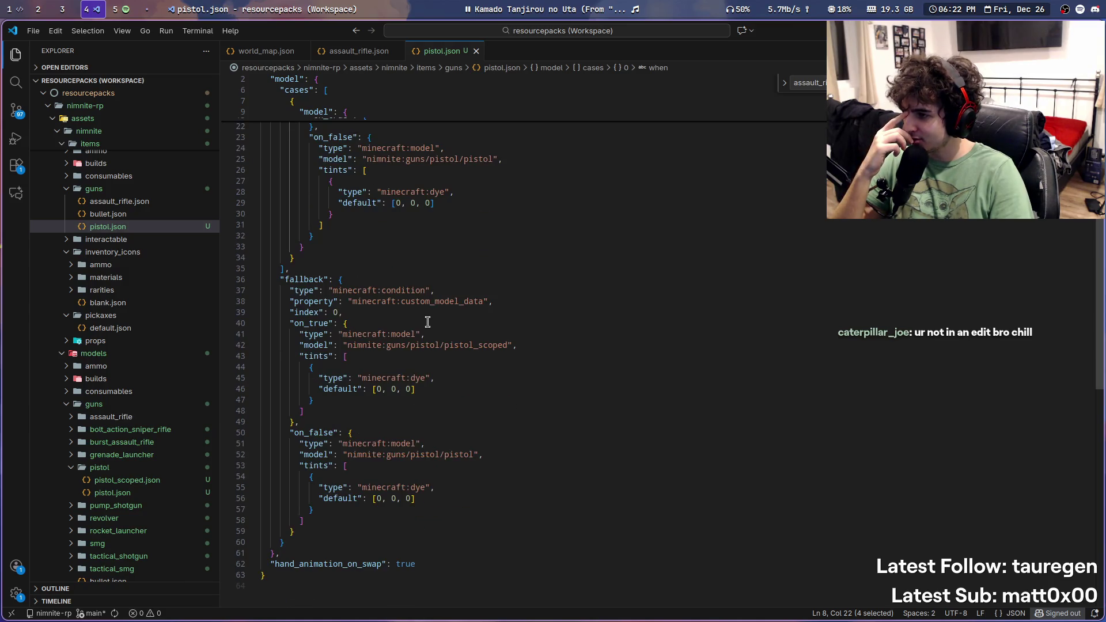
{"action": "scroll", "coordinate": [193, 354], "scroll_direction": "down", "scroll_amount": 5}
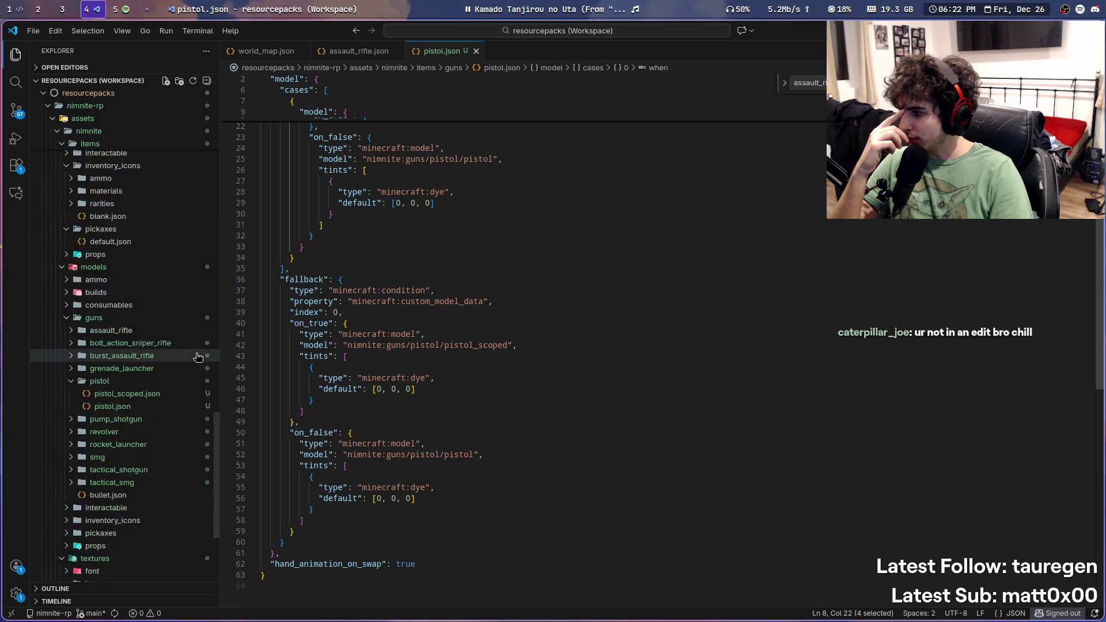
{"action": "scroll", "coordinate": [98, 466], "scroll_direction": "down", "scroll_amount": 5}
Step: Peek into the guns and interactable textures folders in the Explorer
{"action": "left_click", "coordinate": [71, 469]}
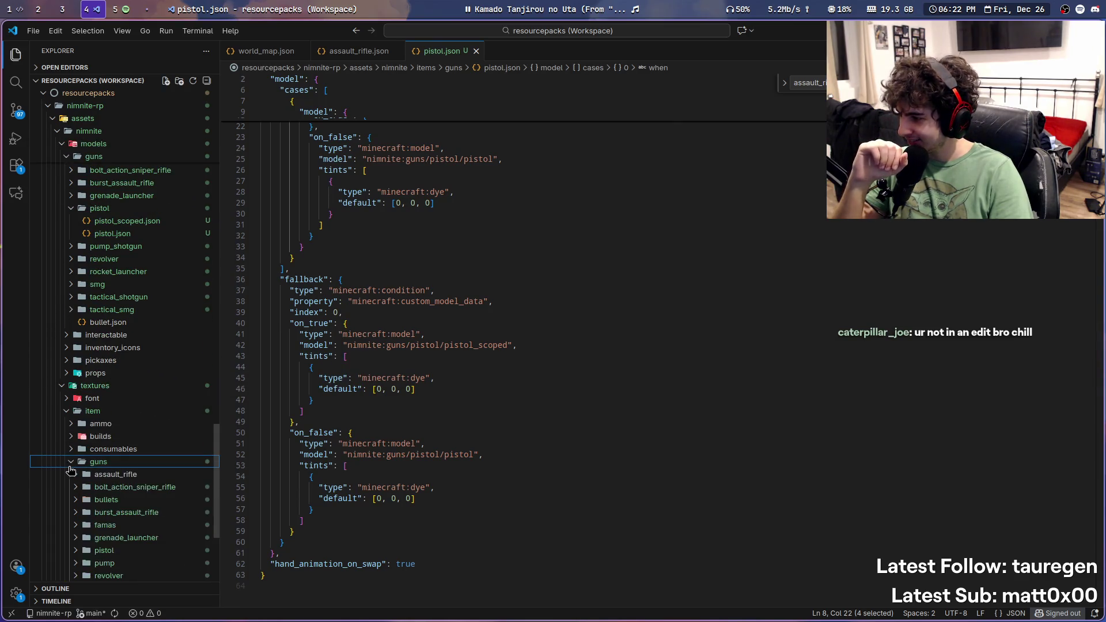
{"action": "left_click", "coordinate": [70, 466]}
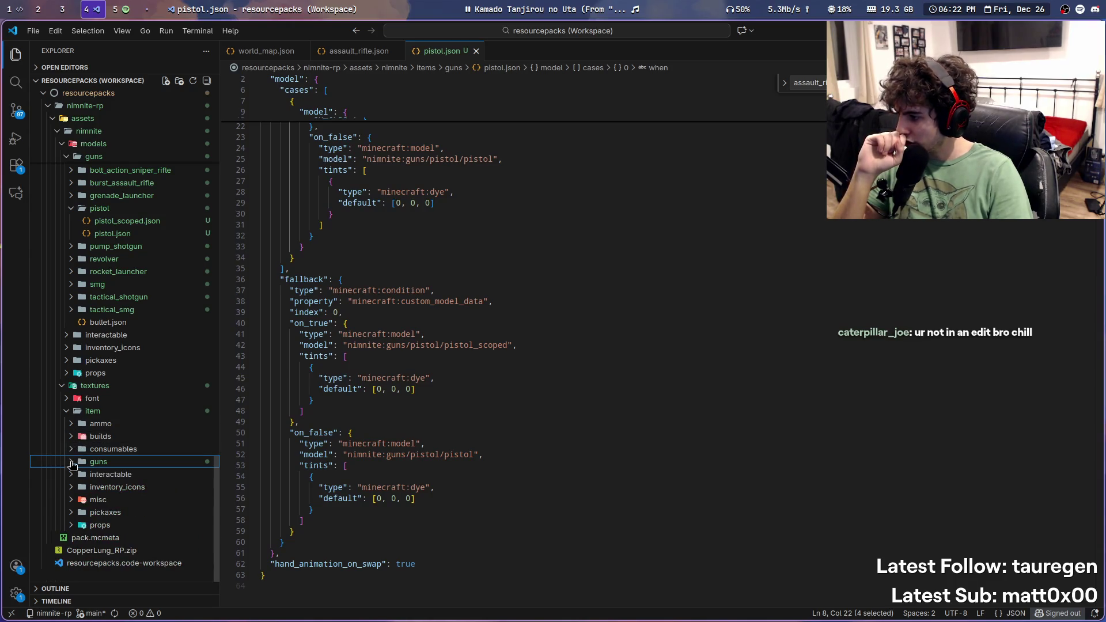
{"action": "left_click", "coordinate": [71, 475]}
{"action": "left_click", "coordinate": [71, 475]}
{"action": "scroll", "coordinate": [82, 433], "scroll_direction": "up", "scroll_amount": 5}
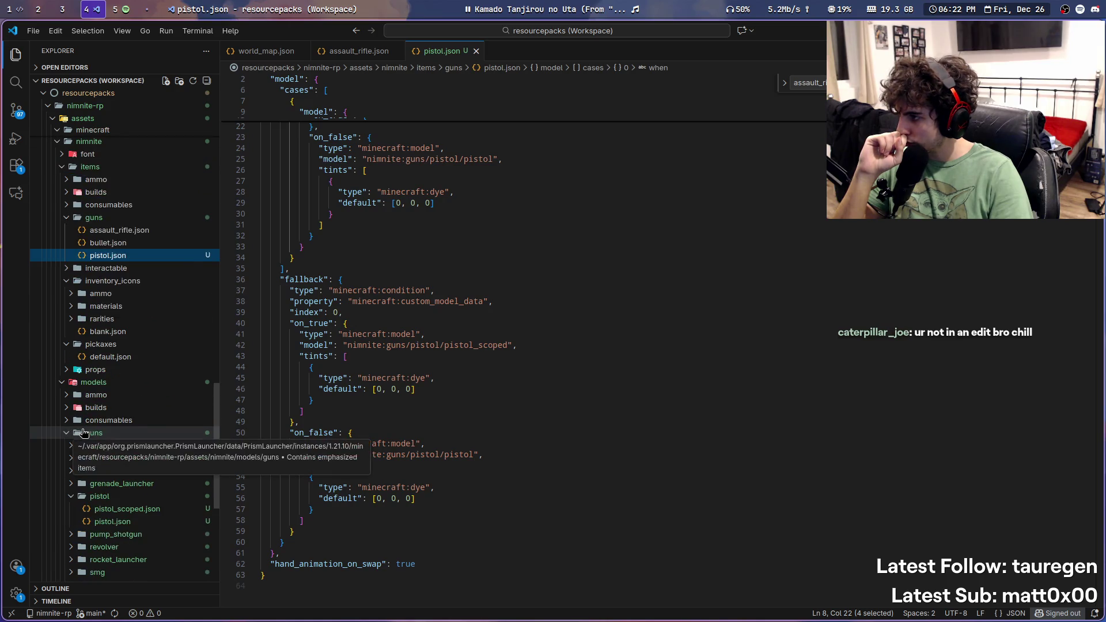
{"action": "scroll", "coordinate": [75, 403], "scroll_direction": "up", "scroll_amount": 3}
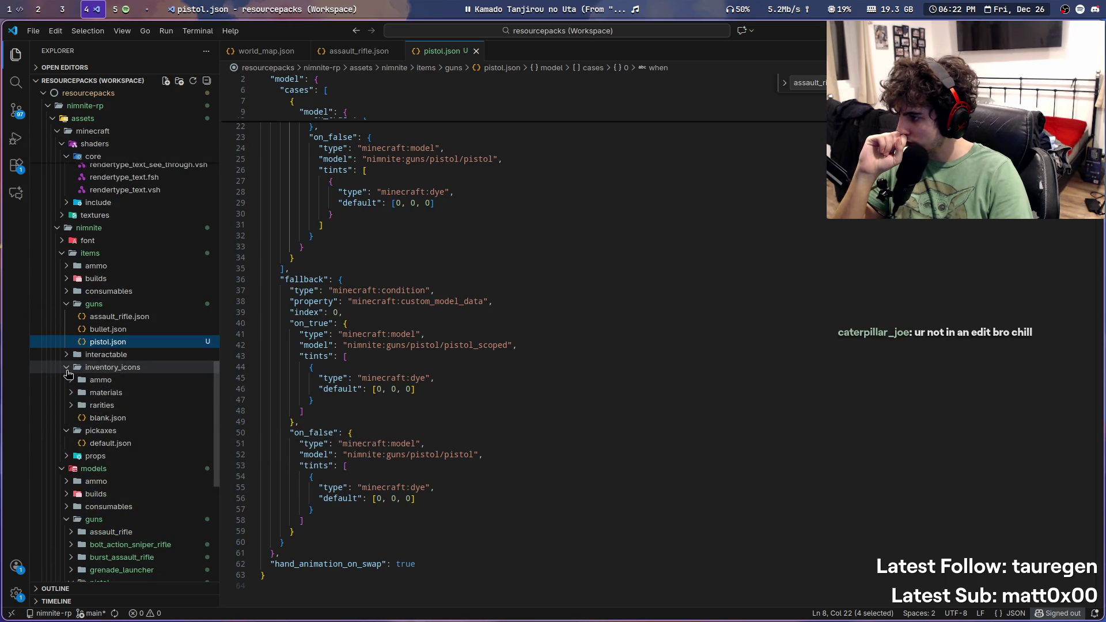
Step: Open brick.json from inventory_icons/materials, check the ammo folder, then collapse inventory_icons
{"action": "left_click", "coordinate": [72, 396]}
{"action": "left_click", "coordinate": [72, 397]}
{"action": "left_click", "coordinate": [72, 396]}
{"action": "left_click", "coordinate": [87, 406]}
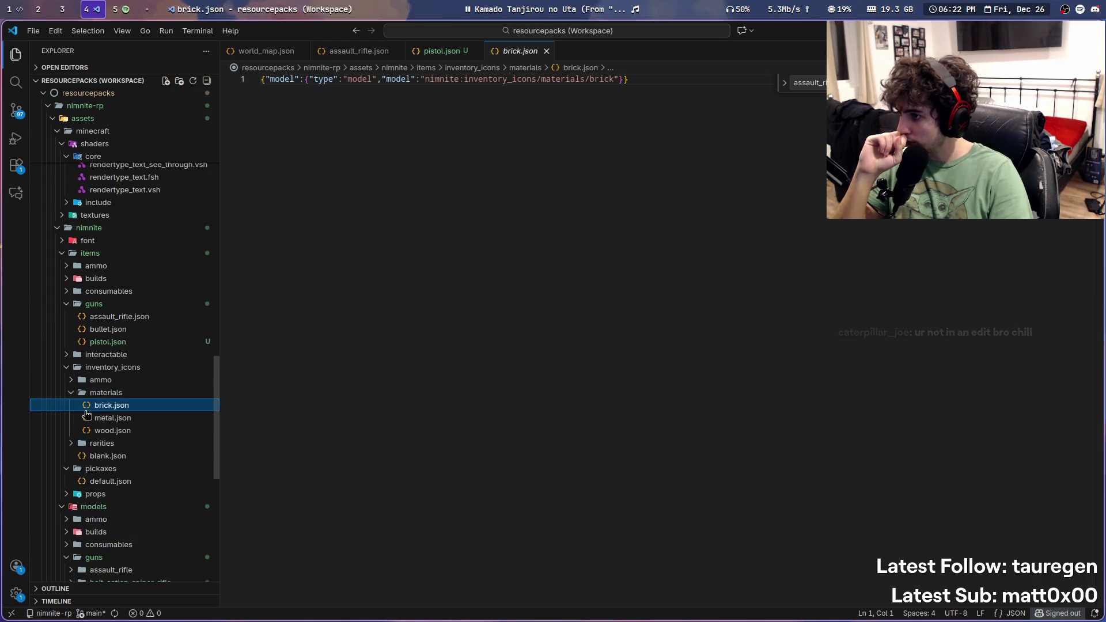
{"action": "left_click", "coordinate": [72, 393]}
{"action": "left_click", "coordinate": [72, 380]}
{"action": "left_click", "coordinate": [72, 381]}
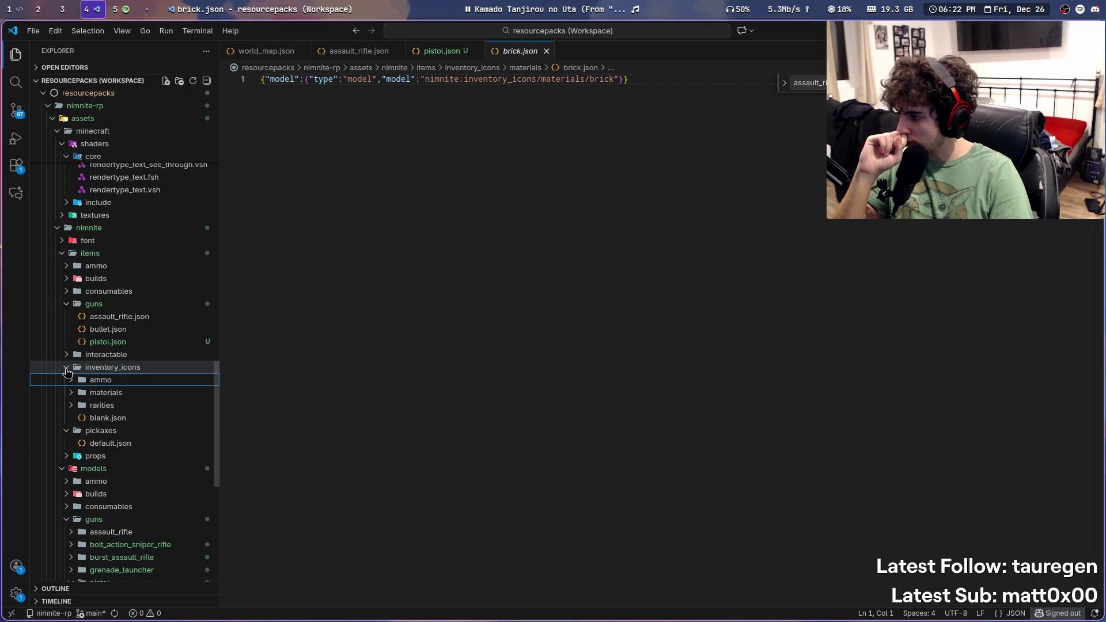
{"action": "left_click", "coordinate": [68, 370]}
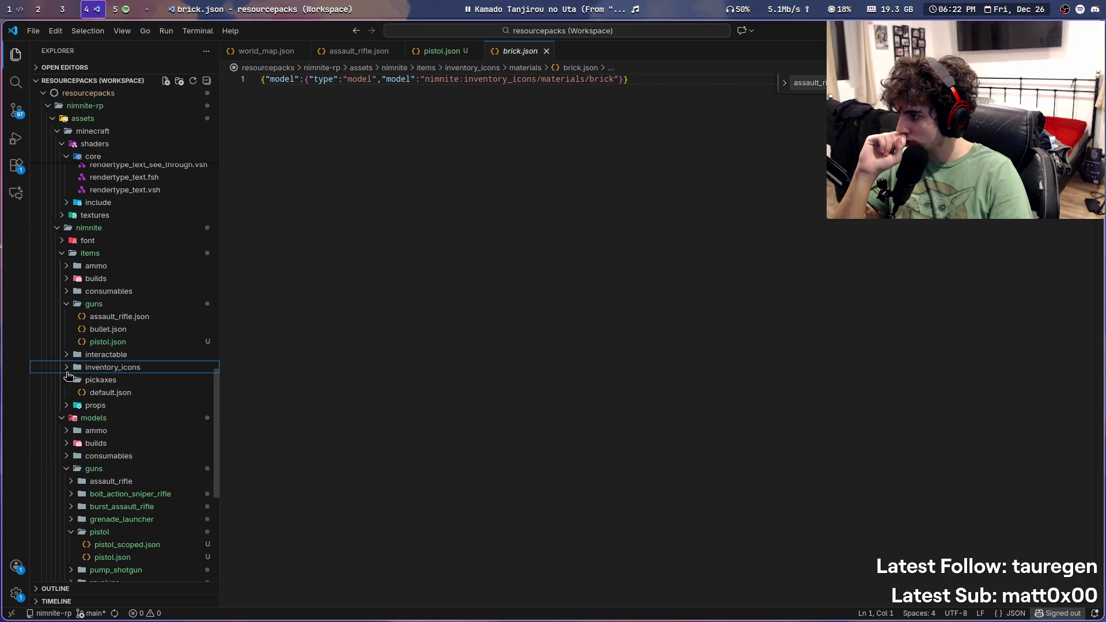
Step: Open floor.json from builds/previews/tiles to compare its cases
{"action": "scroll", "coordinate": [67, 375], "scroll_direction": "up", "scroll_amount": 1}
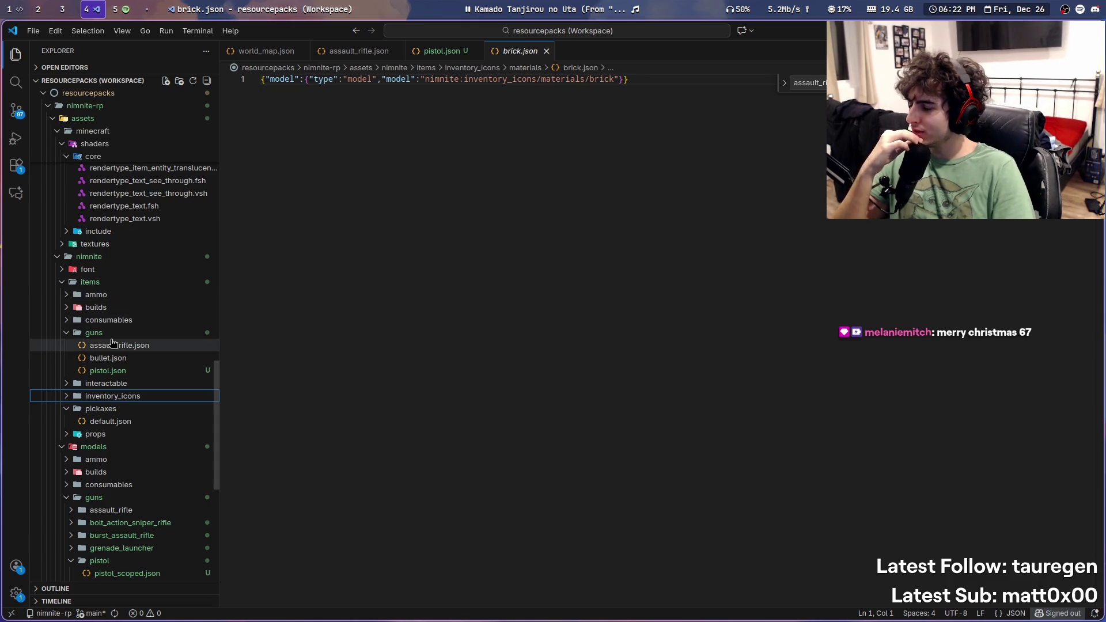
{"action": "scroll", "coordinate": [99, 300], "scroll_direction": "up", "scroll_amount": 3}
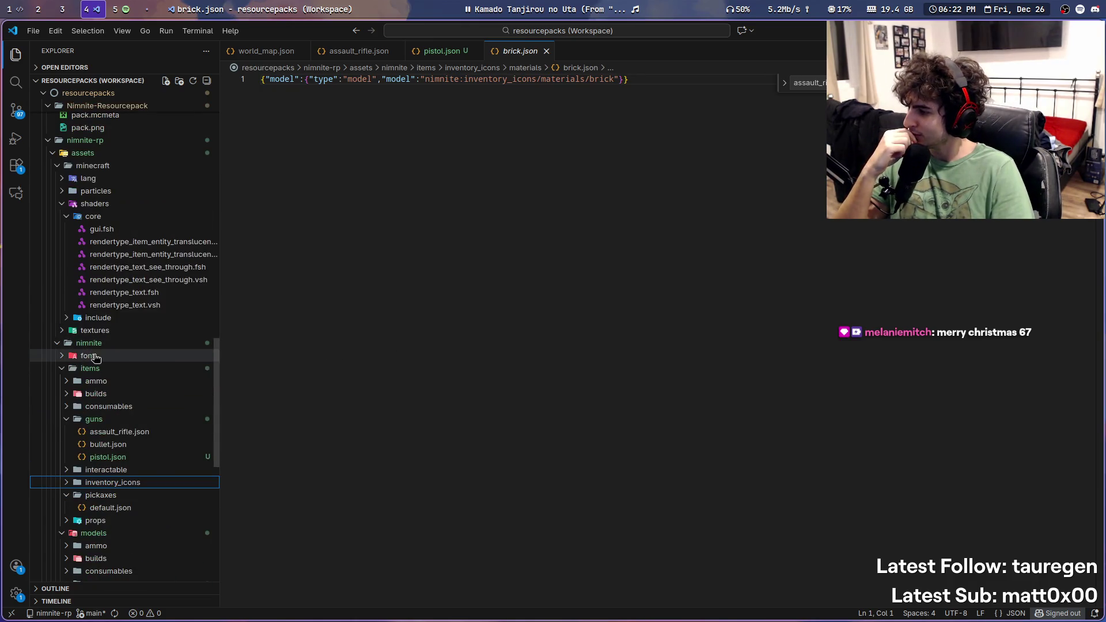
{"action": "left_click", "coordinate": [65, 217]}
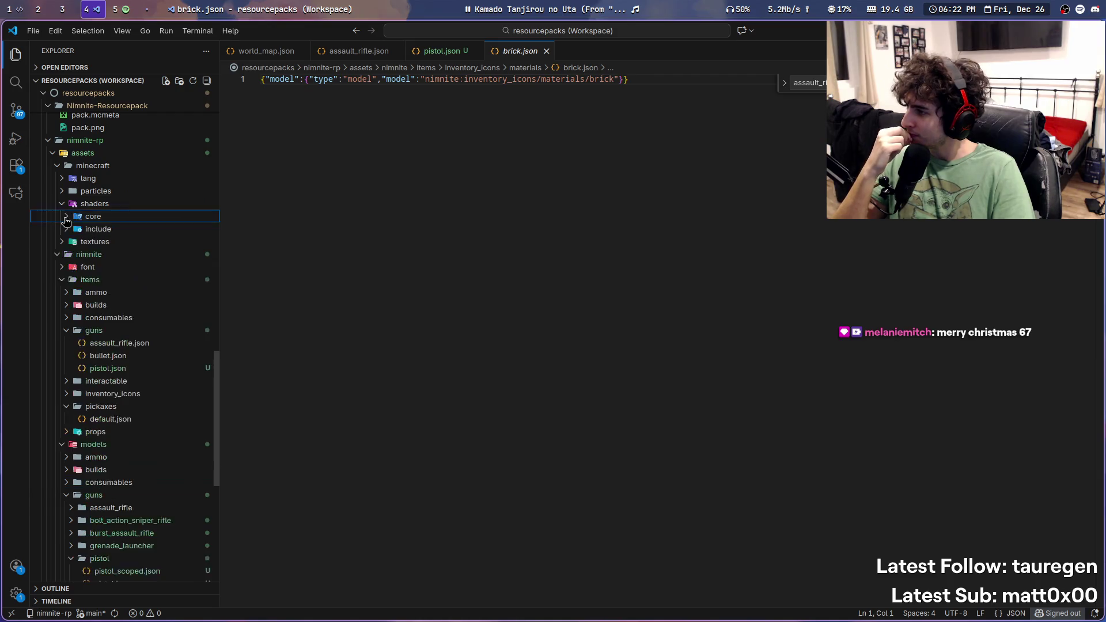
{"action": "left_click", "coordinate": [68, 307]}
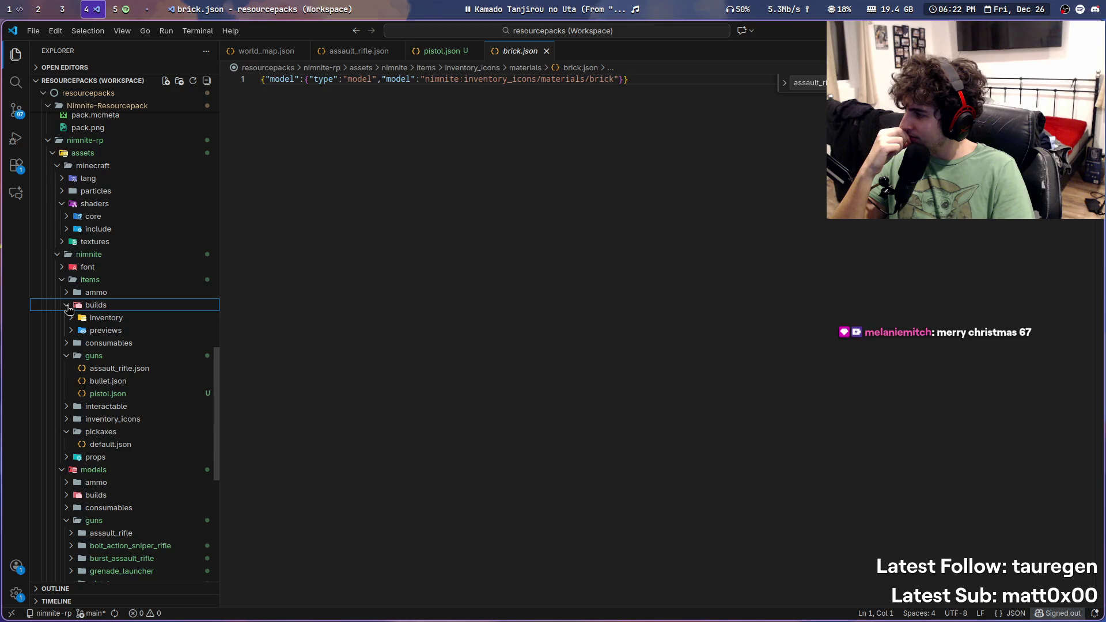
{"action": "left_click", "coordinate": [71, 330]}
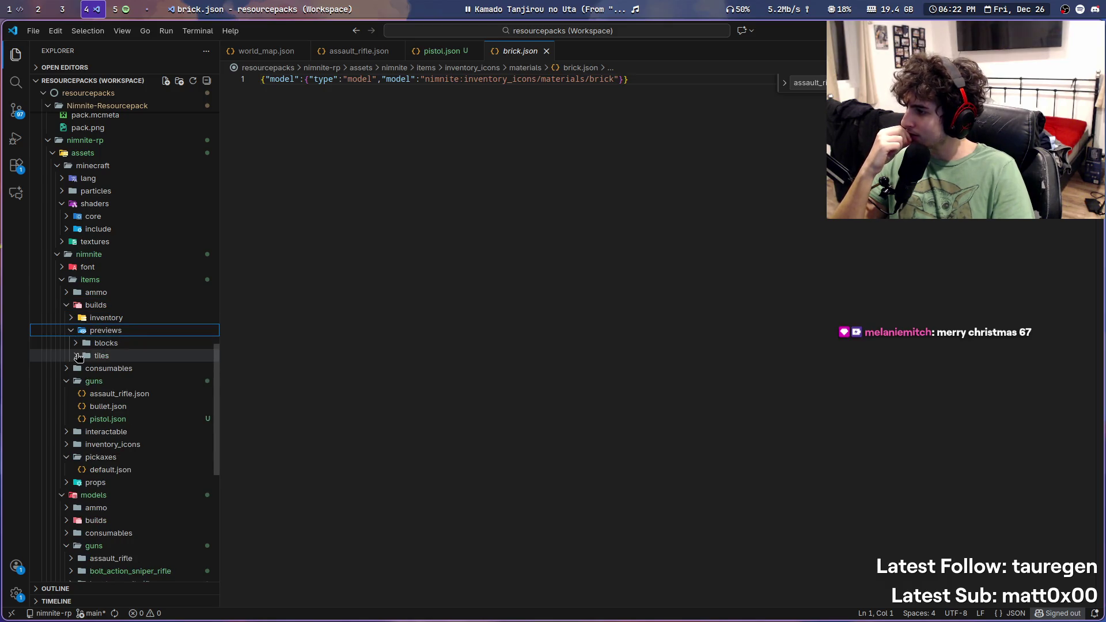
{"action": "left_click", "coordinate": [77, 356]}
{"action": "left_click", "coordinate": [113, 369]}
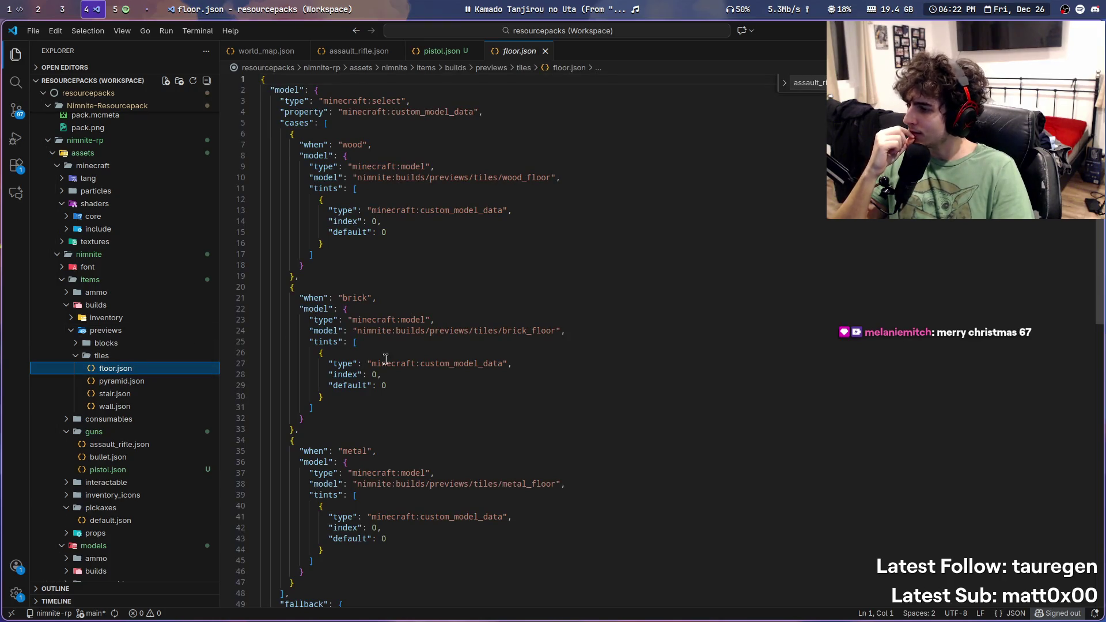
{"action": "scroll", "coordinate": [384, 352], "scroll_direction": "down", "scroll_amount": 5}
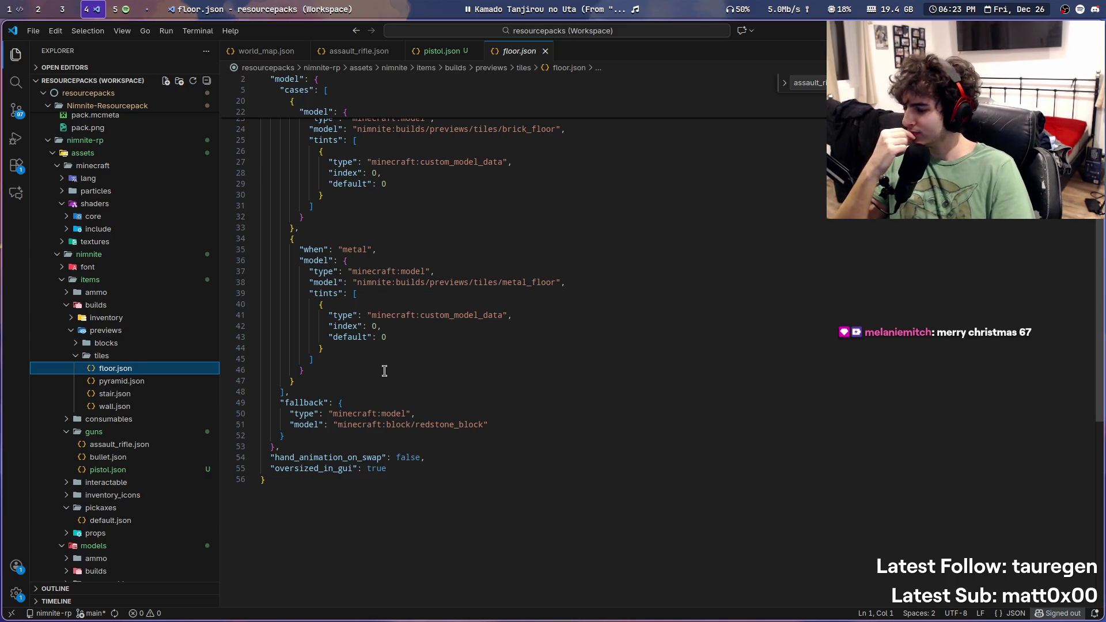
Step: Open pyramid.json from the builds/inventory folder
{"action": "left_click", "coordinate": [75, 357]}
{"action": "left_click", "coordinate": [75, 318]}
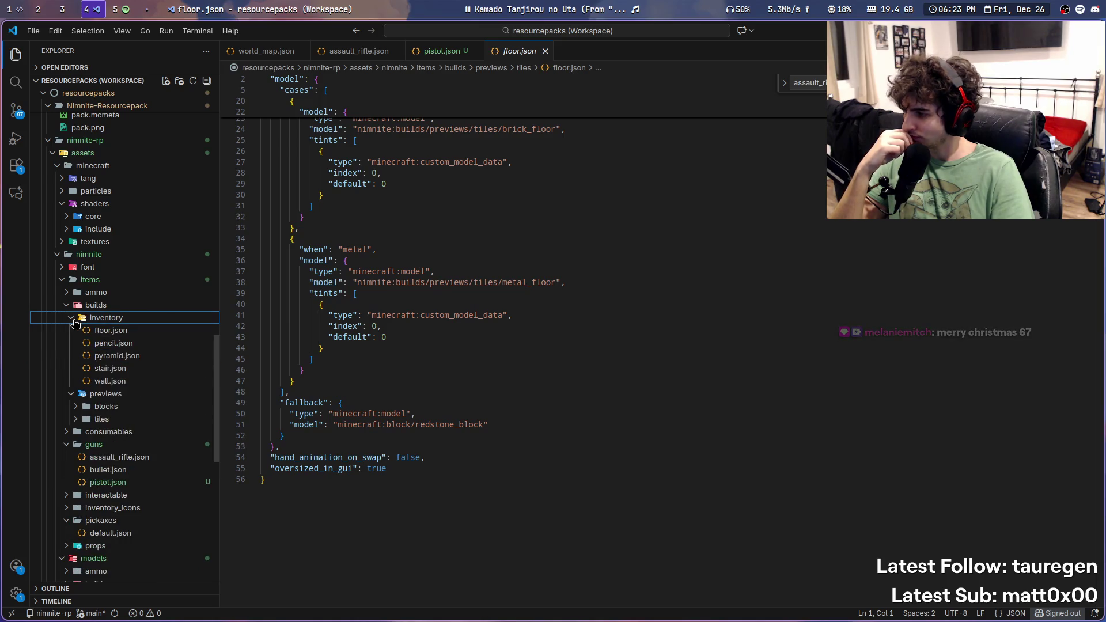
{"action": "left_click", "coordinate": [115, 355]}
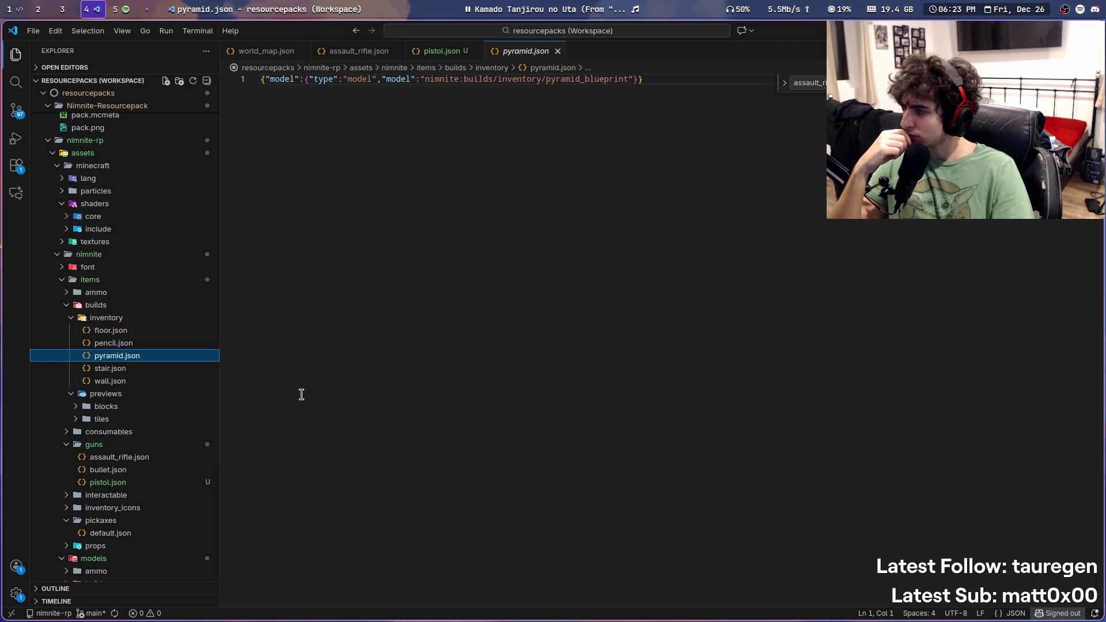
{"action": "scroll", "coordinate": [153, 398], "scroll_direction": "down", "scroll_amount": 3}
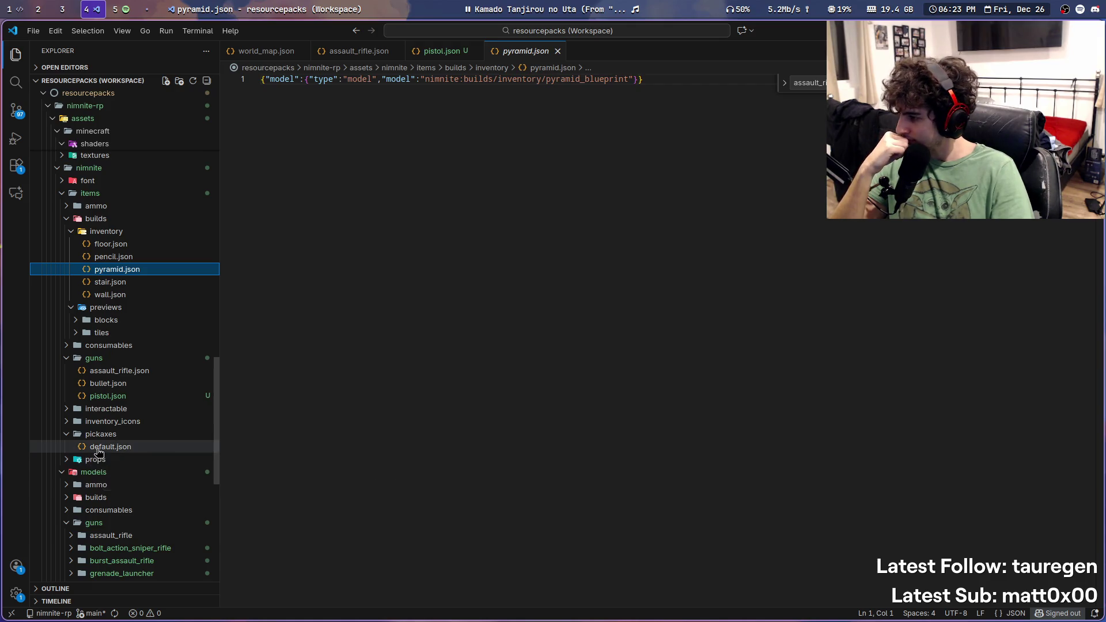
Step: Reopen guns/pistol.json, then switch over to Spotify
{"action": "left_click", "coordinate": [65, 437]}
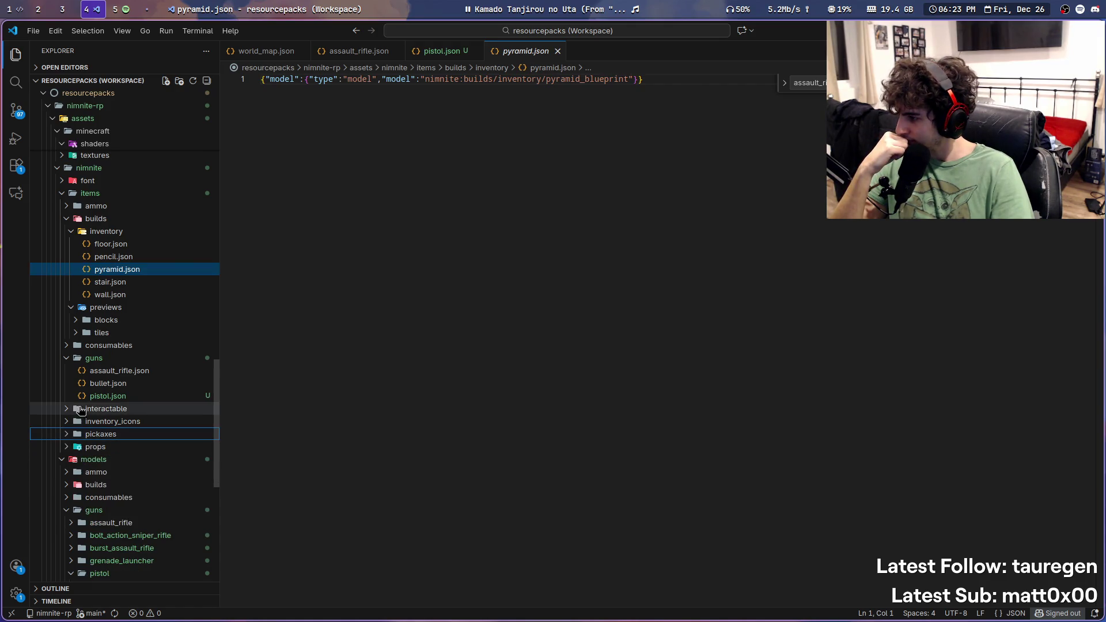
{"action": "left_click", "coordinate": [108, 396]}
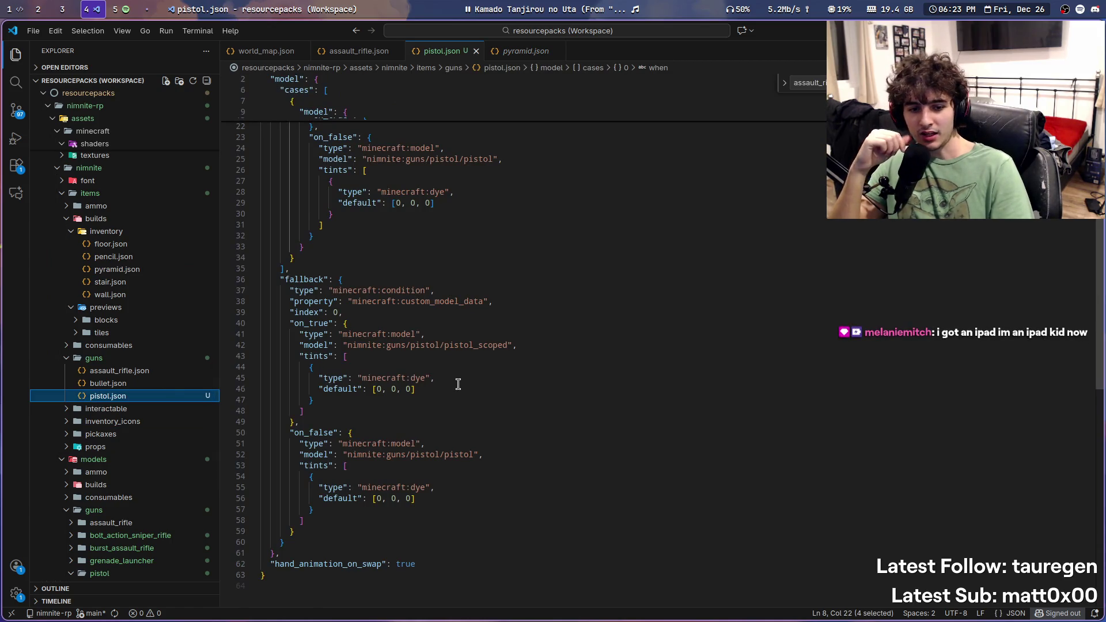
{"action": "scroll", "coordinate": [458, 384], "scroll_direction": "up", "scroll_amount": 5}
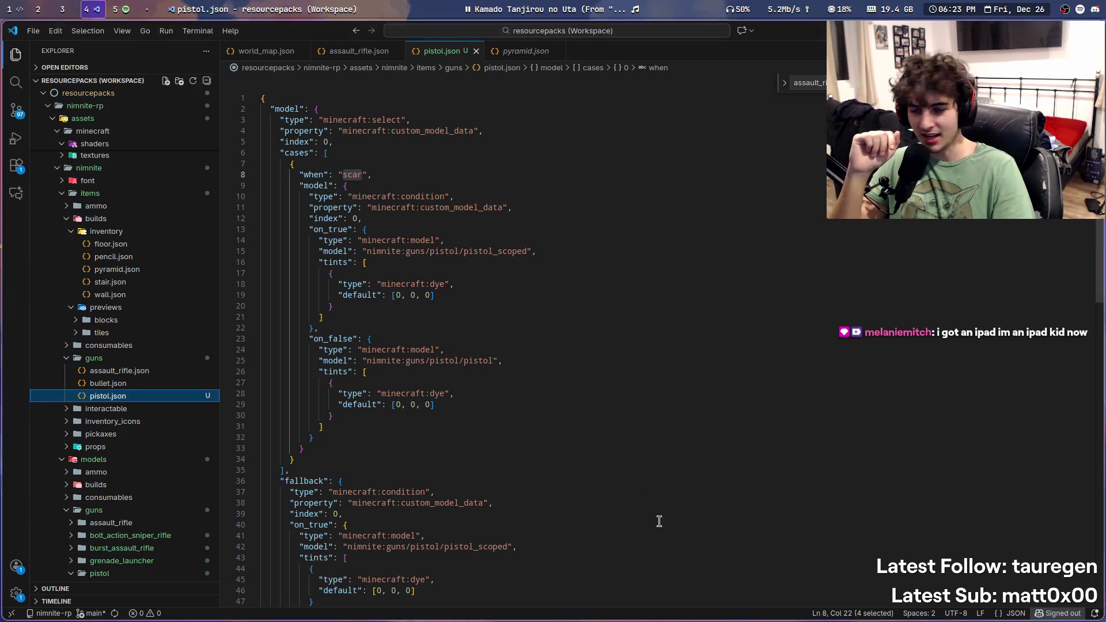
{"action": "key", "text": "super+5"}
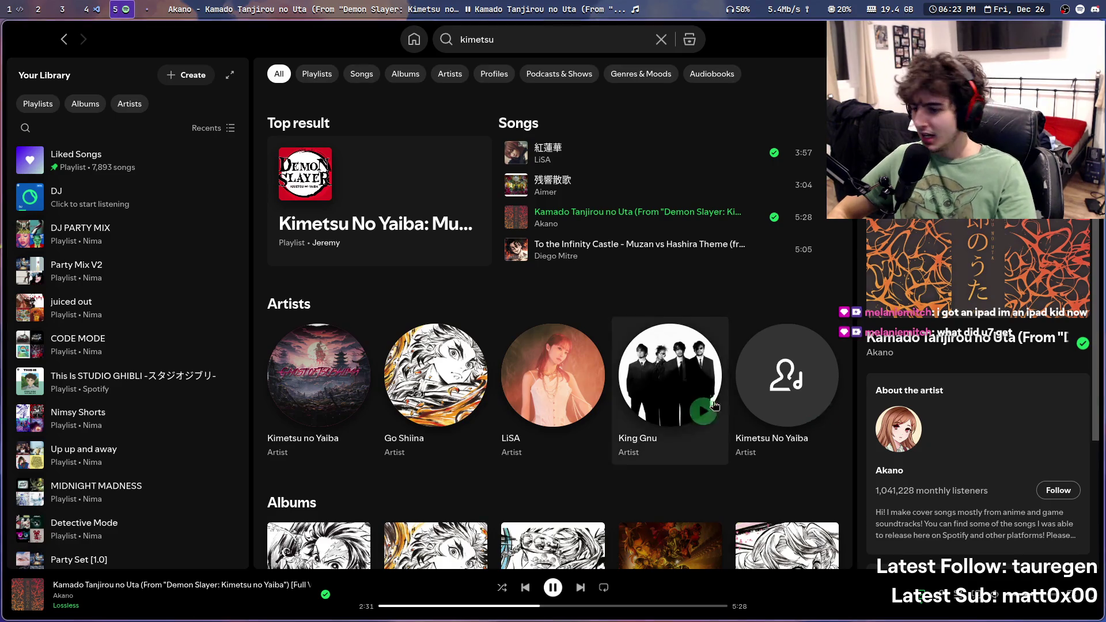
Step: Switch from Spotify back to the VS Code window showing pistol.json
{"action": "key", "text": "super+4"}
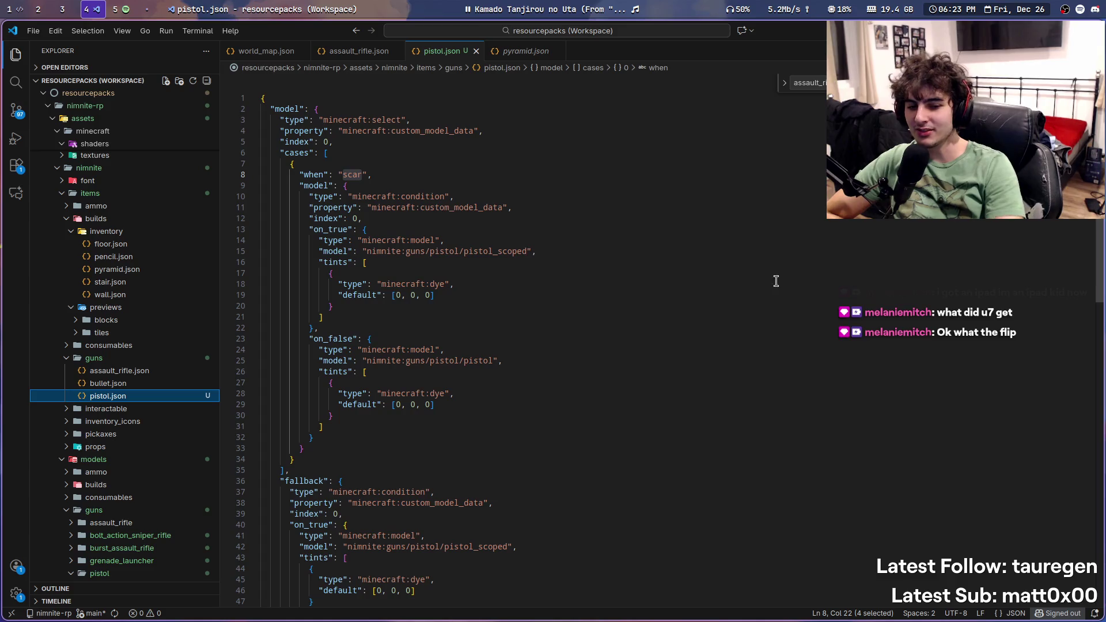
{"action": "scroll", "coordinate": [778, 250], "scroll_direction": "down", "scroll_amount": 2}
{"action": "double_click", "coordinate": [475, 439]}
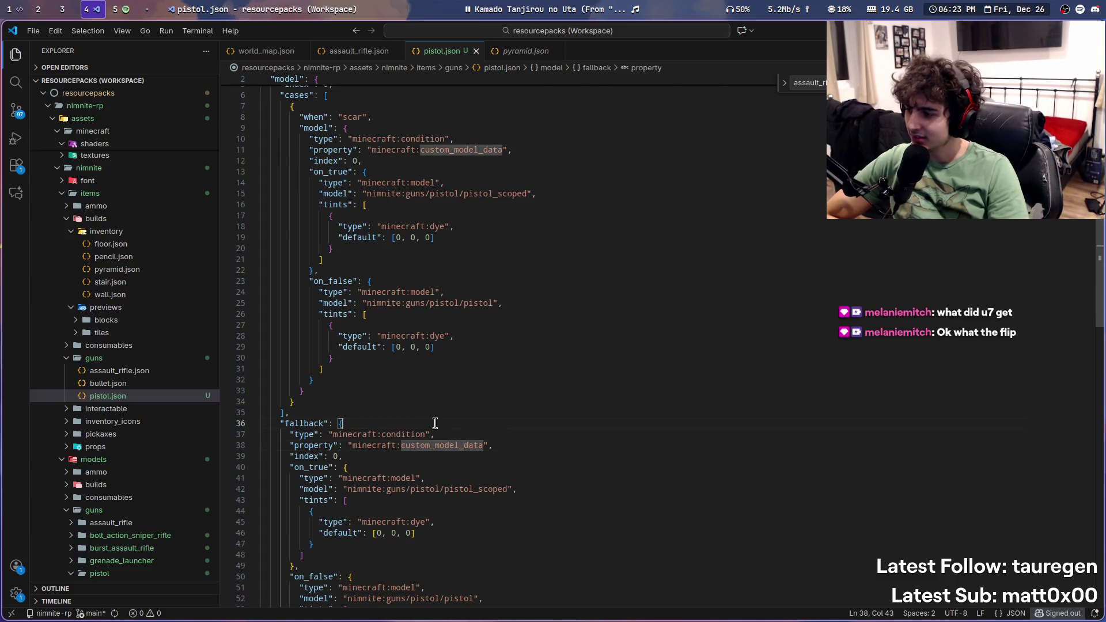
{"action": "left_click", "coordinate": [444, 409]}
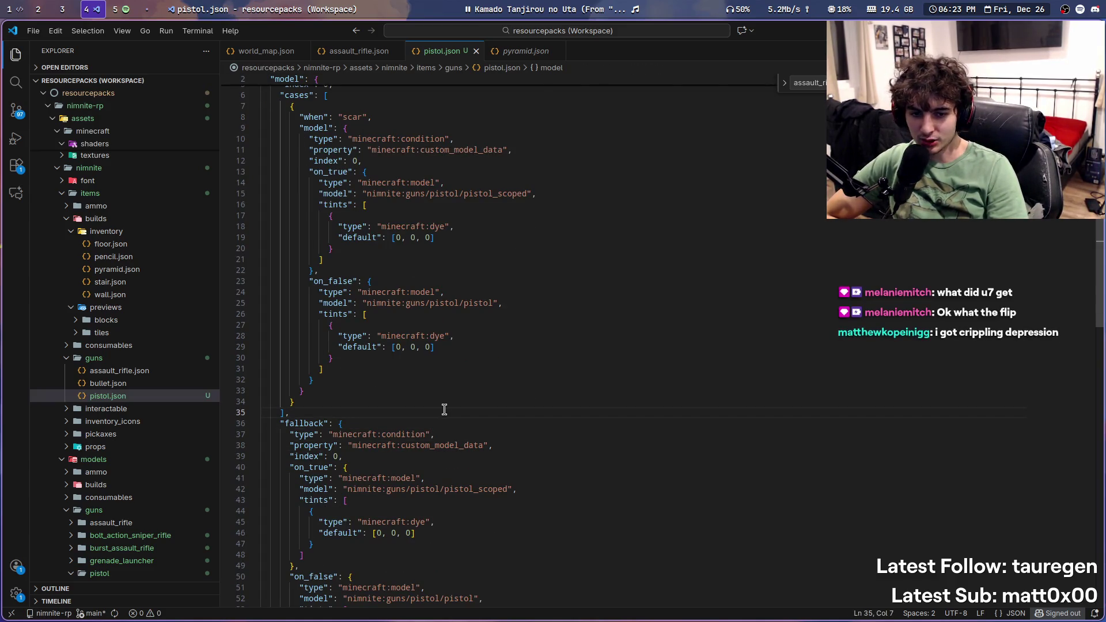
{"action": "scroll", "coordinate": [442, 409], "scroll_direction": "up", "scroll_amount": 2}
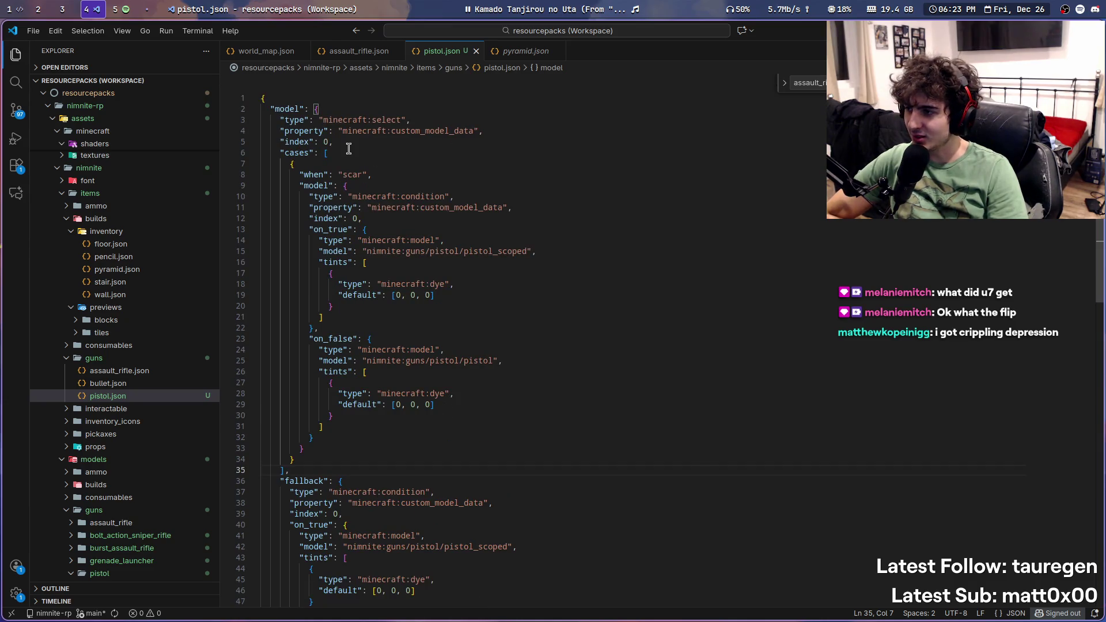
{"action": "left_click", "coordinate": [333, 461]}
{"action": "key", "text": "ctrl+shift+backslash"}
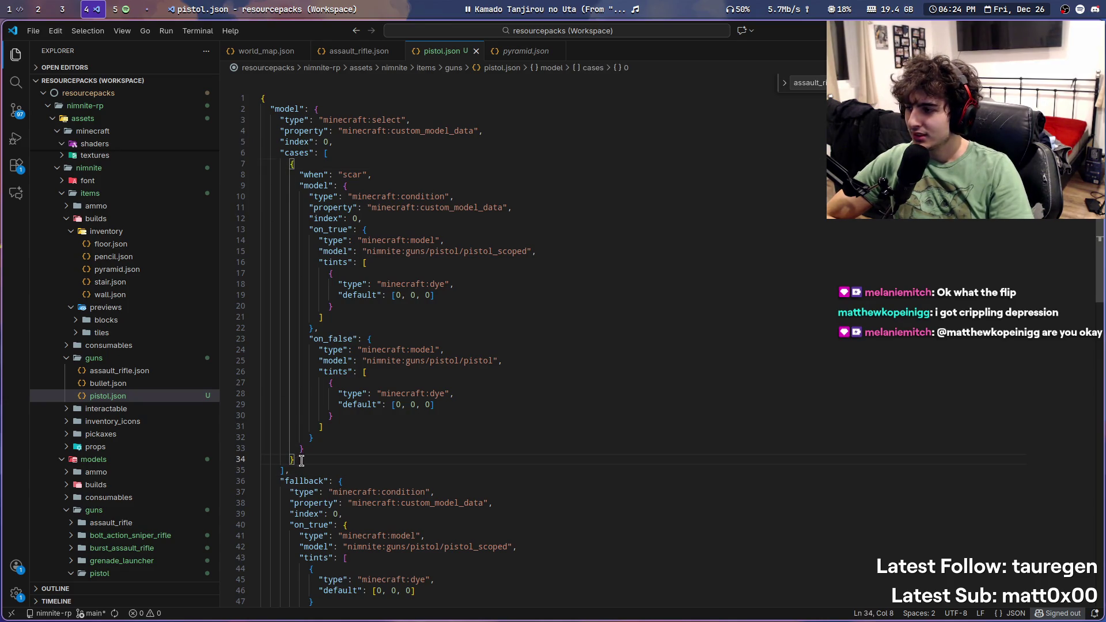
{"action": "left_click", "coordinate": [313, 450]}
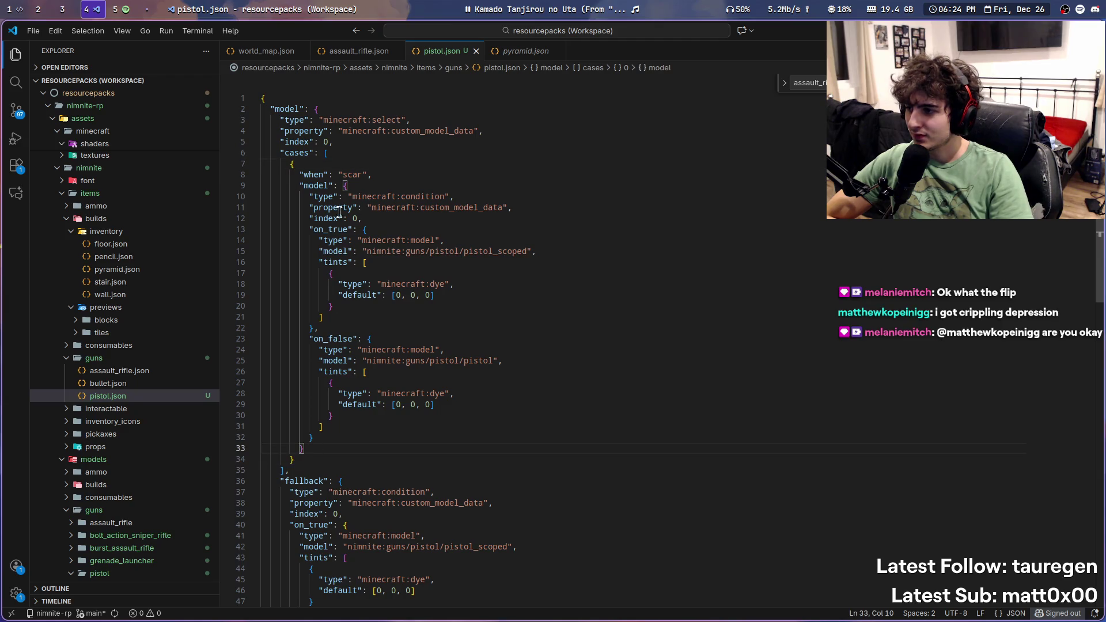
{"action": "left_click", "coordinate": [337, 436]}
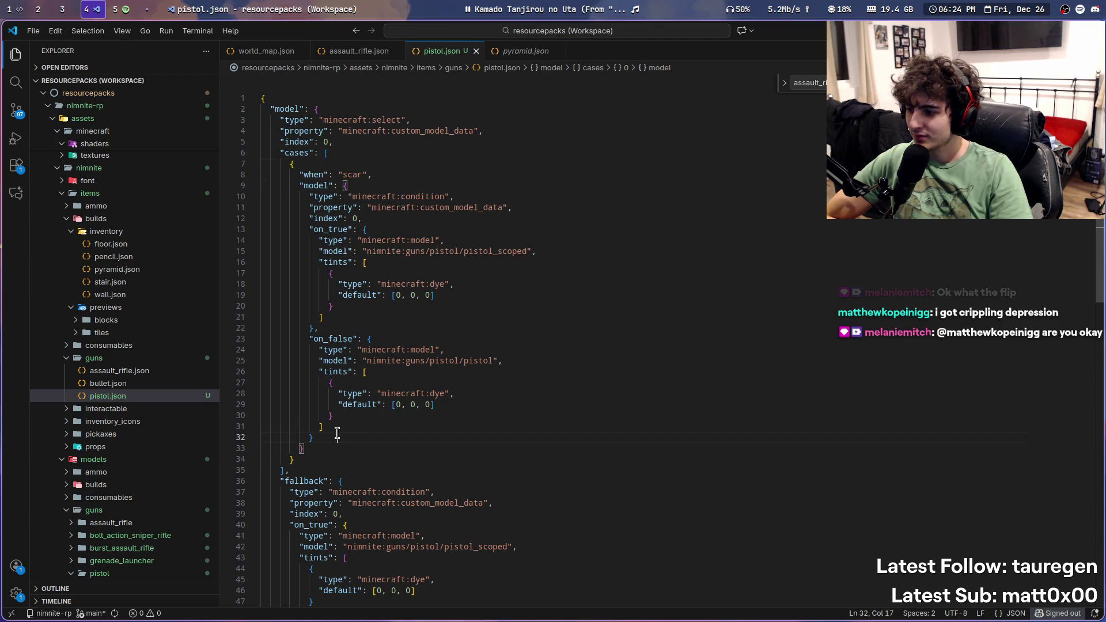
{"action": "scroll", "coordinate": [337, 435], "scroll_direction": "down", "scroll_amount": 7}
{"action": "left_click", "coordinate": [351, 390]}
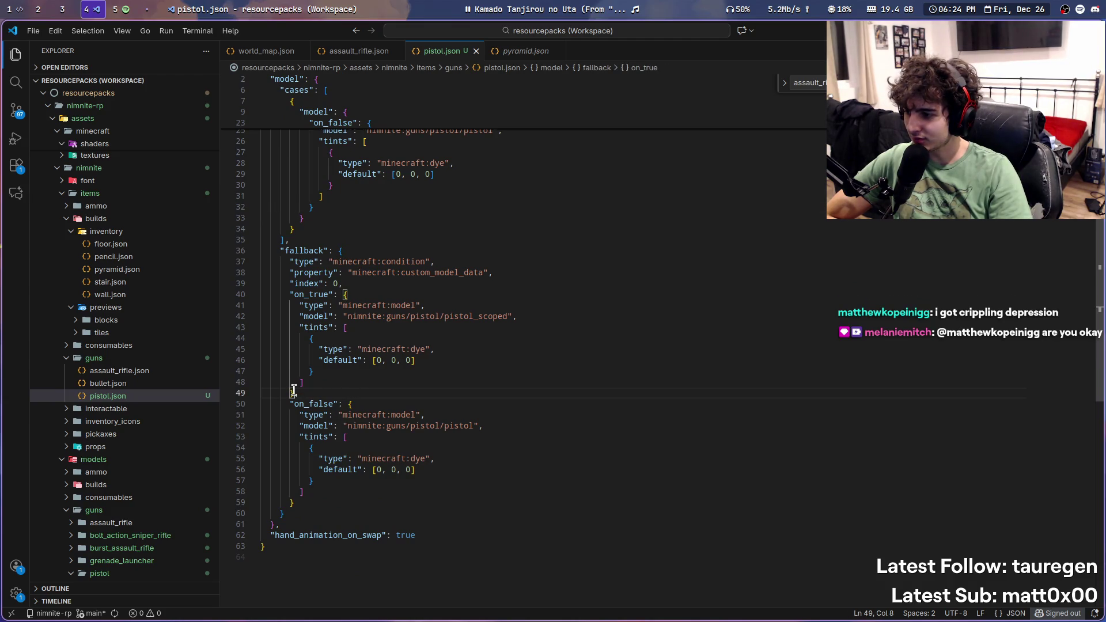
{"action": "left_click", "coordinate": [297, 401]}
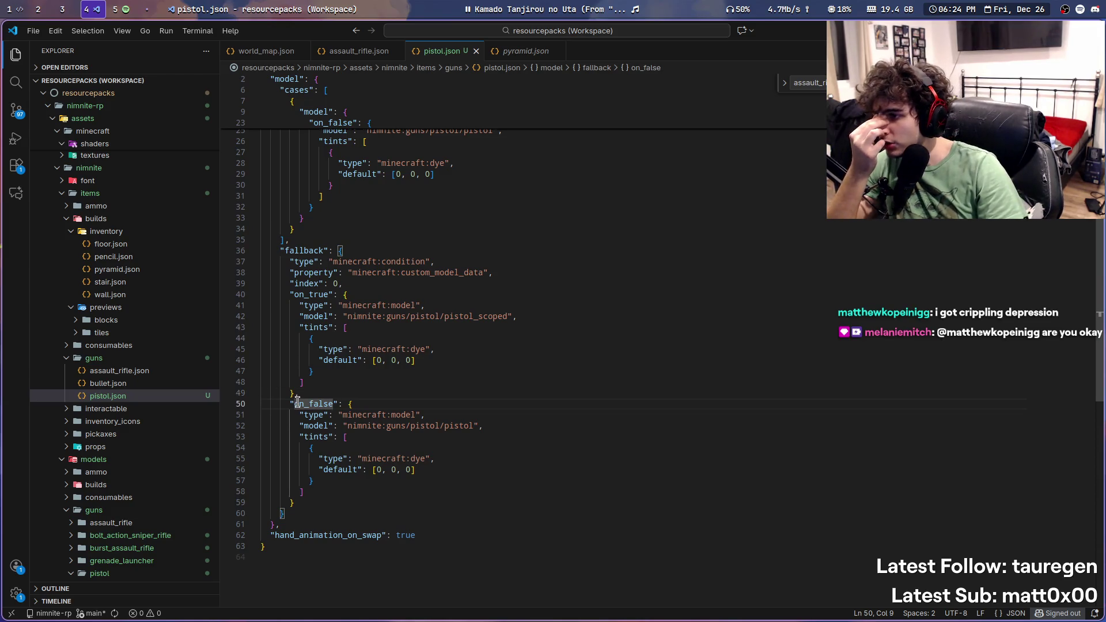
{"action": "left_click", "coordinate": [302, 249]}
{"action": "scroll", "coordinate": [311, 288], "scroll_direction": "up", "scroll_amount": 6}
{"action": "mouse_move", "coordinate": [328, 452]}
{"action": "left_mouse_down"}
{"action": "mouse_move", "coordinate": [270, 317]}
{"action": "mouse_move", "coordinate": [173, 164]}
{"action": "mouse_move", "coordinate": [107, 150]}
{"action": "left_mouse_up"}
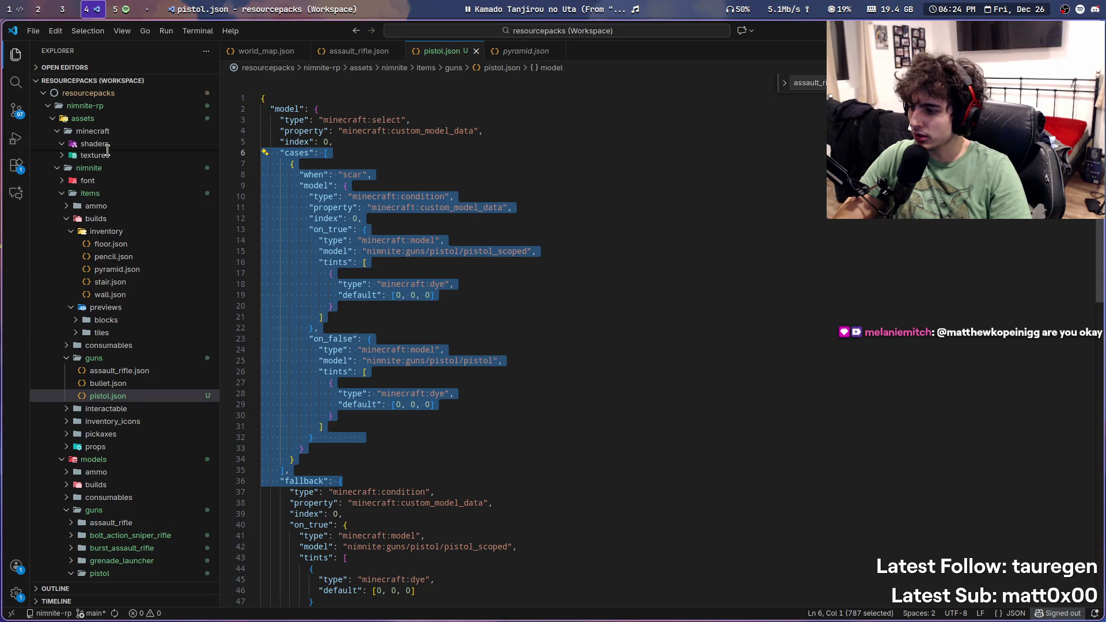
Step: Delete the cases block and the select type, property and index lines, keeping the fallback condition
{"action": "key", "text": "BackSpace"}
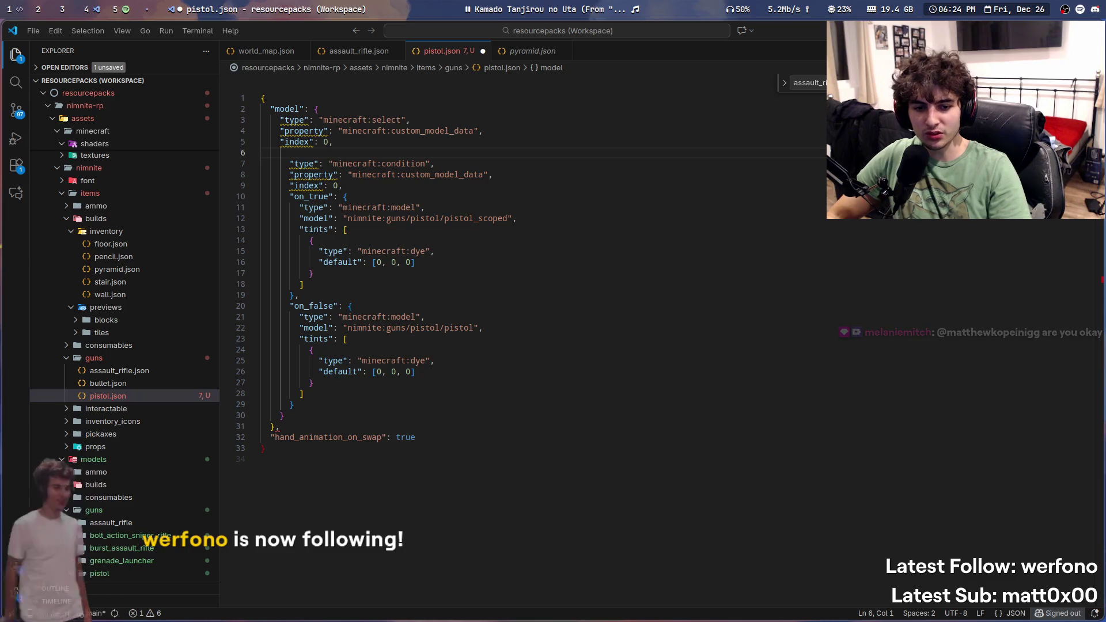
{"action": "key", "text": "BackSpace"}
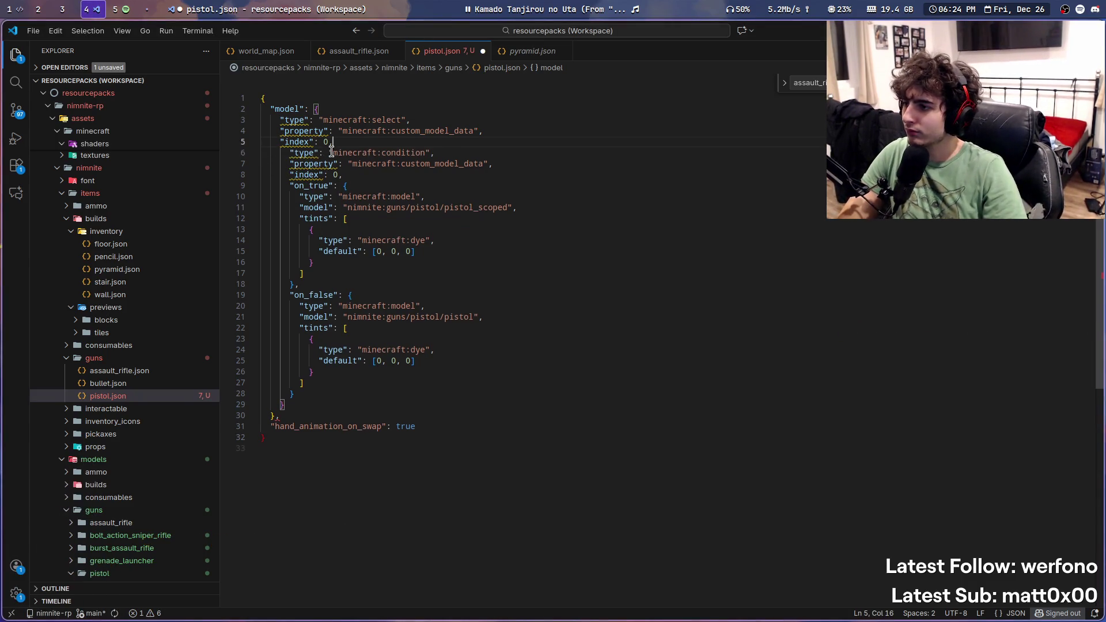
{"action": "key", "text": "shift+Up"}
{"action": "key", "text": "shift+Up"}
{"action": "key", "text": "shift+Up"}
{"action": "key", "text": "BackSpace"}
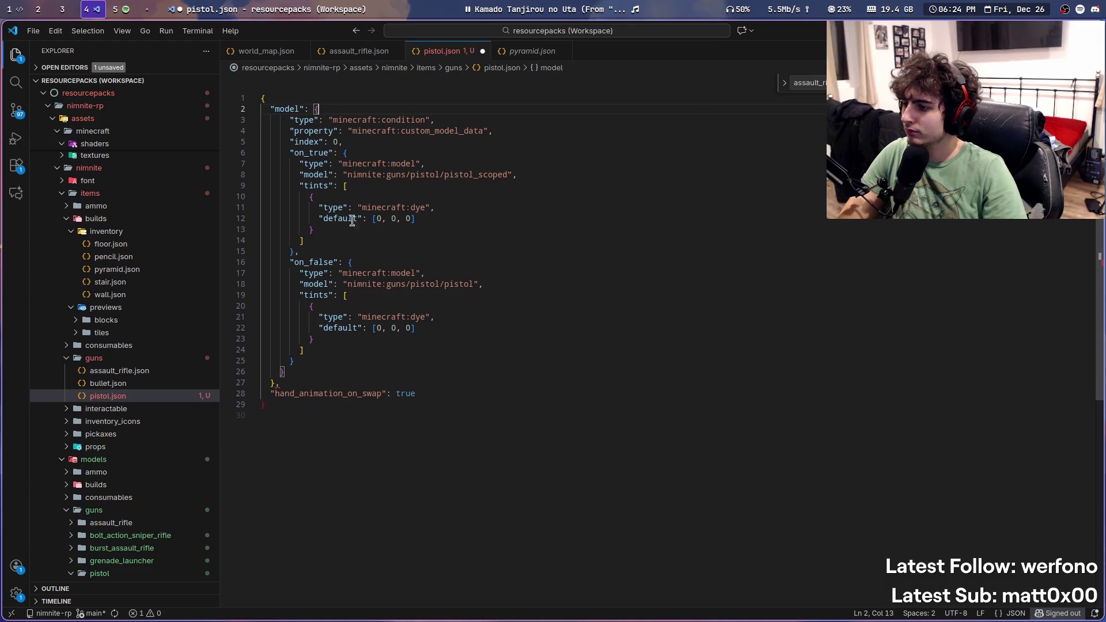
{"action": "left_click", "coordinate": [279, 405]}
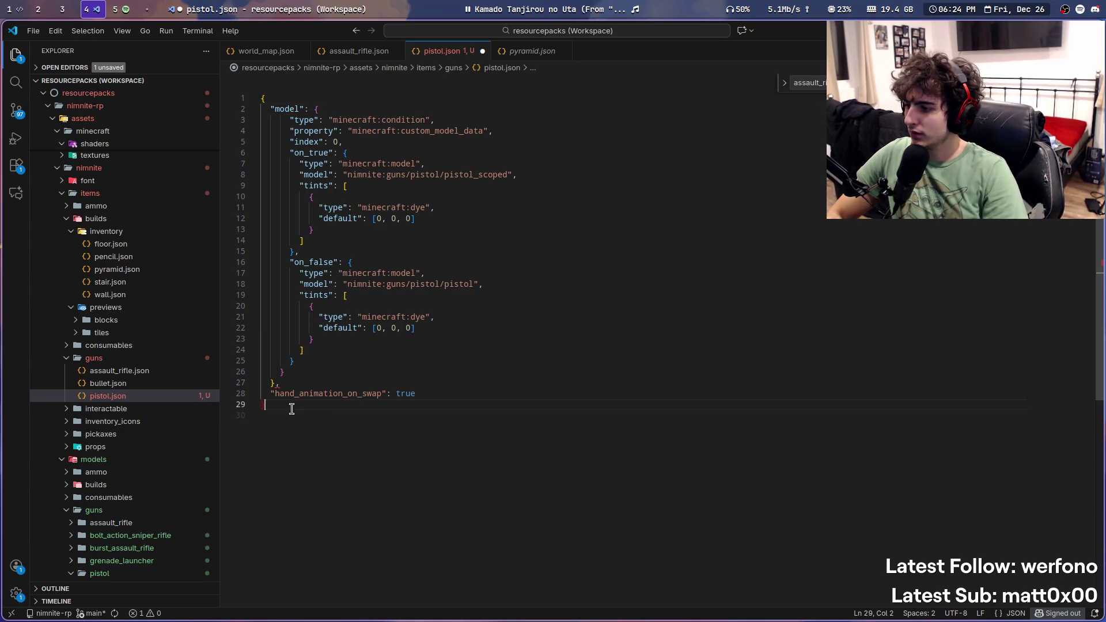
{"action": "key", "text": "Up"}
{"action": "key", "text": "Up"}
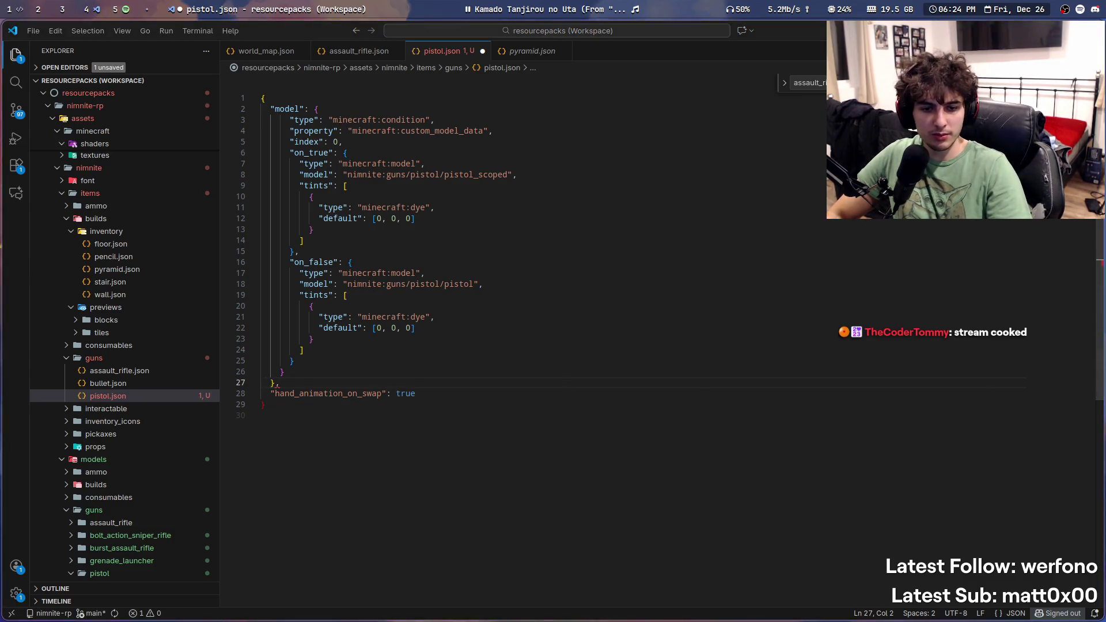
{"action": "left_click", "coordinate": [484, 395]}
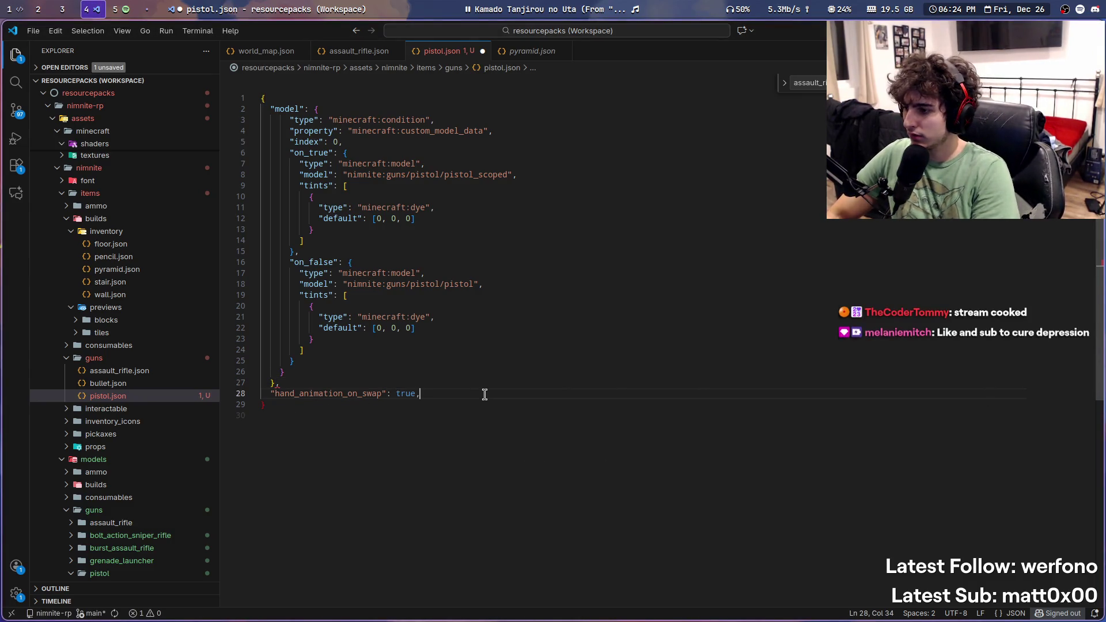
{"action": "key", "text": "Up"}
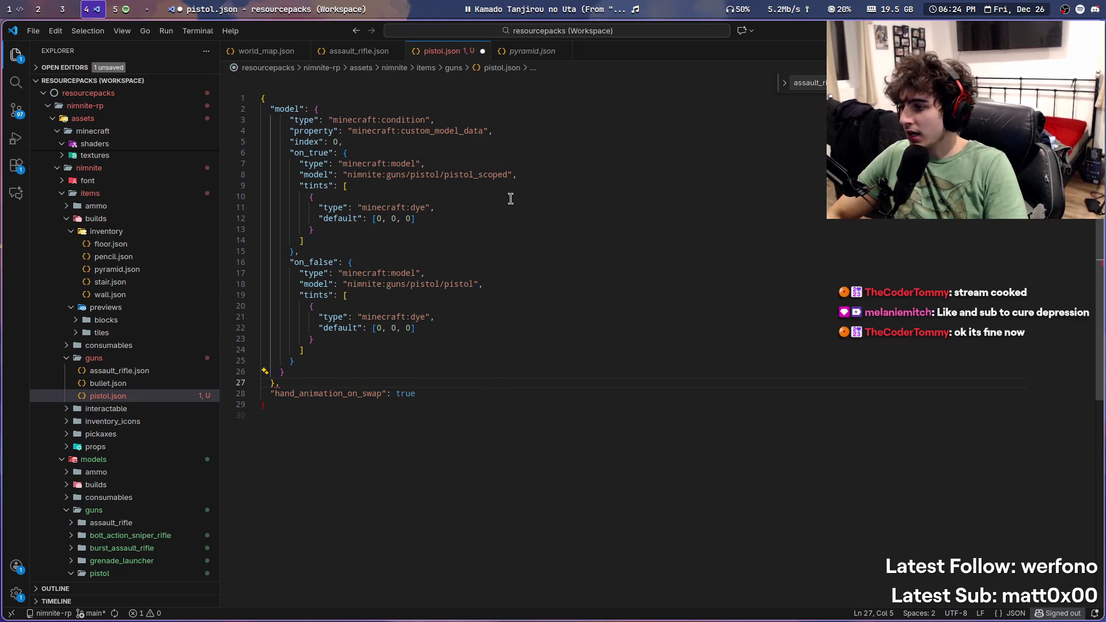
{"action": "key", "text": "Down"}
{"action": "key", "text": "Down"}
{"action": "left_click", "coordinate": [314, 109]}
Step: Outdent the condition, on_true and on_false blocks, delete the extra closing brace, and save
{"action": "mouse_move", "coordinate": [321, 248]}
{"action": "left_mouse_down"}
{"action": "mouse_move", "coordinate": [248, 113]}
{"action": "mouse_move", "coordinate": [225, 127]}
{"action": "left_mouse_up"}
{"action": "key", "text": "shift+Tab"}
{"action": "left_click", "coordinate": [305, 349]}
{"action": "mouse_move", "coordinate": [296, 368]}
{"action": "left_mouse_down"}
{"action": "mouse_move", "coordinate": [191, 268]}
{"action": "mouse_move", "coordinate": [196, 253]}
{"action": "left_mouse_up"}
{"action": "key", "text": "shift+Tab"}
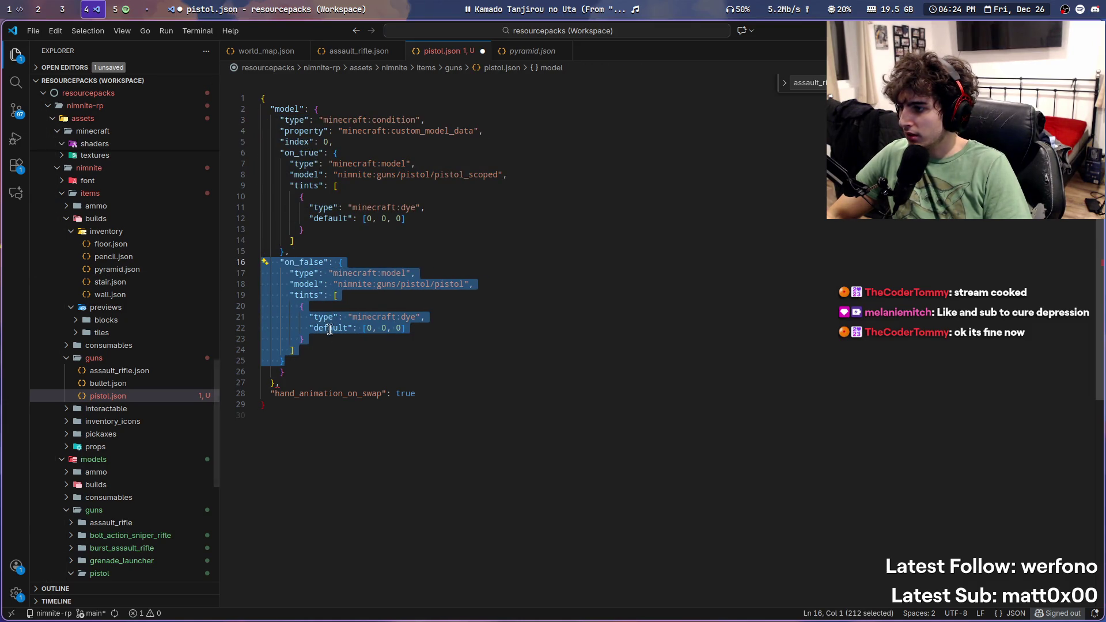
{"action": "left_click", "coordinate": [318, 349]}
{"action": "left_click", "coordinate": [316, 362]}
{"action": "key", "text": "ctrl+shift+k"}
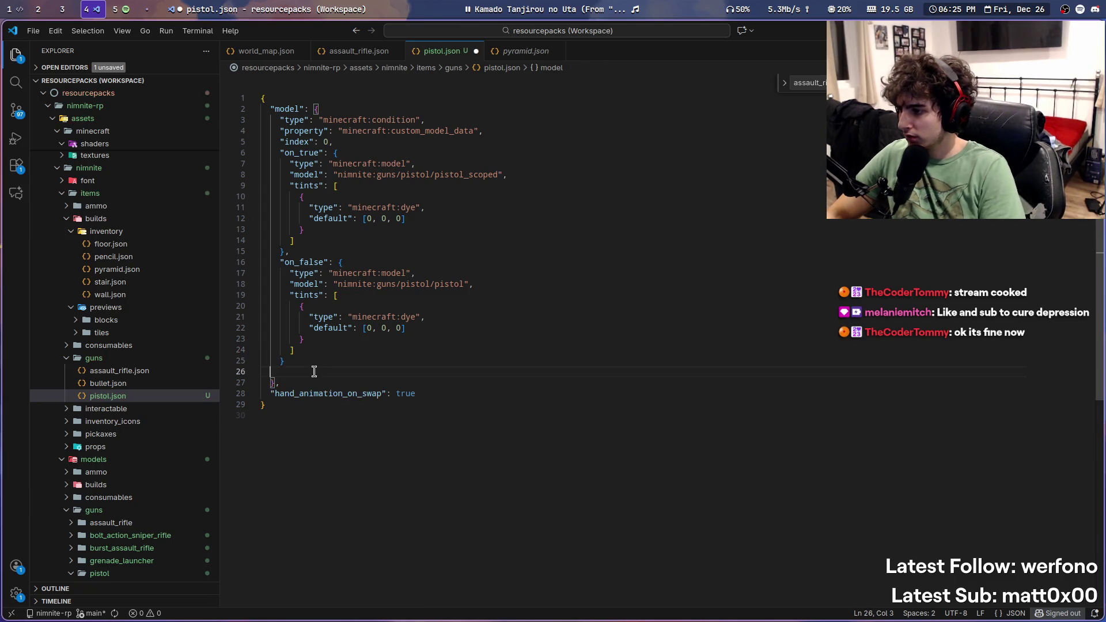
{"action": "key", "text": "ctrl+s"}
{"action": "key", "text": "alt+Tab"}
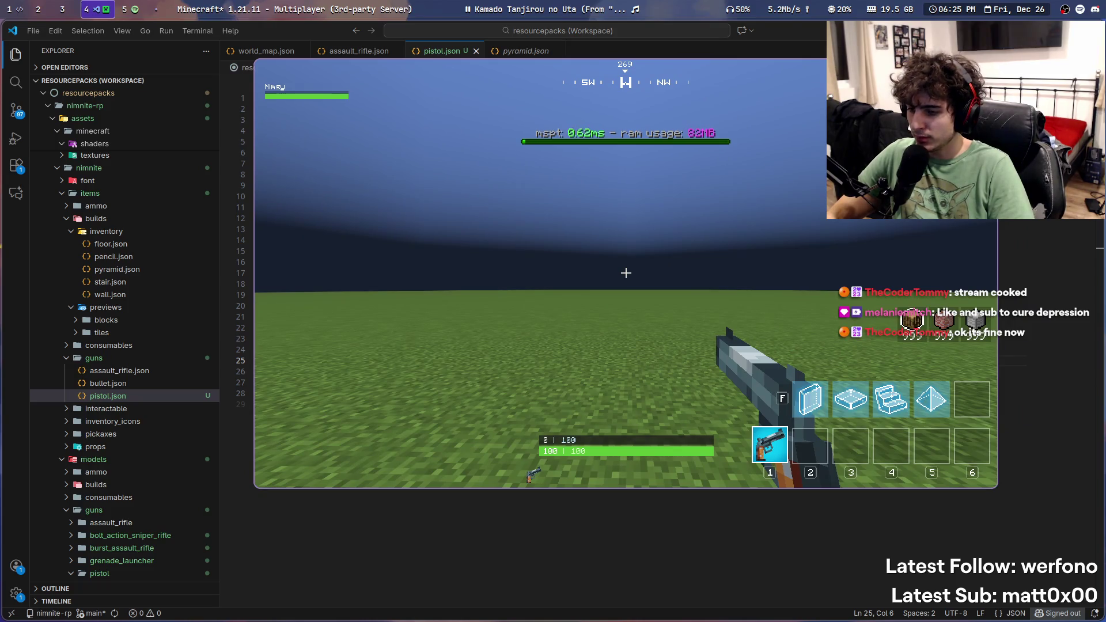
Step: Reload resource packs with F3+T, then select pistol_scoped on line 8 of pistol.json
{"action": "key", "text": "F3+t"}
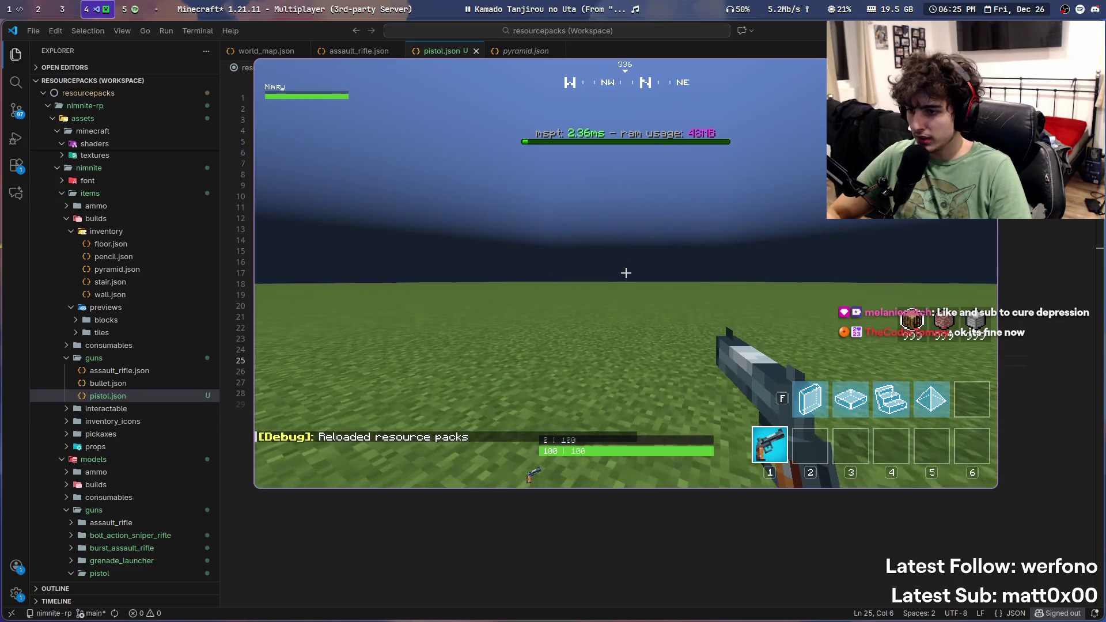
{"action": "key", "text": "t"}
{"action": "key", "text": "super+s"}
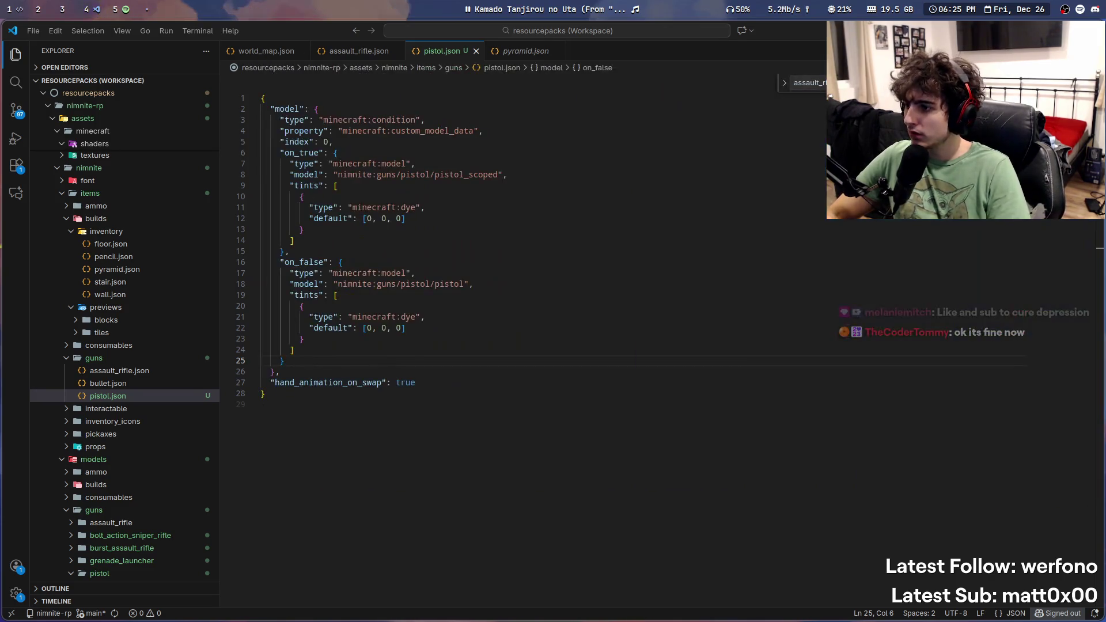
{"action": "double_click", "coordinate": [304, 262]}
{"action": "double_click", "coordinate": [475, 174]}
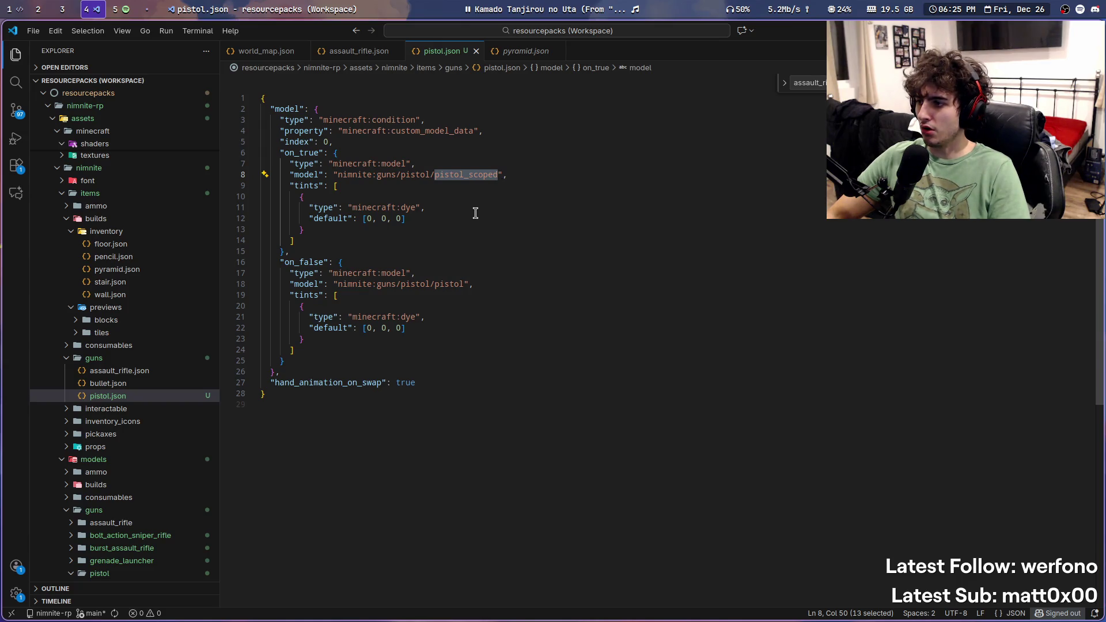
Step: Launch Blockbench, open pistol_scoped from recent files, and view its Firstperson Right display
{"action": "key", "text": "super+3"}
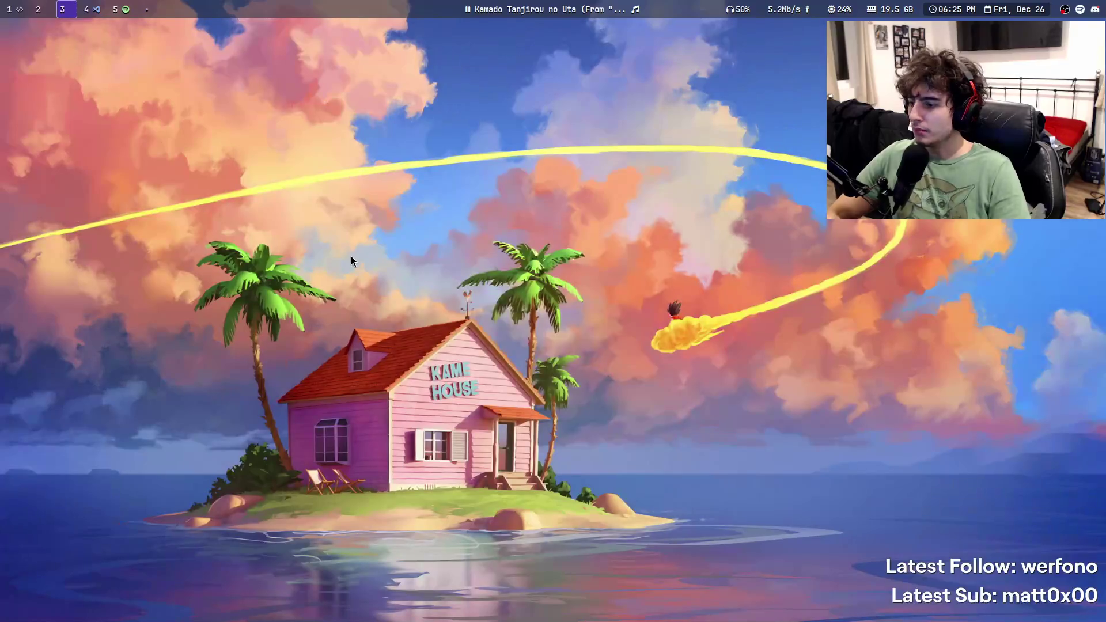
{"action": "key", "text": "super+d"}
{"action": "type", "text": "blo"}
{"action": "key", "text": "Return"}
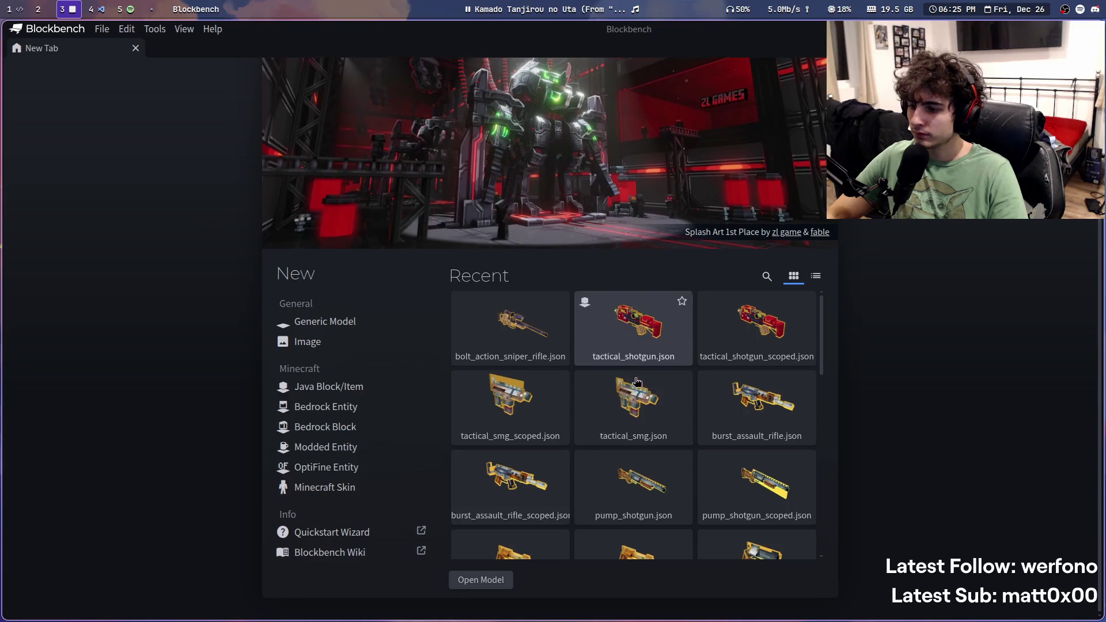
{"action": "scroll", "coordinate": [642, 414], "scroll_direction": "down", "scroll_amount": 3}
{"action": "scroll", "coordinate": [641, 415], "scroll_direction": "down", "scroll_amount": 3}
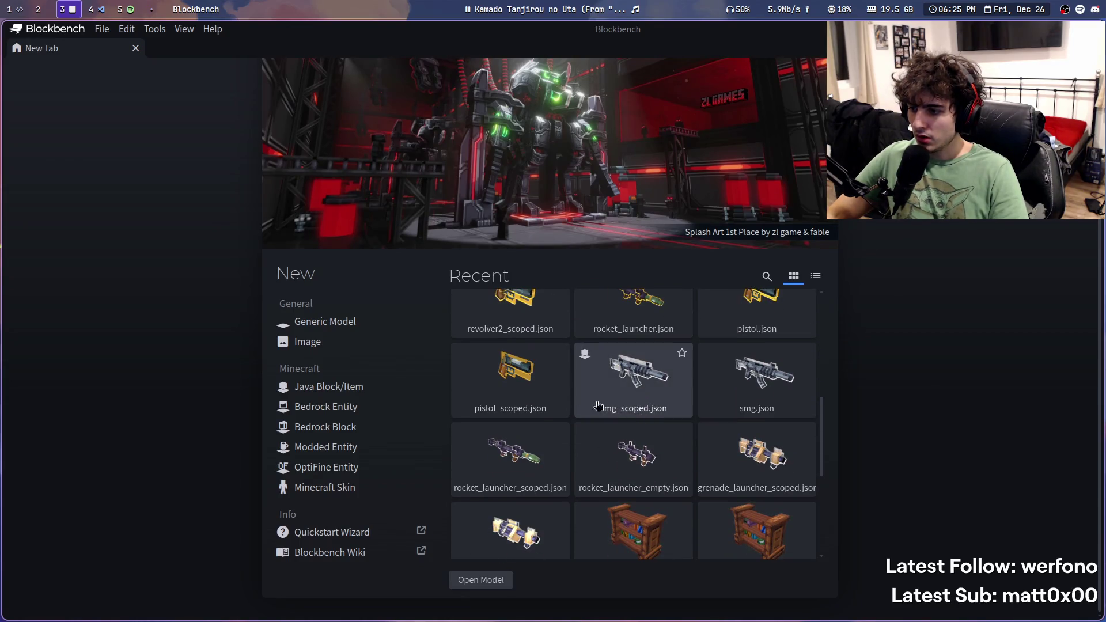
{"action": "left_click", "coordinate": [512, 403]}
{"action": "key", "text": "3"}
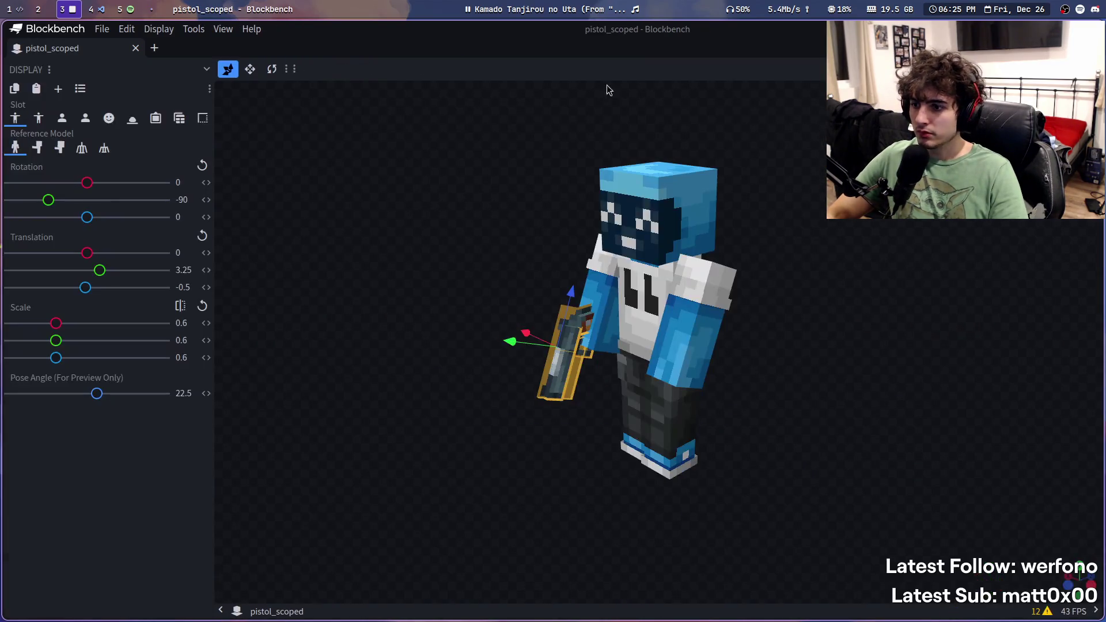
{"action": "left_click", "coordinate": [63, 118]}
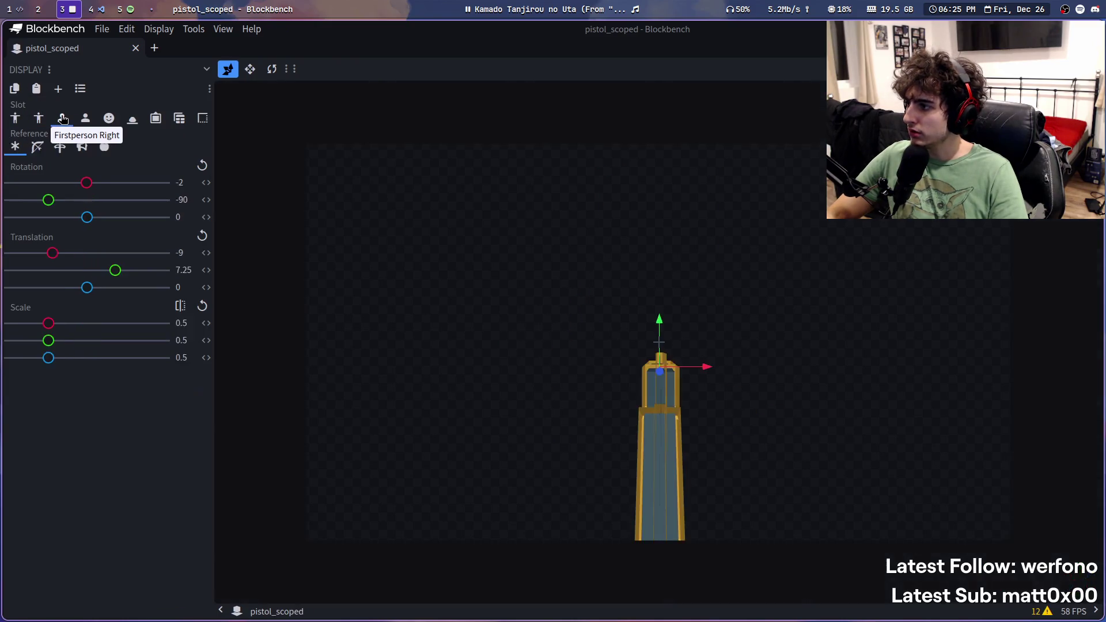
Step: Hold the pistol from hotbar slot 1 in Minecraft, then return to pistol.json
{"action": "key", "text": "super+s"}
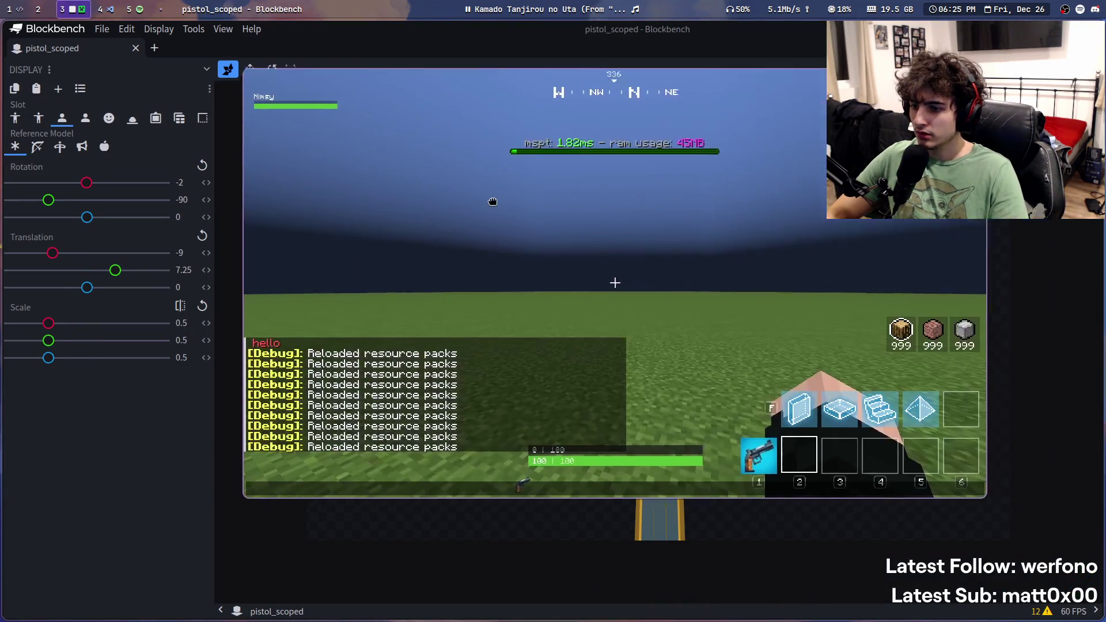
{"action": "key", "text": "Escape"}
{"action": "key", "text": "1"}
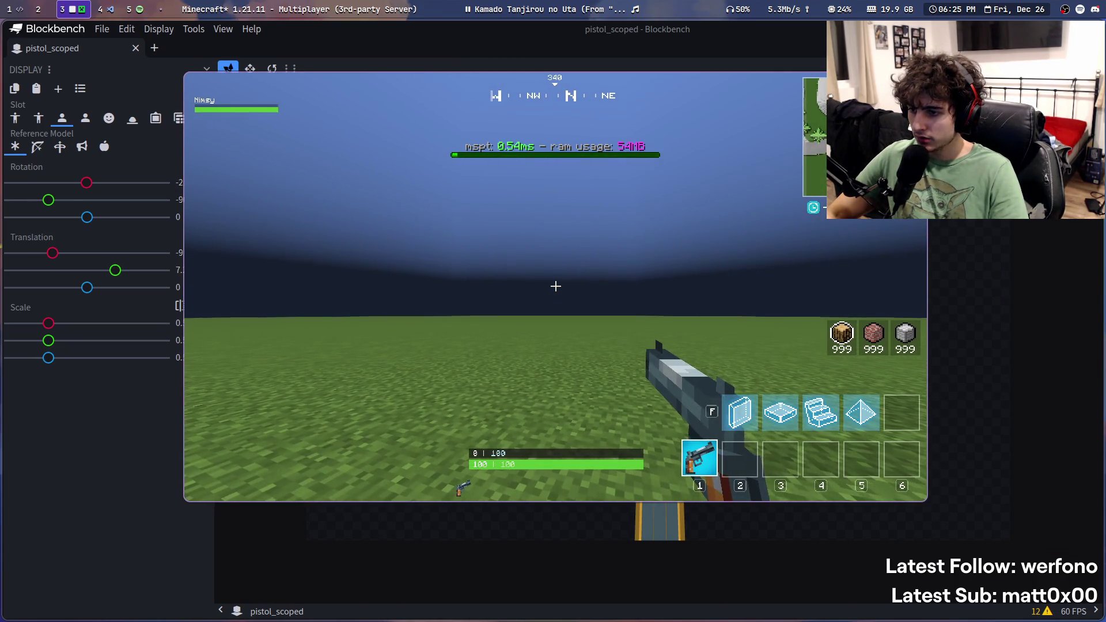
{"action": "key", "text": "super+s"}
{"action": "left_click", "coordinate": [8, 8]}
{"action": "left_click", "coordinate": [38, 9]}
{"action": "left_click", "coordinate": [63, 8]}
{"action": "left_click", "coordinate": [38, 9]}
{"action": "left_click", "coordinate": [63, 9]}
{"action": "left_click", "coordinate": [119, 9]}
{"action": "left_click", "coordinate": [91, 9]}
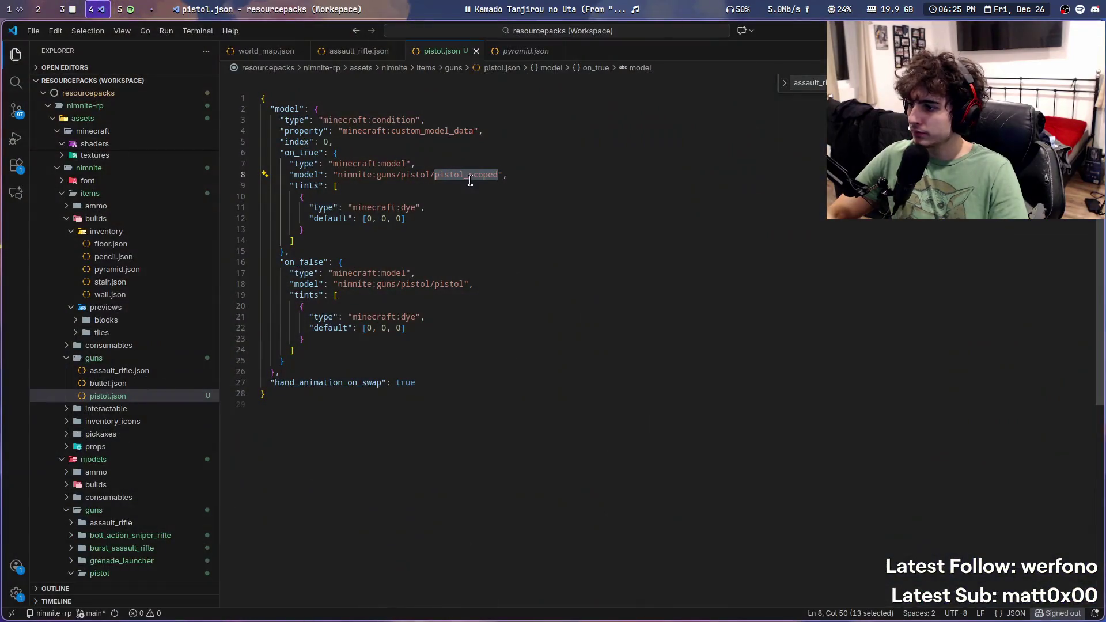
Step: Append _scoped to the pistol model on line 18 and reload resource packs with F3+T
{"action": "key", "text": "super+s"}
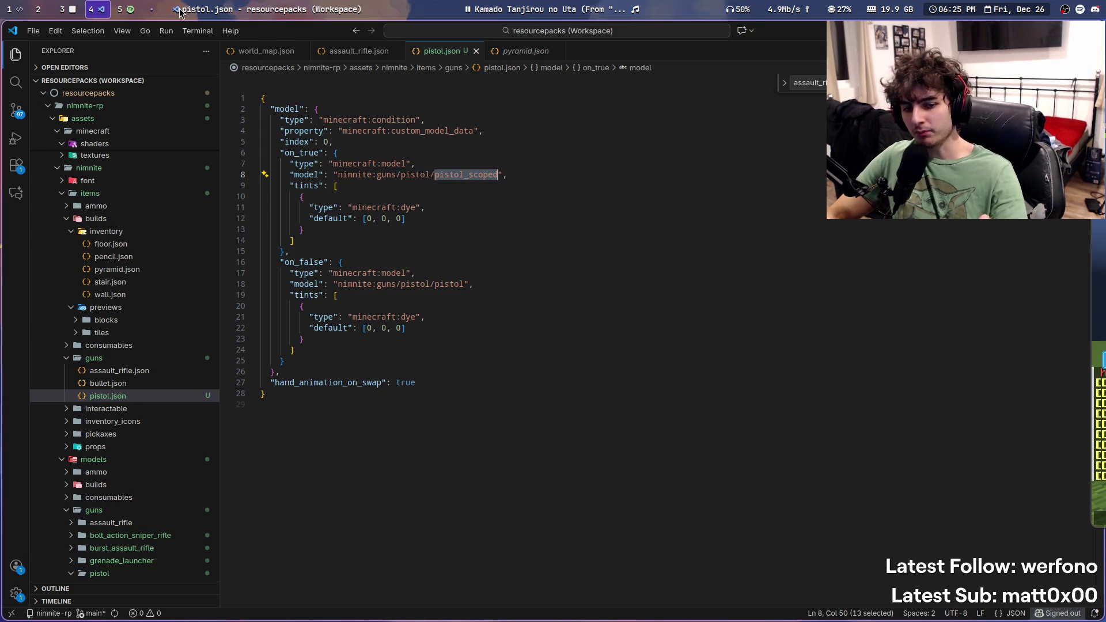
{"action": "left_click", "coordinate": [354, 317]}
{"action": "double_click", "coordinate": [312, 264]}
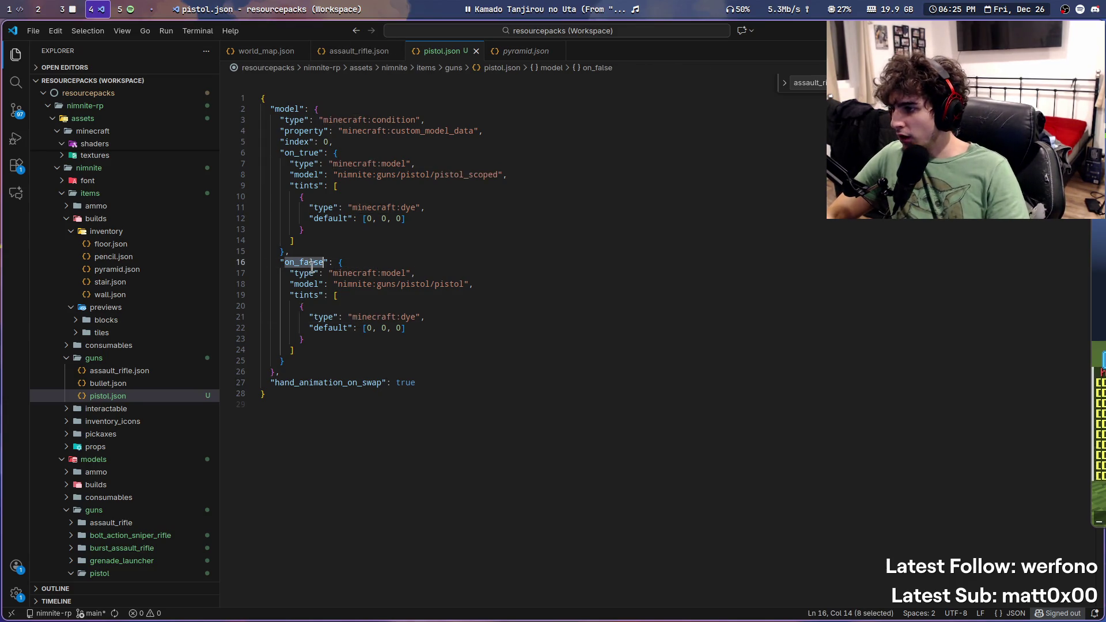
{"action": "left_click", "coordinate": [293, 121]}
{"action": "left_click", "coordinate": [311, 260]}
{"action": "left_click", "coordinate": [460, 284]}
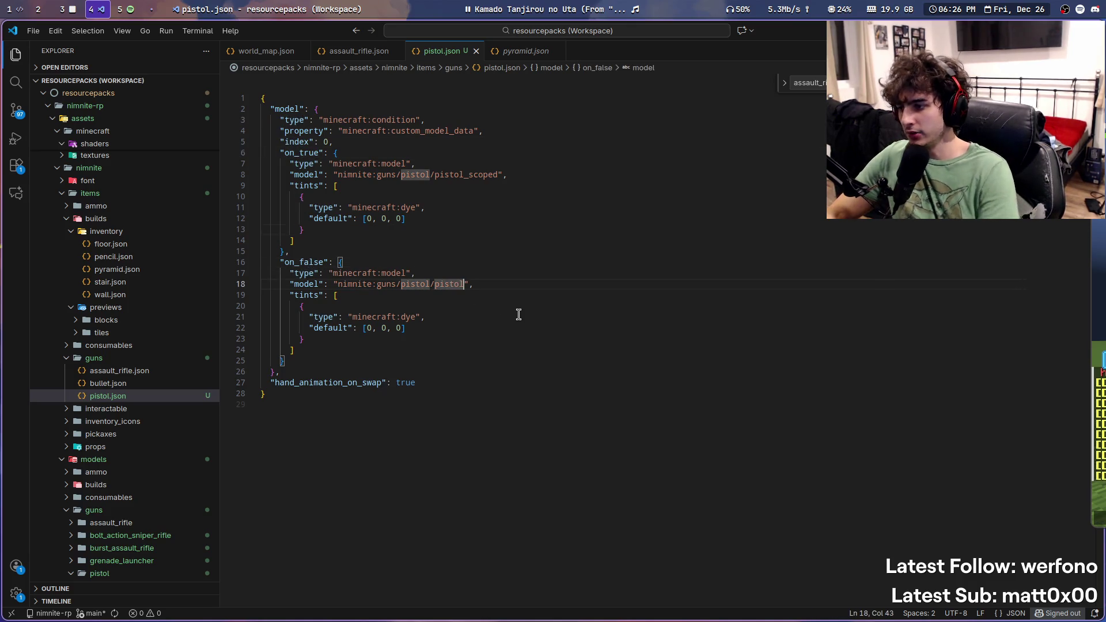
{"action": "type", "text": "_scoped"}
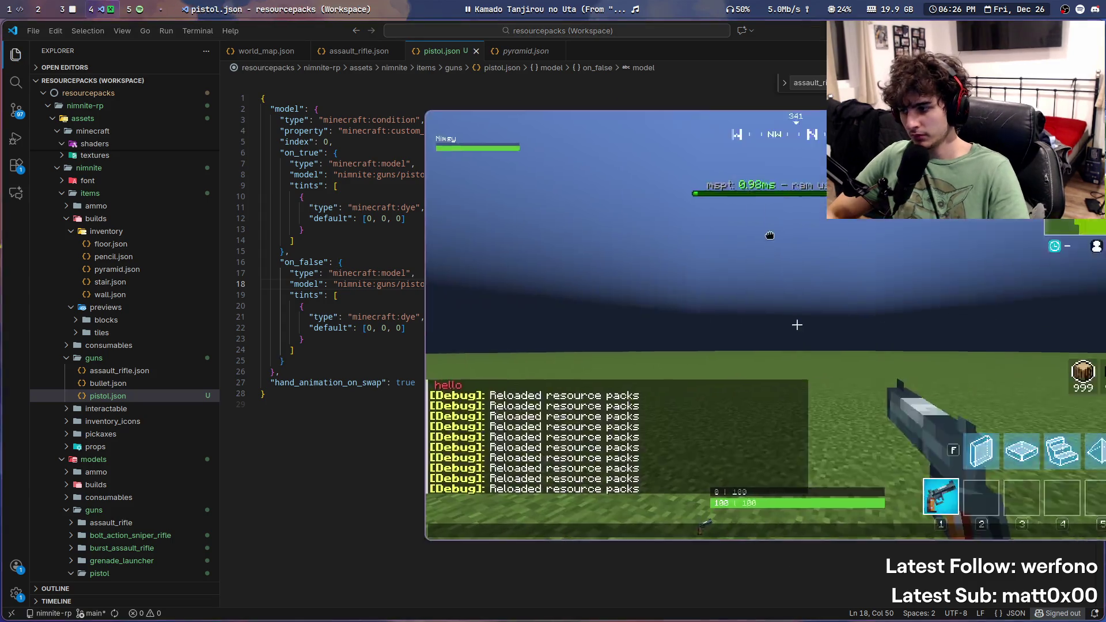
{"action": "left_click_drag", "start_coordinate": [770, 235], "coordinate": [490, 230], "text": "super"}
{"action": "key", "text": "F3+t"}
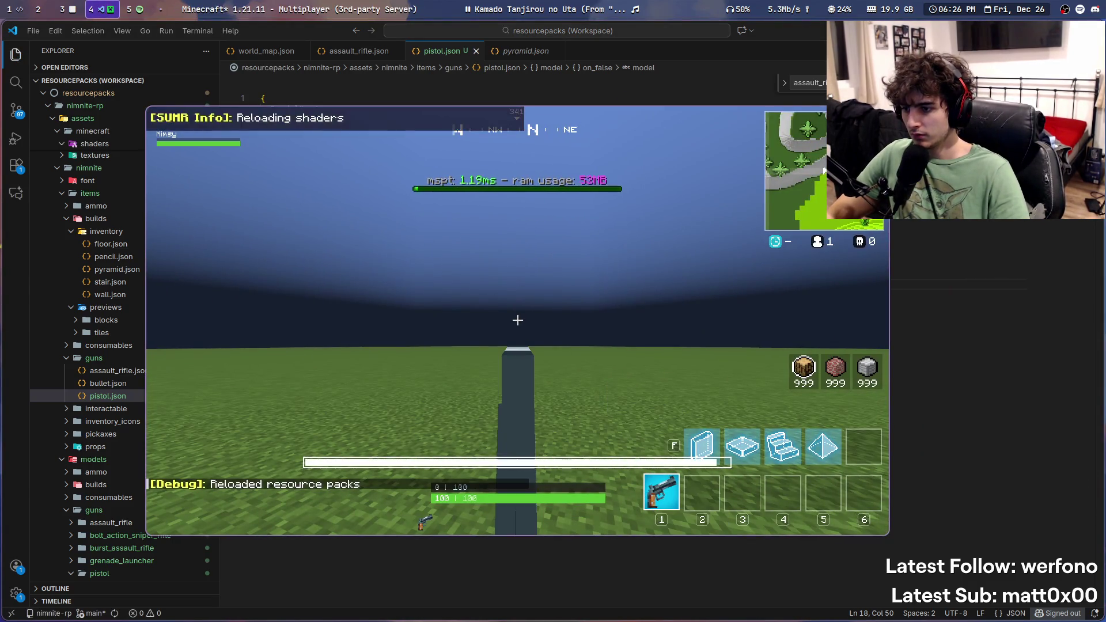
Step: Check the held pistol in game, then return to line 13 of pistol.json
{"action": "key", "text": "f"}
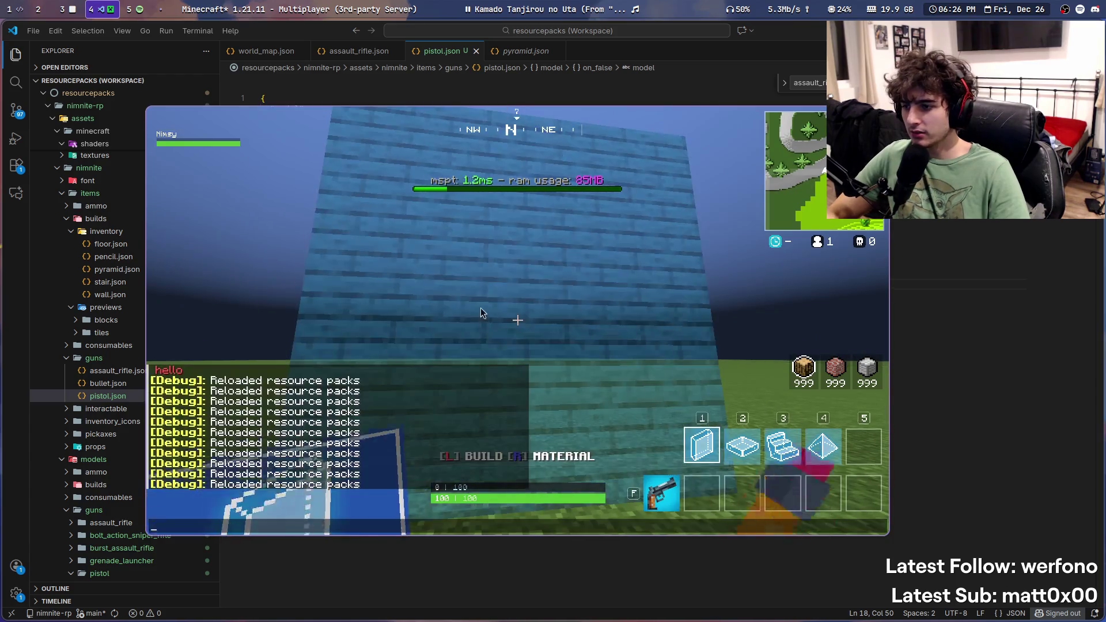
{"action": "key", "text": "f"}
{"action": "key", "text": "super+shift+s"}
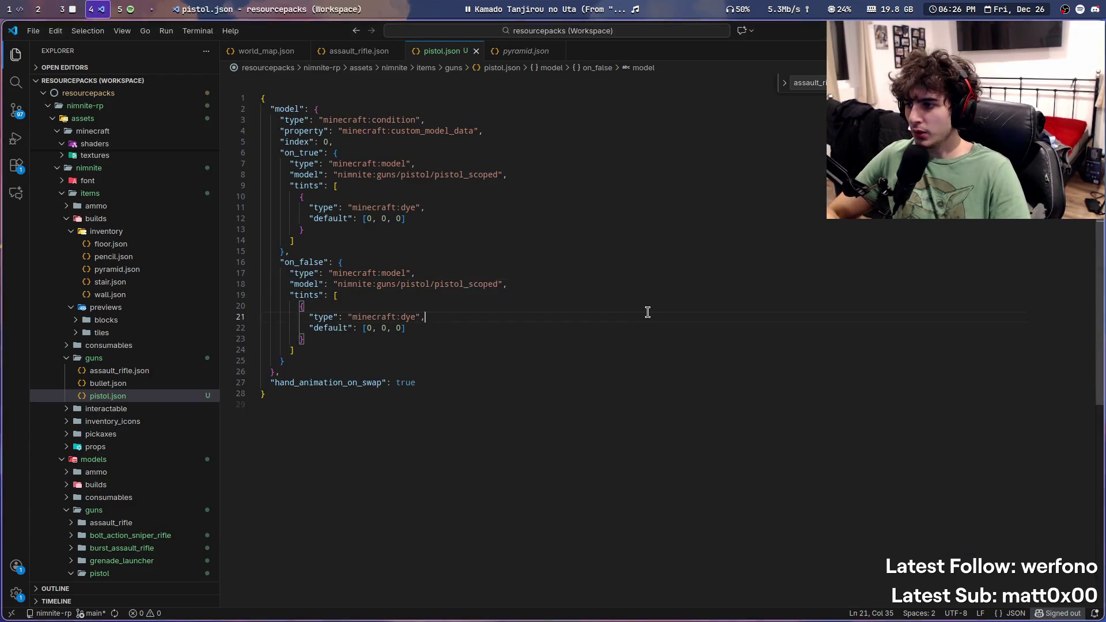
{"action": "right_click", "coordinate": [597, 237]}
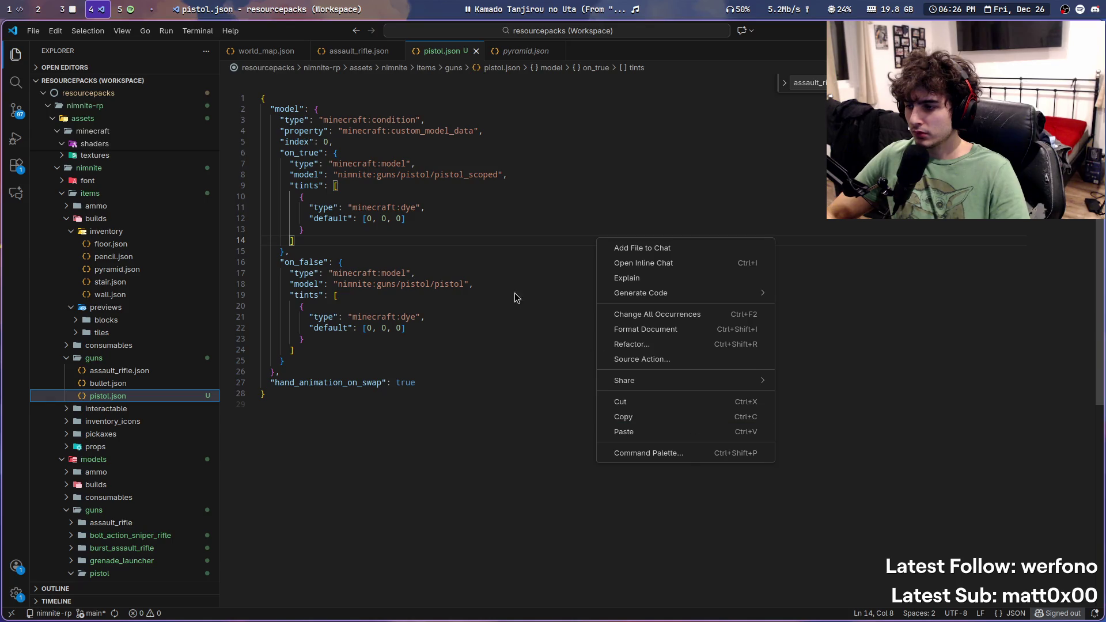
{"action": "key", "text": "Escape"}
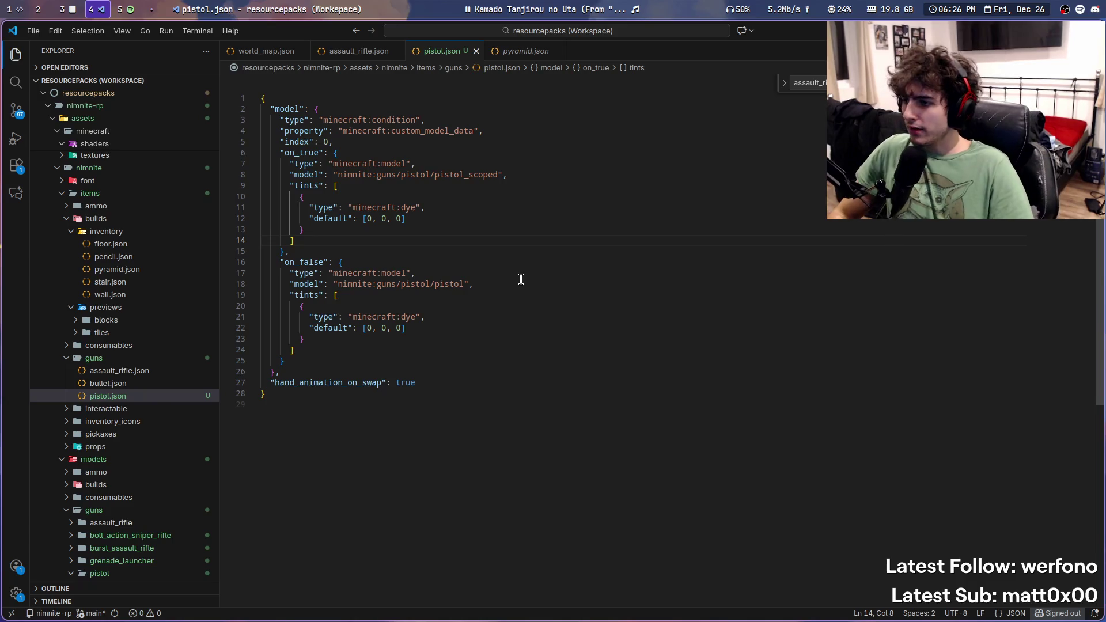
{"action": "left_click", "coordinate": [577, 229]}
Step: Reload resource packs with F3+T, switch to hotbar slot 2, then disconnect and rejoin the server
{"action": "key", "text": "super+s"}
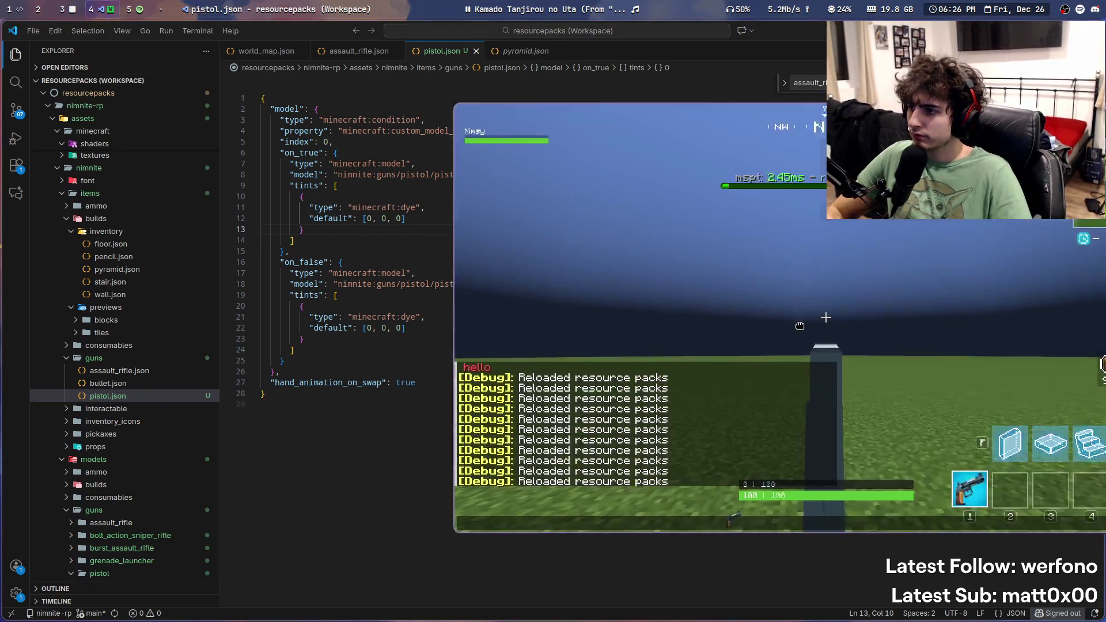
{"action": "key", "text": "F3+t"}
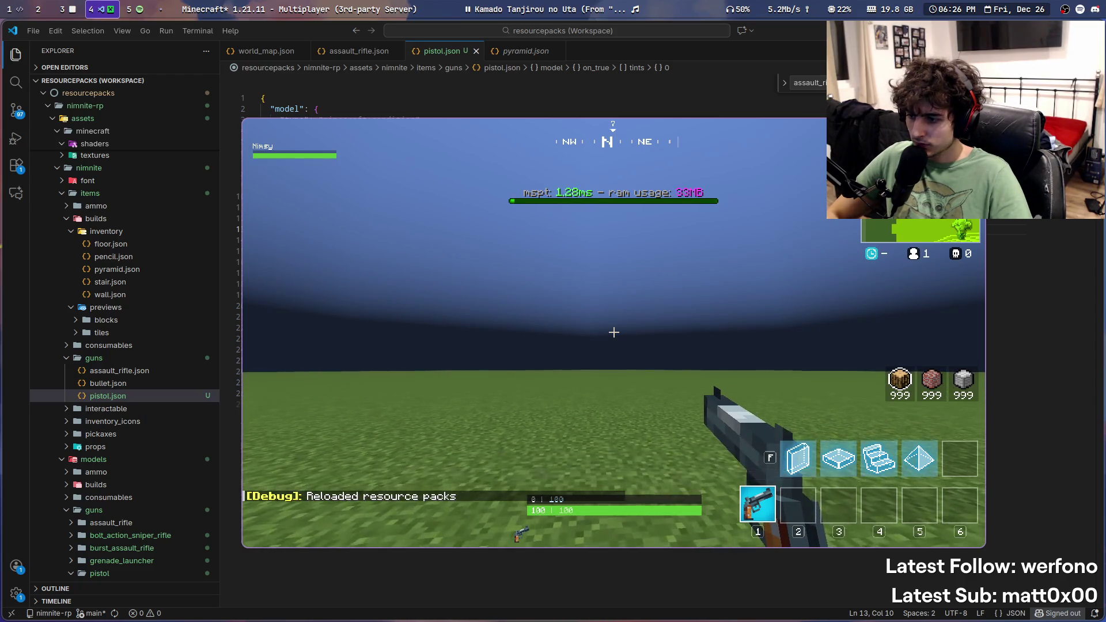
{"action": "key", "text": "2"}
{"action": "key", "text": "super+s"}
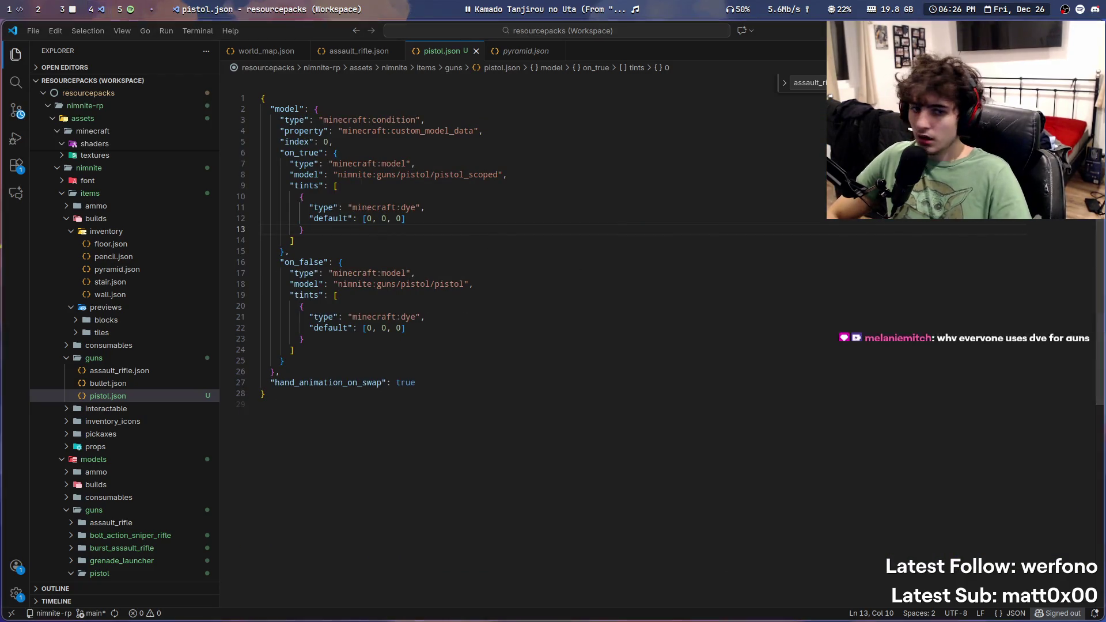
{"action": "key", "text": "super+s"}
{"action": "left_click", "coordinate": [558, 330]}
{"action": "double_click", "coordinate": [507, 151]}
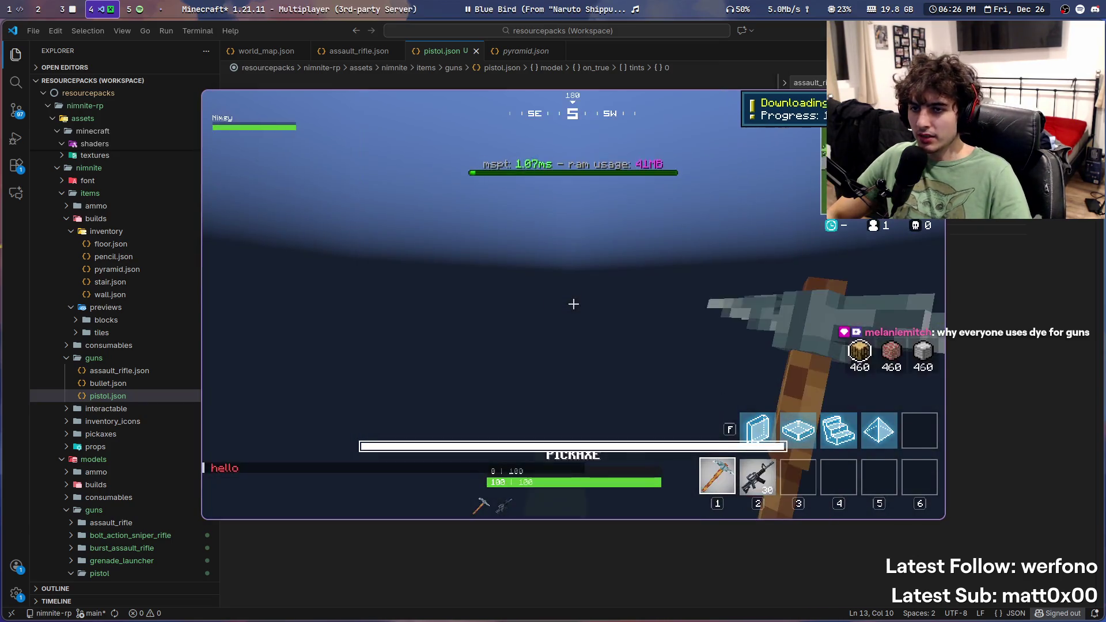
Step: Drop the assault rifle from hotbar slot 2 onto the ground
{"action": "key", "text": "2"}
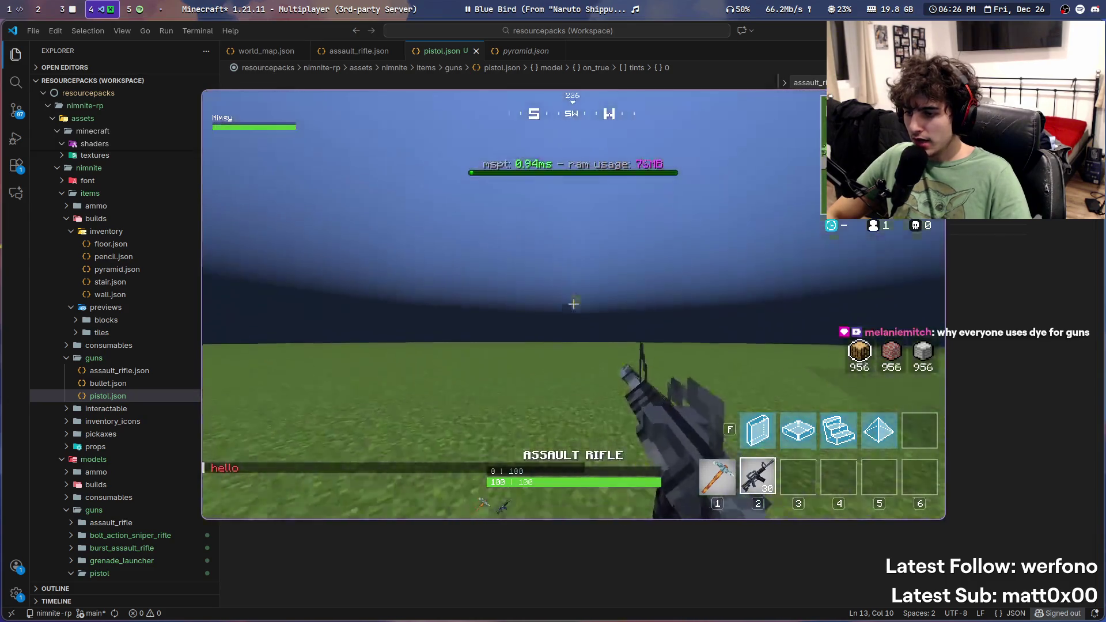
{"action": "key", "text": "q"}
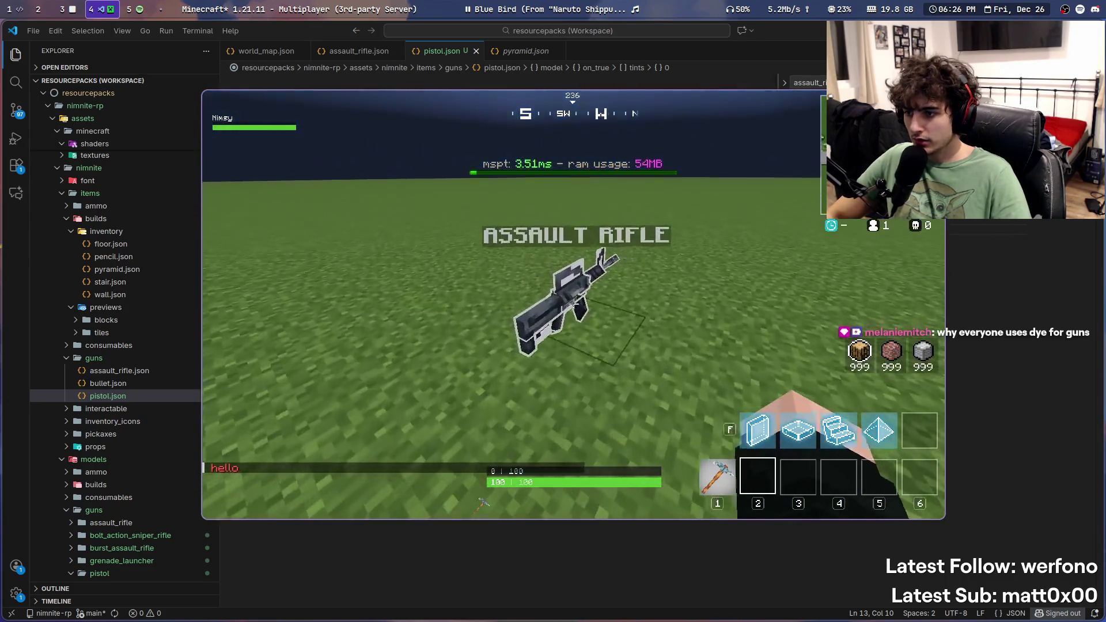
{"action": "key", "text": "q"}
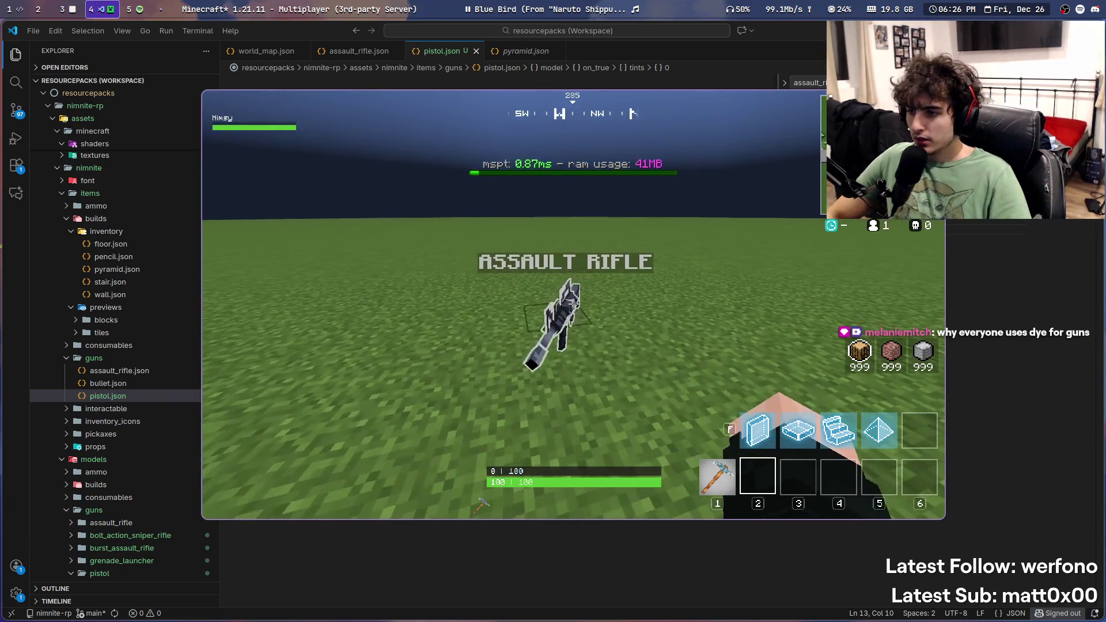
{"action": "key", "text": "w"}
{"action": "key", "text": "w"}
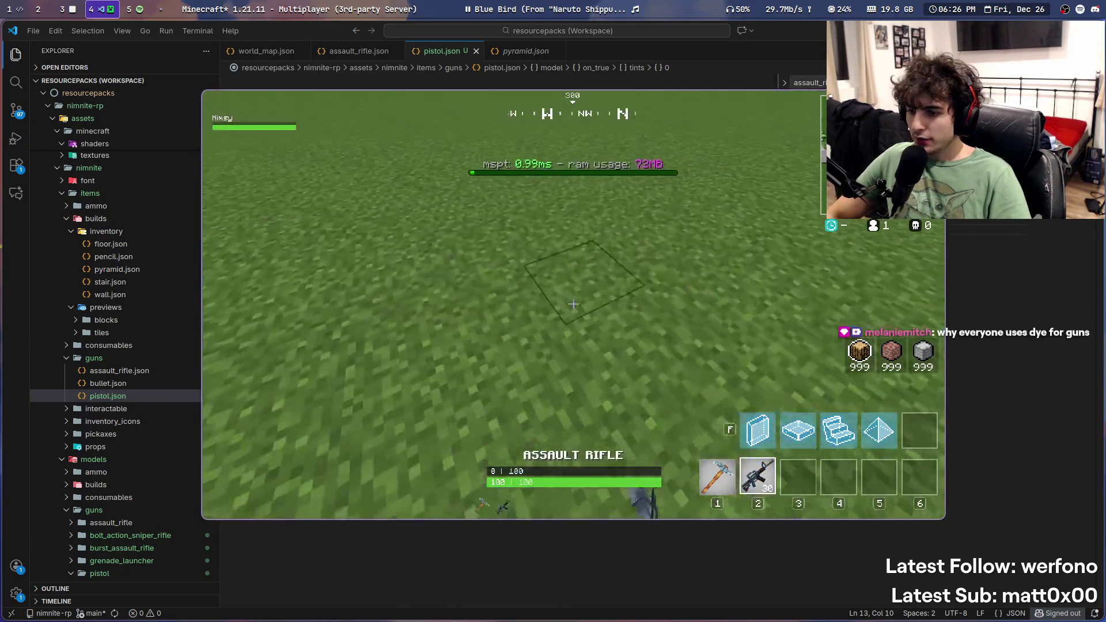
{"action": "key", "text": "q"}
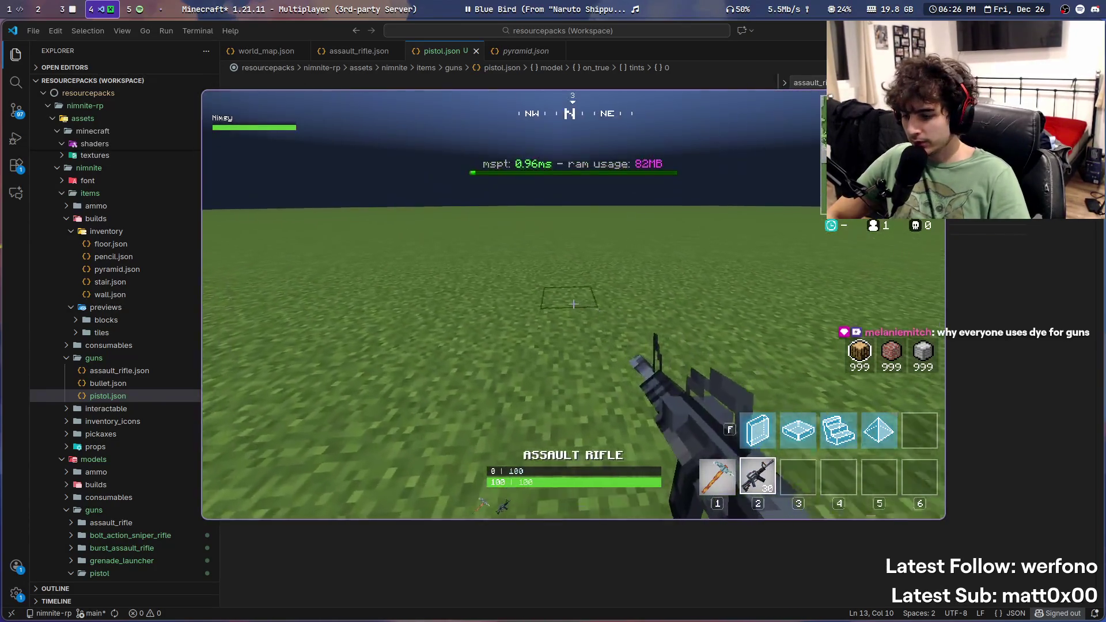
{"action": "key", "text": "m"}
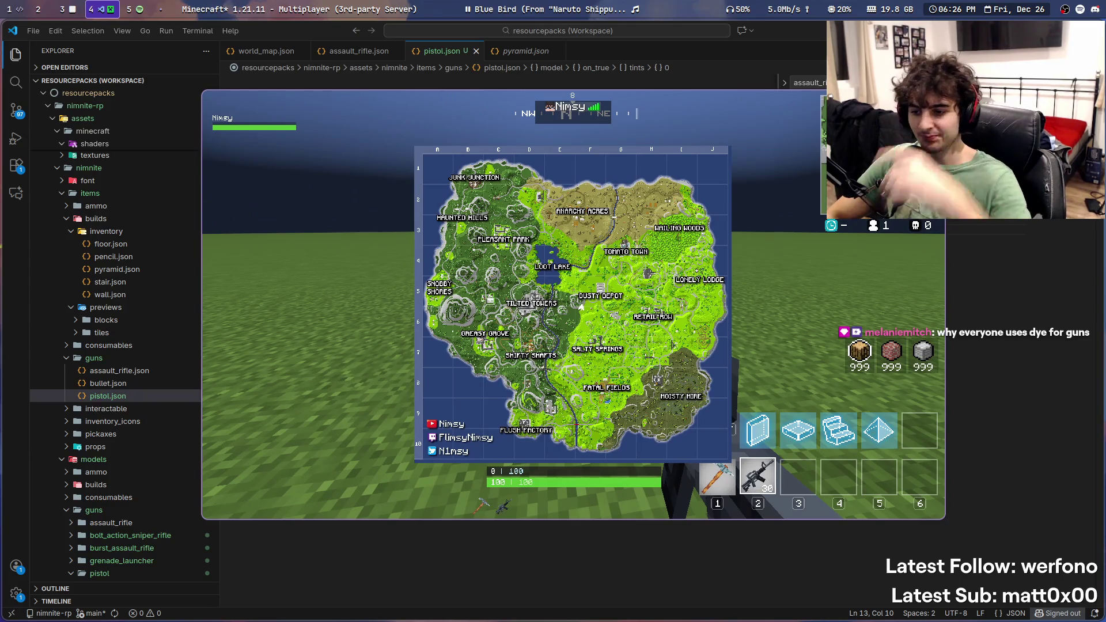
{"action": "key", "text": "e"}
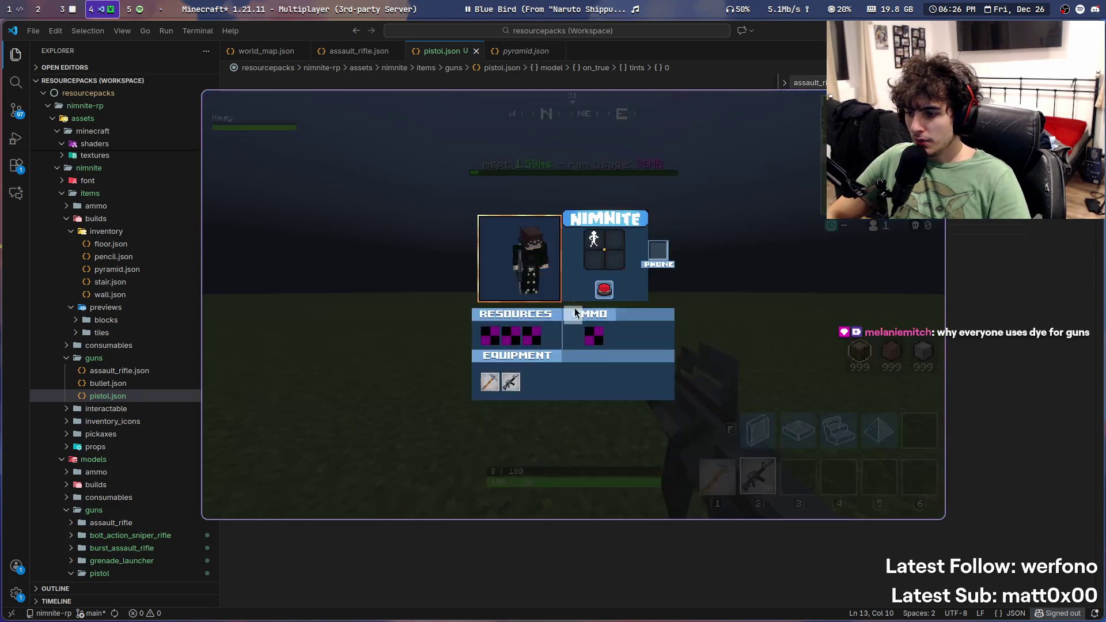
{"action": "key", "text": "e"}
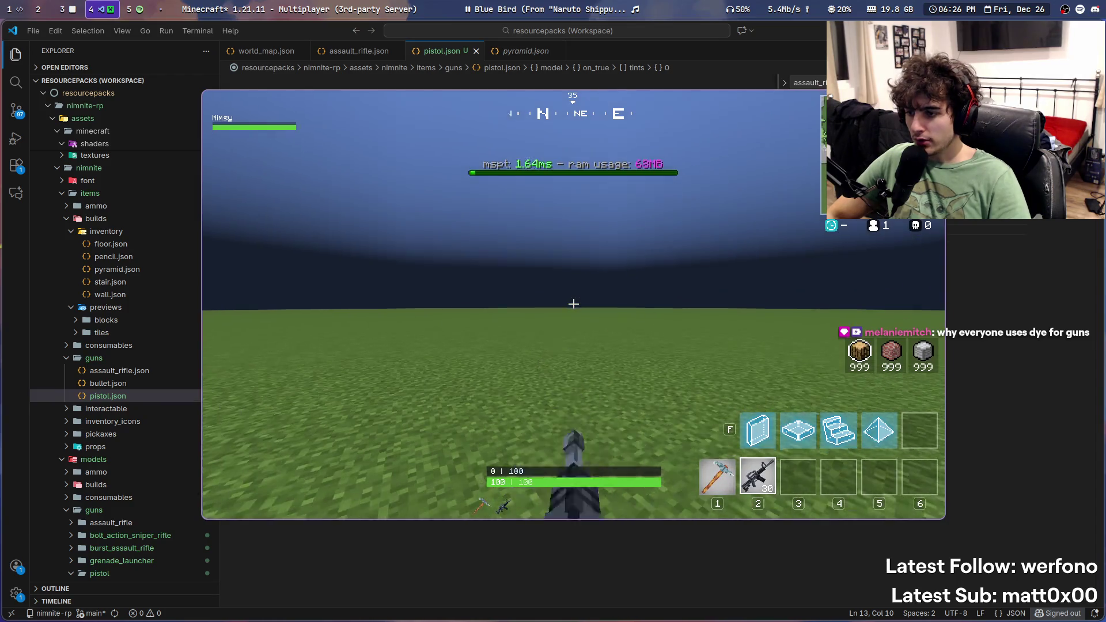
{"action": "key", "text": "q"}
Step: Drop the pistol from slot 1, then switch to the IntelliJ workspace
{"action": "key", "text": "slash"}
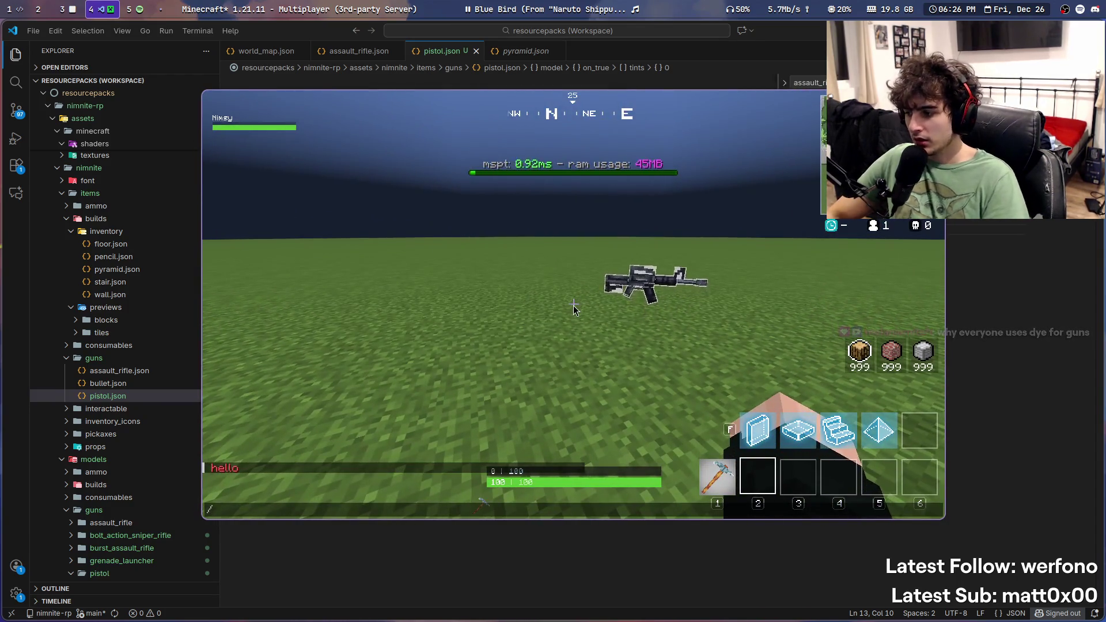
{"action": "key", "text": "Escape"}
{"action": "key", "text": "1"}
{"action": "key", "text": "q"}
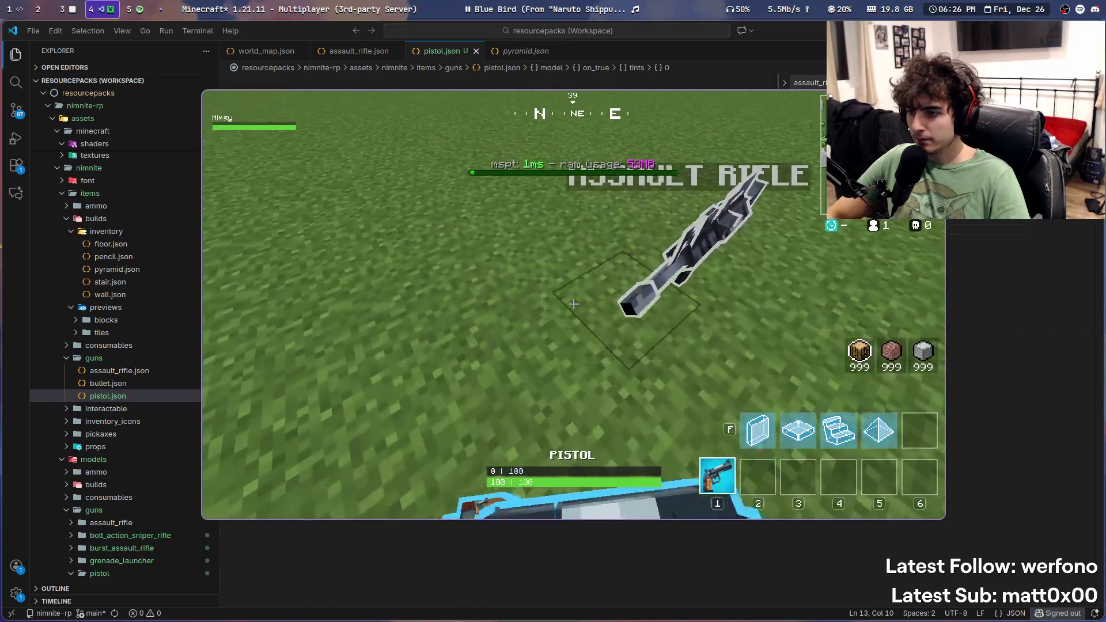
{"action": "key", "text": "super+q"}
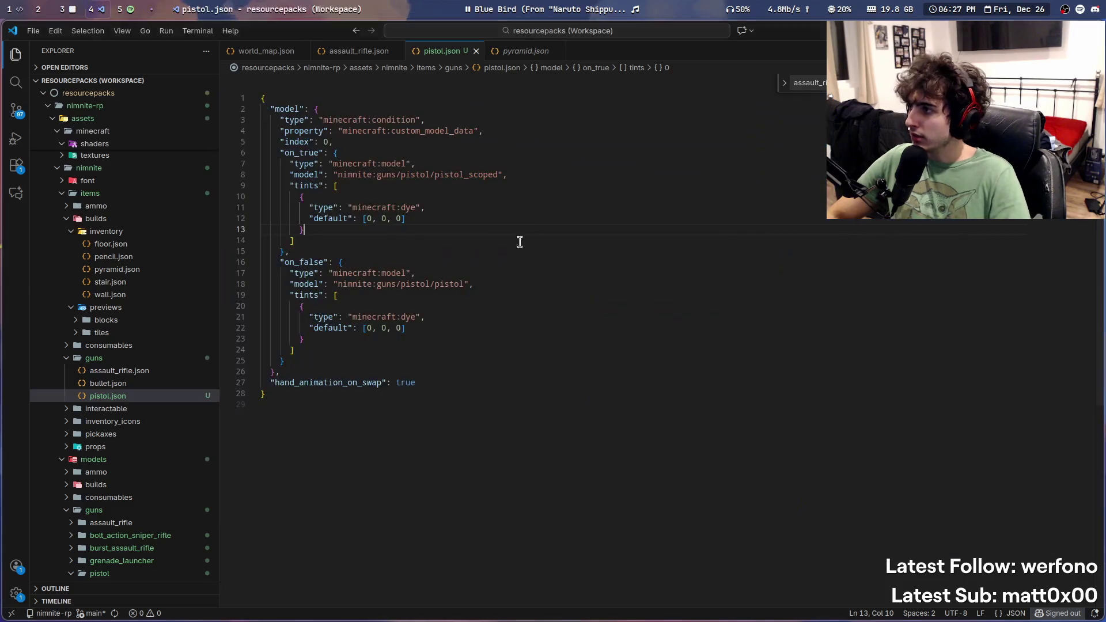
{"action": "key", "text": "super+1"}
{"action": "scroll", "coordinate": [992, 262], "scroll_direction": "up", "scroll_amount": 5}
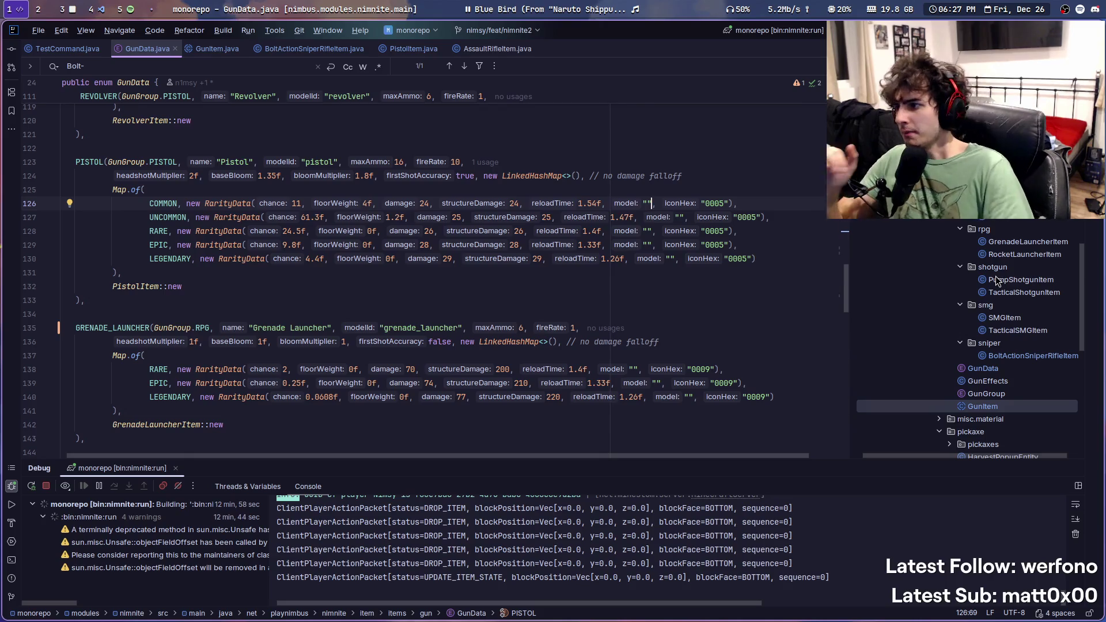
Step: Look at GunData's PISTOL entry, PistolItem, and AssaultRifleItem's constructor, then open GunItem.java
{"action": "scroll", "coordinate": [627, 286], "scroll_direction": "up", "scroll_amount": 2}
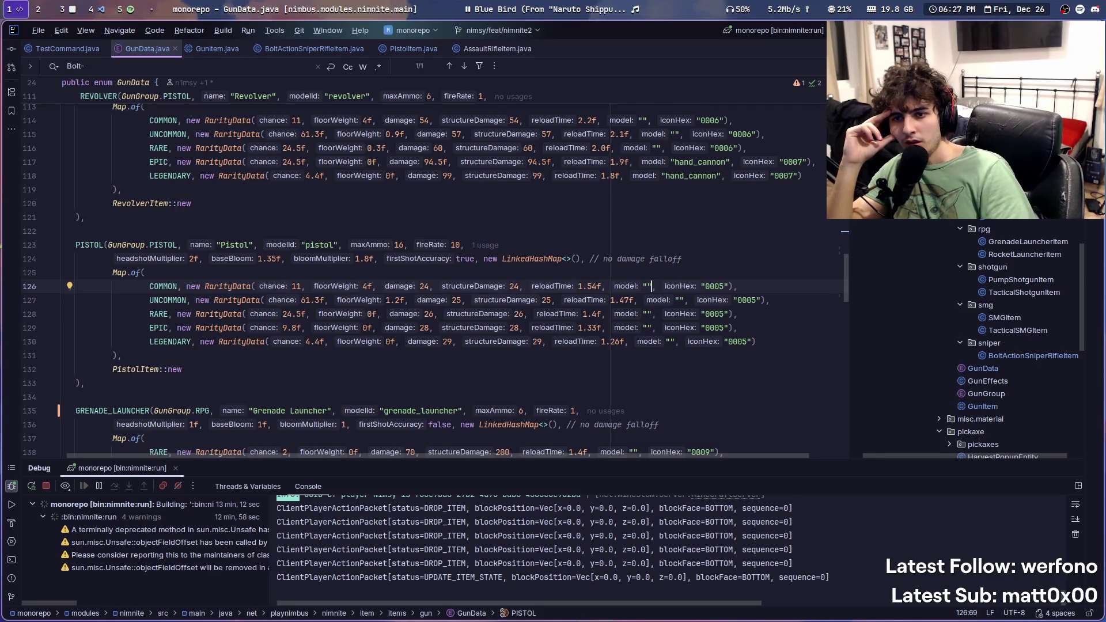
{"action": "left_click", "coordinate": [413, 48]}
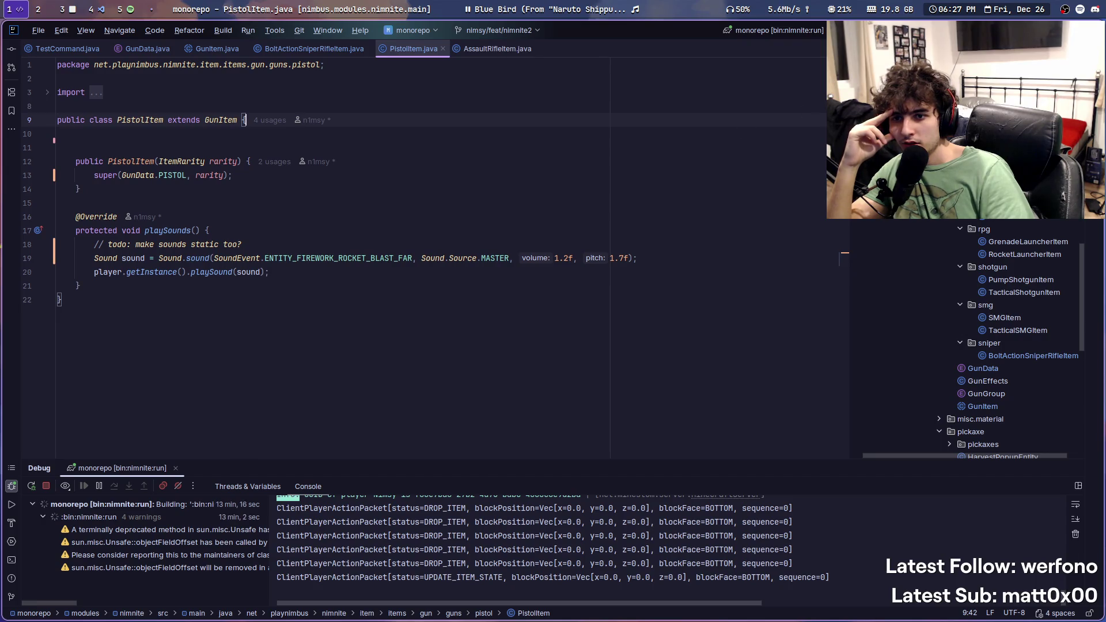
{"action": "key", "text": "alt+Right"}
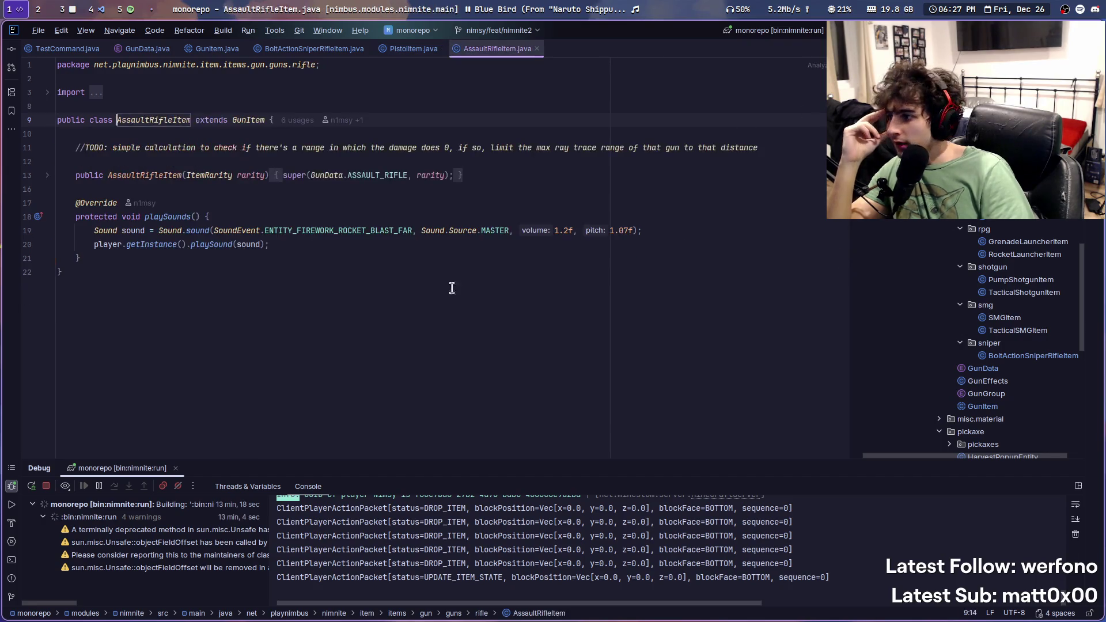
{"action": "left_click", "coordinate": [454, 180]}
{"action": "scroll", "coordinate": [1002, 342], "scroll_direction": "down", "scroll_amount": 2}
{"action": "double_click", "coordinate": [982, 368]}
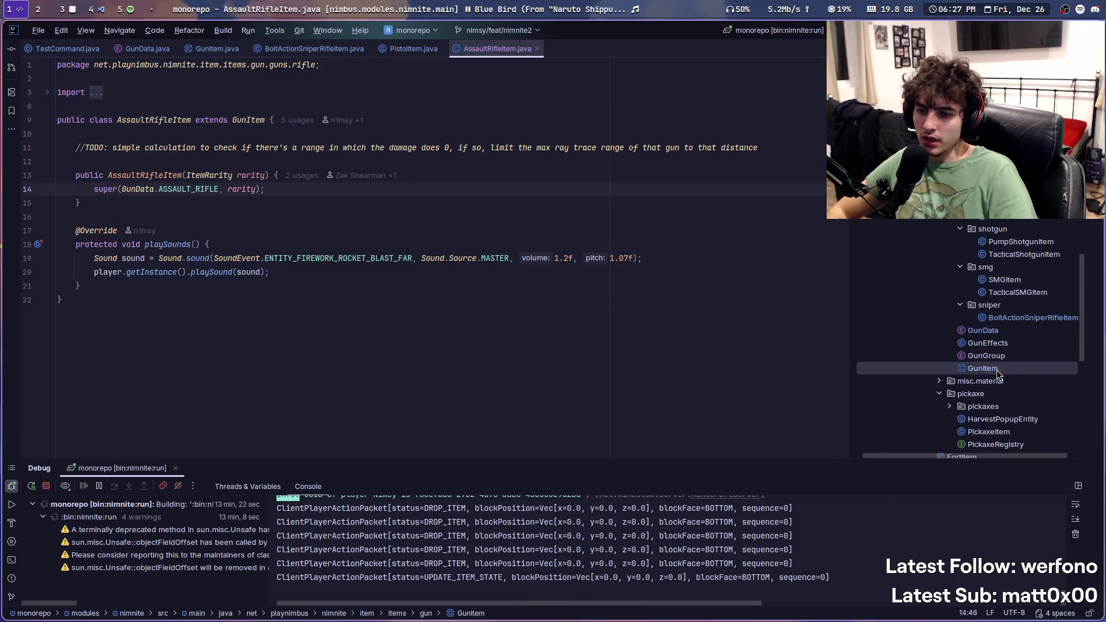
{"action": "scroll", "coordinate": [490, 361], "scroll_direction": "down", "scroll_amount": 5}
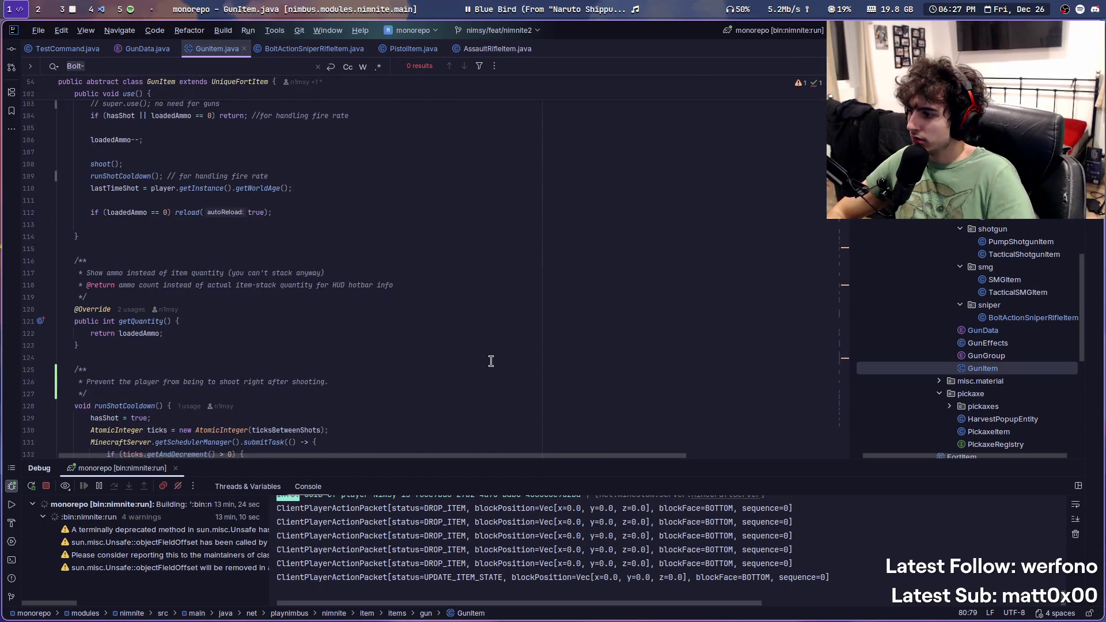
Step: Search GunItem.java for 'ads' and jump through the matches
{"action": "key", "text": "BackSpace"}
{"action": "key", "text": "BackSpace"}
{"action": "key", "text": "BackSpace"}
{"action": "type", "text": "ads"}
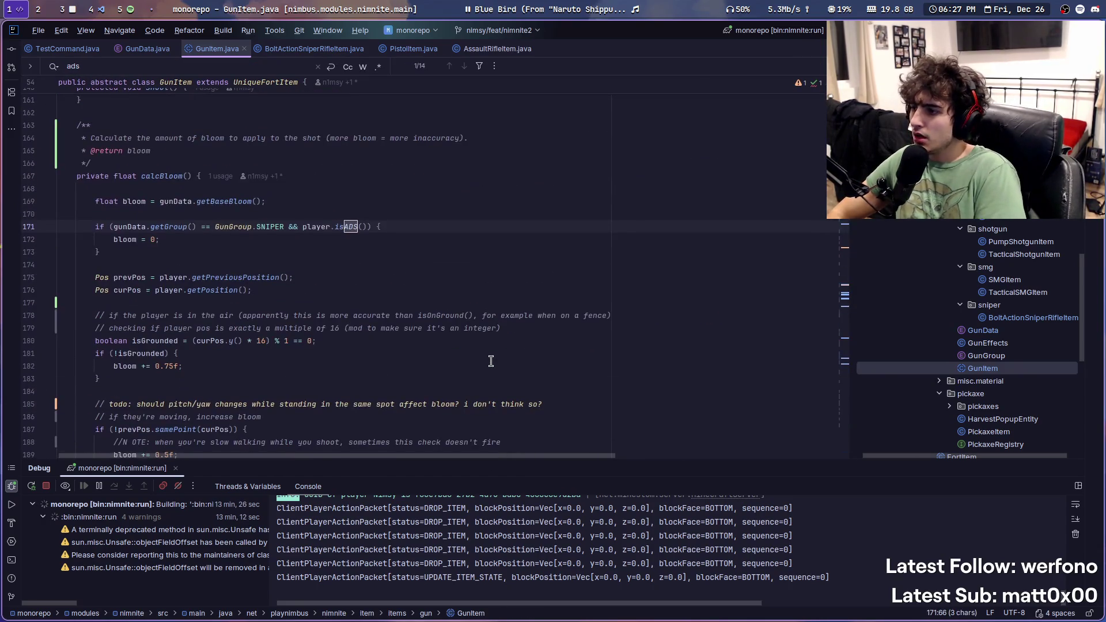
{"action": "scroll", "coordinate": [347, 283], "scroll_direction": "up", "scroll_amount": 1, "text": "ctrl"}
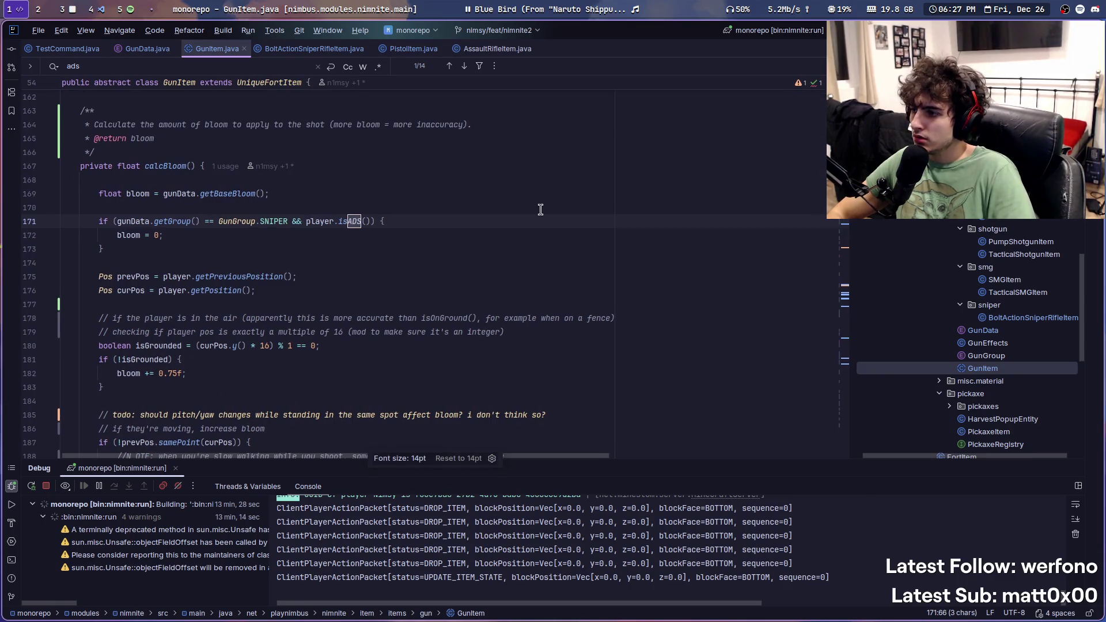
{"action": "key", "text": "Return"}
{"action": "key", "text": "Return"}
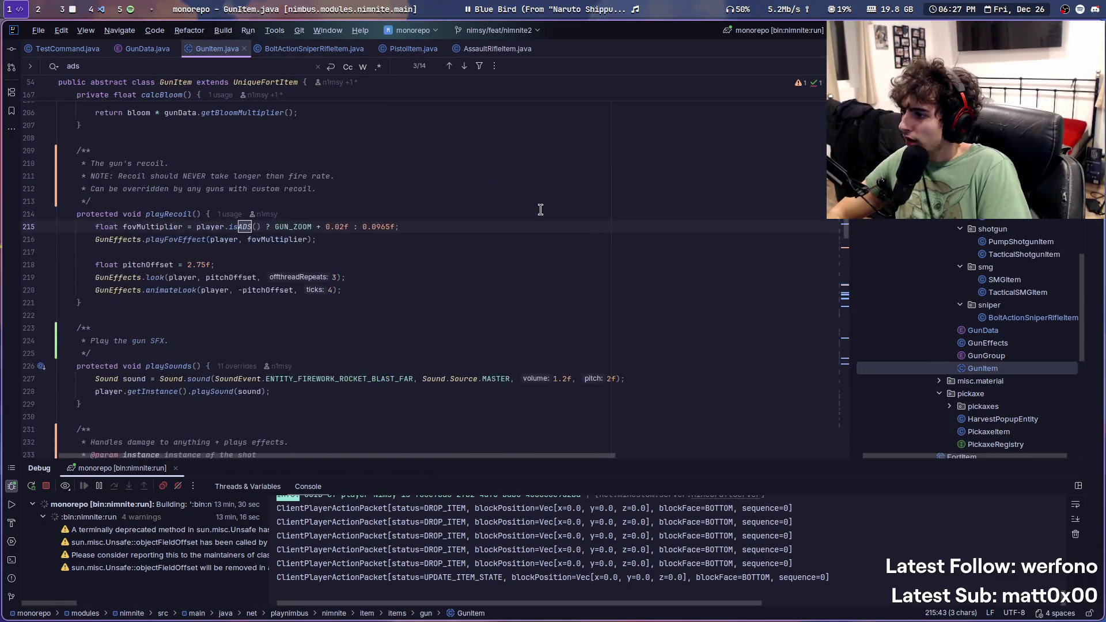
Step: Find setAds with Search Everywhere and open V1FortPlayer.setADS
{"action": "key", "text": "BackSpace"}
{"action": "key", "text": "BackSpace"}
{"action": "key", "text": "BackSpace"}
{"action": "type", "text": "set"}
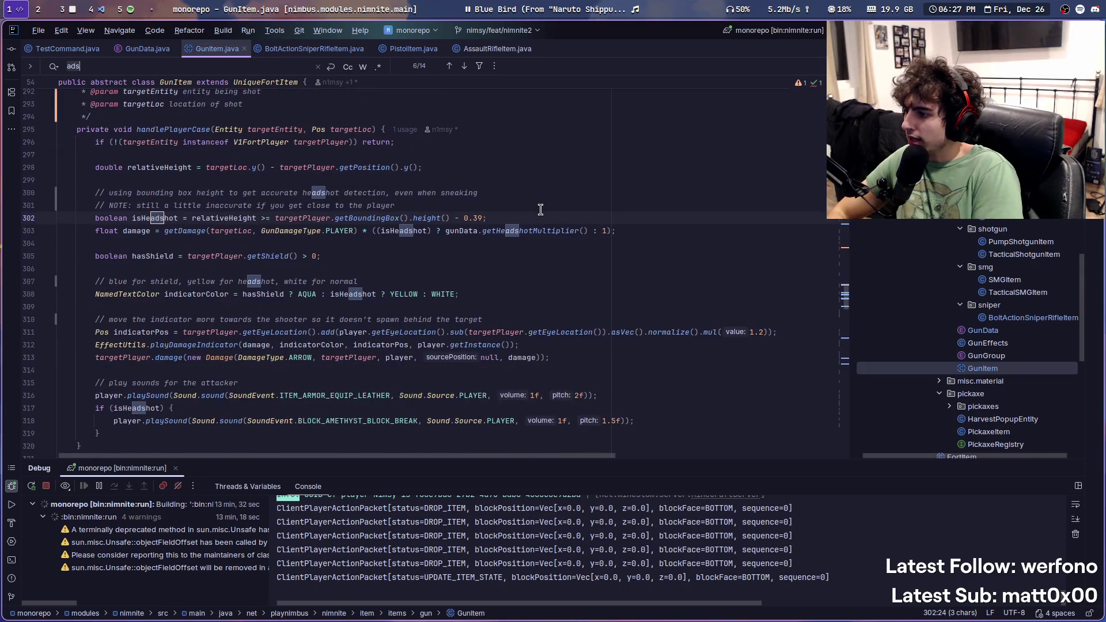
{"action": "key", "text": "Return"}
{"action": "type", "text": "Ads"}
{"action": "key", "text": "shift"}
{"action": "key", "text": "shift"}
{"action": "key", "text": "Escape"}
{"action": "key", "text": "shift"}
{"action": "key", "text": "shift"}
{"action": "key", "text": "Return"}
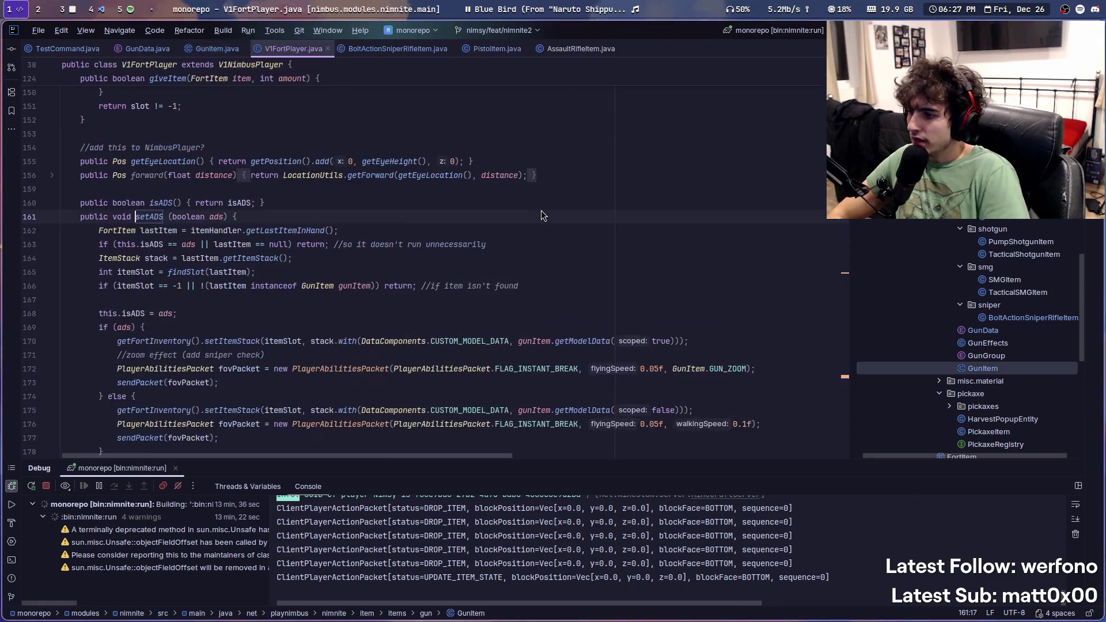
Step: Inspect the GunItem check inside setADS, then return to Minecraft
{"action": "scroll", "coordinate": [211, 225], "scroll_direction": "down", "scroll_amount": 2}
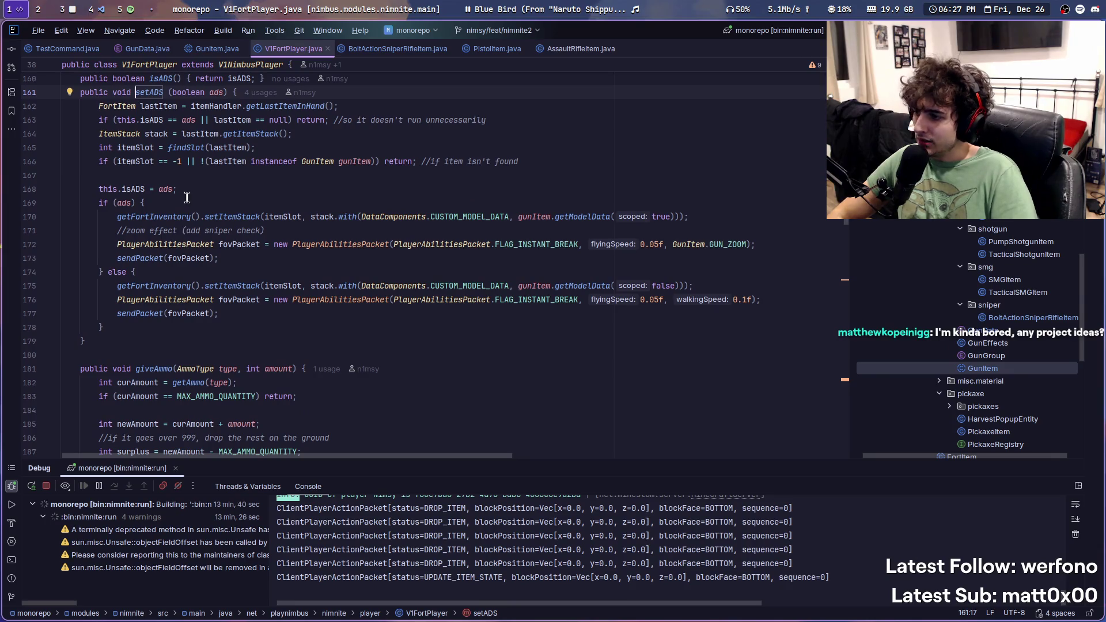
{"action": "scroll", "coordinate": [187, 197], "scroll_direction": "up", "scroll_amount": 1}
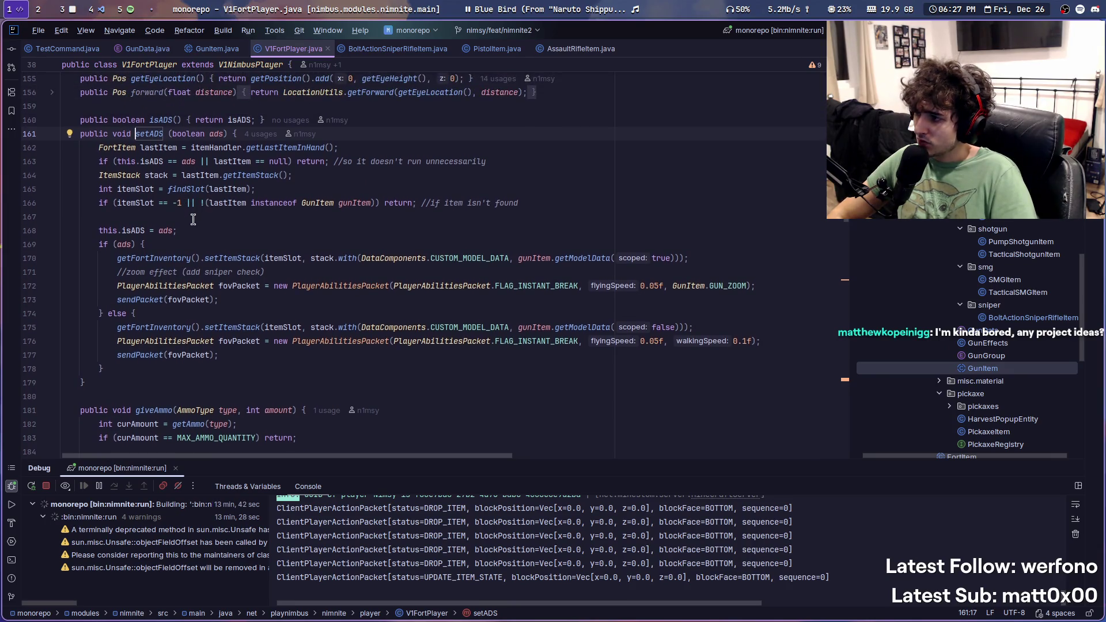
{"action": "left_click", "coordinate": [332, 202]}
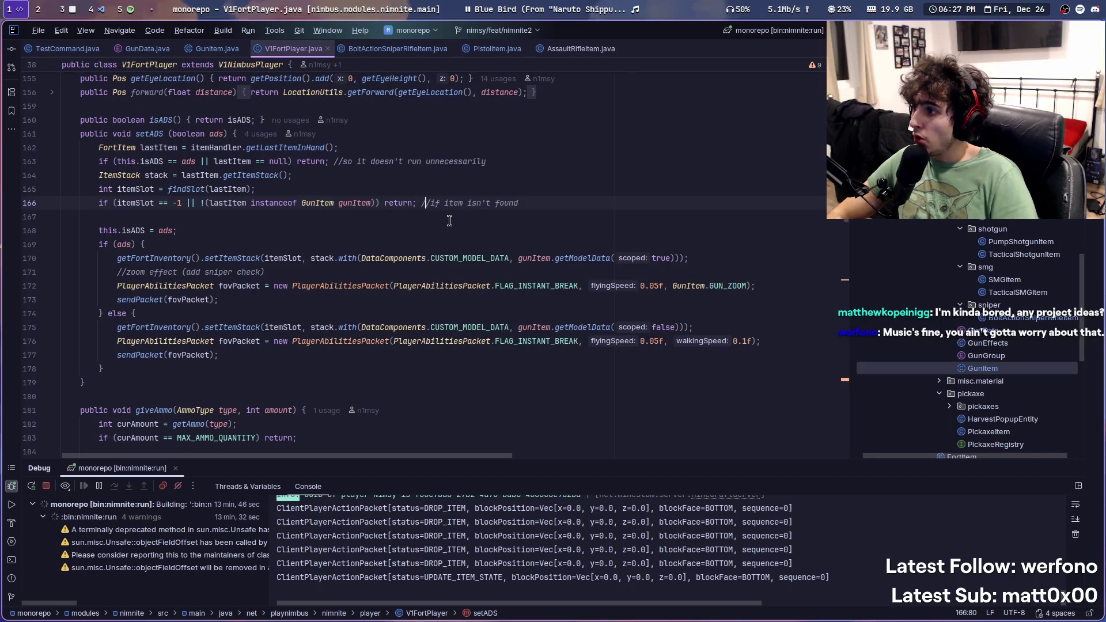
{"action": "key", "text": "alt+Tab"}
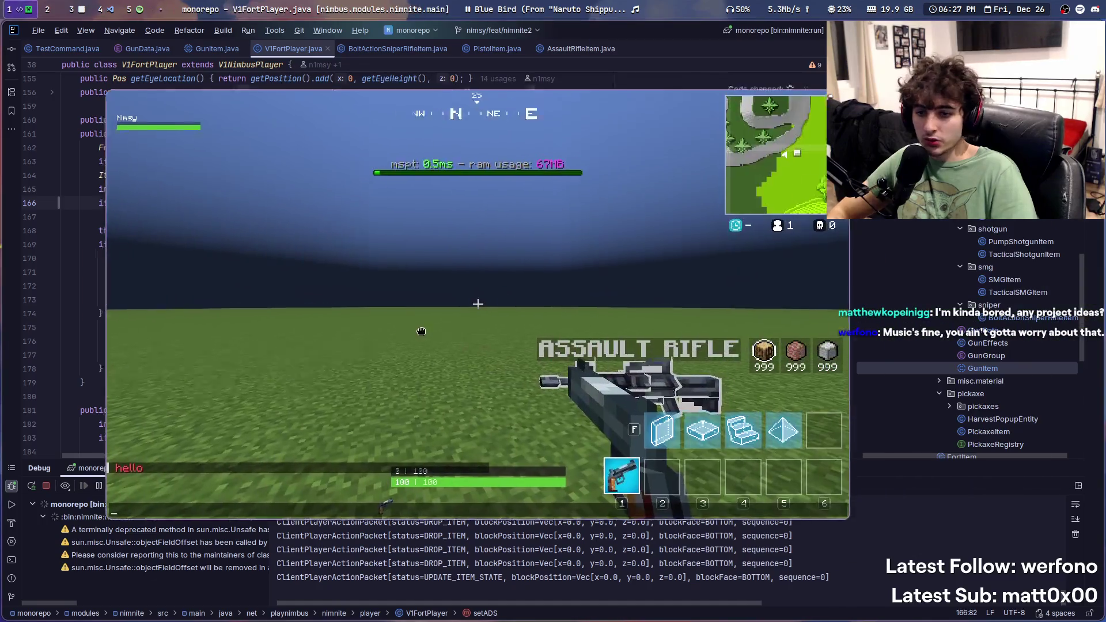
Step: Toggle the creative inventory closed and open again, leaving it on Building Blocks
{"action": "key", "text": "e"}
{"action": "key", "text": "e"}
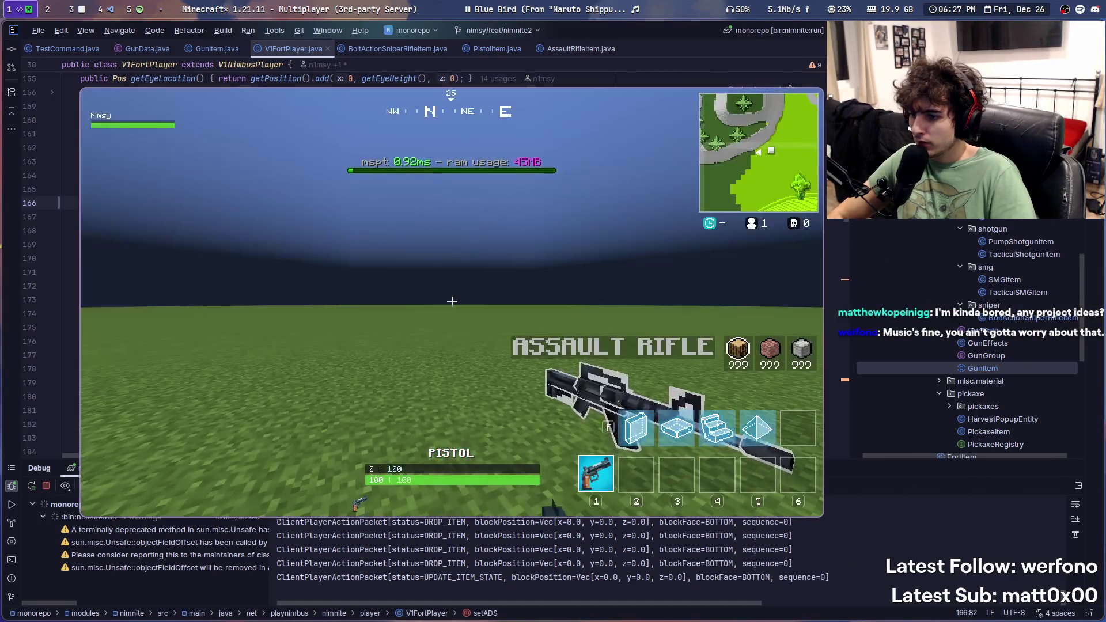
{"action": "key", "text": "e"}
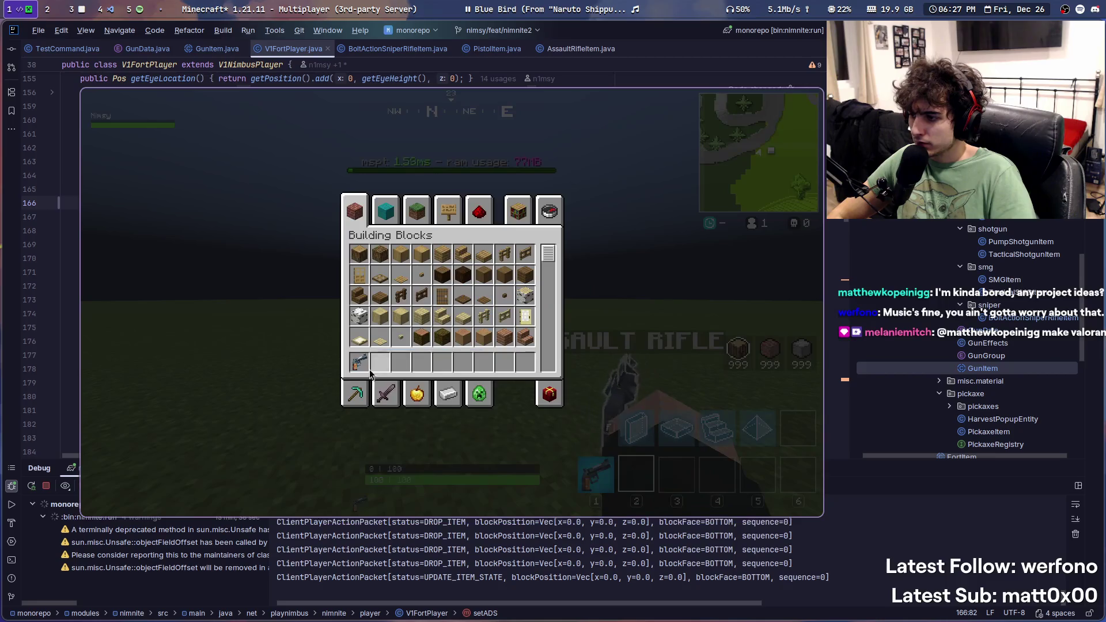
{"action": "key", "text": "e"}
{"action": "key", "text": "e"}
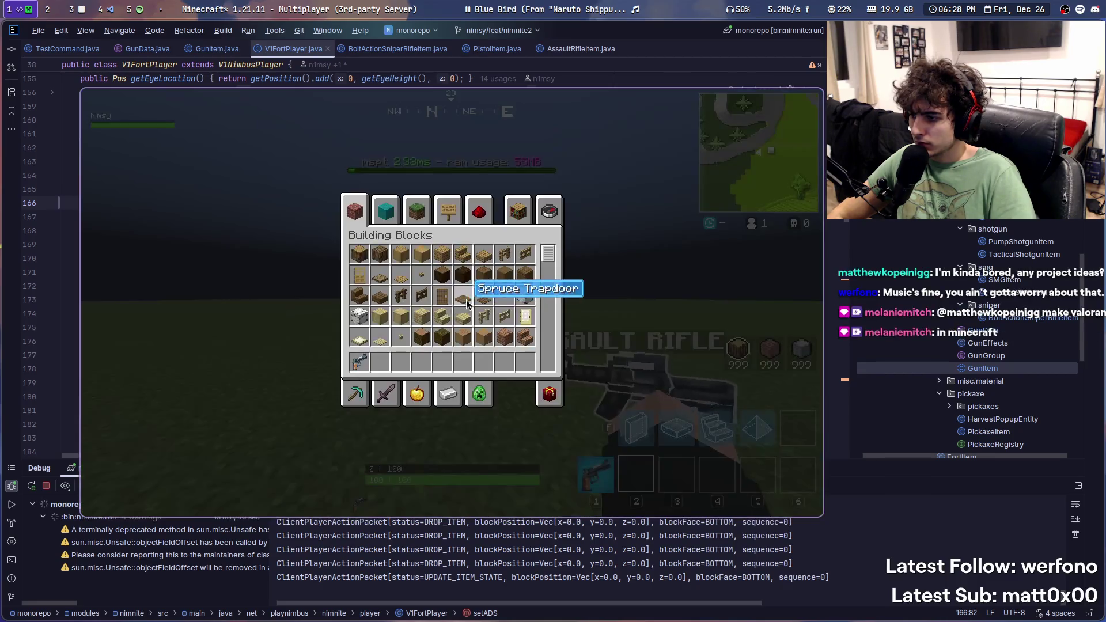